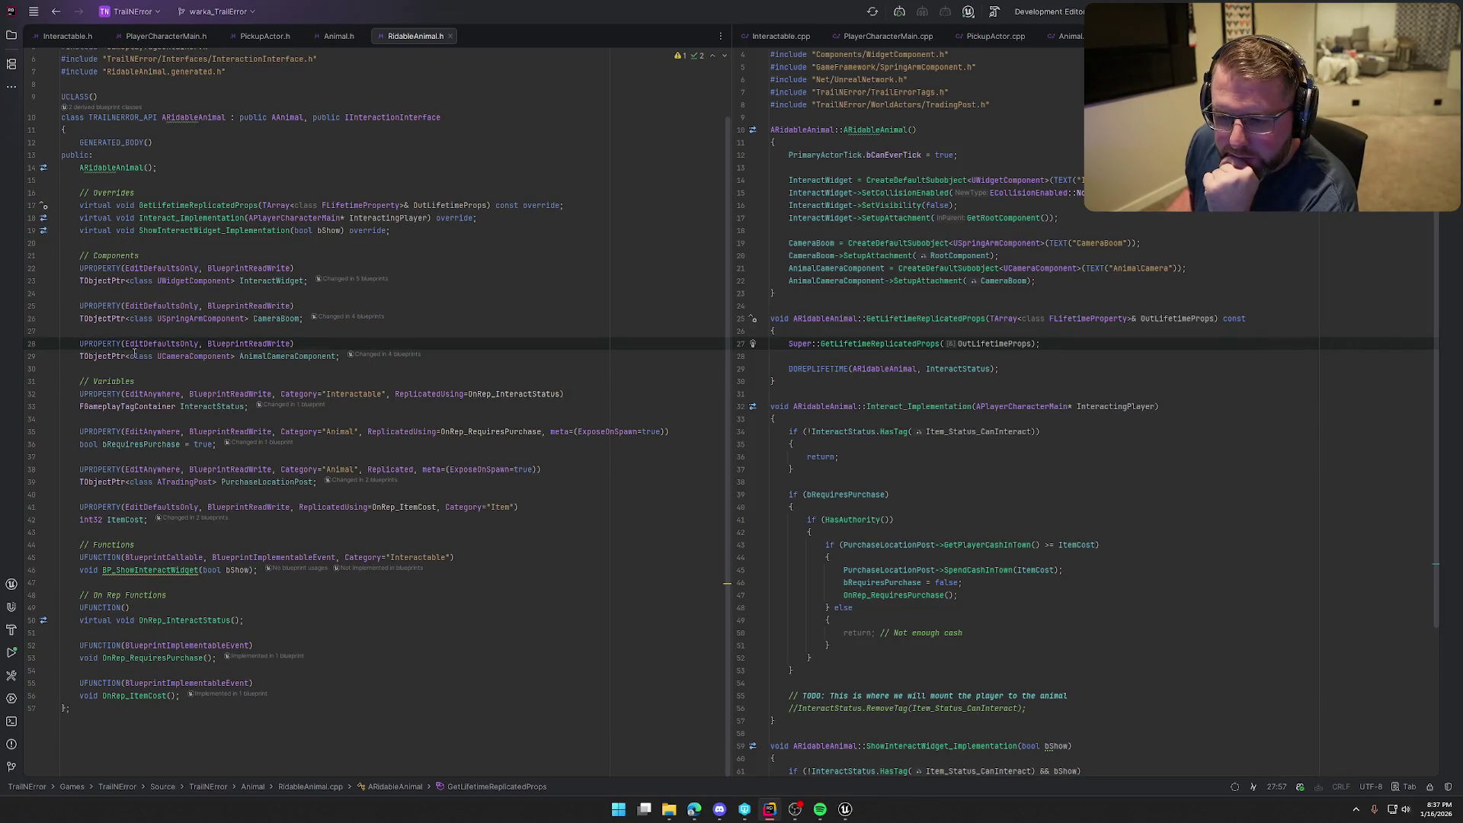
Below ItemCost, add UPROPERTY(EditDefaultsOnly, BlueprintReadWrite, Replicated, Category="Animal") in RidableAnimal.h
left_click(148, 524)
key("Return")
key("Return")
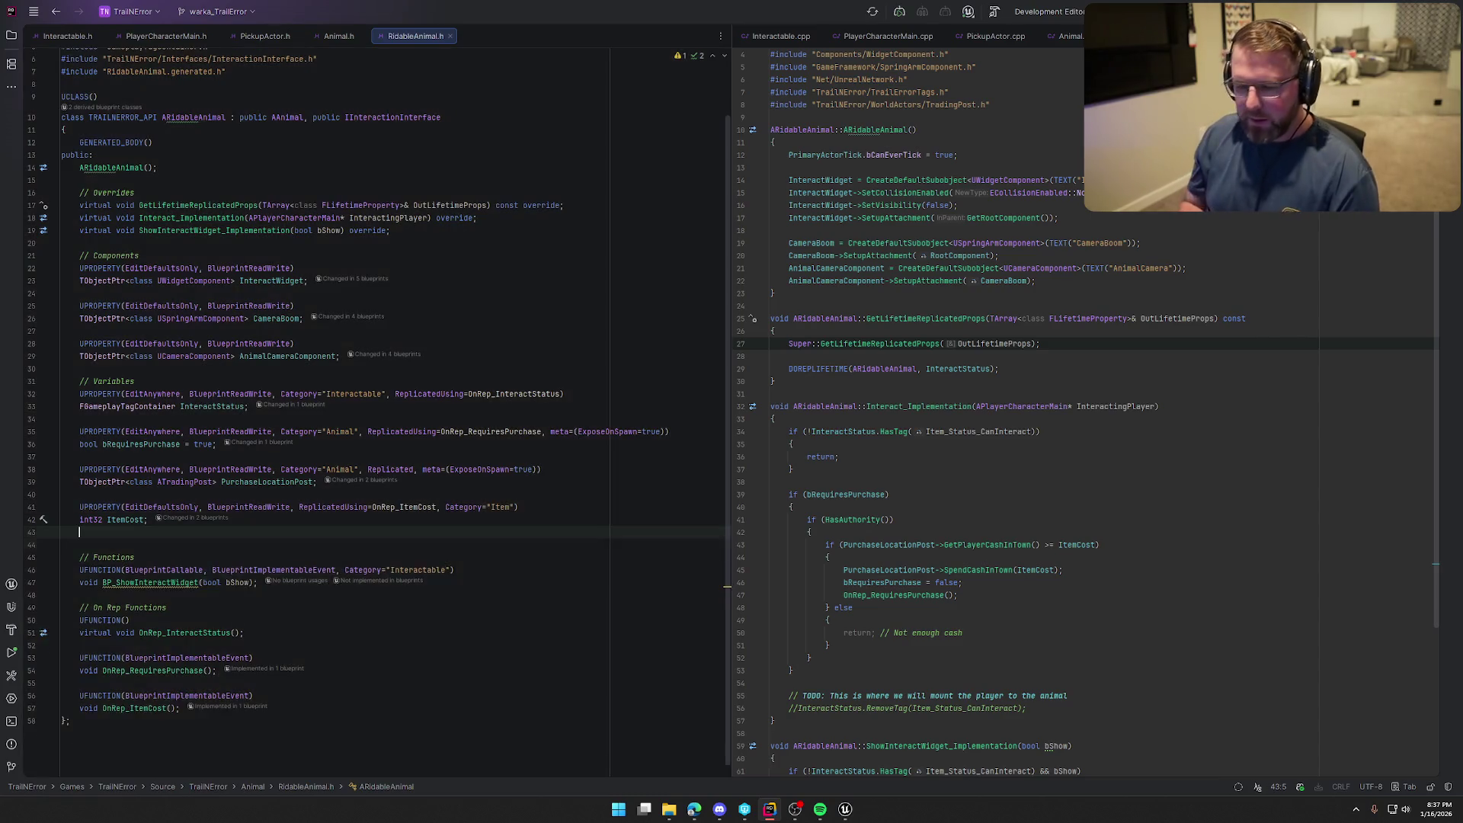
type("UPRO")
key("Return")
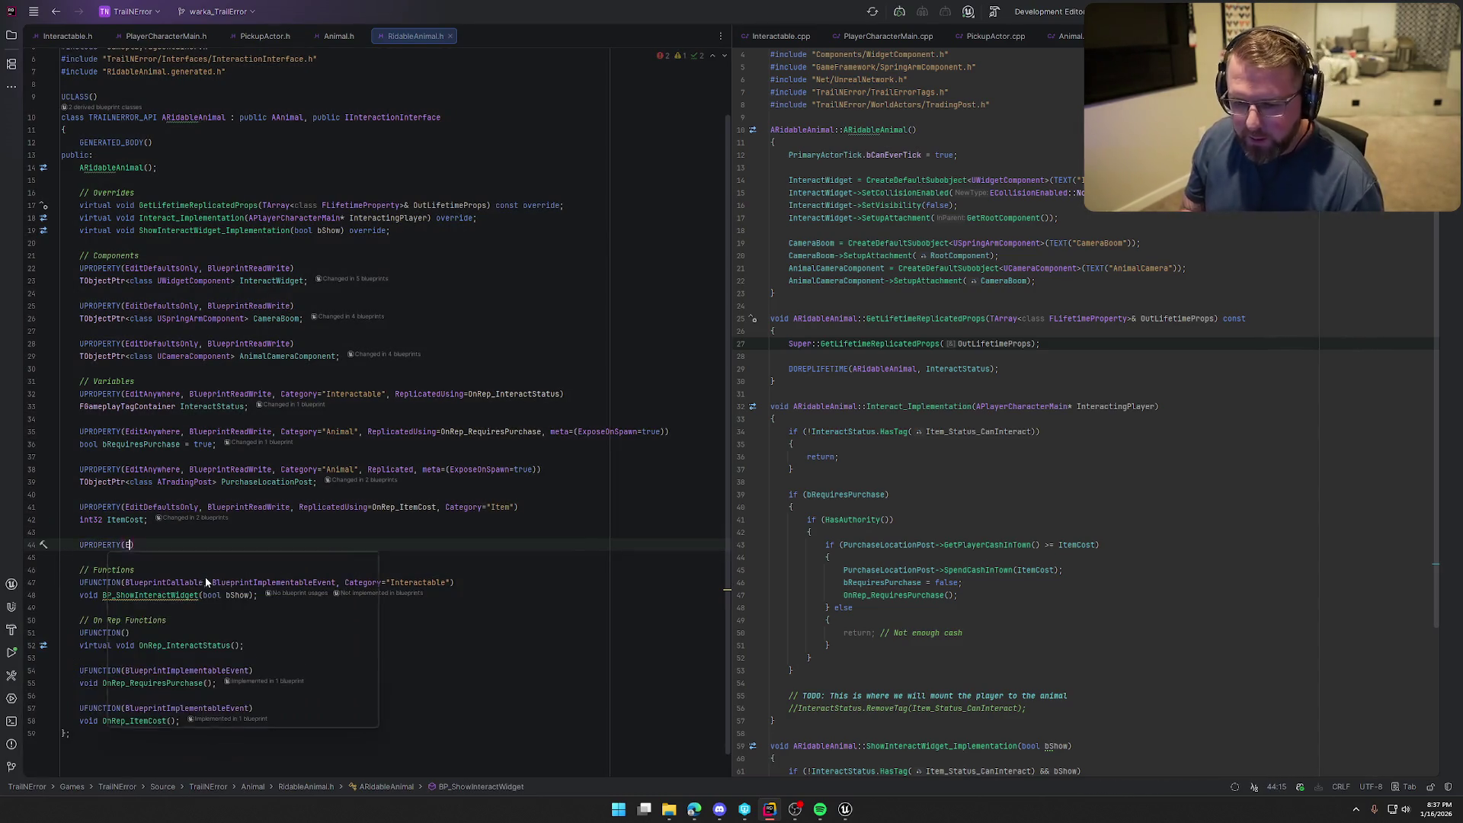
type("Edi")
key("Tab")
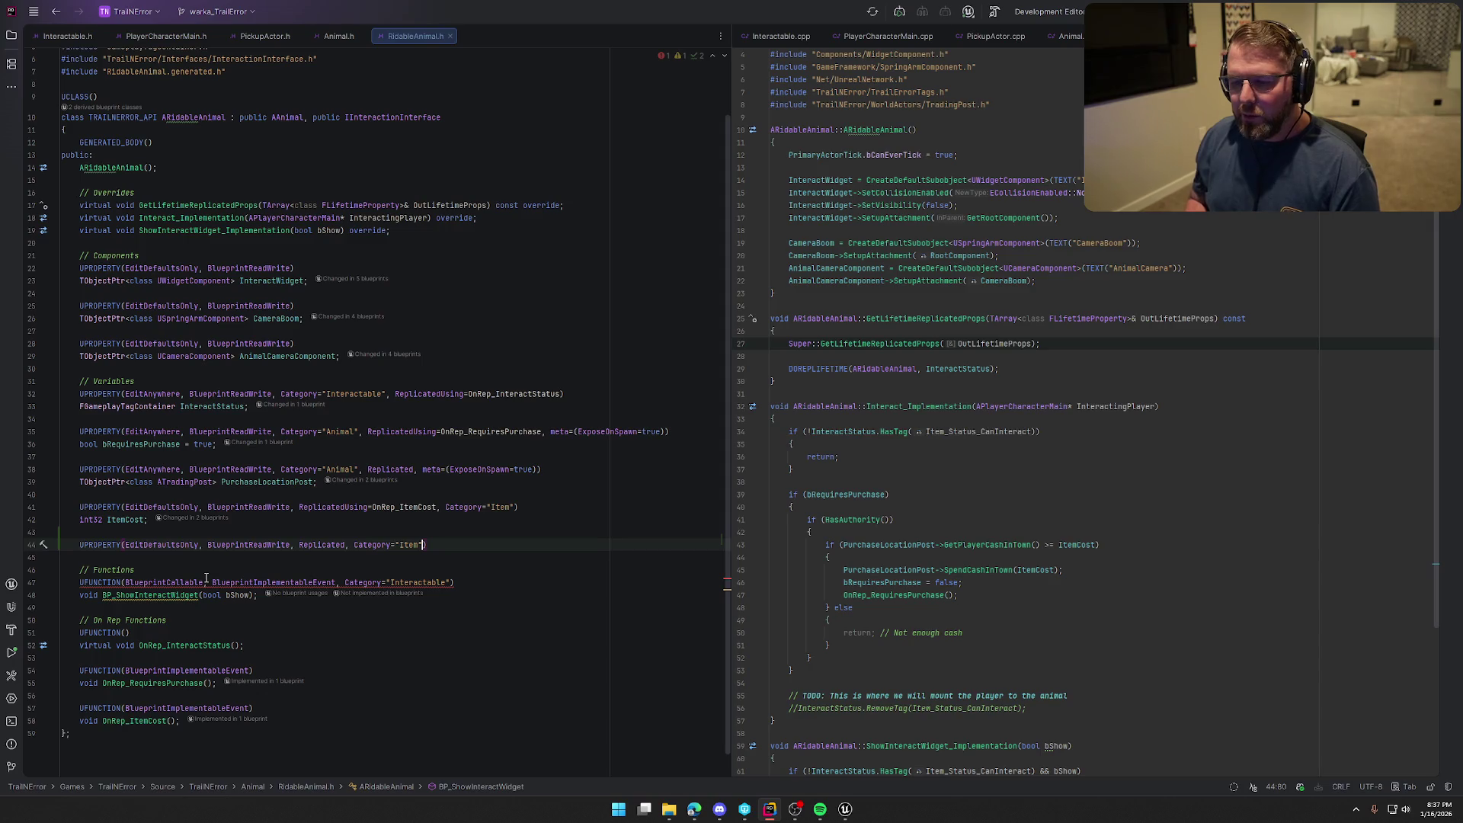
key("Left")
key("BackSpace")
key("BackSpace")
key("BackSpace")
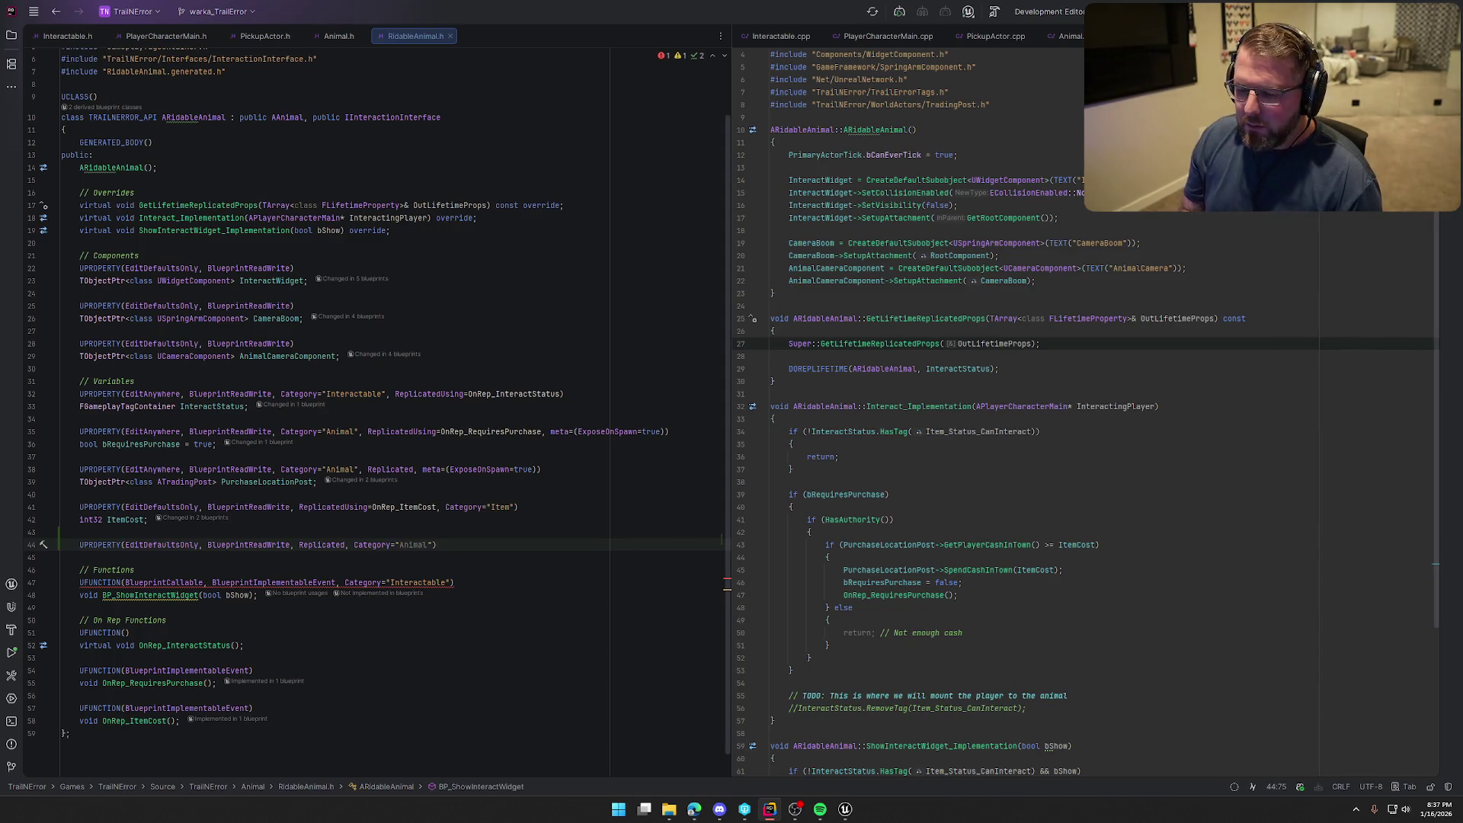
key("Tab")
key("Return")
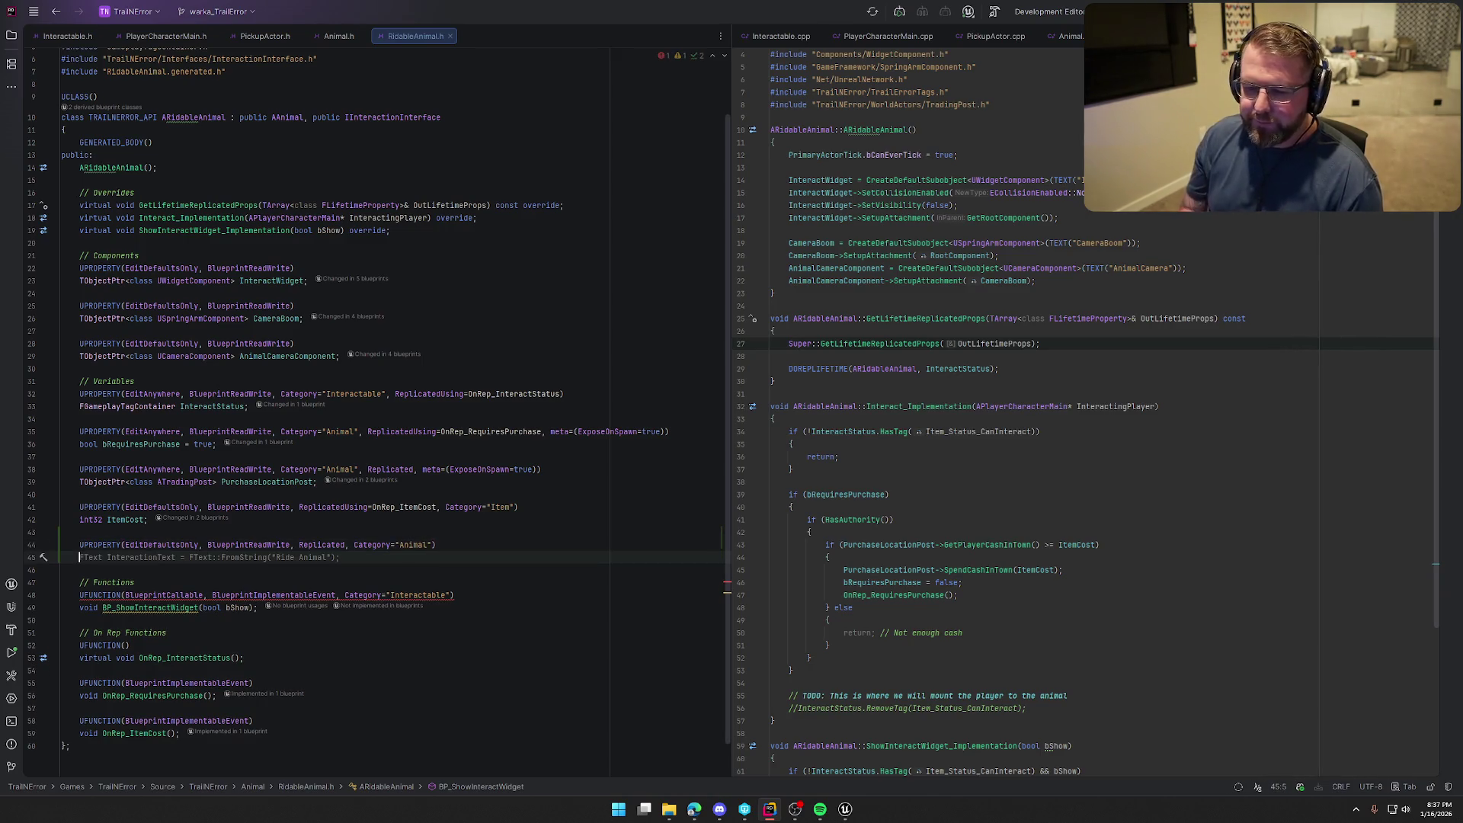
Declare the property as TObjectPtr<class APlayerCharacterMain> RidingPlayer;
type("TObjec")
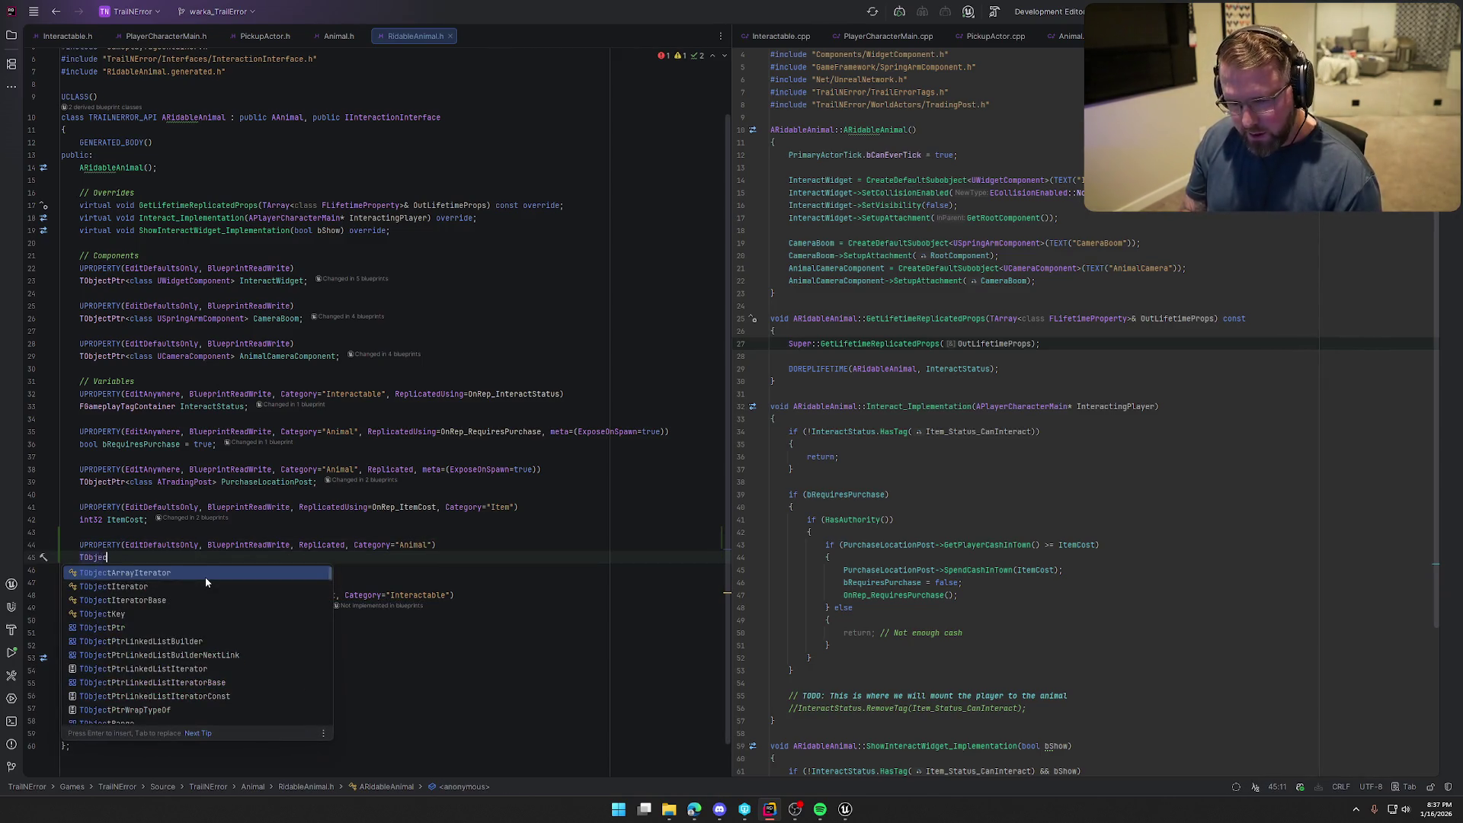
type("tPtr<class U")
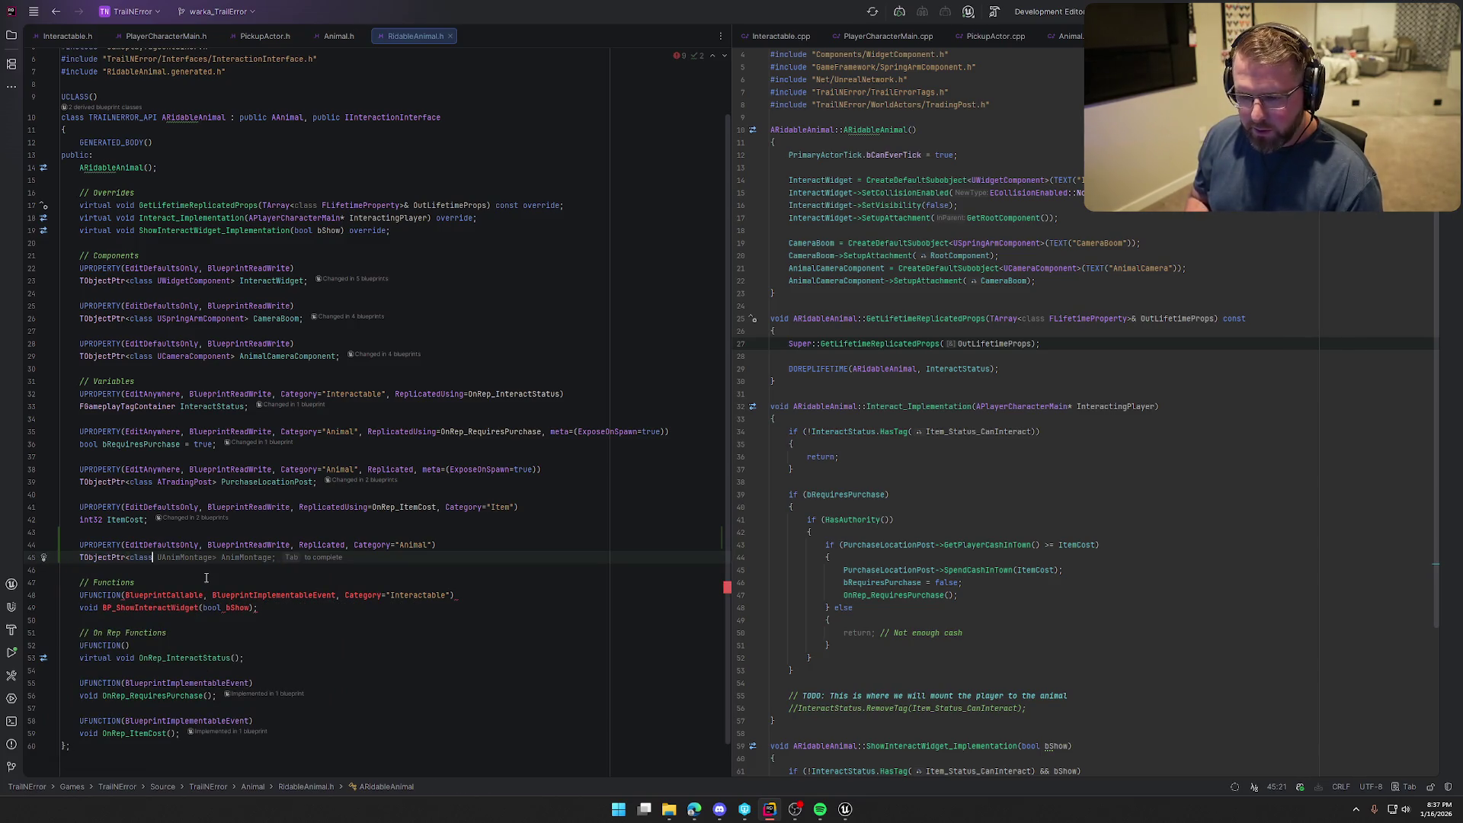
key("BackSpace")
type("APlayer")
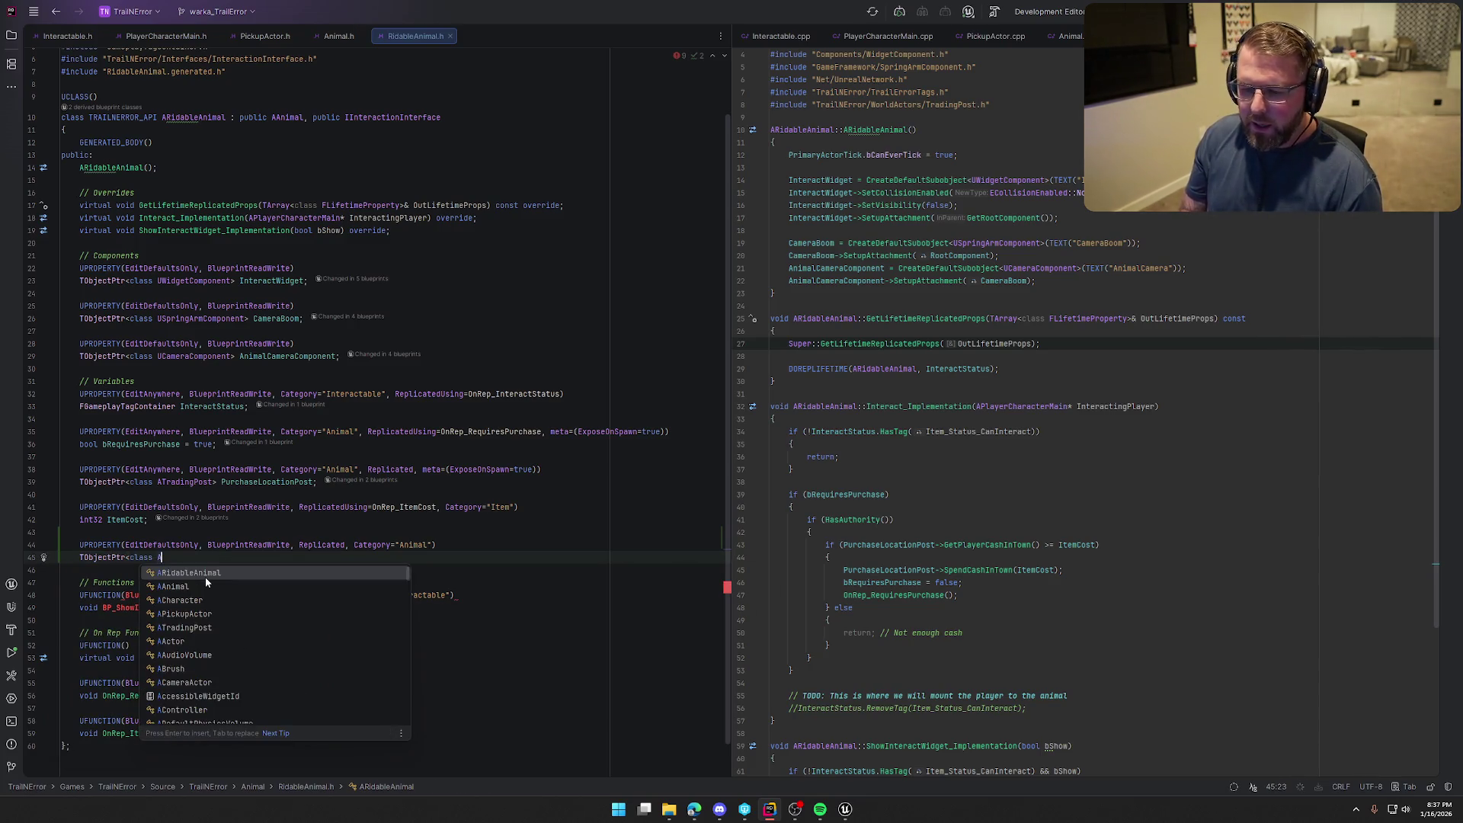
left_click(205, 584)
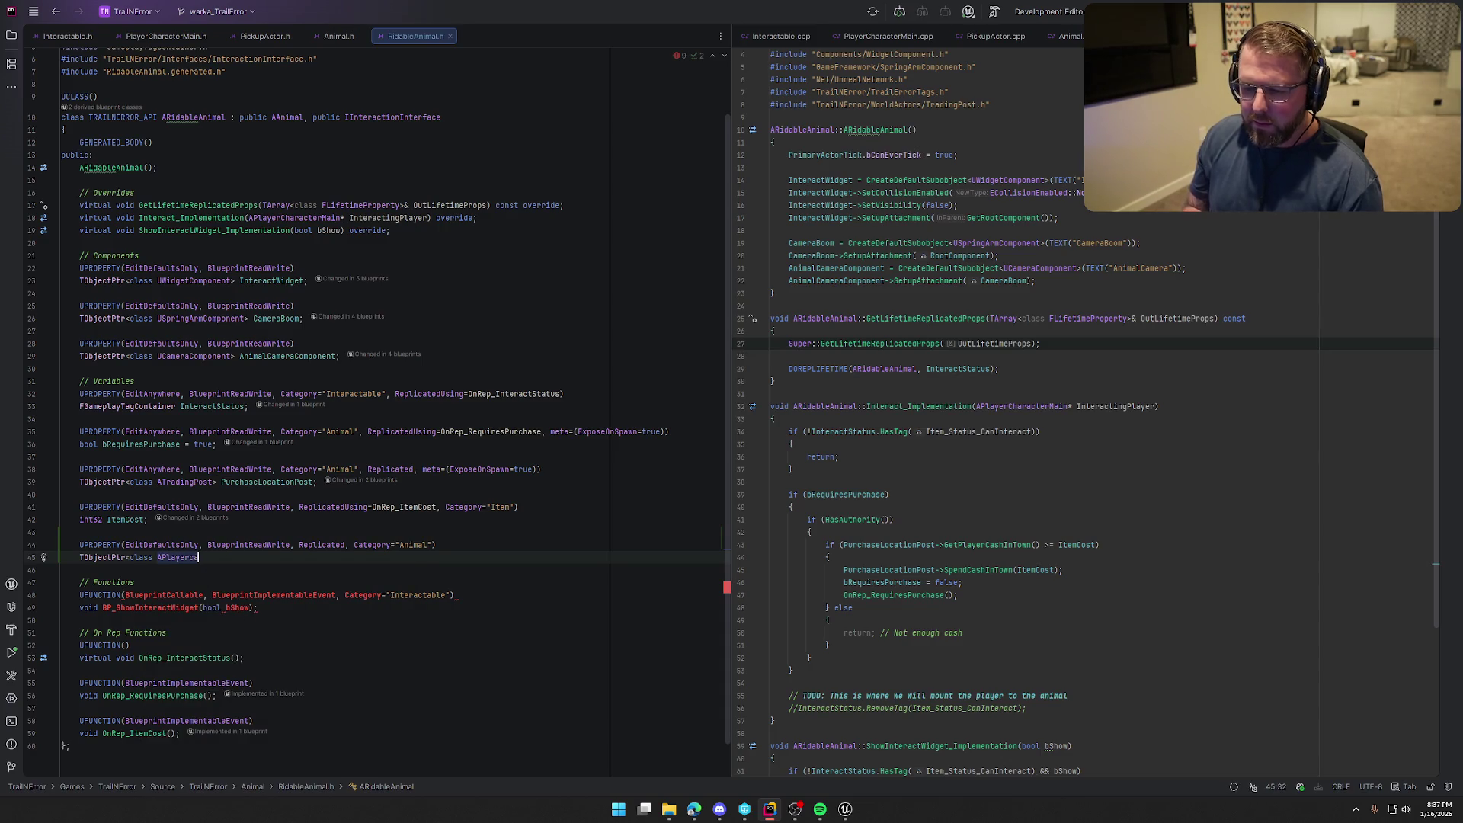
type("> RidingPlayer;")
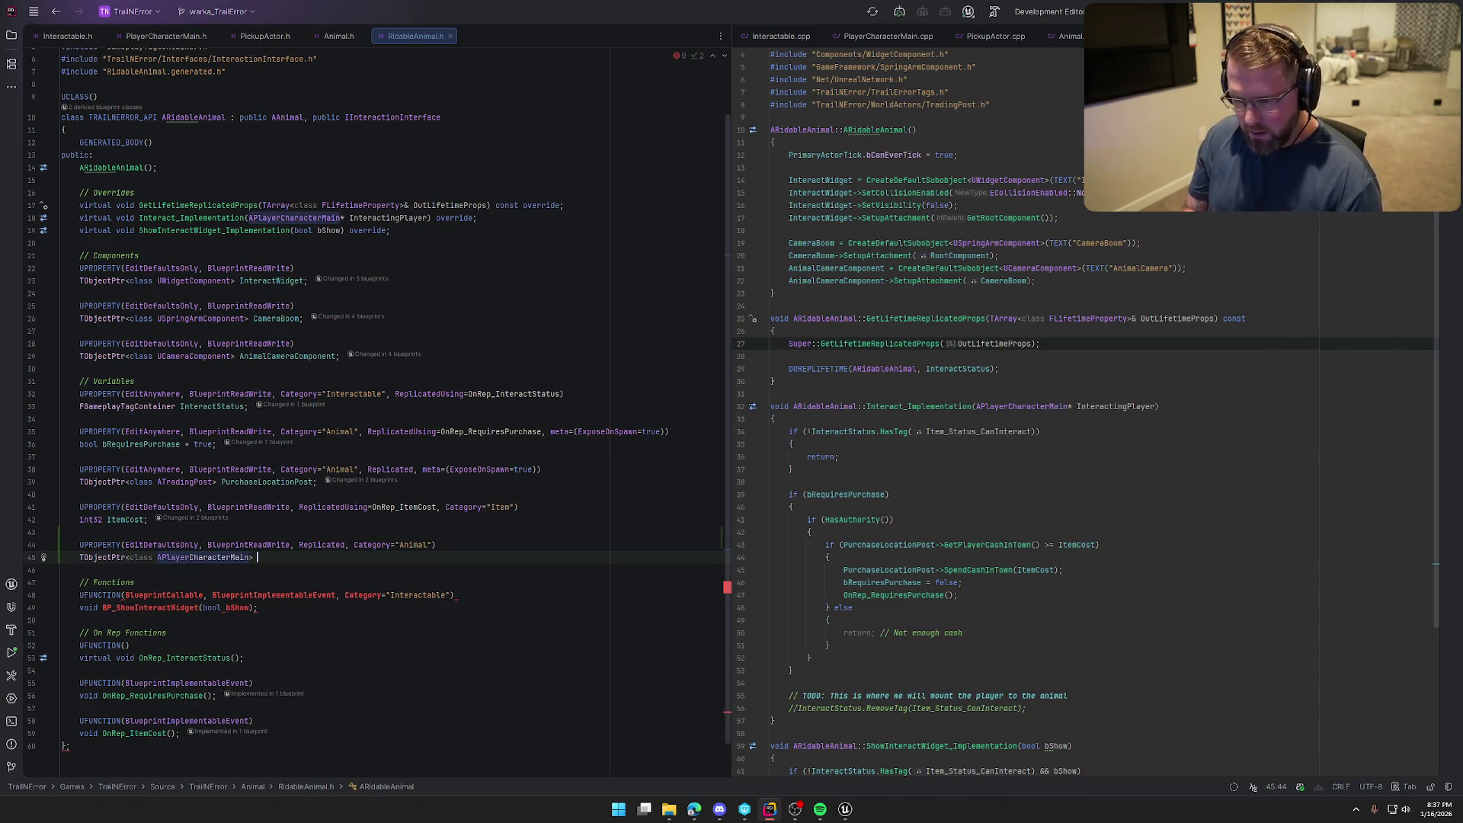
Start a new line after the InteractStatus DOREPLIFETIME entry in RidableAnimal.cpp
key("ctrl+d")
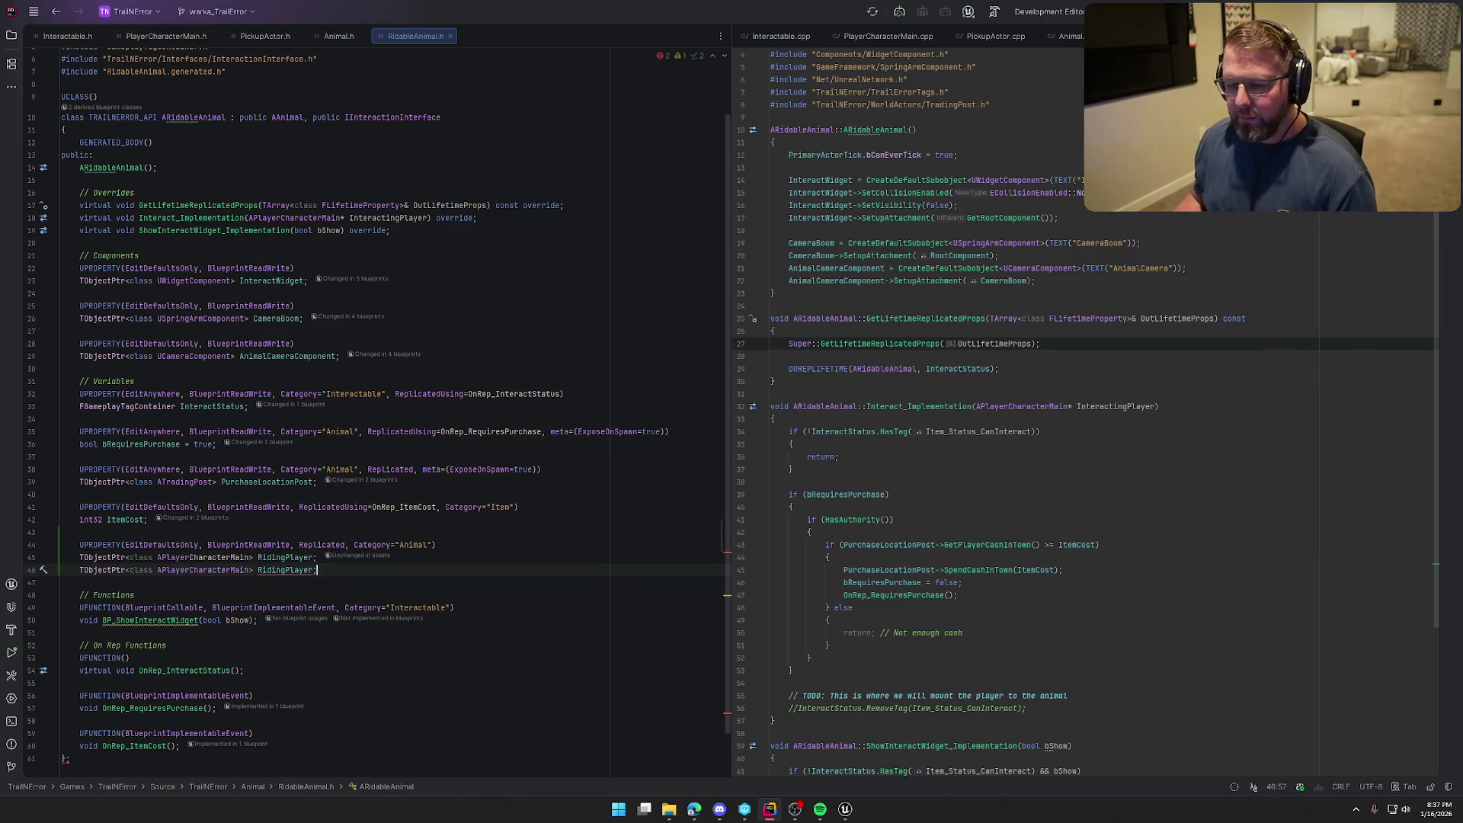
key("ctrl+z")
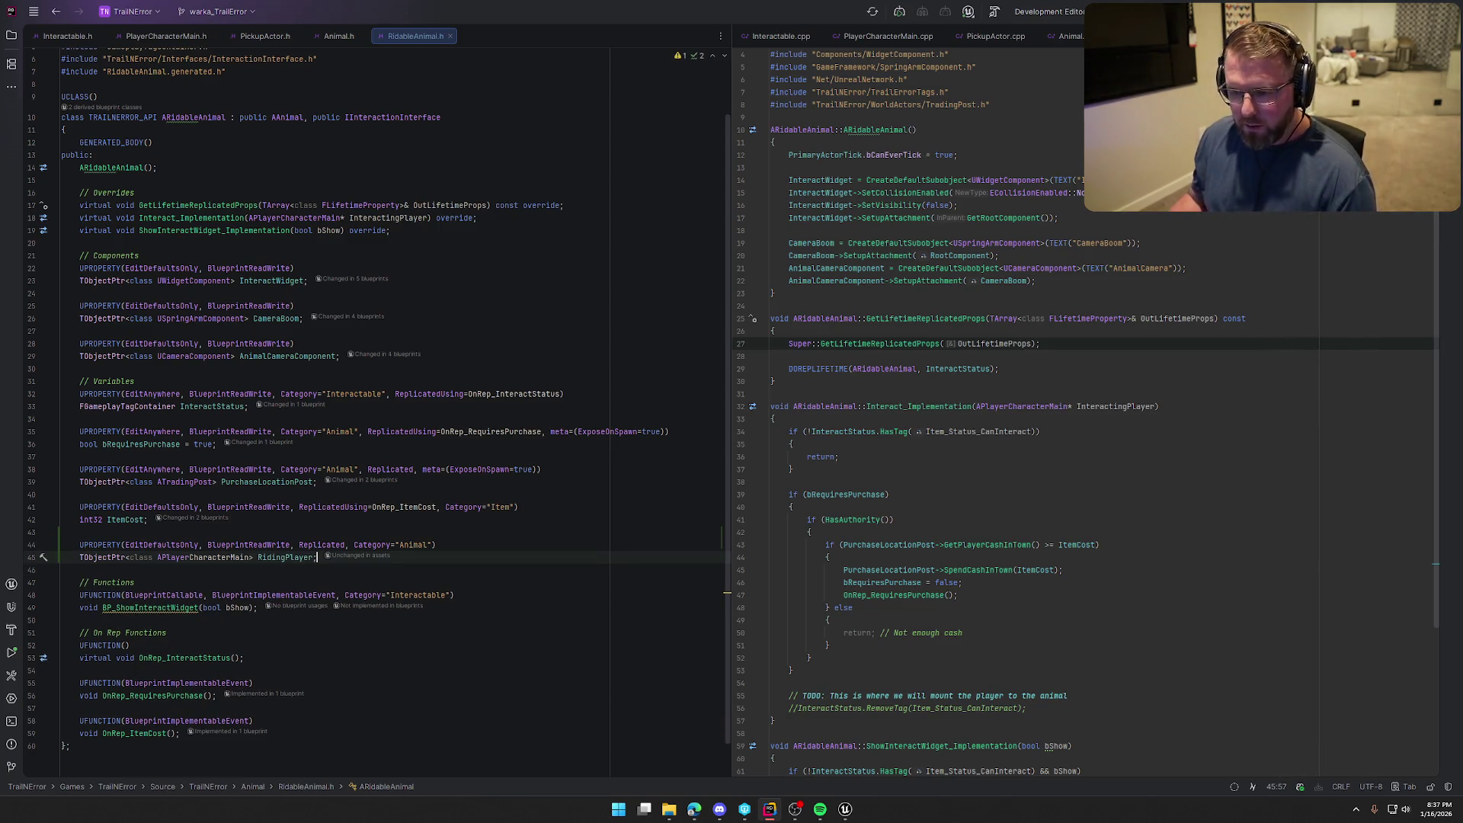
left_click(1067, 368)
key("Return")
Add DOREPLIFETIME lines for bRequiresPurchase, PurchaseLocationPost, ItemCost and RidingPlayer
key("Tab")
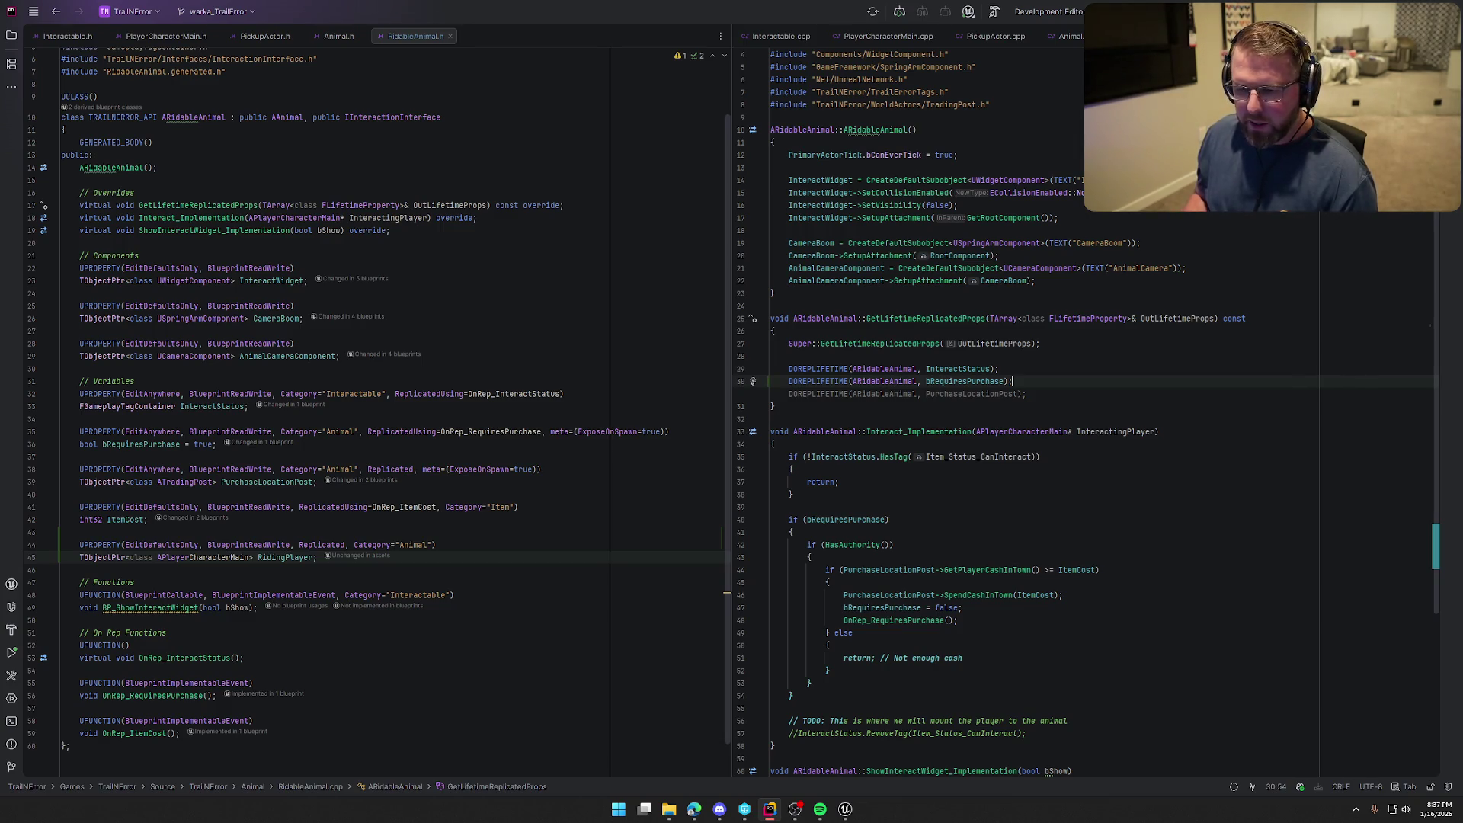
key("Return")
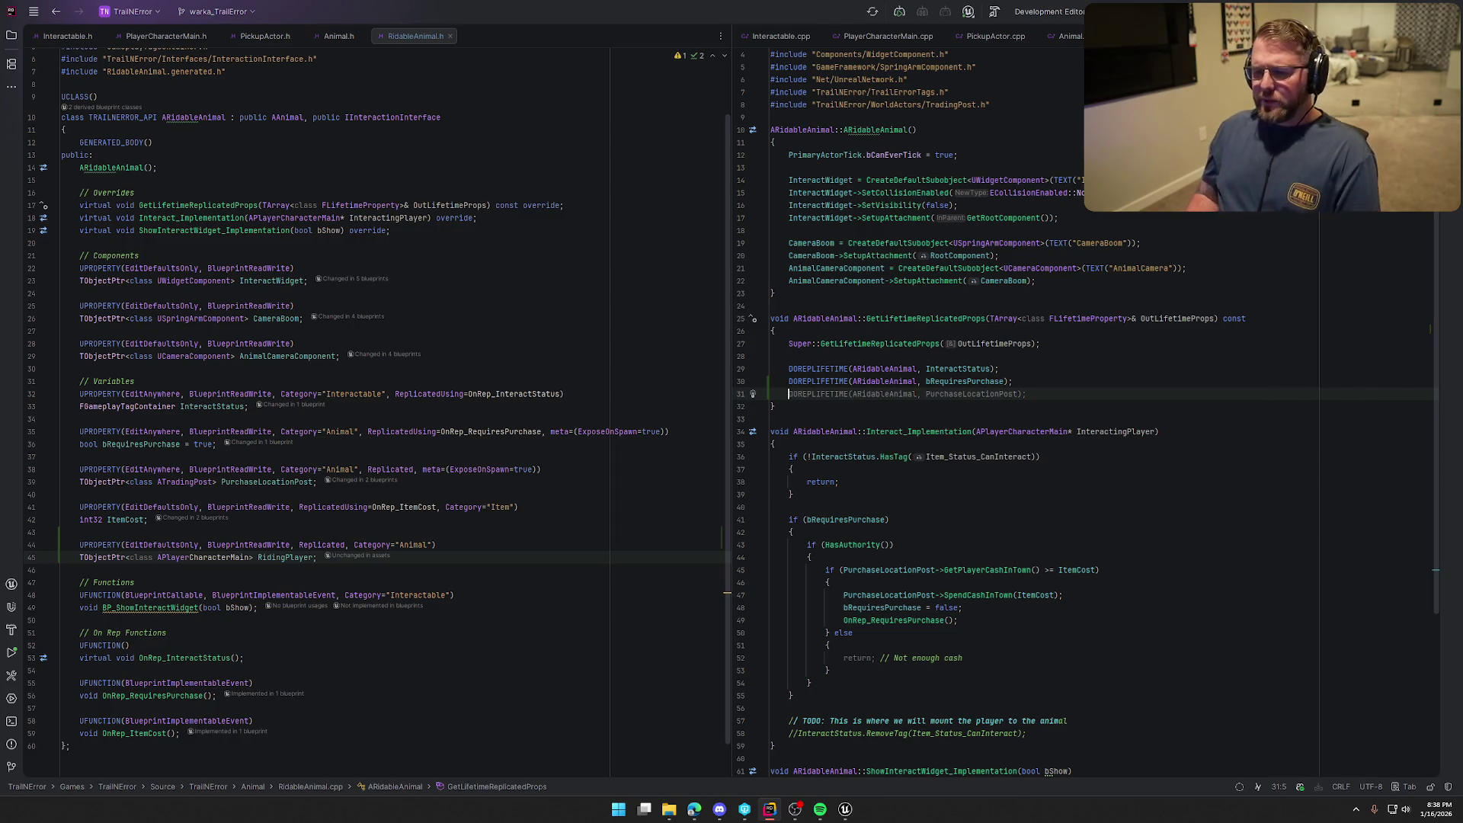
key("Tab")
key("Return")
key("Tab")
key("Return")
key("Tab")
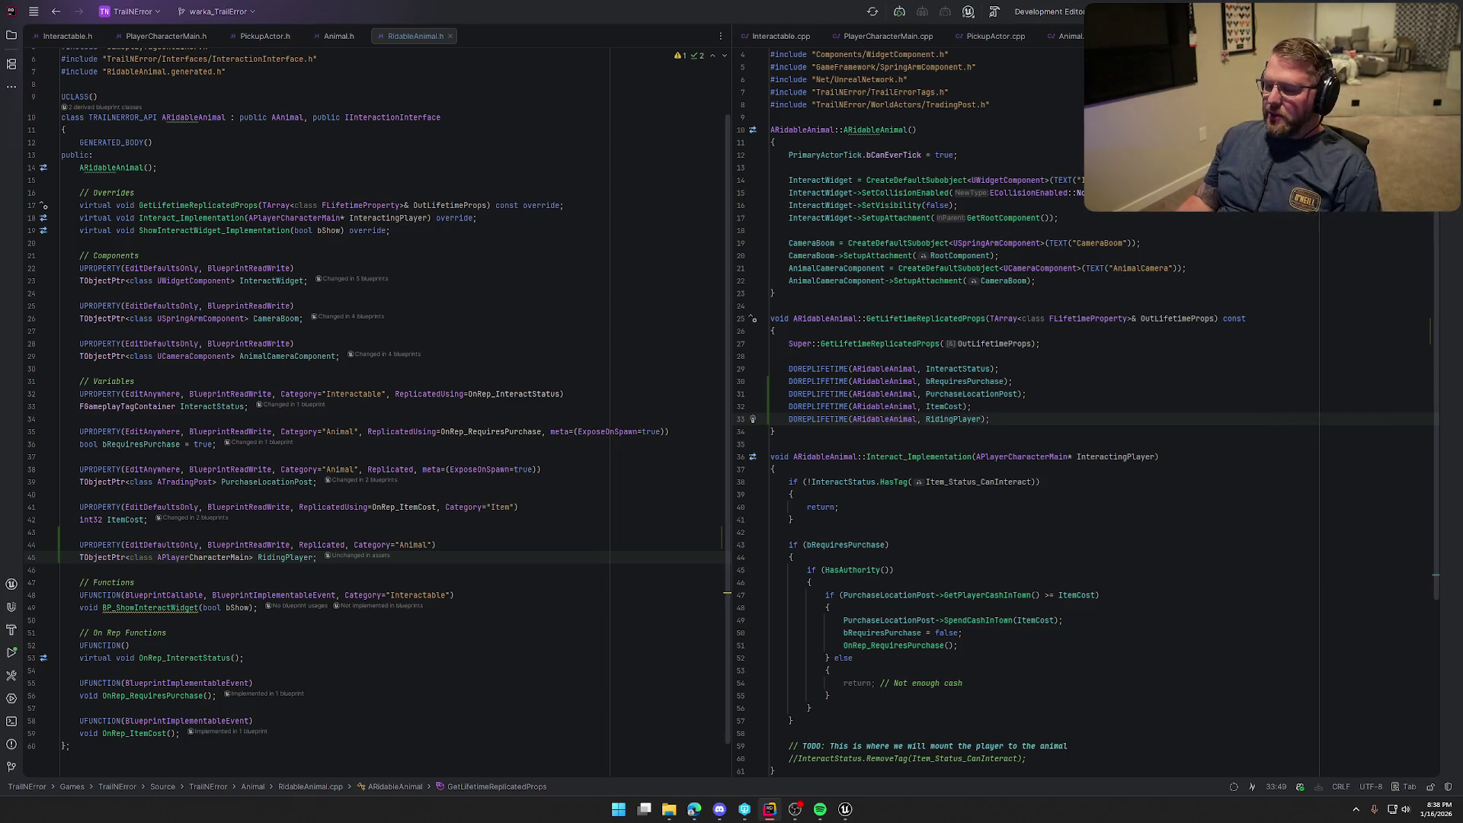
Scroll to the mount-the-player TODO comment, then bring Unreal Editor forward
scroll(1053, 420, "down", 4)
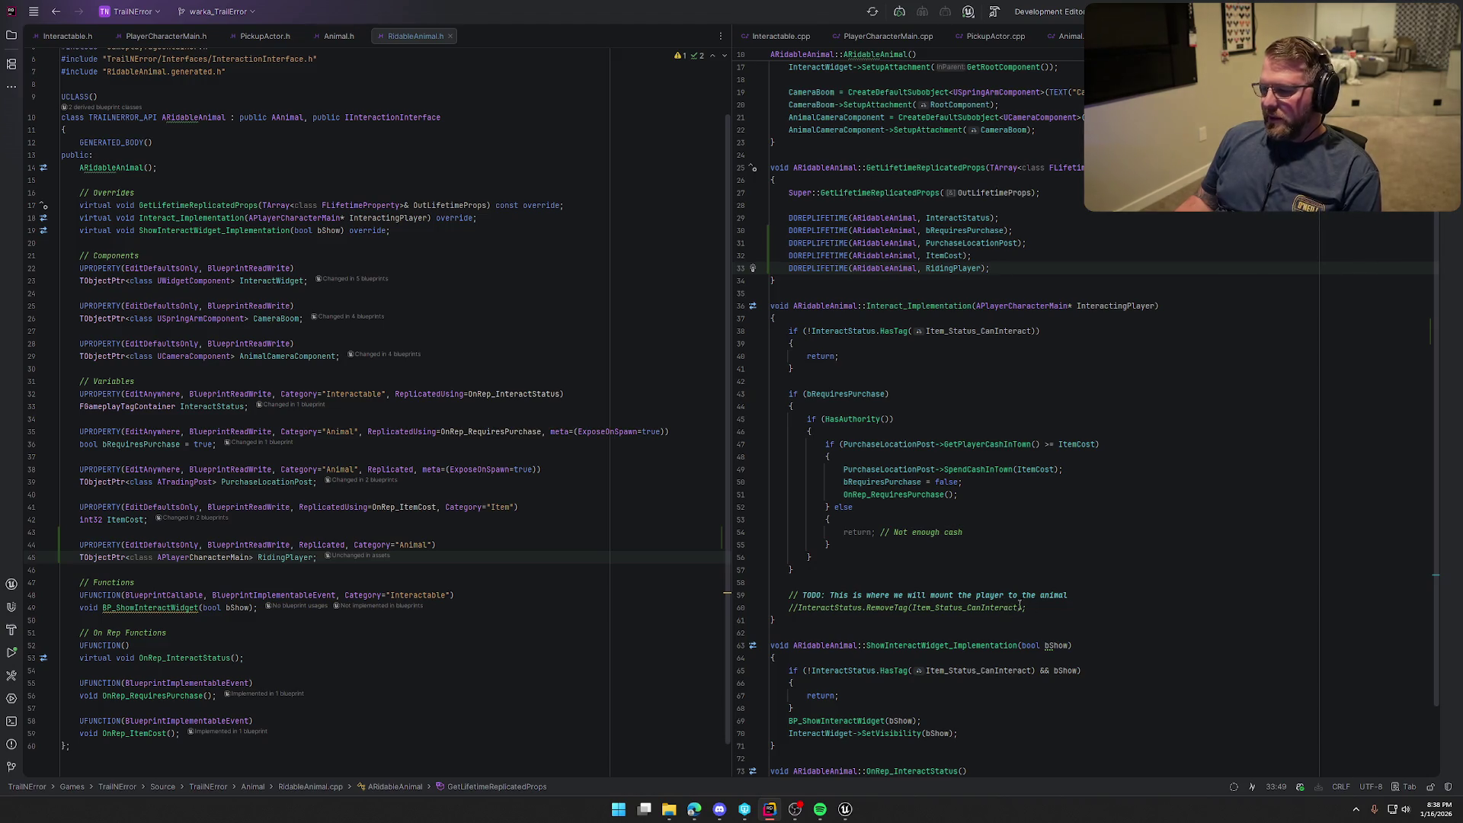
left_click(1061, 599)
scroll(1051, 597, "down", 3)
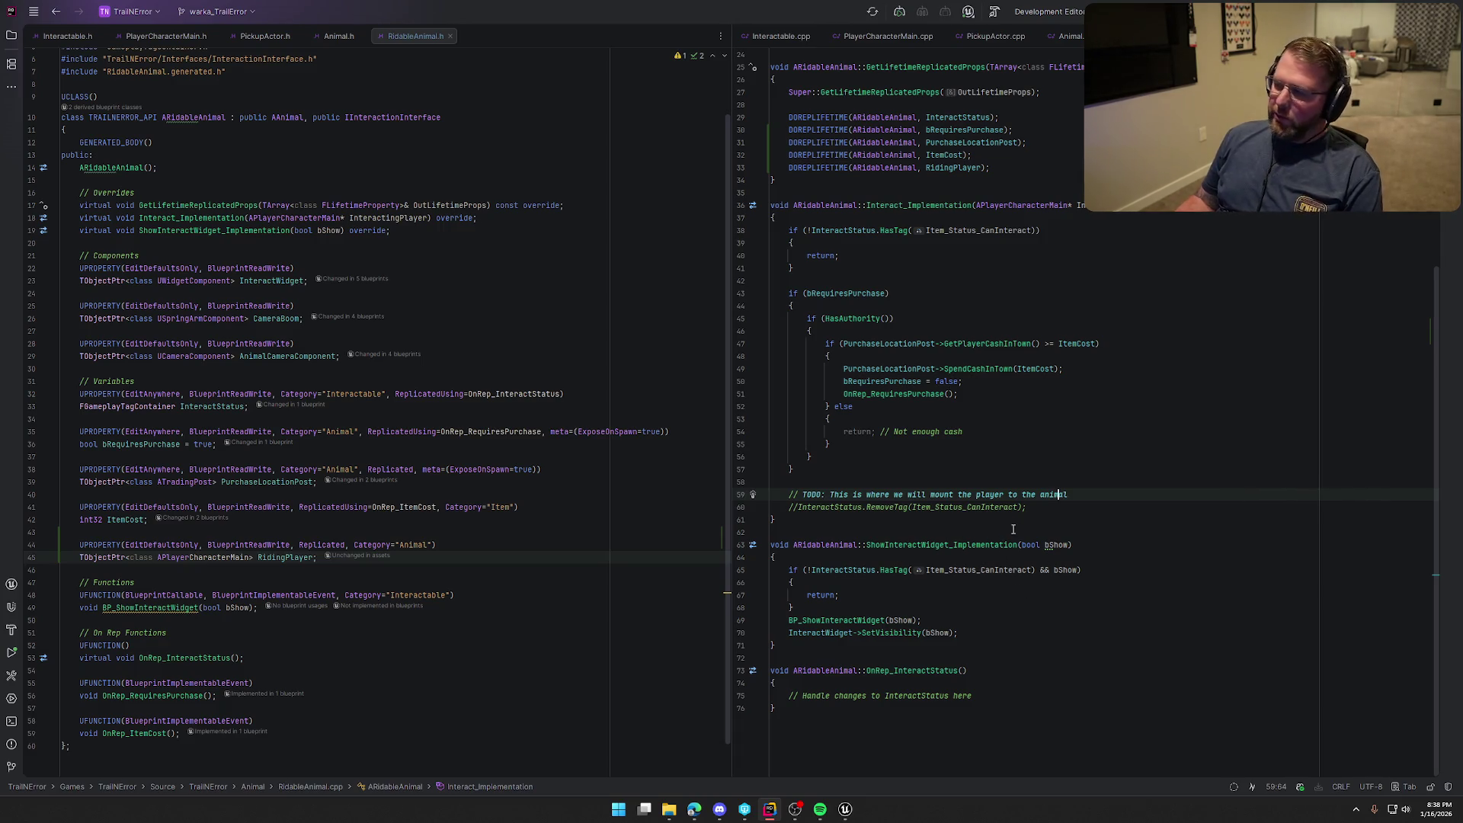
left_click(846, 808)
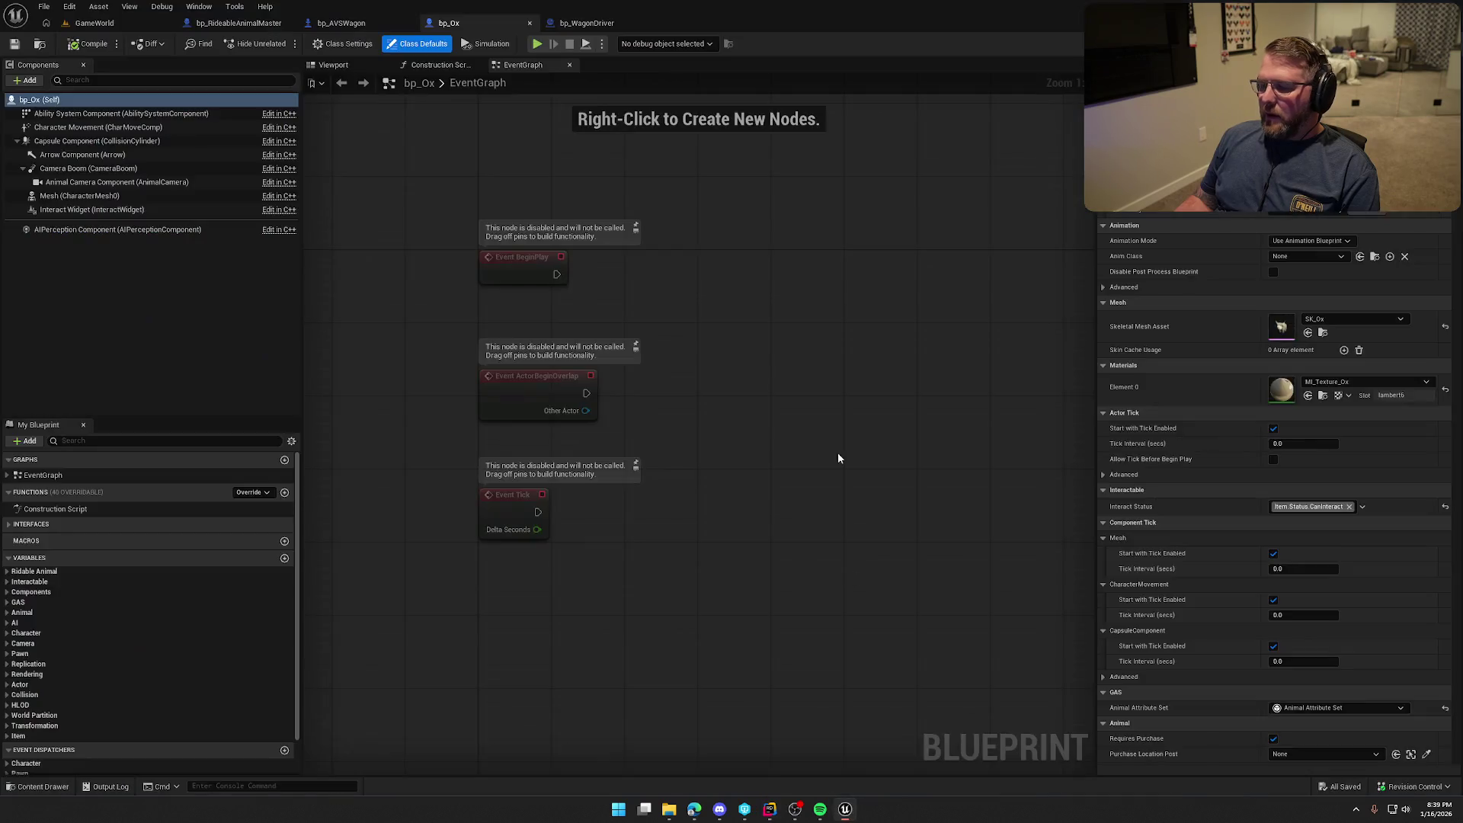
left_click_drag(731, 21, 1462, 122)
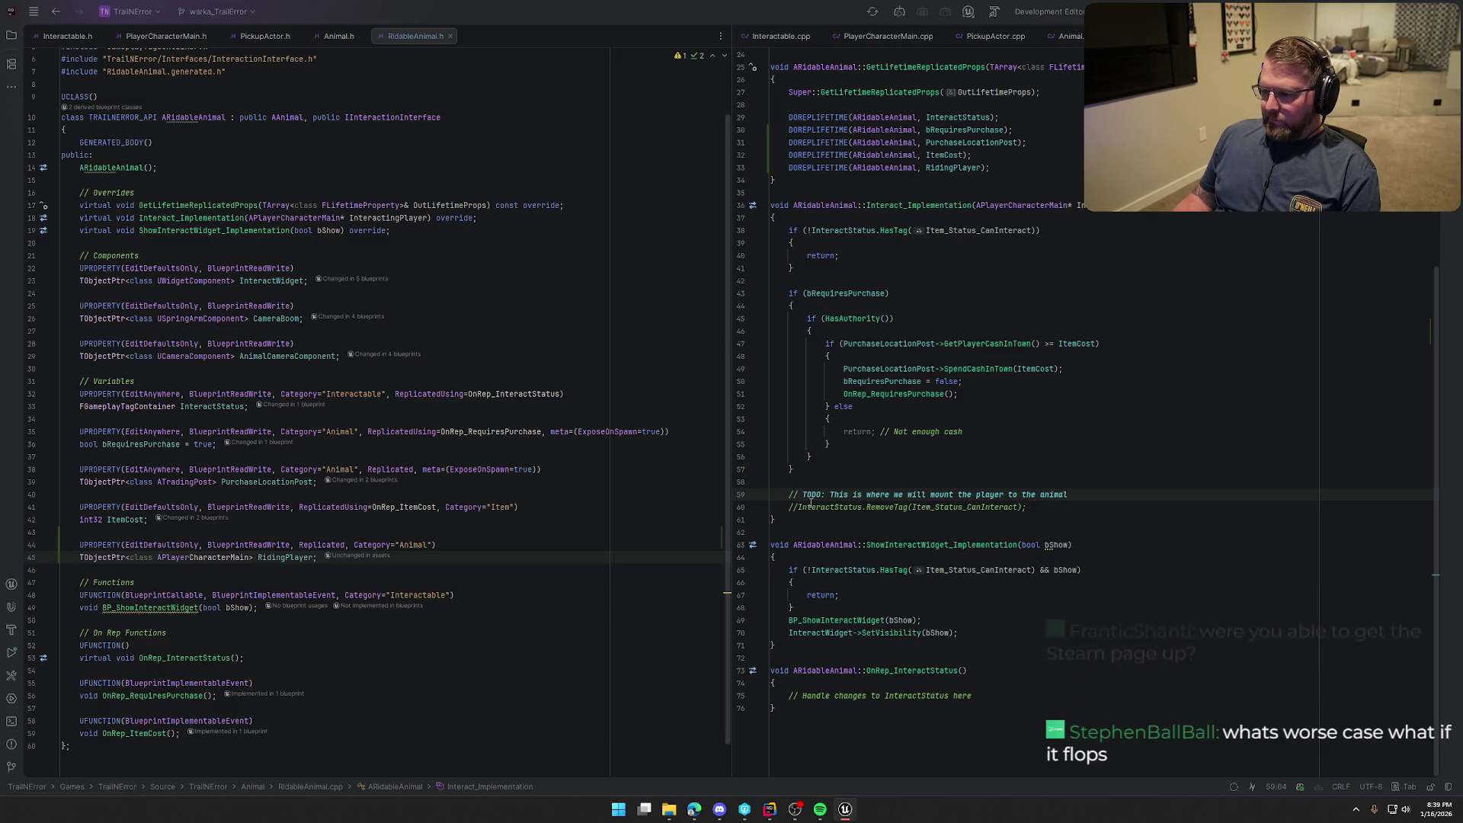
left_click_drag(1057, 504, 788, 495)
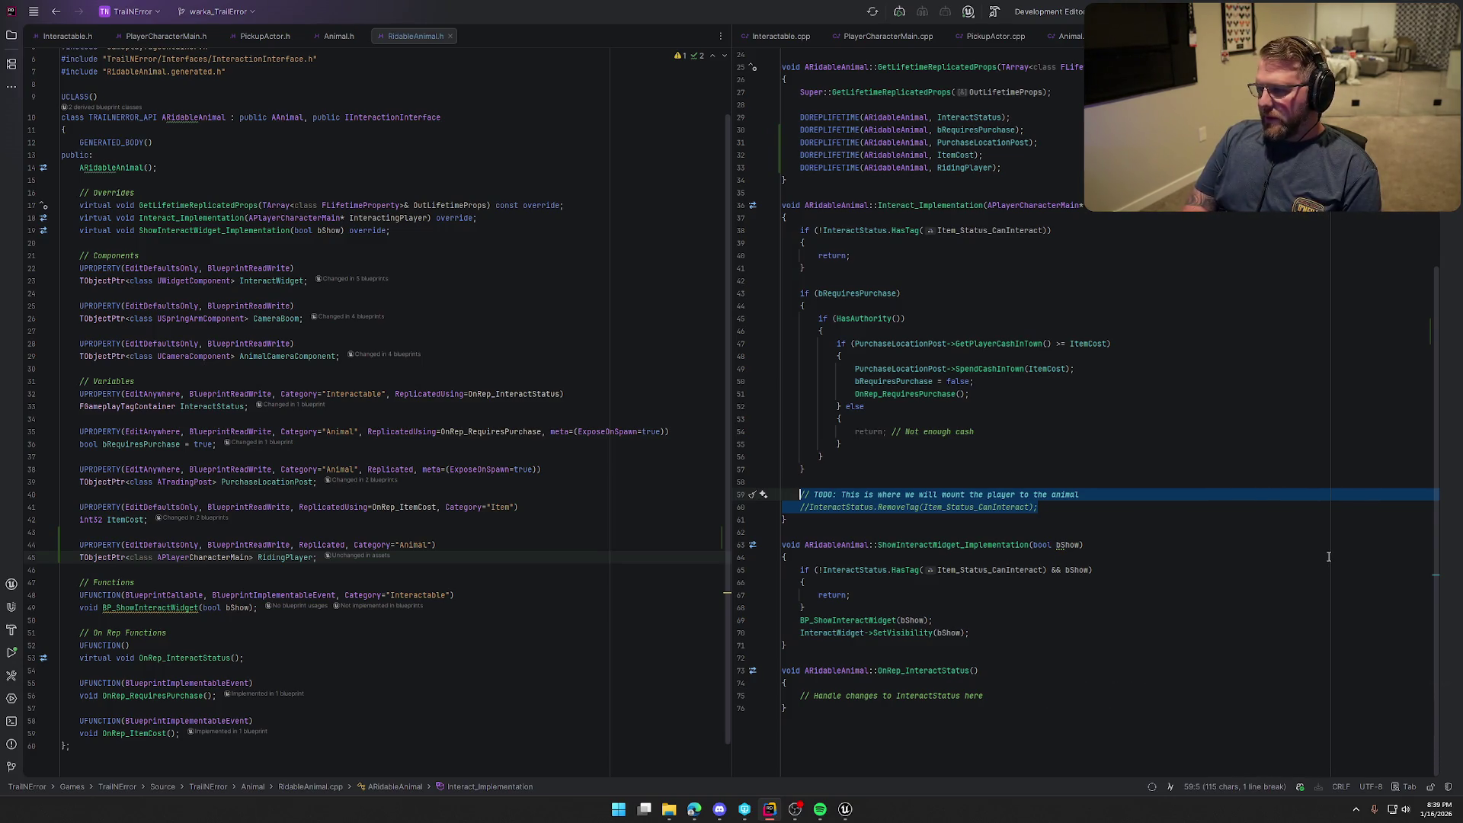
Replace the TODO with an empty if (InteractingPlayer->IsLocallyControlled()) { } block
type("if (")
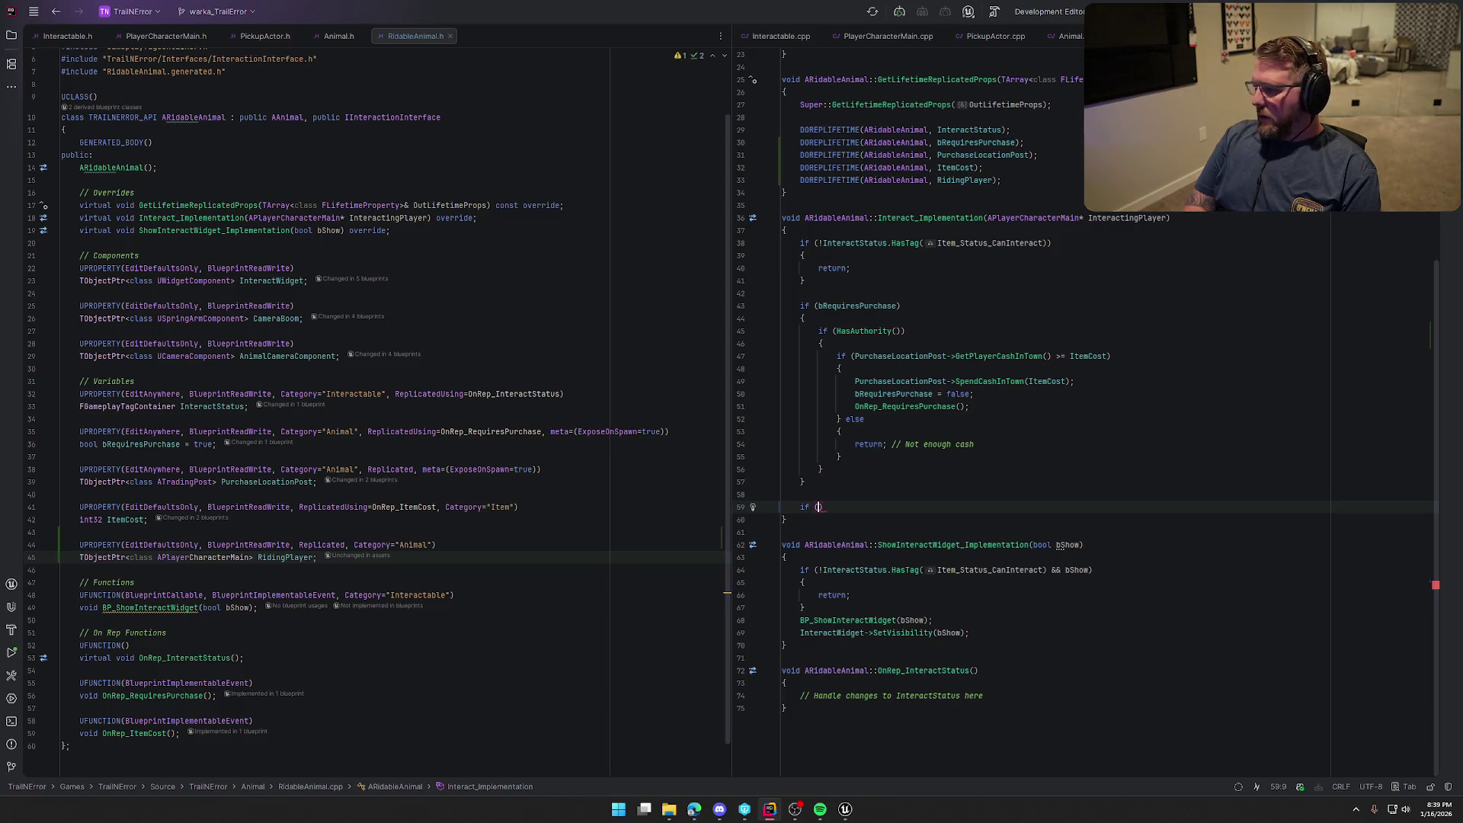
type("Interacting")
key("Return")
type("-")
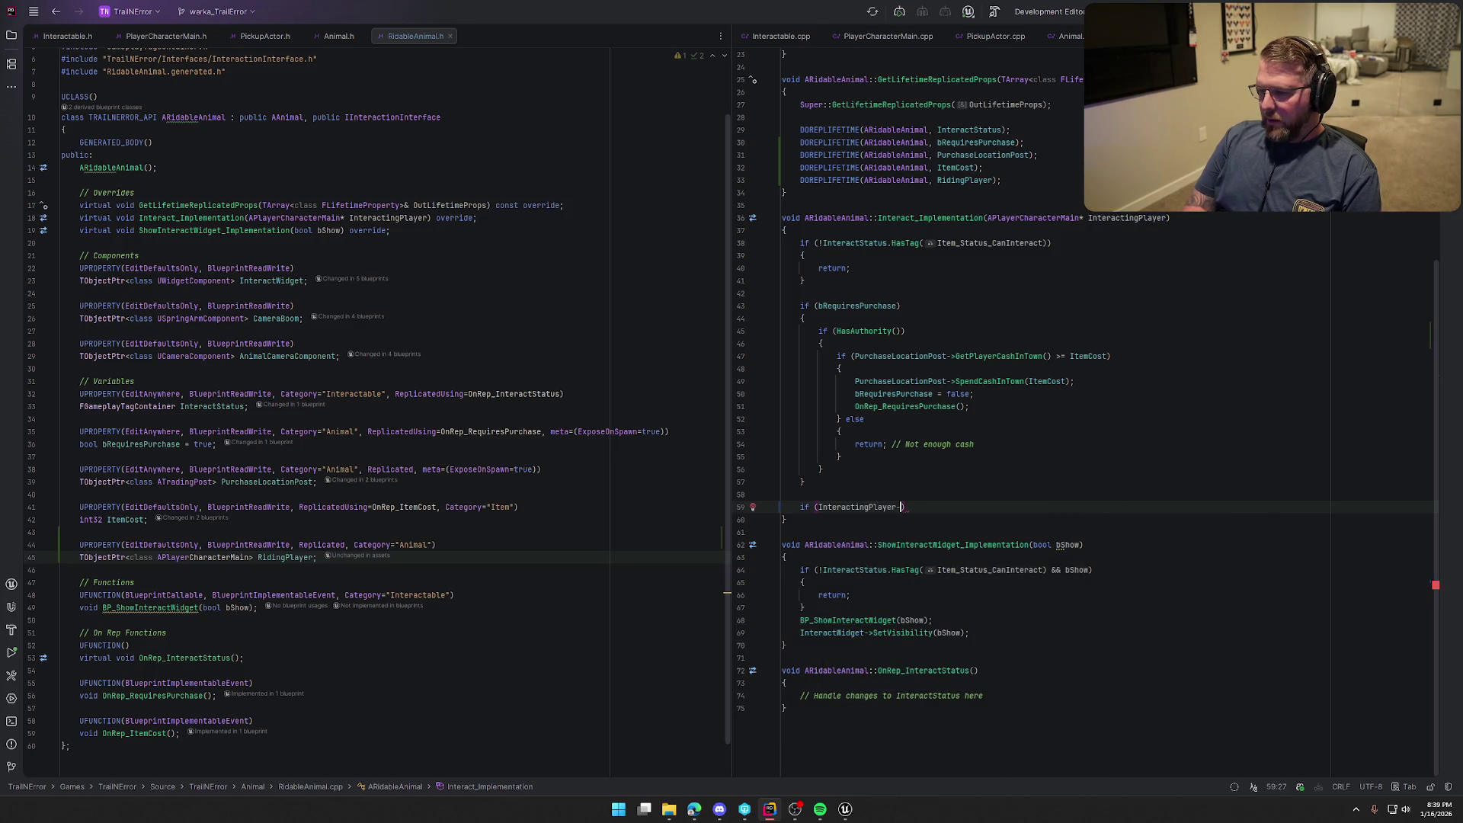
key("BackSpace")
type(".")
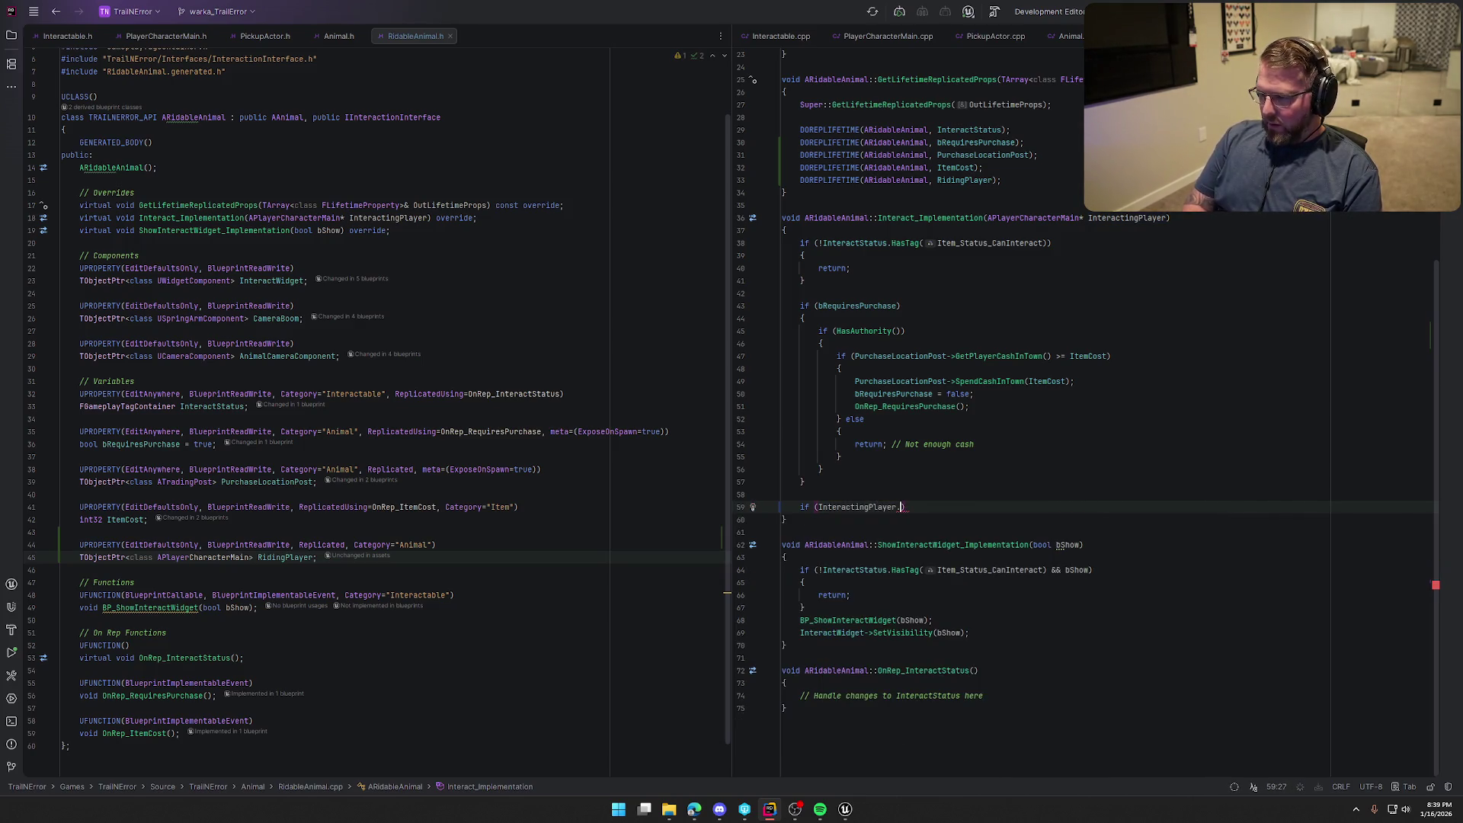
type("IsLocal")
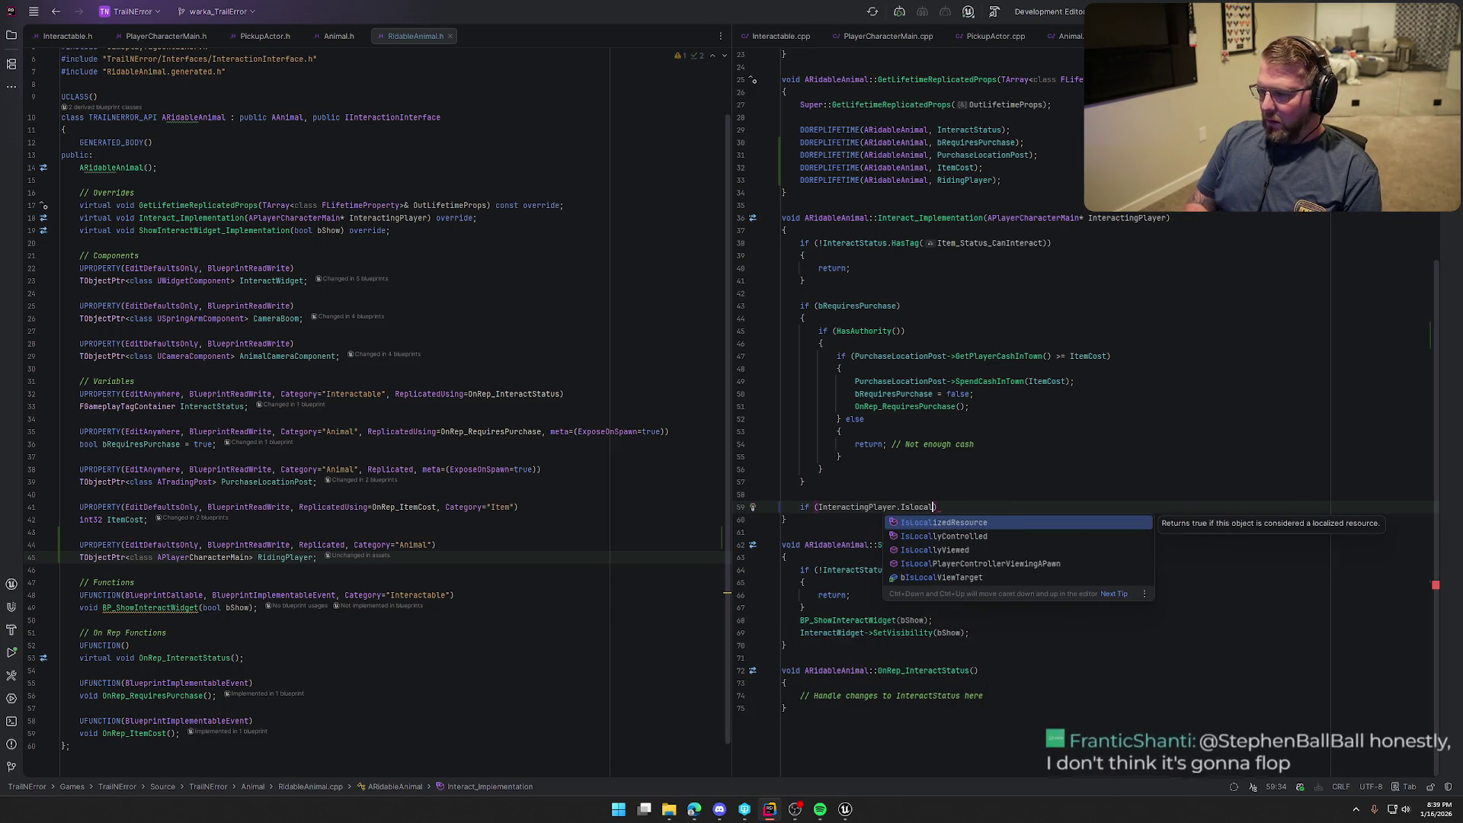
key("Down")
key("Return")
type("{")
key("Return")
left_click(804, 544)
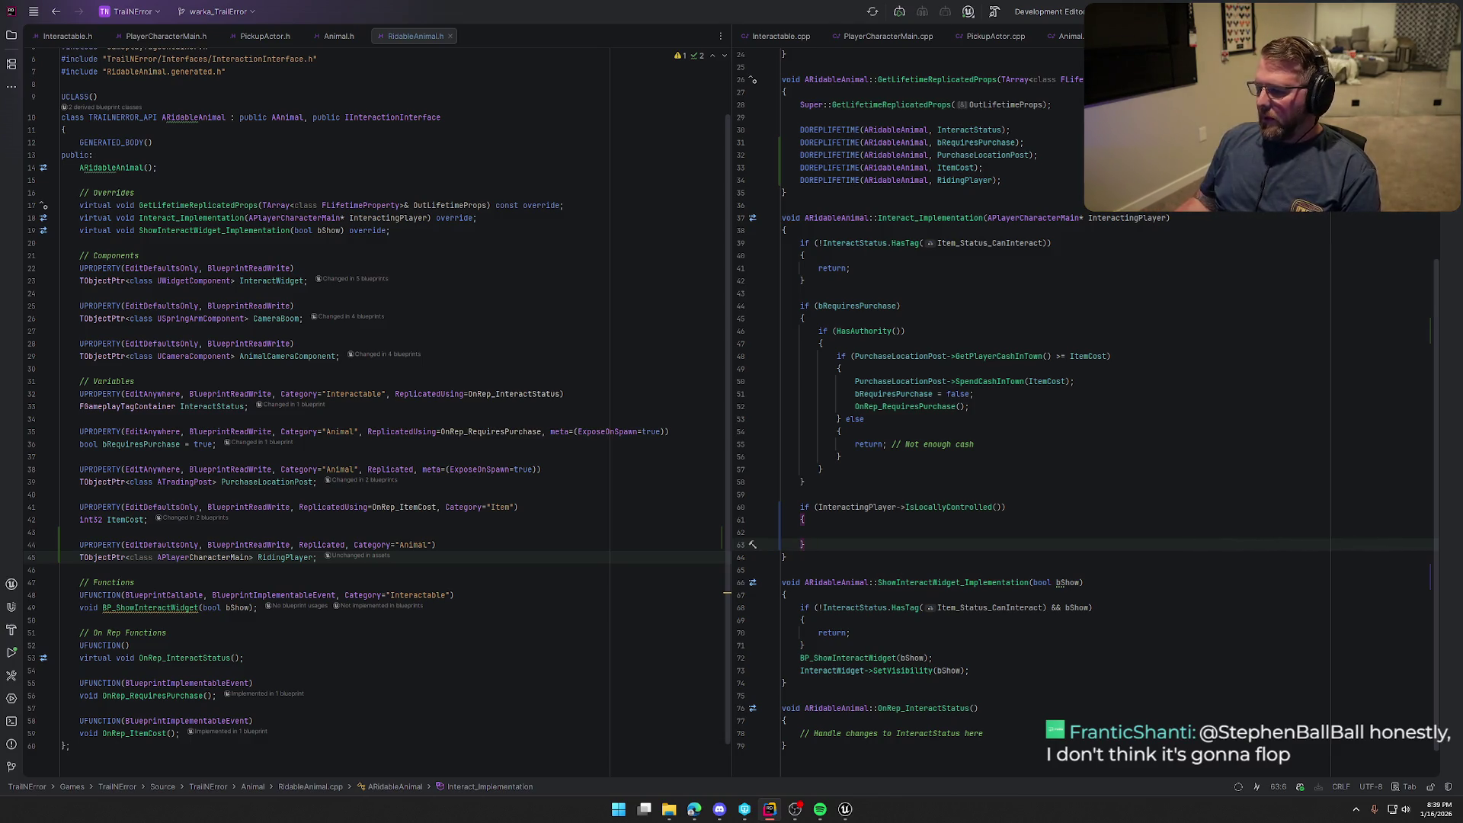
Add an empty if (HasAuthority()) { } block below it
scroll(1148, 546, "down", 1)
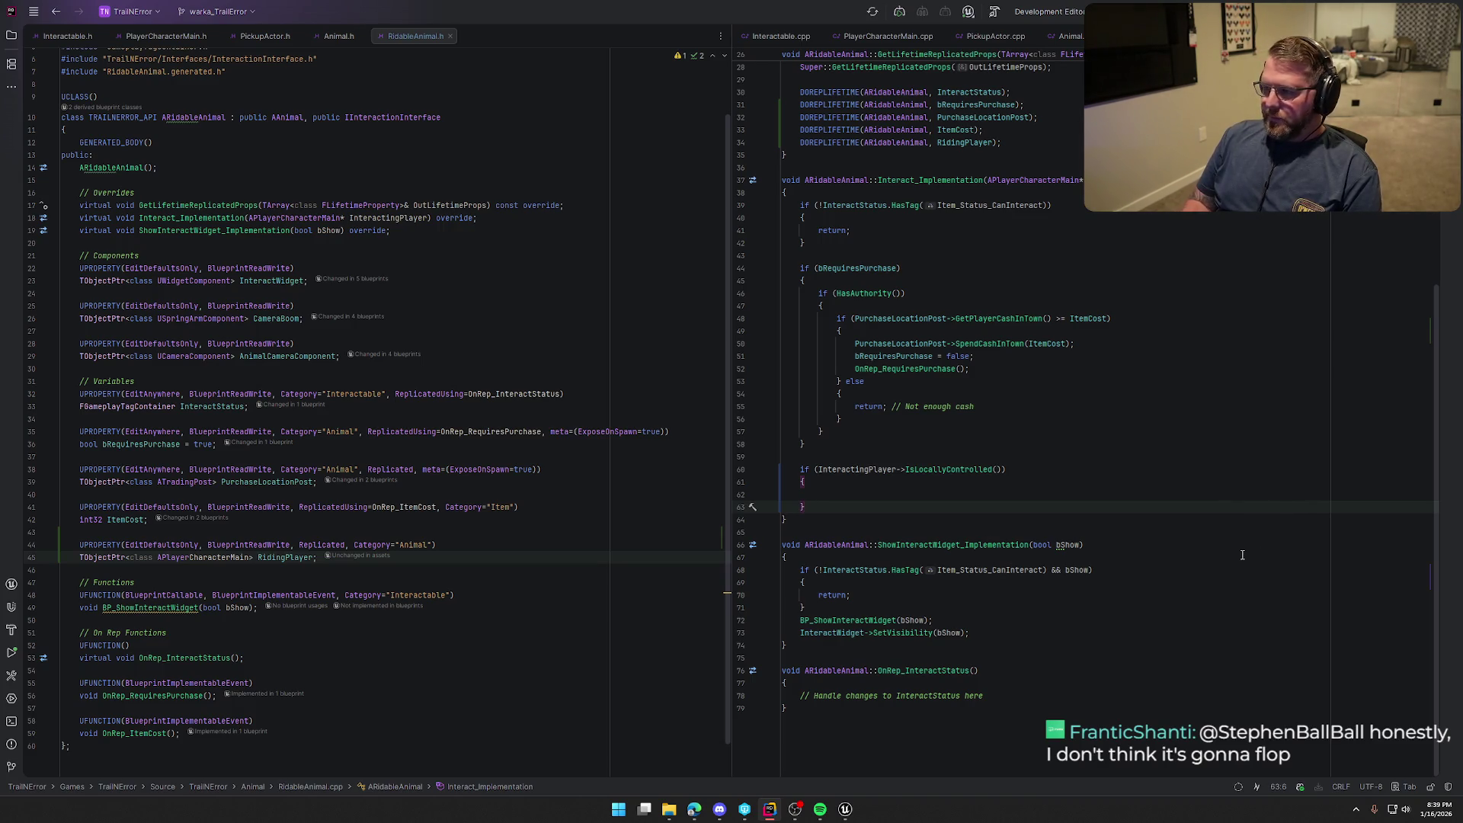
key("Return")
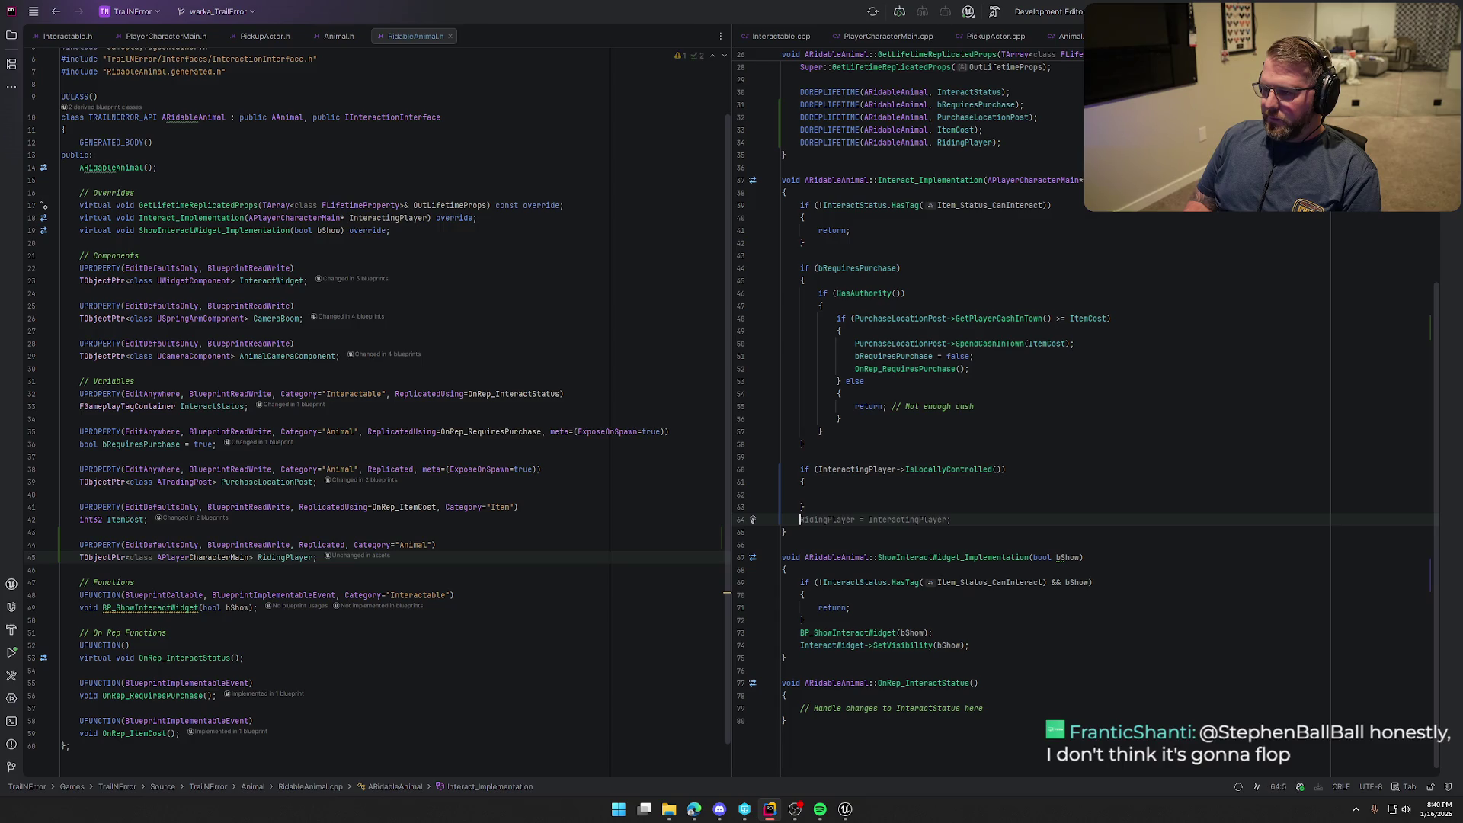
key("Return")
type("if (Ha")
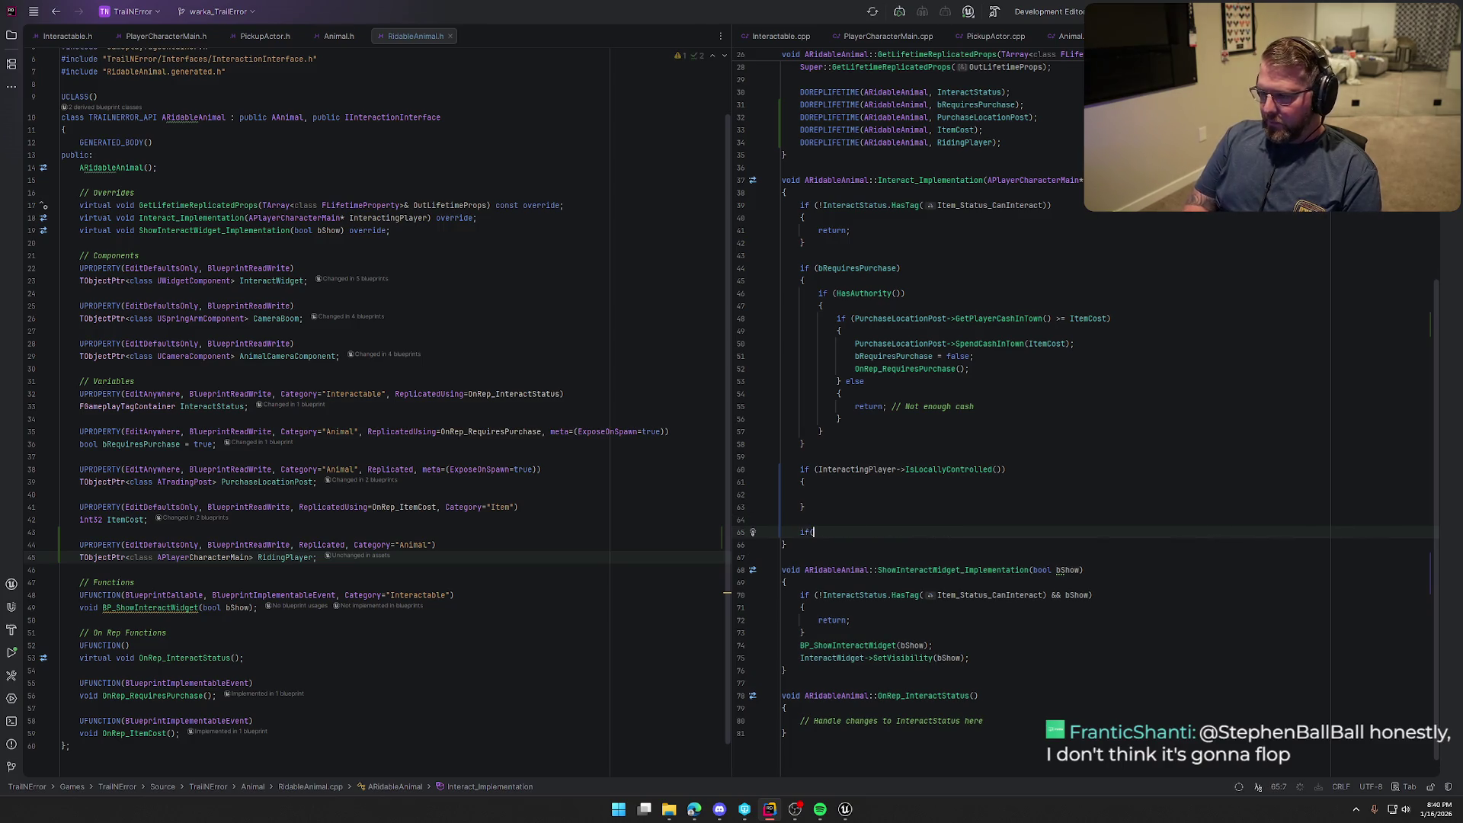
key("Tab")
key("ctrl+shift+Return")
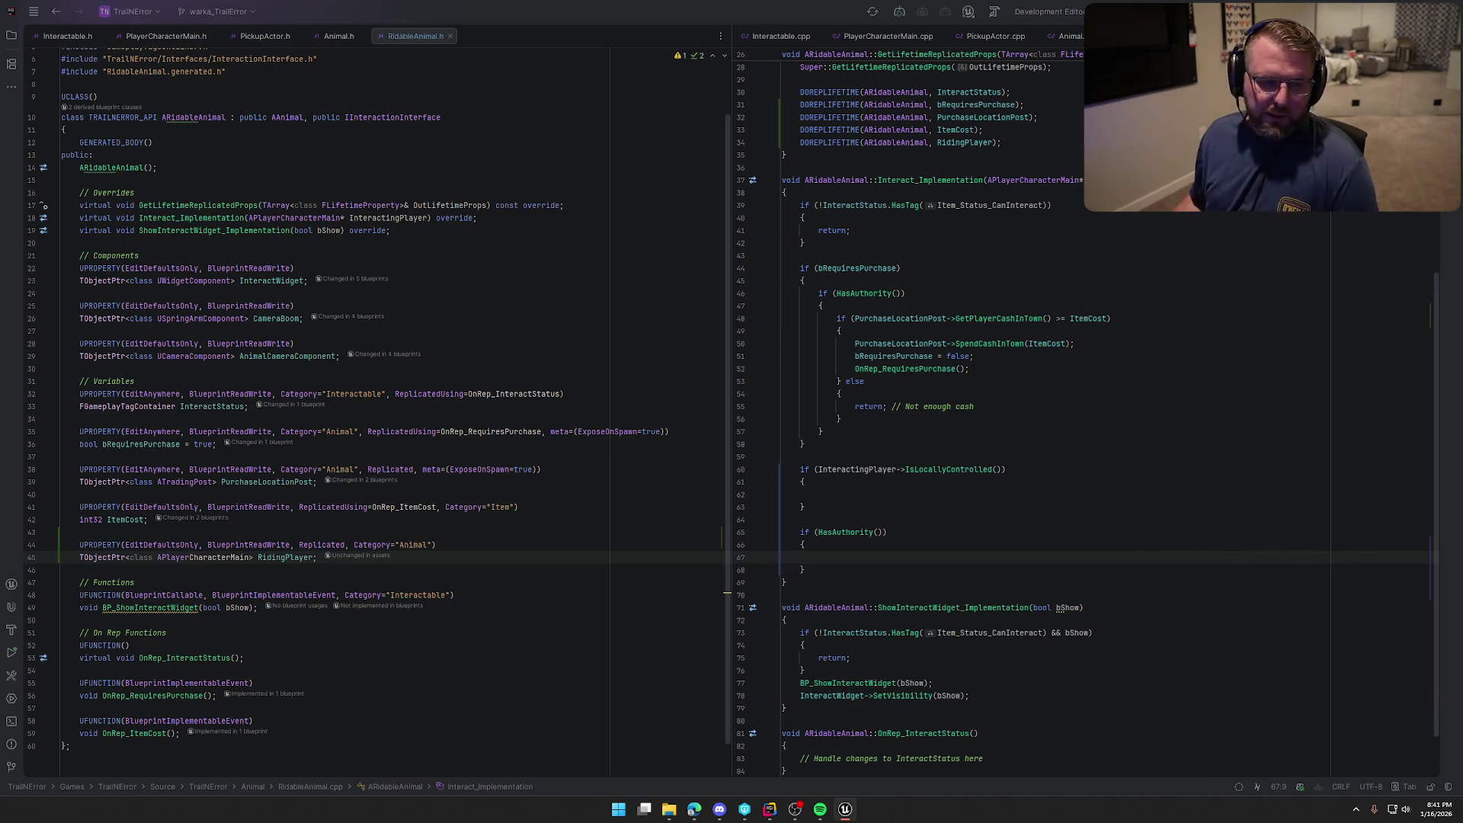
left_click(821, 495)
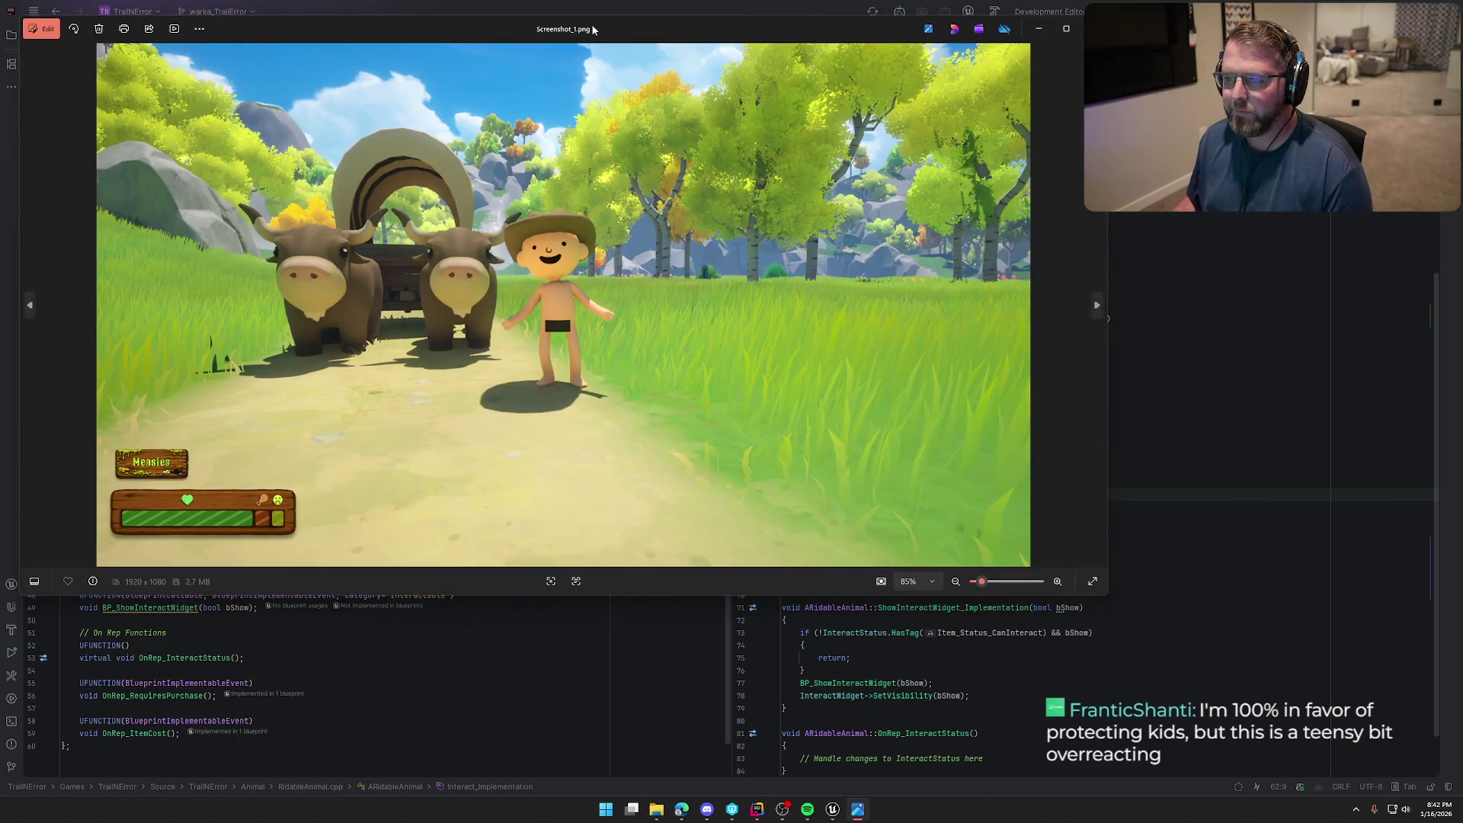
Close the Screenshot_1.png photo viewer and return to Rider
mouse_move(593, 29)
left_mouse_down()
mouse_move(715, 131)
mouse_move(641, 130)
left_mouse_up()
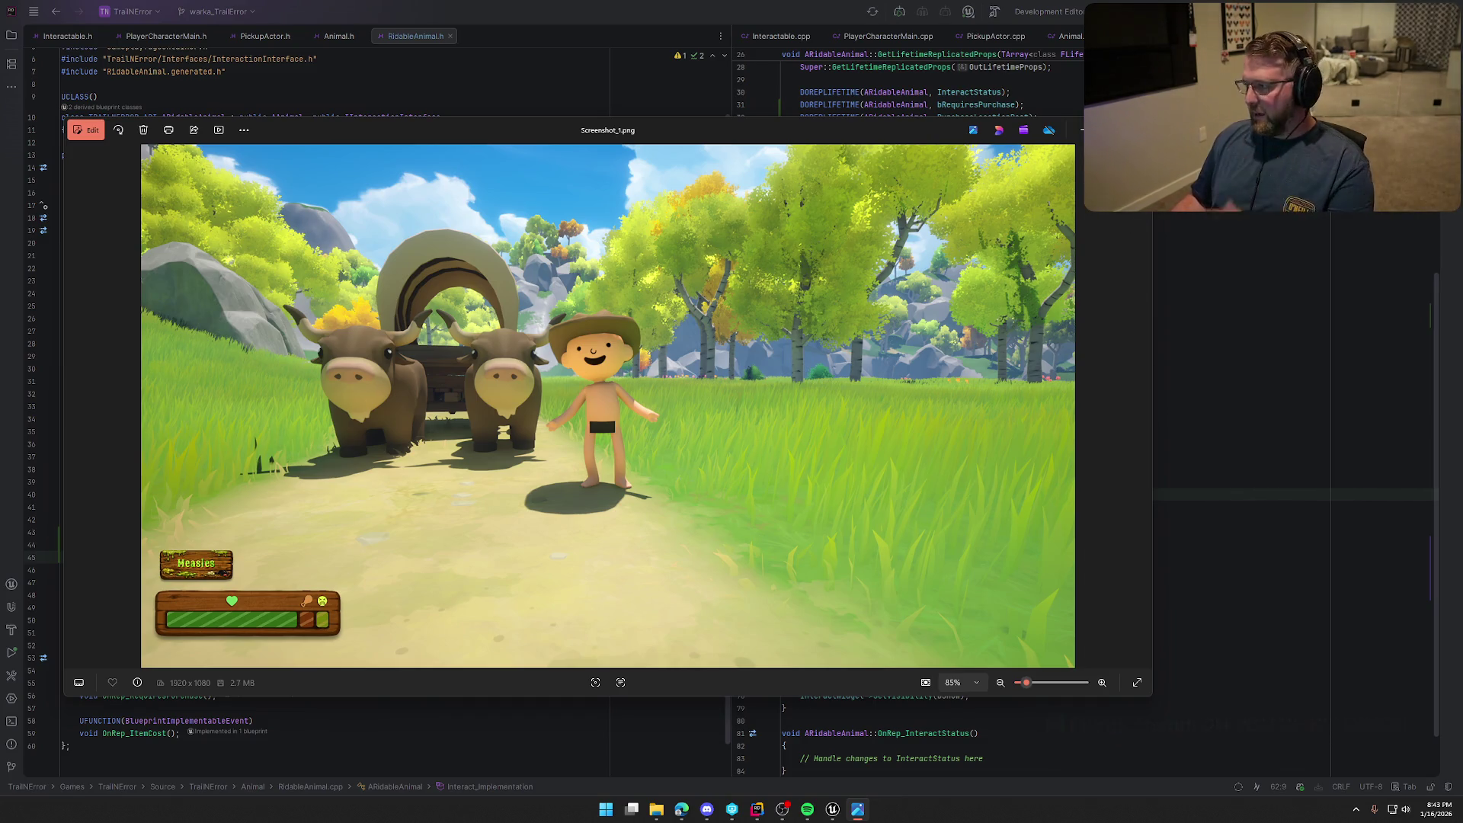
key("alt+F4")
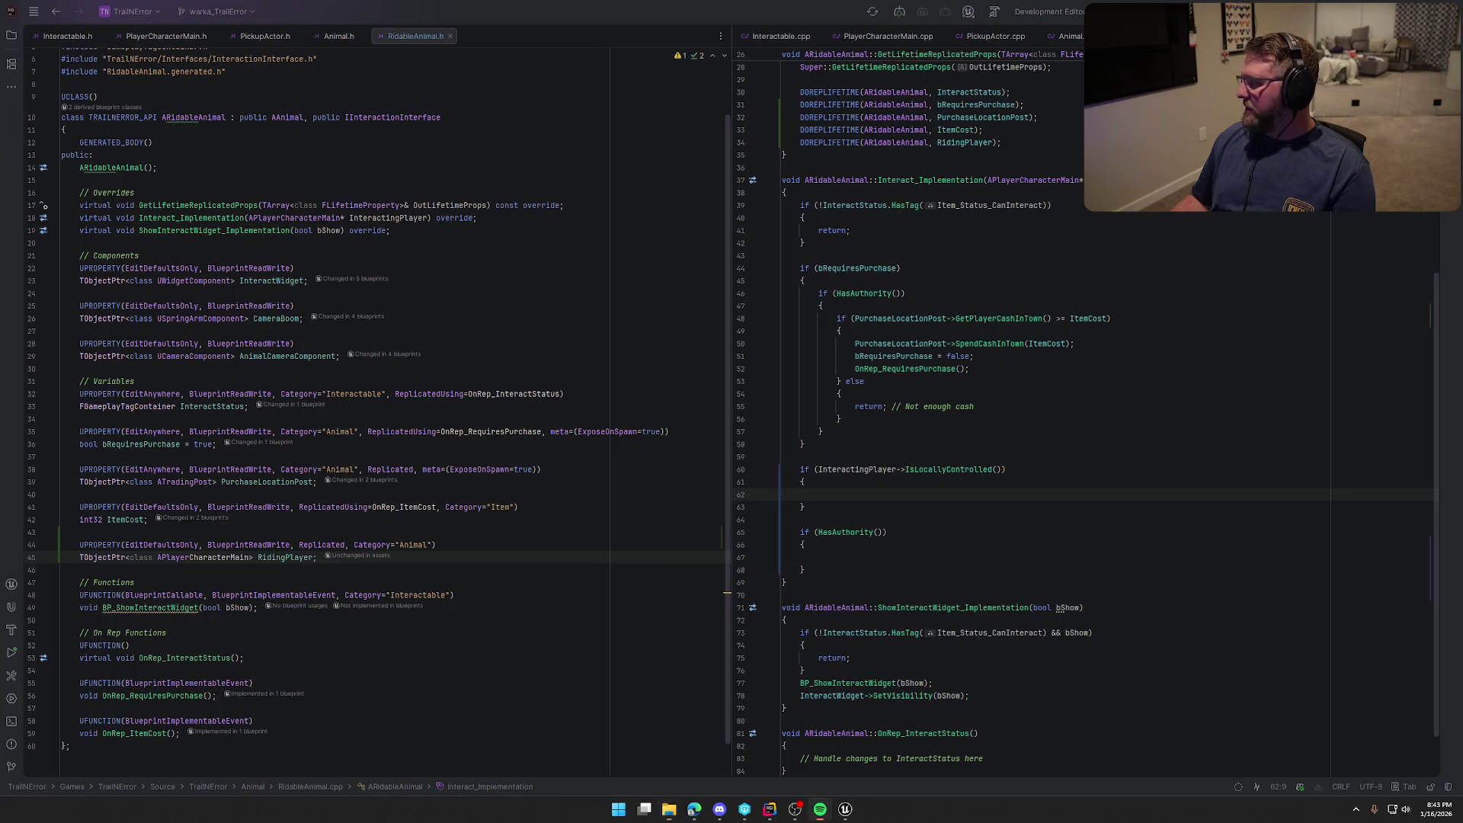
key("alt+Tab")
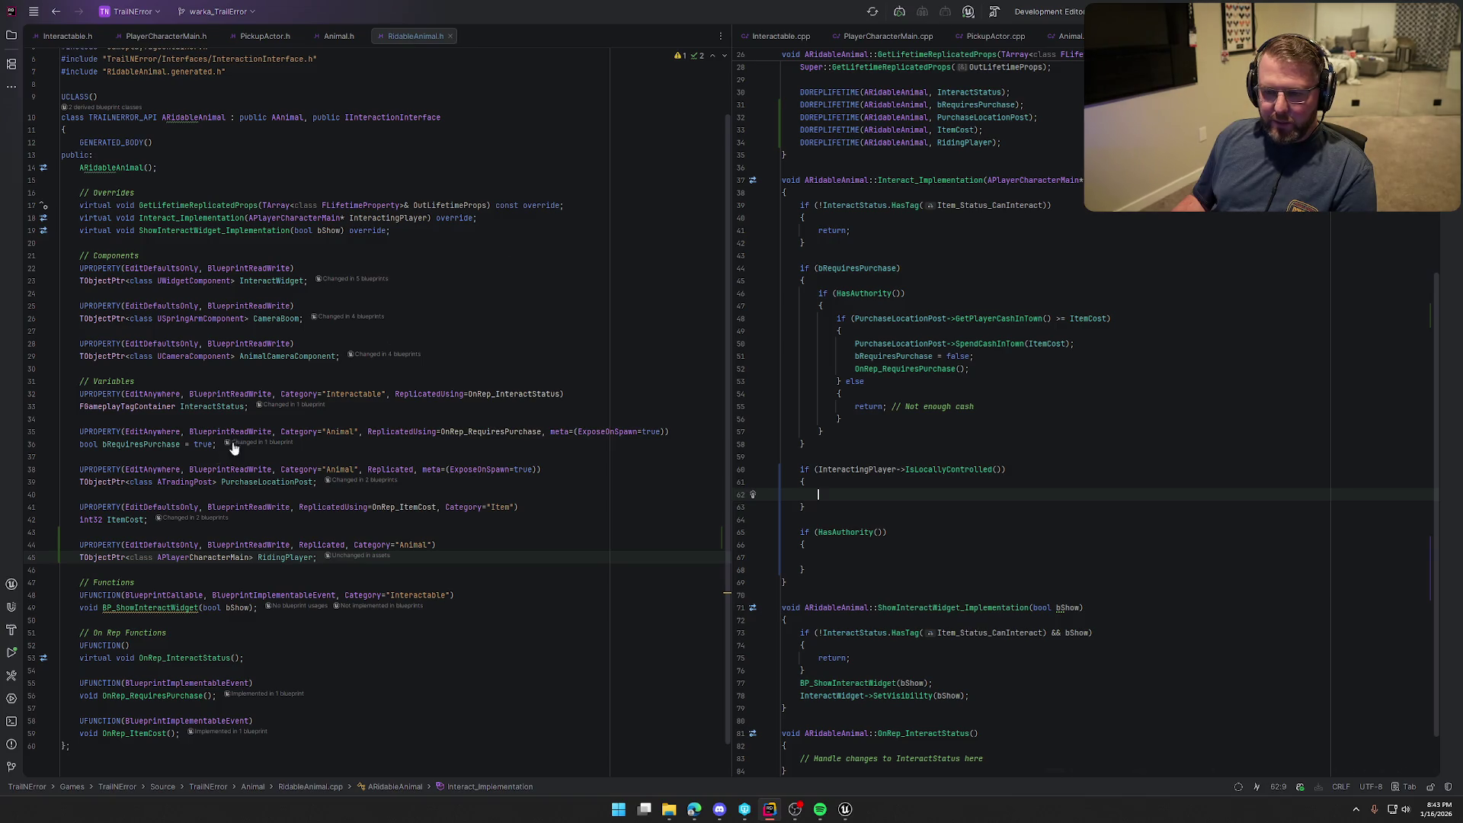
Below RidingPlayer, declare a replicated Animal-category TObjectPtr<class UInputMappingContext> RidingInputMappingContext
left_click(326, 558)
key("Return")
key("Return")
type("UPROPERTY(E")
key("Tab")
key("Return")
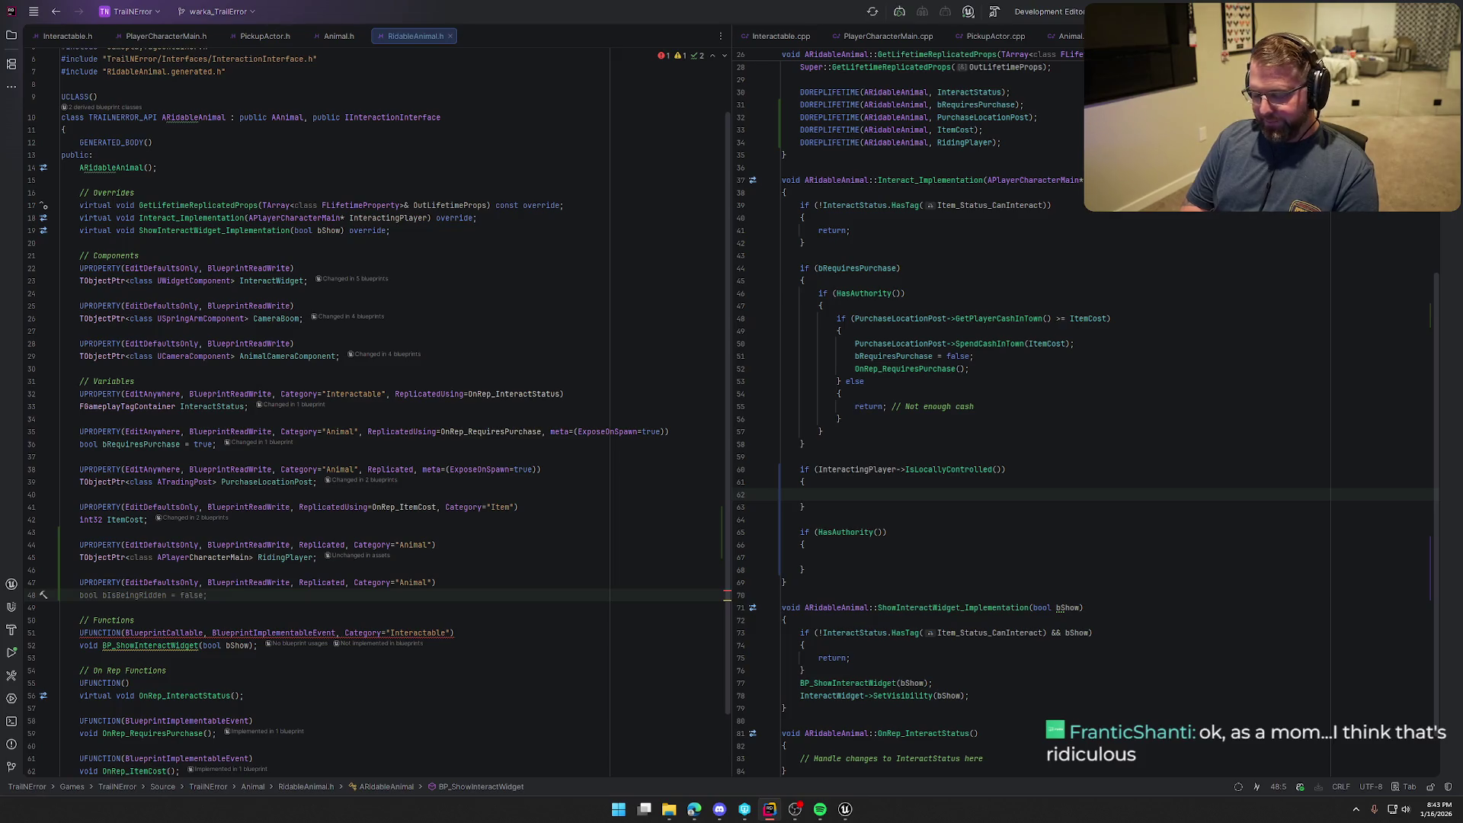
type("TObjectPt")
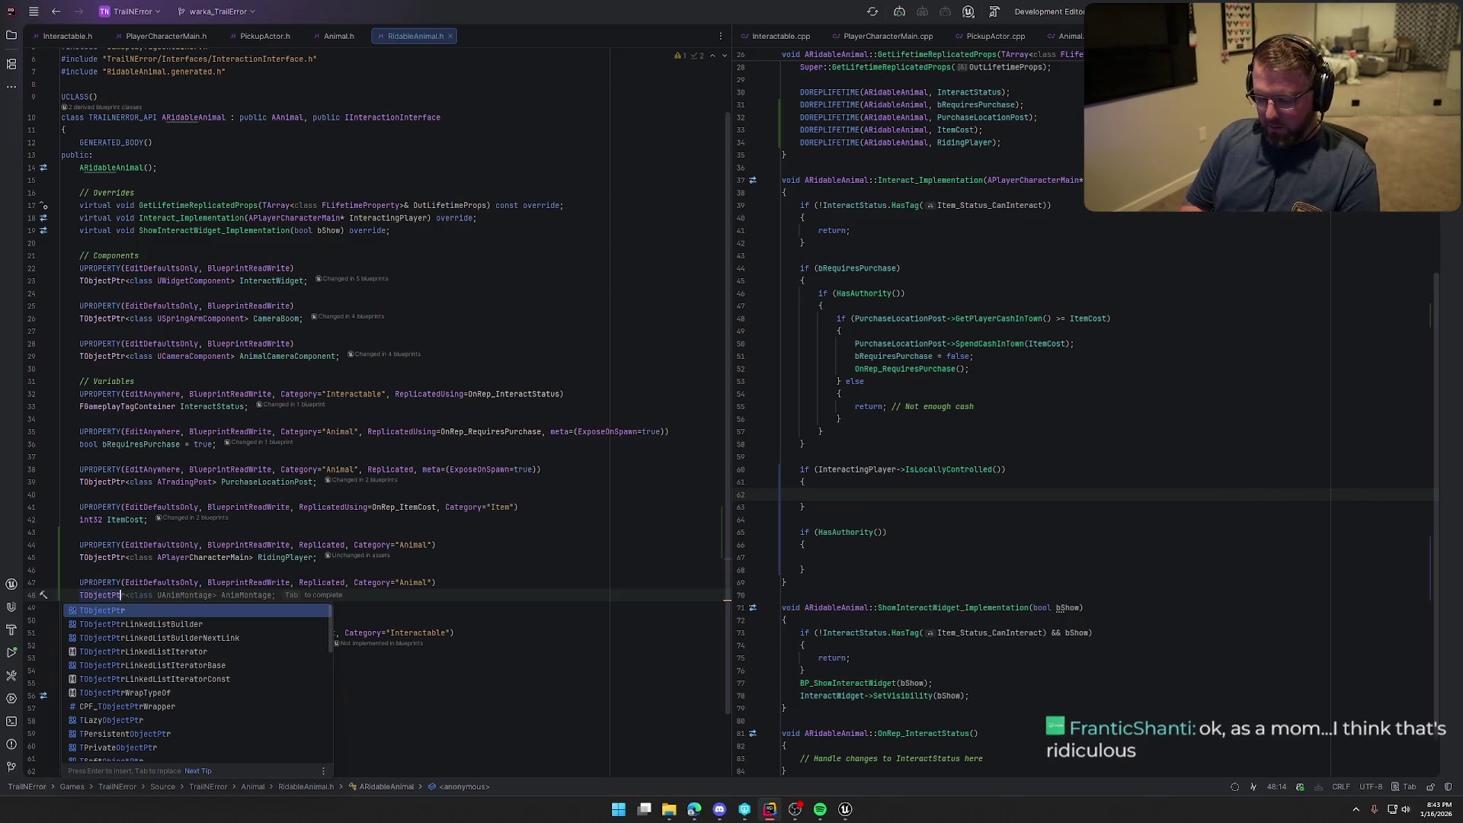
type("r<class ")
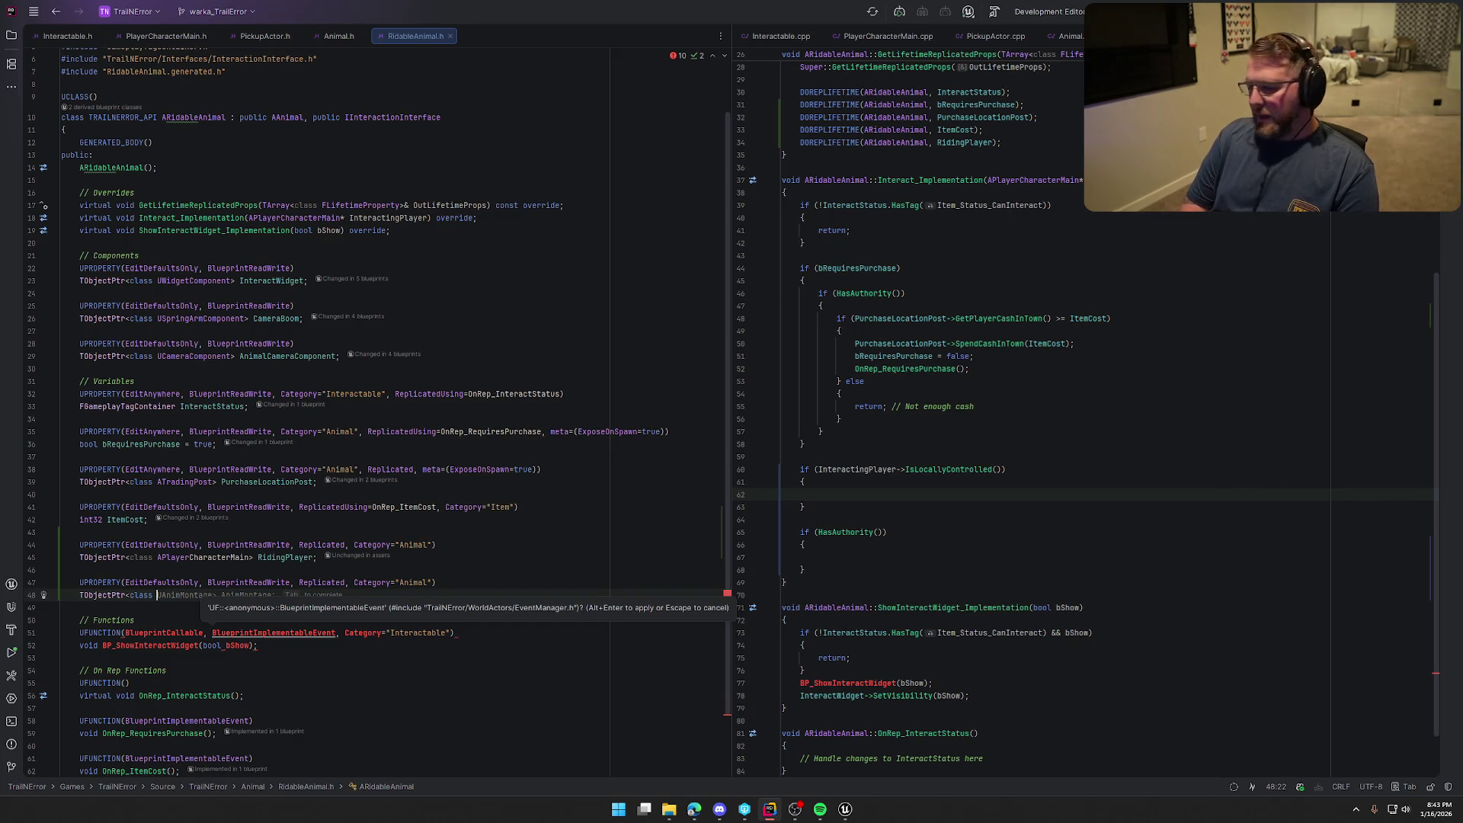
type("InputMapping")
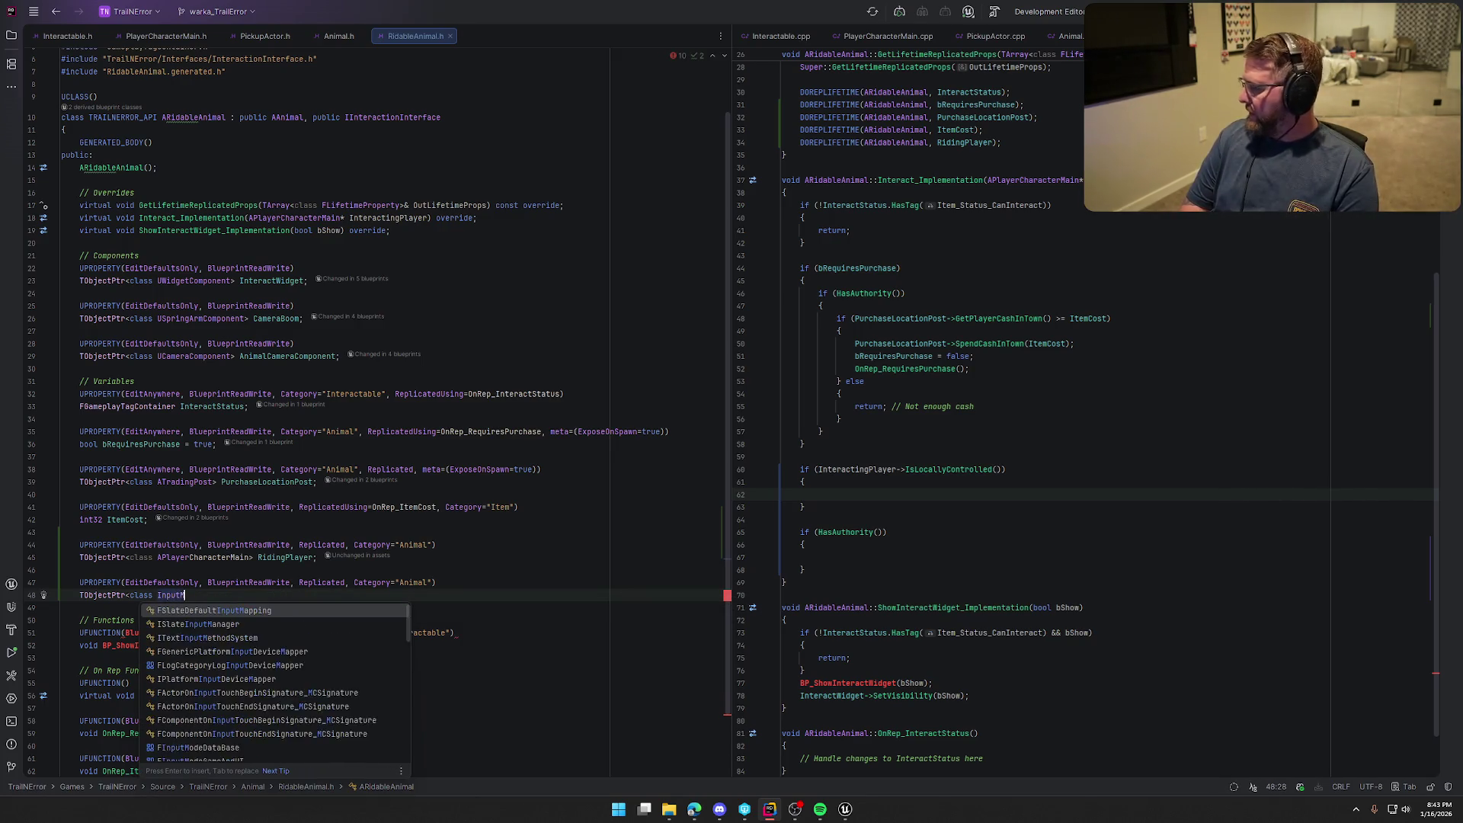
key("Down")
key("Down")
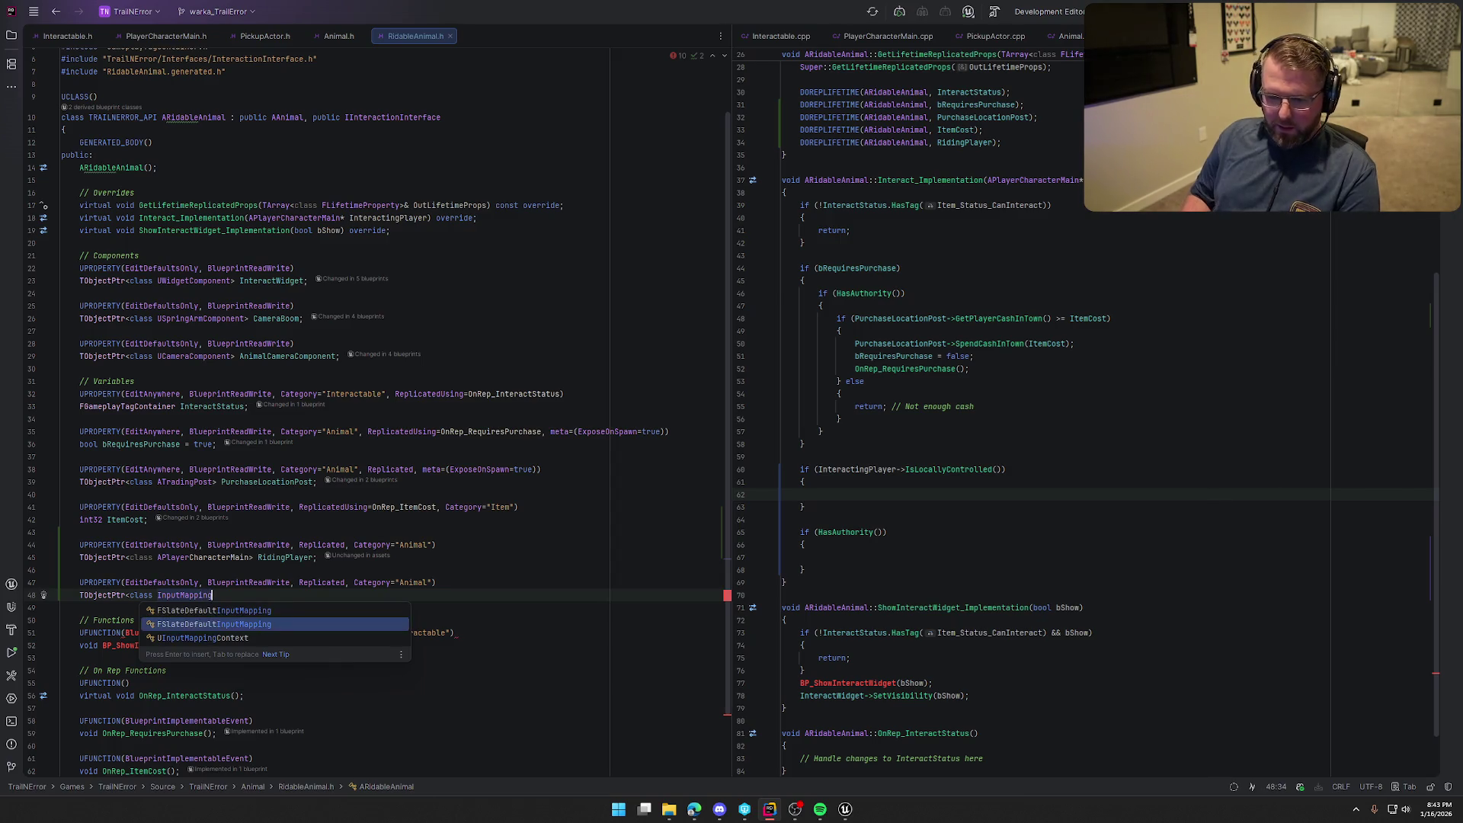
key("Return")
type(">")
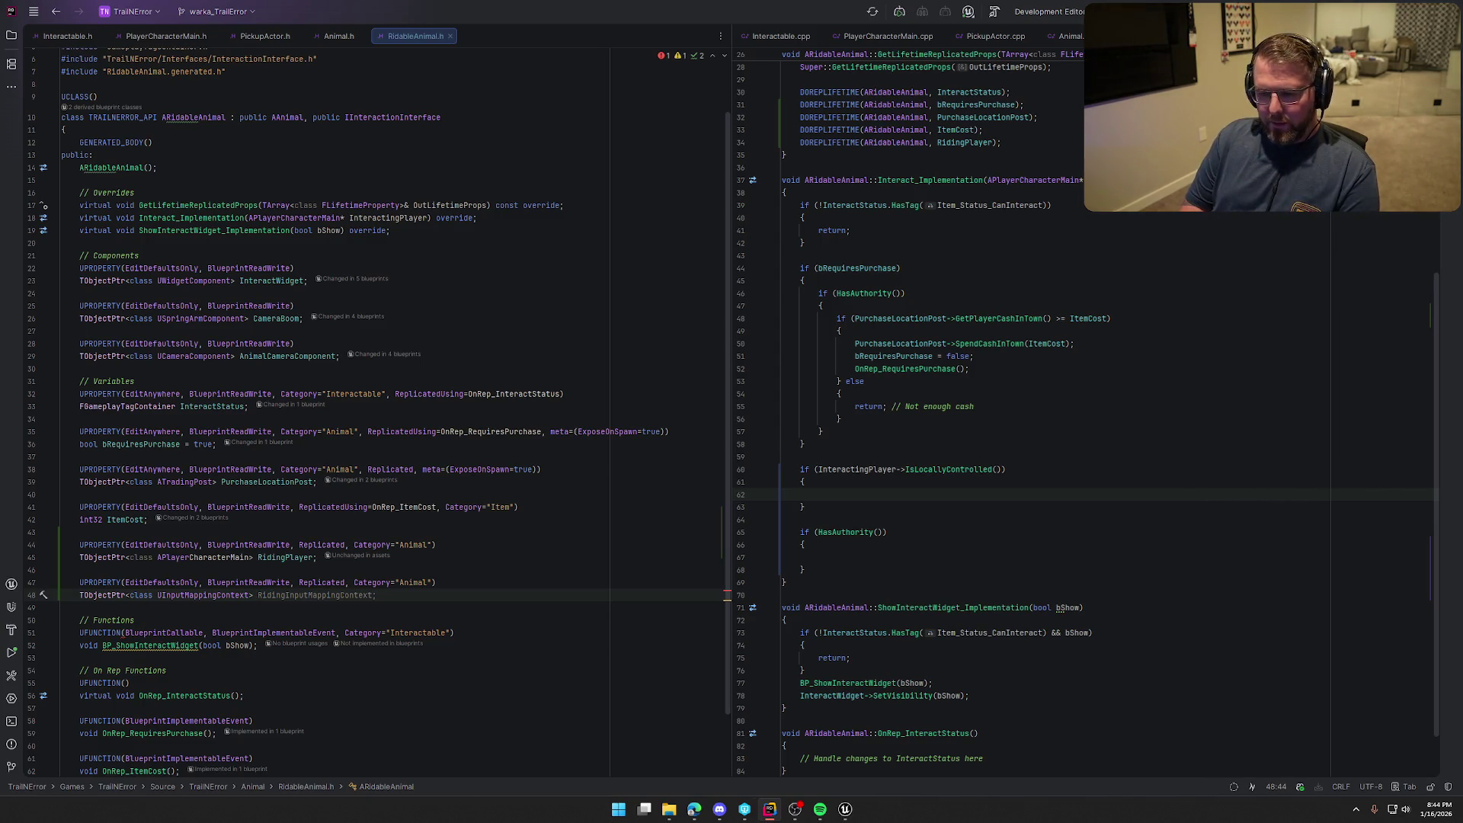
key("Tab")
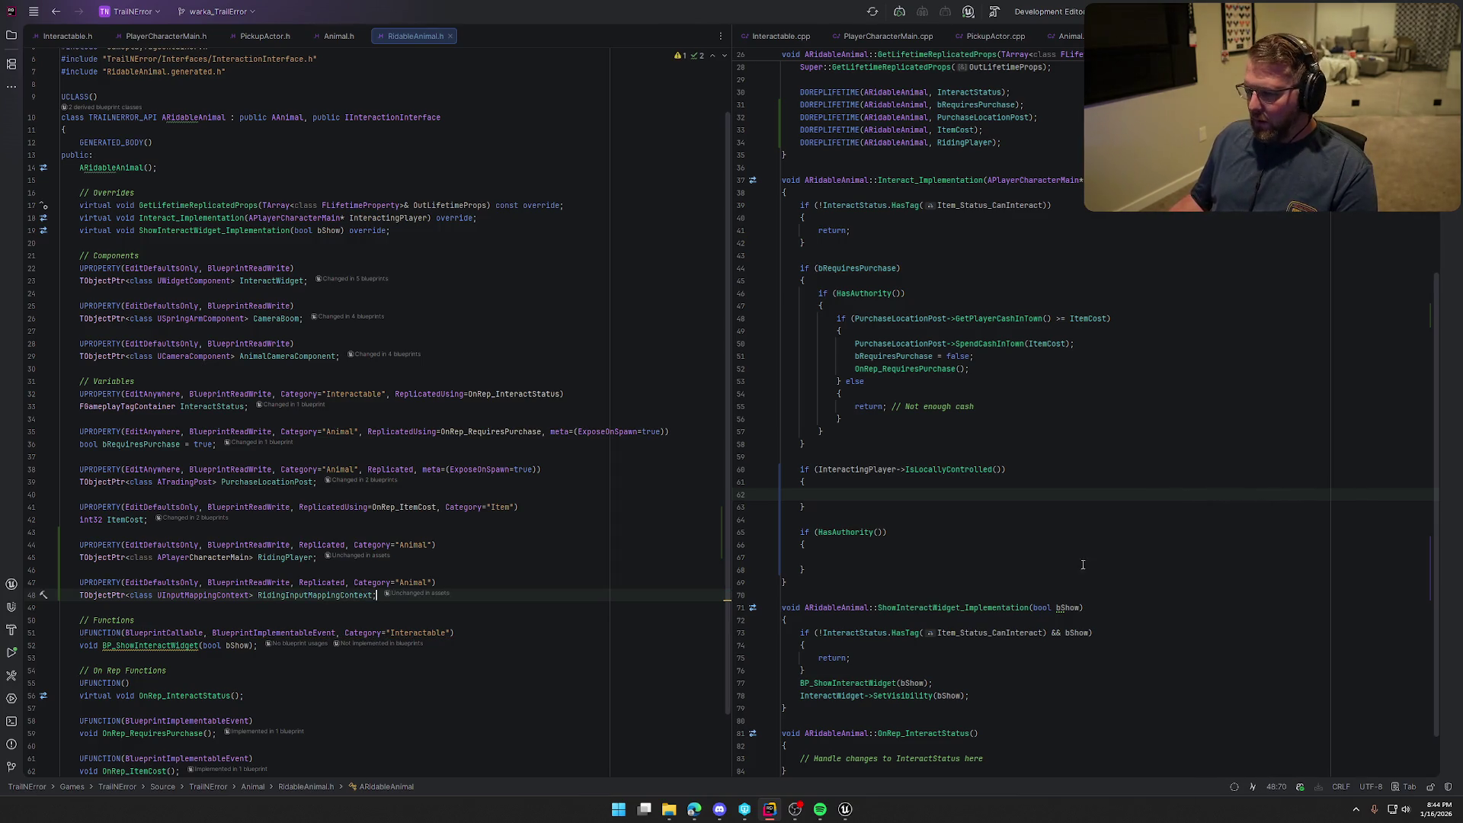
left_click(840, 494)
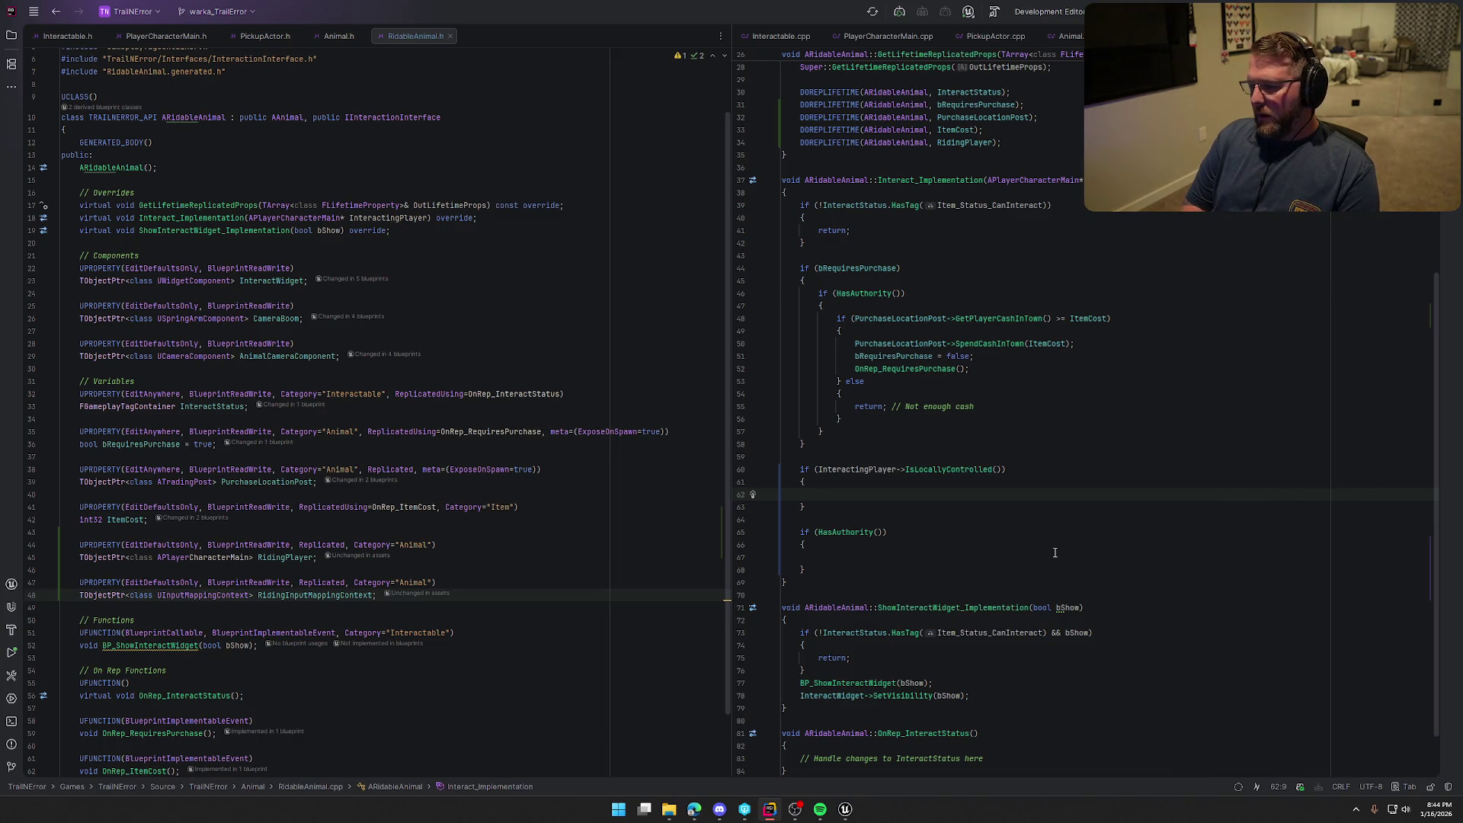
Add an if-statement casting the player's controller to APlayerControllerMain PCMain
type("if (")
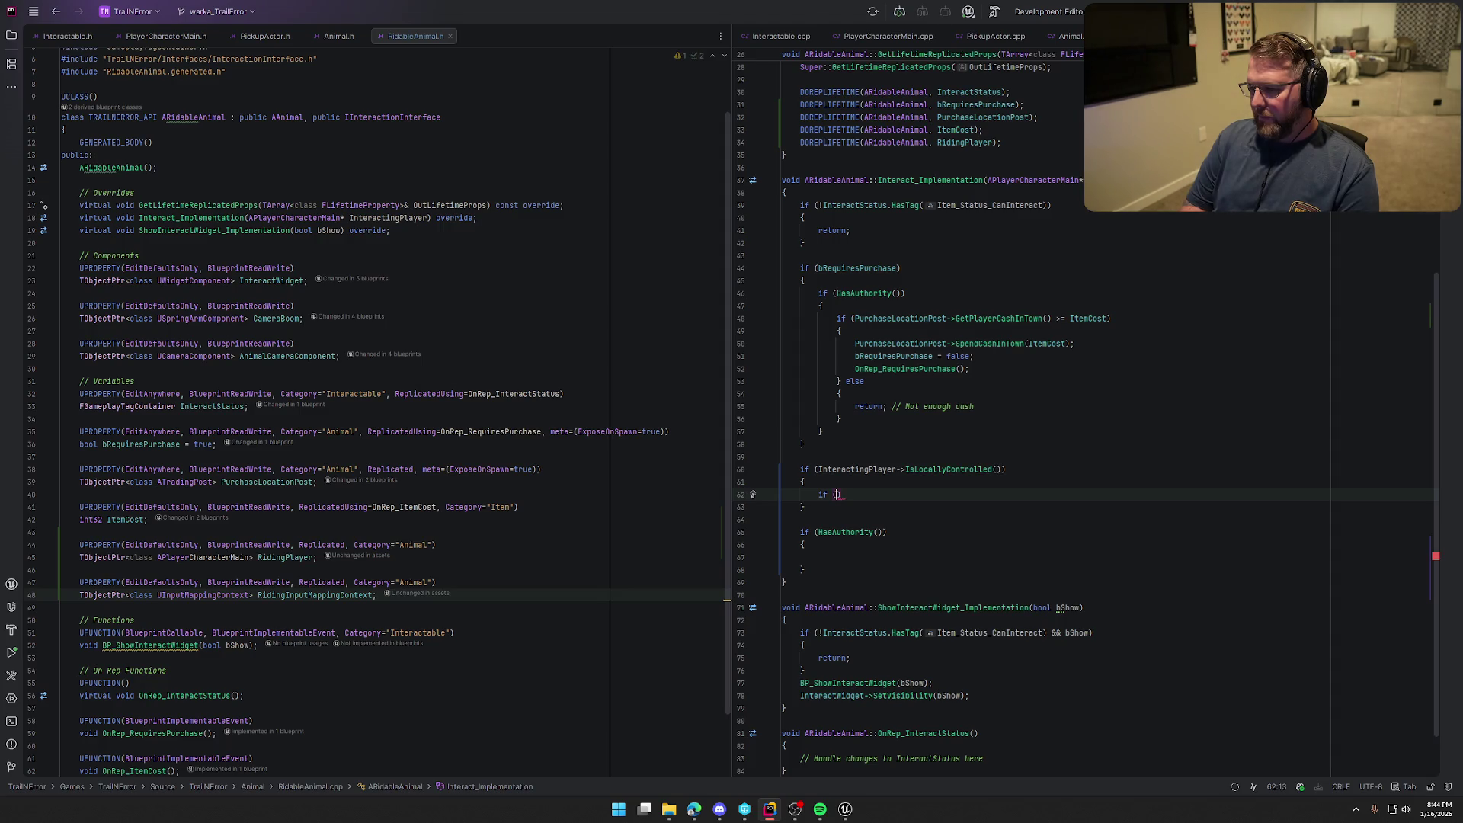
type("TObjec")
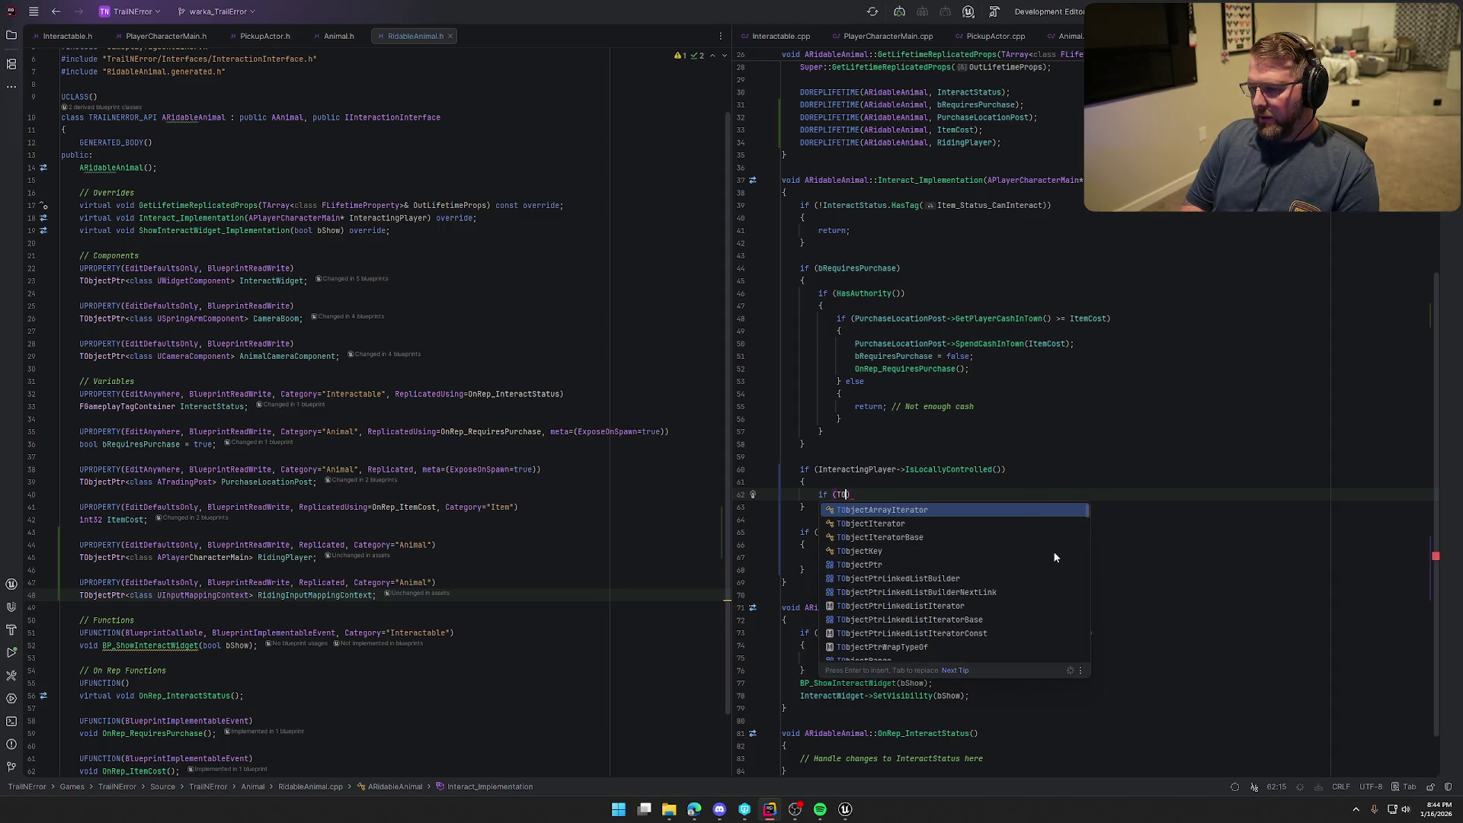
type("tPtr")
key("Return")
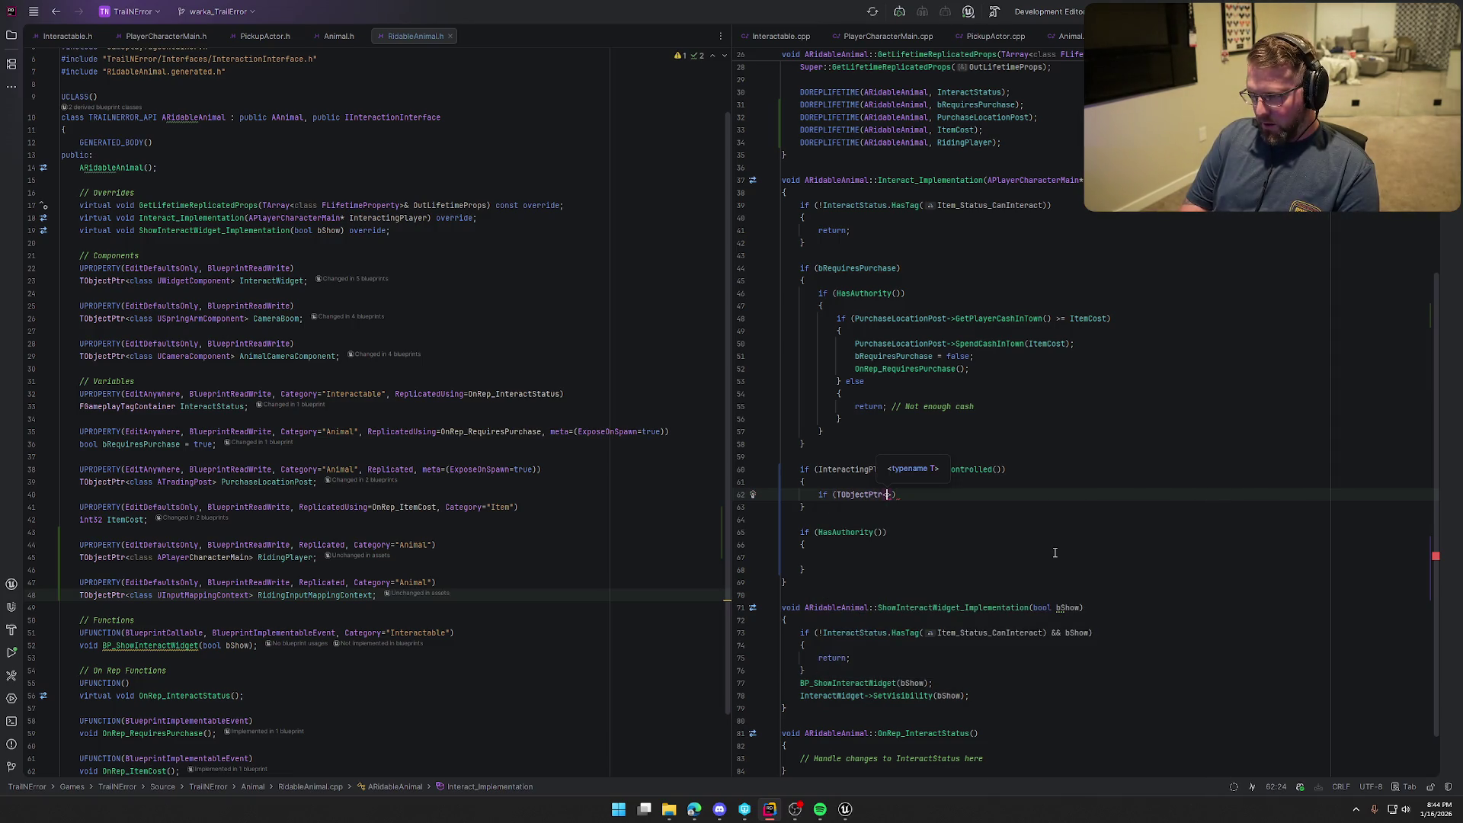
type("U")
key("BackSpace")
type("APla")
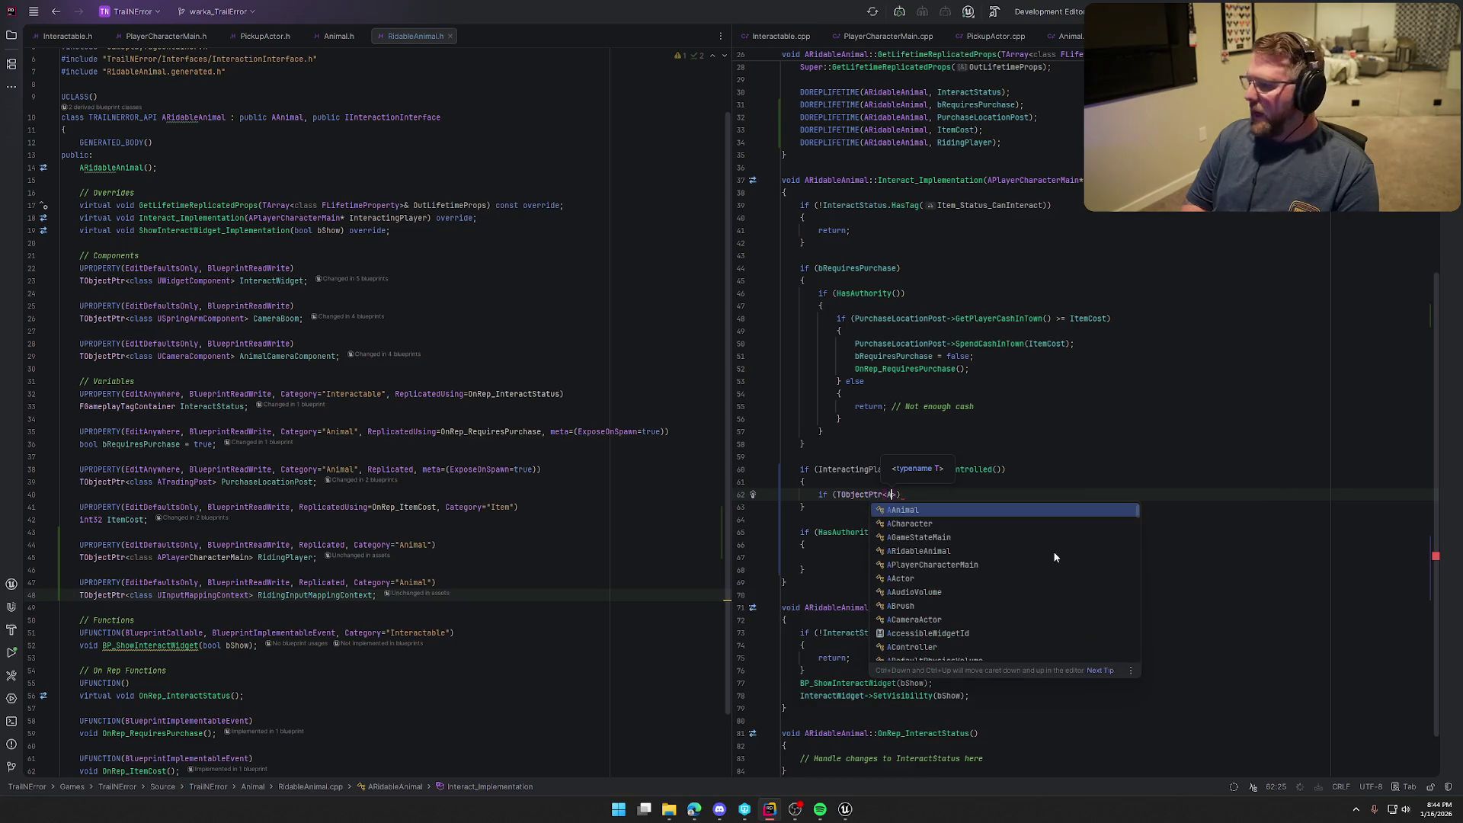
key("Return")
type(".")
key("ctrl+BackSpace")
key("ctrl+BackSpace")
key("ctrl+BackSpace")
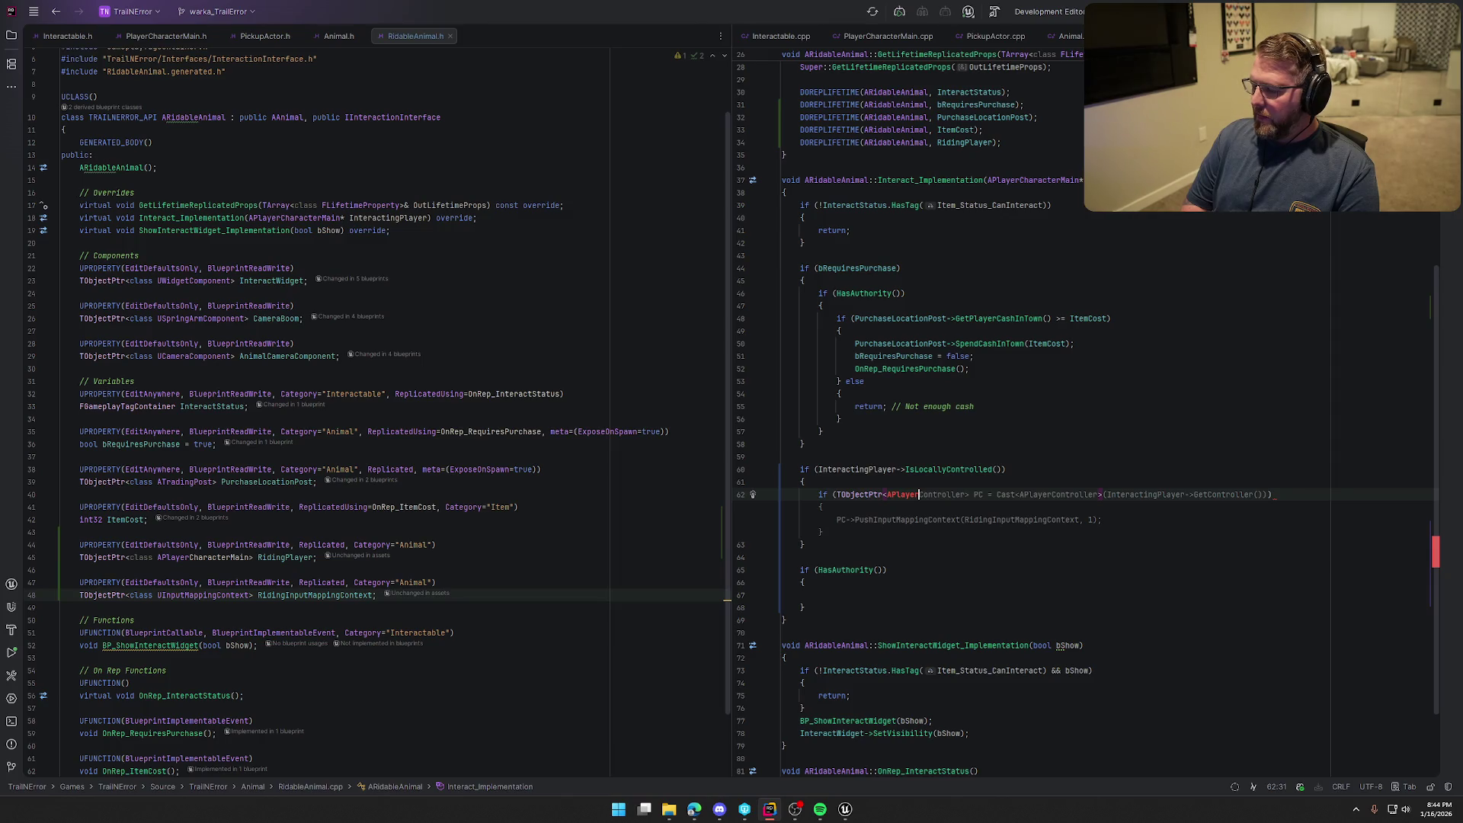
type("Controller")
key("Down")
key("Return")
type(">")
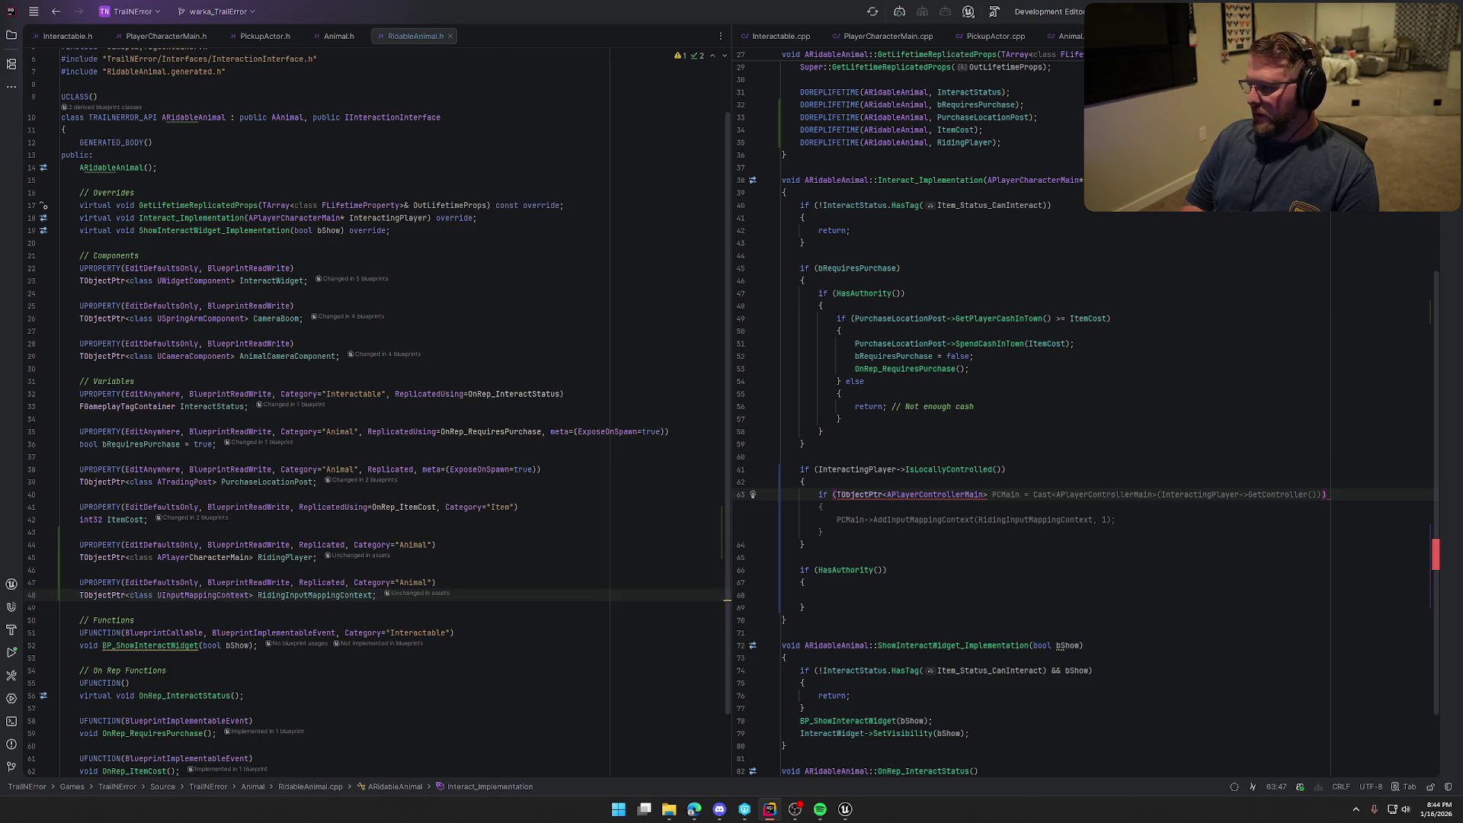
key("Tab")
key("Tab")
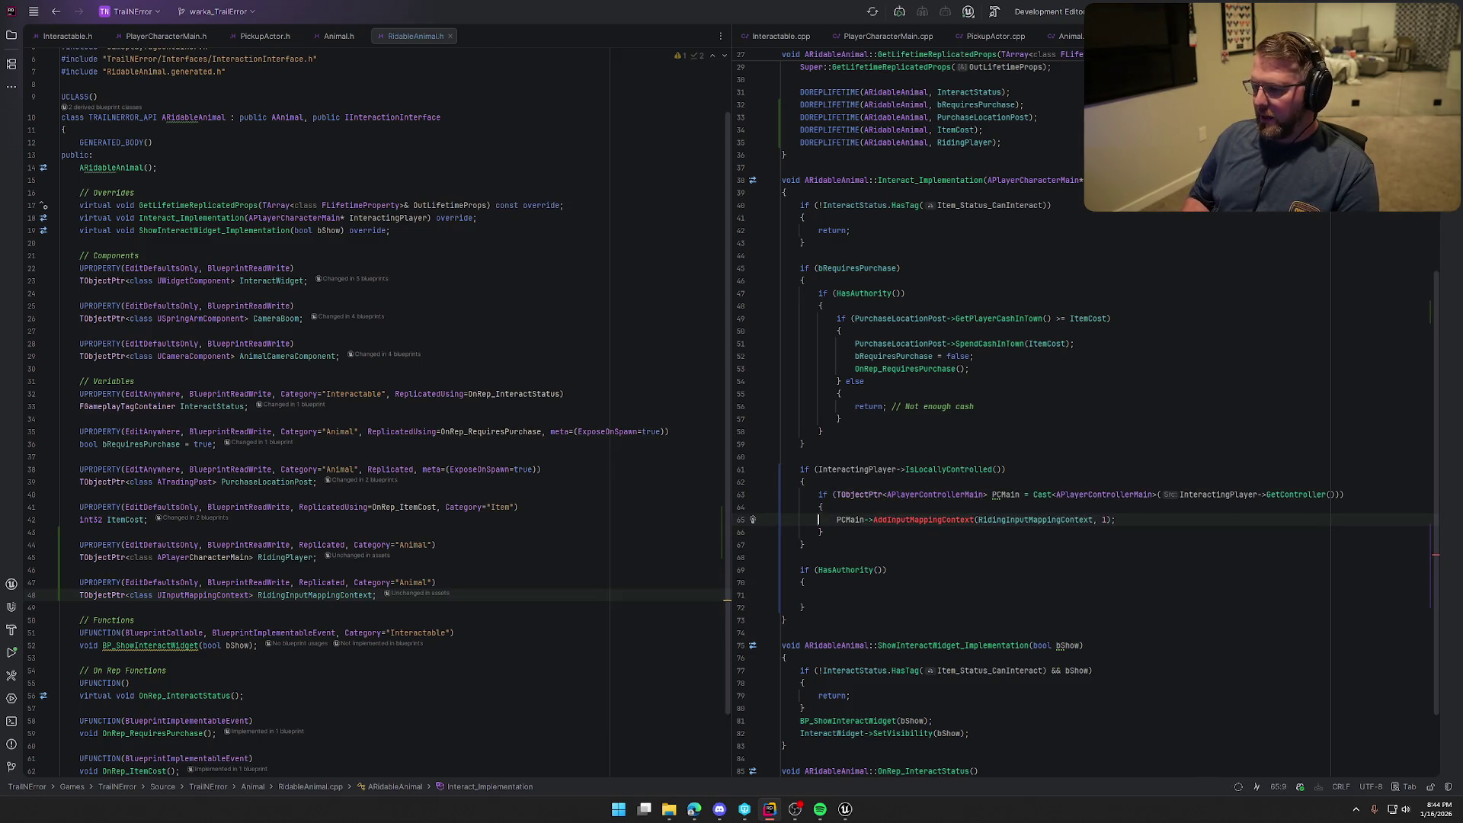
Replace the suggested line with PCMain->SetInputContextMapping(RidingInputMappingContext);
key("shift+End")
type("PCMa")
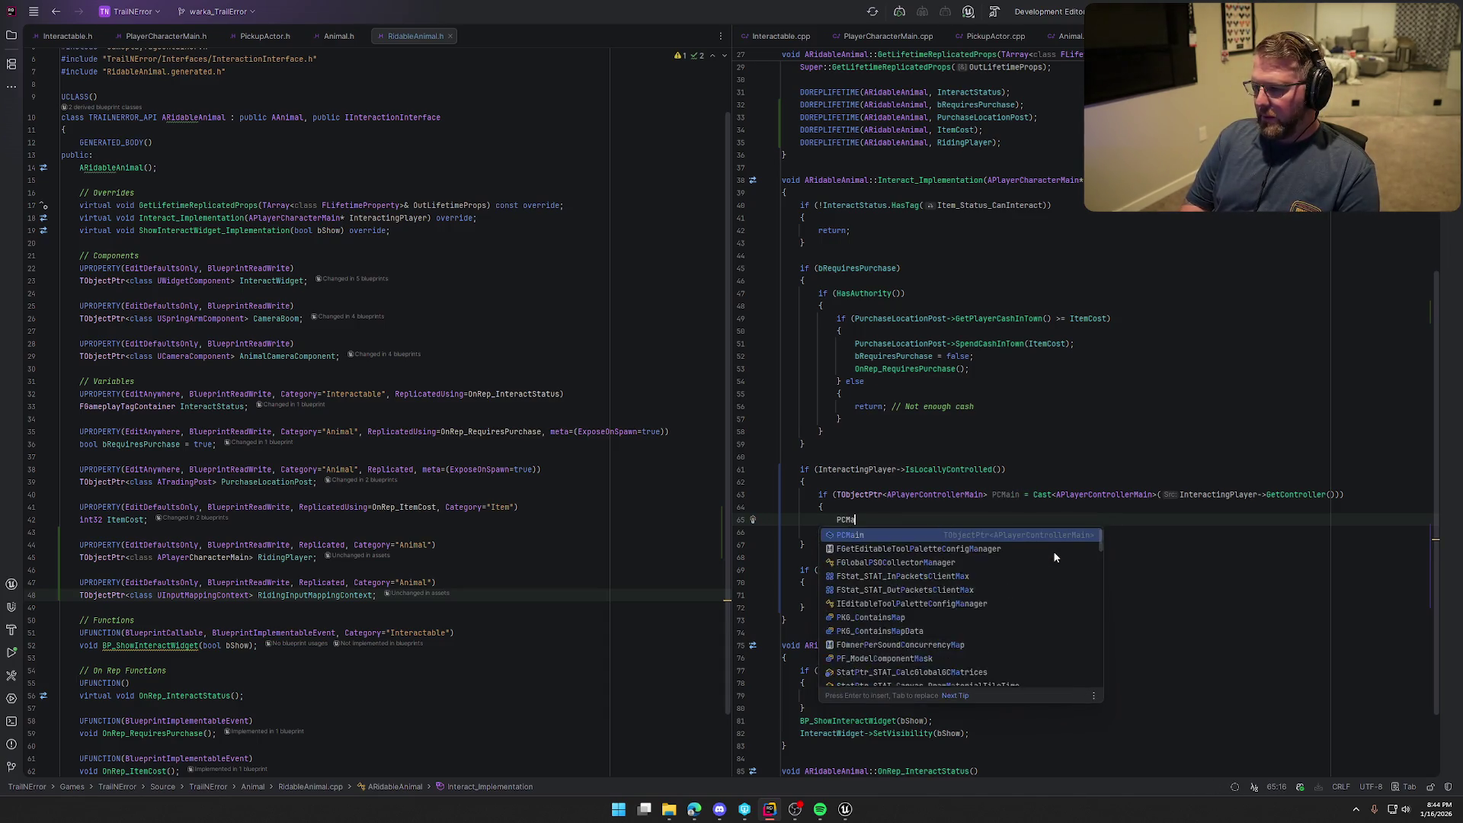
key("Return")
type("->")
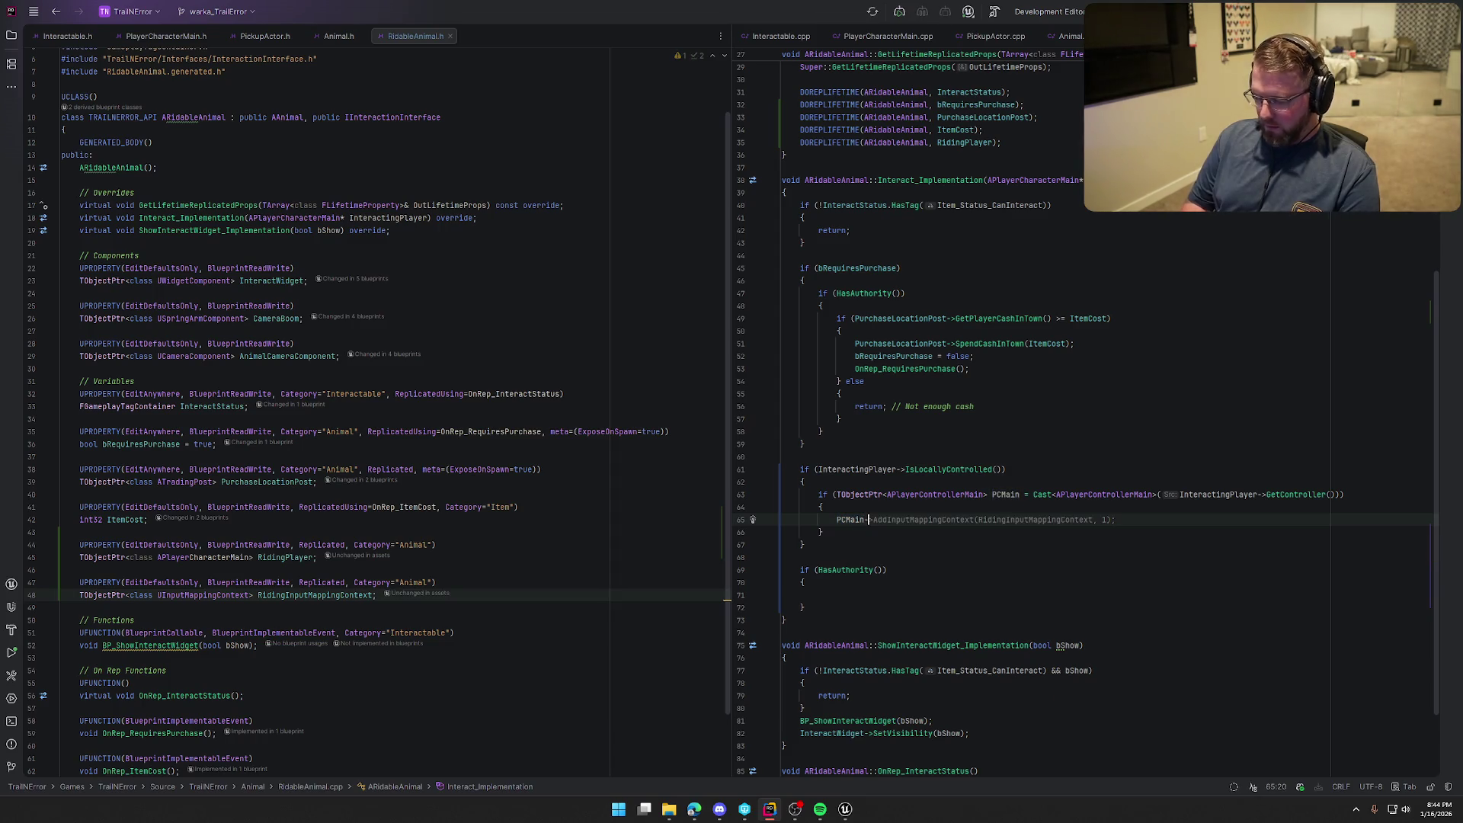
type("SetINpu")
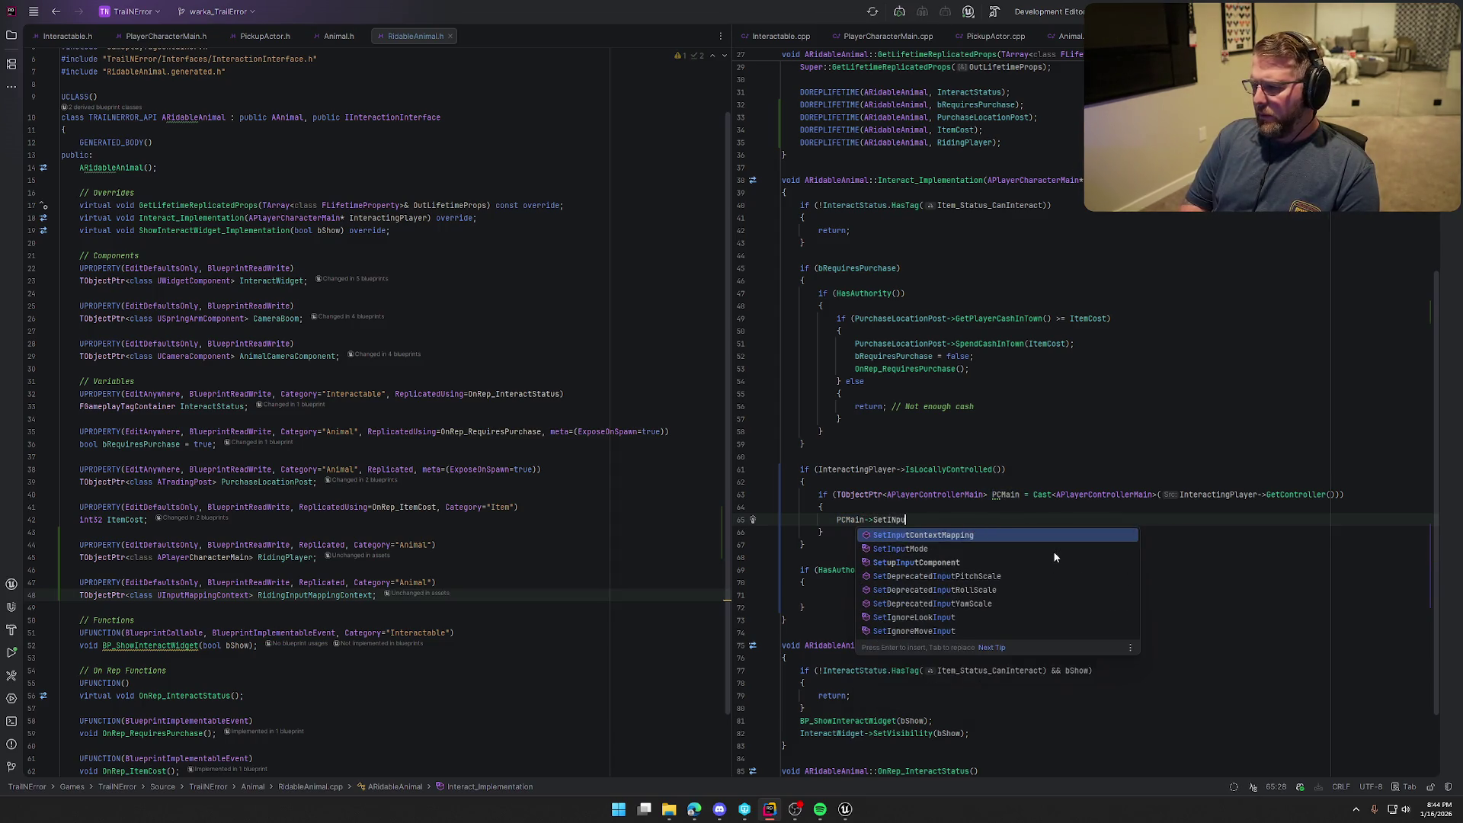
type("t")
key("Return")
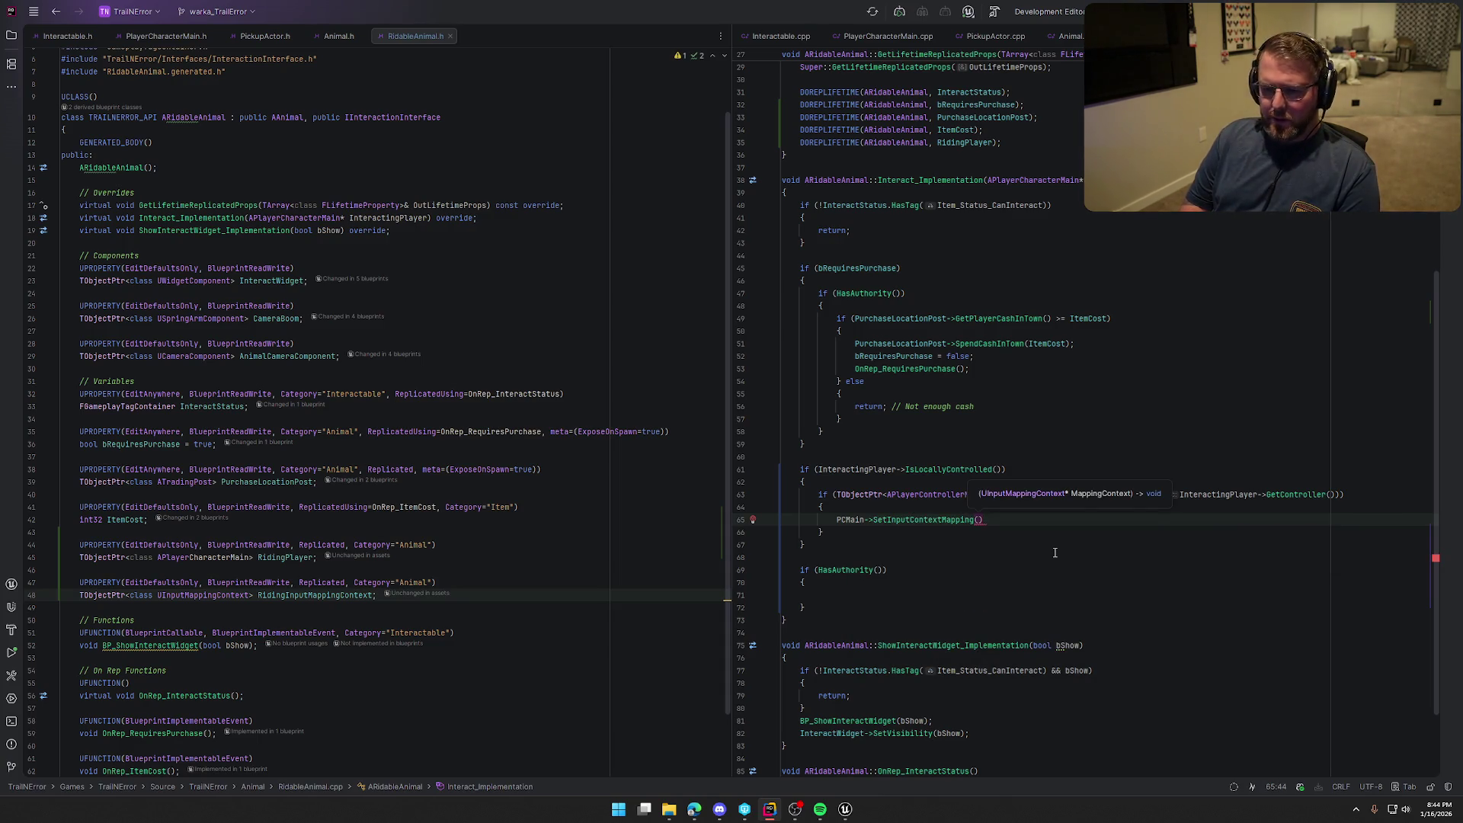
type("Riding")
key("Return")
key("End")
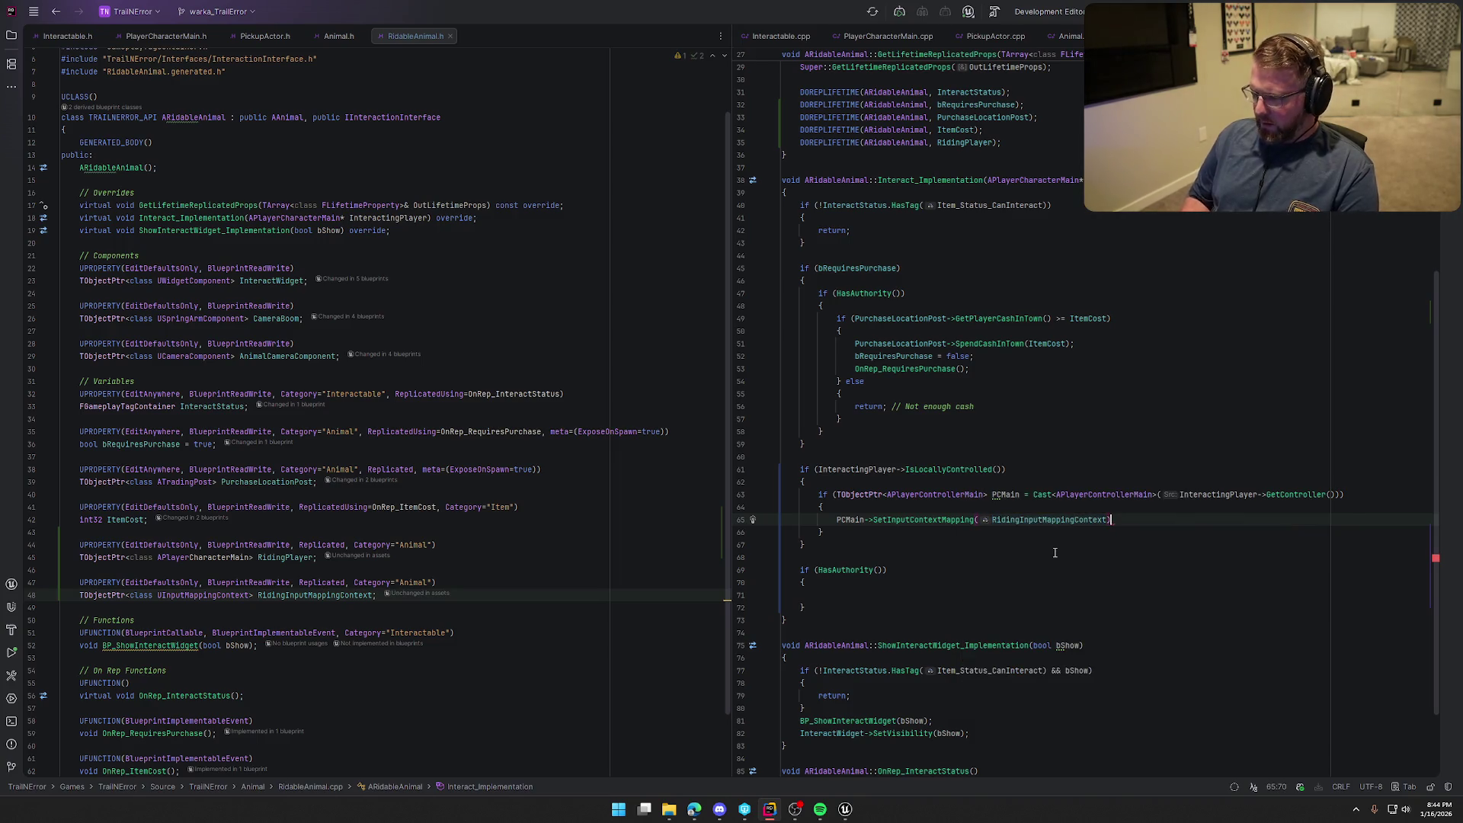
type(";")
key("Return")
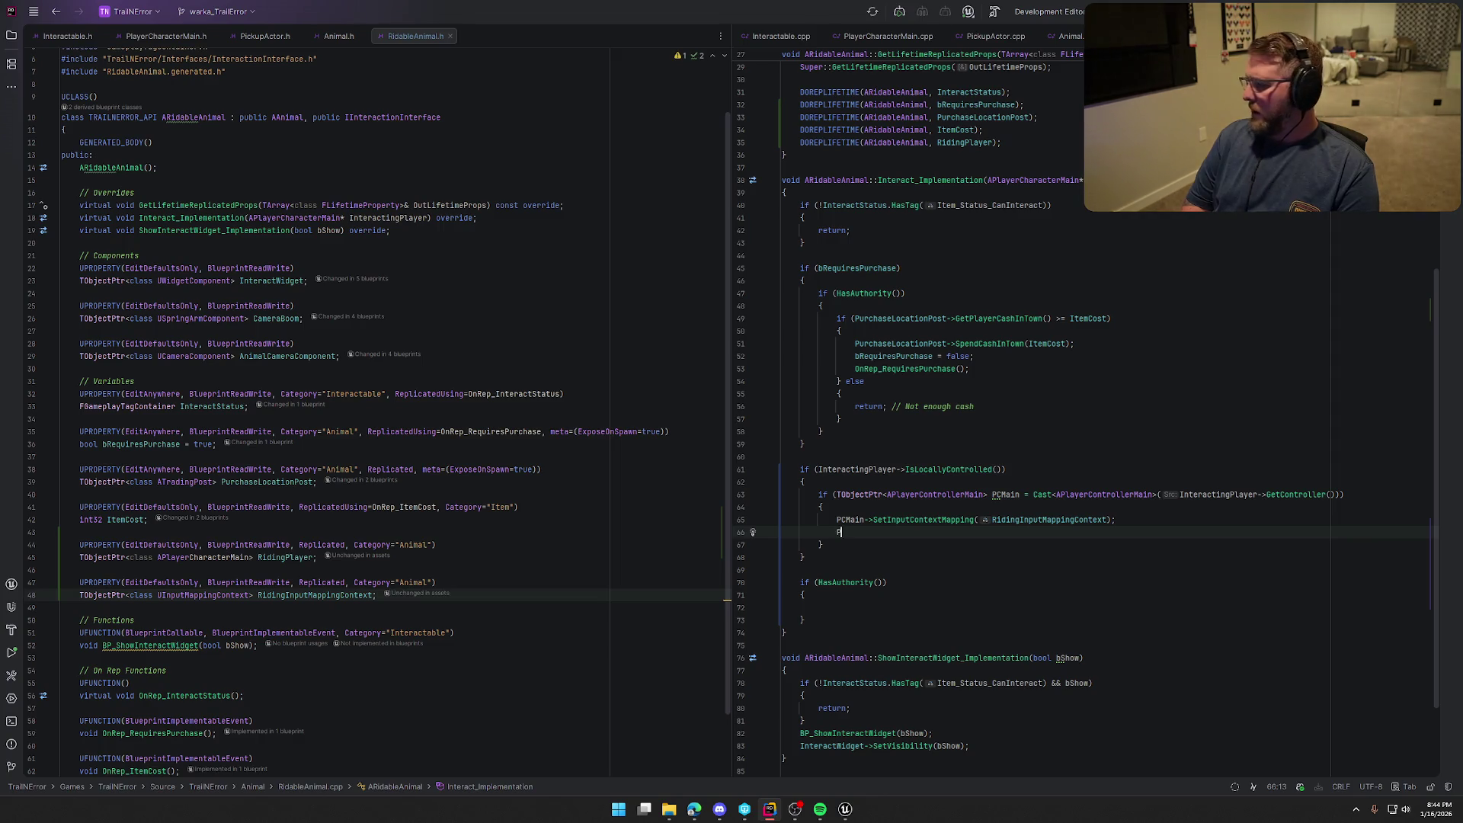
Write PCMain->SetViewTargetWithBlend(this, 1.0f, VTBlend_EaseInOut, 2.0f, true) in the locally controlled branch
type("PCMain->SetVi")
key("BackSpace")
type("iew")
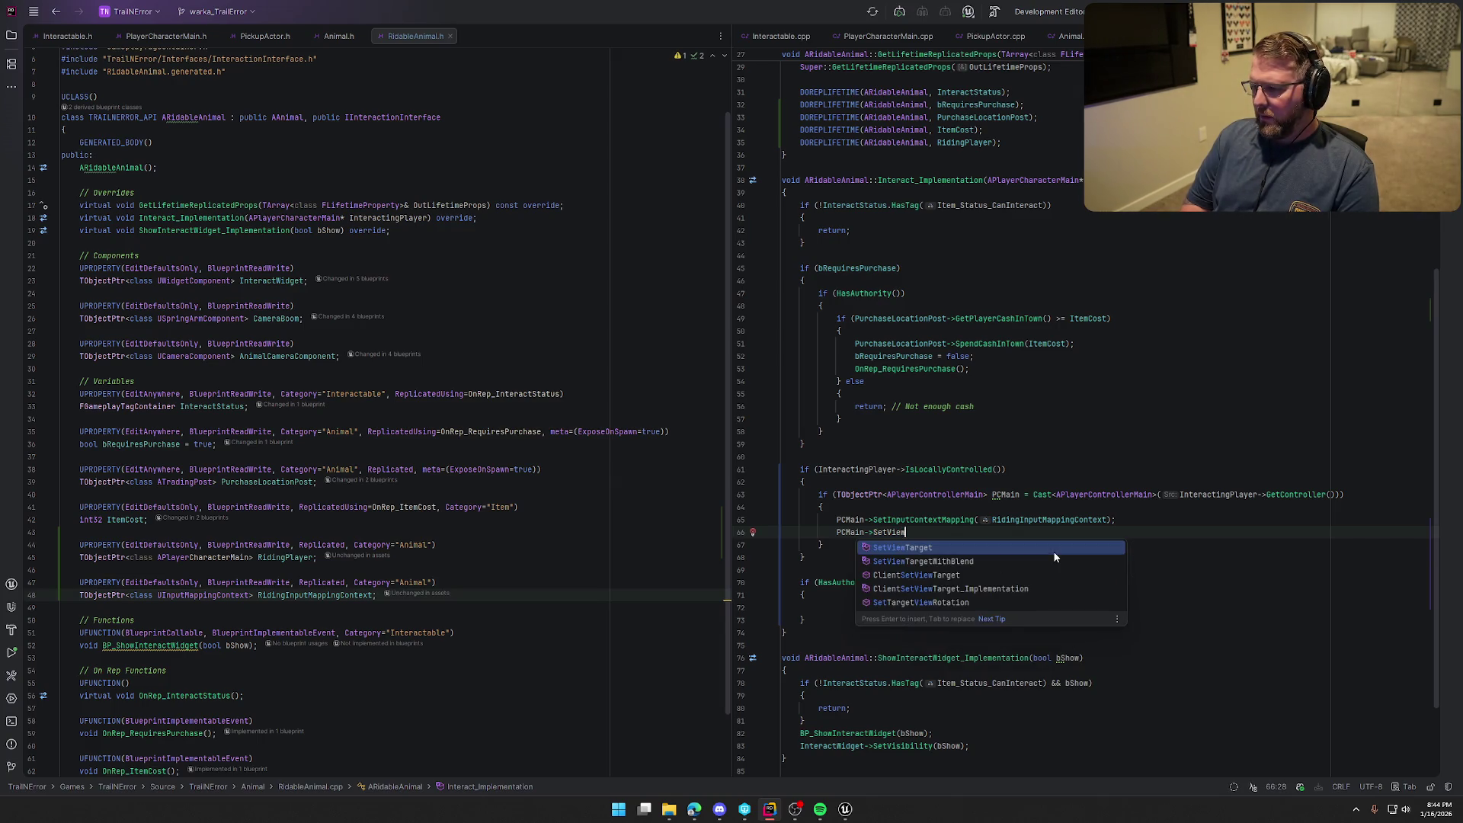
key("Return")
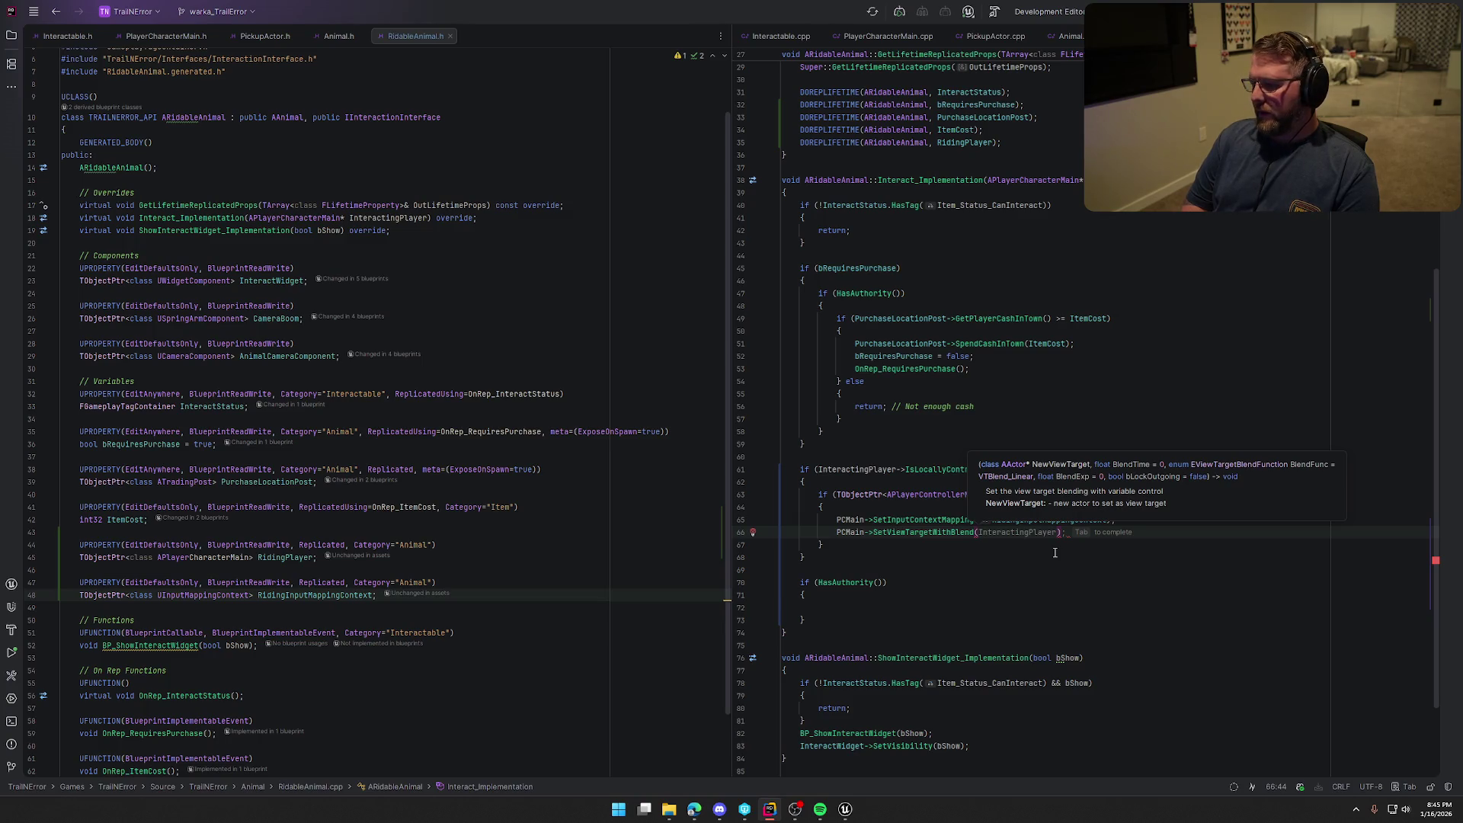
type("this, ")
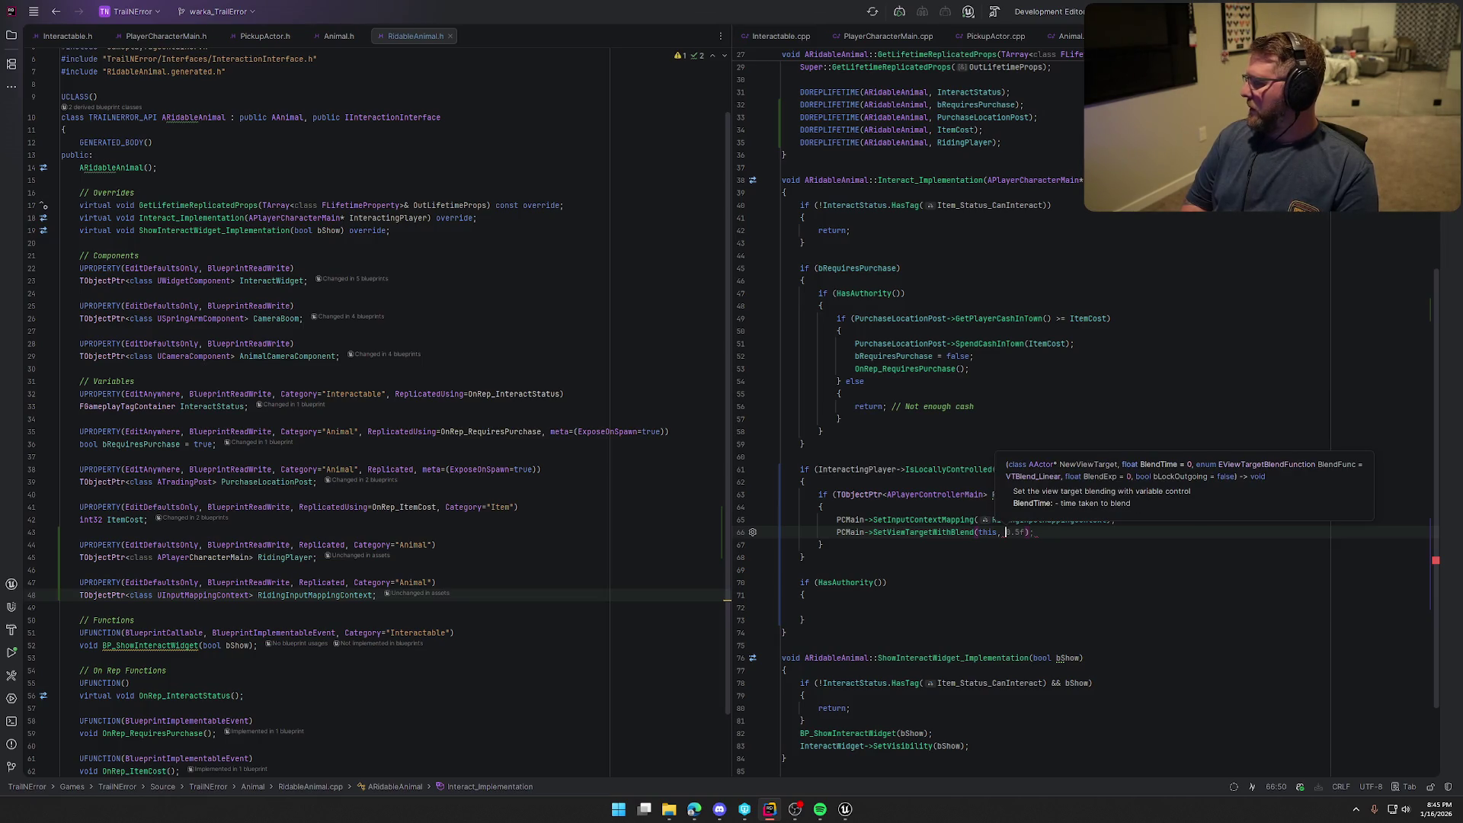
type("1.0f,")
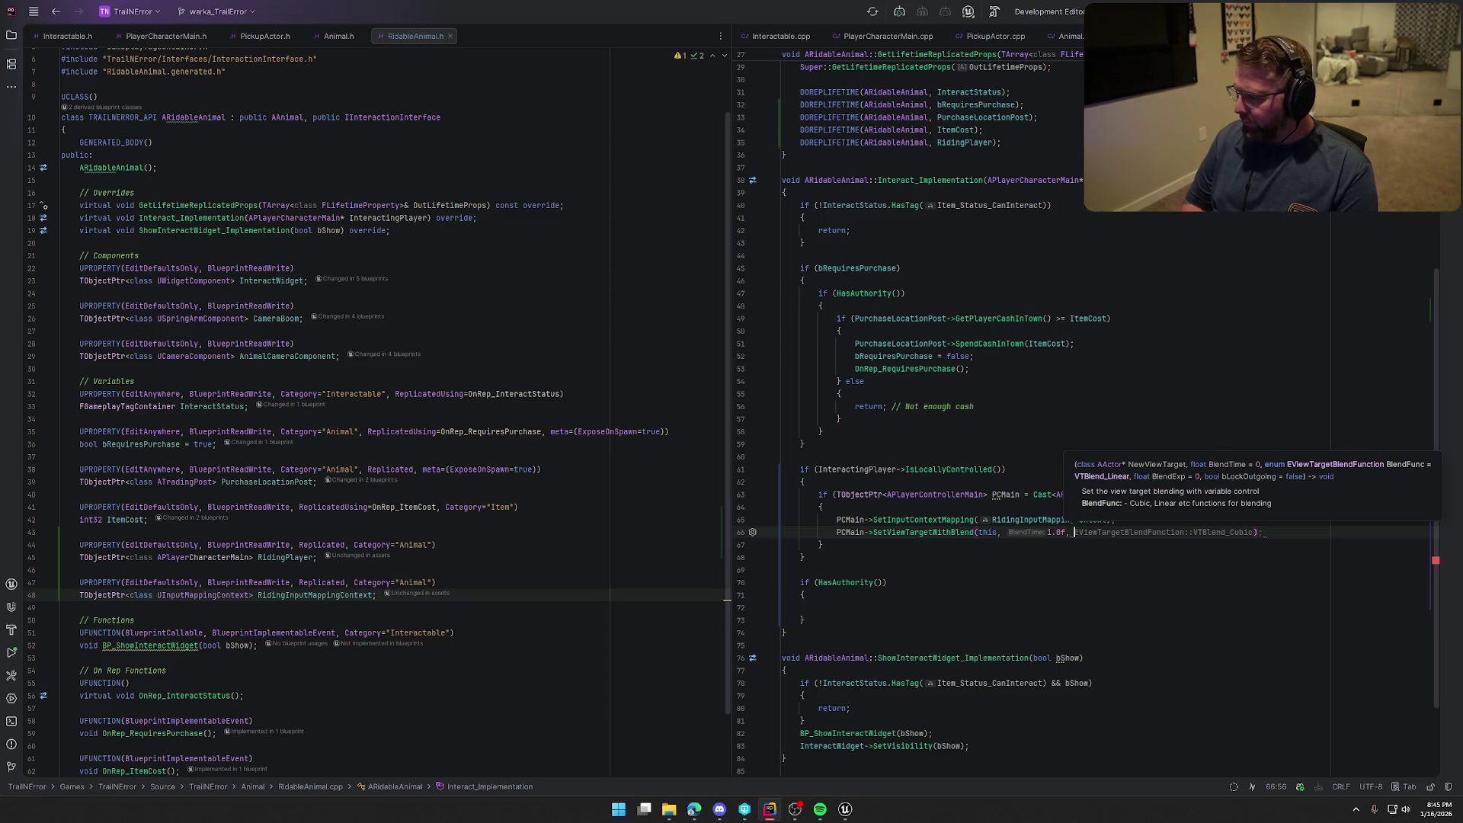
key("ctrl+Right")
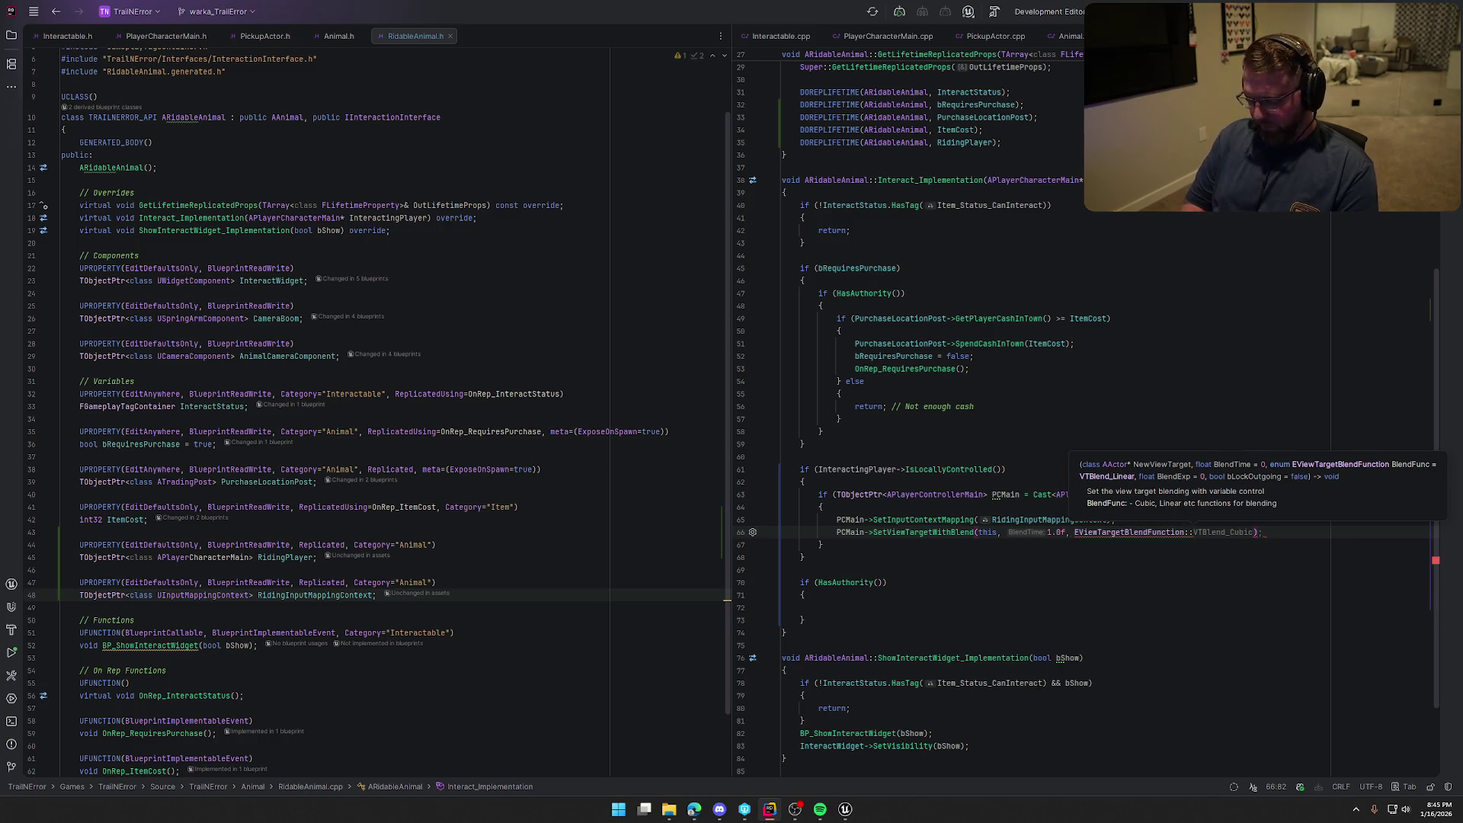
type("VT")
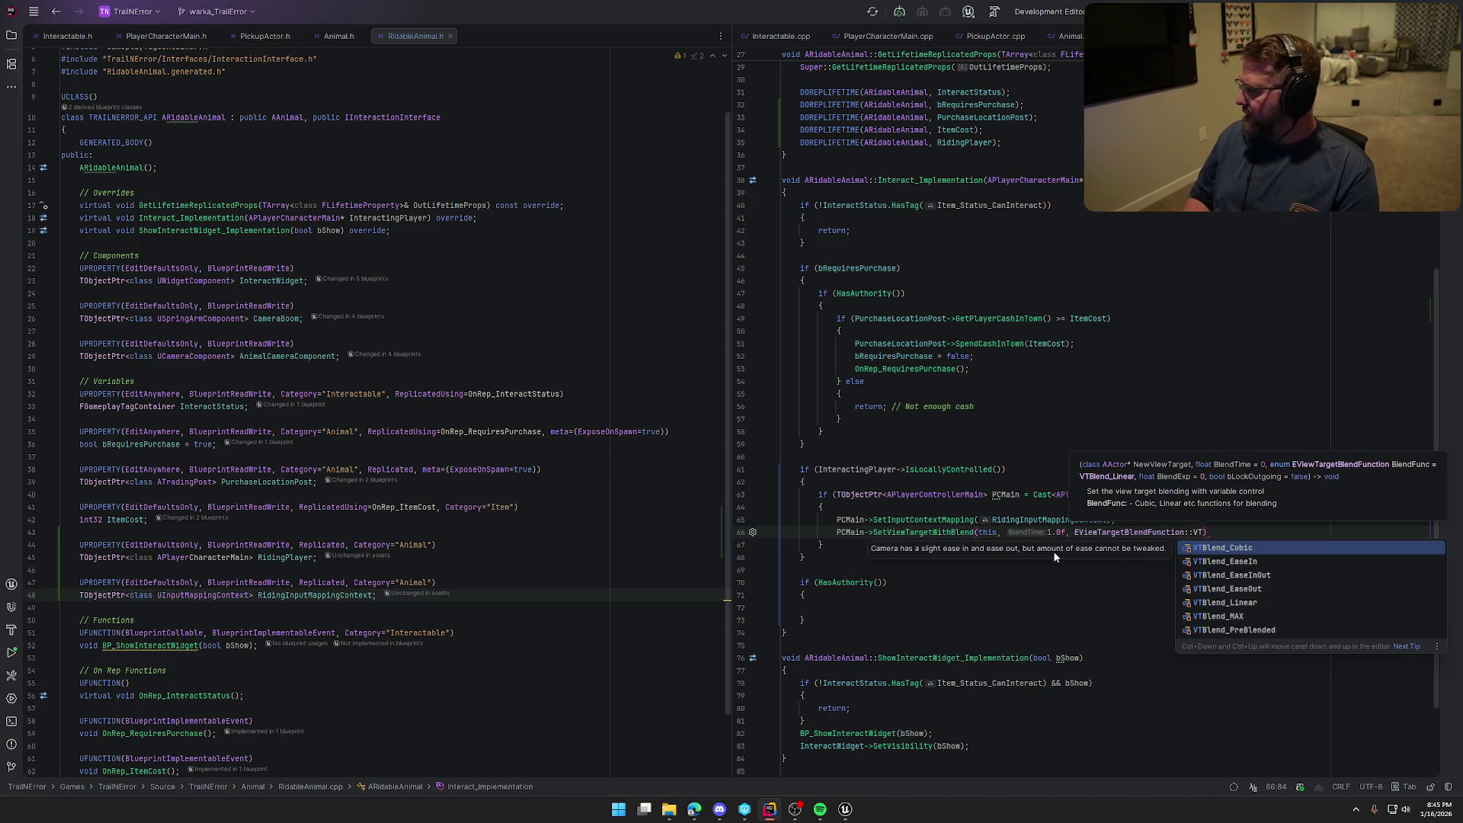
key("Down")
key("Down")
key("Return")
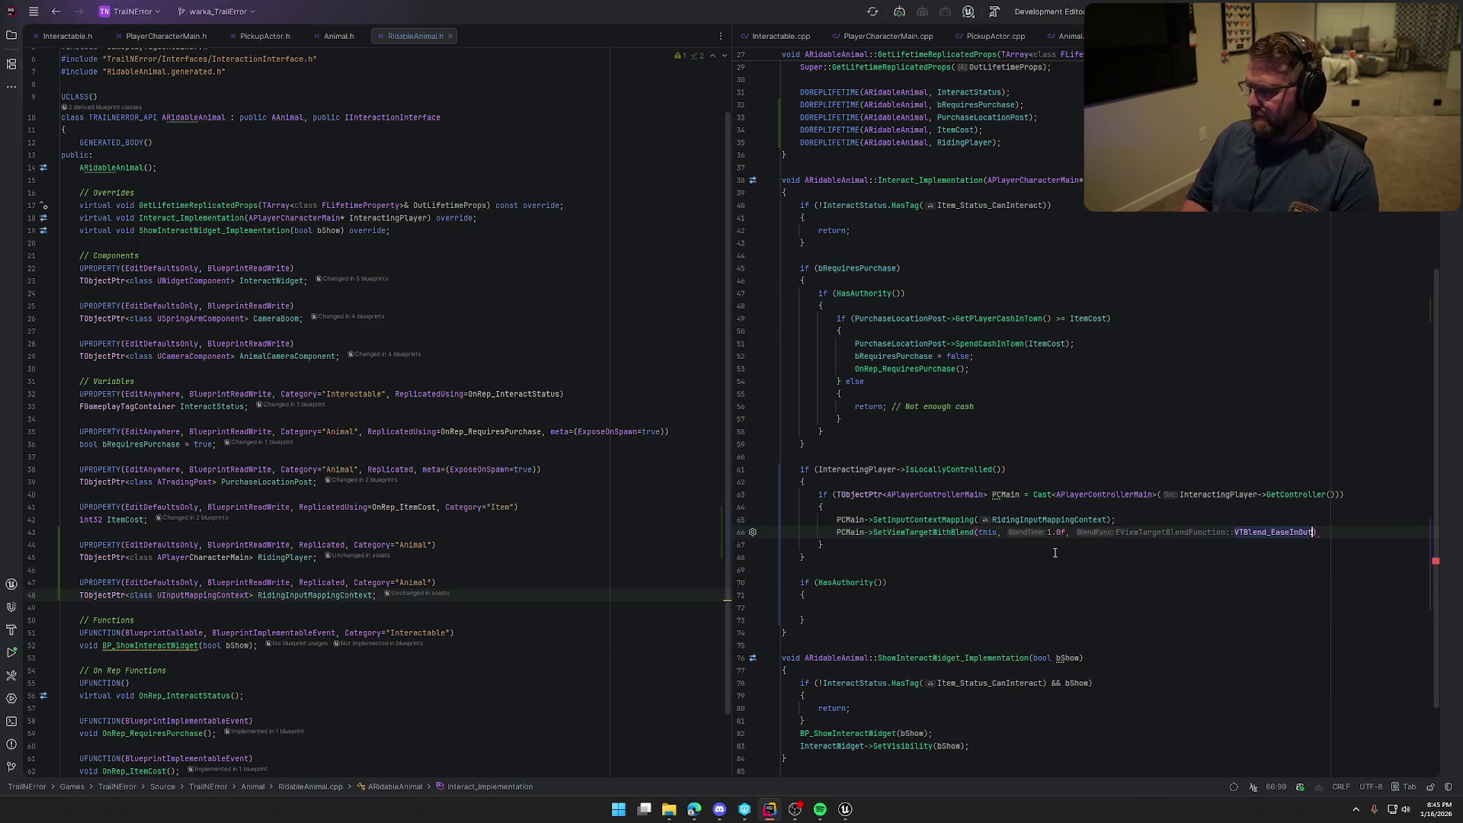
type(", ")
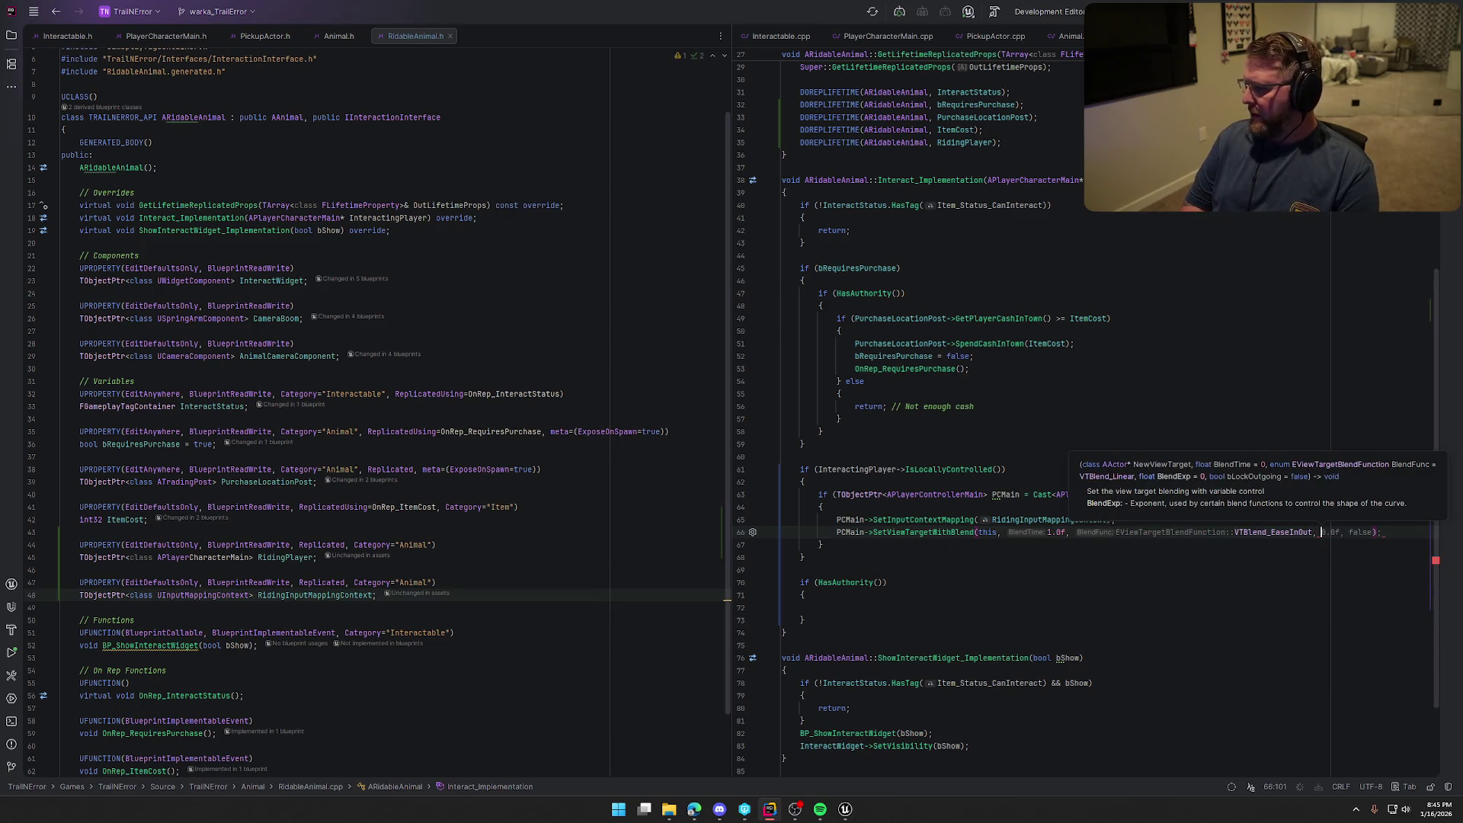
type("2.0f, ")
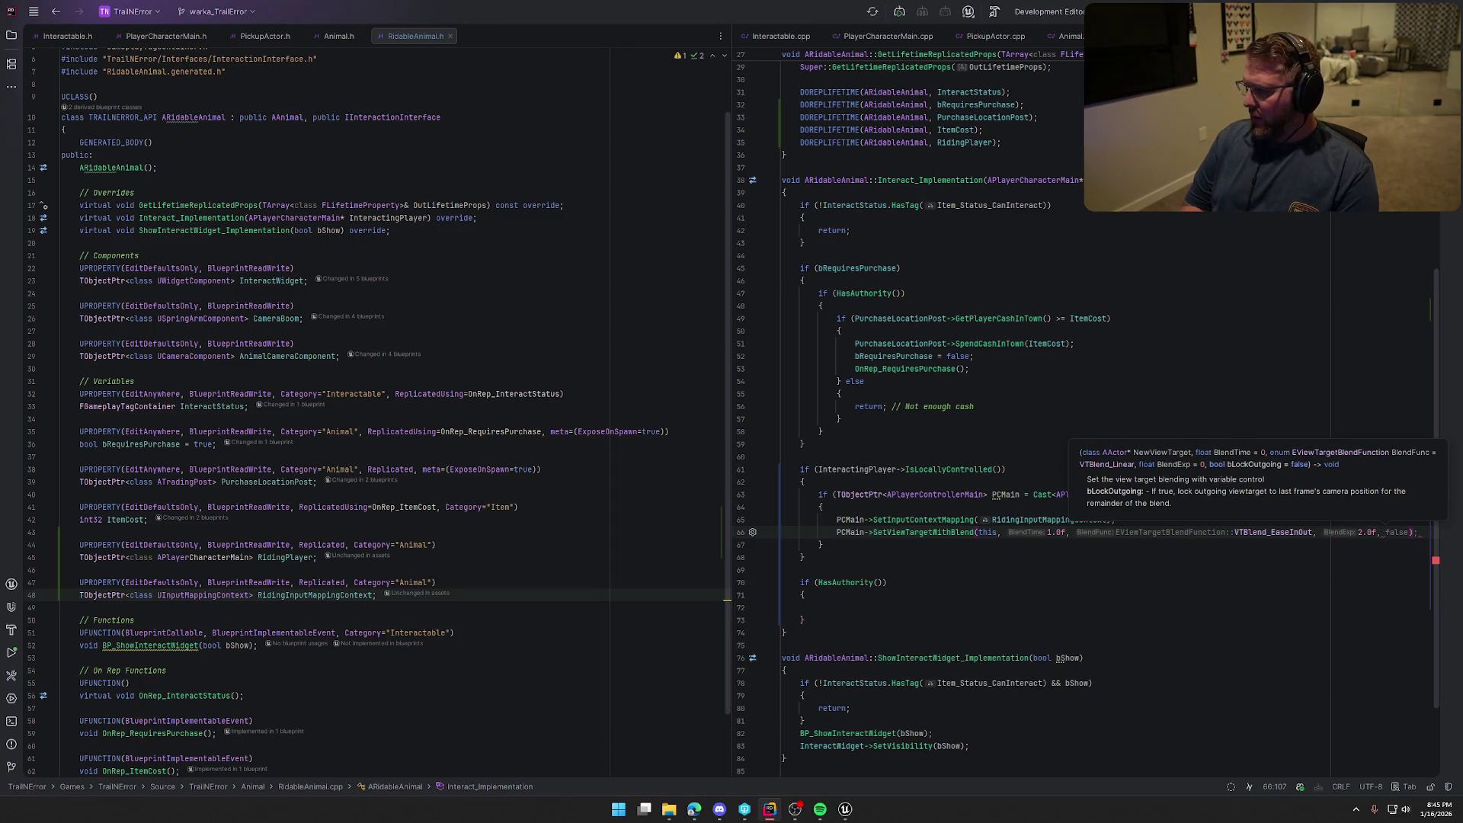
type("true)")
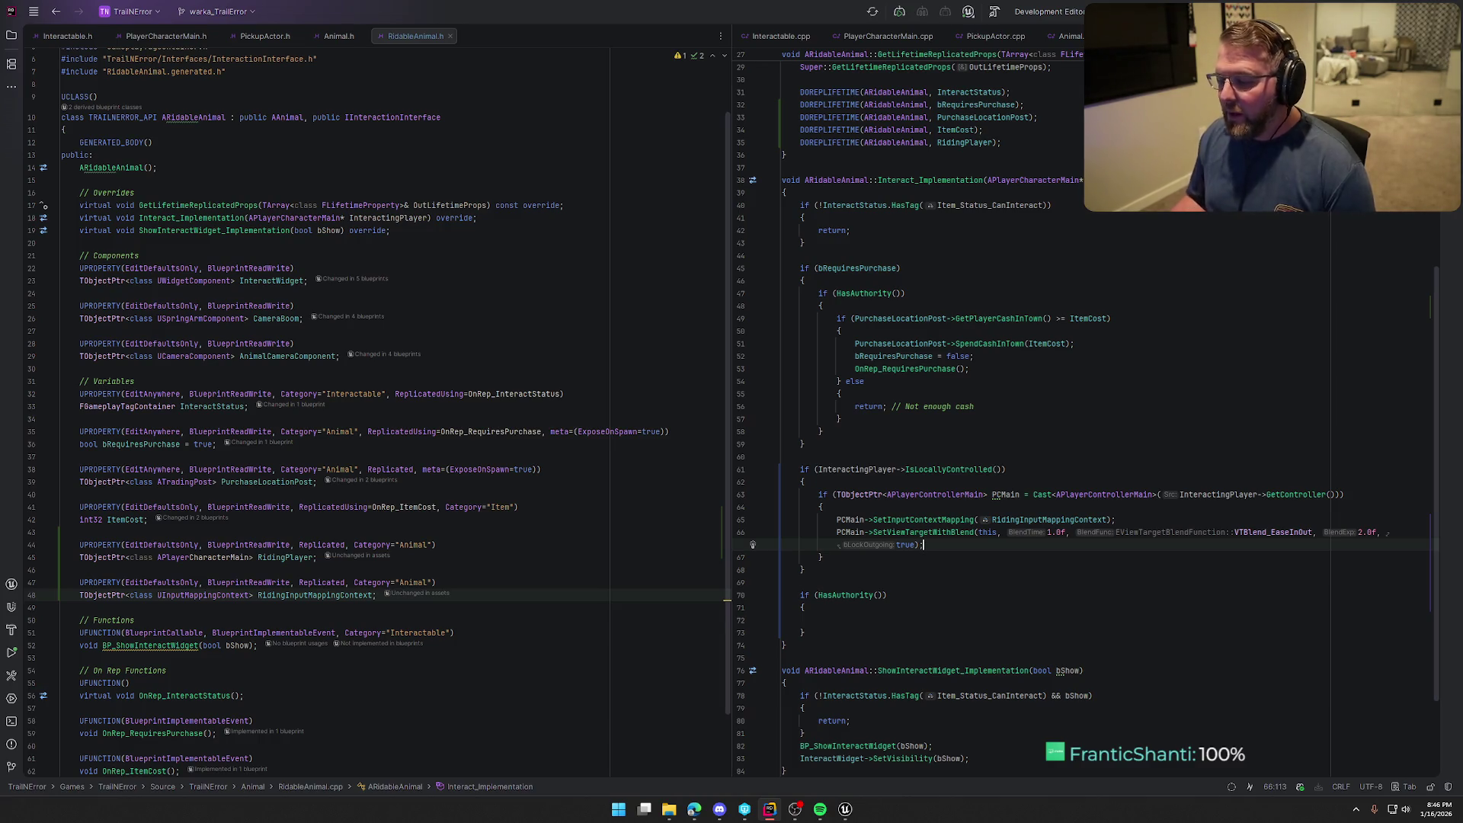
Bring Unreal Editor forward on the GameWorld level, fly the viewport, and open the Content Drawer
mouse_move(846, 816)
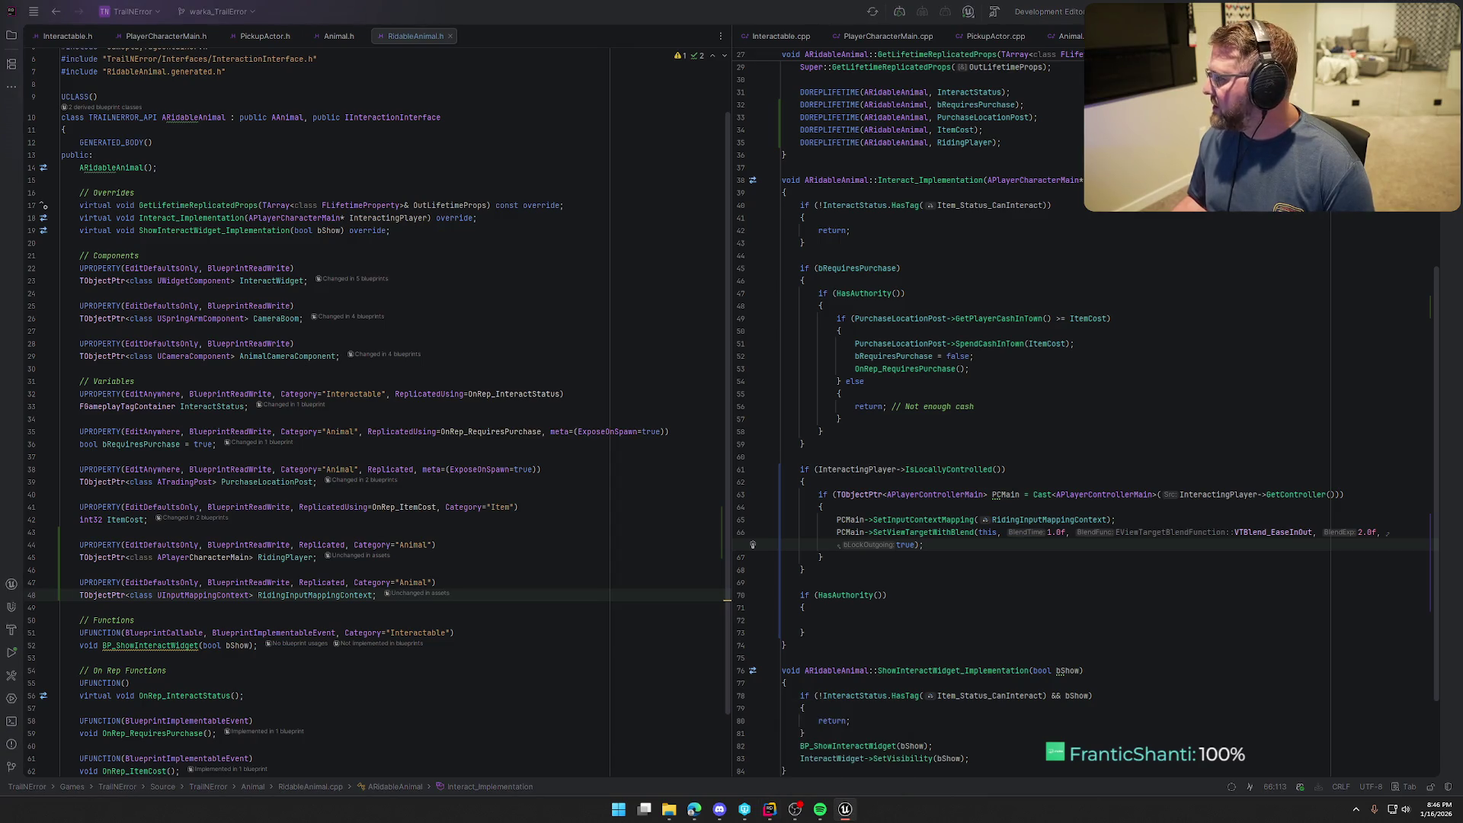
double_click(945, 134)
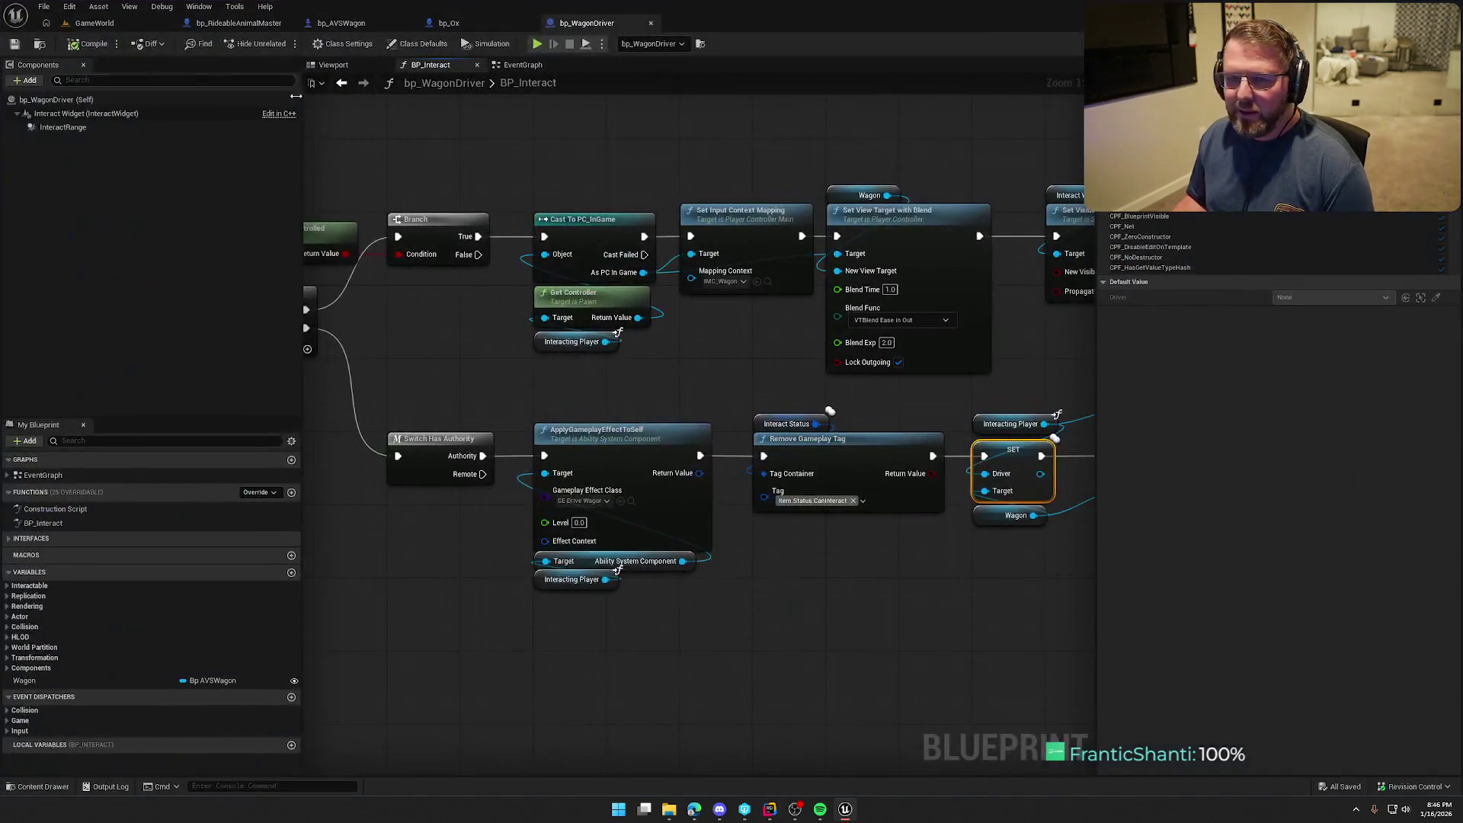
left_click(94, 22)
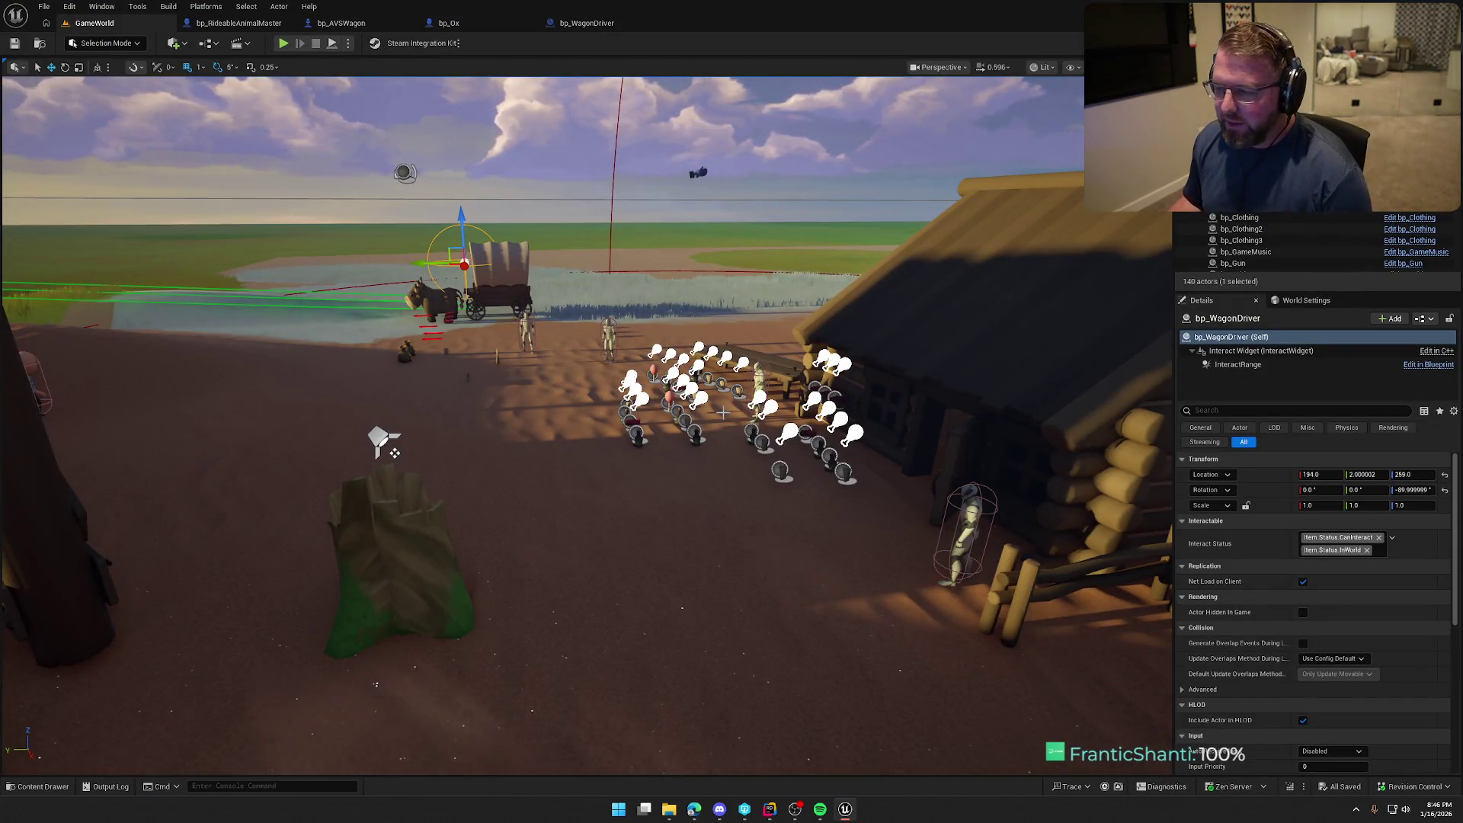
key("w")
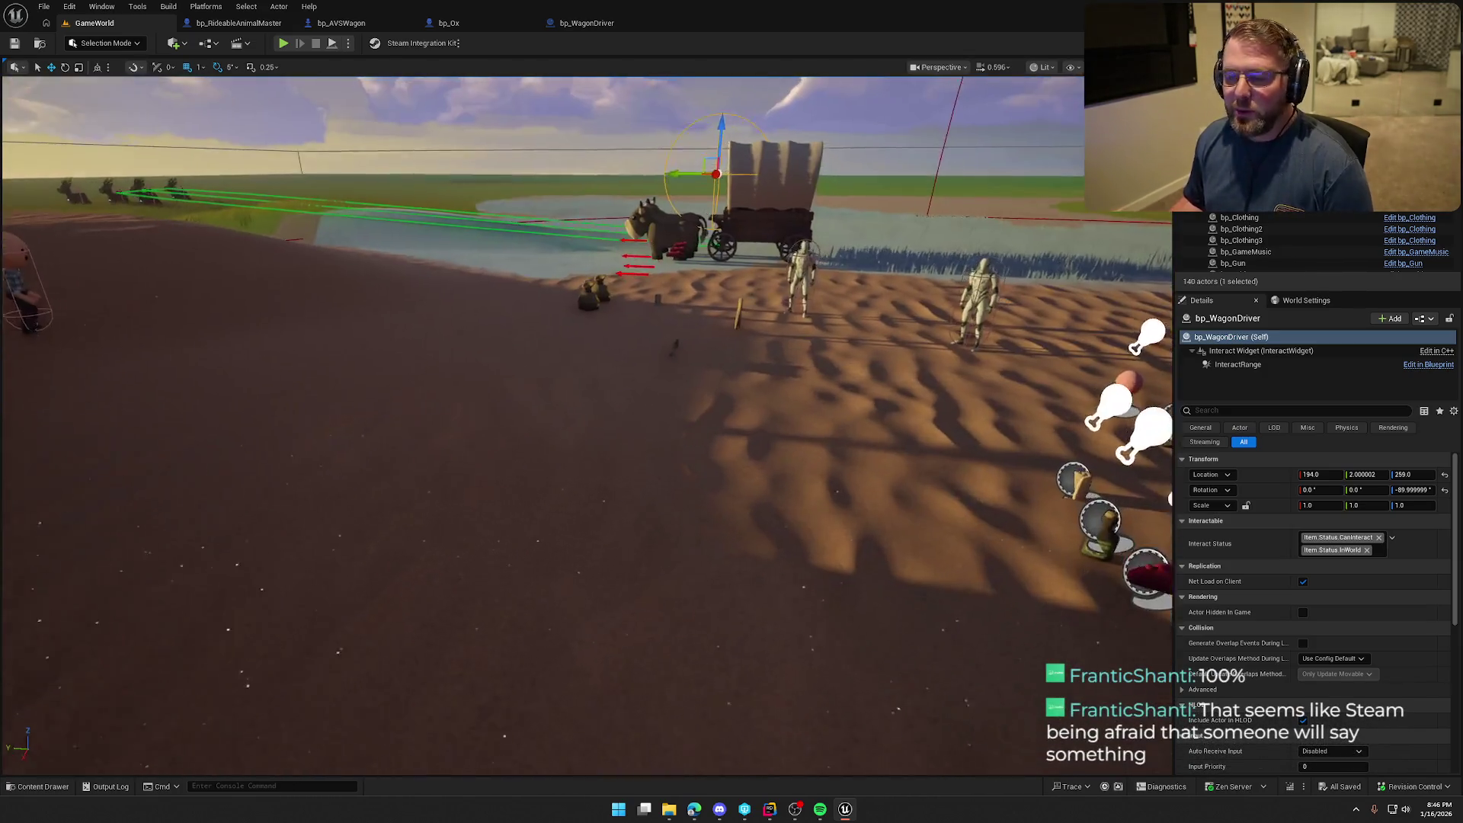
key("d")
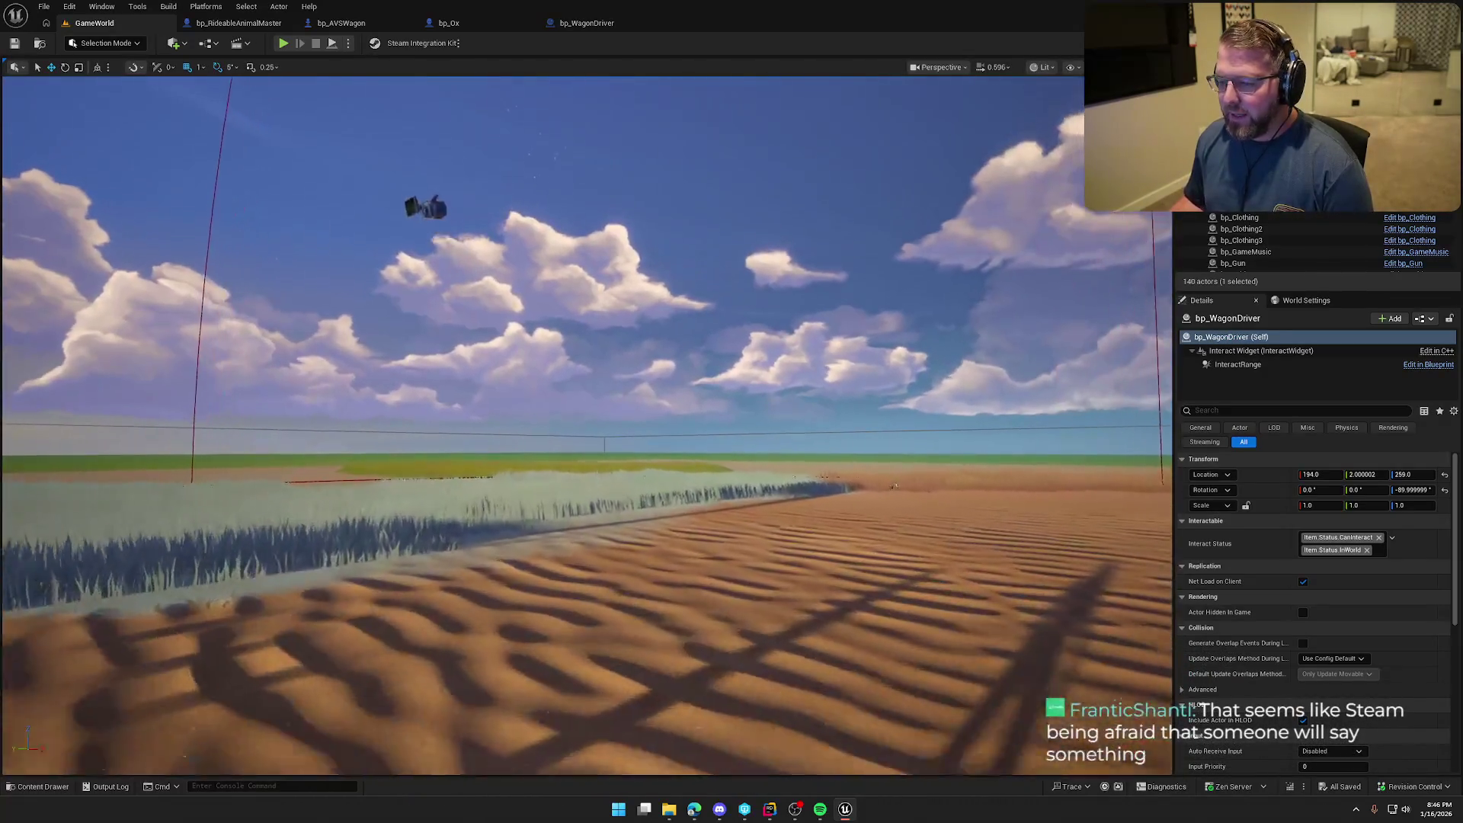
key("ctrl+space")
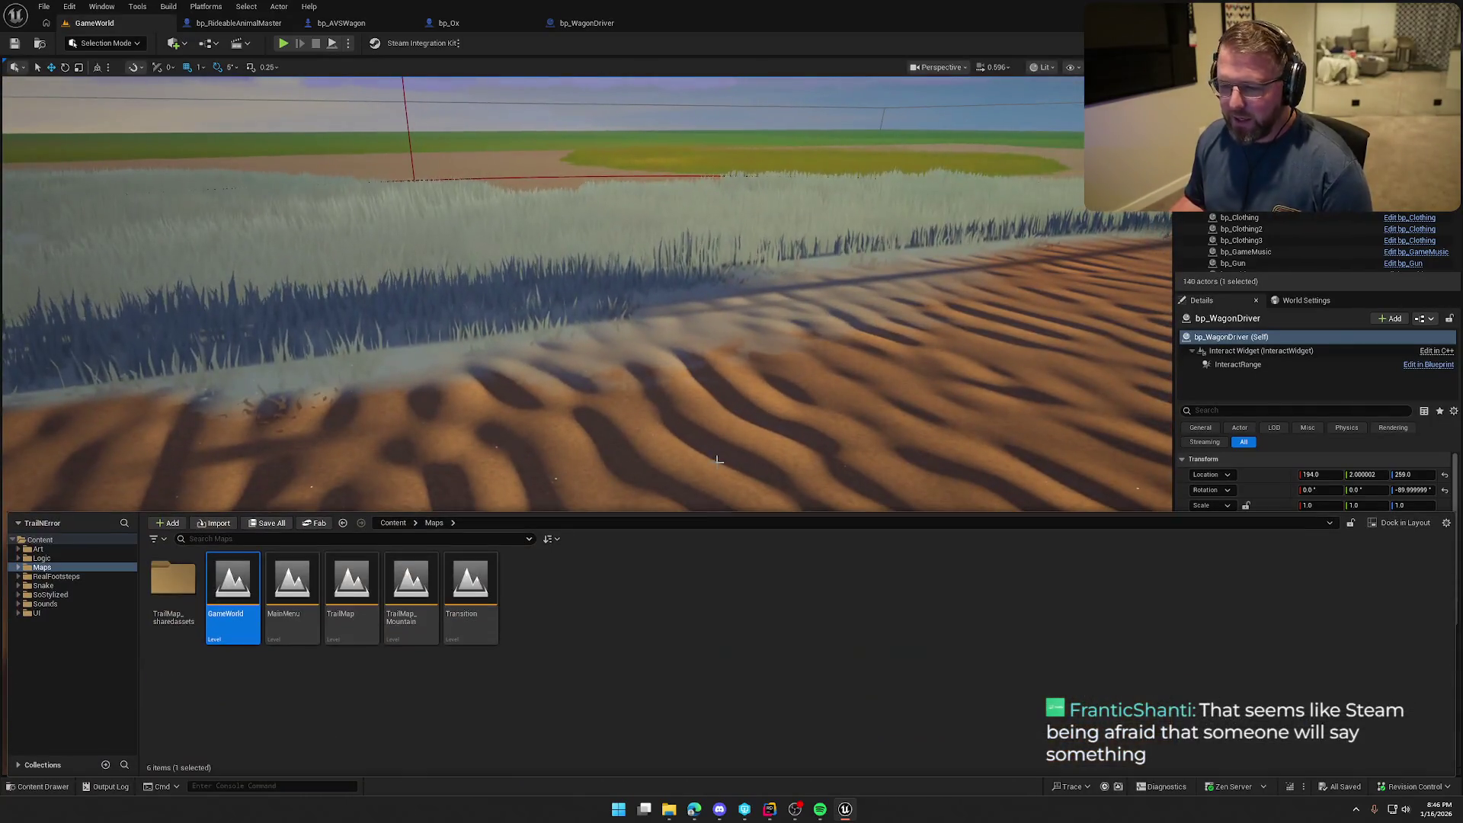
Browse Art > Characters subfolders: Player > Male, Mannequins, Mixamo, Animals and ClothingAccessories
left_click(38, 549)
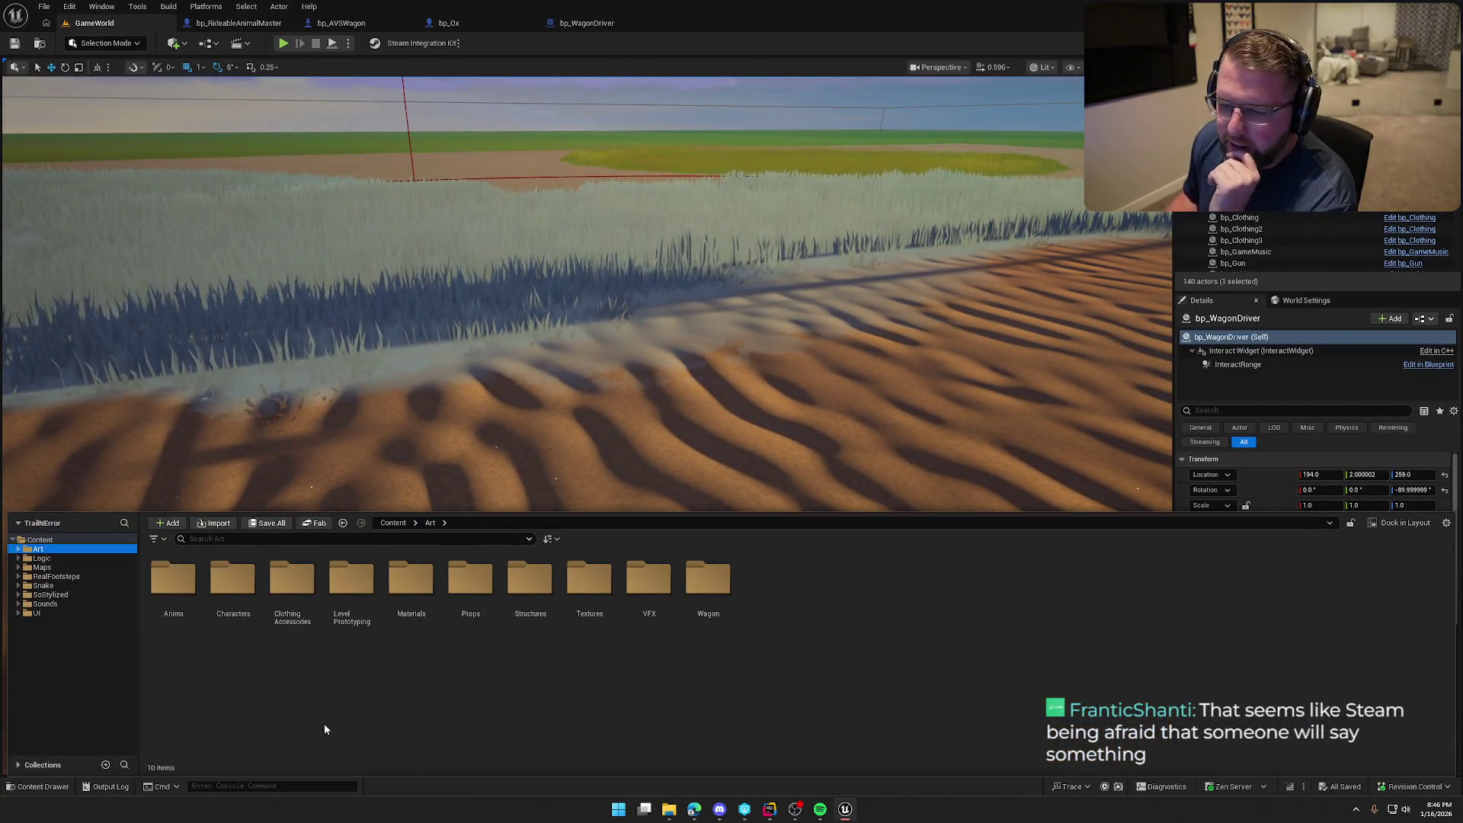
double_click(233, 583)
left_click(352, 592)
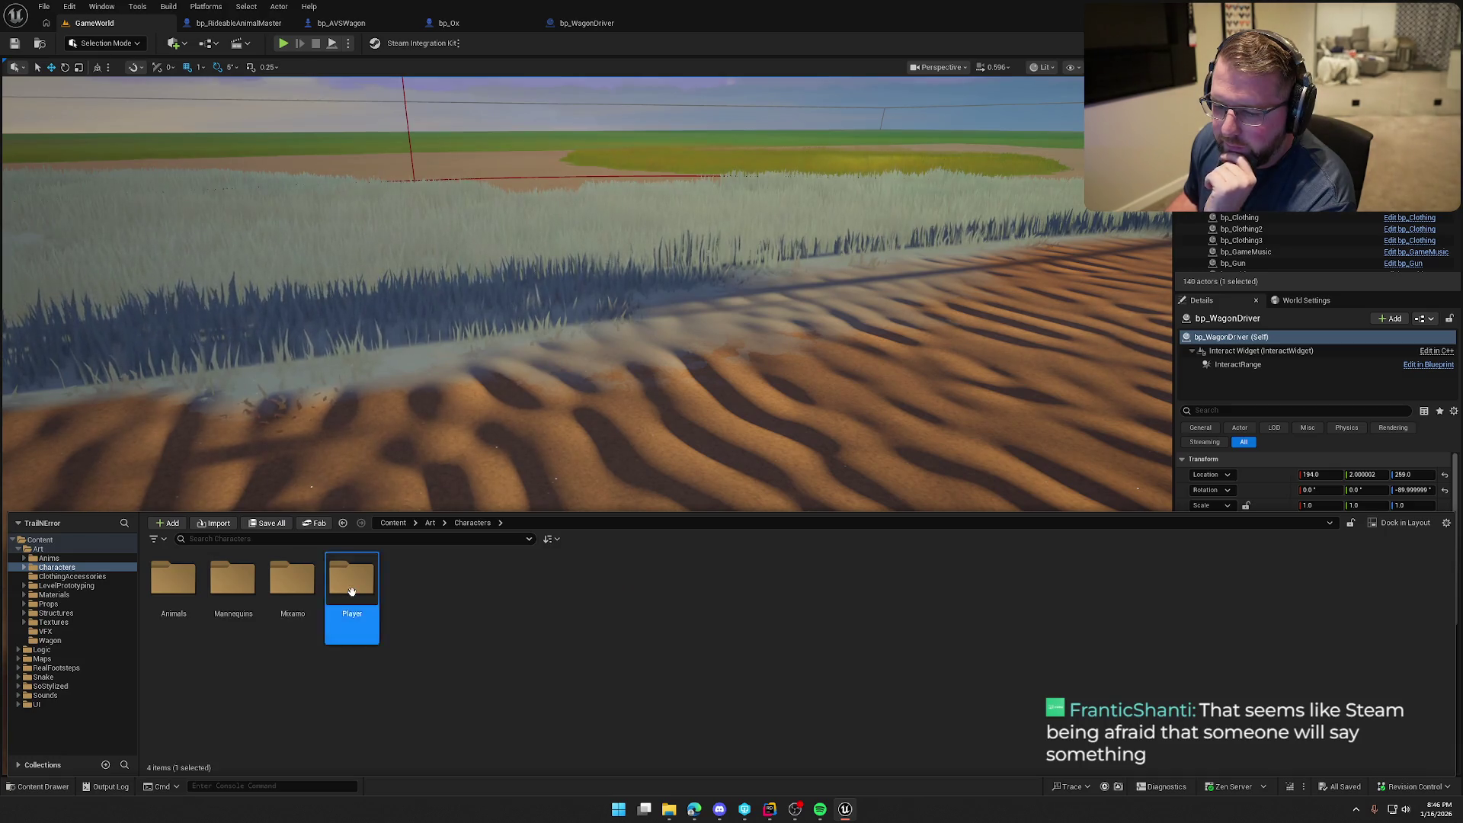
double_click(352, 592)
double_click(292, 579)
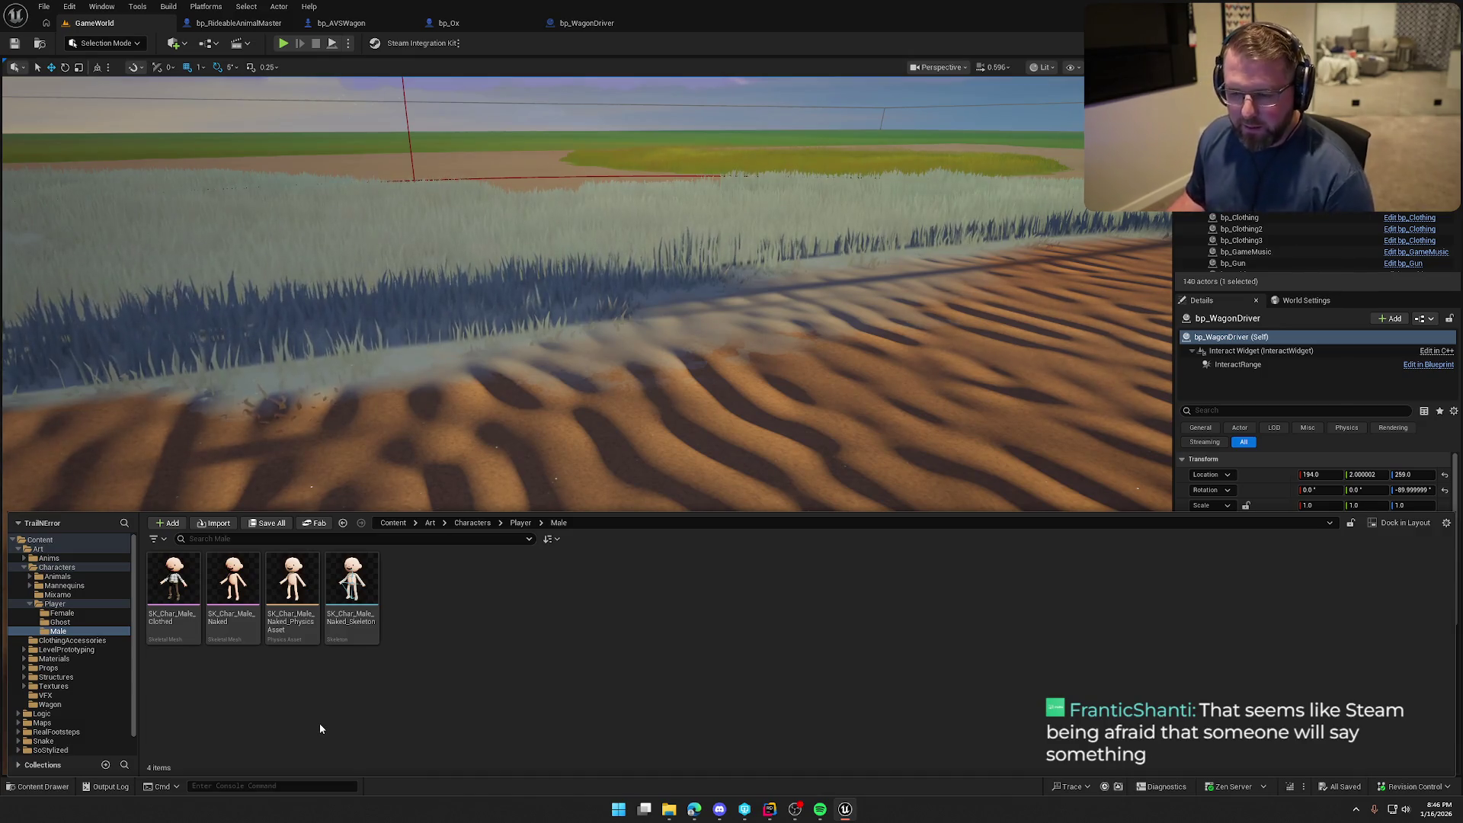
left_click(55, 603)
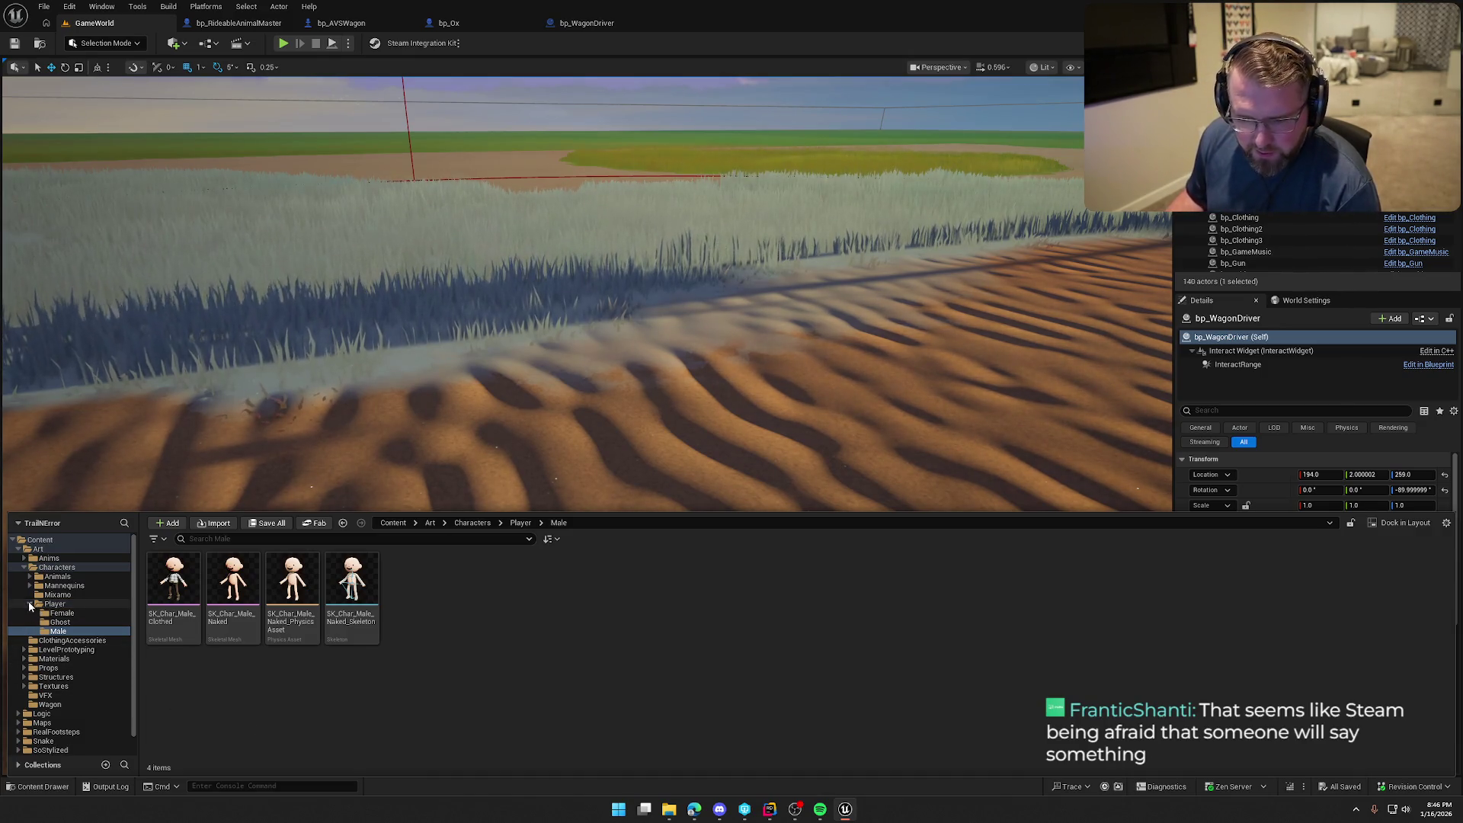
left_click(57, 568)
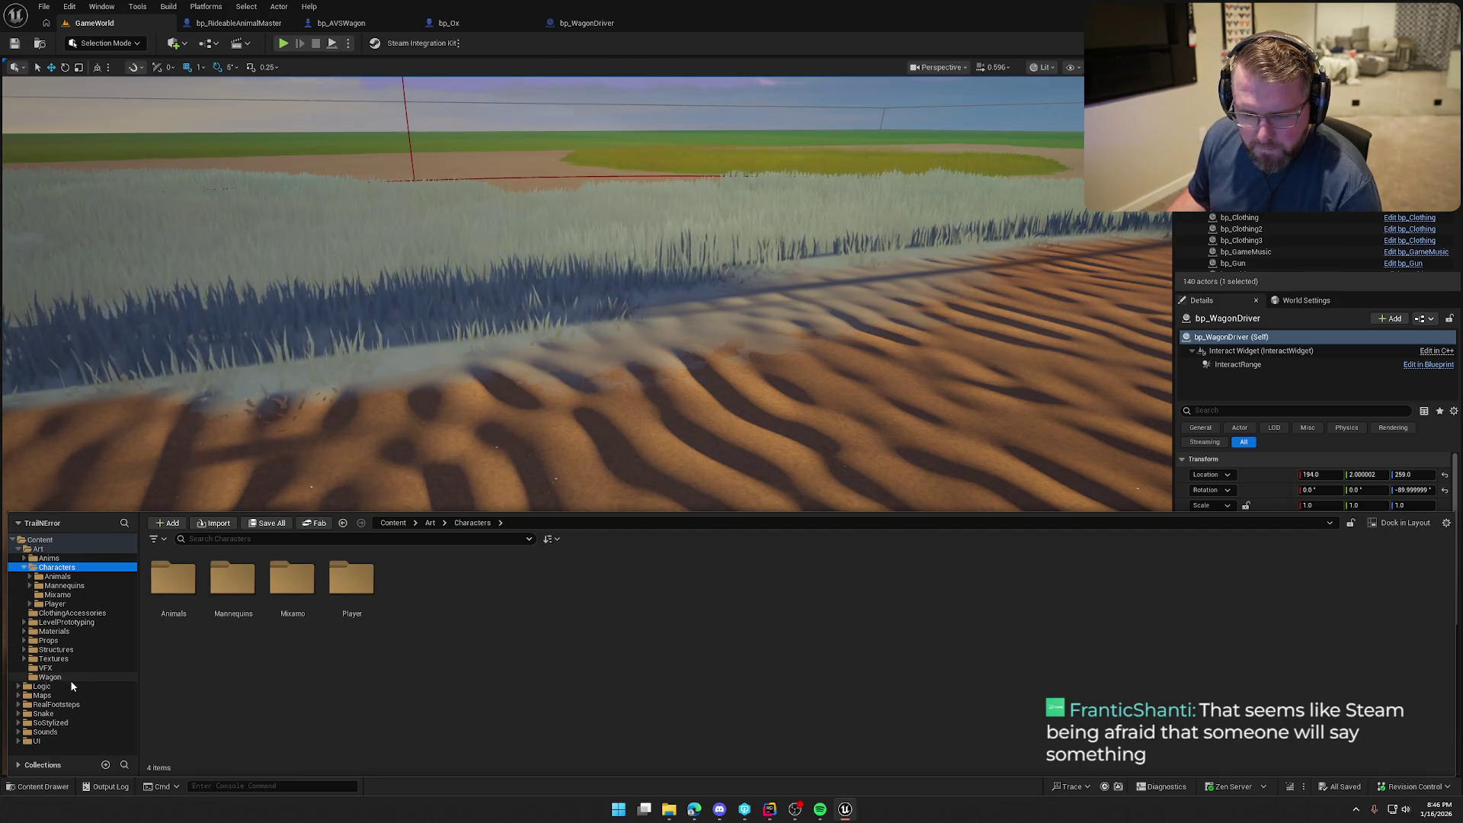
left_click(87, 586)
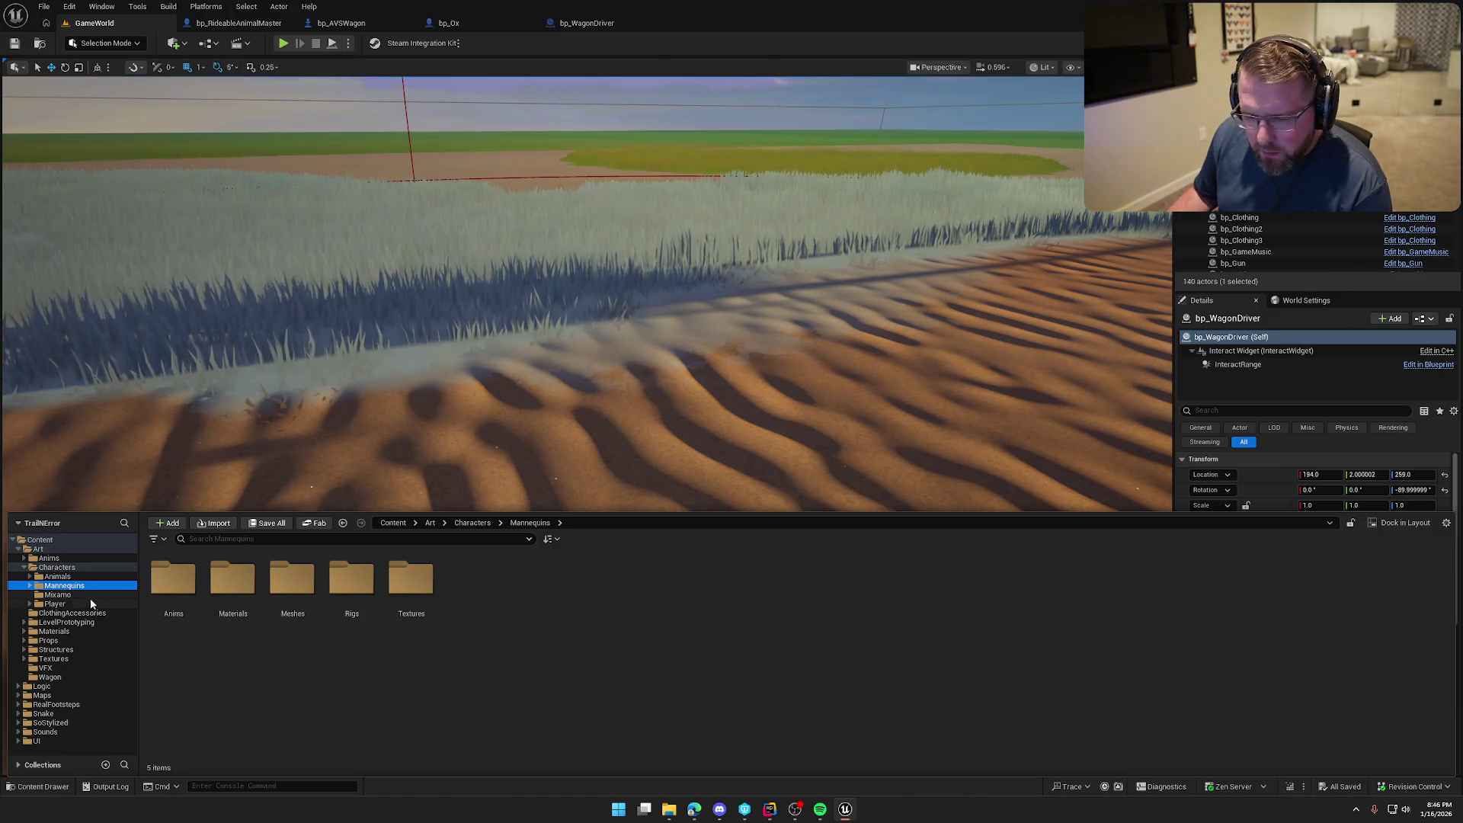
left_click(87, 594)
left_click(73, 578)
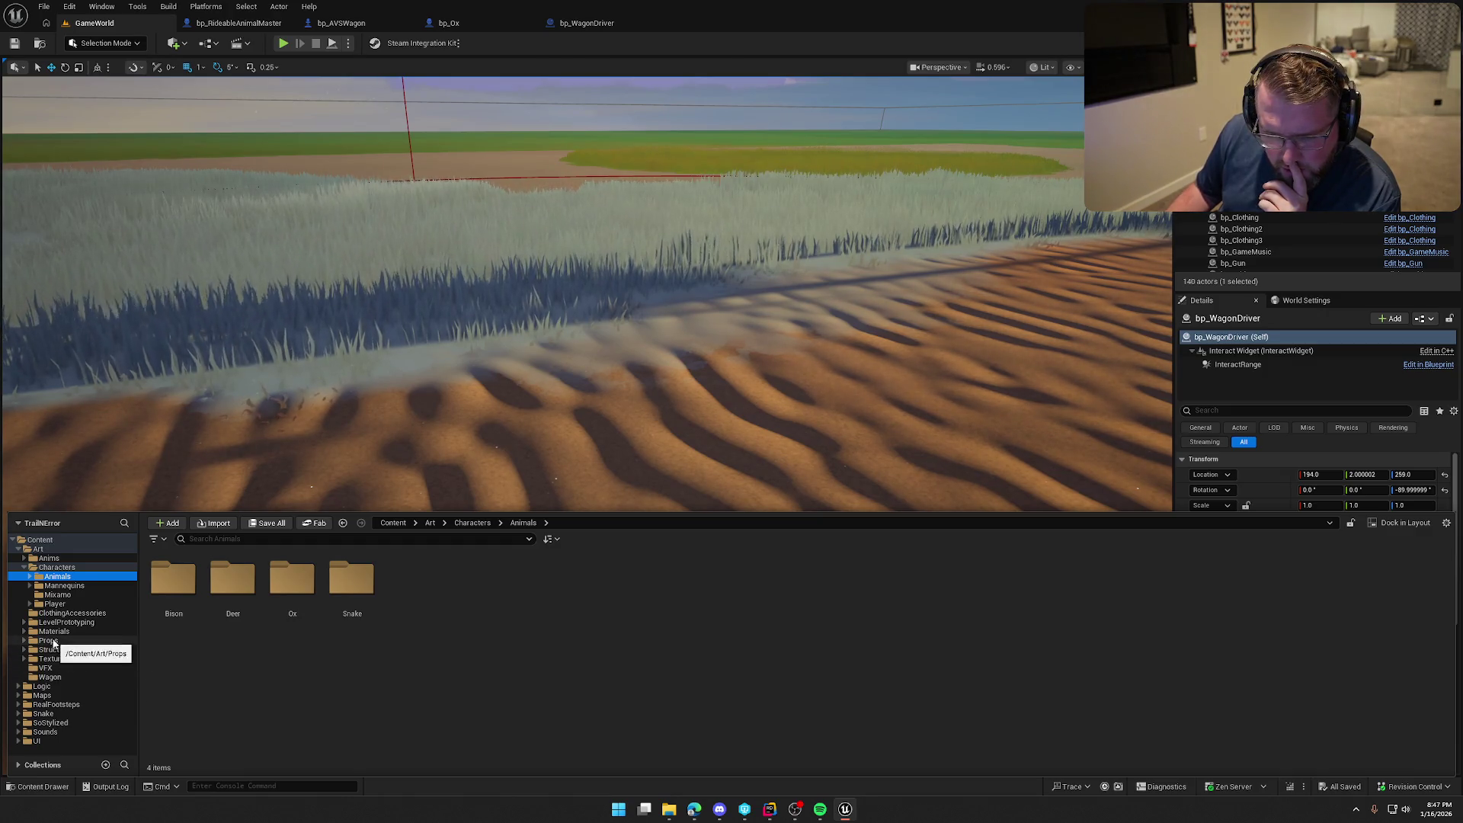
left_click(73, 613)
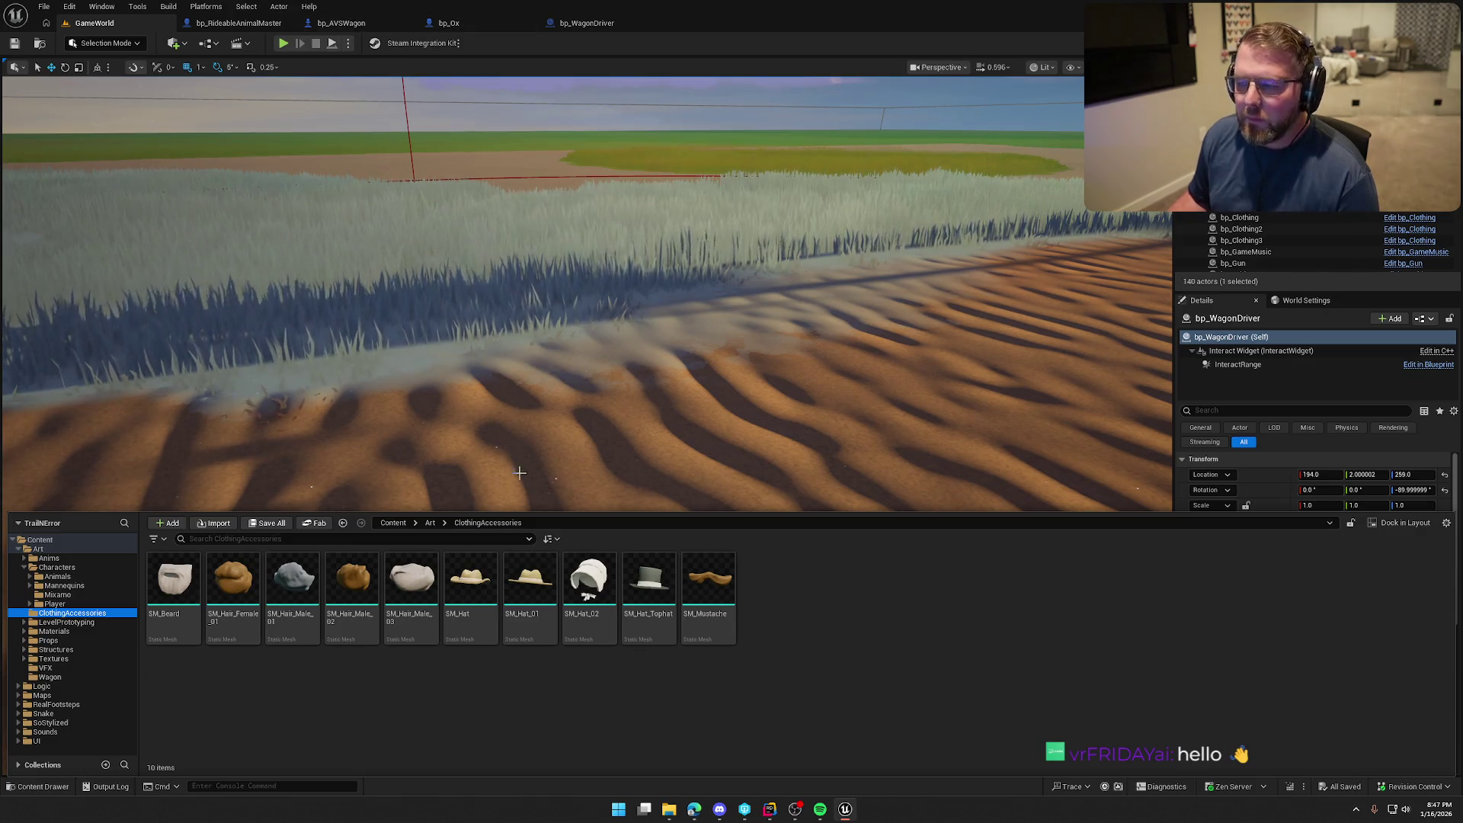
Open Player > Male and drag SK_Char_Male_Clothed into the level
left_click(53, 603)
left_click(293, 582)
double_click(294, 583)
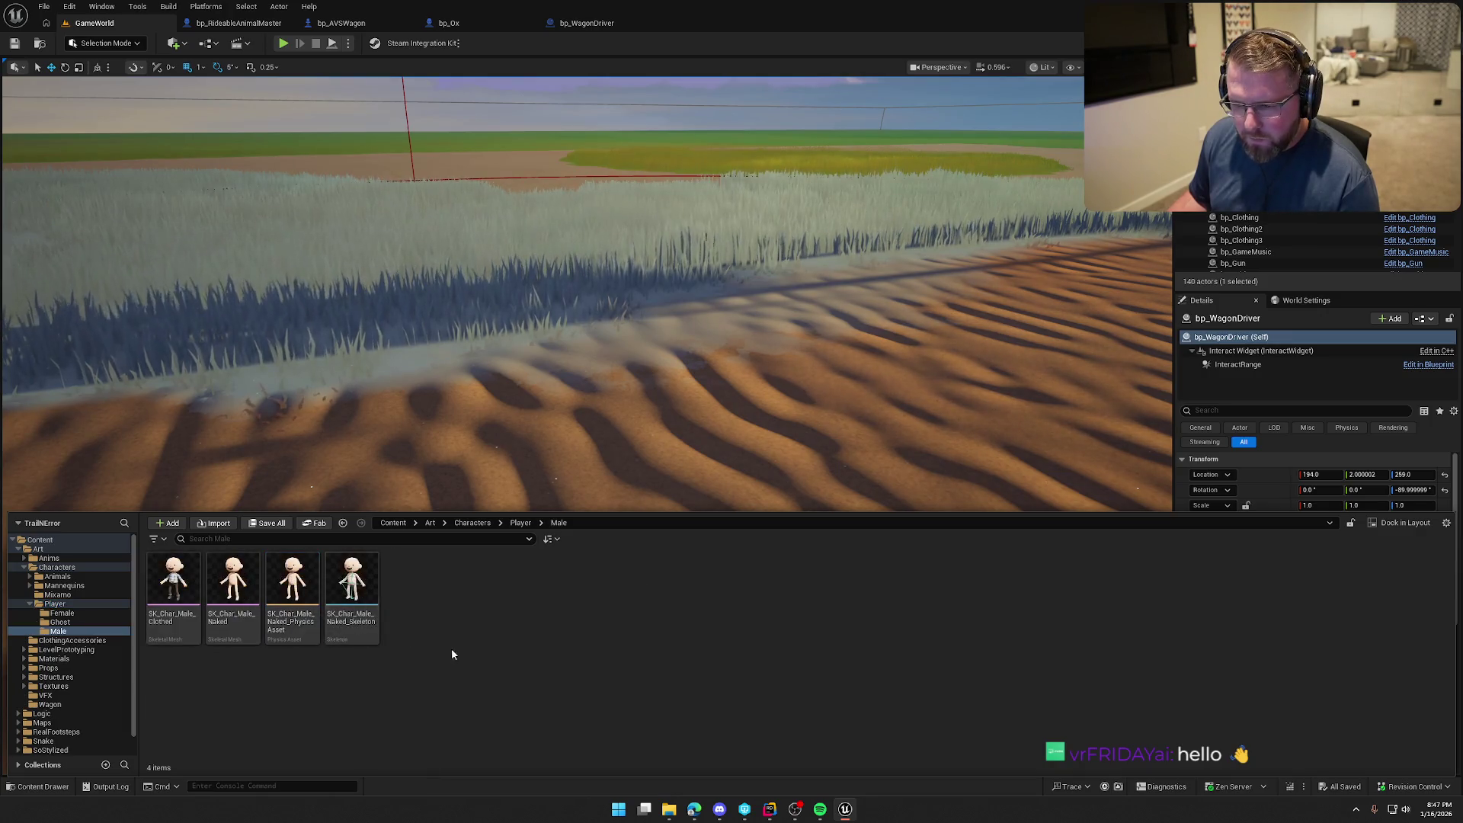
mouse_move(176, 584)
left_mouse_down()
mouse_move(557, 343)
mouse_move(557, 545)
mouse_move(625, 534)
left_mouse_up()
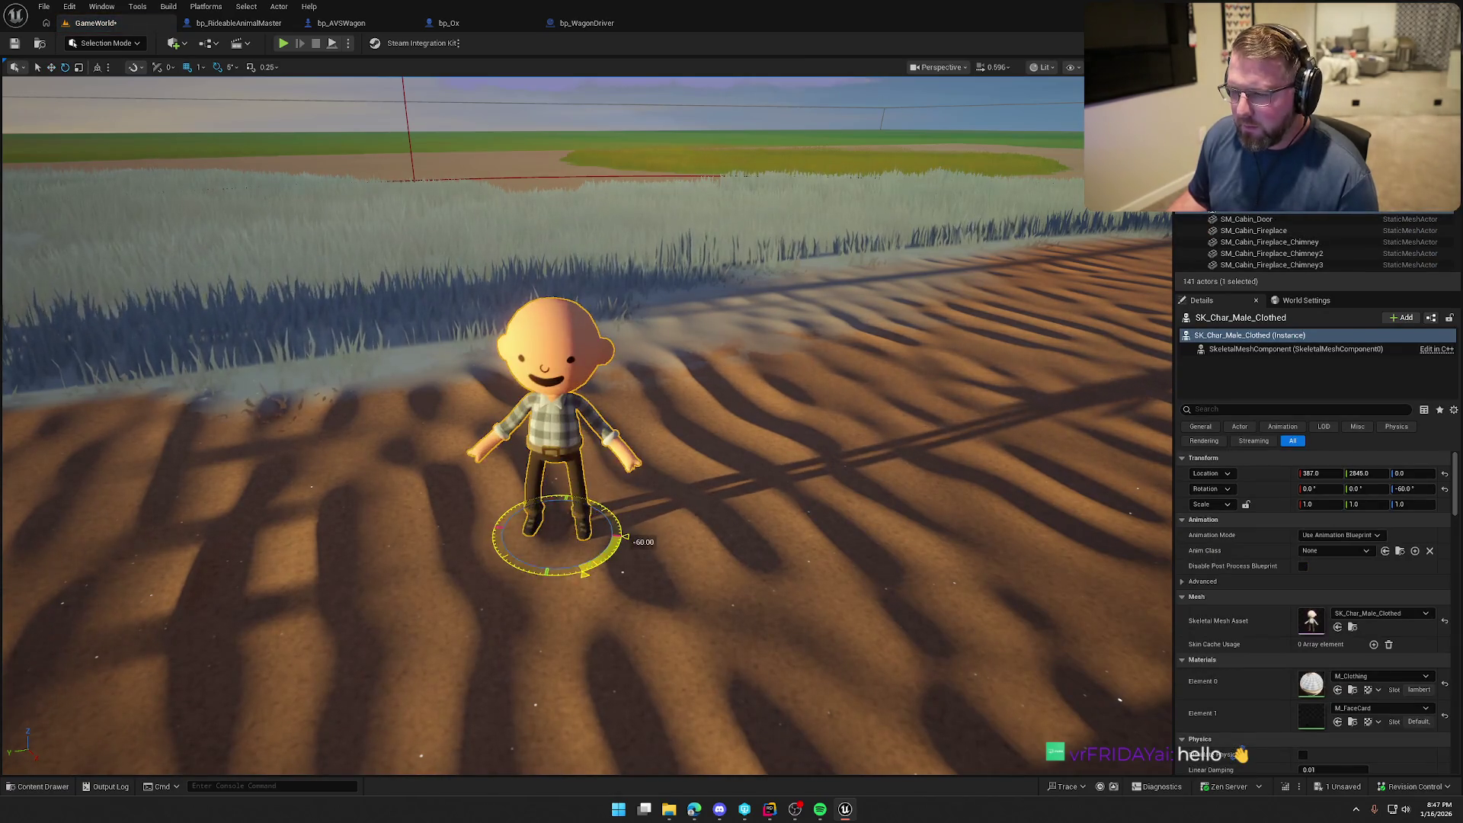
Select SM_Hair_Male_02 and SM_Mustache in ClothingAccessories and drop them onto the character's head
left_click(621, 554)
key("ctrl+space")
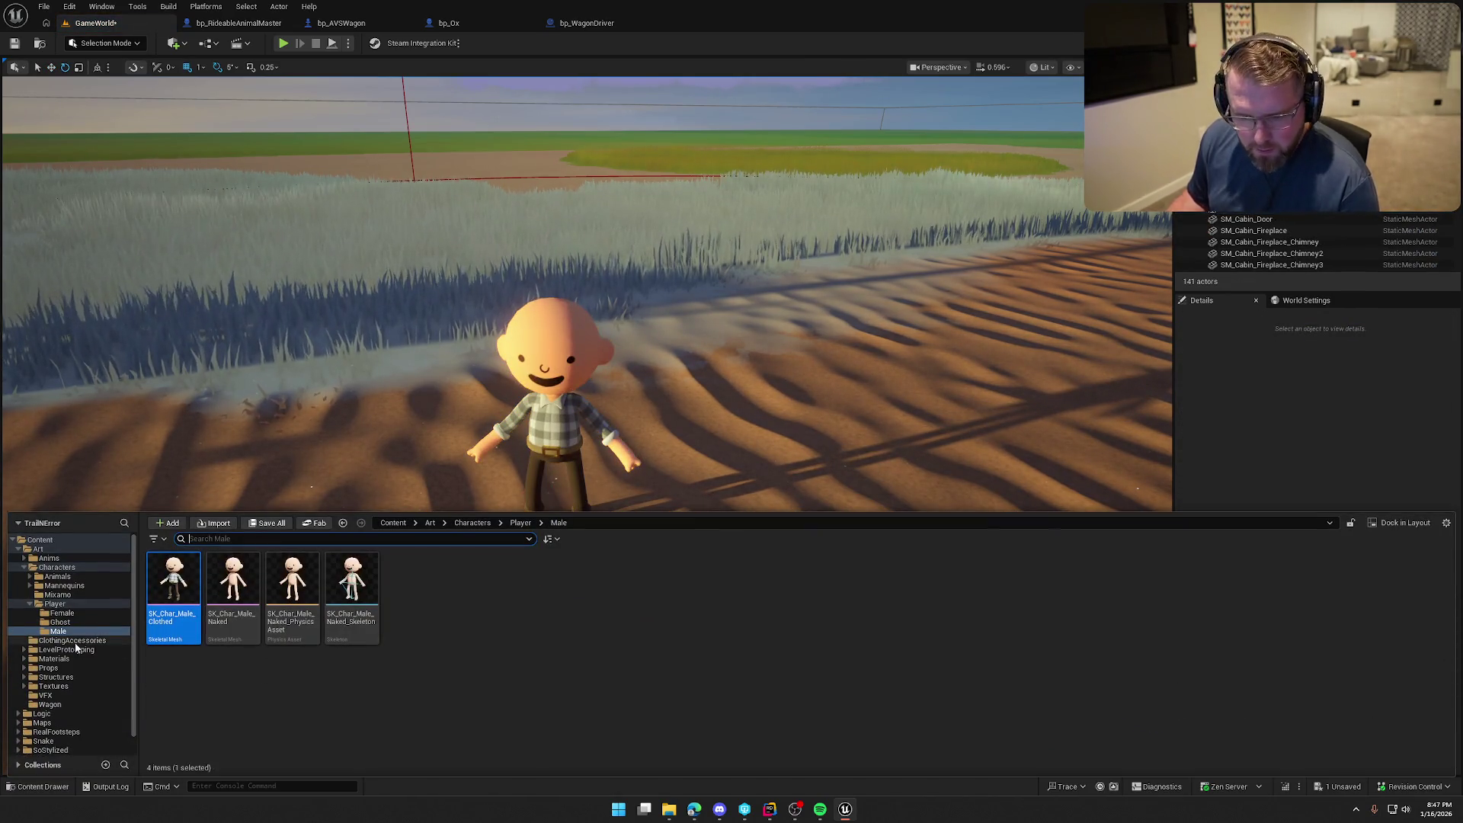
left_click(72, 640)
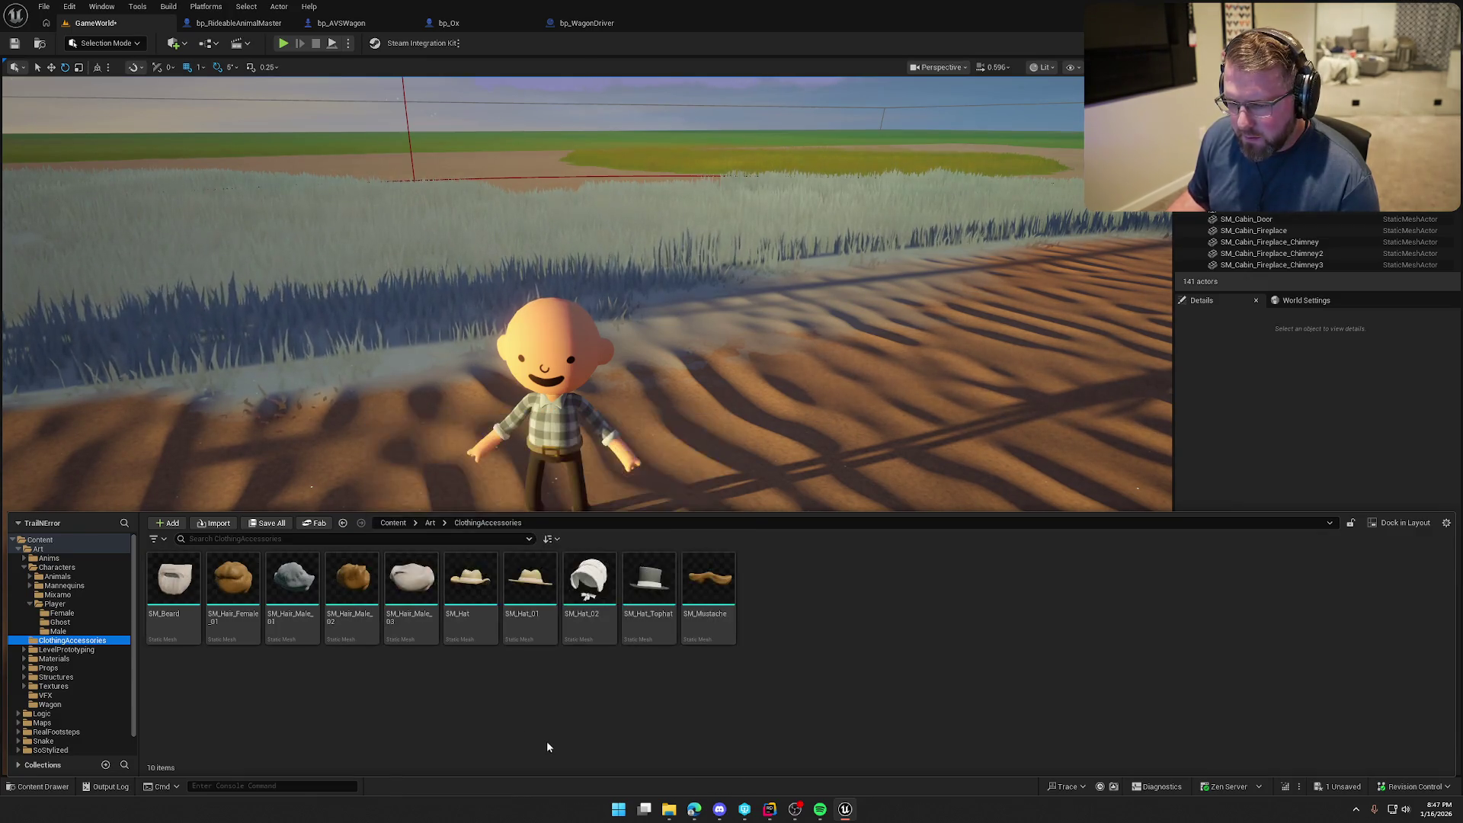
left_click(352, 587)
left_click(708, 591, "shift")
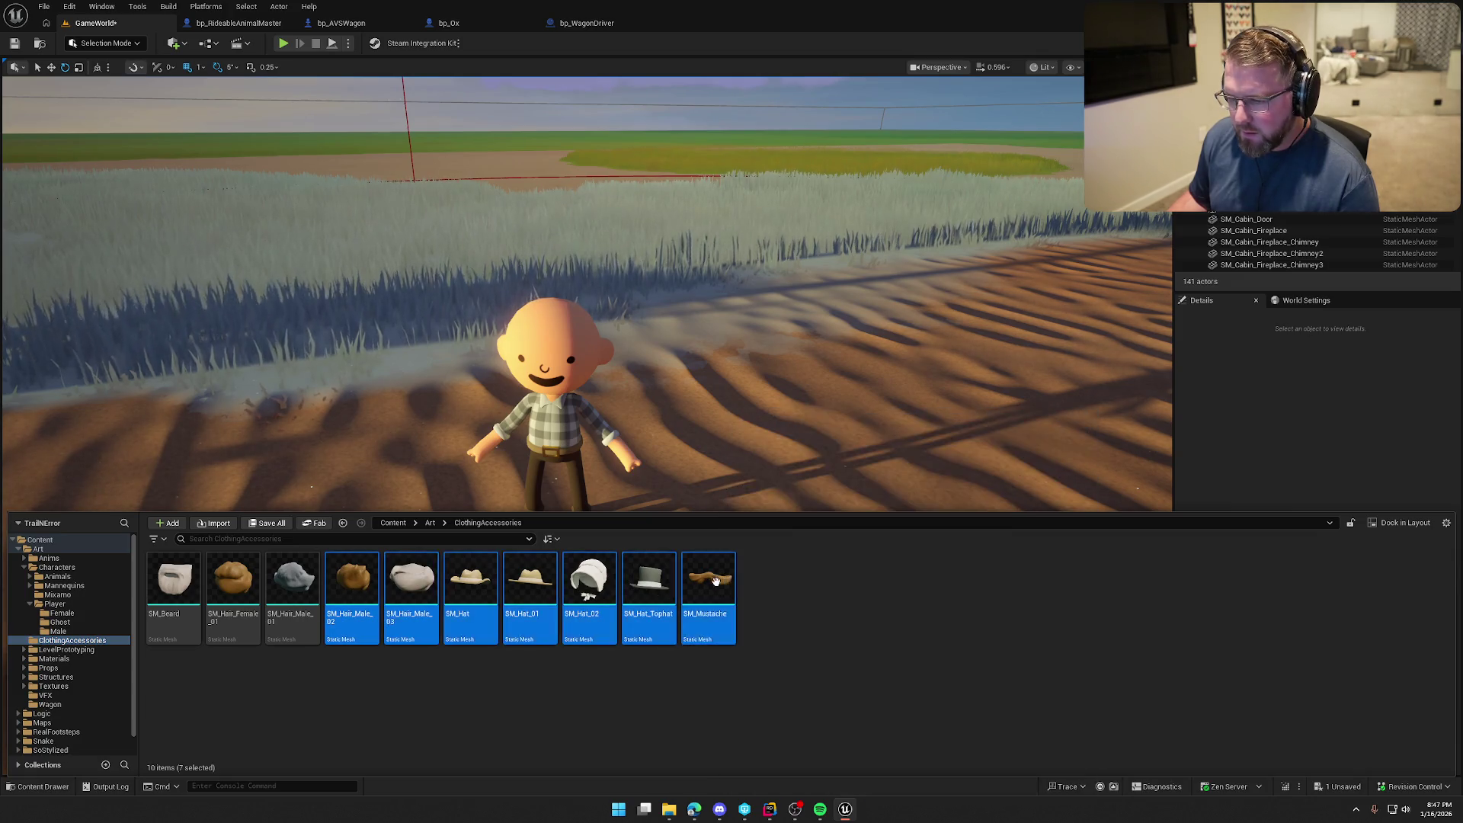
left_click(709, 586)
left_click(350, 587, "ctrl")
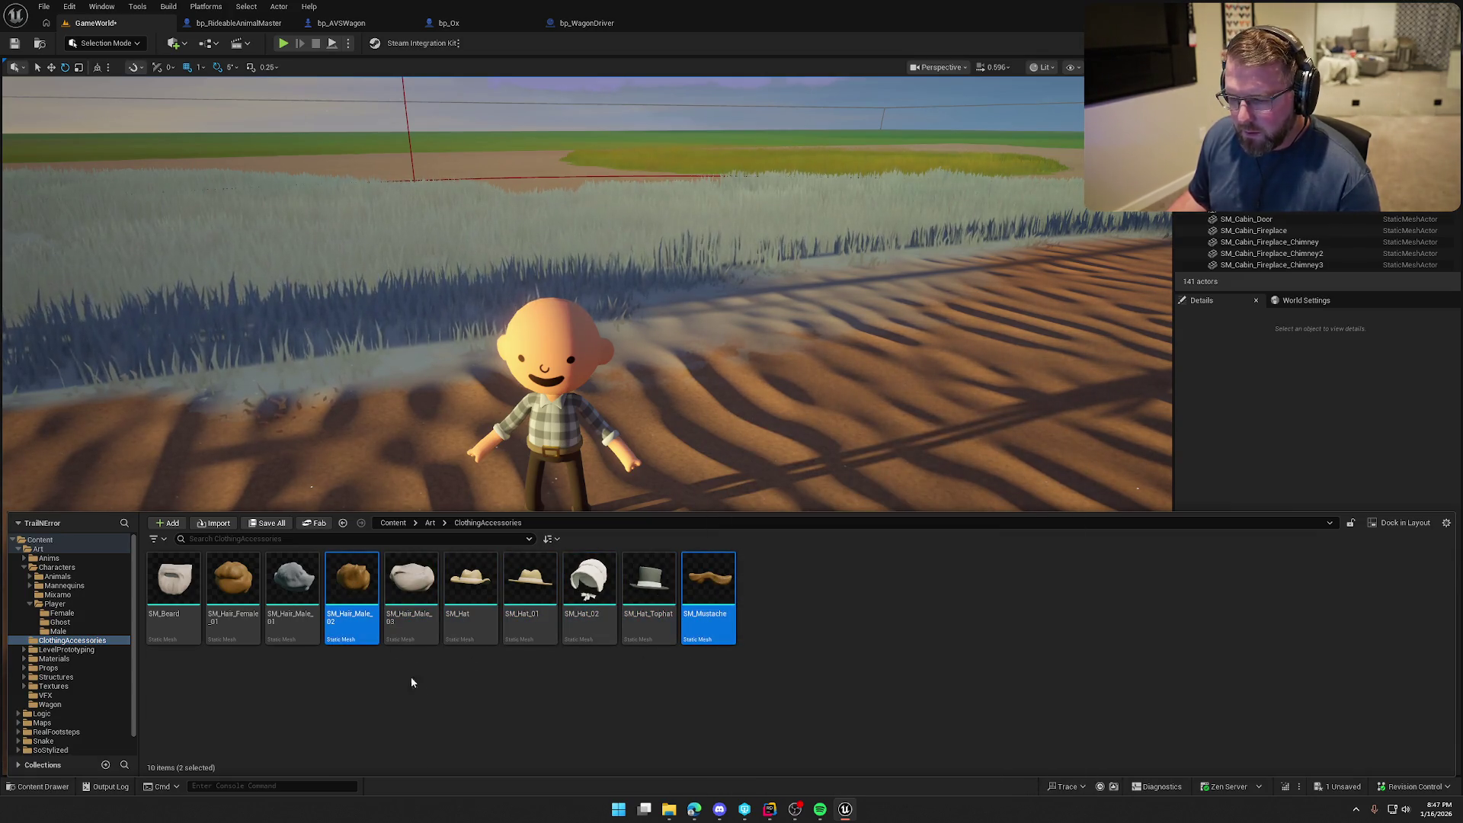
left_click_drag(350, 587, 555, 335)
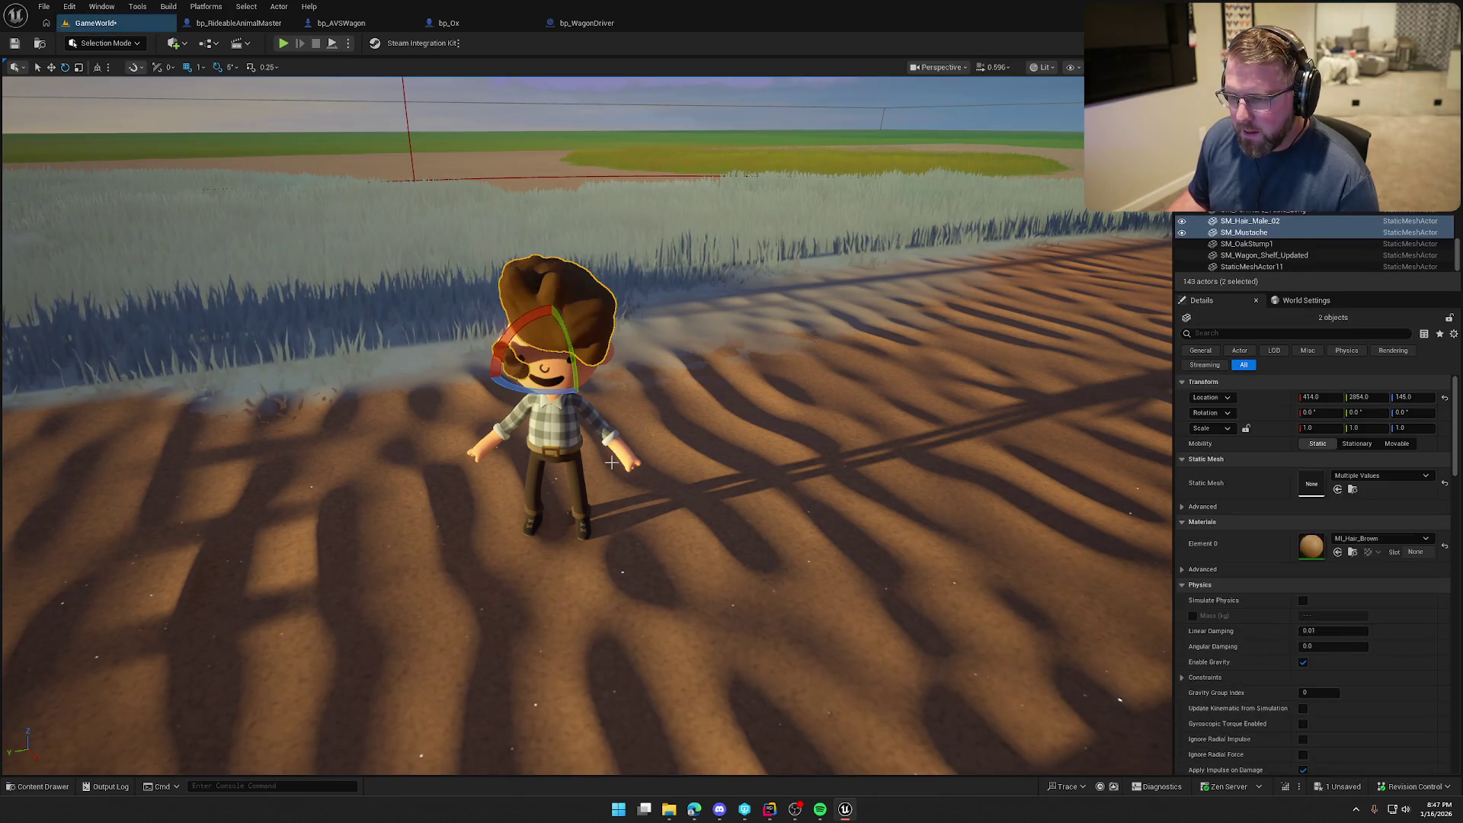
right_click(1257, 226)
mouse_move(1314, 520)
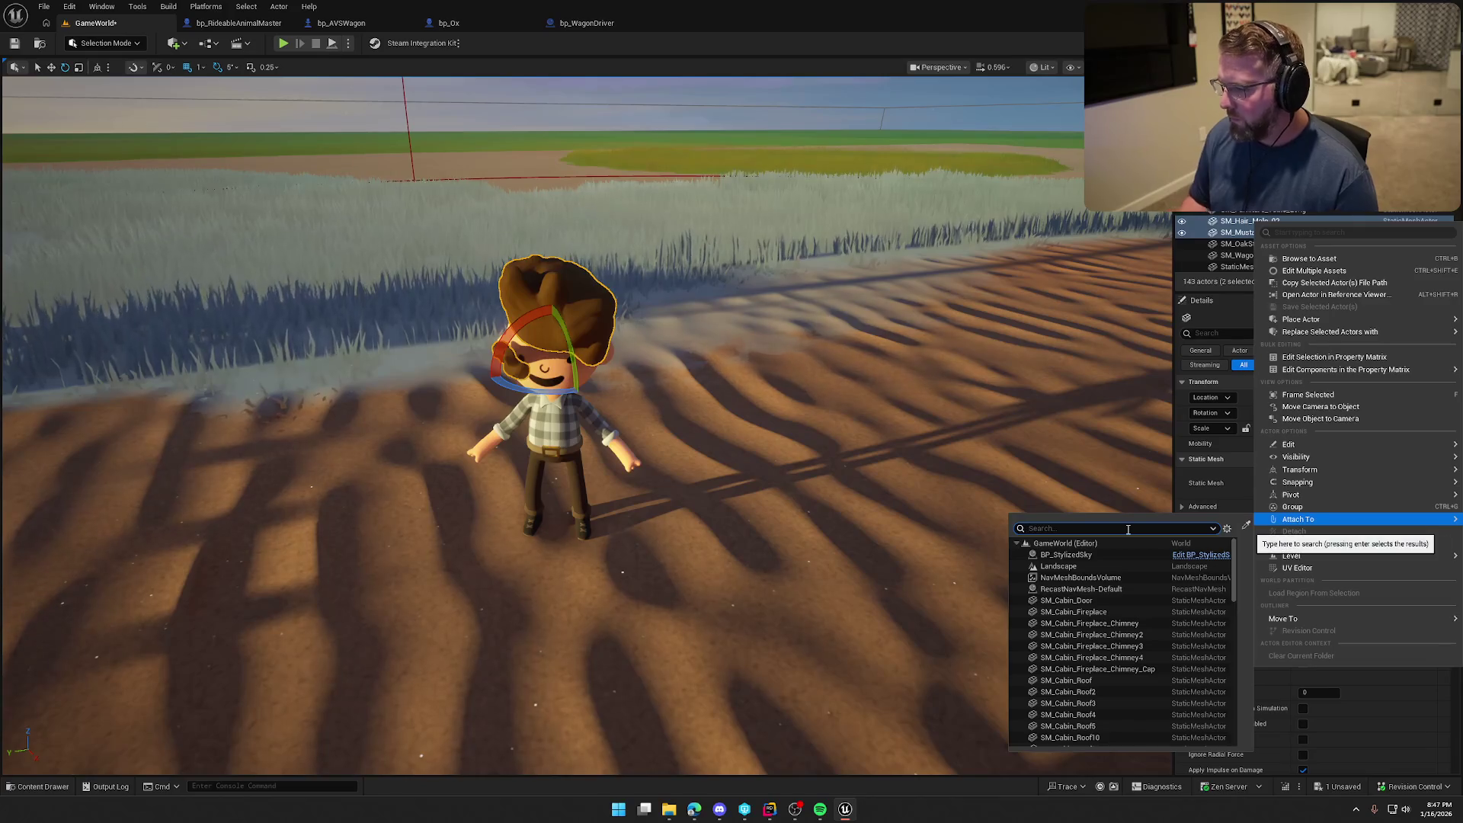
type("male")
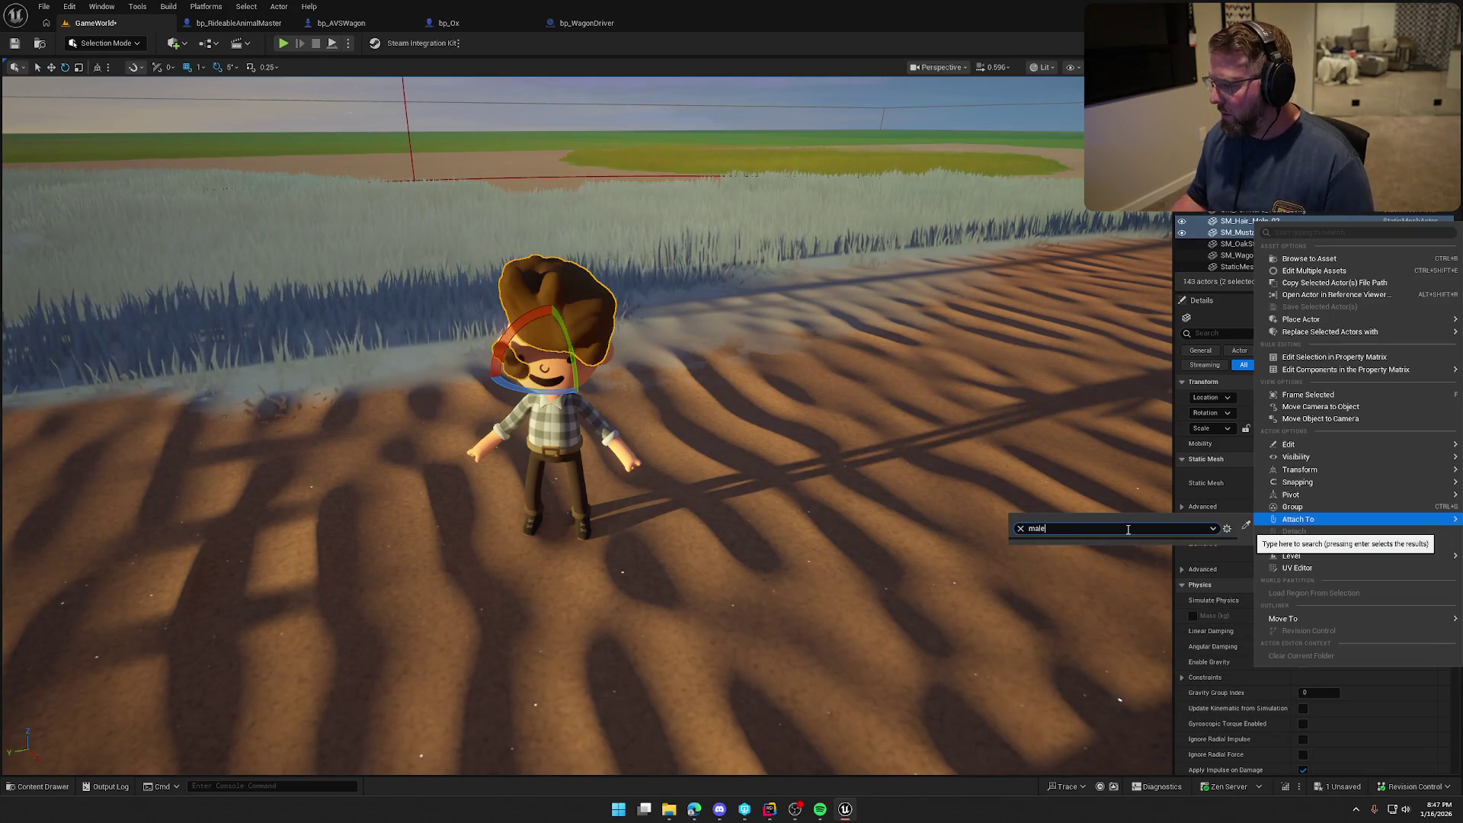
key("BackSpace")
key("BackSpace")
key("BackSpace")
scroll(1128, 649, "down", 10)
scroll(1128, 655, "down", 3)
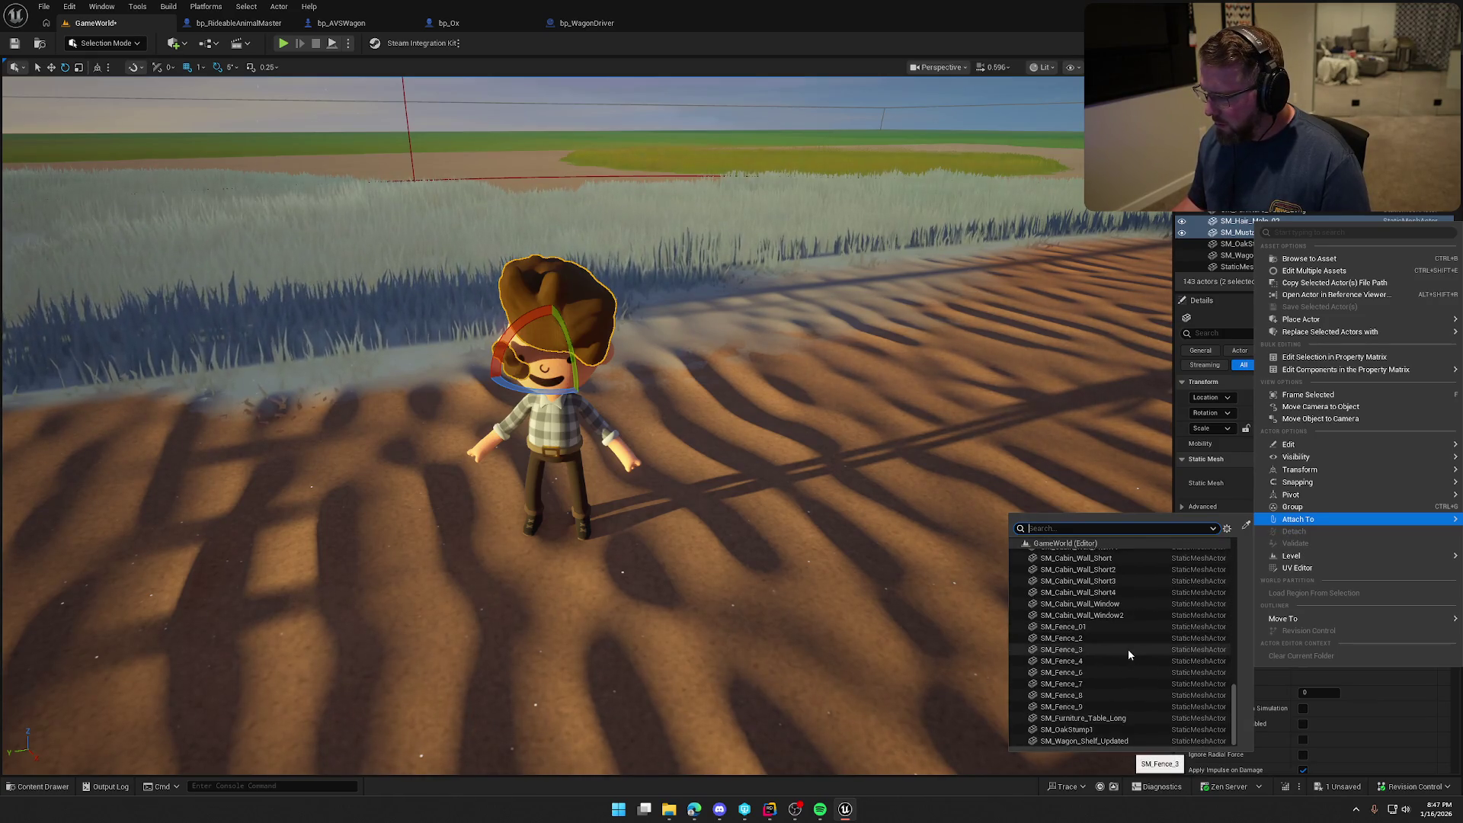
scroll(1097, 716, "up", 8)
scroll(1095, 710, "up", 5)
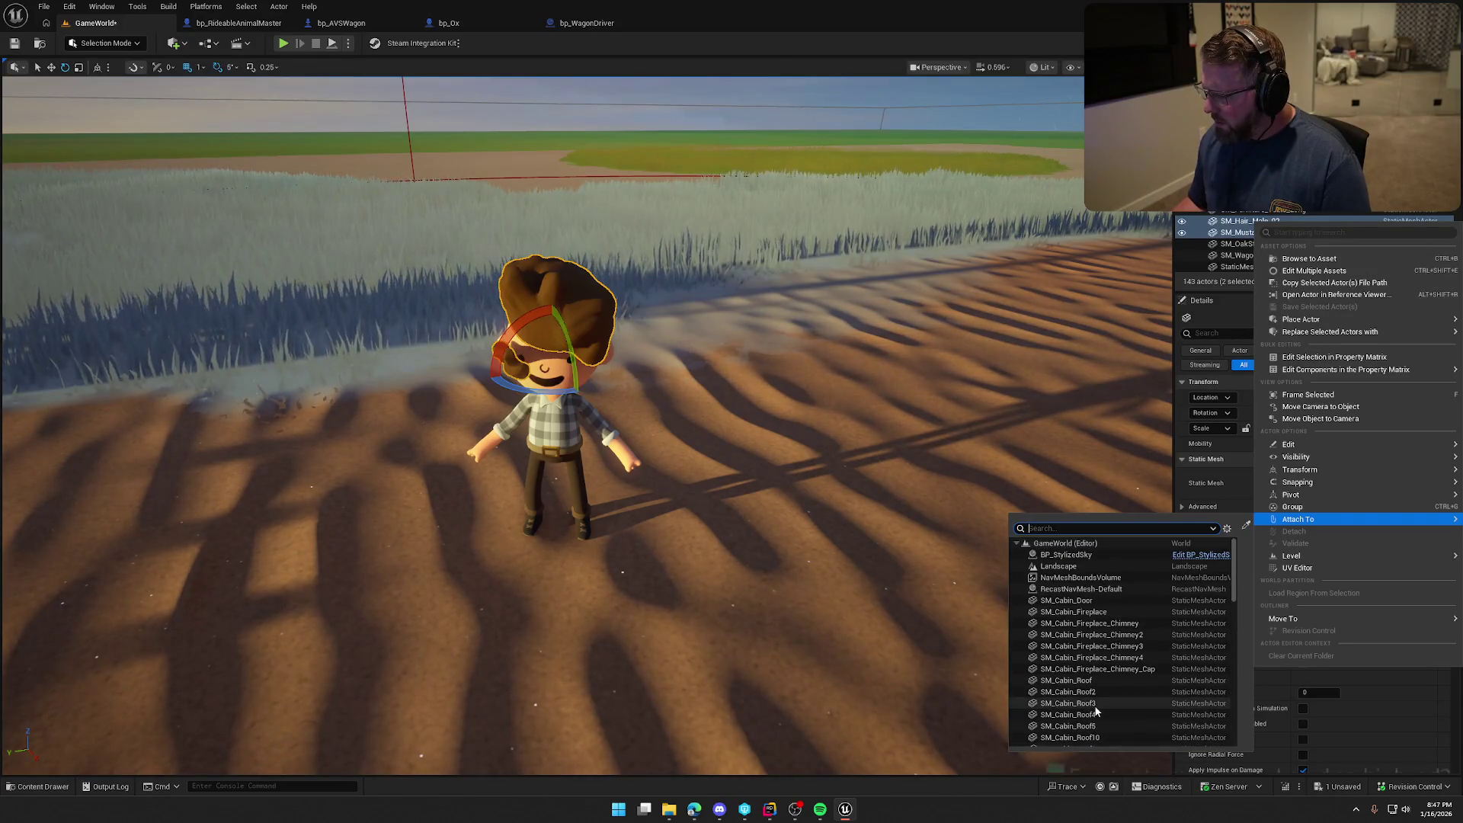
key("Escape")
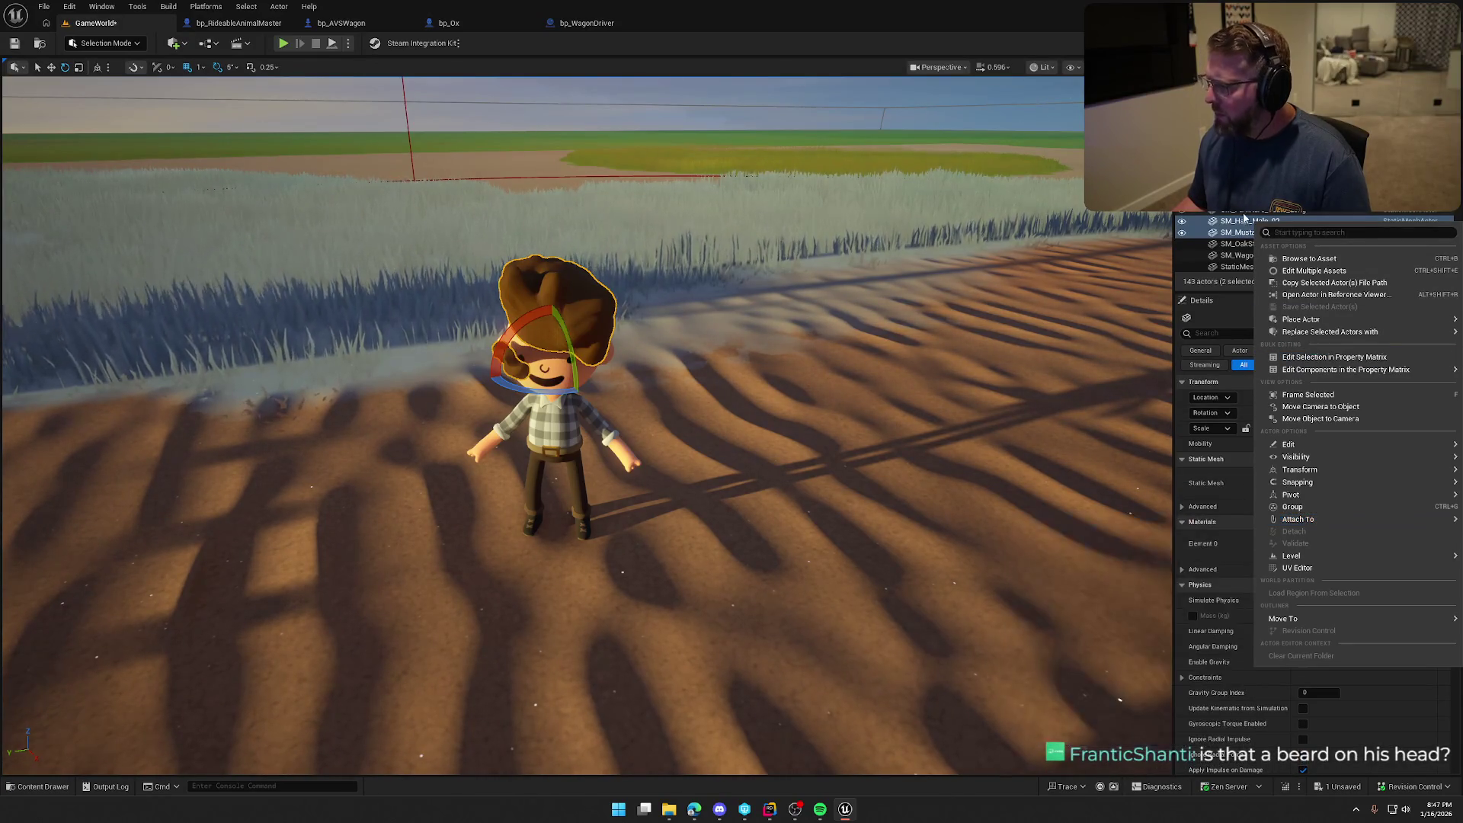
left_click(523, 435)
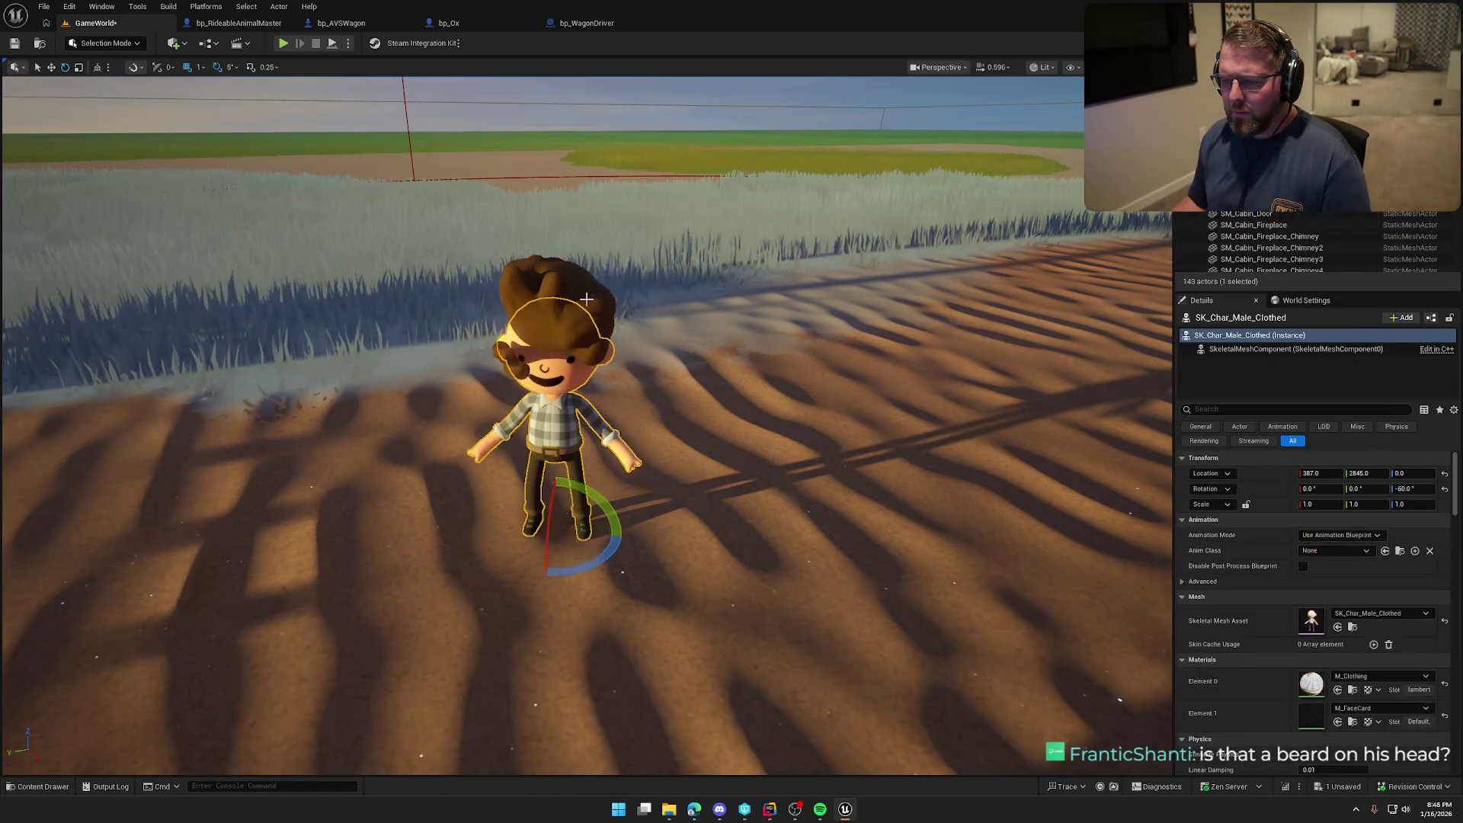
Delete the hatted character's hair, mustache and body from the level, leaving GameWorld at 140 actors
scroll(564, 417, "up", 5)
left_click_drag(582, 451, 651, 451)
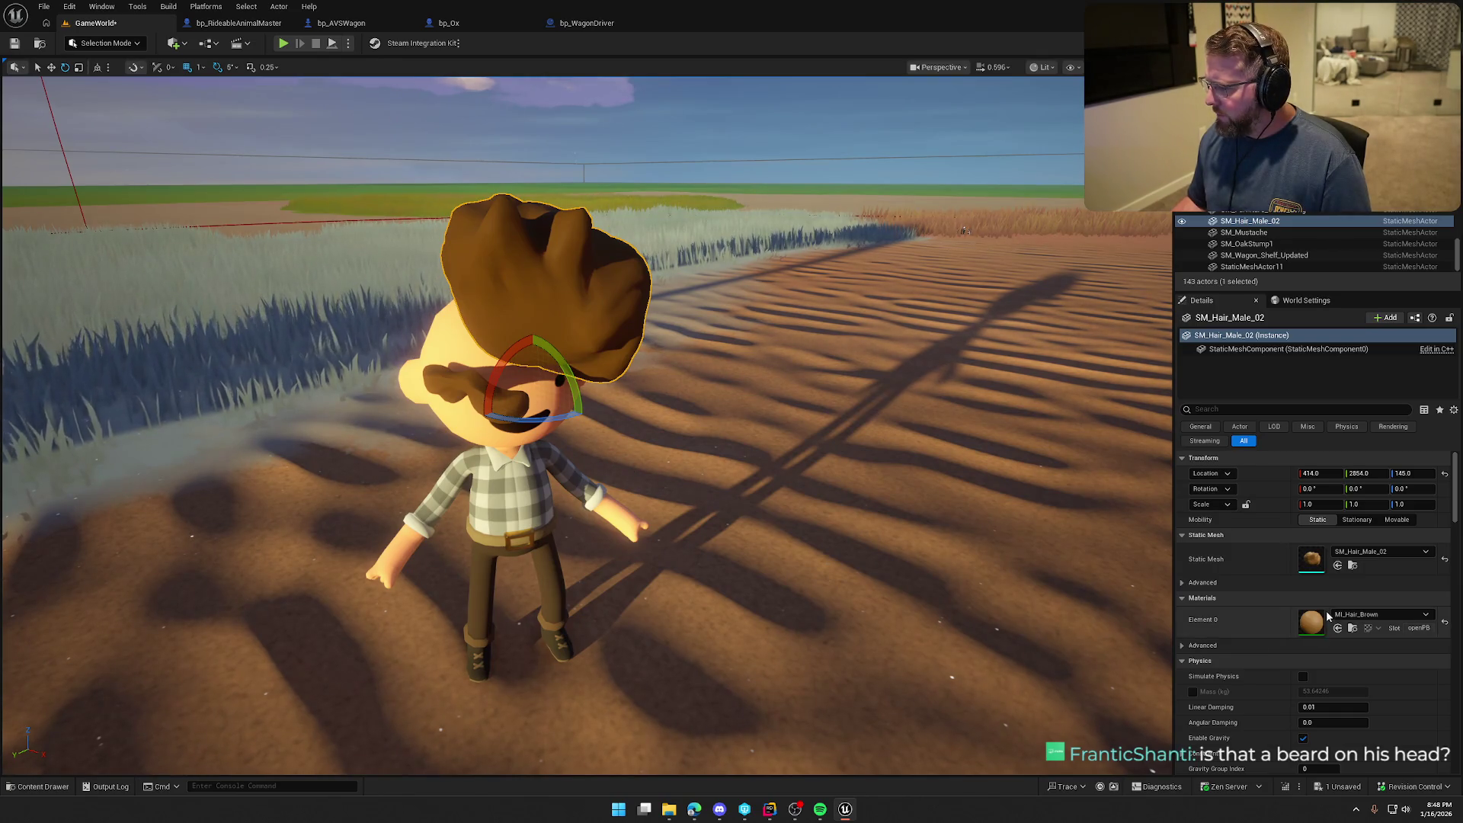
key("ctrl+space")
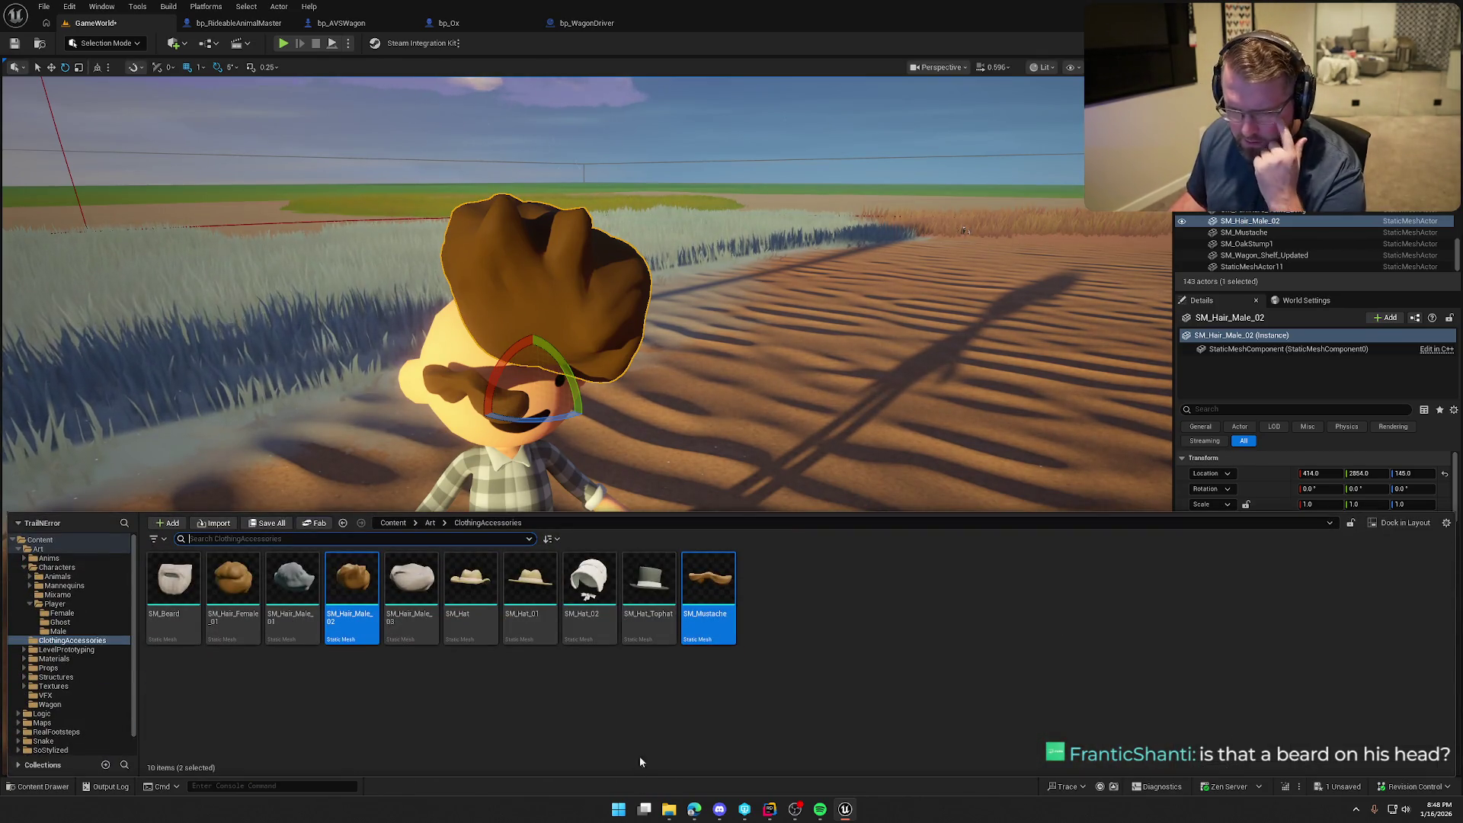
scroll(749, 381, "down", 5)
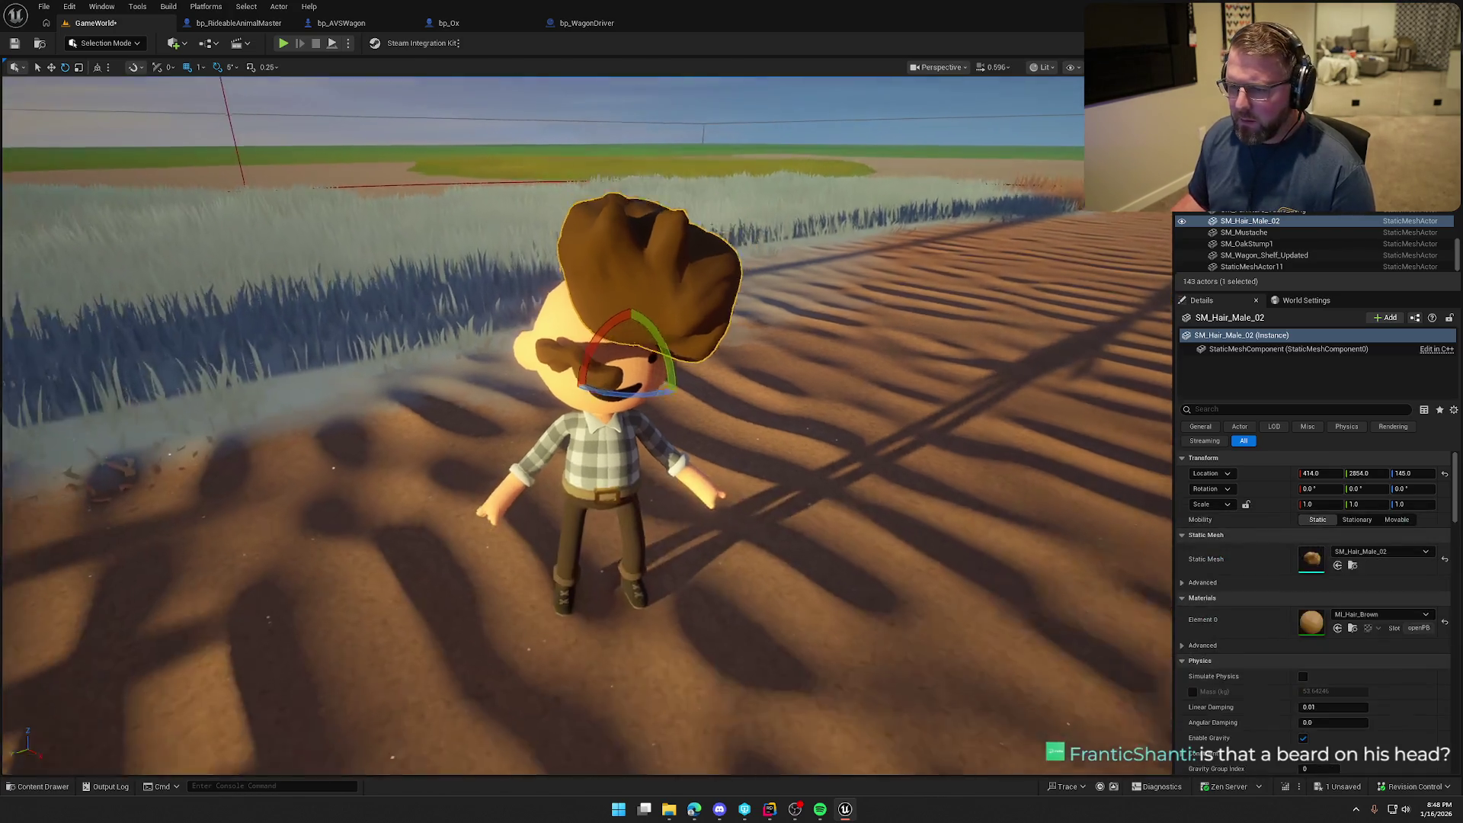
key("ctrl+z")
key("ctrl+y")
key("ctrl+z")
key("ctrl+z")
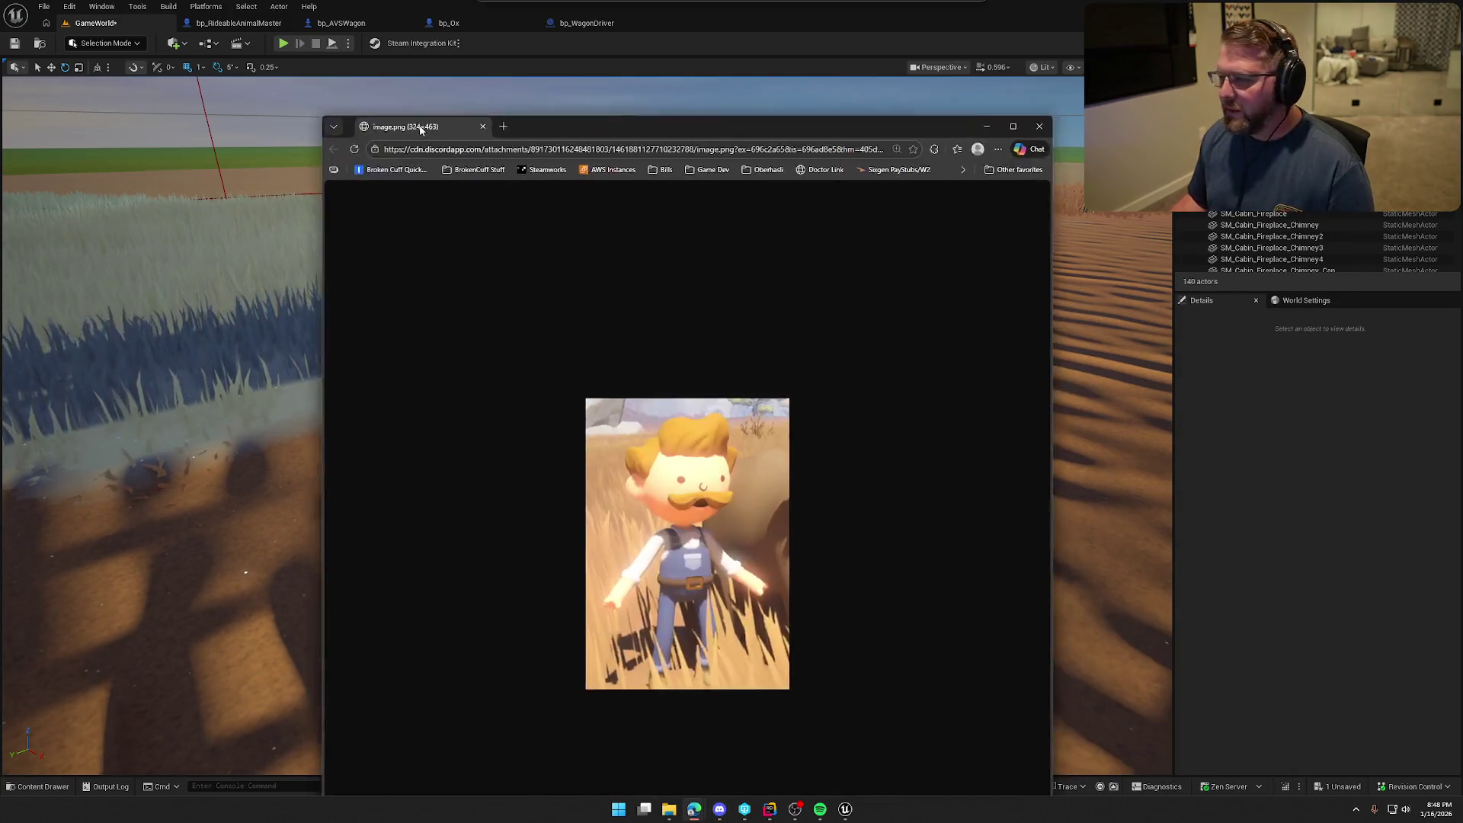
View and zoom the mustached-character reference image in Edge, close it, then return to RidableAnimal.cpp in Rider
key("alt+Tab")
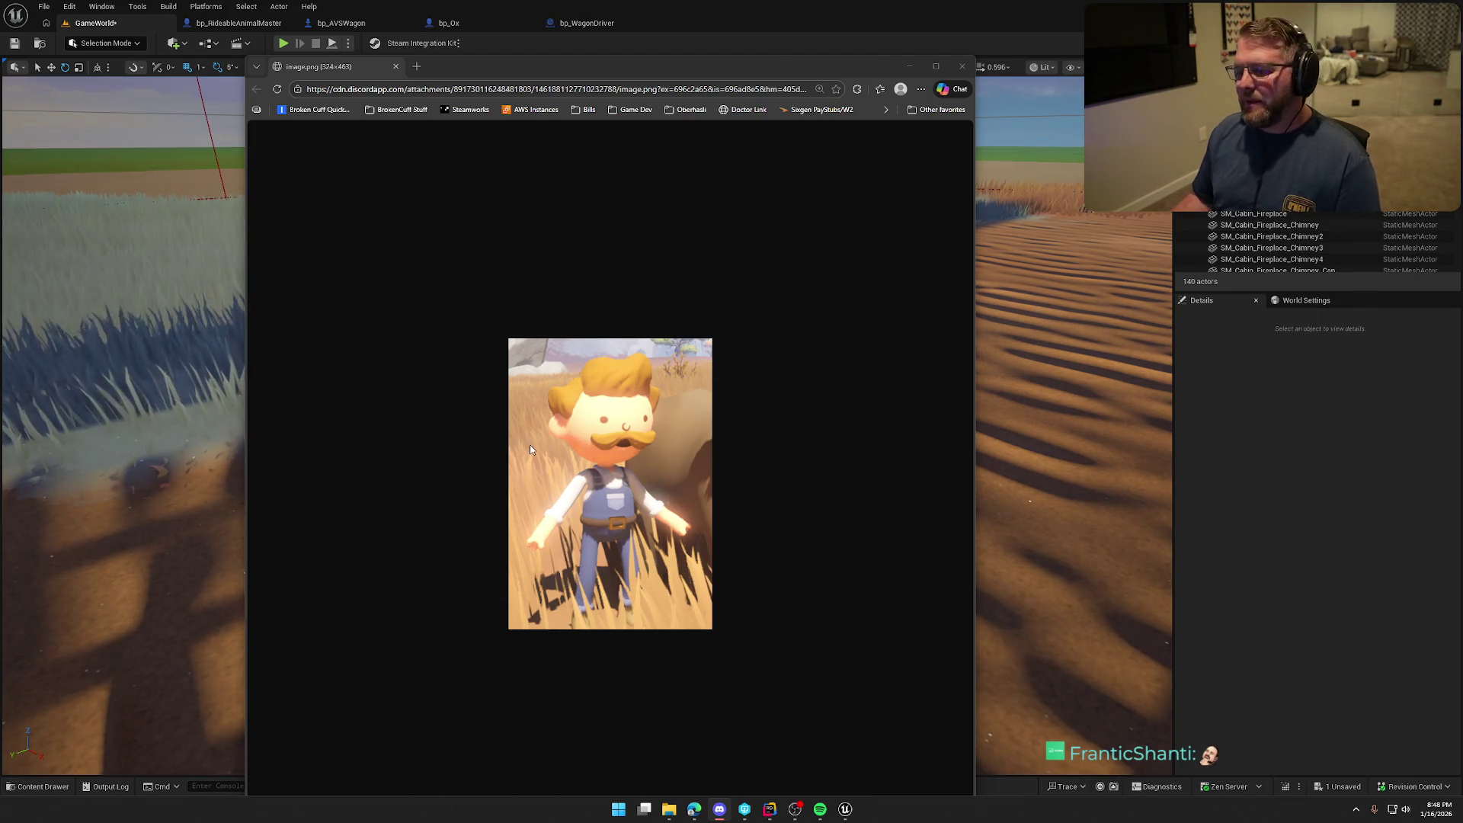
scroll(733, 493, "up", 5)
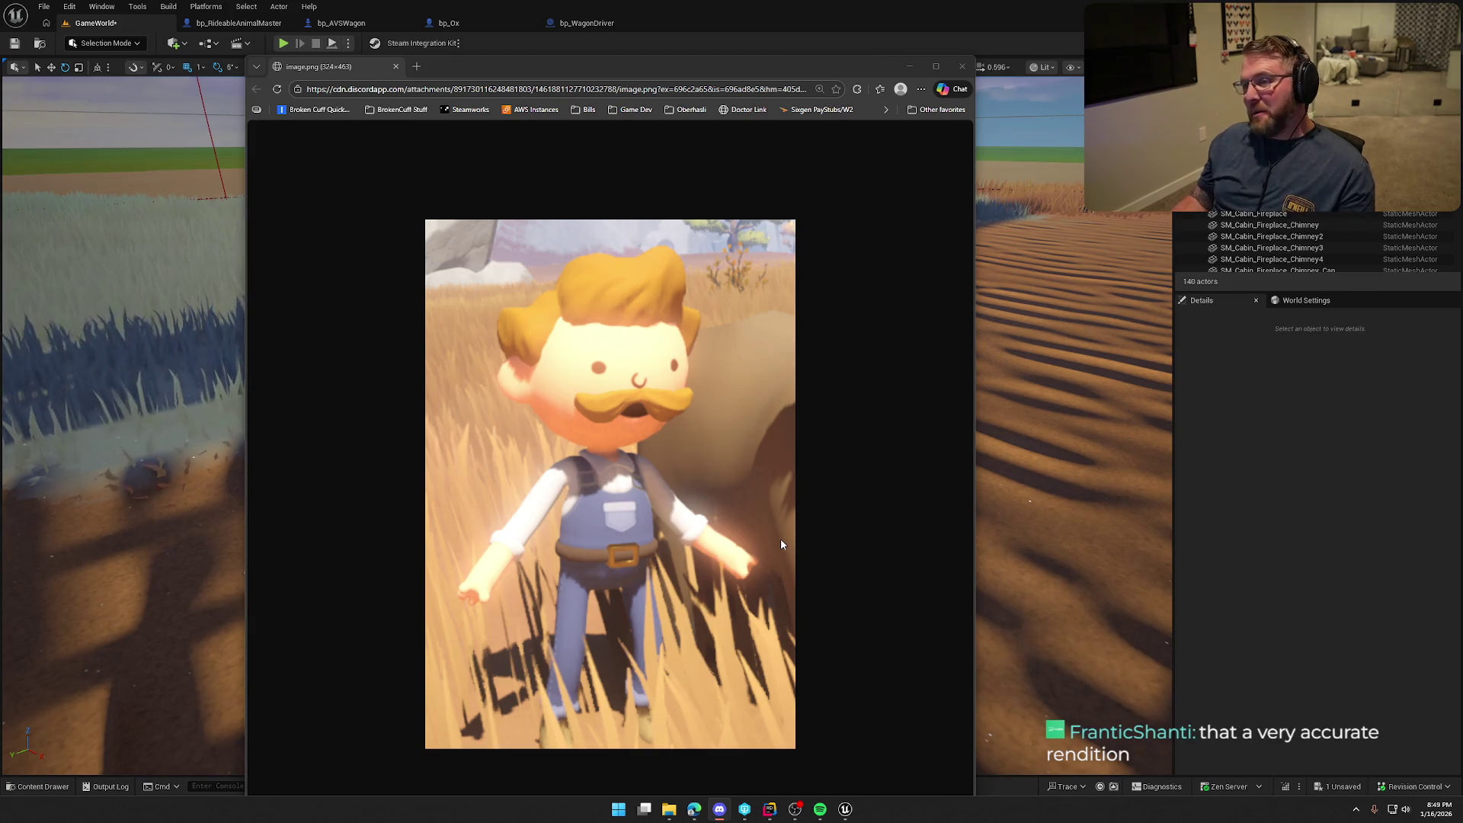
left_click(962, 68)
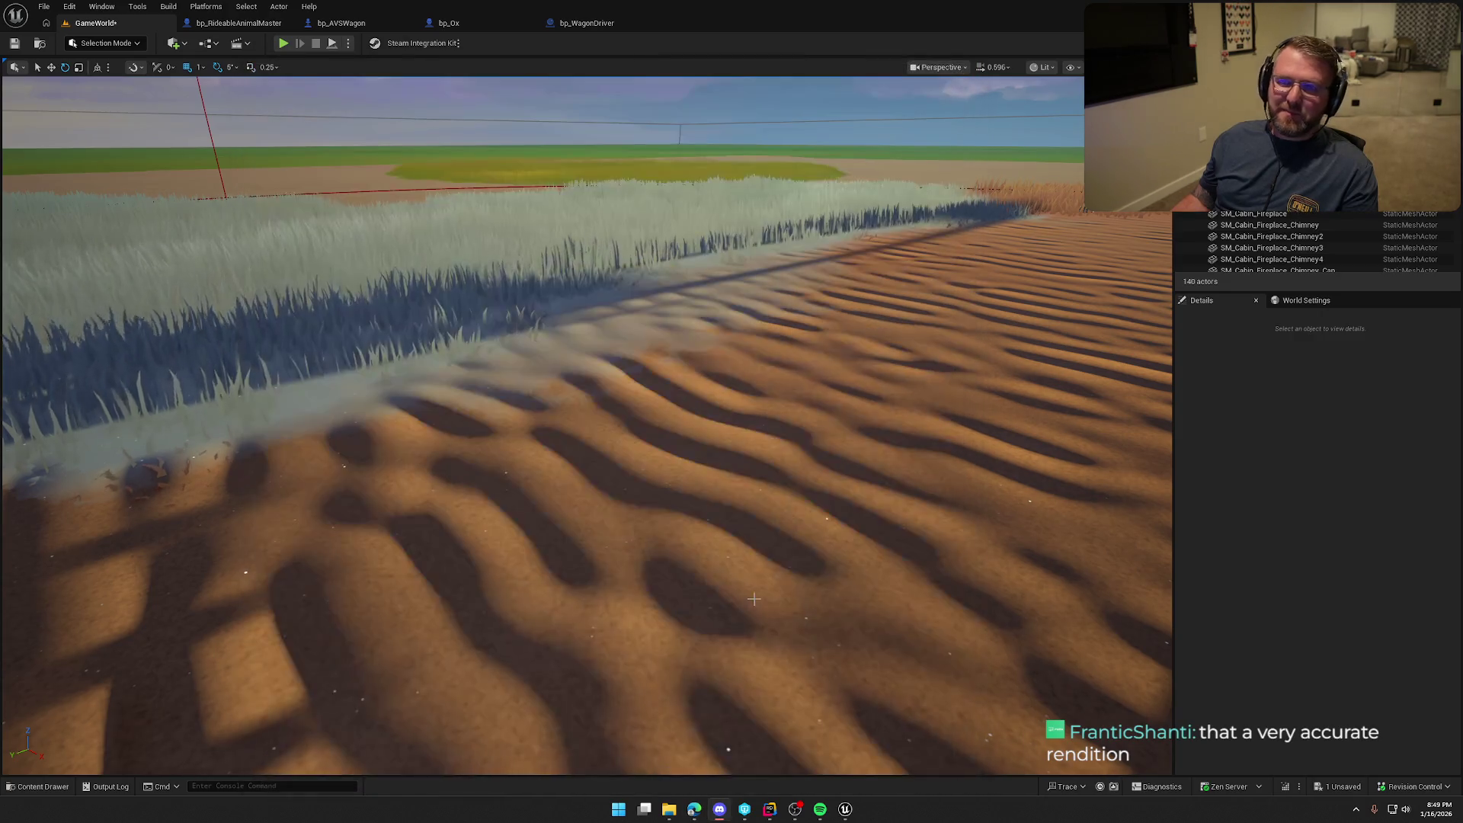
mouse_move(771, 532)
left_mouse_down()
mouse_move(771, 458)
mouse_move(1021, 476)
left_mouse_up()
key("alt+Tab")
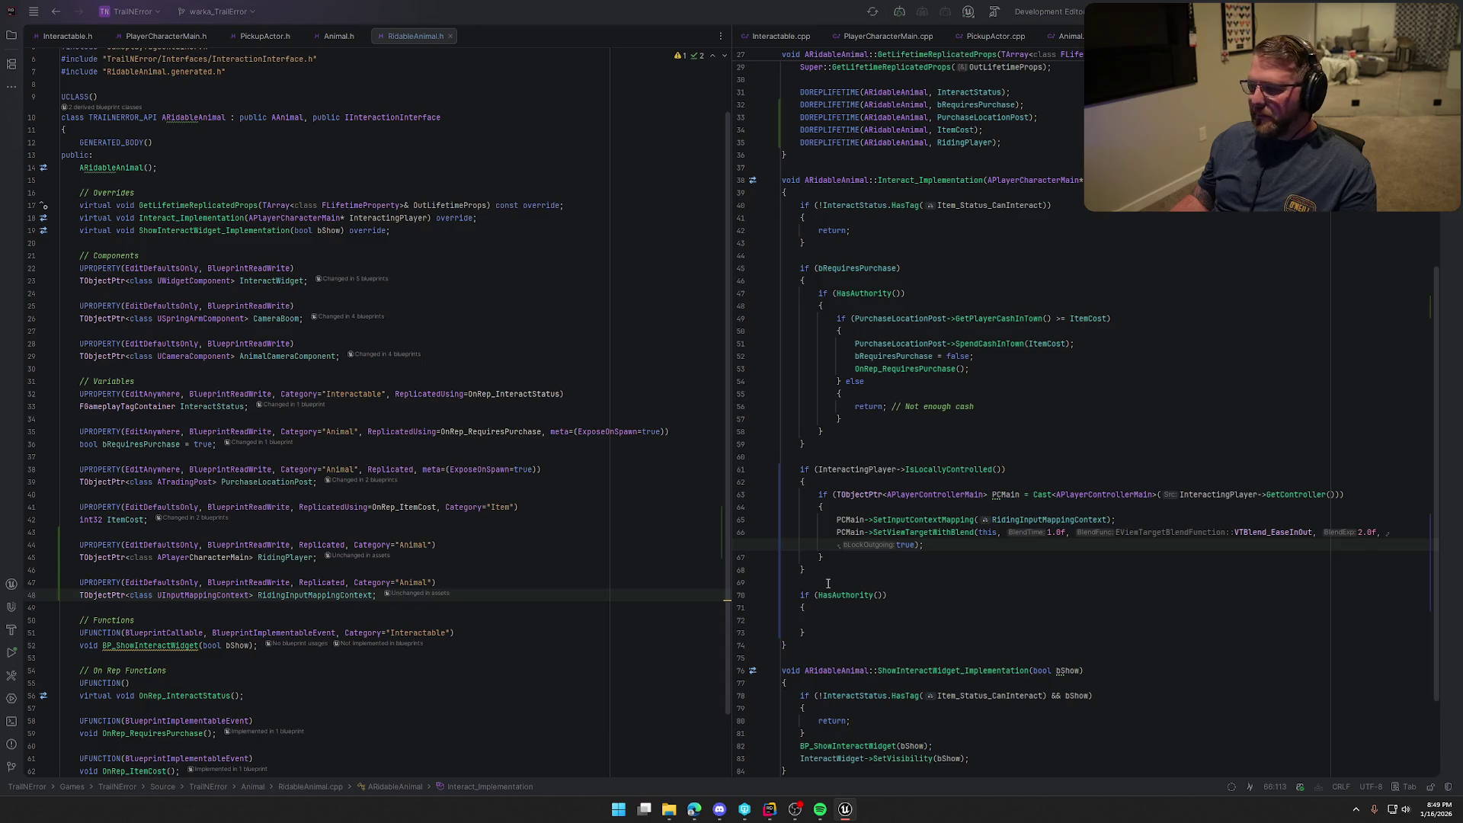
Add InteractWidget->SetVisibility(false); after the SetViewTargetWithBlend line
left_click(950, 549)
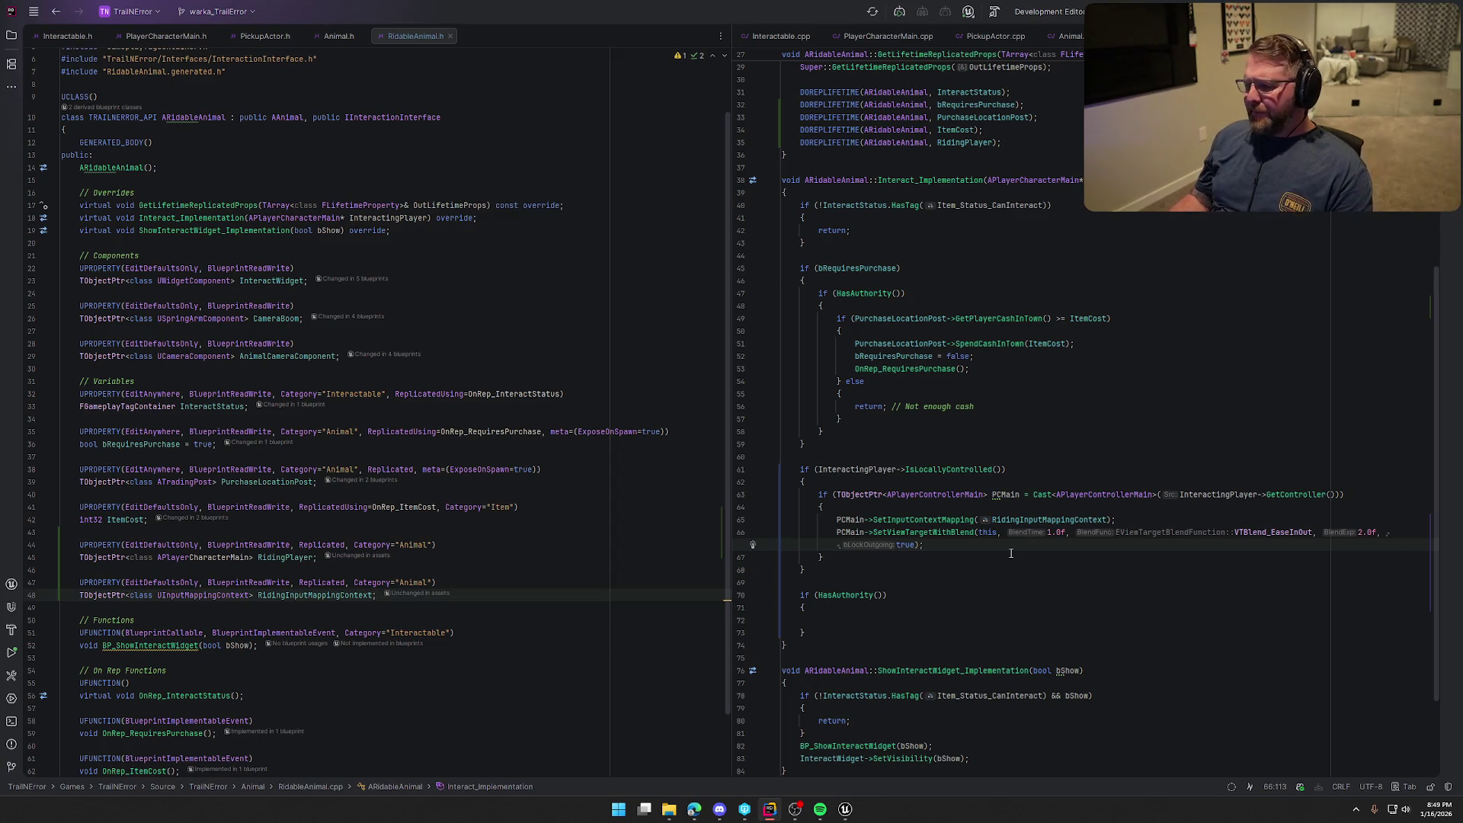
key("Return")
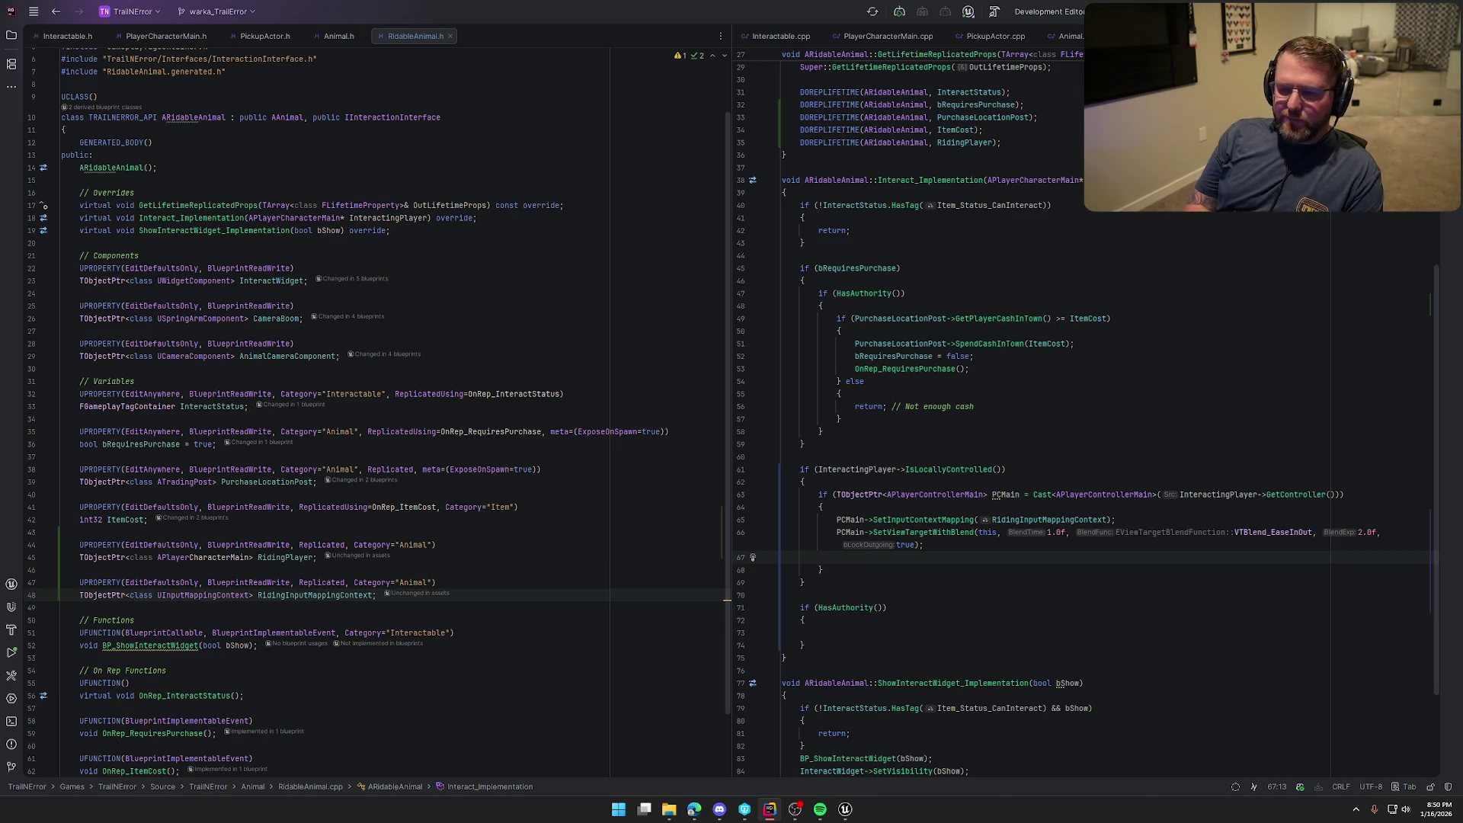
type("InteractW")
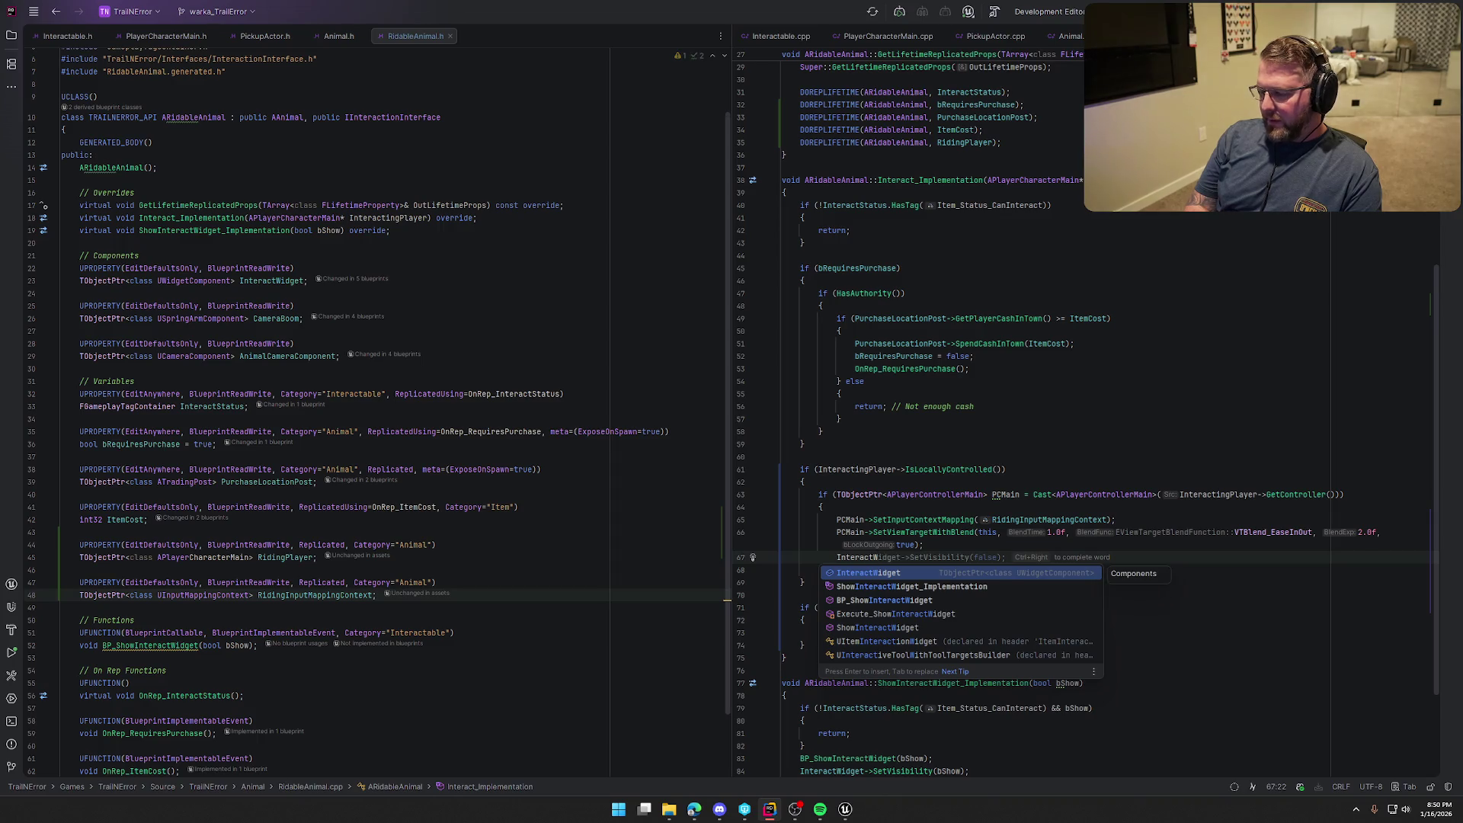
key("Tab")
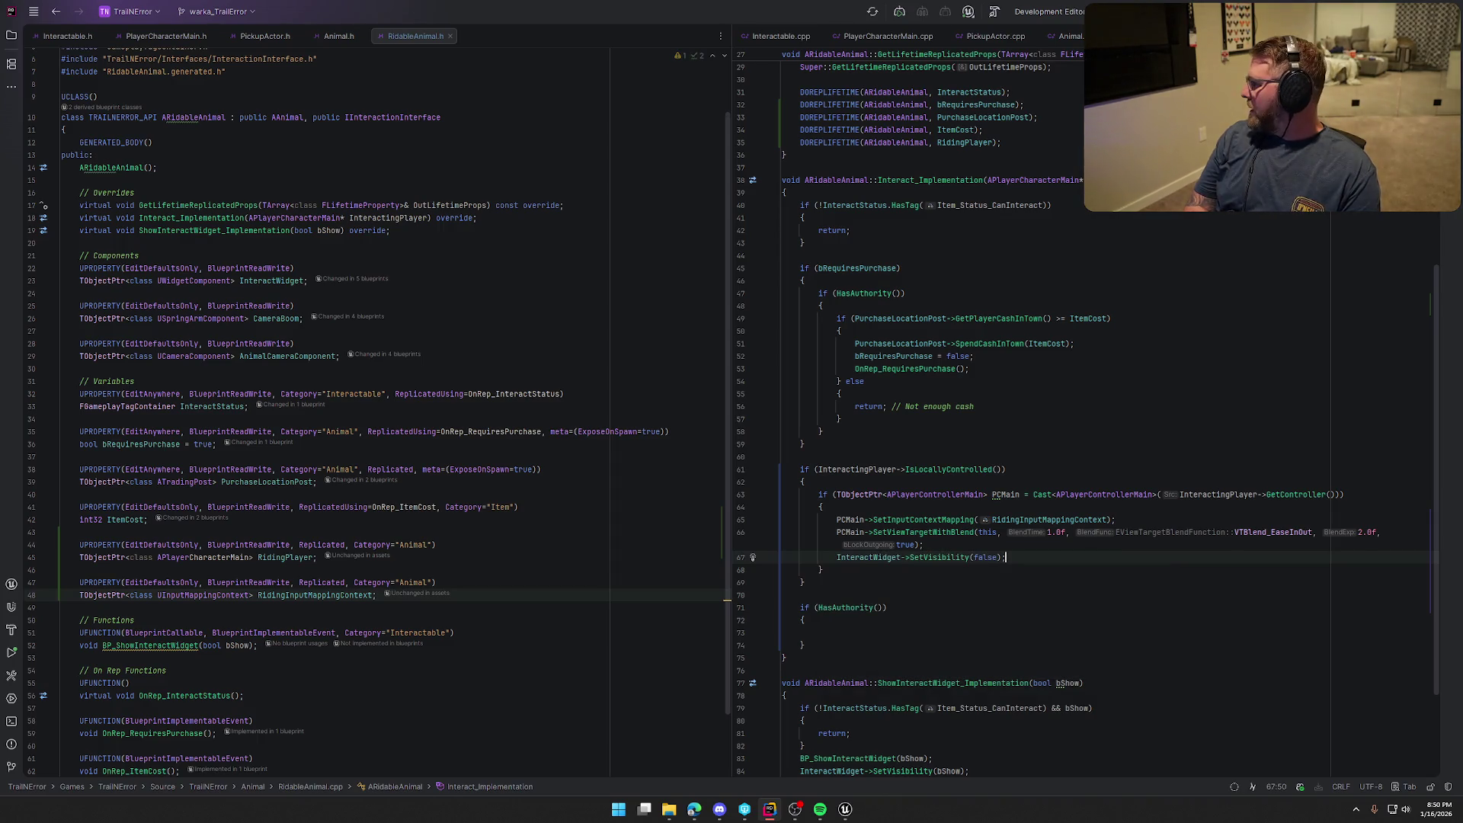
Glance at the Unreal Editor, then return to the empty HasAuthority block in RidableAnimal.cpp
key("alt+Tab")
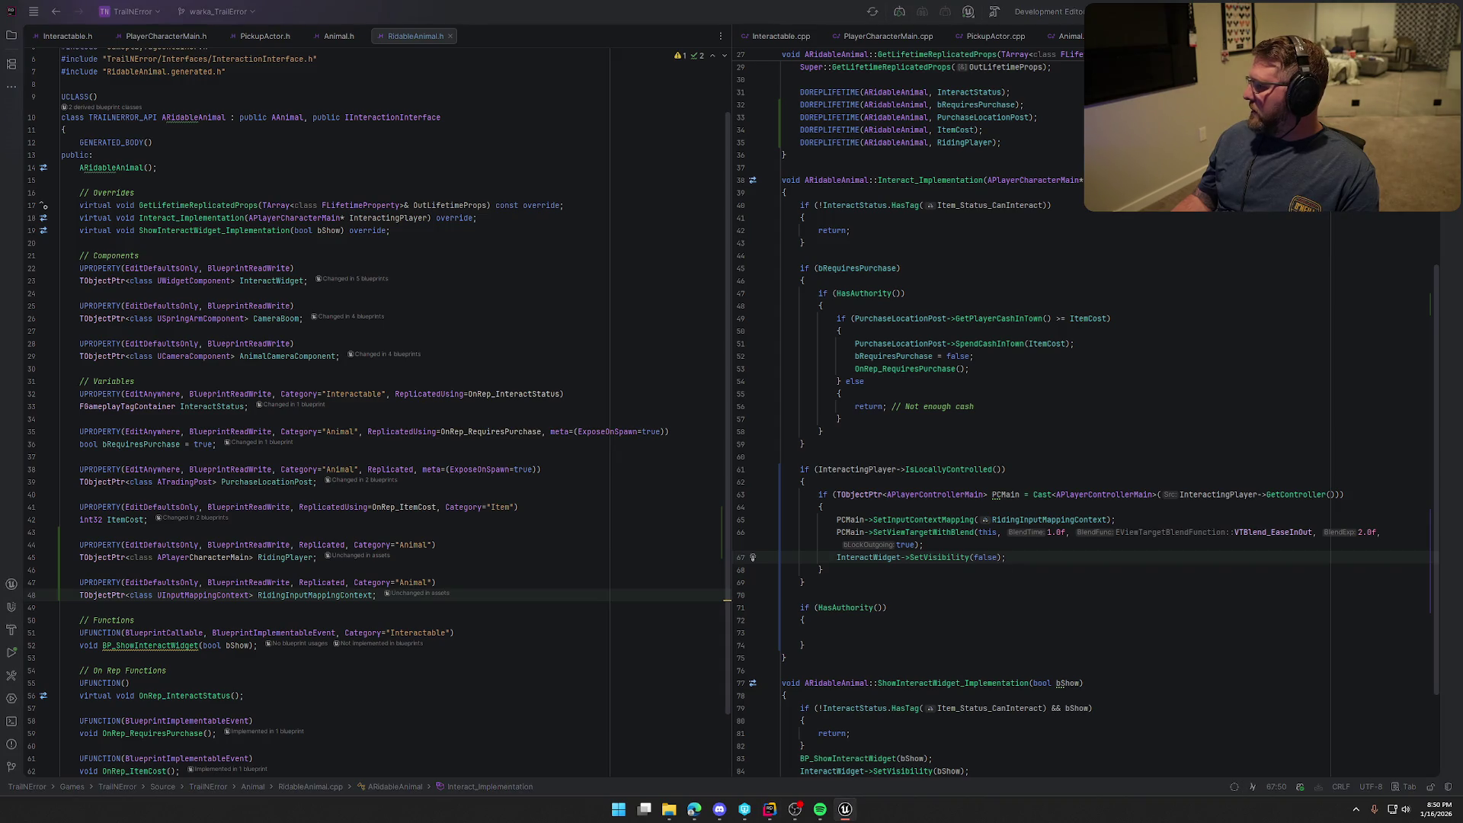
left_click(816, 633)
scroll(1144, 628, "down", 3)
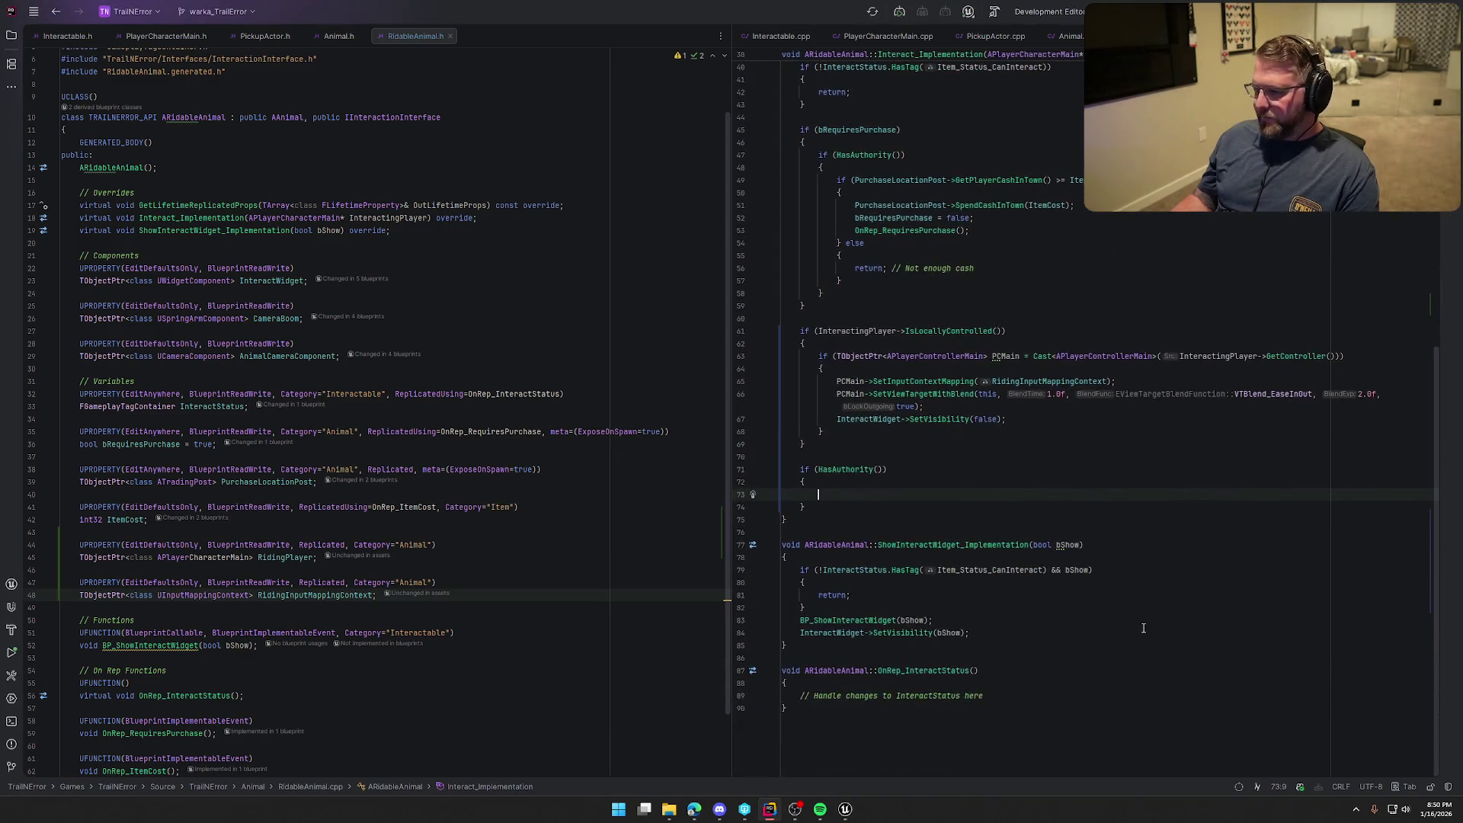
key("alt+Tab")
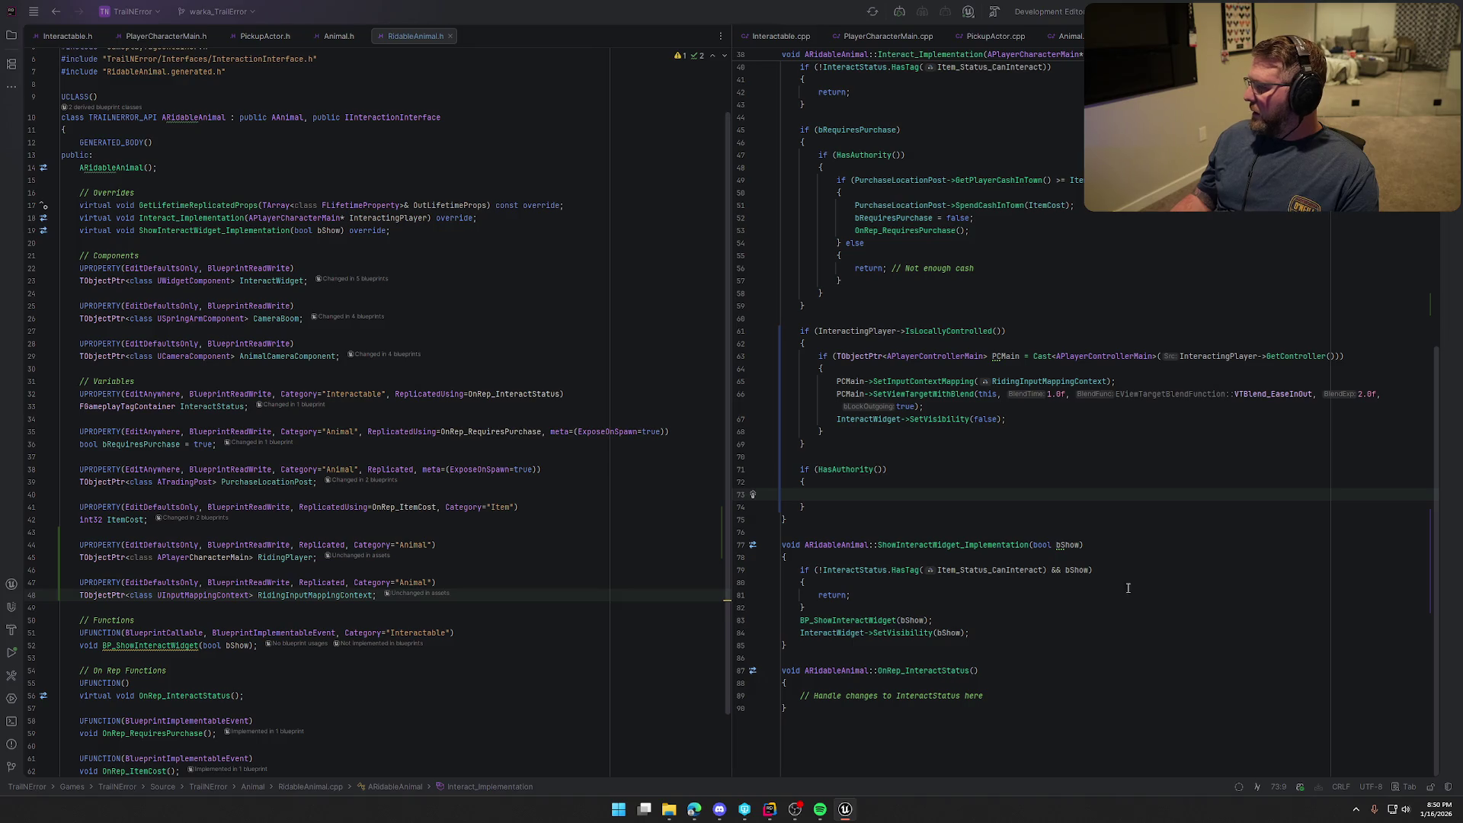
left_click(843, 501)
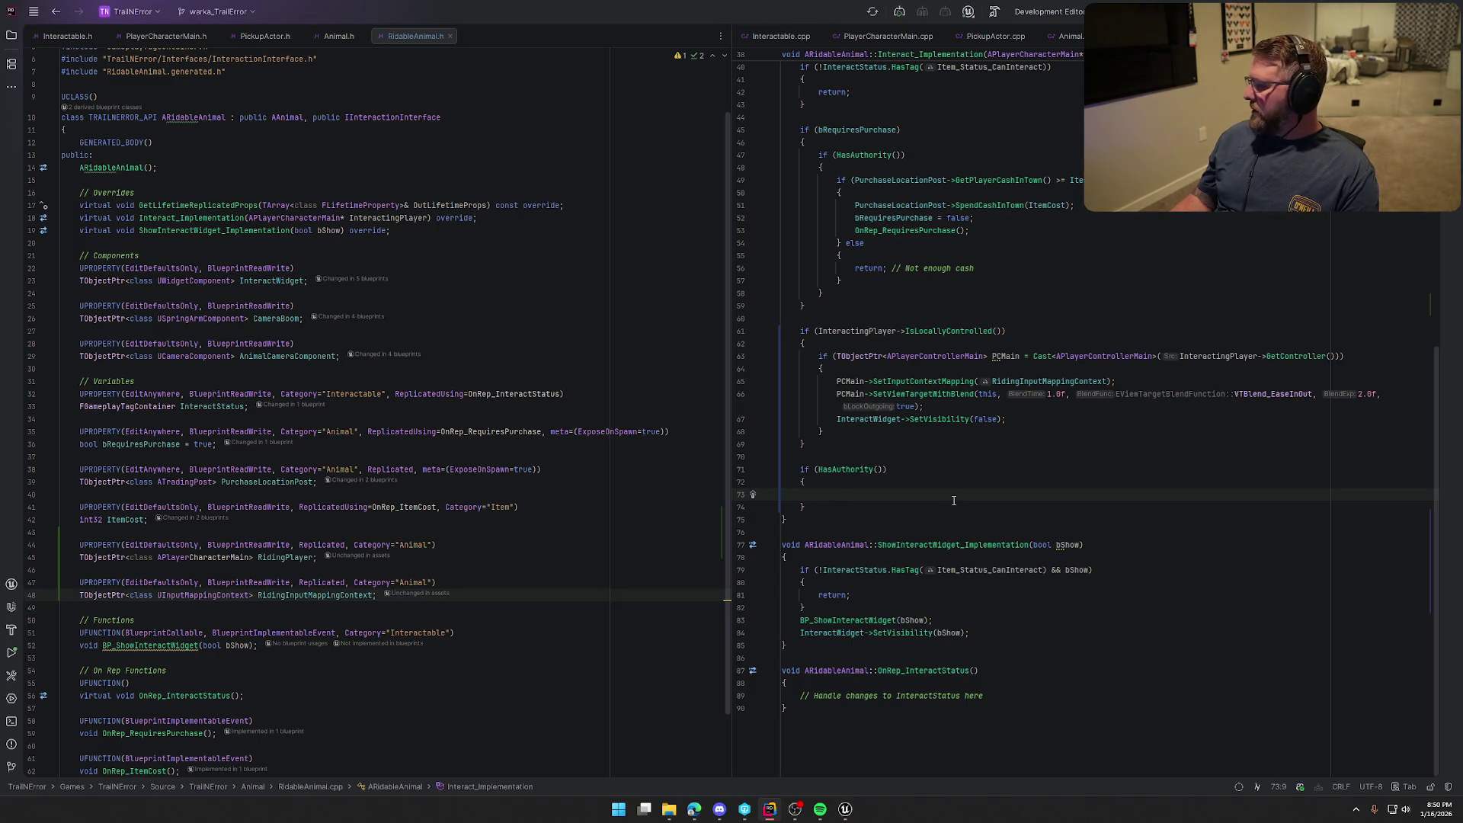
Add a new UPROPERTY below RidingInputMappingContext and remove Replicated from both properties' specifiers
left_click(381, 596)
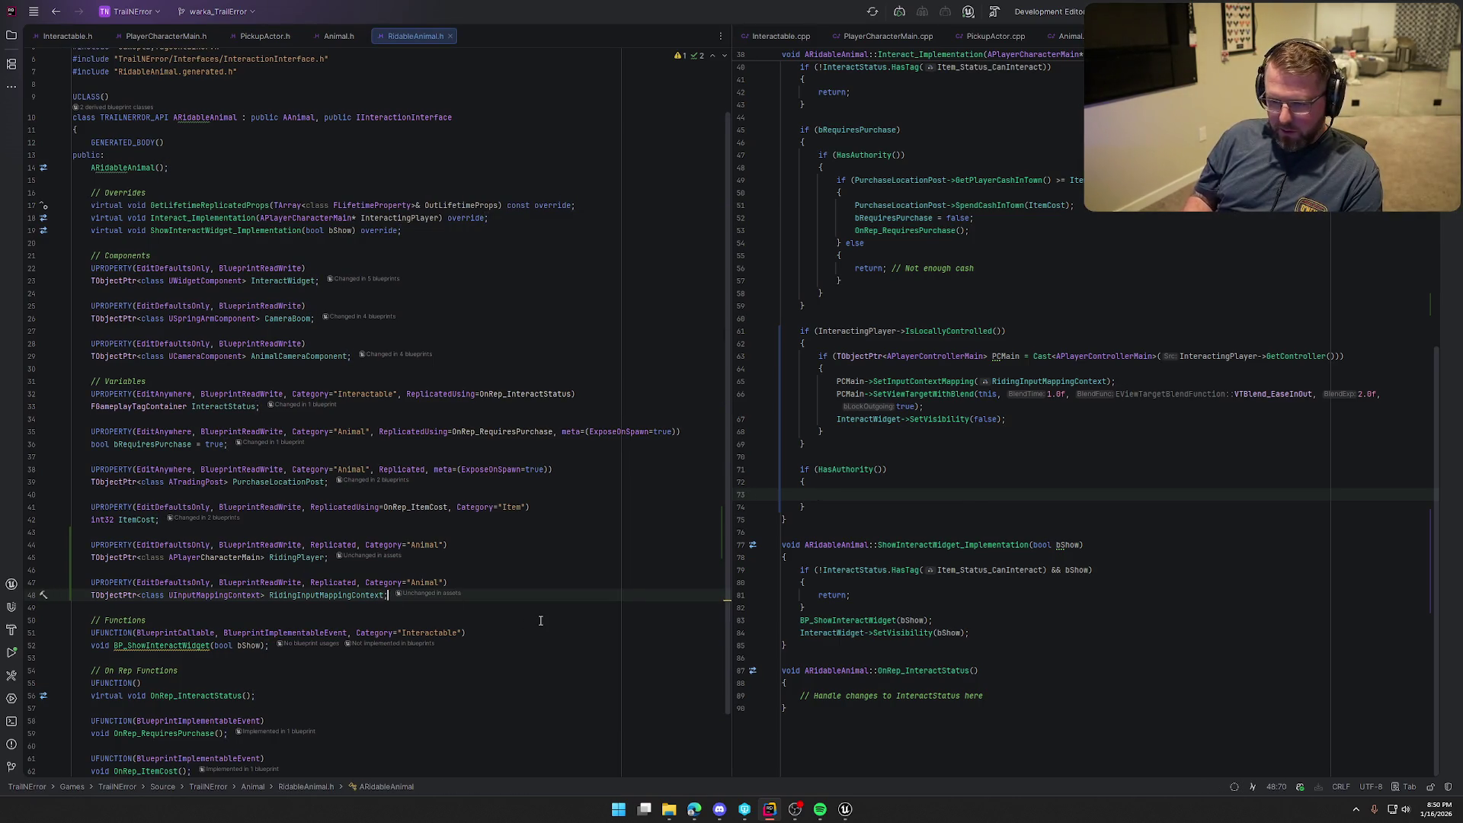
key("Return")
key("Return")
type("UPRO")
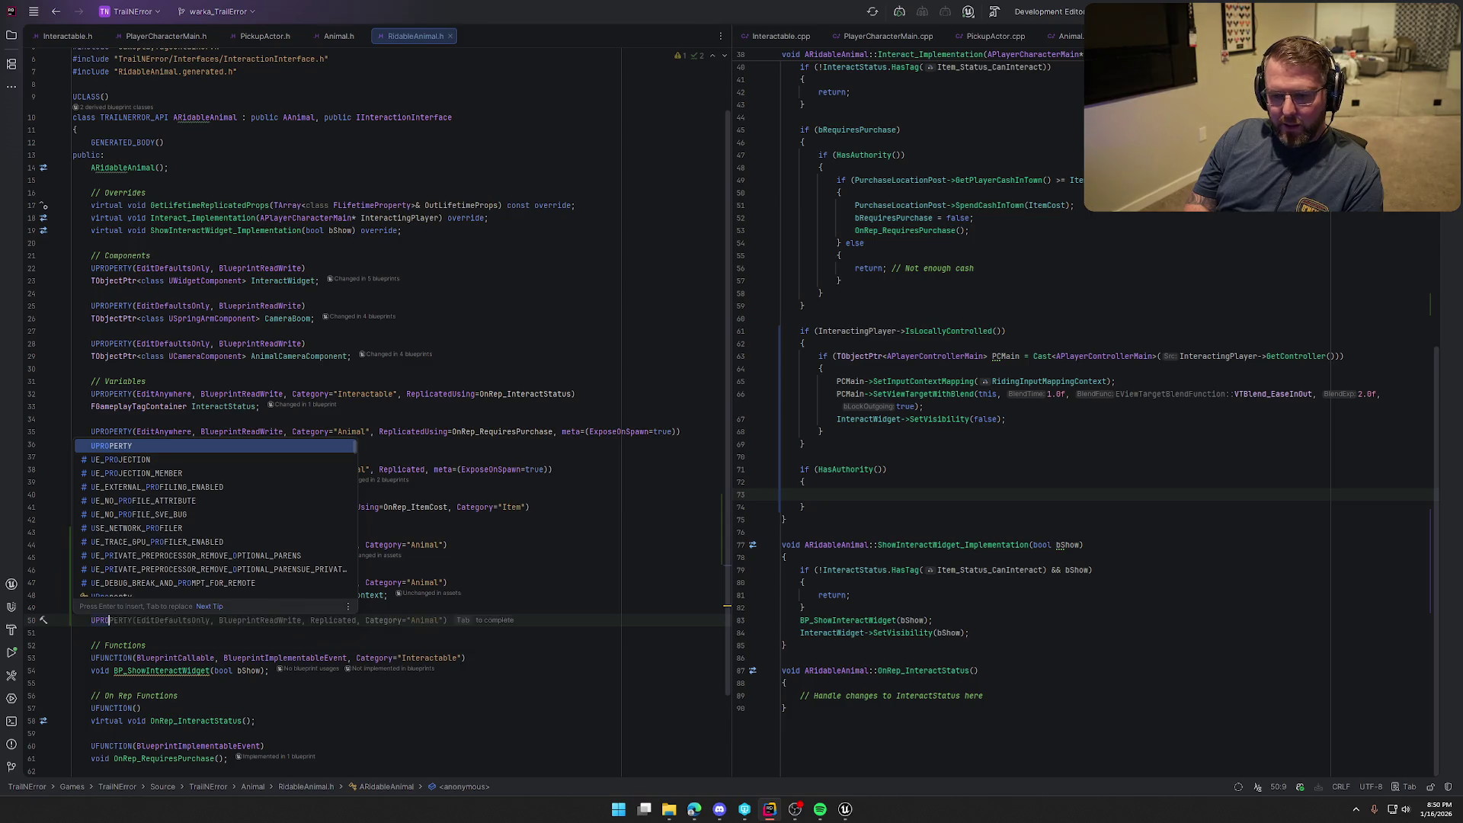
key("Tab")
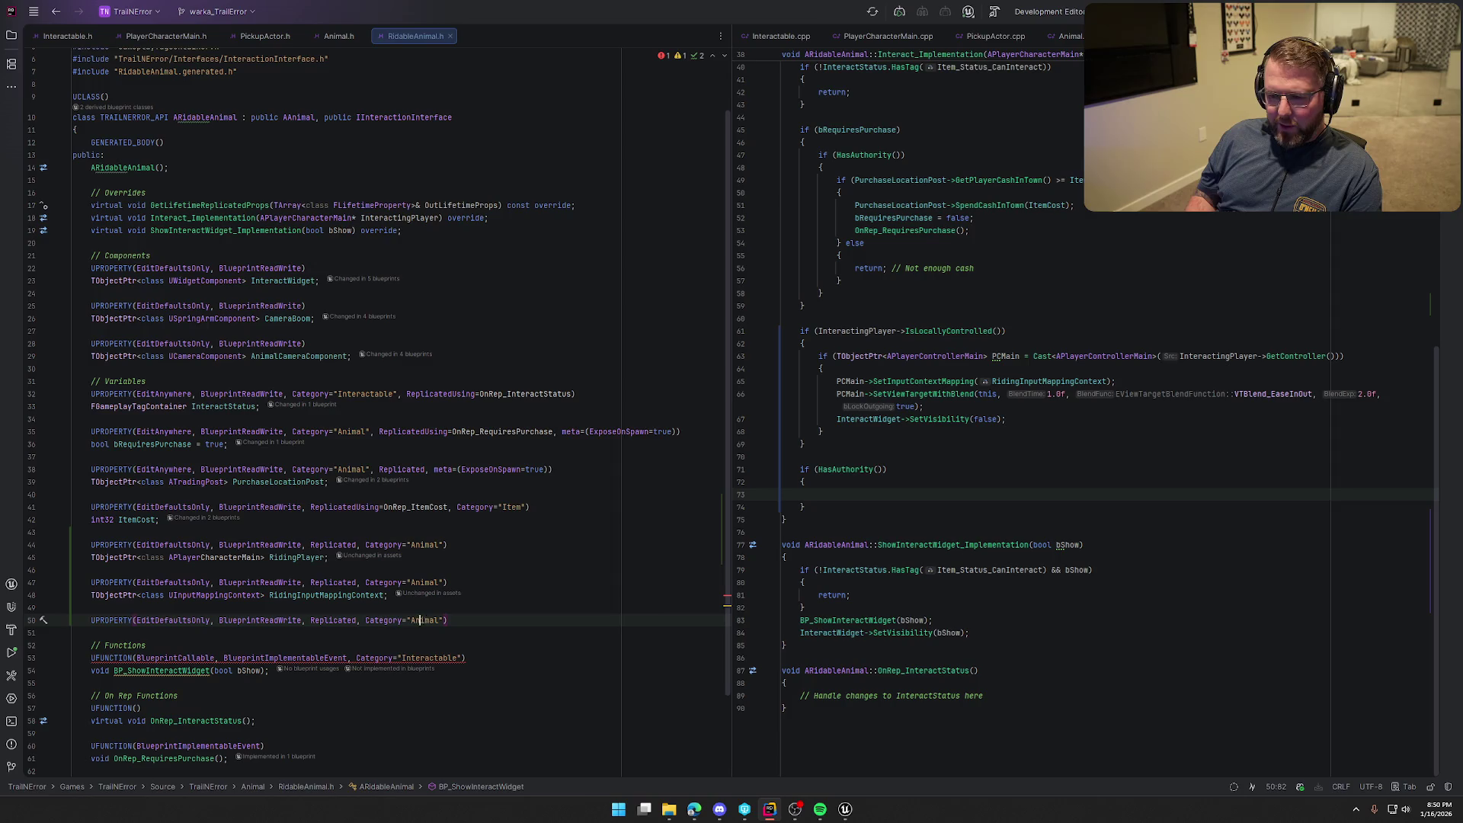
key("BackSpace")
key("BackSpace")
key("BackSpace")
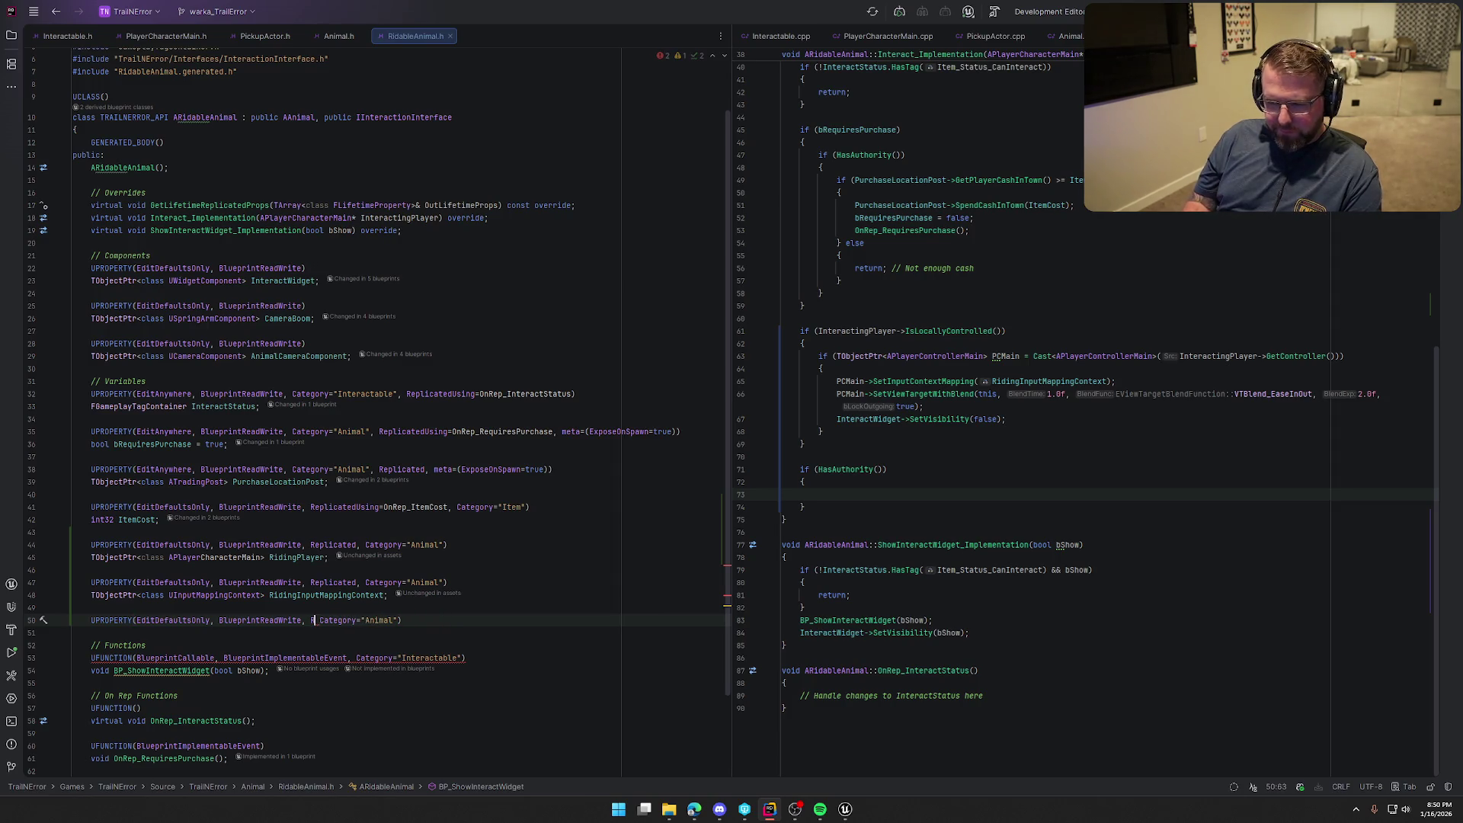
type(",")
key("Up")
key("Up")
key("Up")
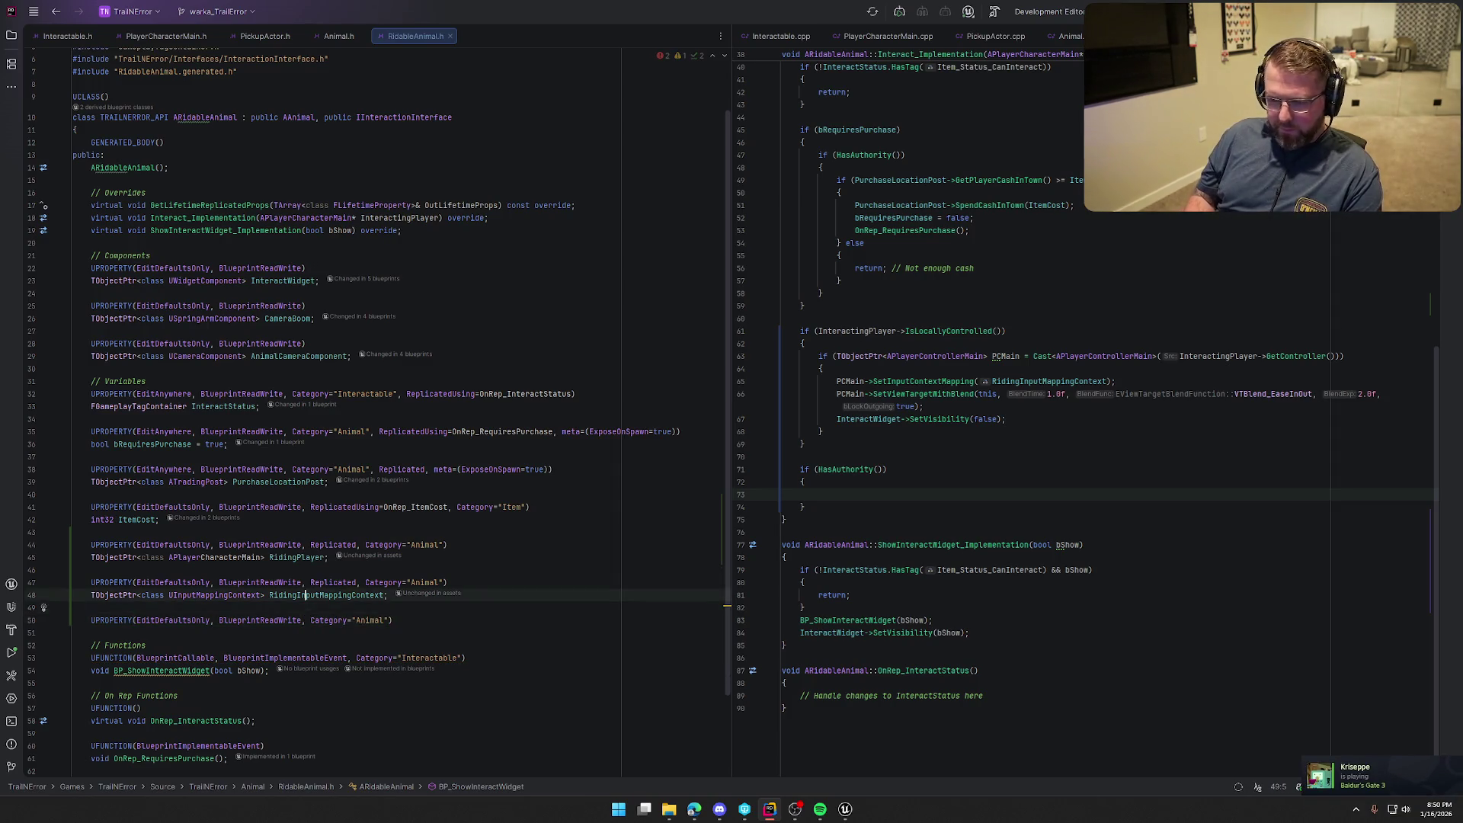
key("BackSpace")
key("BackSpace")
key("BackSpace")
key("Down")
key("Down")
key("Down")
Declare TSubclassOf<class UGameplayEffect> RidingGameplayEffect; under the new UPROPERTY
key("Return")
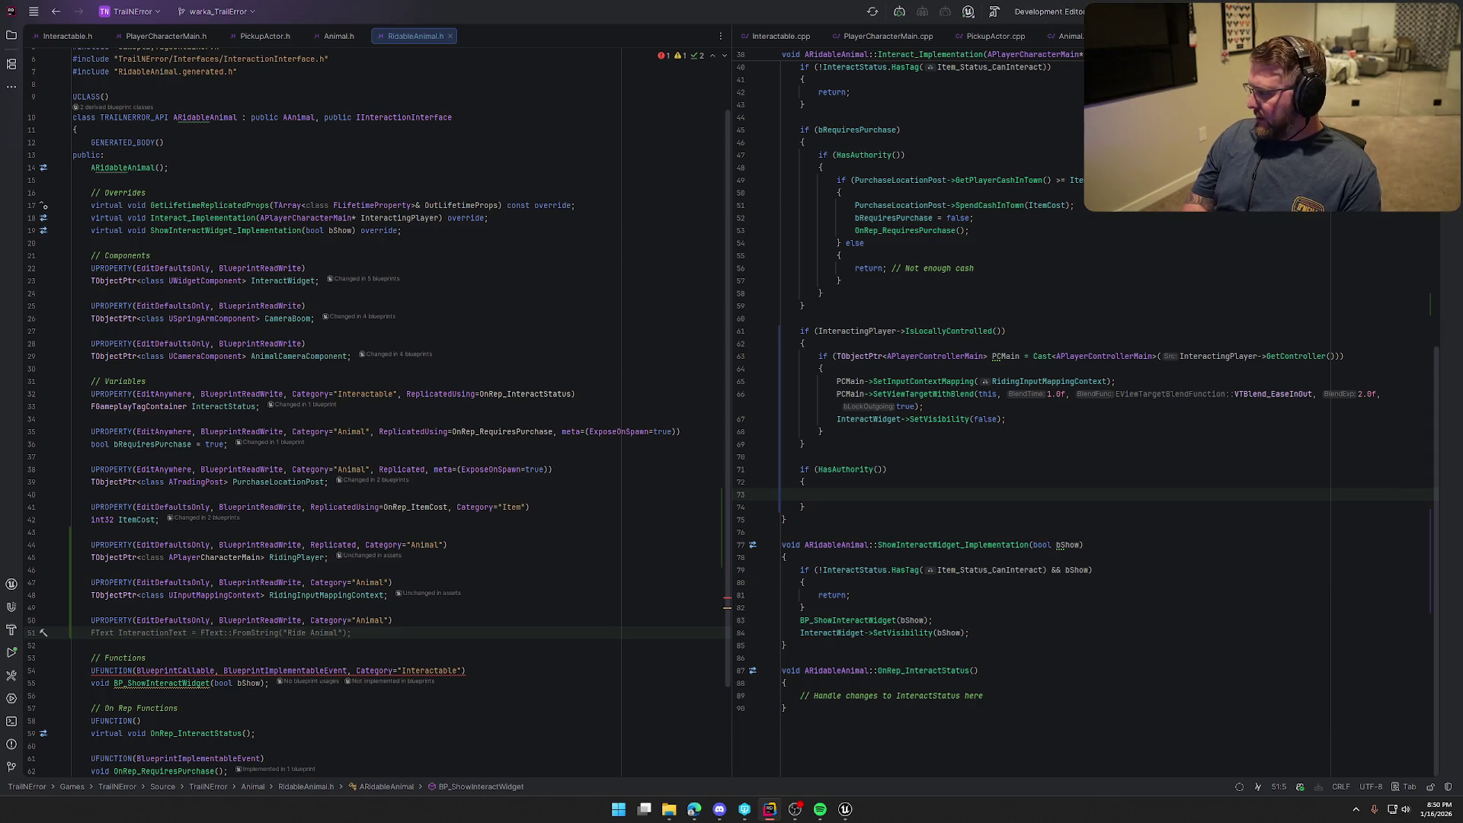
type("T")
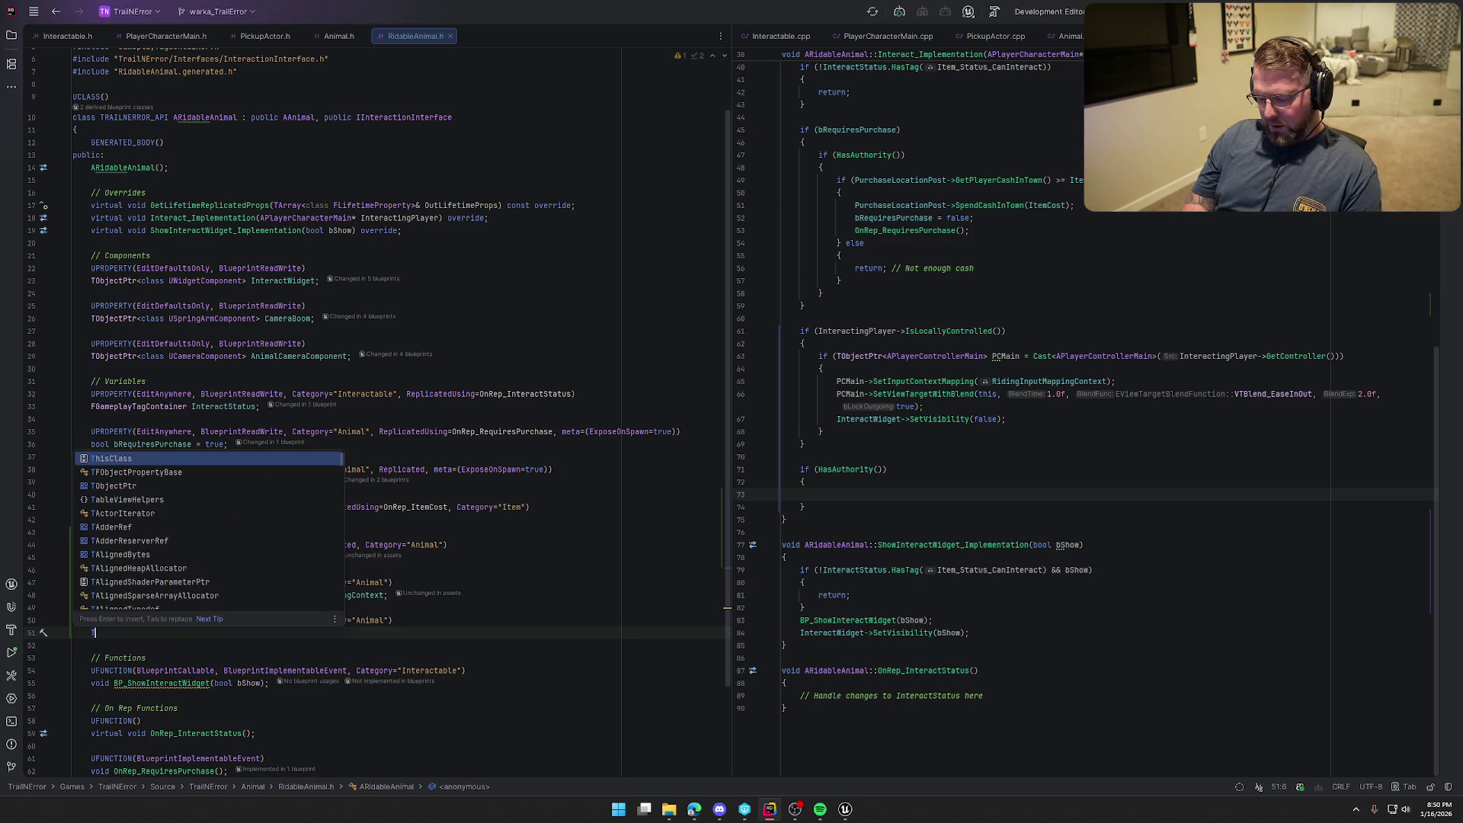
type("SubClassOf")
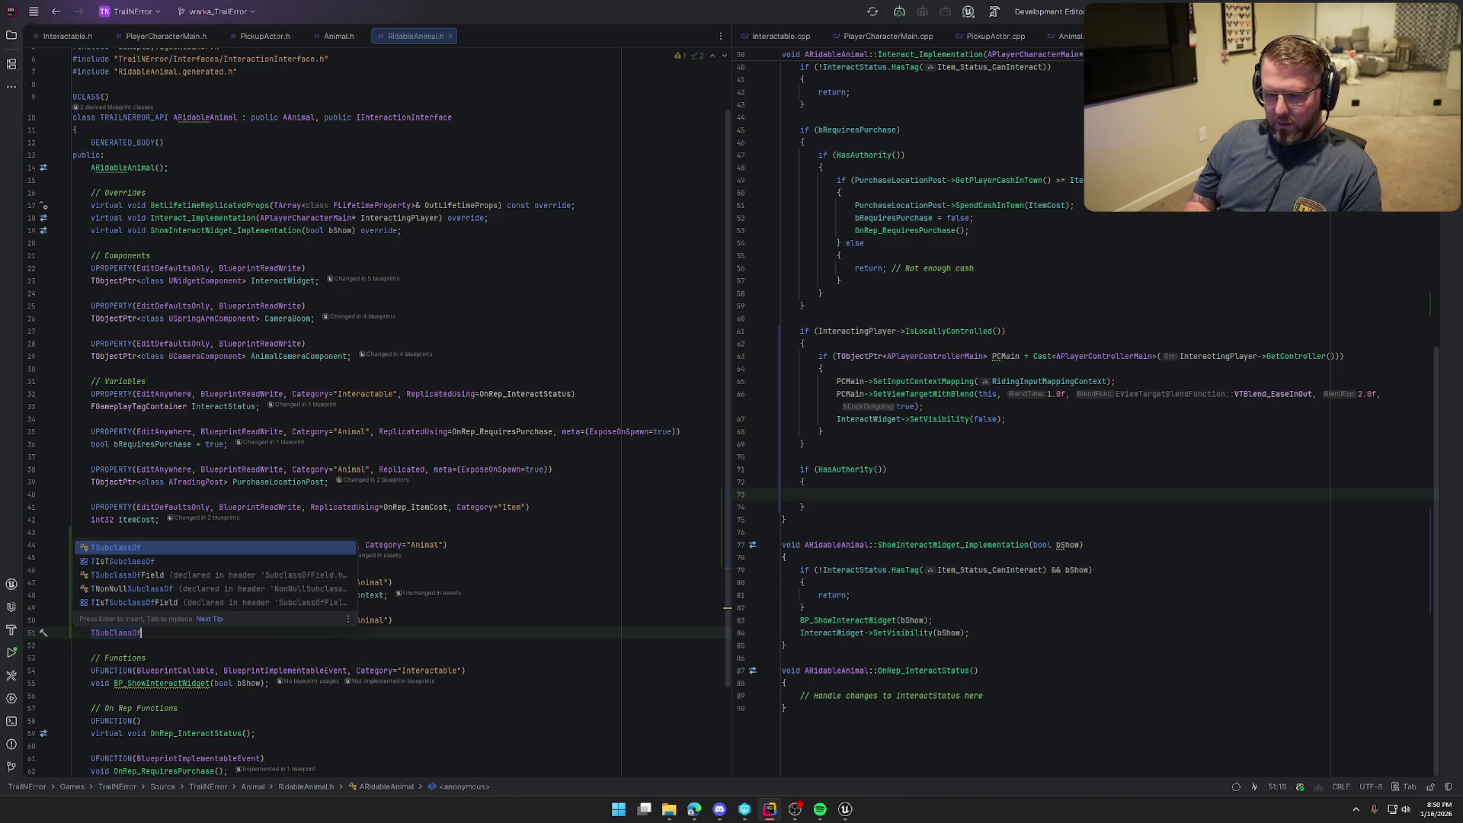
type("<class U")
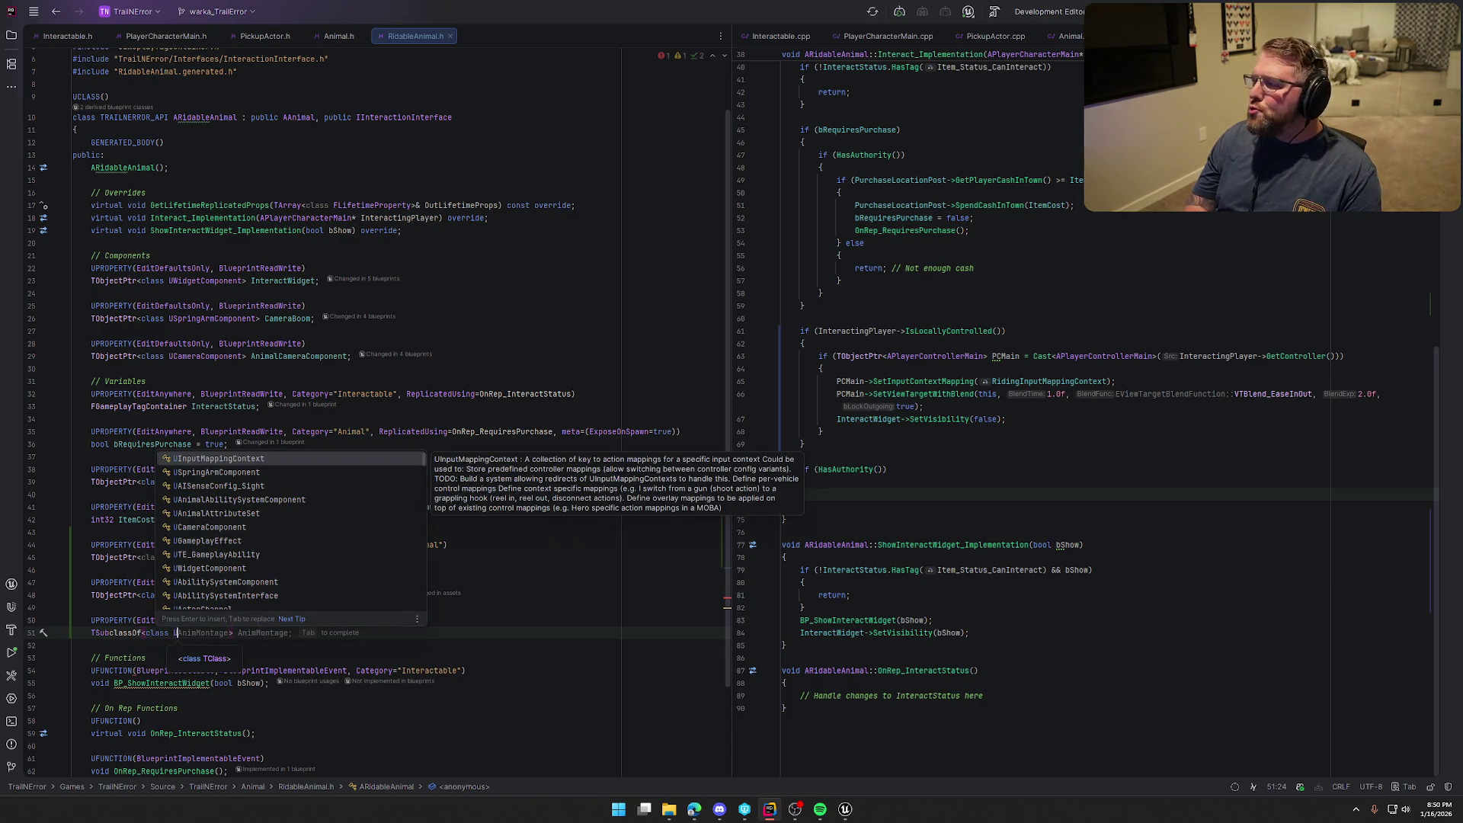
type("Gameplayeffect")
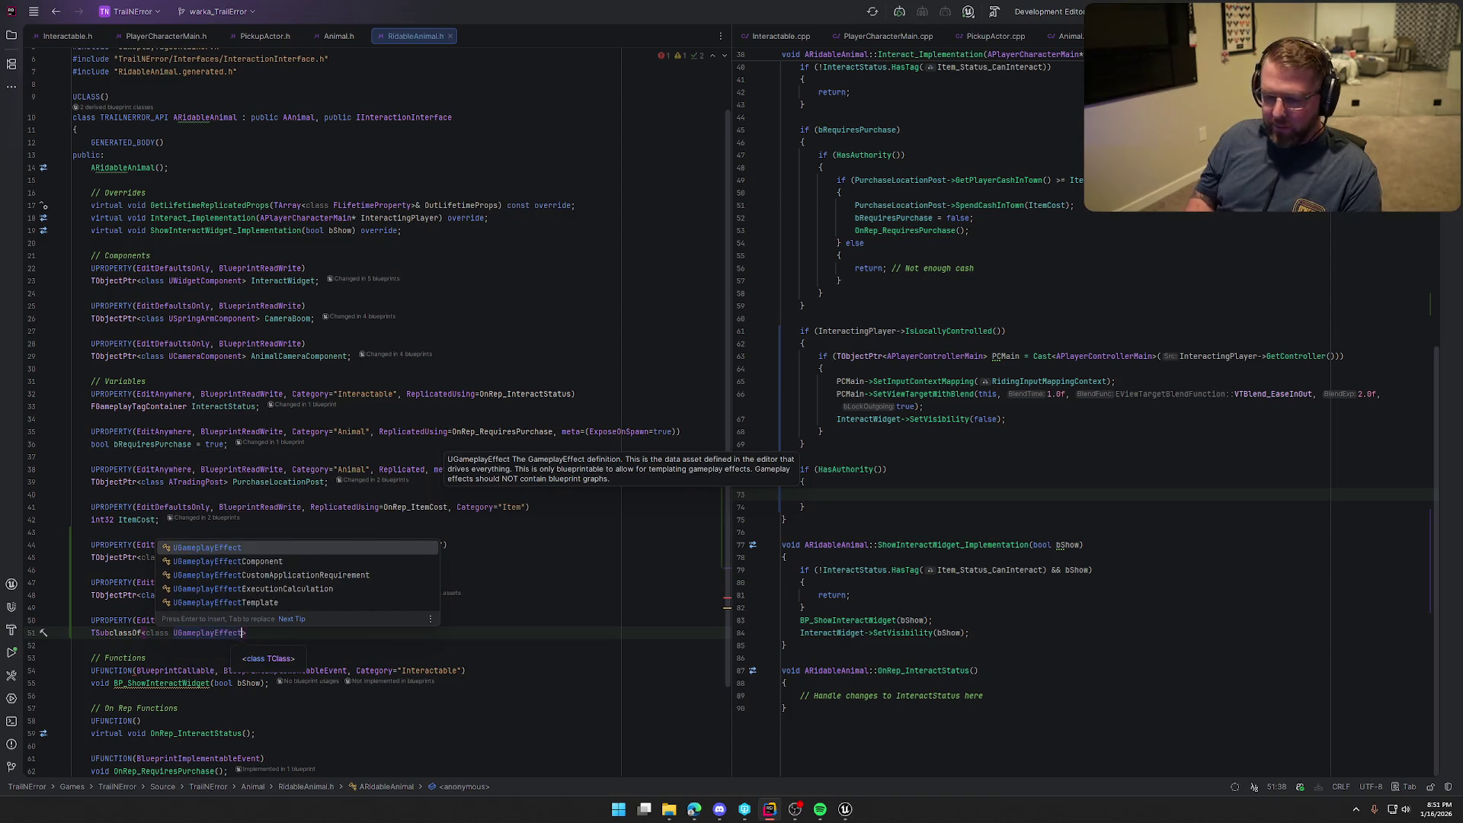
key("Return")
type("> ")
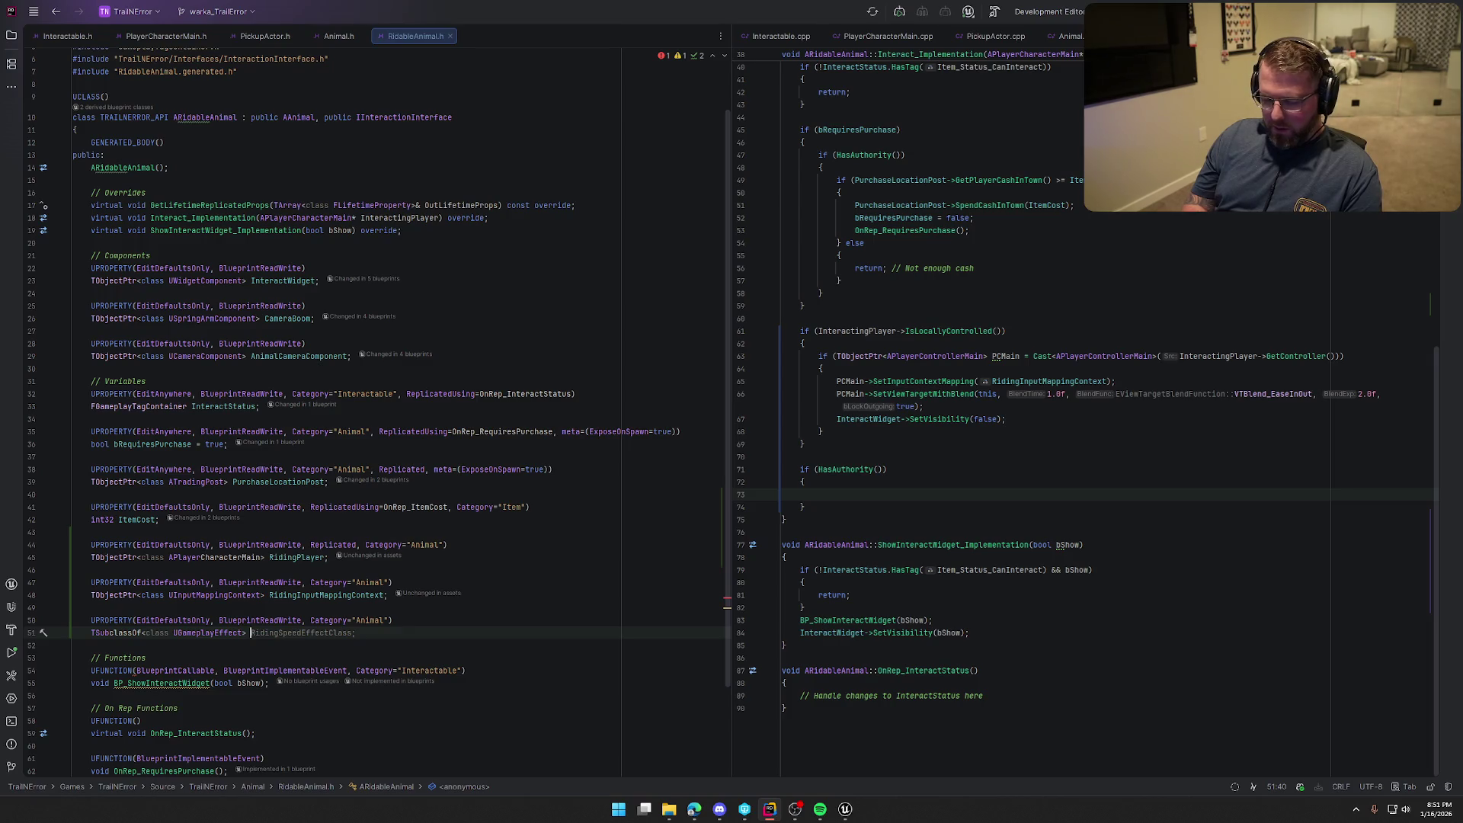
type("RidingGameplayEffect")
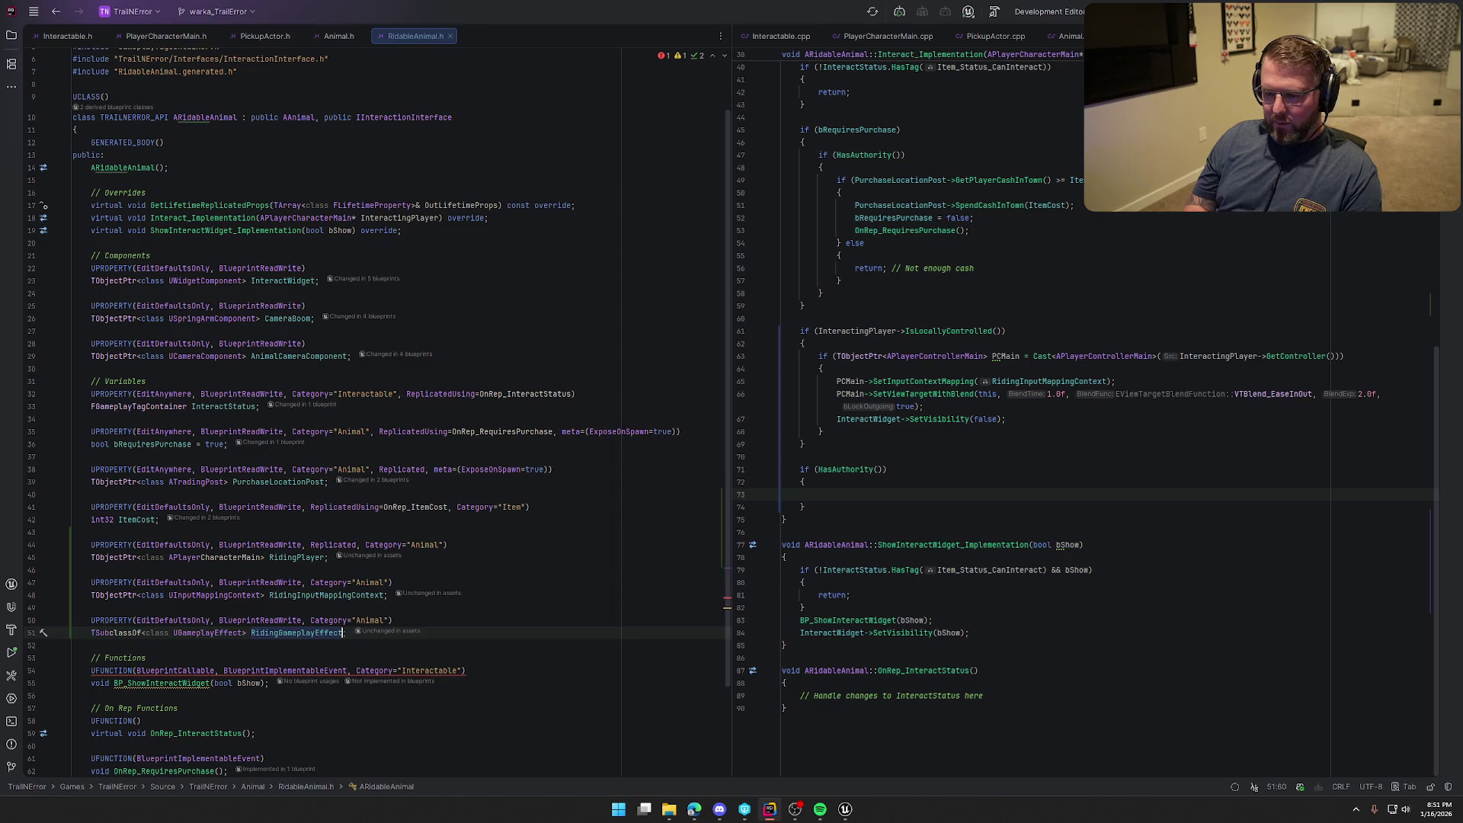
type(";")
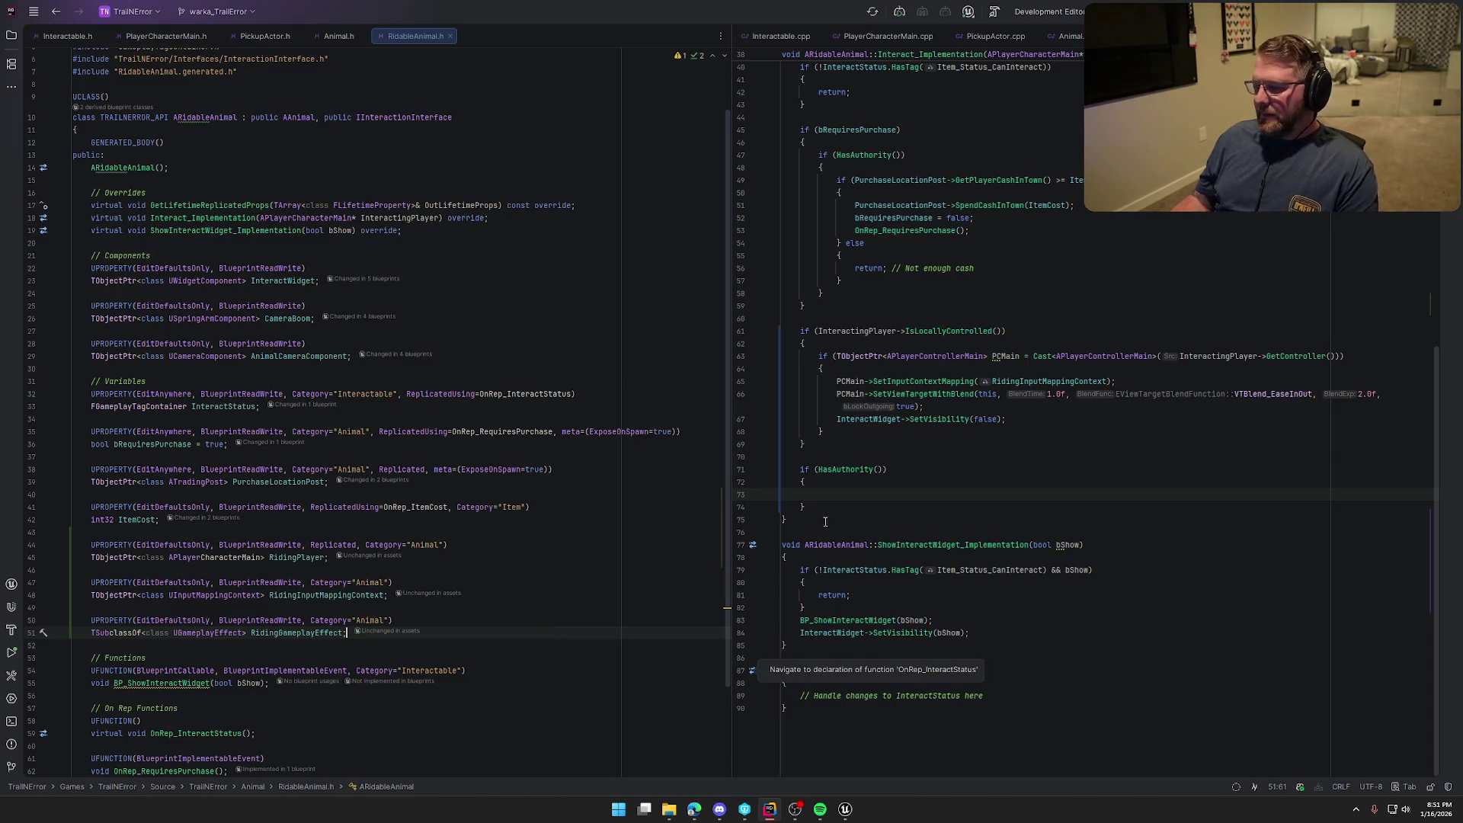
In the HasAuthority block, start with InteractingPlayer->GetAbilitySystemComponent()
left_click(826, 495)
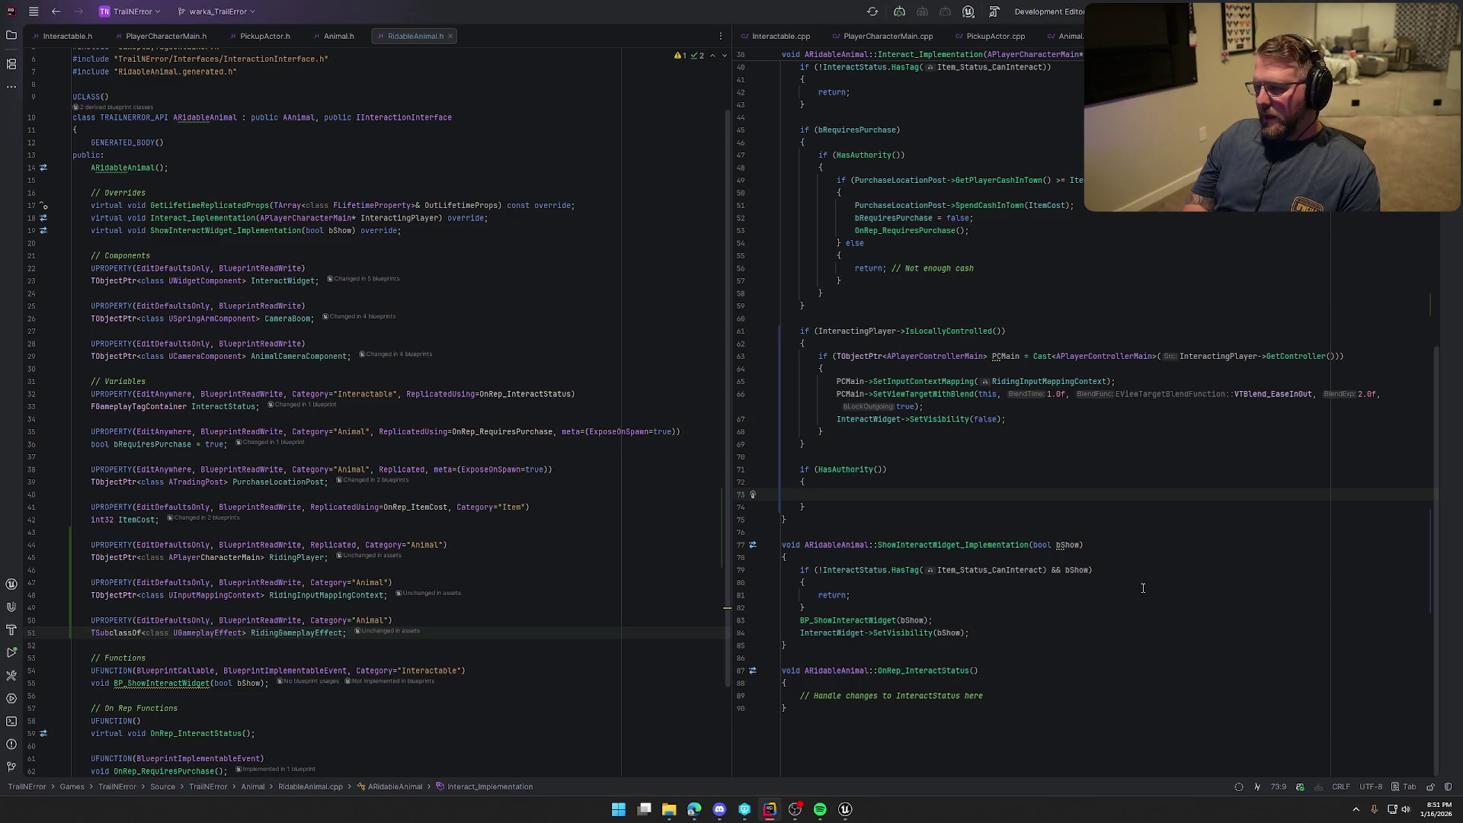
type("InteractingPlayer-")
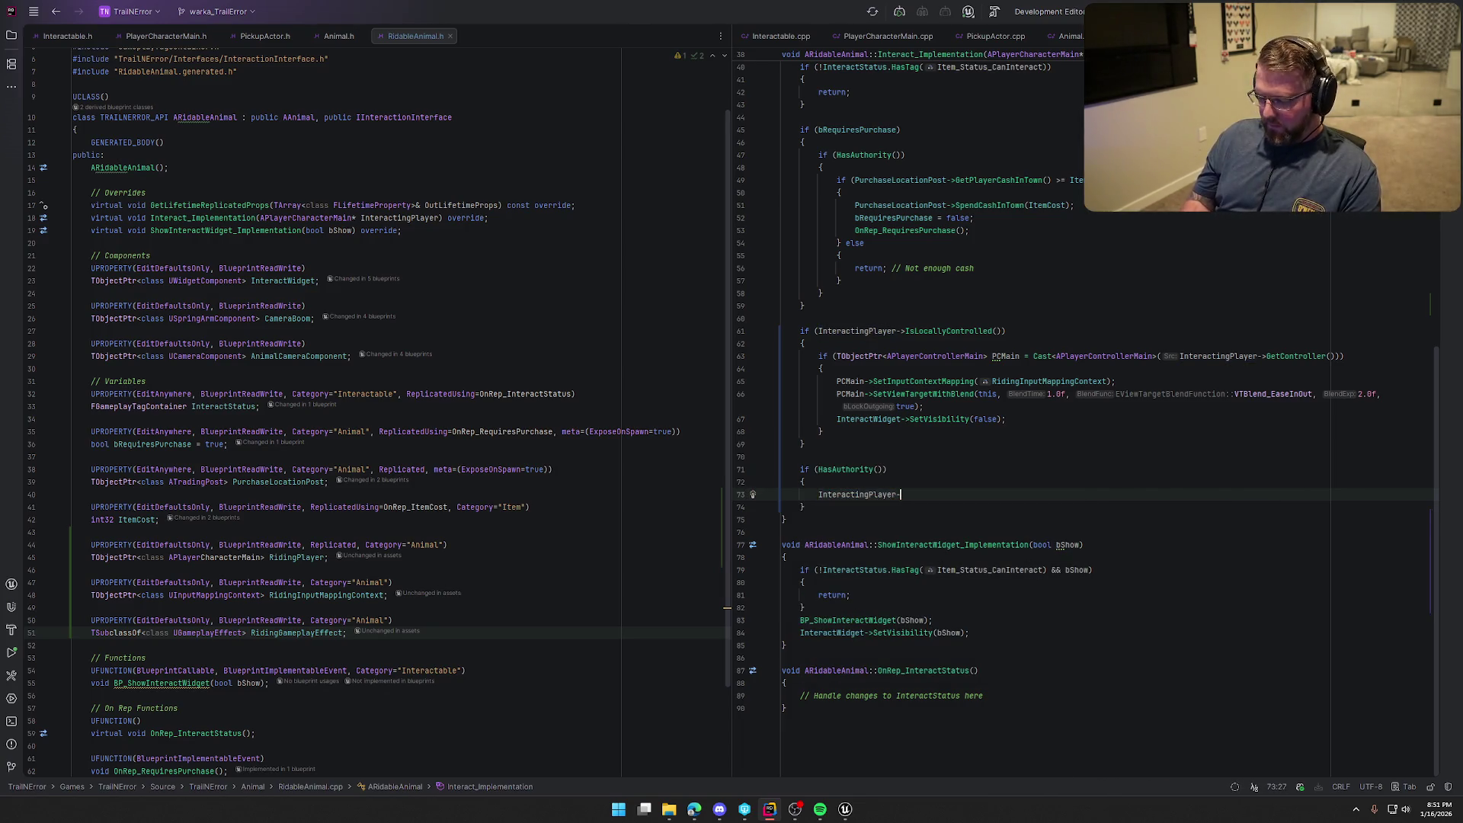
type(">")
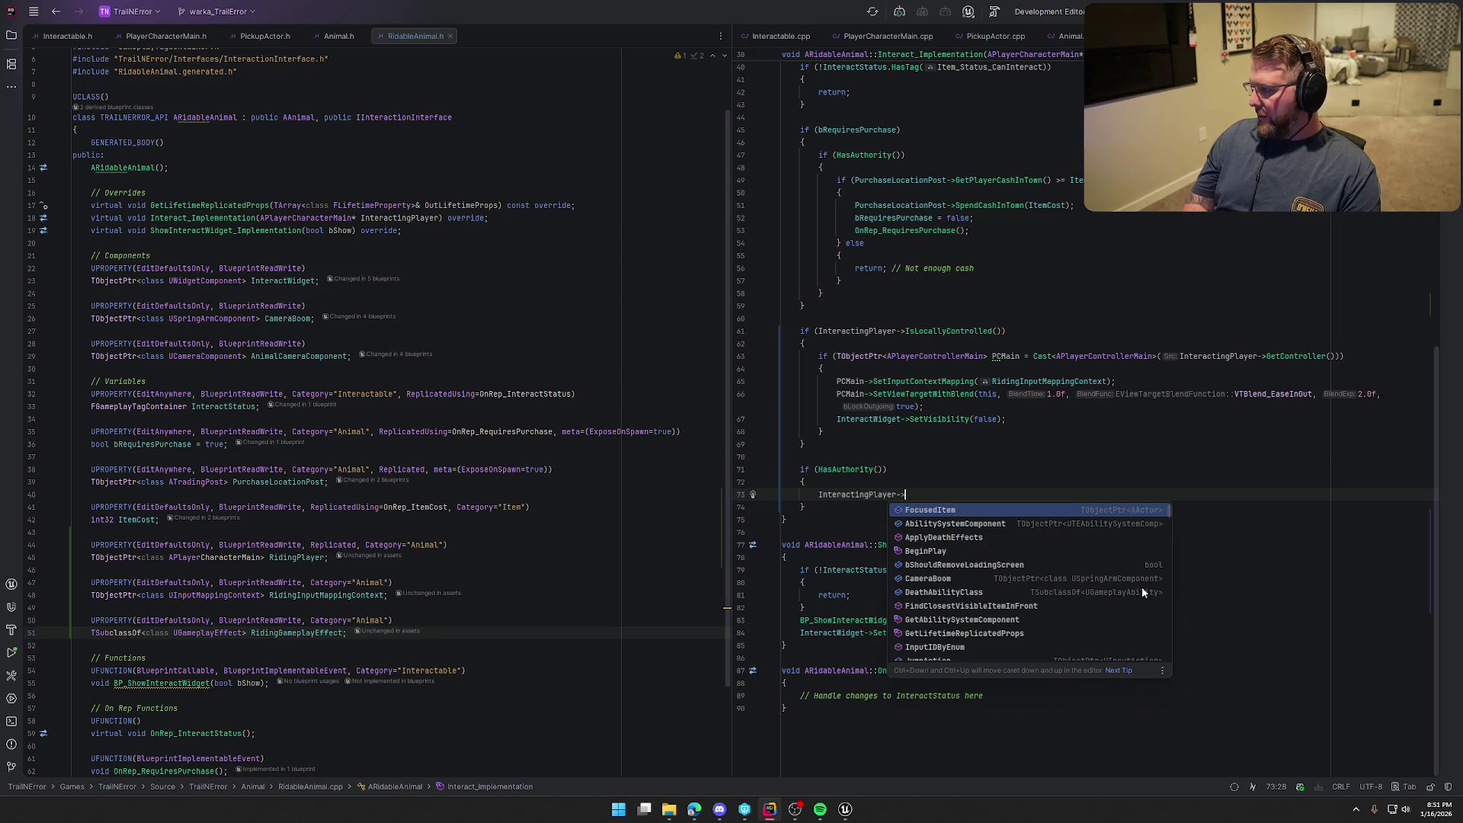
key("BackSpace")
type(">")
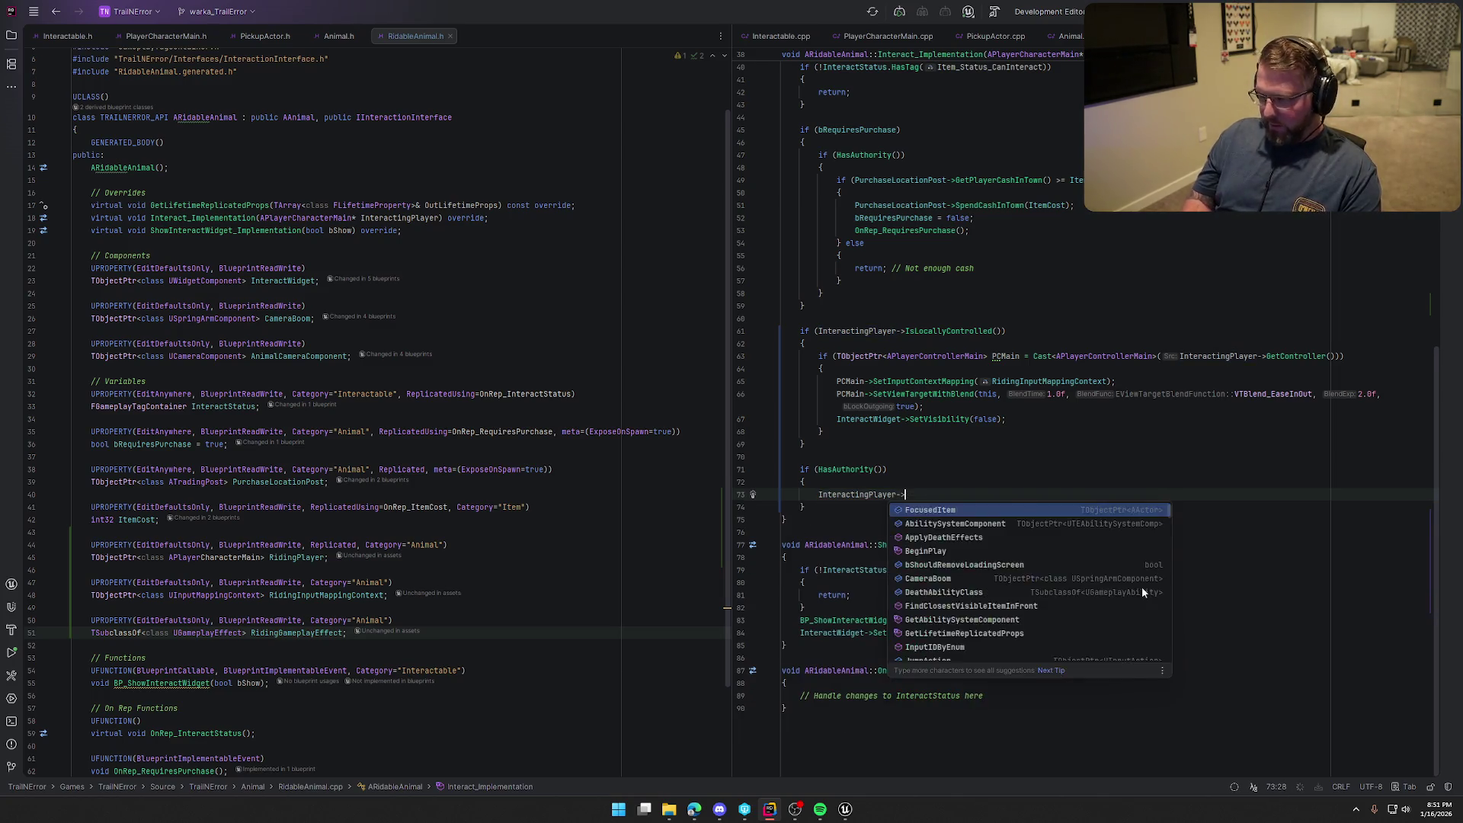
type("GetAbi")
key("Return")
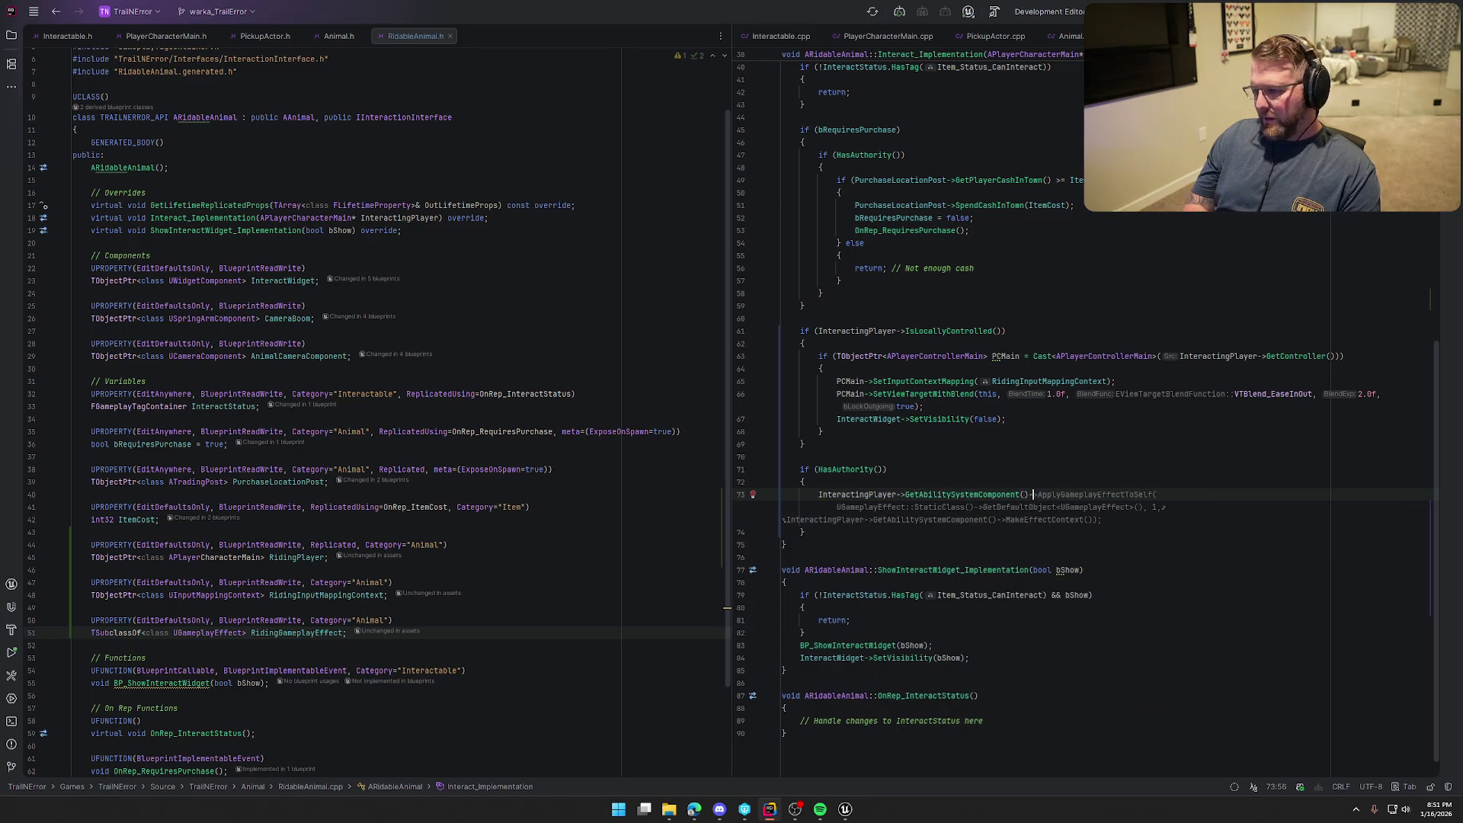
Call ApplyGameplayEffectToSelf(RidingGameplayEffect, 1.f, MakeEffectContext()) on the ability system component
type("->")
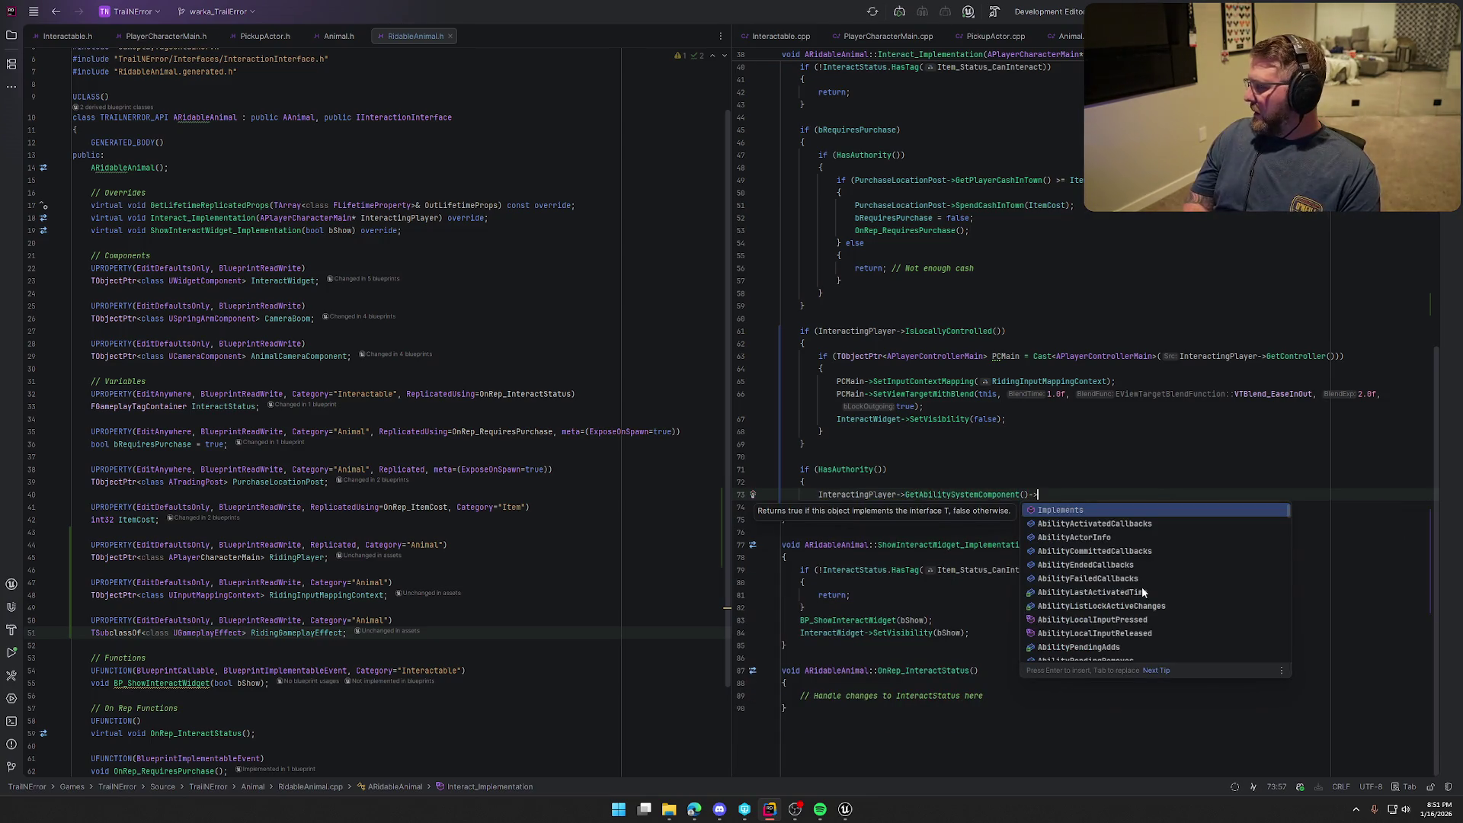
type("ApplyGameplayEffect")
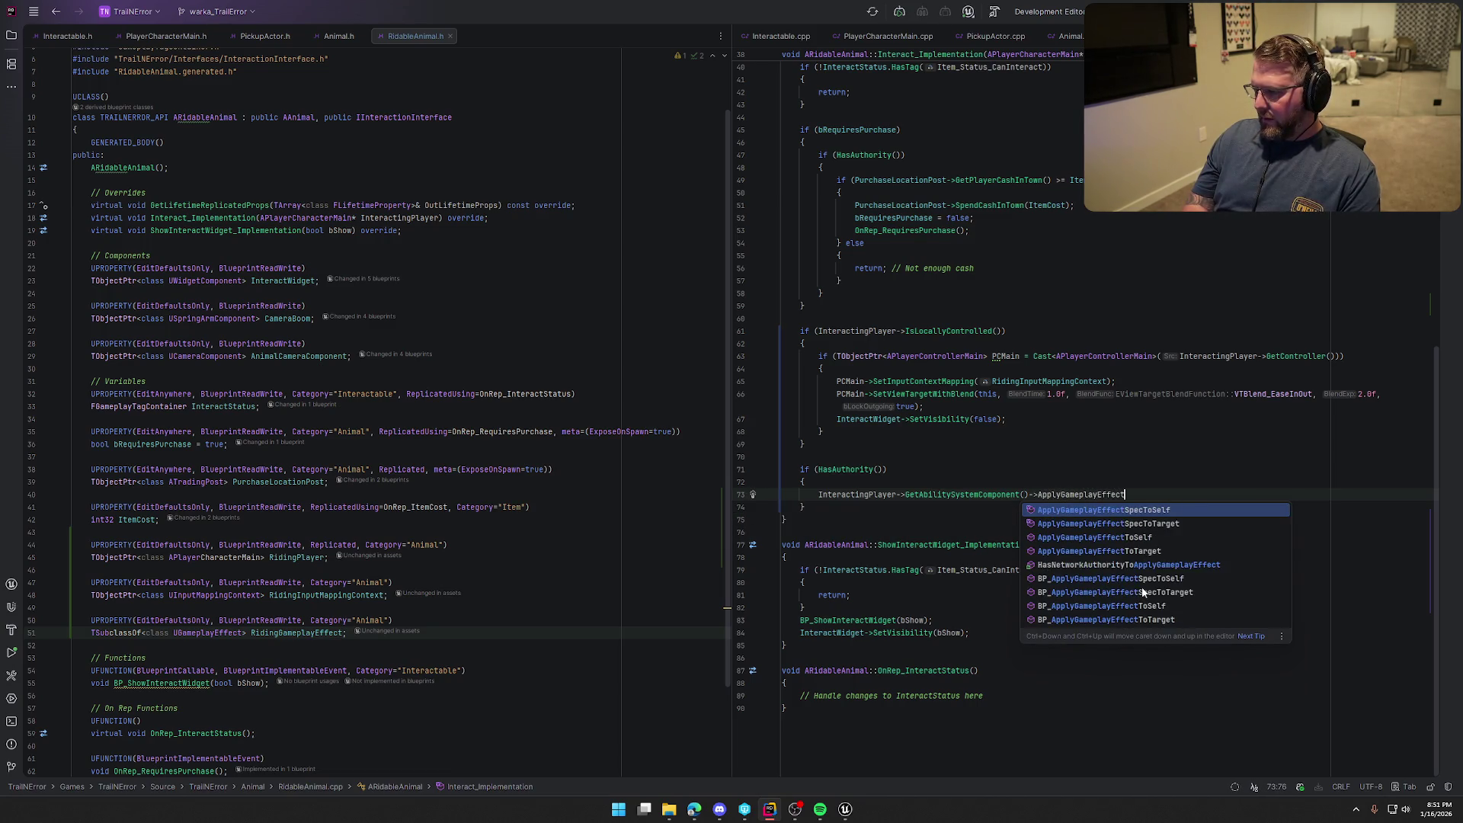
type("ToS")
key("Return")
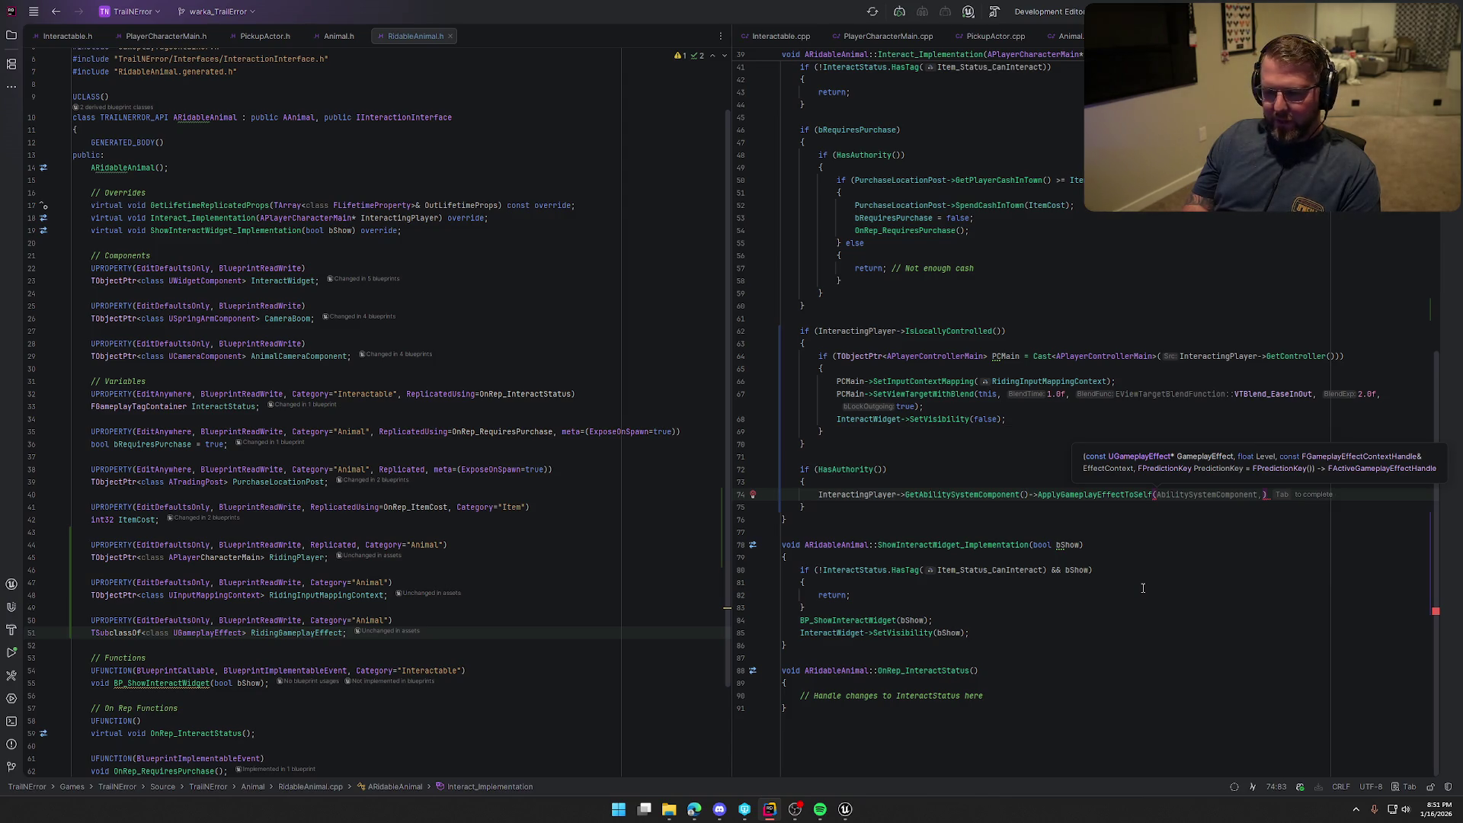
type("Rid")
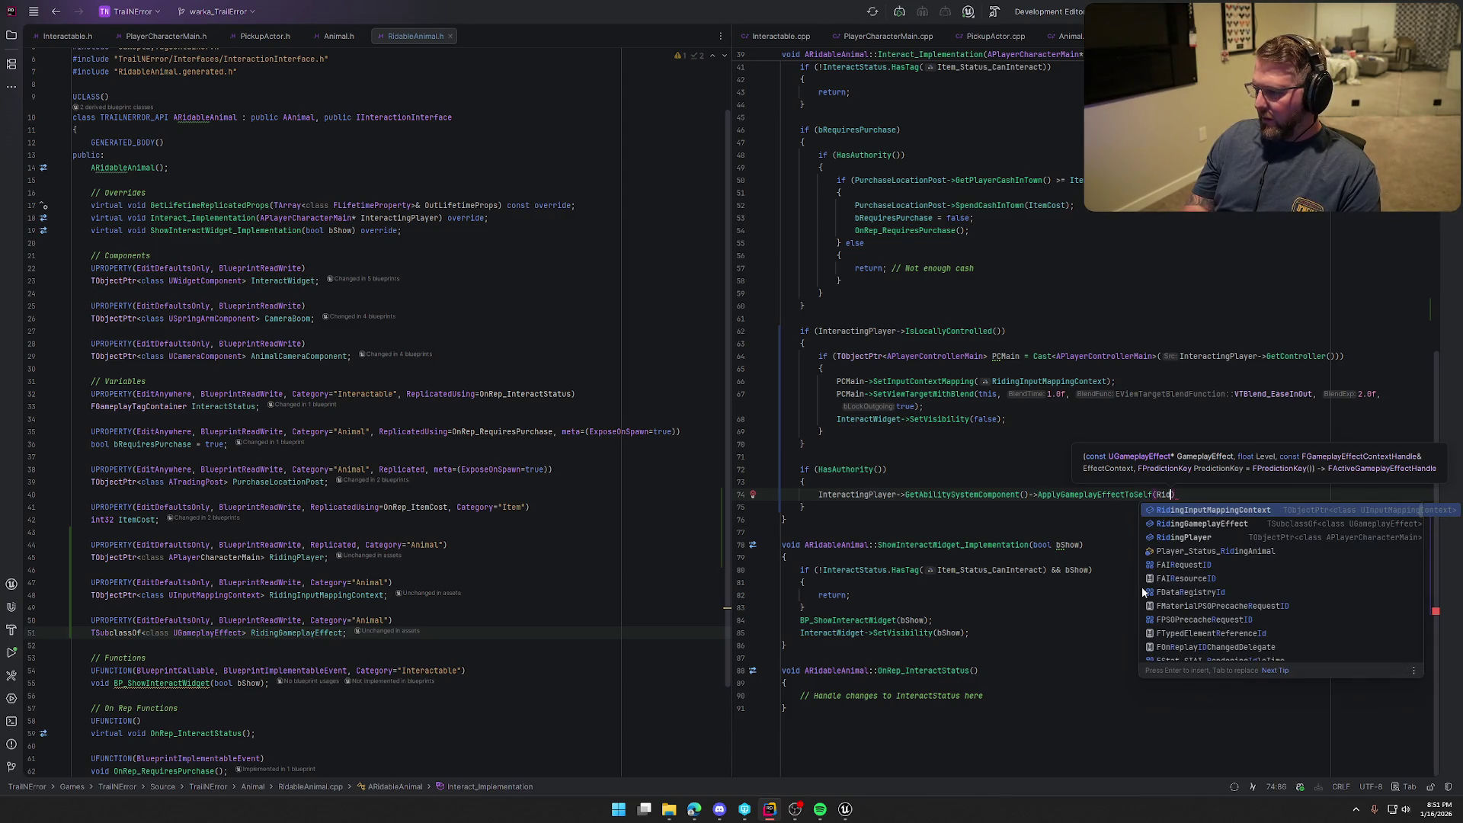
key("Return")
type(",")
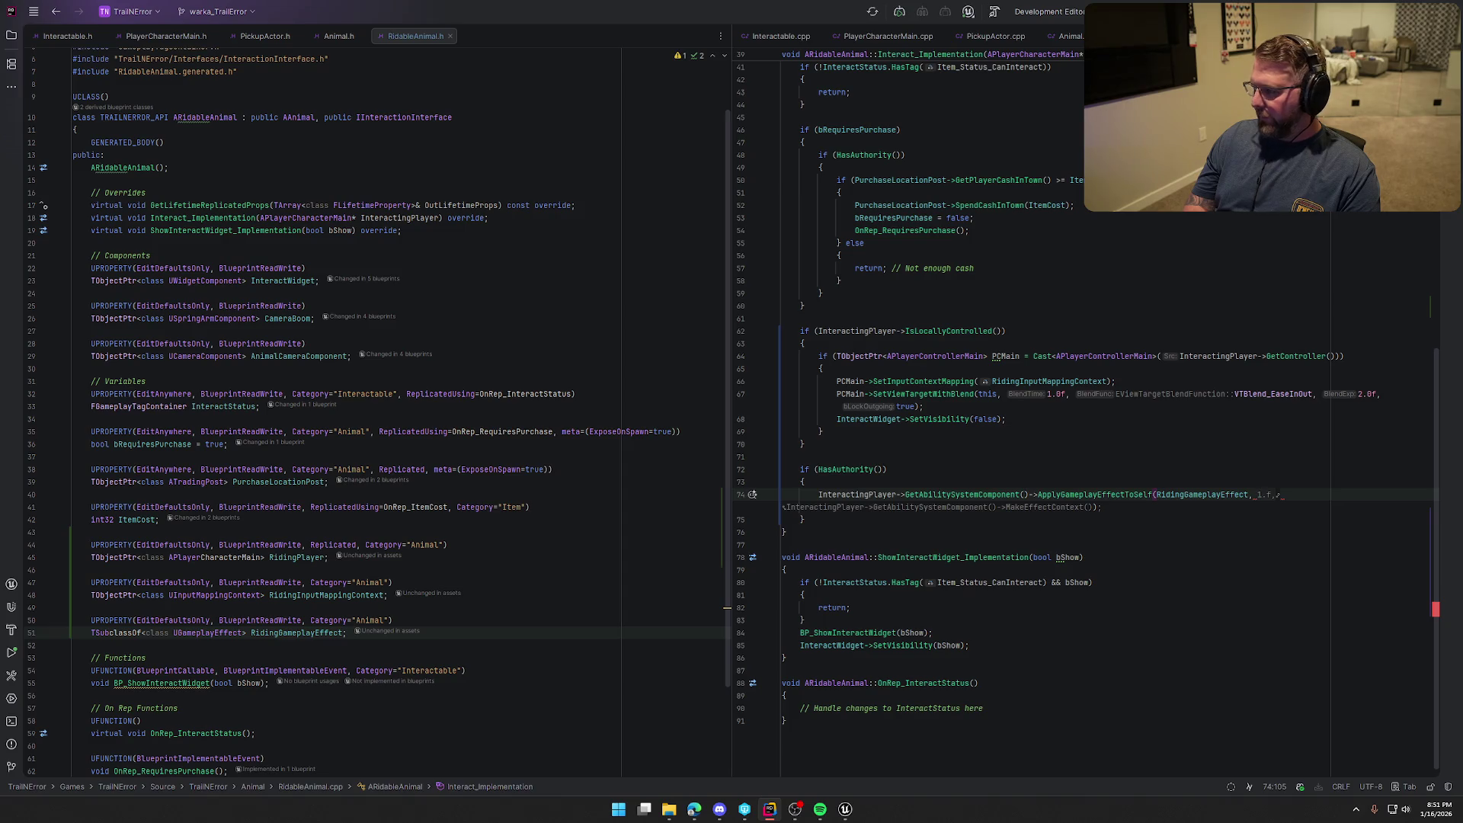
key("Tab")
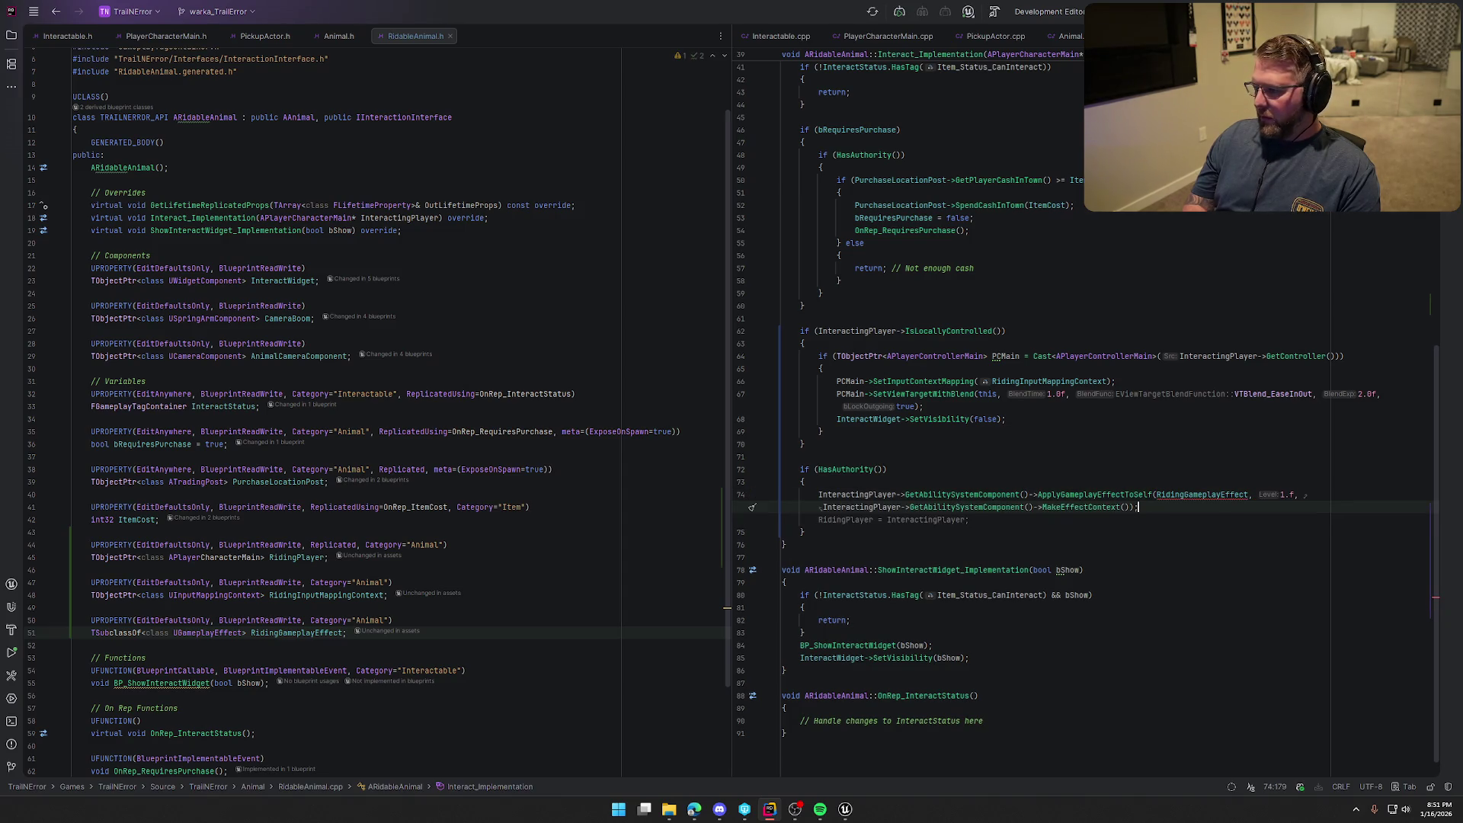
mouse_move(1190, 495)
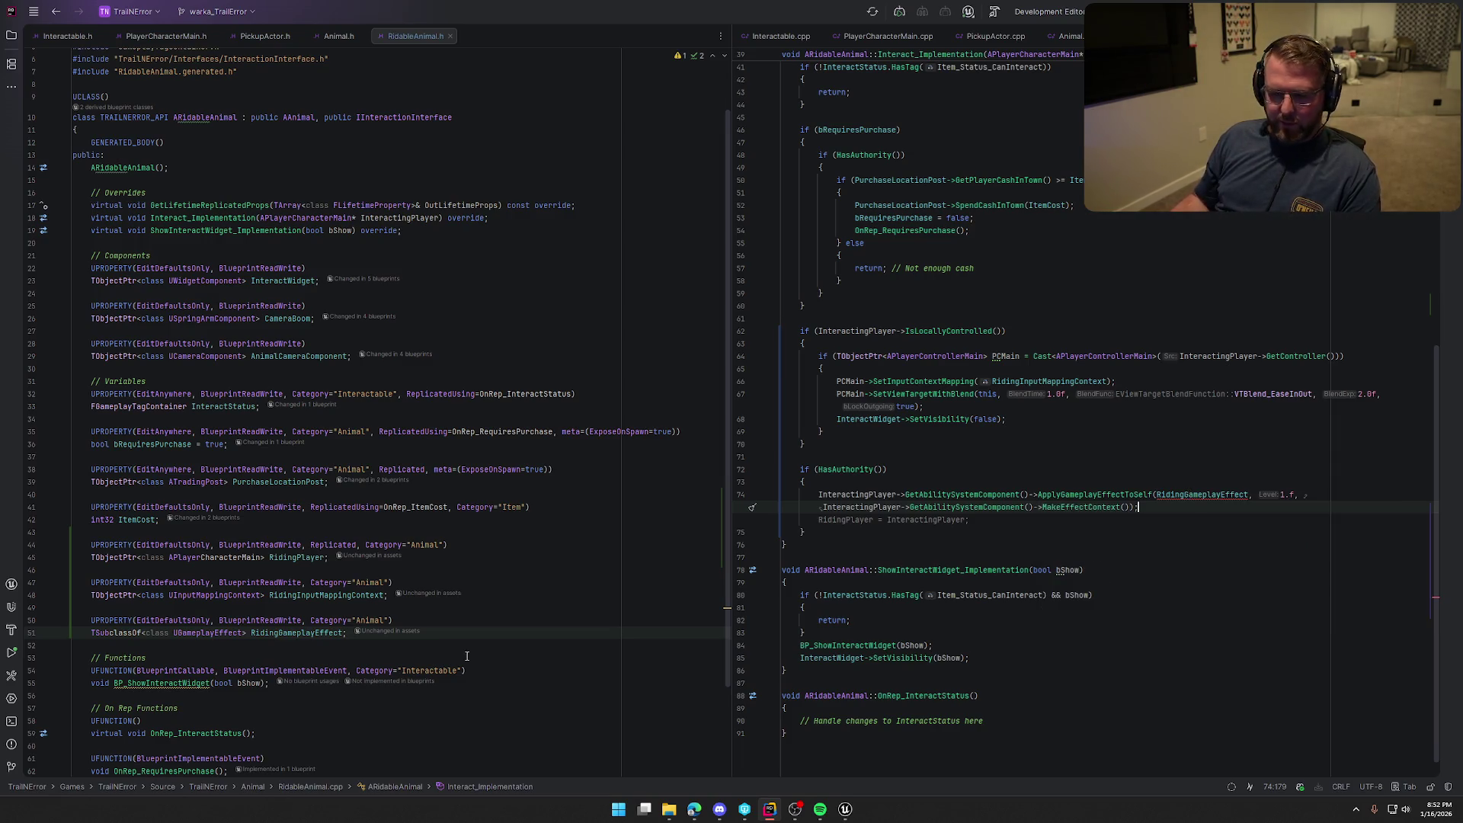
left_click(174, 633)
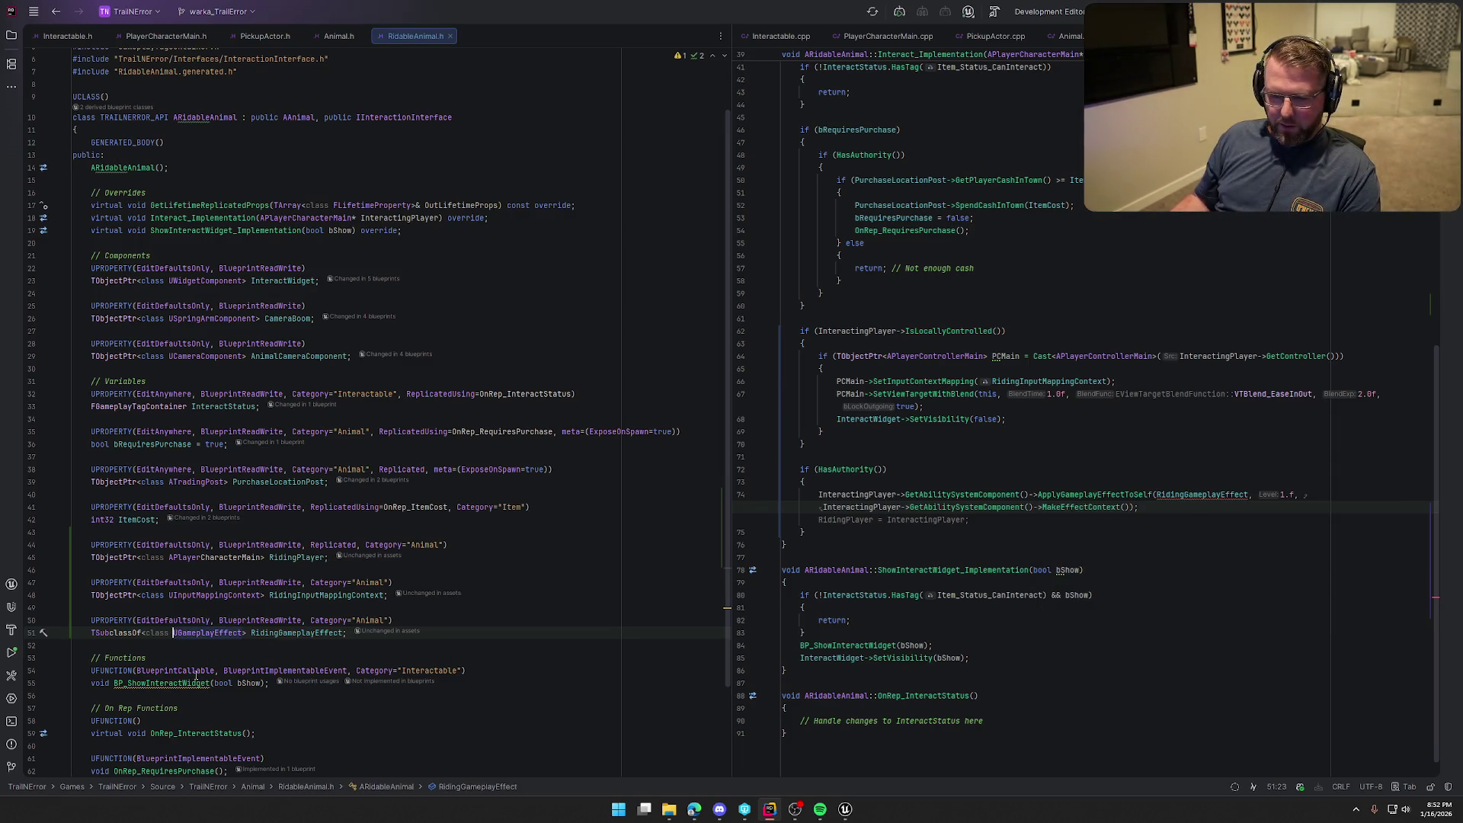
Change RidingGameplayEffect's type on line 51 from TSubclassOf to TObjectPtr<class UGameplayEffect>
double_click(116, 633)
type("TObjectPt")
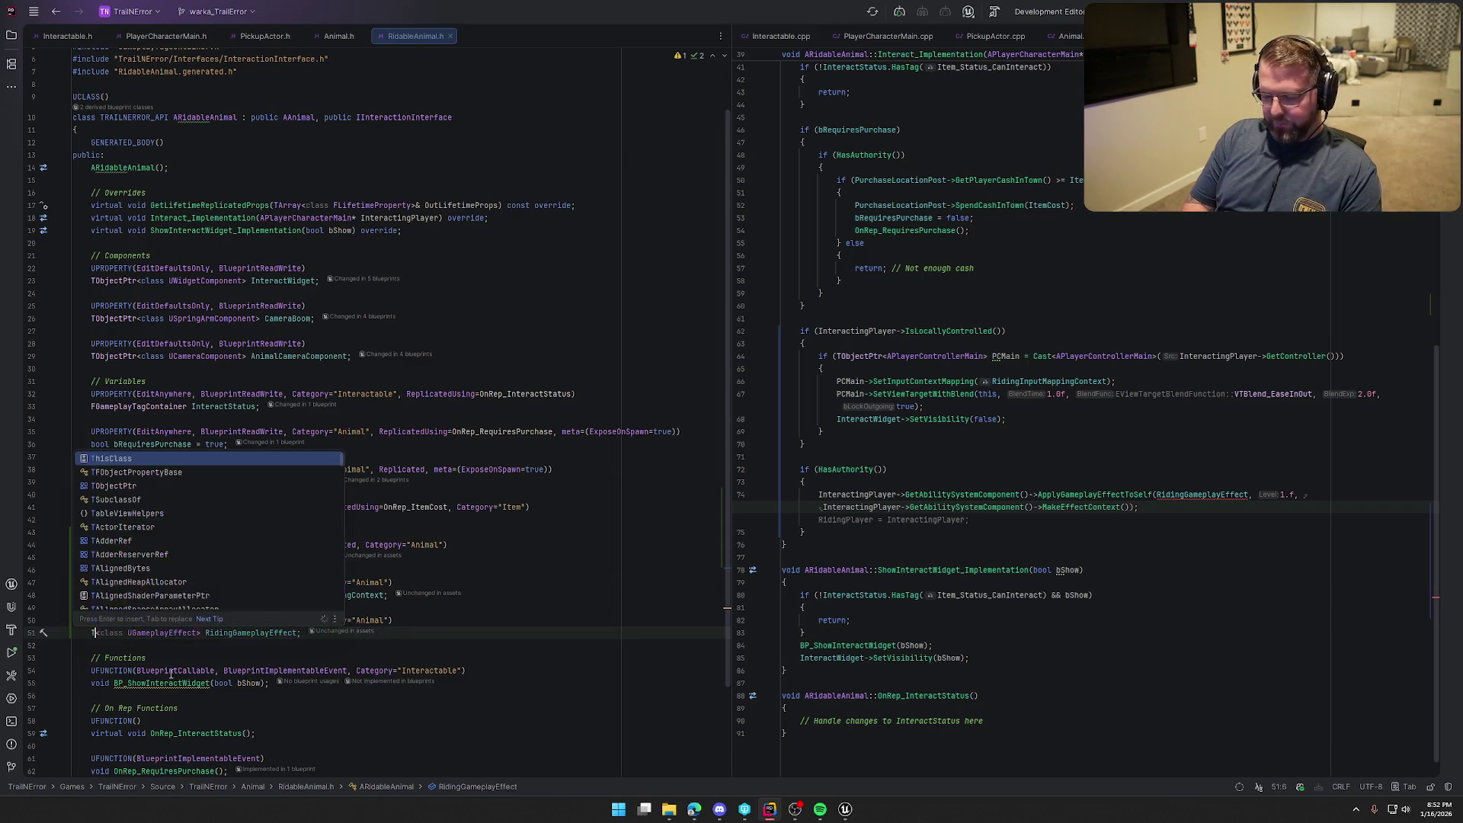
type("r")
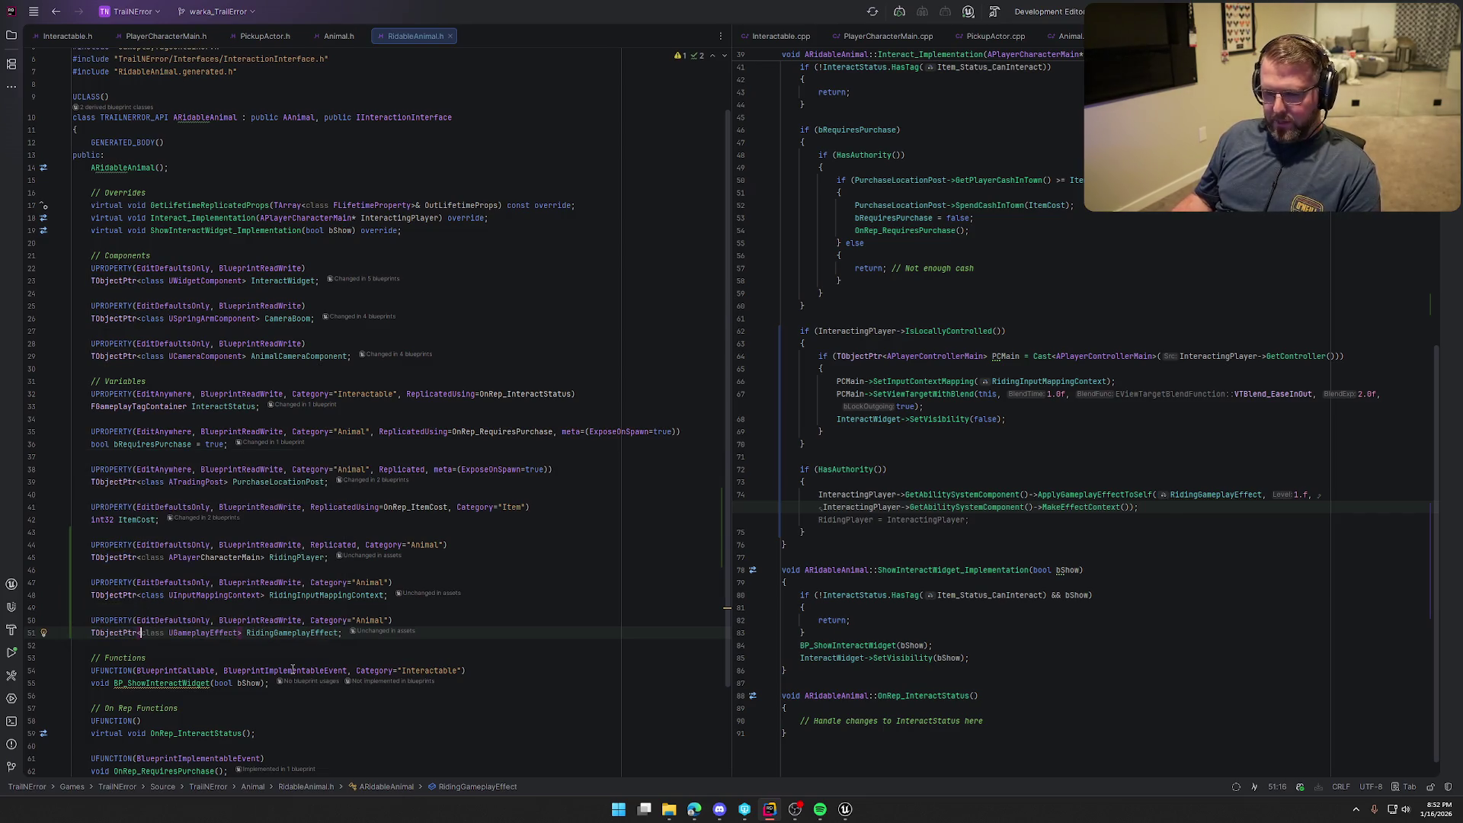
left_click(1144, 540)
left_click(1178, 510)
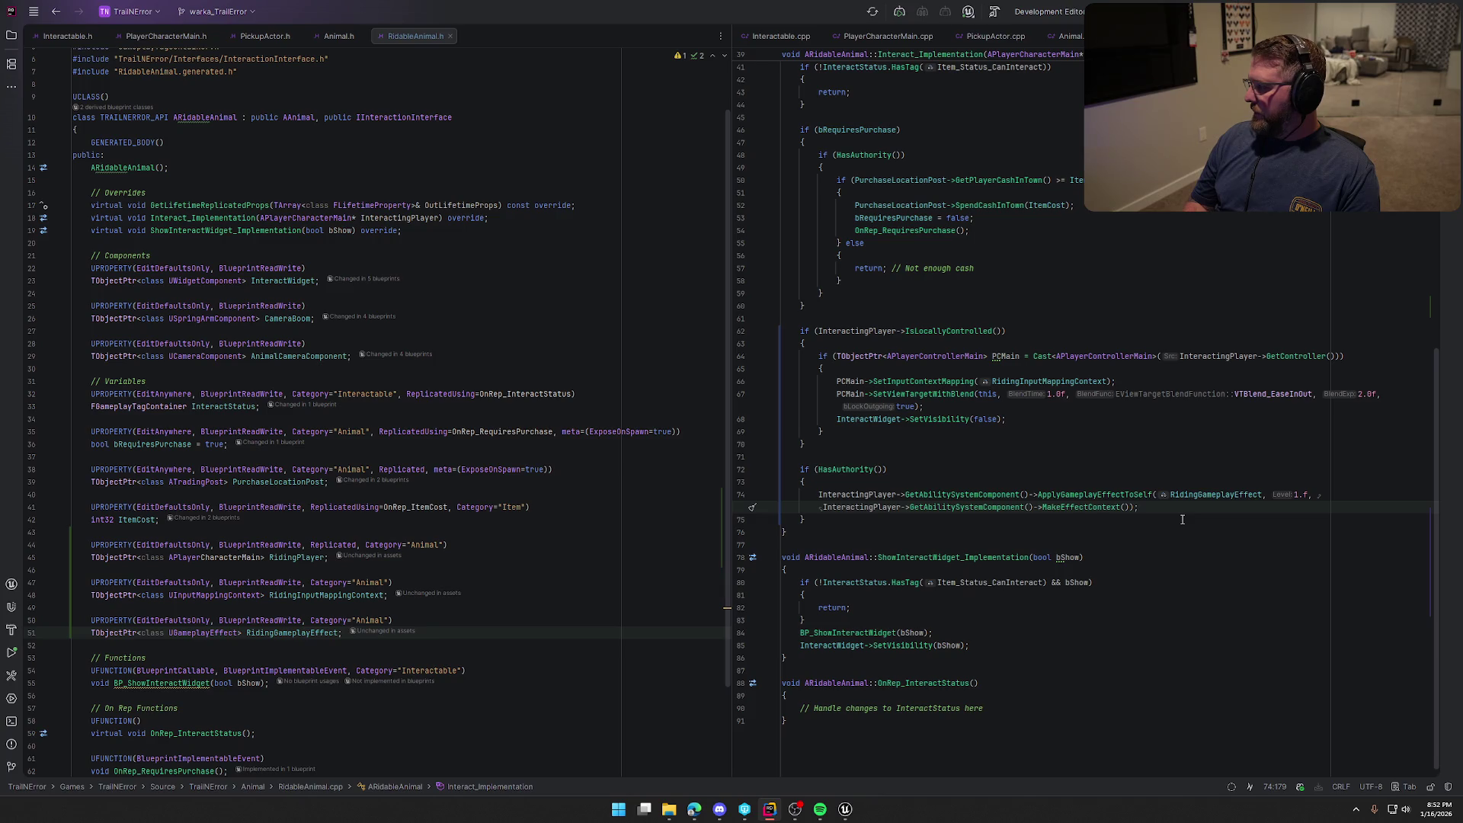
Add InteractStatus.RemoveTag(Item_Status_CanInteract); after the effect call
key("Return")
type("Interac")
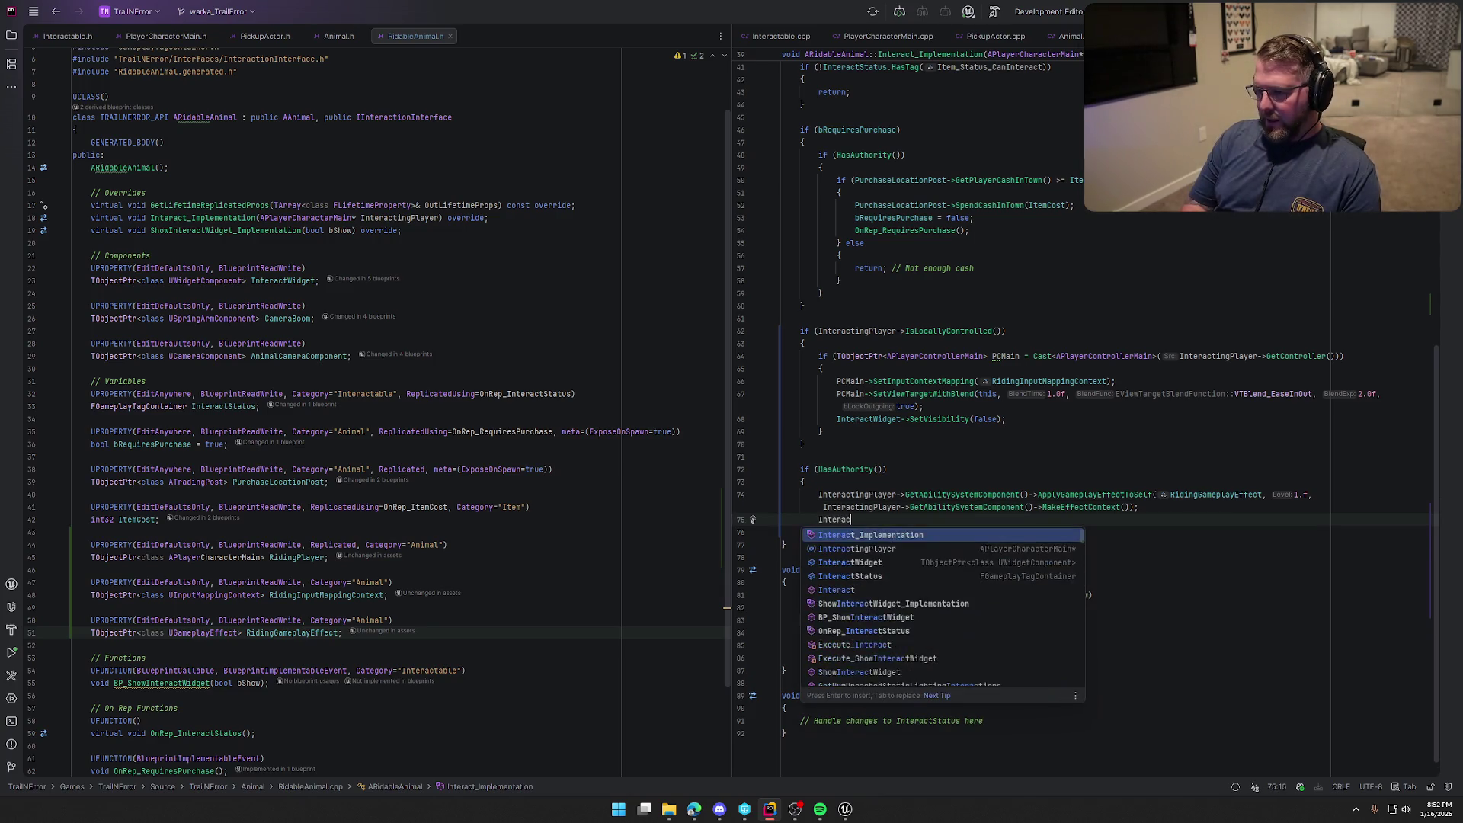
type("tStatus.")
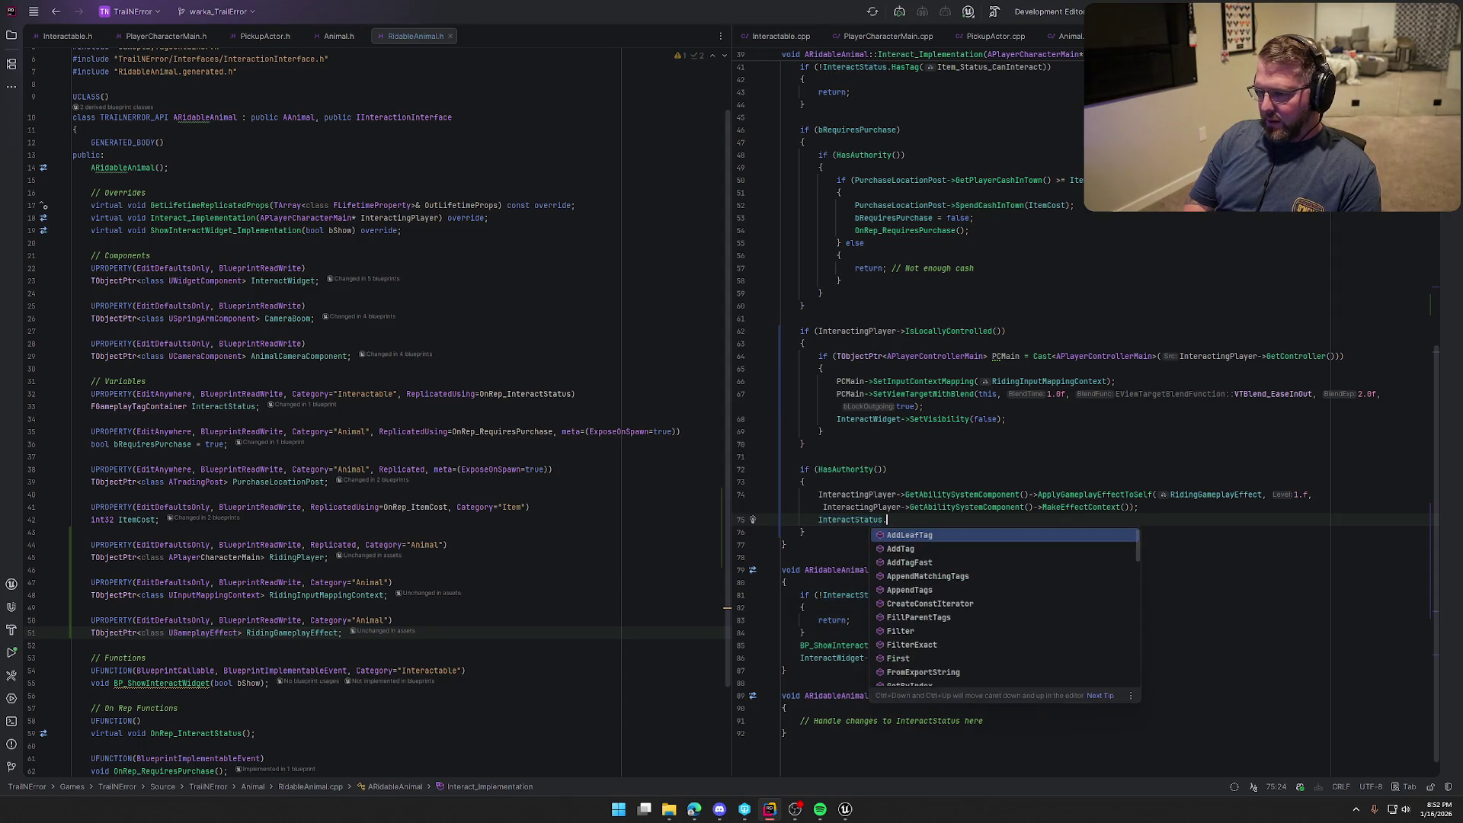
type("Remo")
key("Return")
type("Item")
key("Return")
type(";")
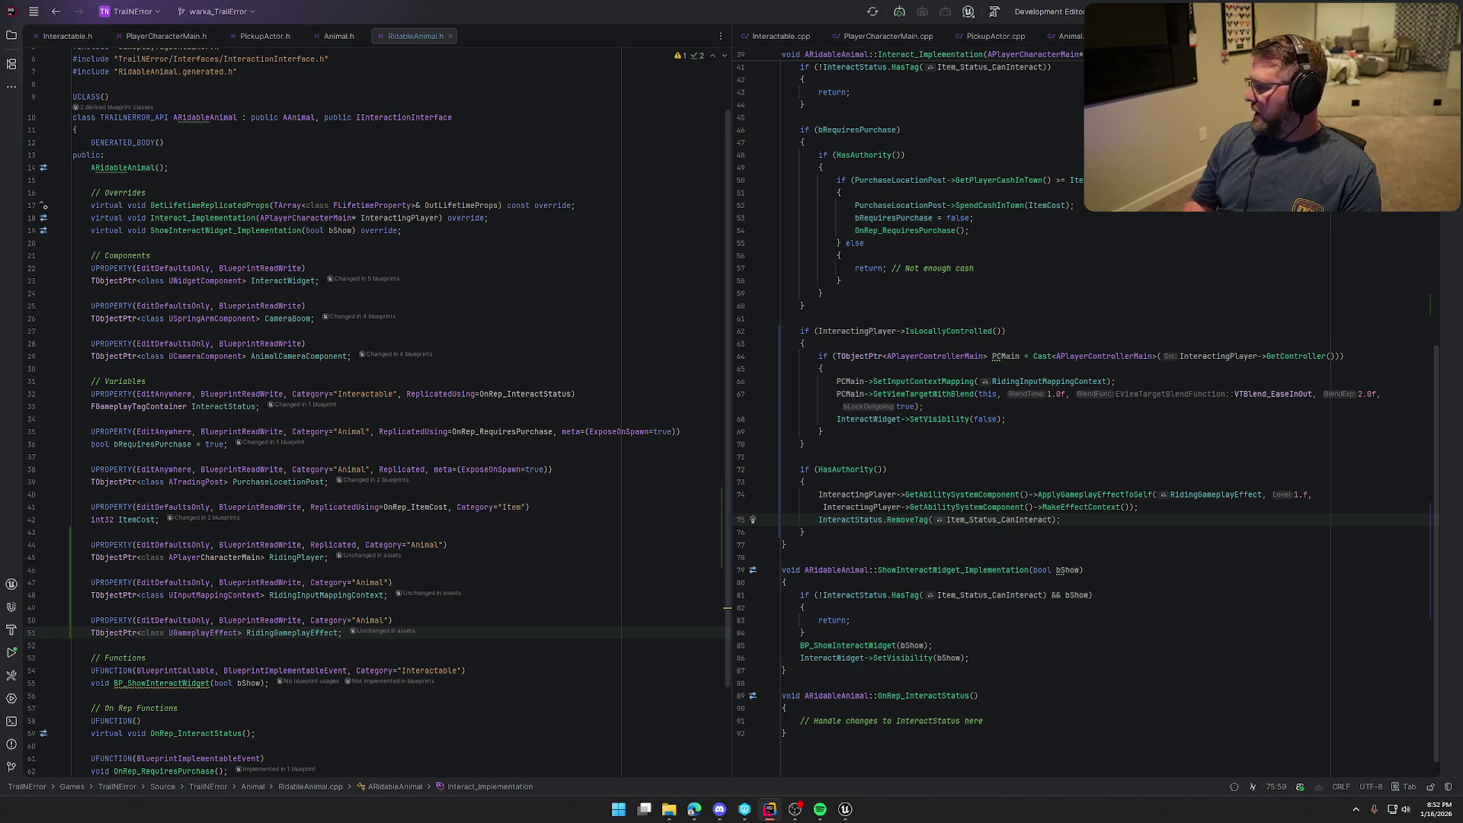
Add RidingPlayer = InteractingPlayer; on the next line and open a fresh line below
key("alt+Tab")
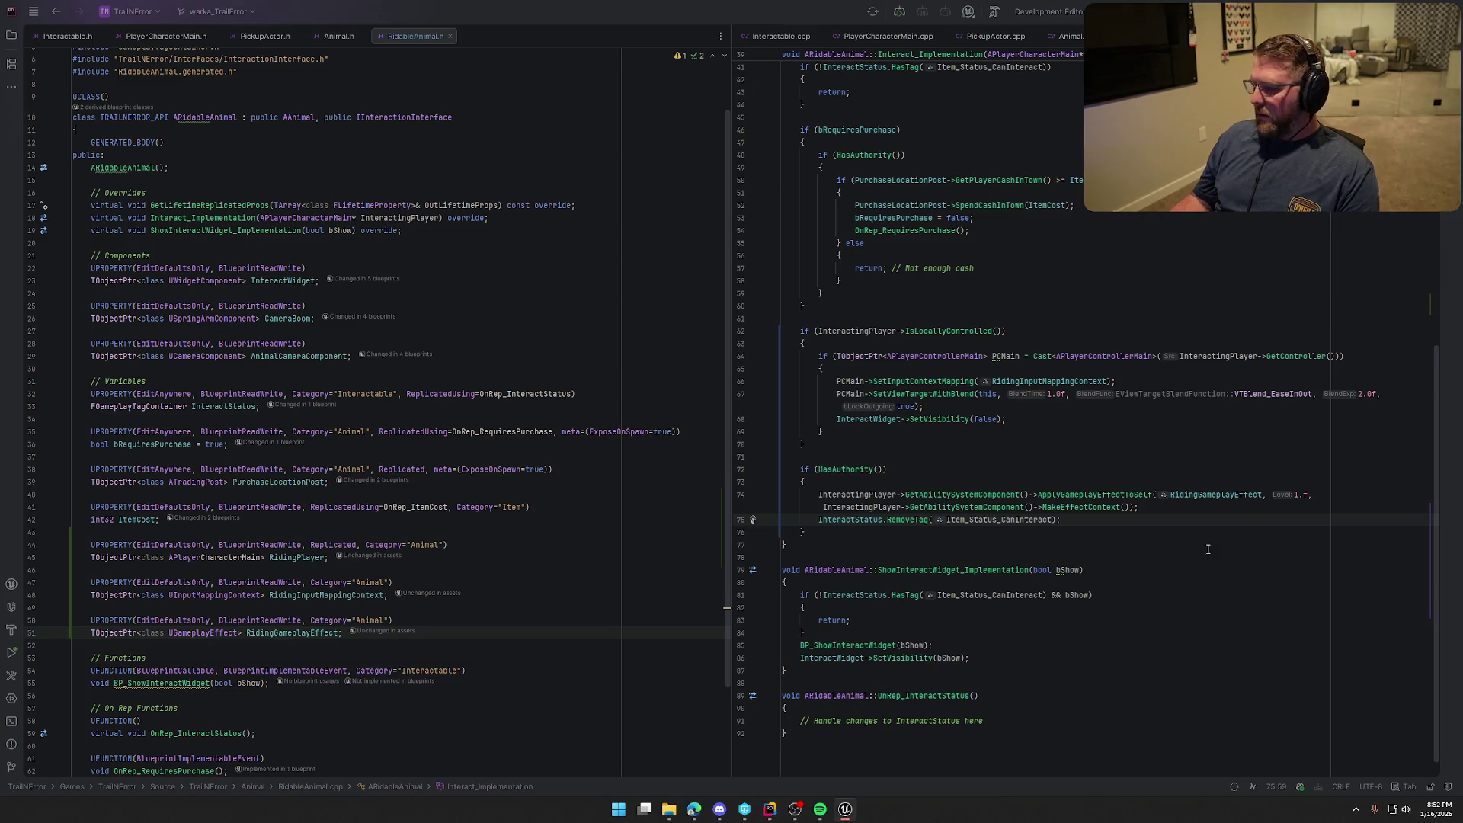
key("alt+Tab")
key("alt+Tab")
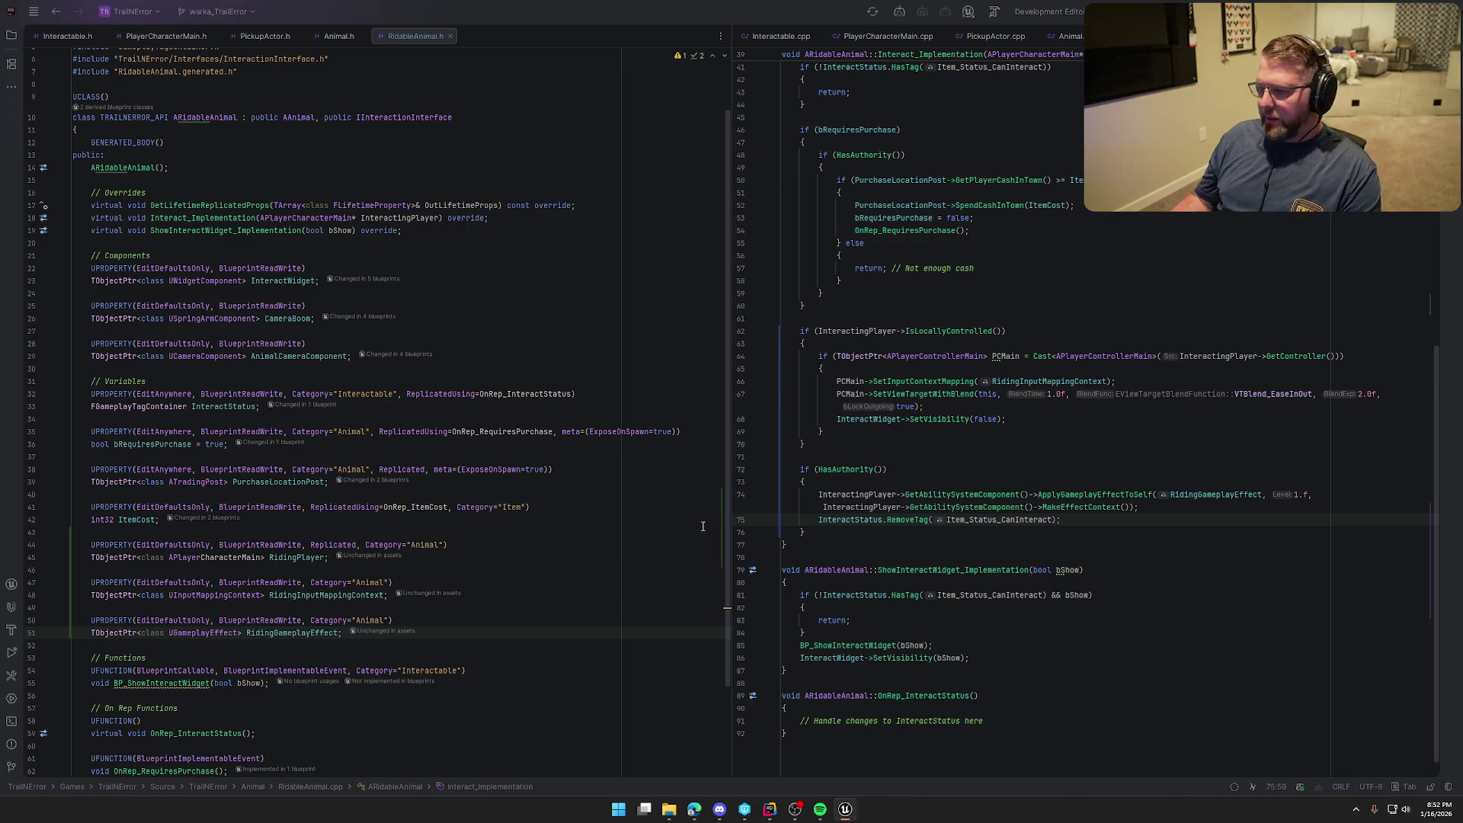
key("Return")
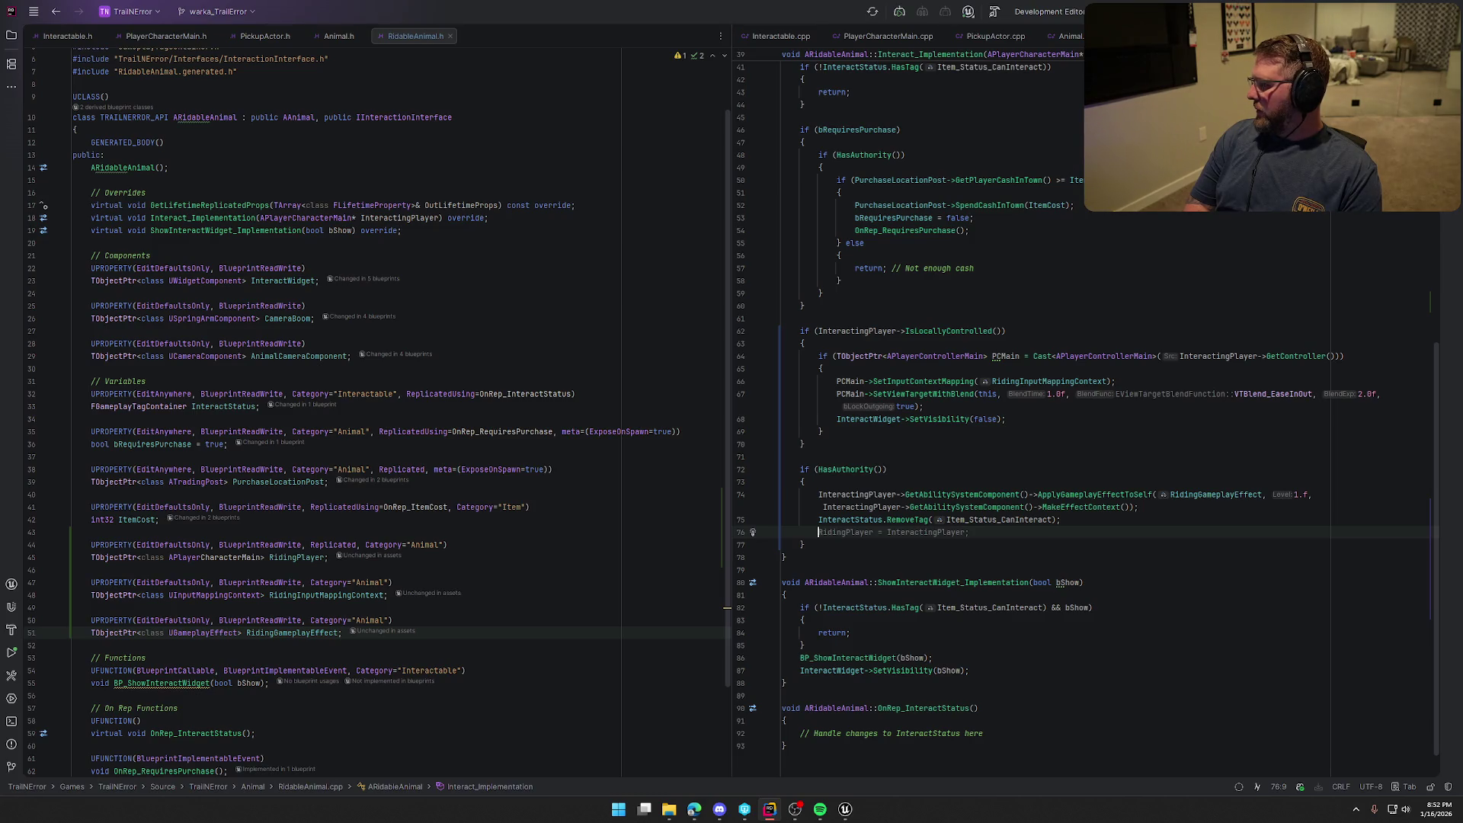
key("Tab")
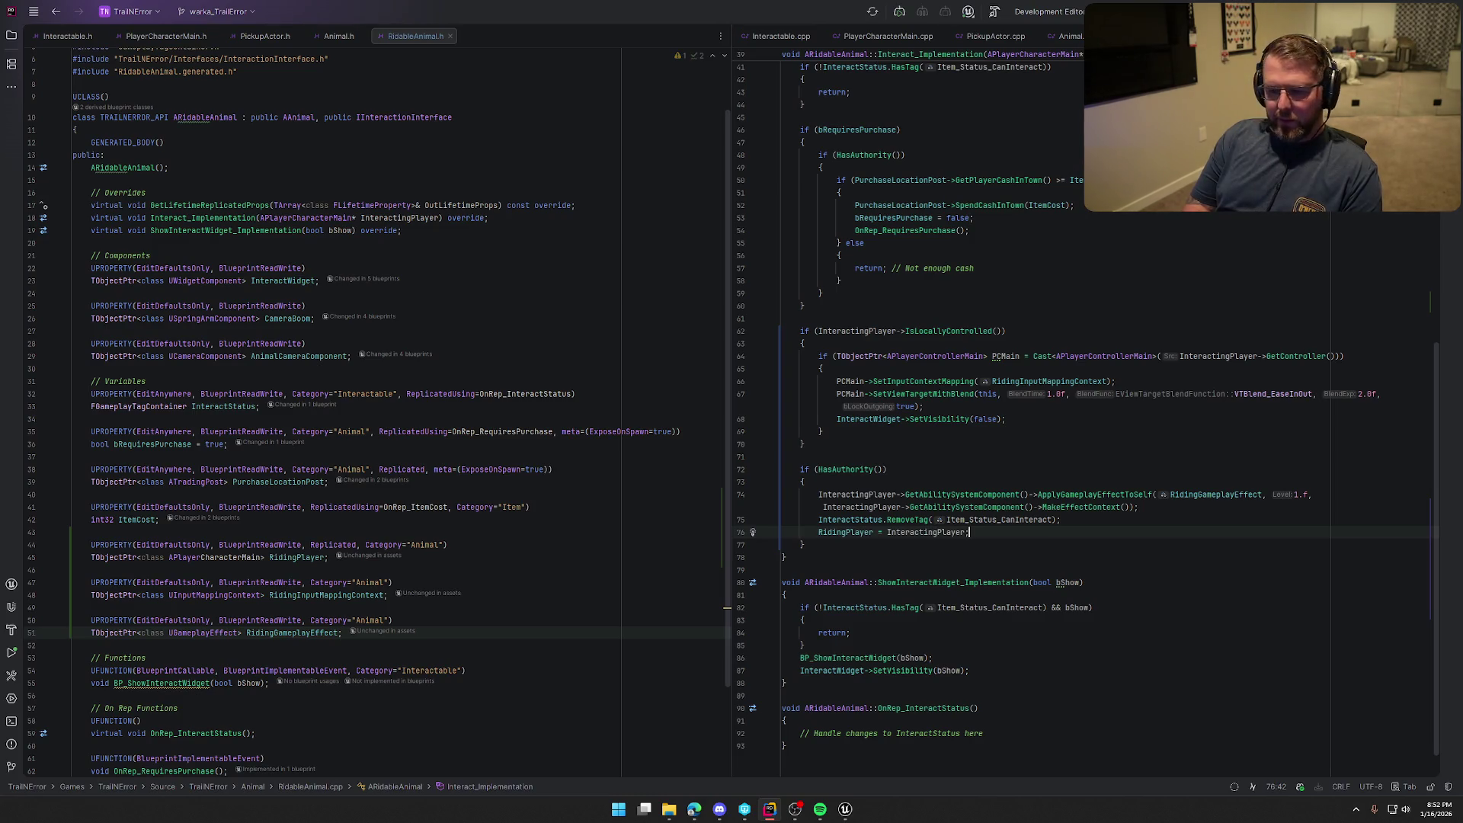
scroll(1133, 519, "up", 4)
scroll(1133, 519, "down", 5)
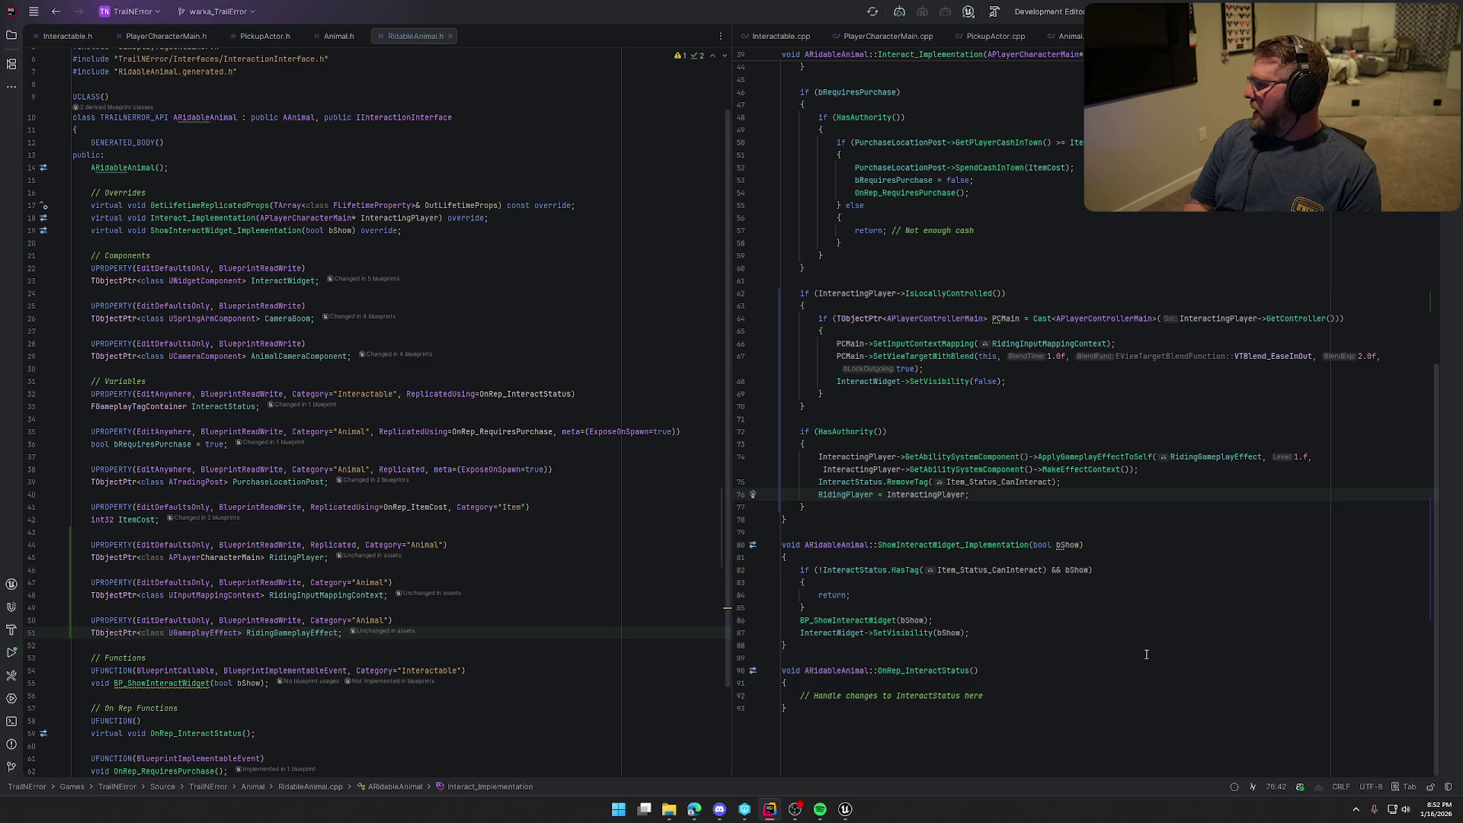
key("Return")
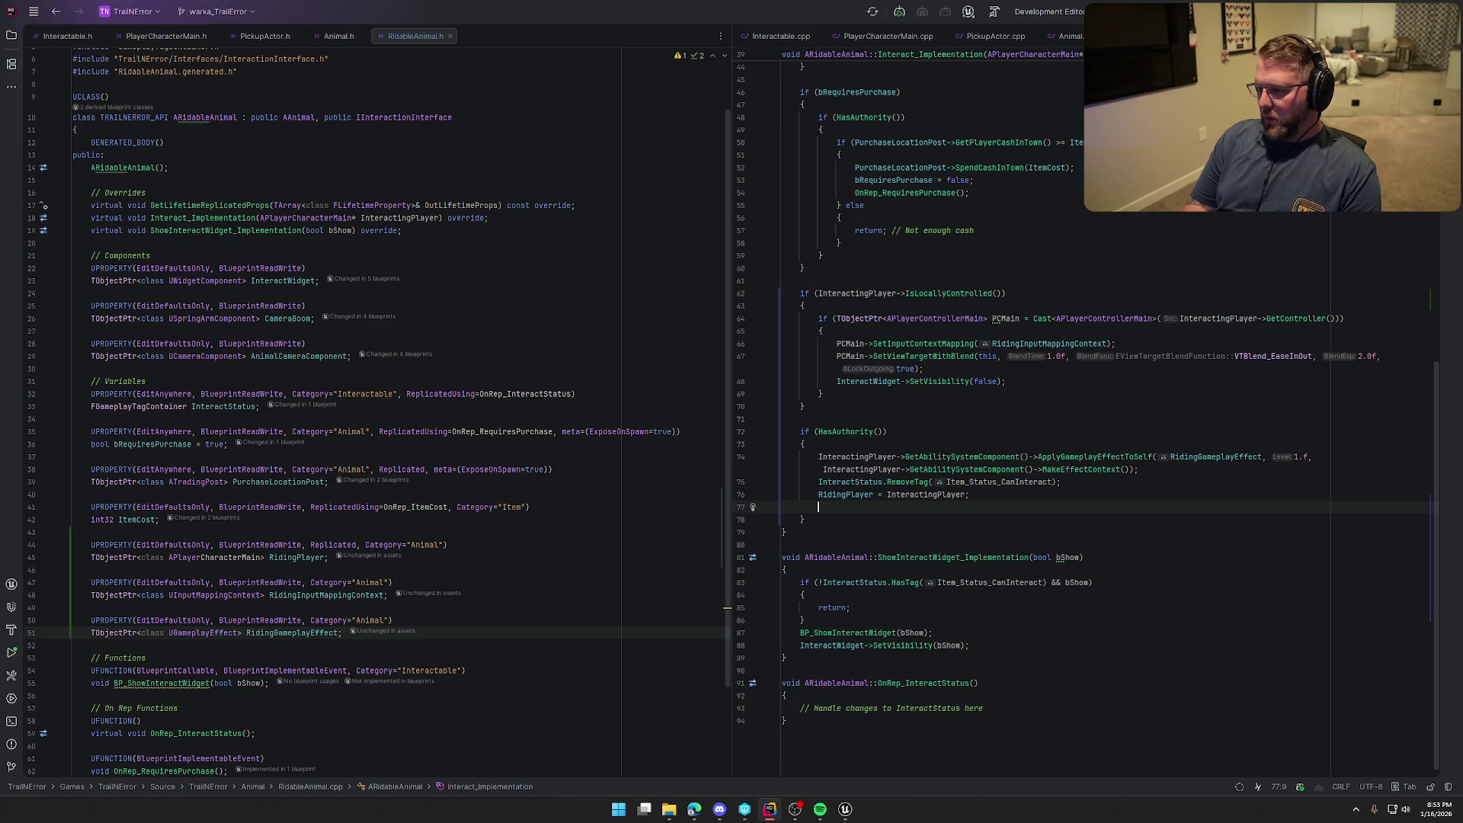
Add an if that casts the interacting player's controller to TObjectPtr<APlayerControllerMain> PCMain
type("if (TObje")
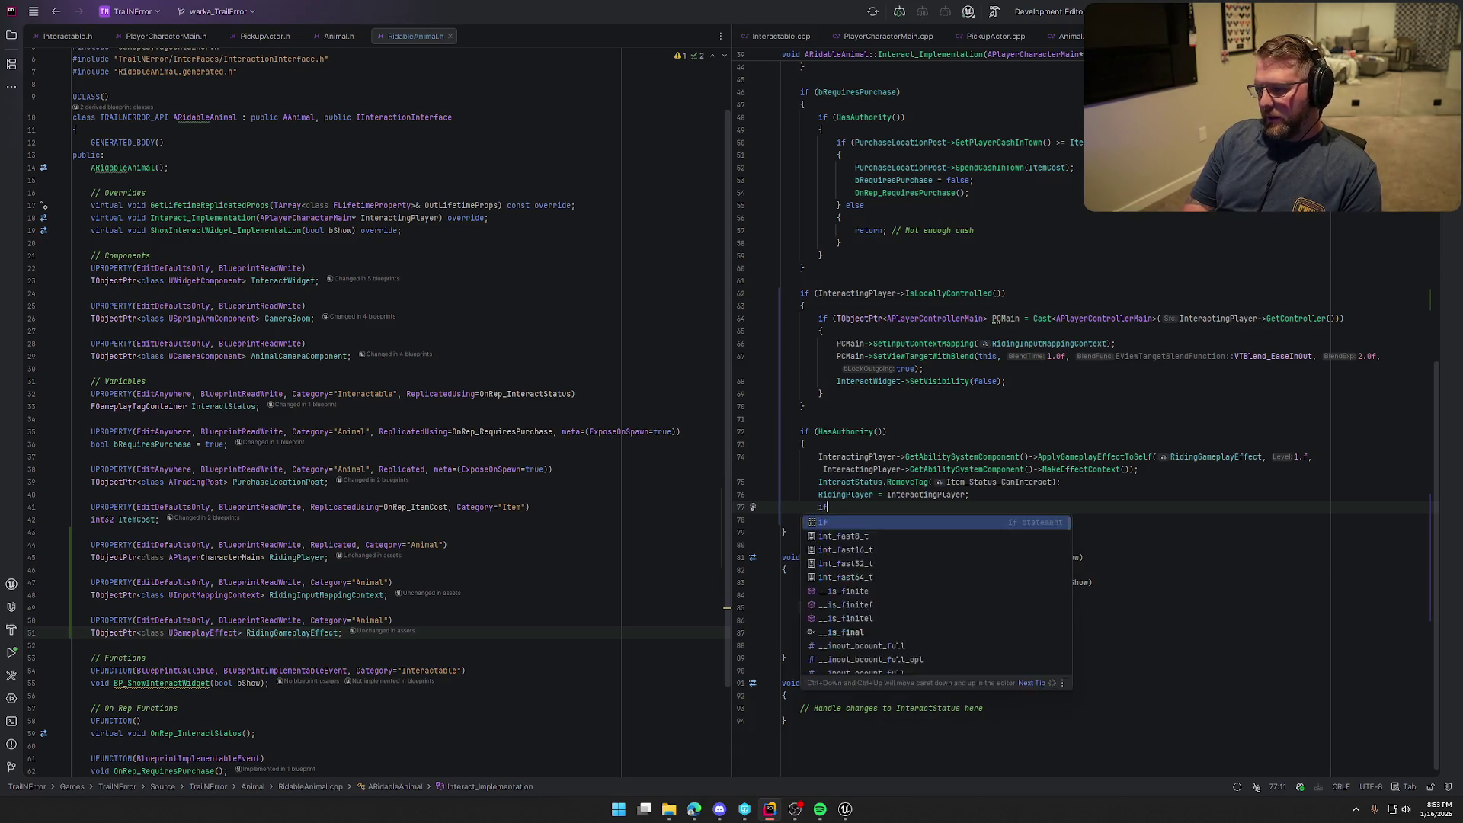
key("Return")
type("<Aplay")
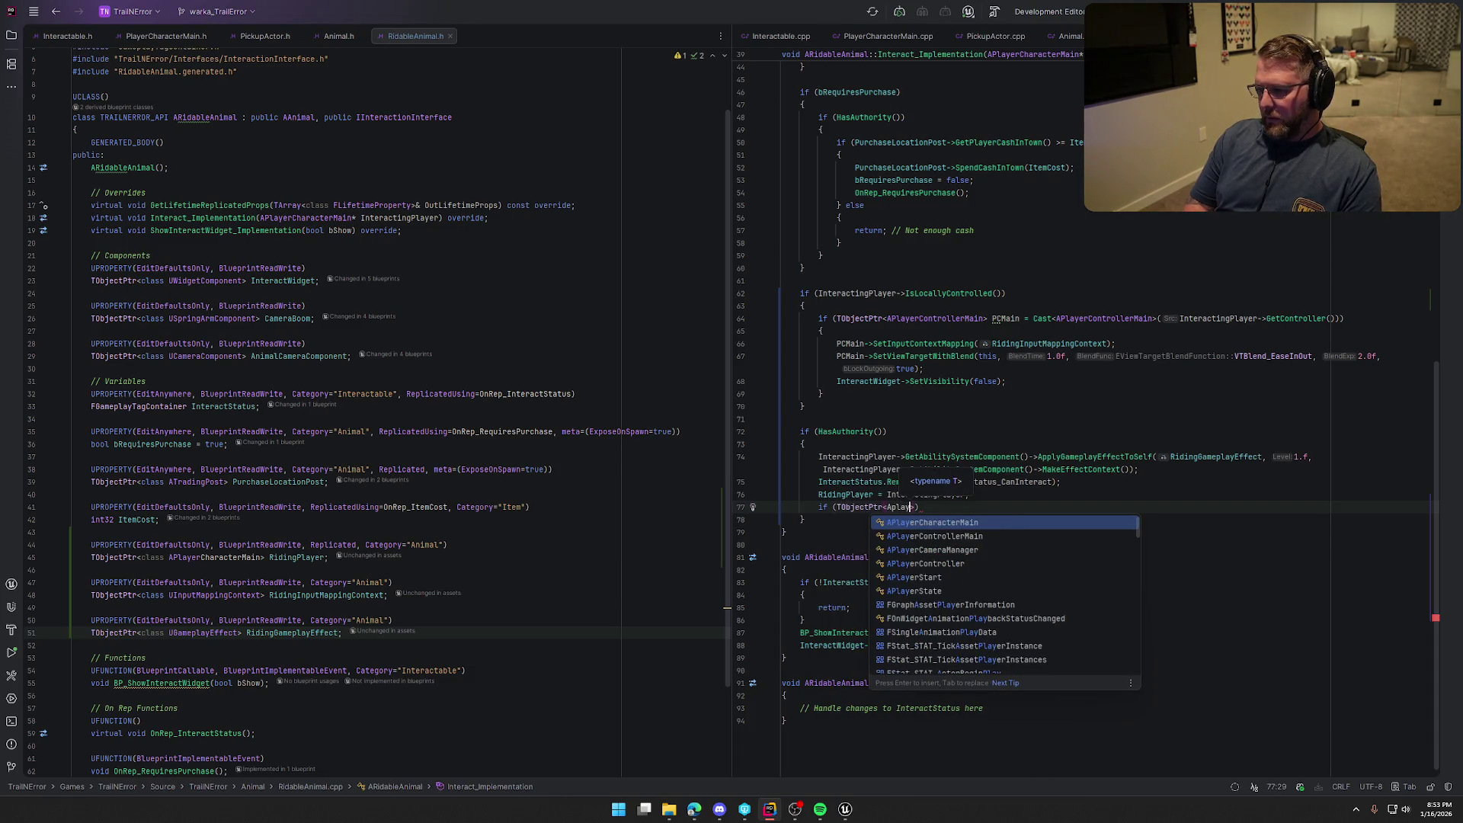
key("Down")
key("Return")
type(">")
key("Tab")
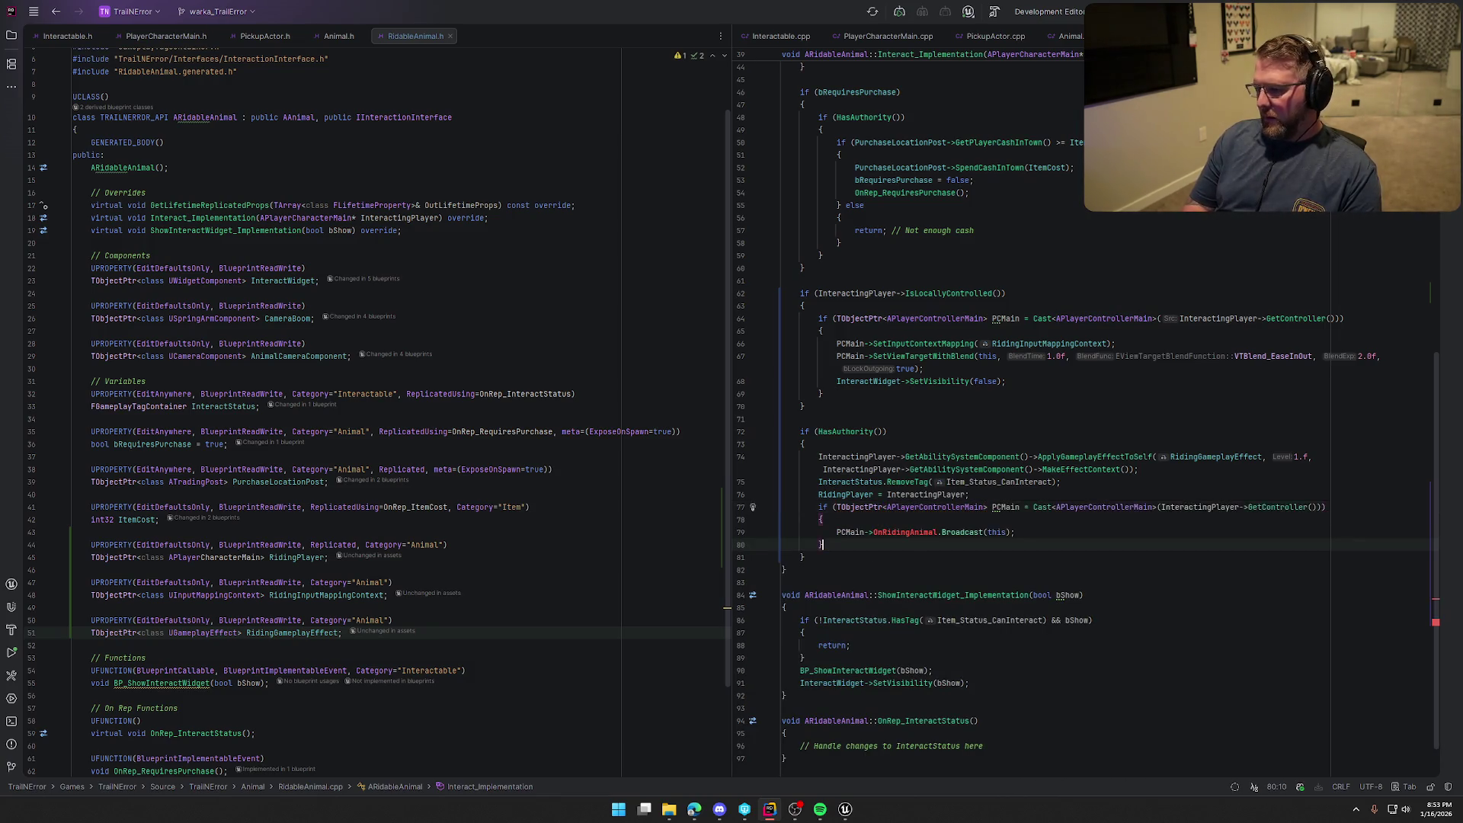
key("Tab")
key("Right")
key("shift+End")
key("BackSpace")
Inside the cast block, call PCMain->Possess(this) so the server possesses the animal
type("PC")
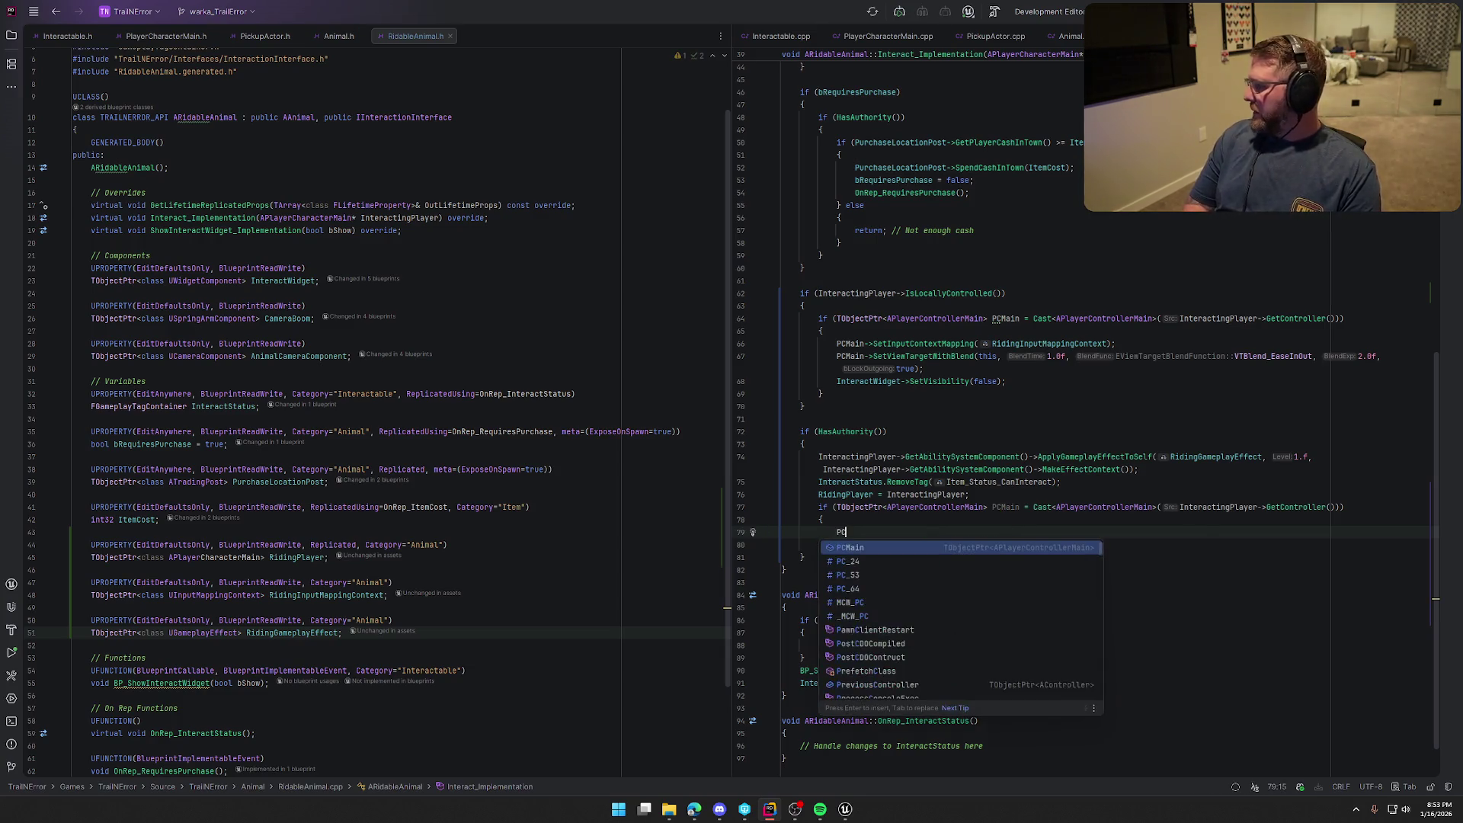
type("Main->Poss")
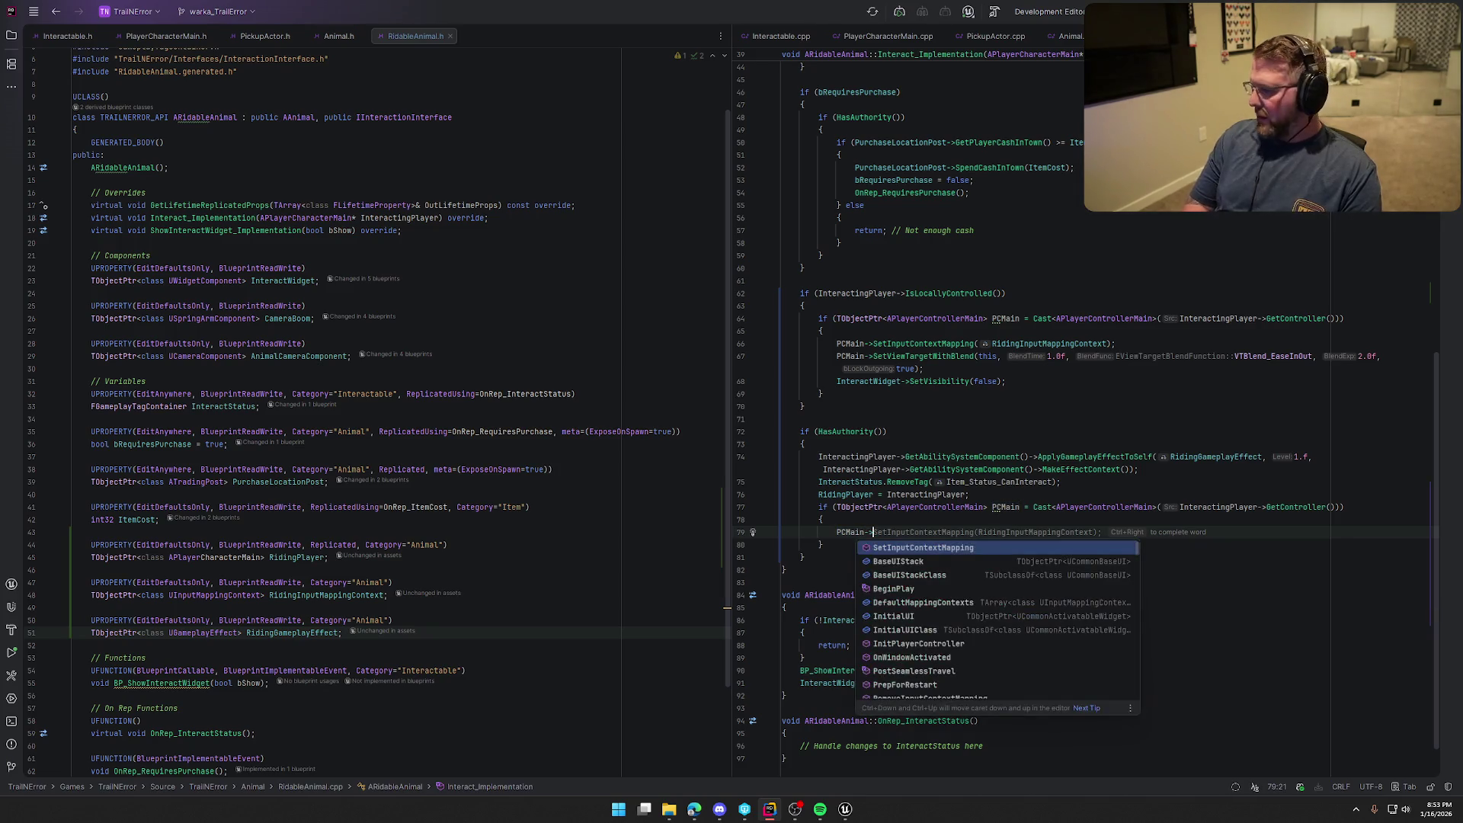
key("Tab")
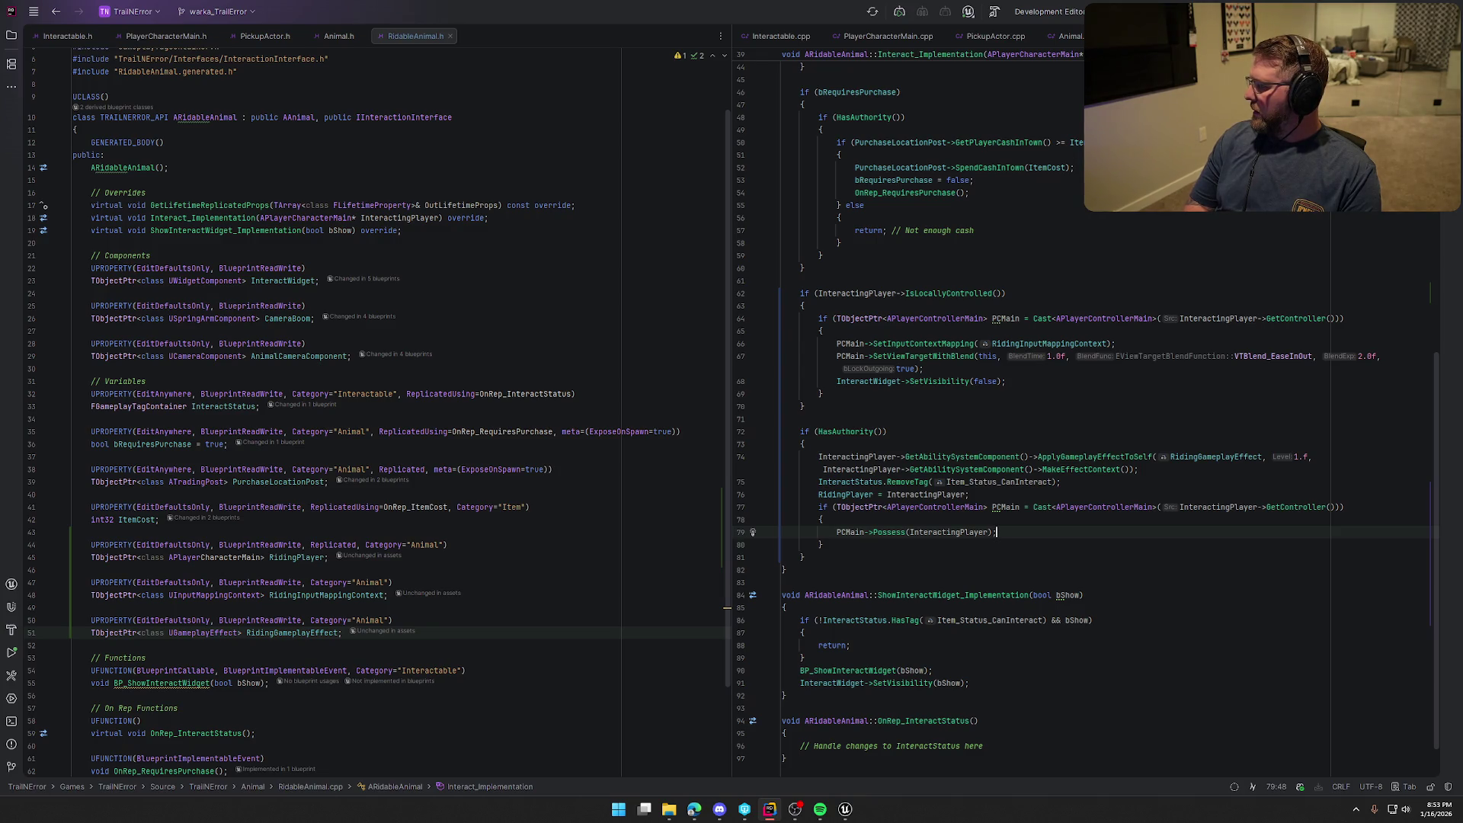
left_click(988, 532)
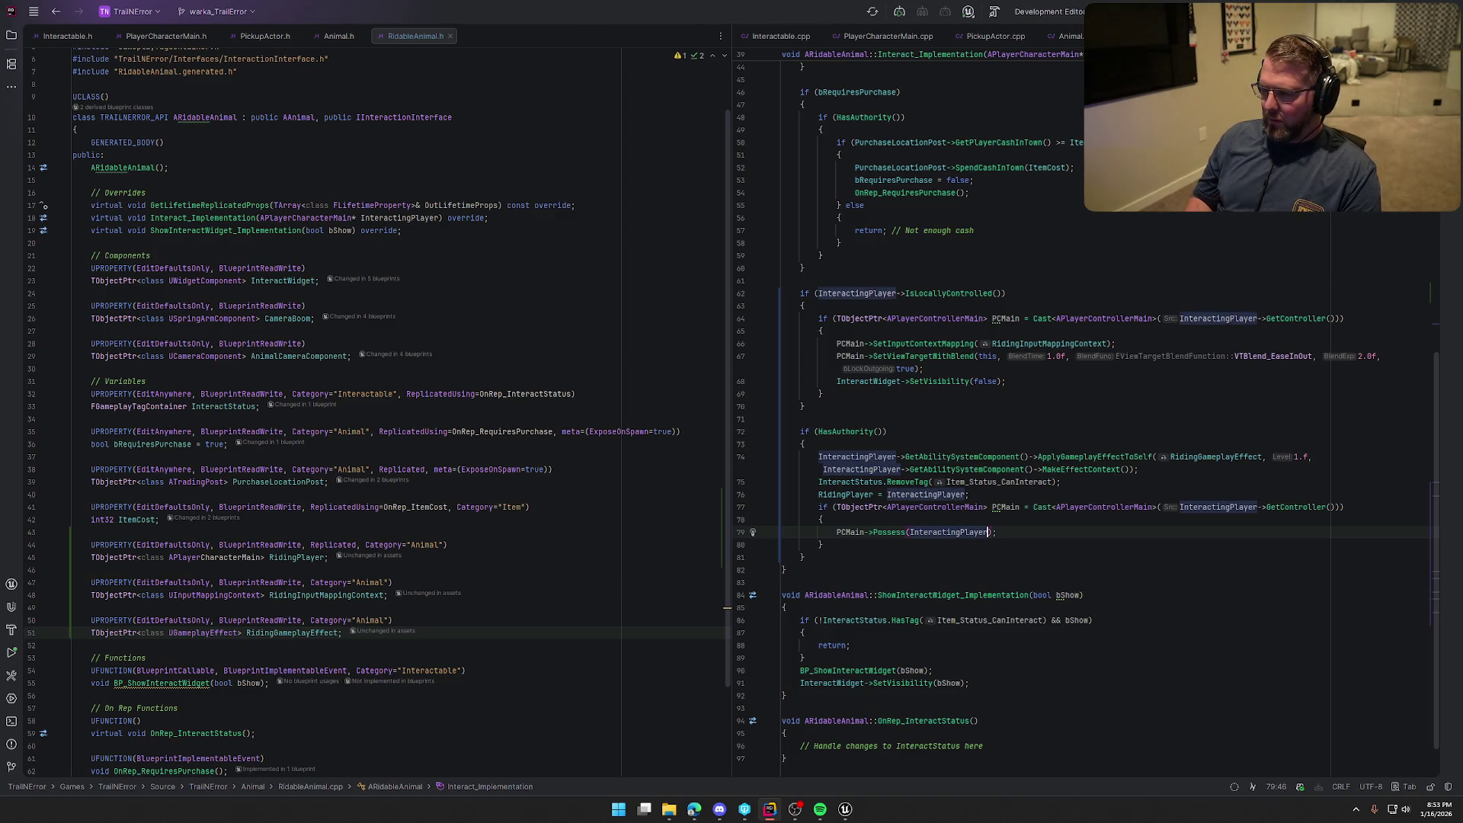
key("ctrl+BackSpace")
type("this")
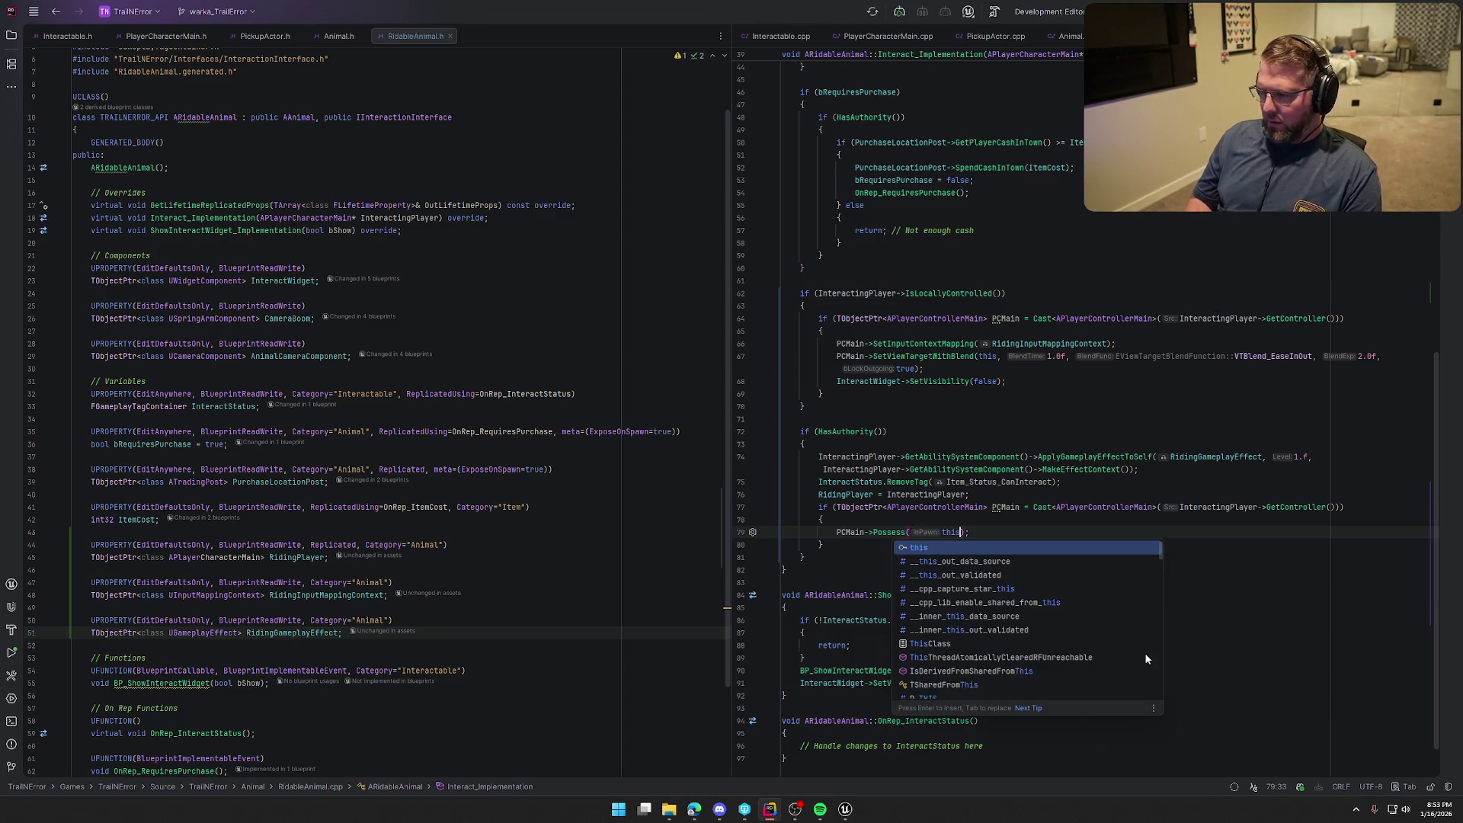
key("End")
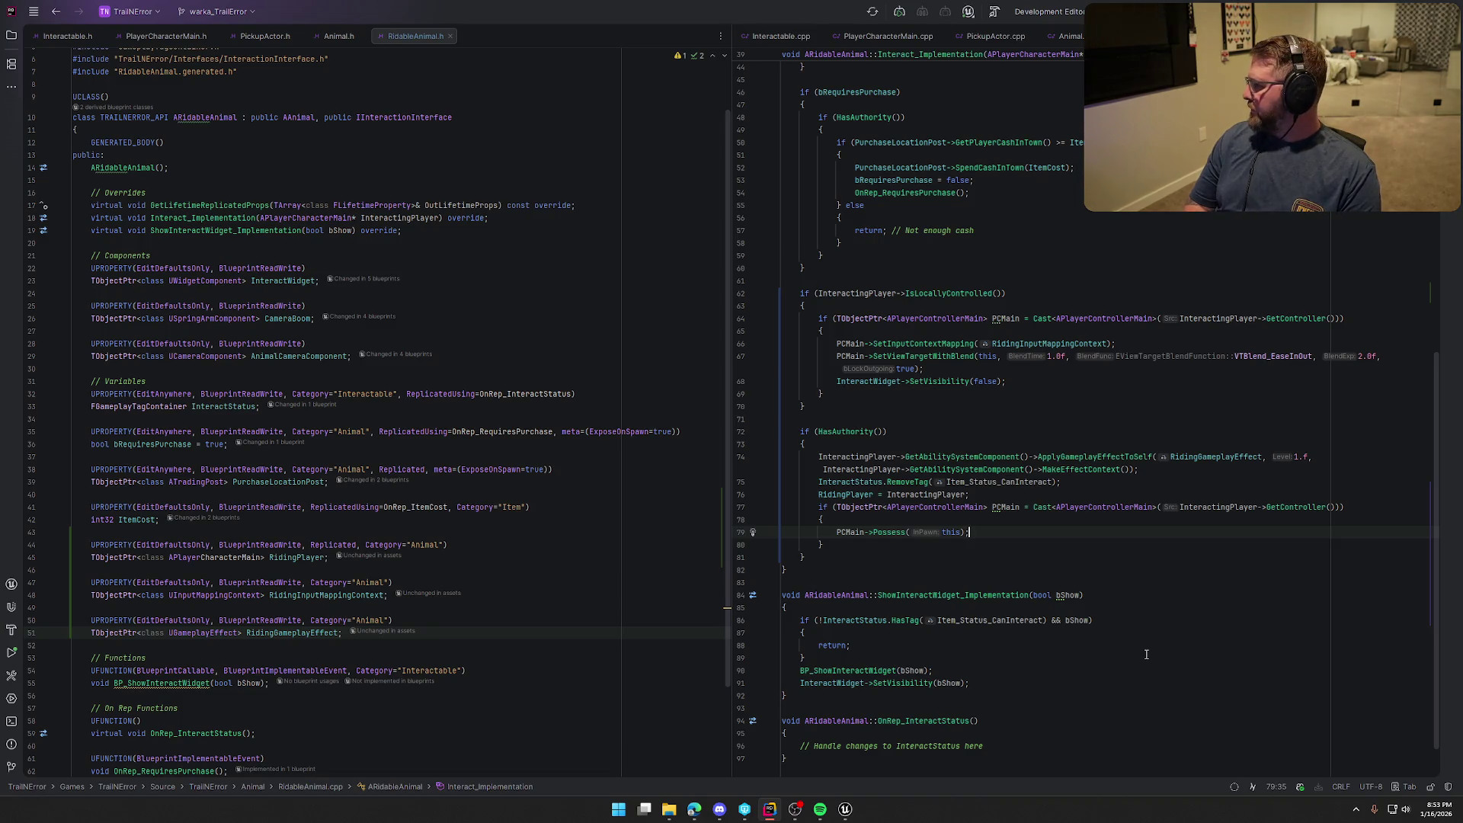
key("Return")
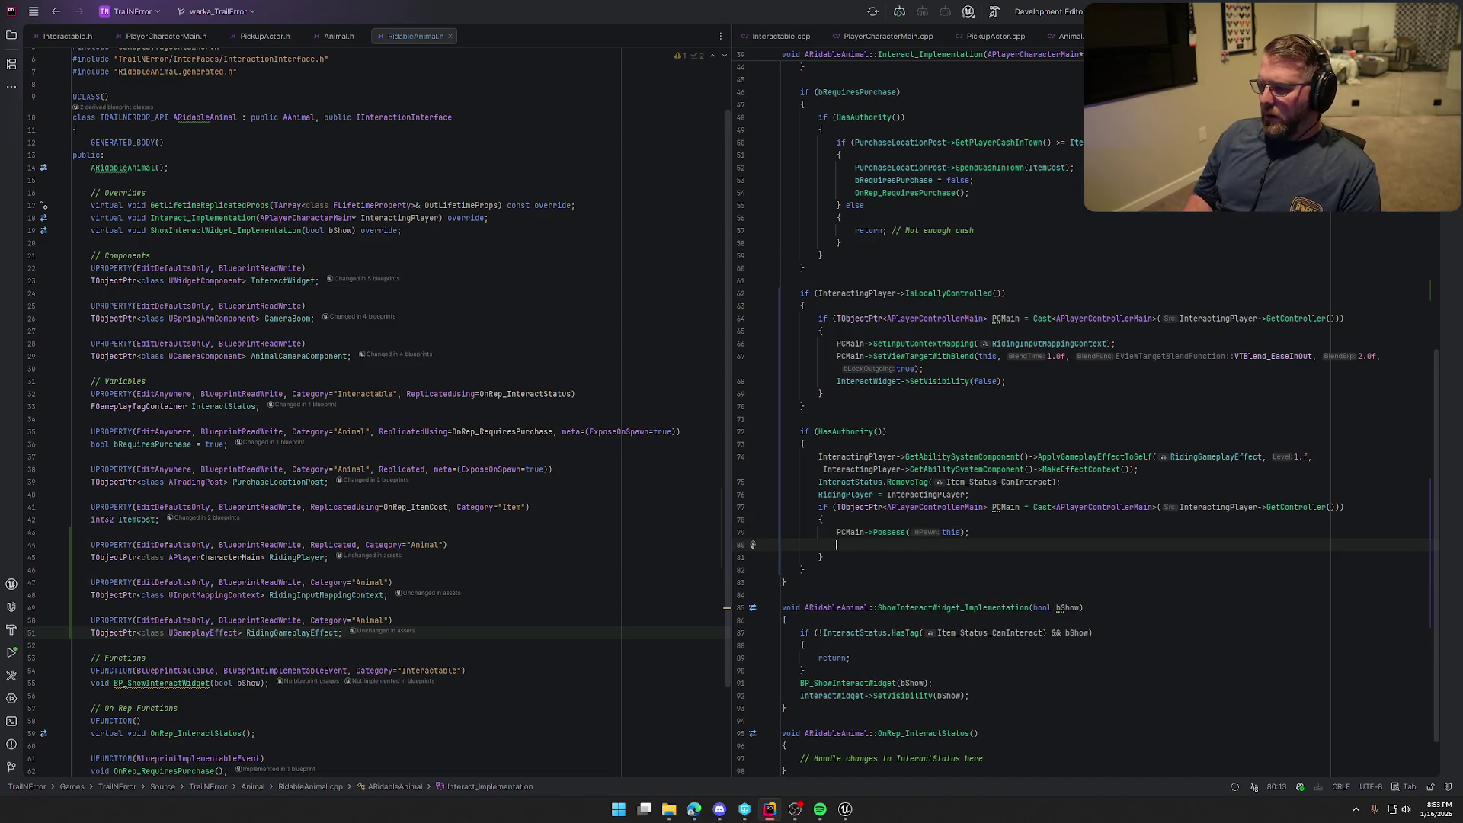
key("BackSpace")
key("alt+Tab")
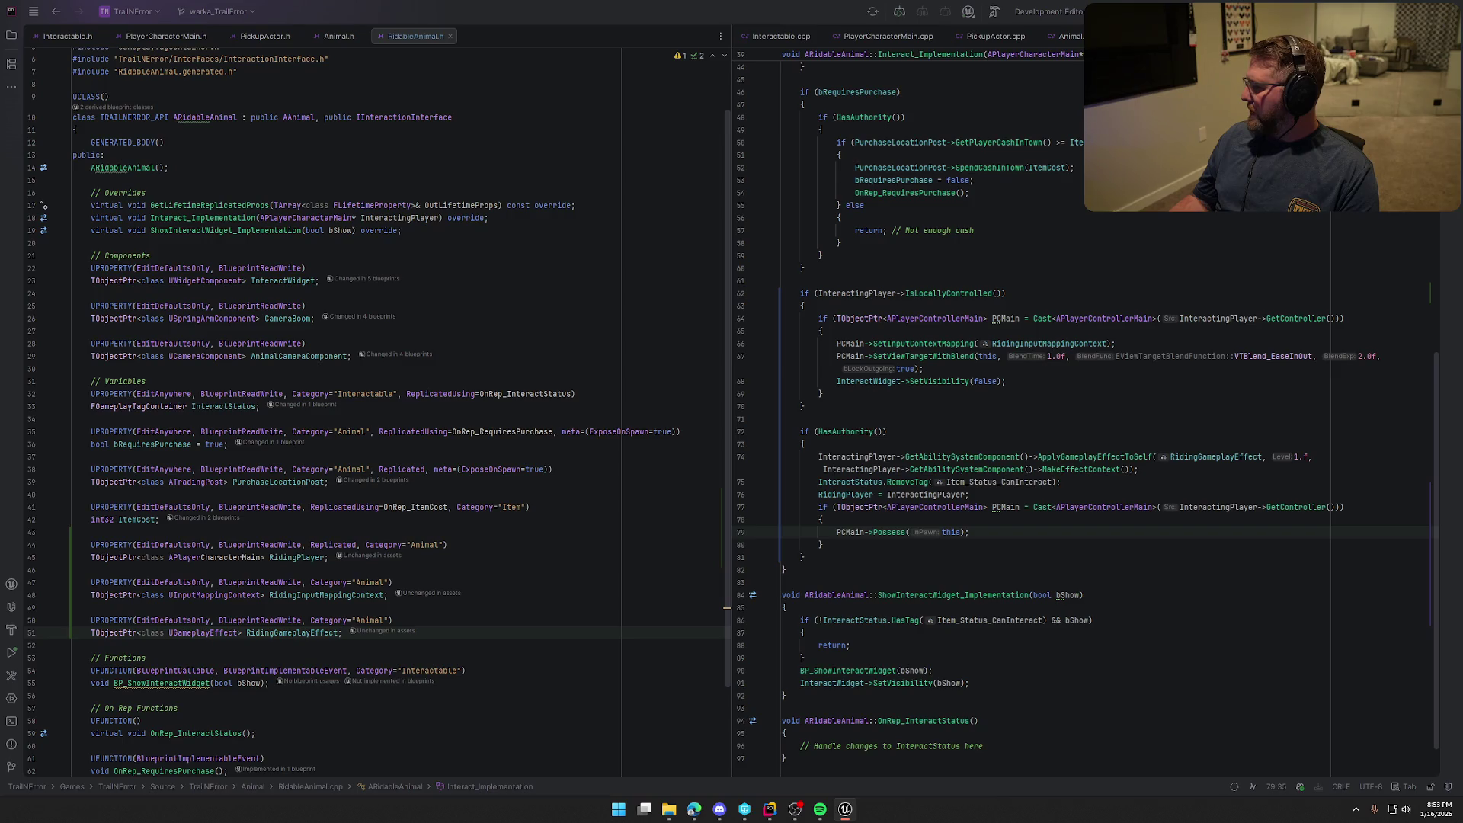
scroll(301, 595, "down", 3)
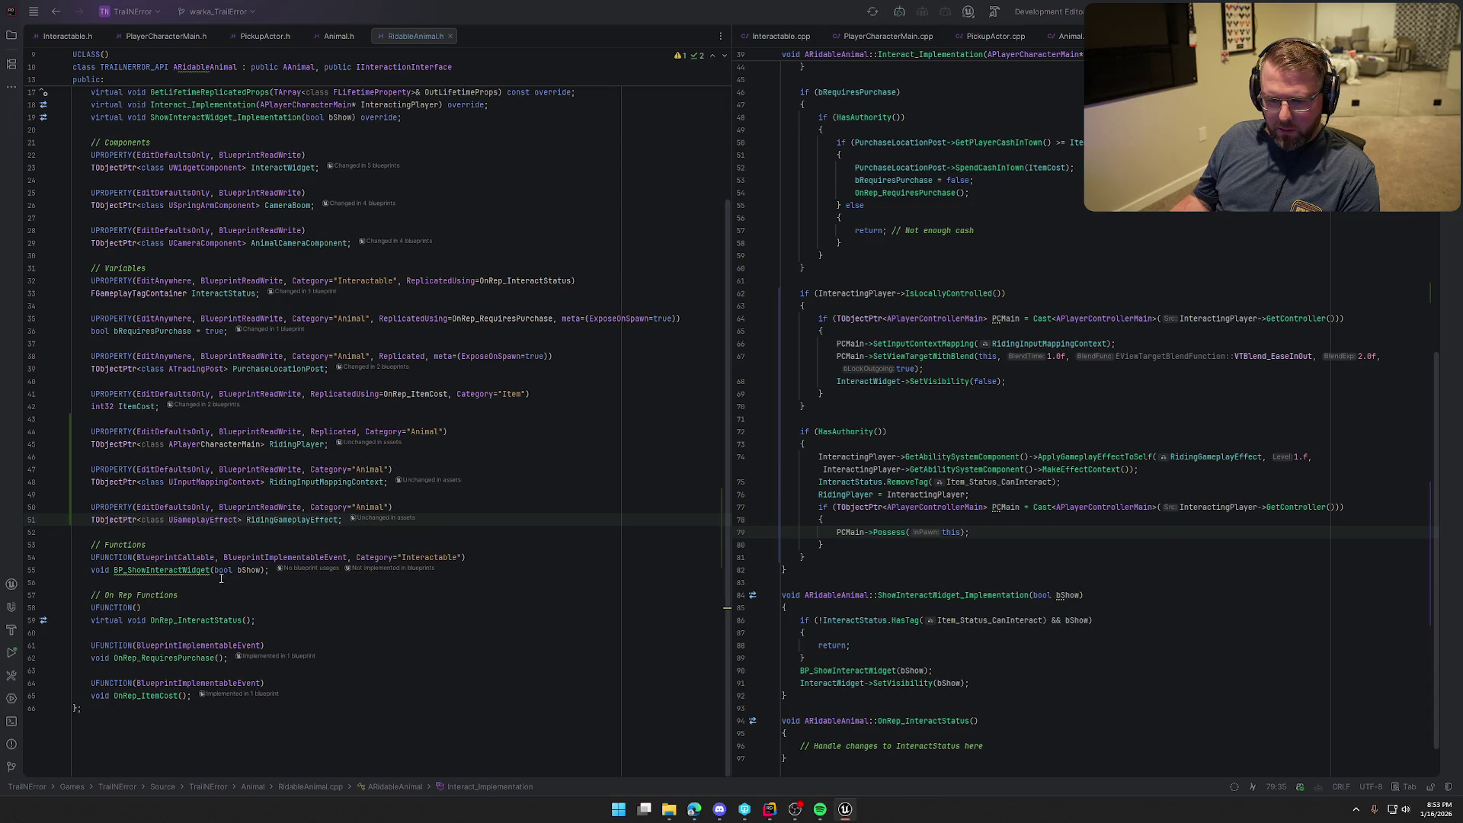
Declare UFUNCTION(BlueprintCallable, NetMulticast, Reliable, Category="Animal") Multicast_StartRiding(InteractingPlayer) in RidableAnimal.h
left_click(269, 570)
key("Return")
key("Return")
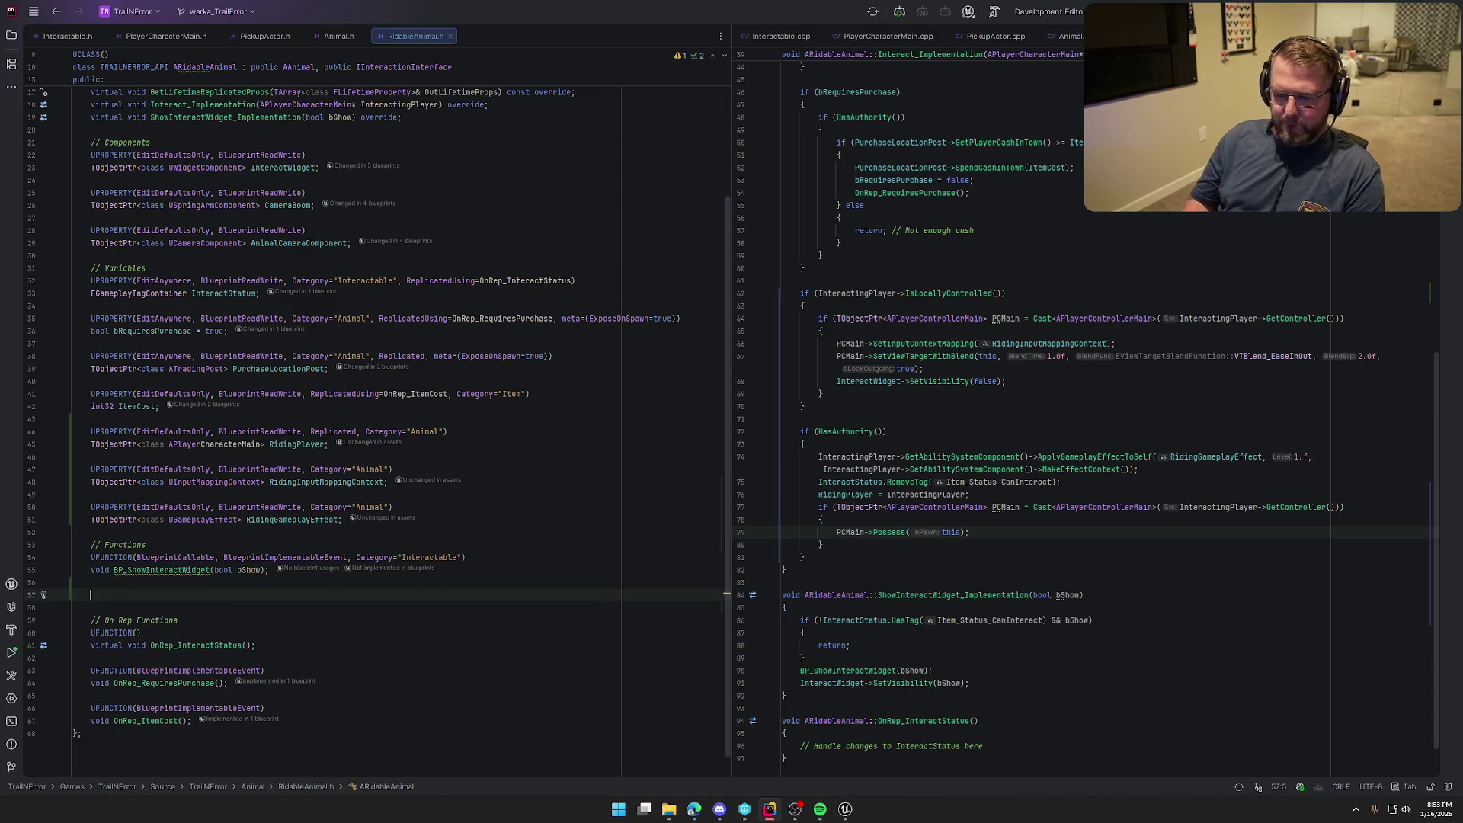
type("UFUNC")
key("Return")
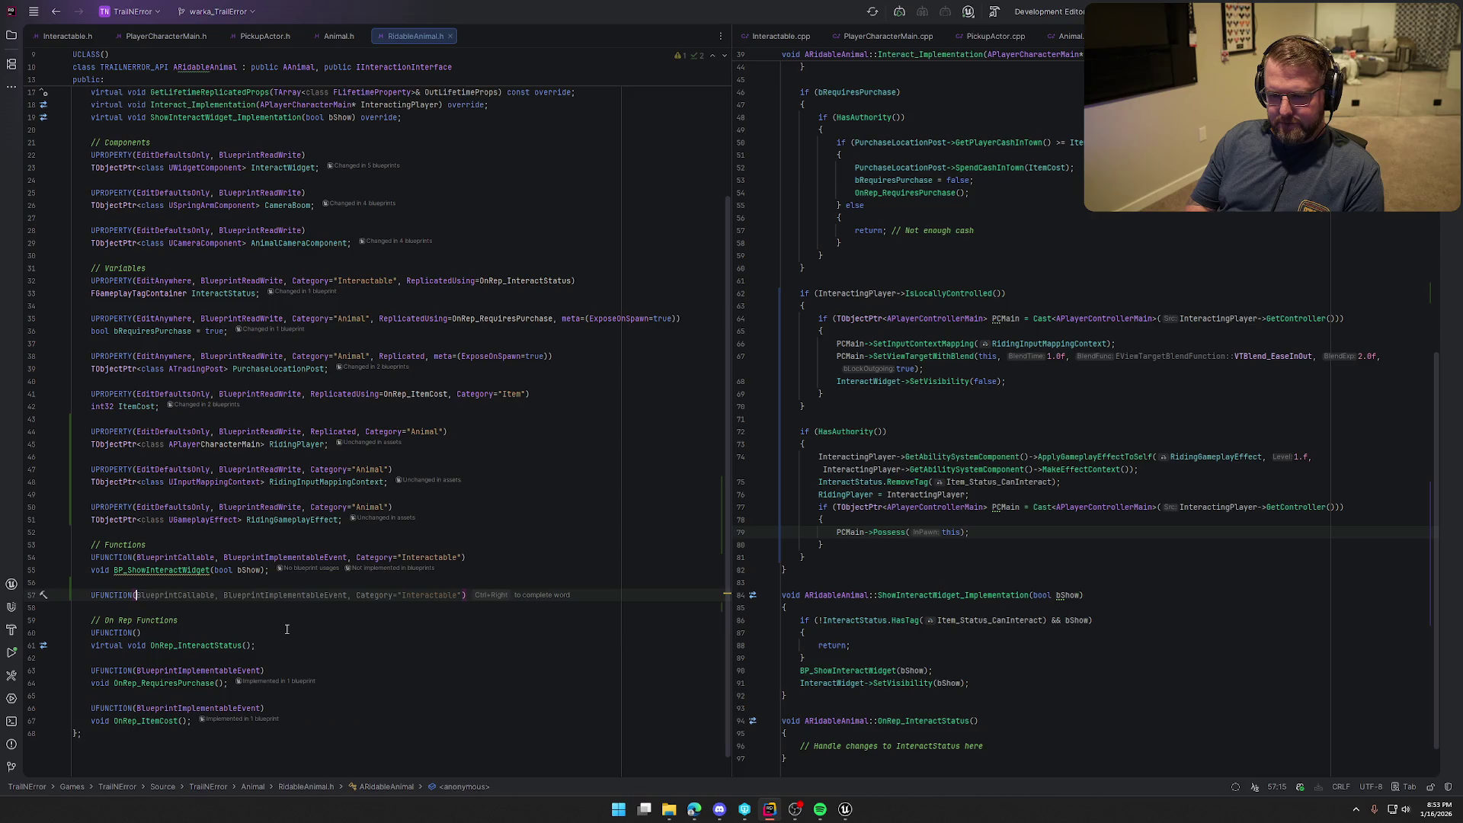
key("ctrl+Right")
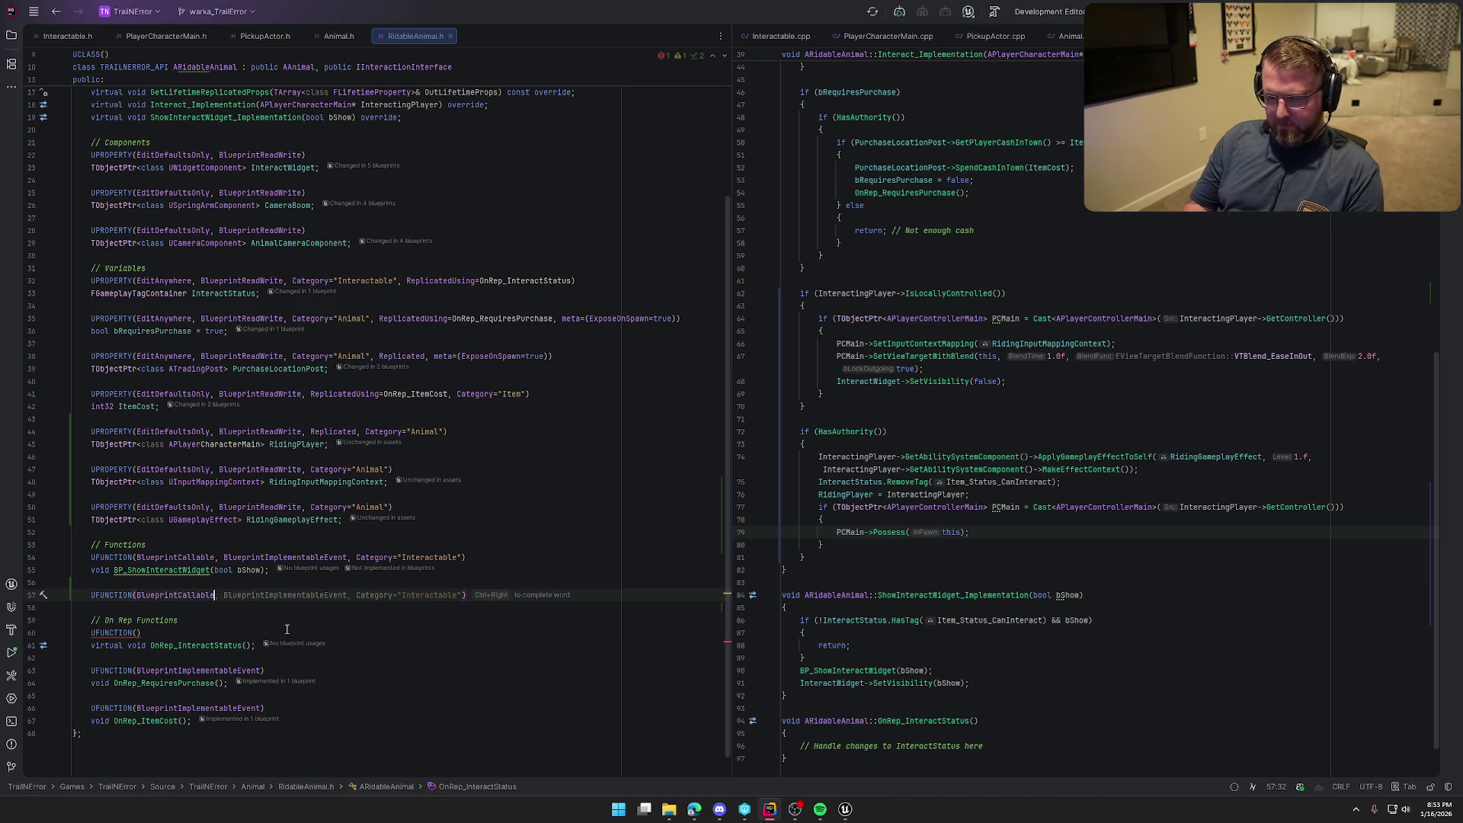
type(", Net")
key("Return")
type(",")
key("Tab")
type(", Category=\"Animal\"")
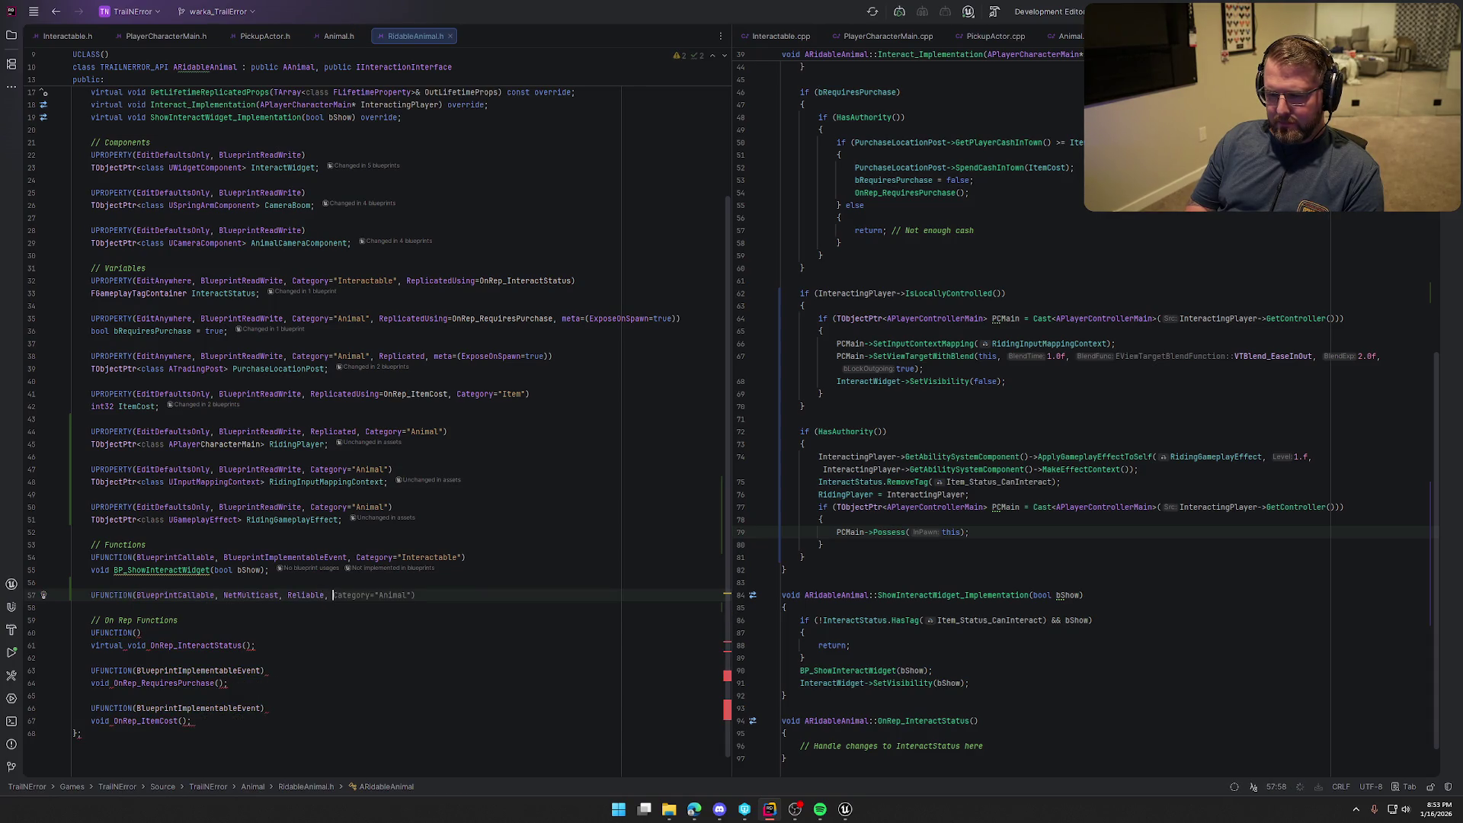
key("Tab")
type("void Multicast_StartRiding(APlayerCharacterMain* InteractingPlayer);")
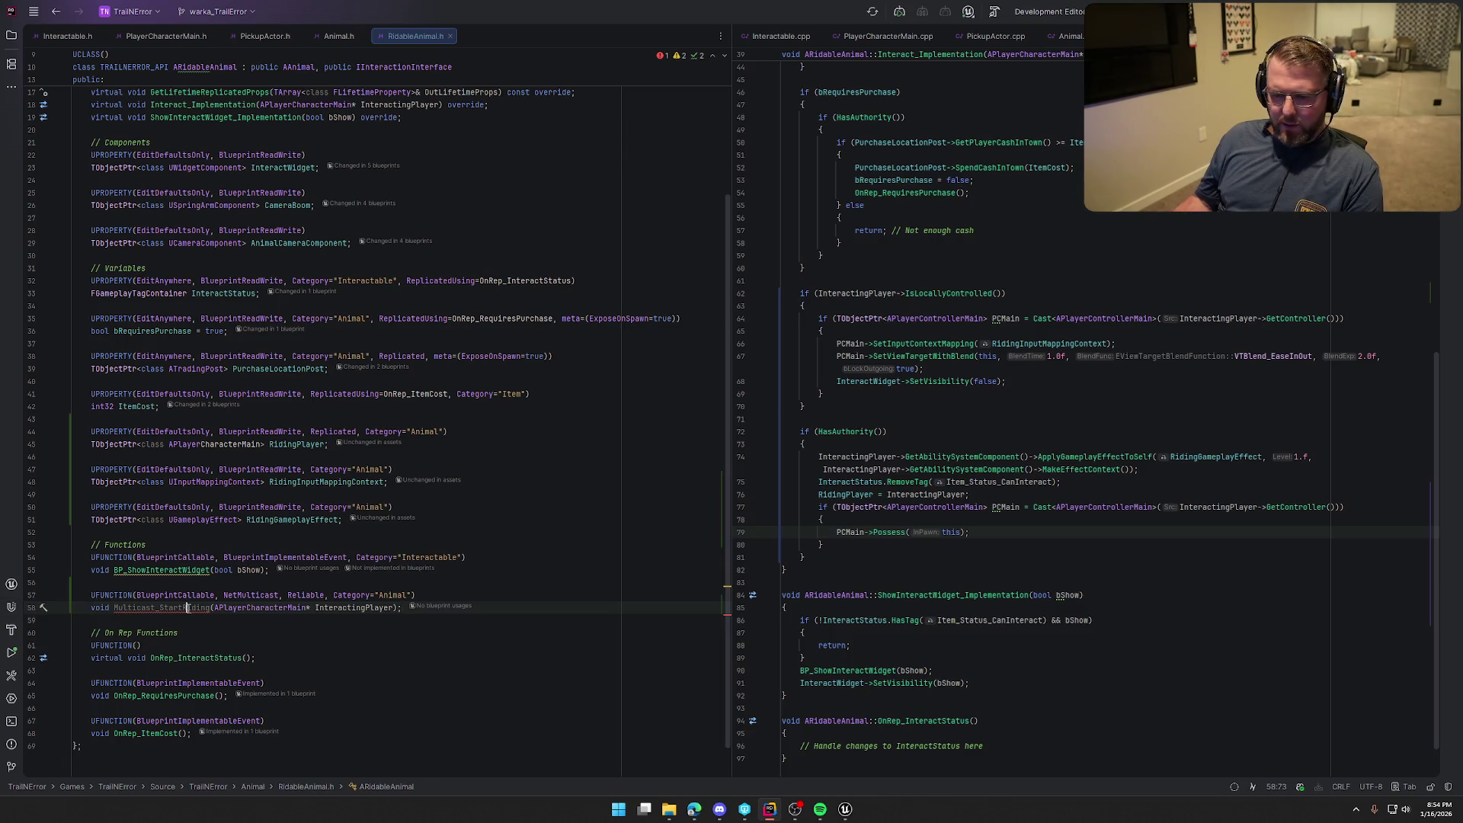
Generate the empty Multicast_StartRiding_Implementation definition in RidableAnimal.cpp
key("alt+Return")
key("Return")
scroll(1047, 460, "down", 3)
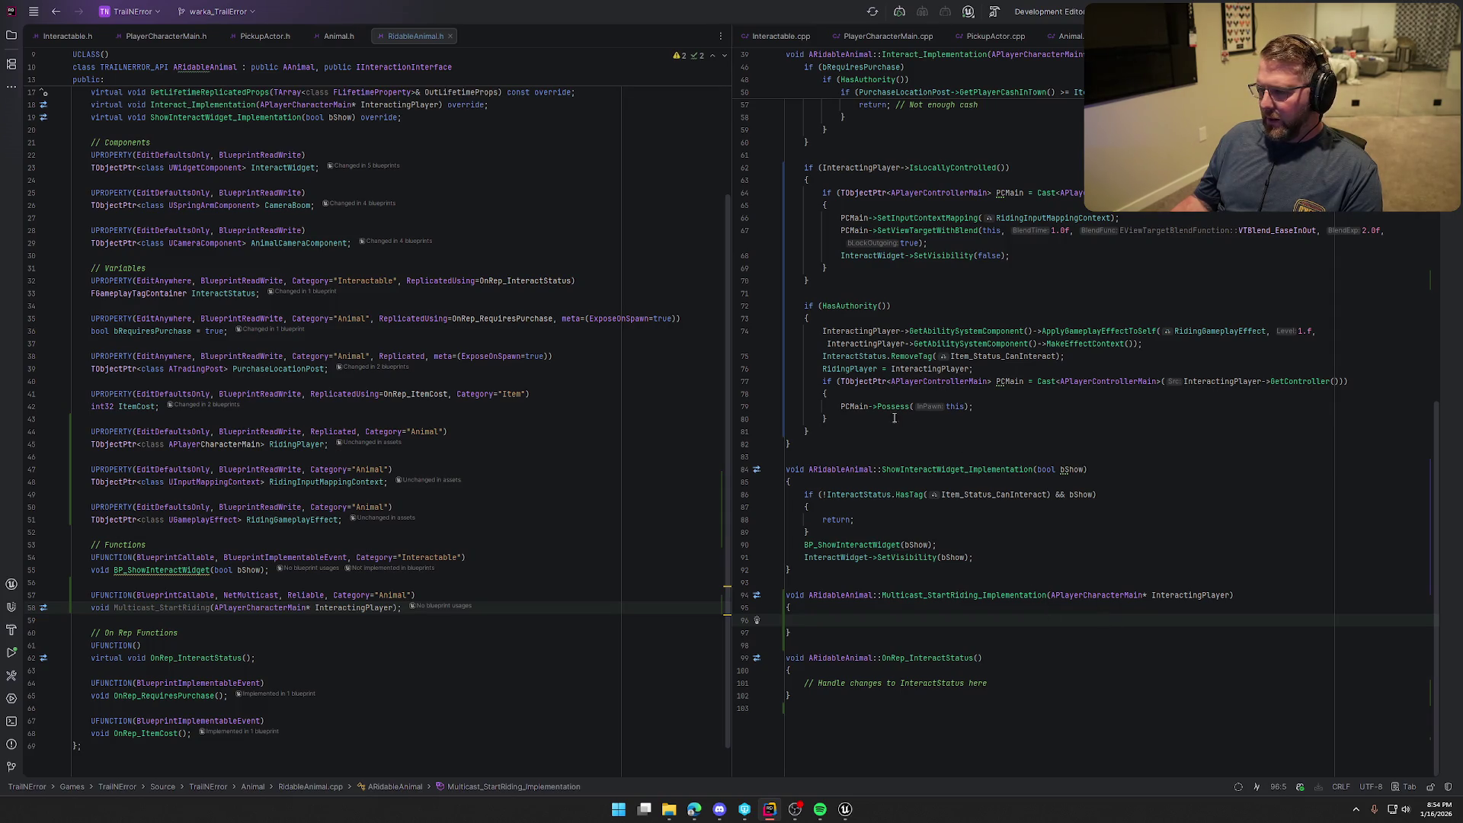
left_click(1004, 409)
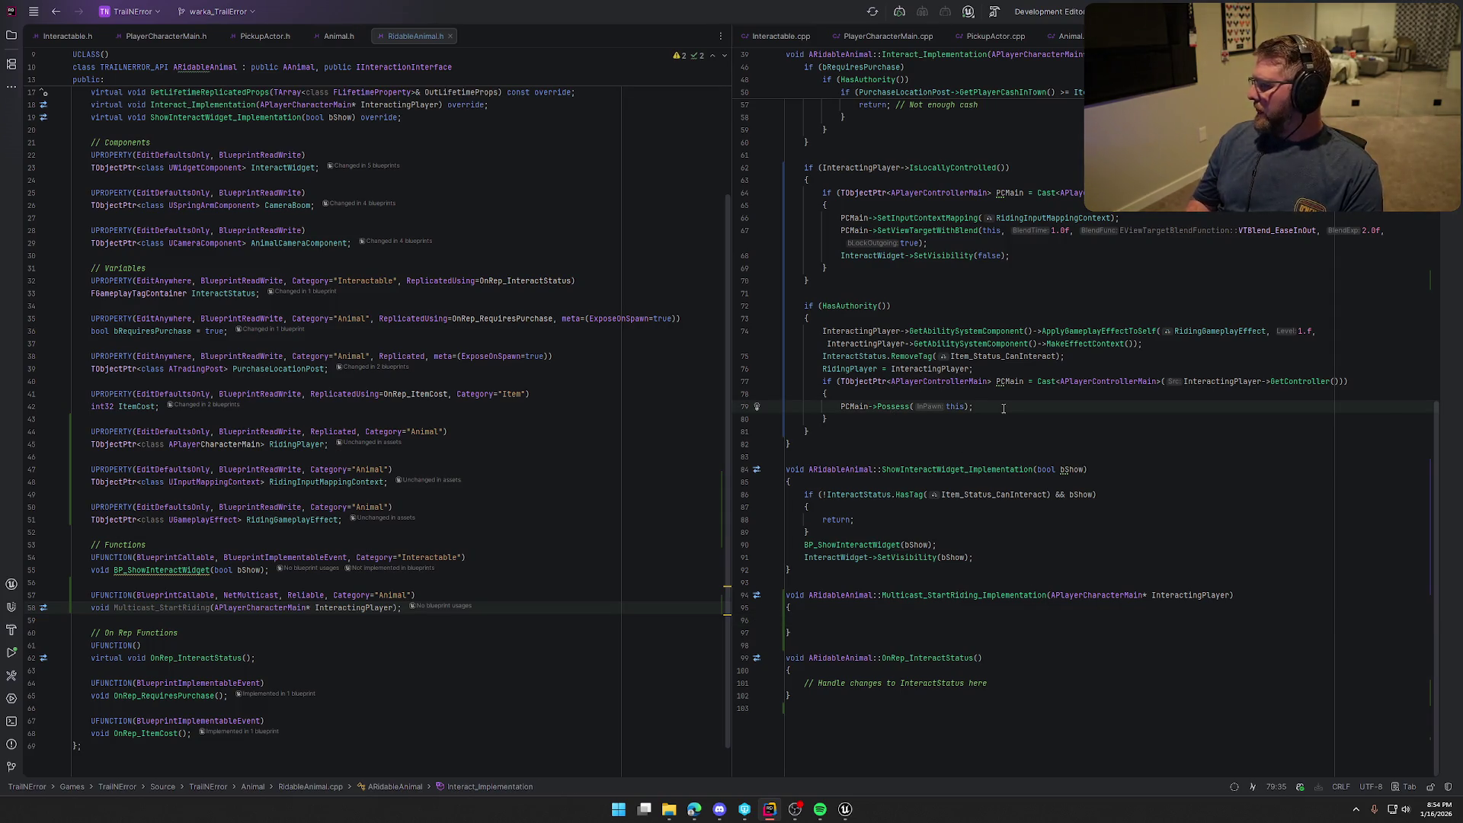
Add Multicast_StartRiding(InteractingPlayer); right after the Possess if-block
key("alt+Tab")
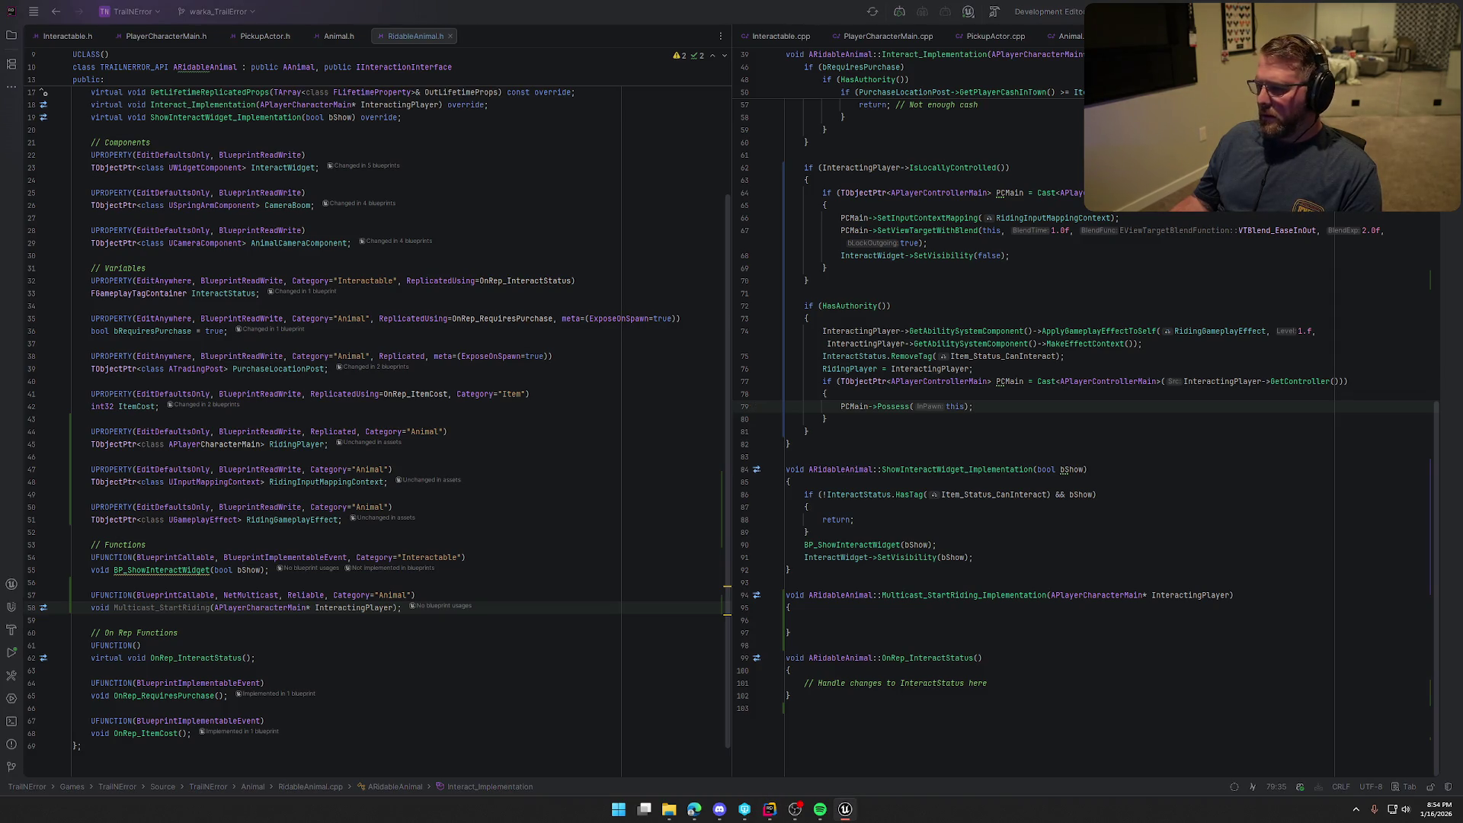
left_click(1000, 410)
key("alt+Tab")
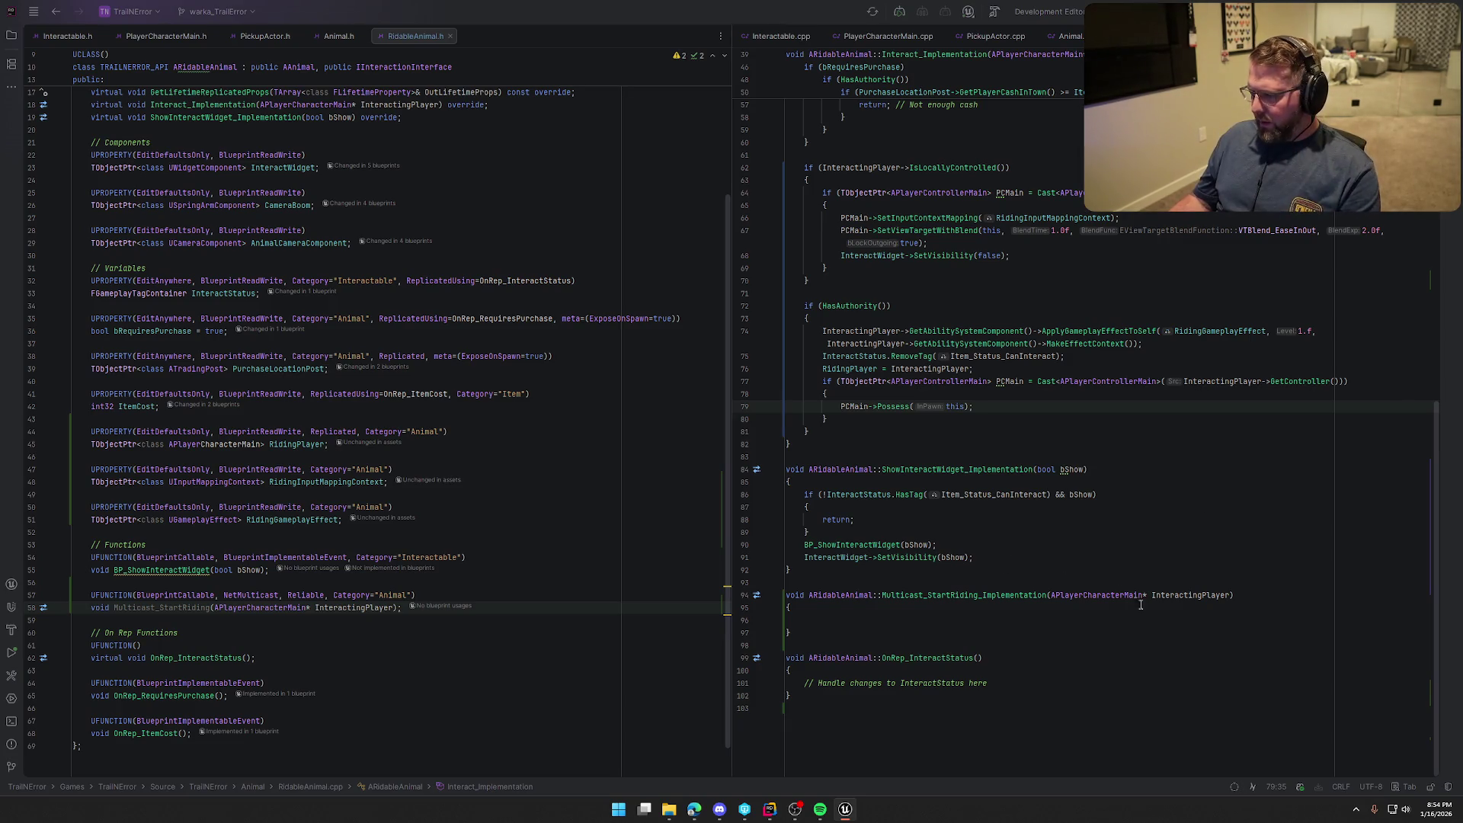
left_click(1019, 419)
key("Return")
type("Multicast_StartRiding(InteractingPlayer);")
left_click(1096, 633)
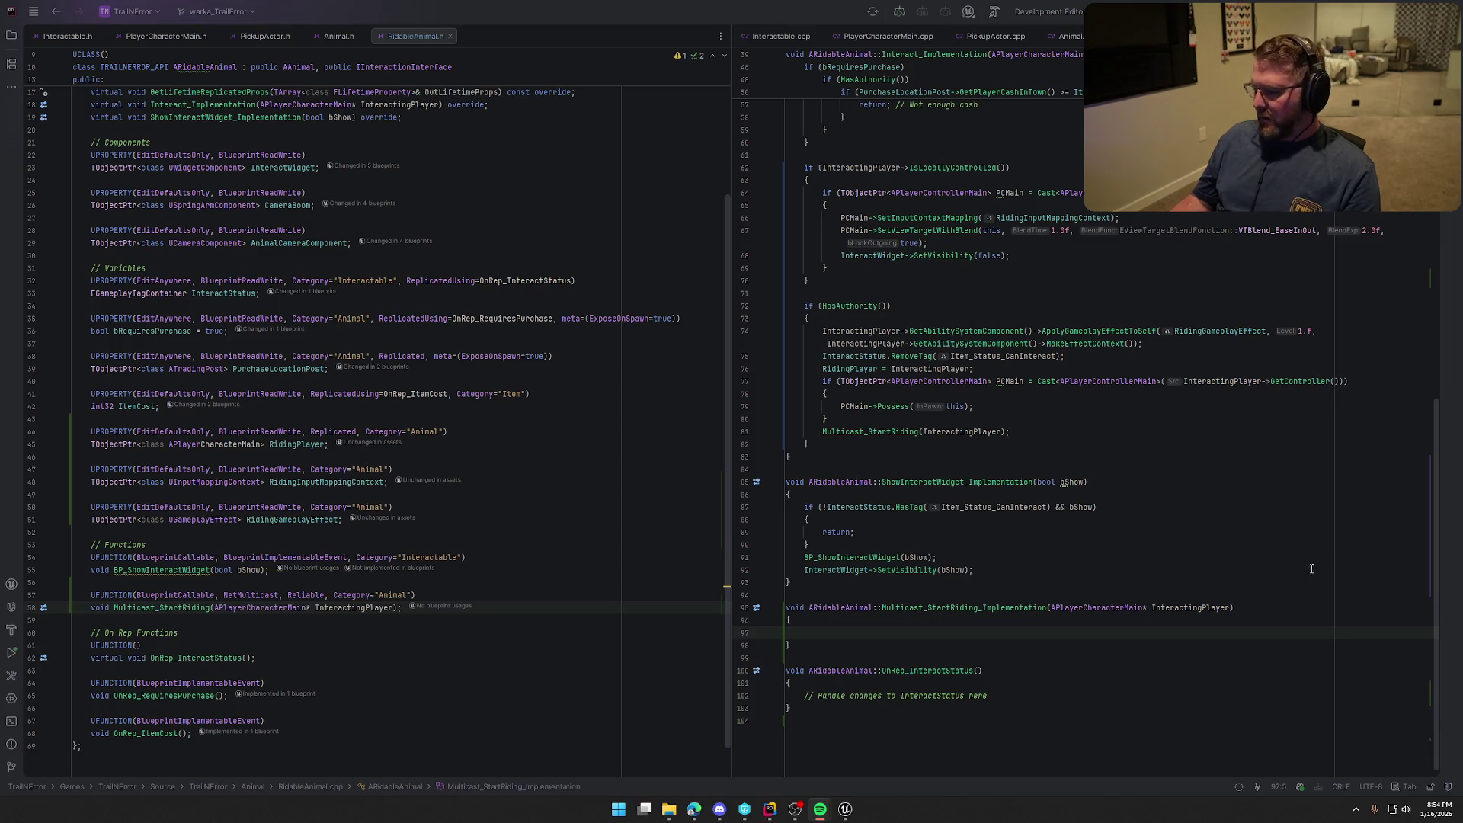
mouse_move(813, 817)
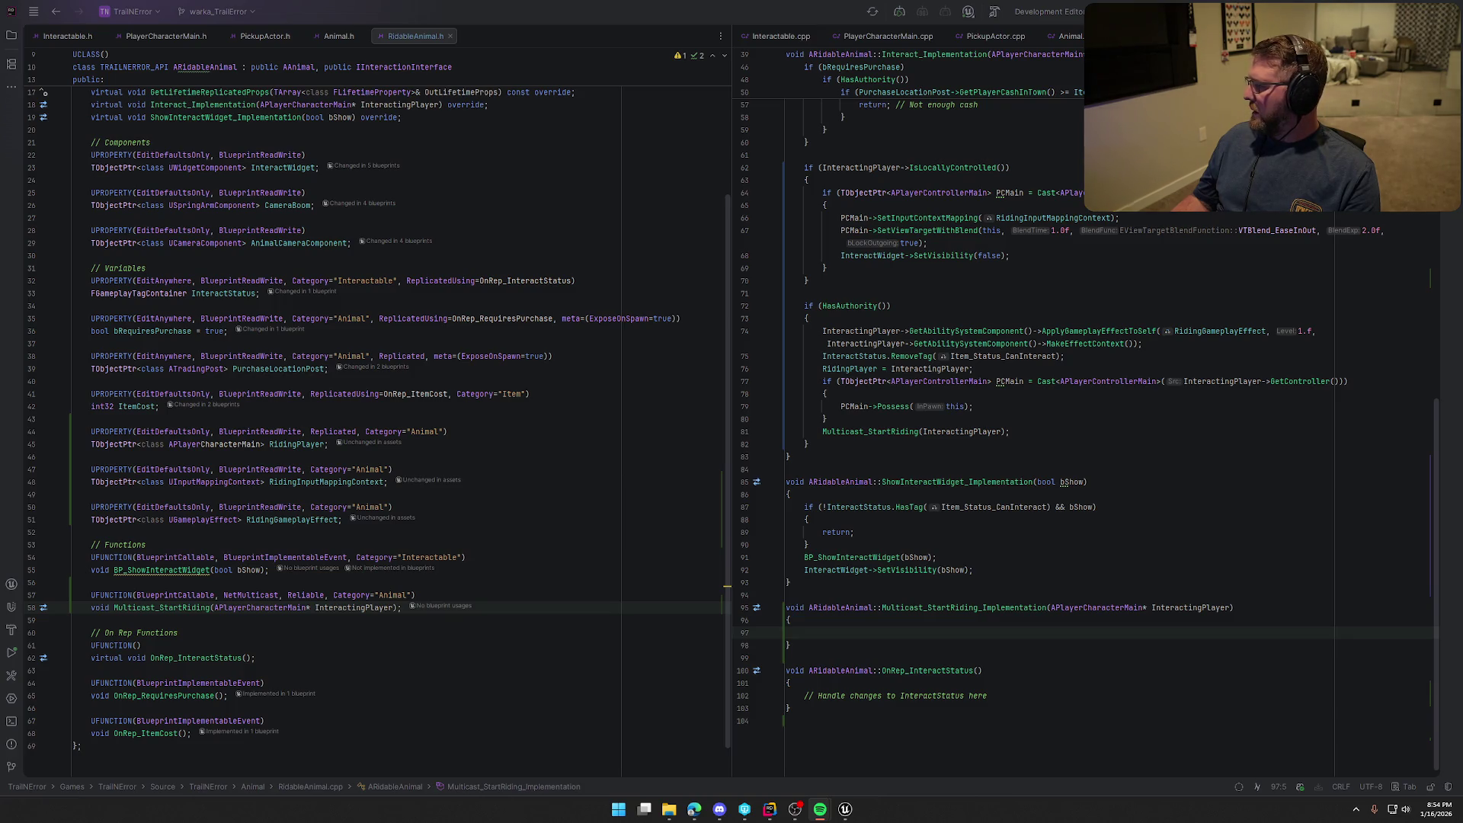
left_click(968, 633)
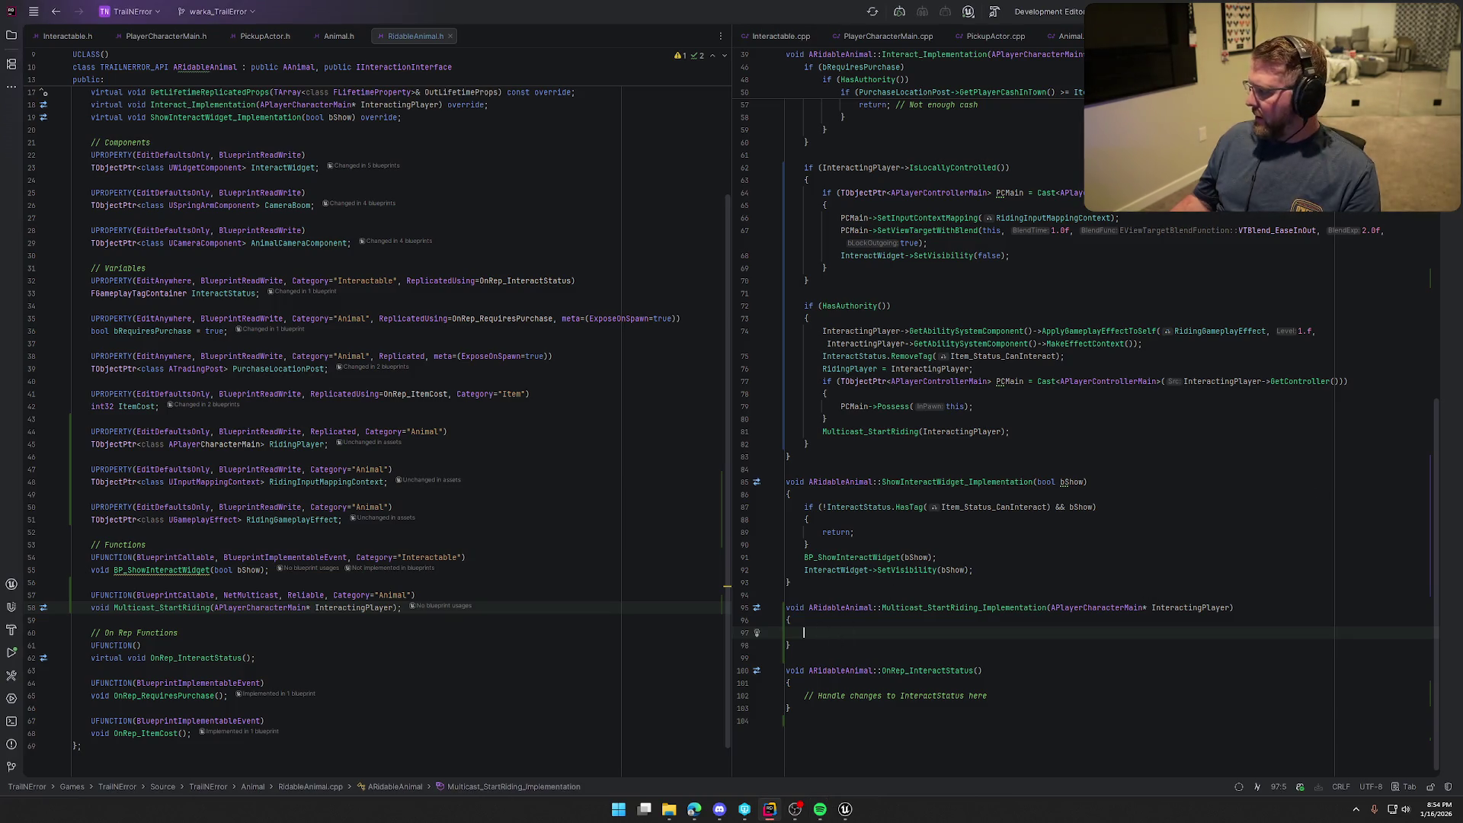
key("alt+Tab")
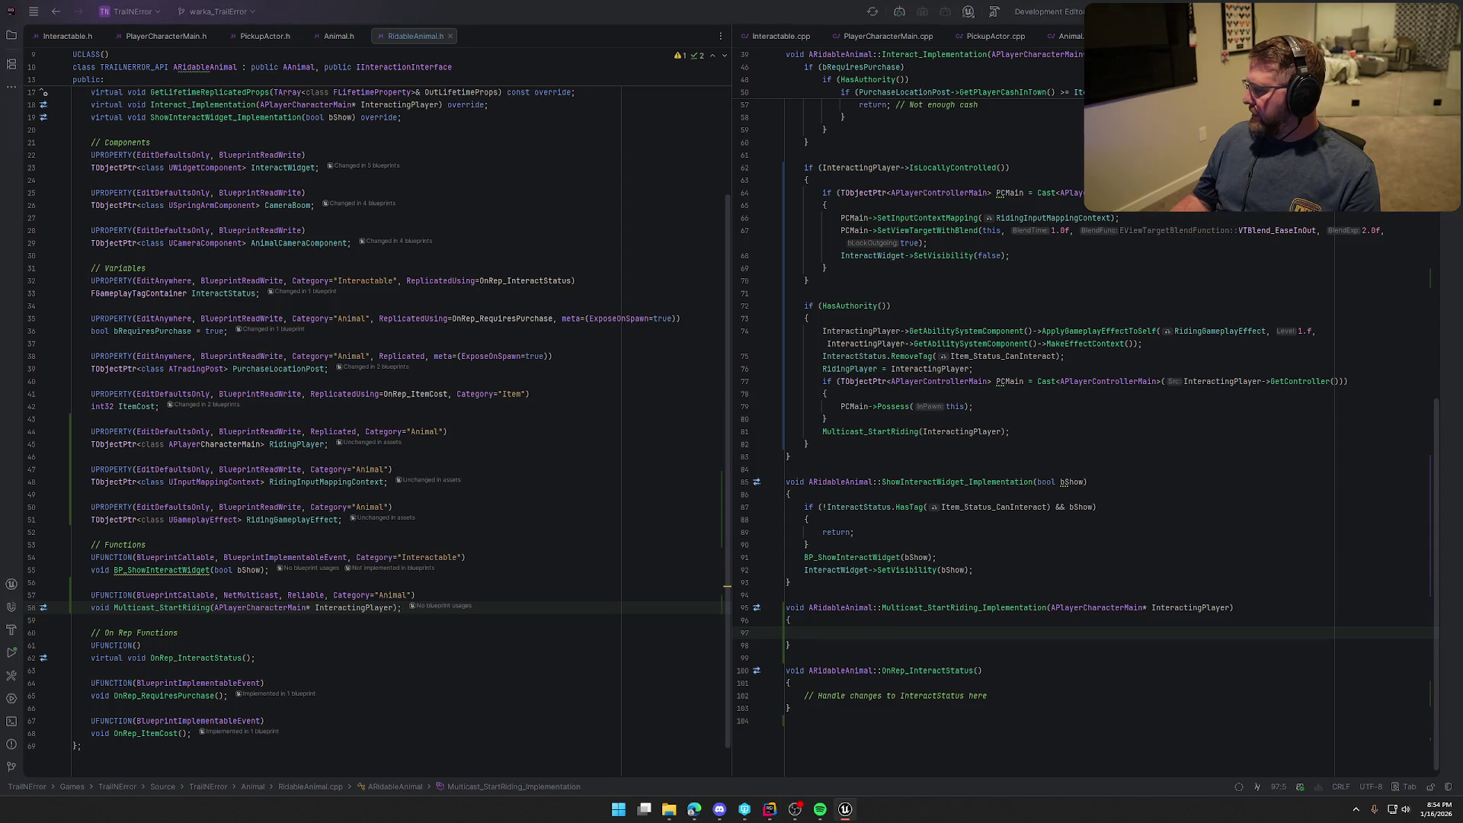
left_click(818, 632)
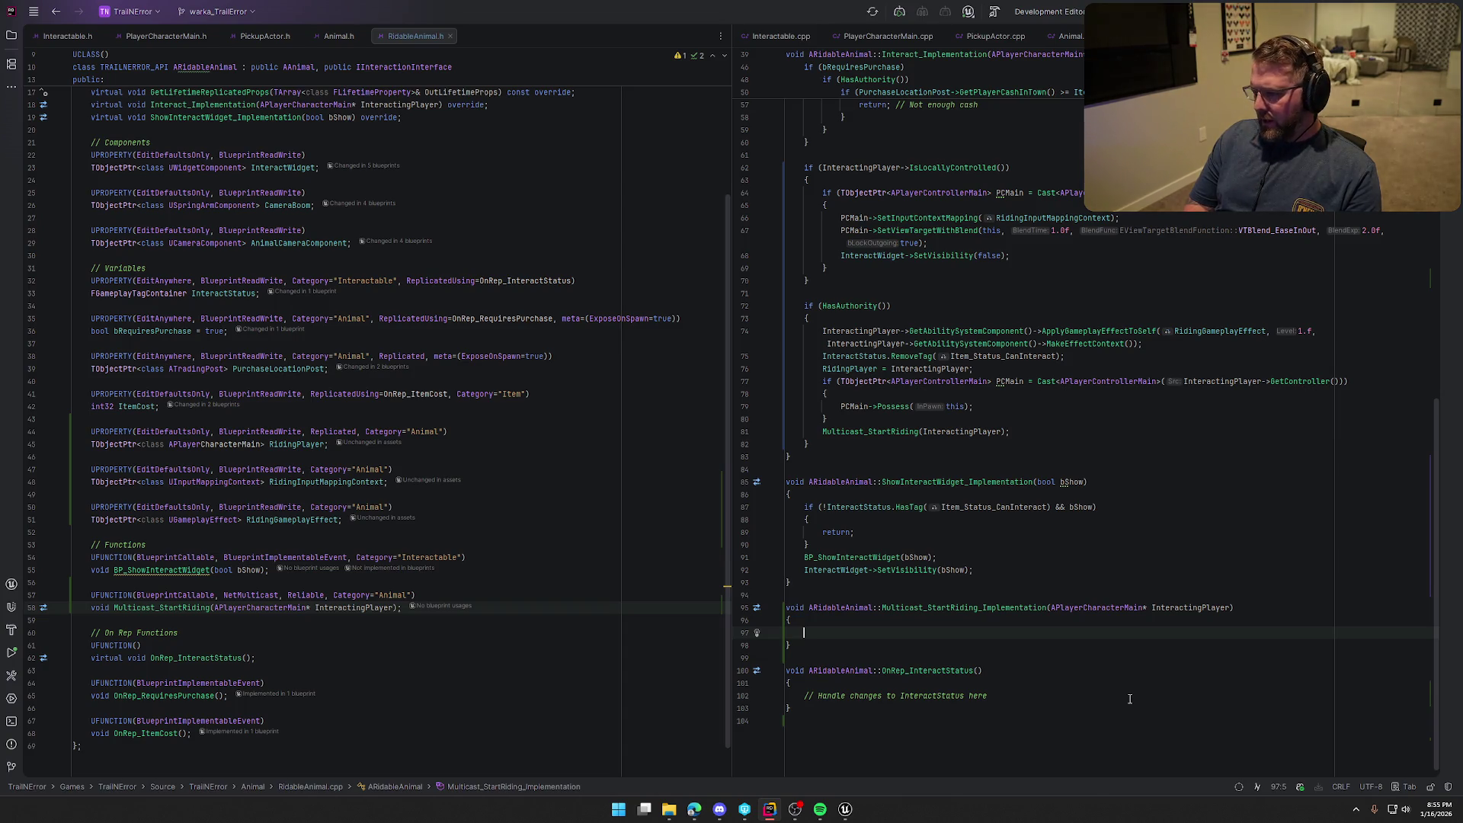
type("Inter")
Add InteractingPlayer->GetMovementComponent()->Deactivate(); to stop the player's movement
key("Down")
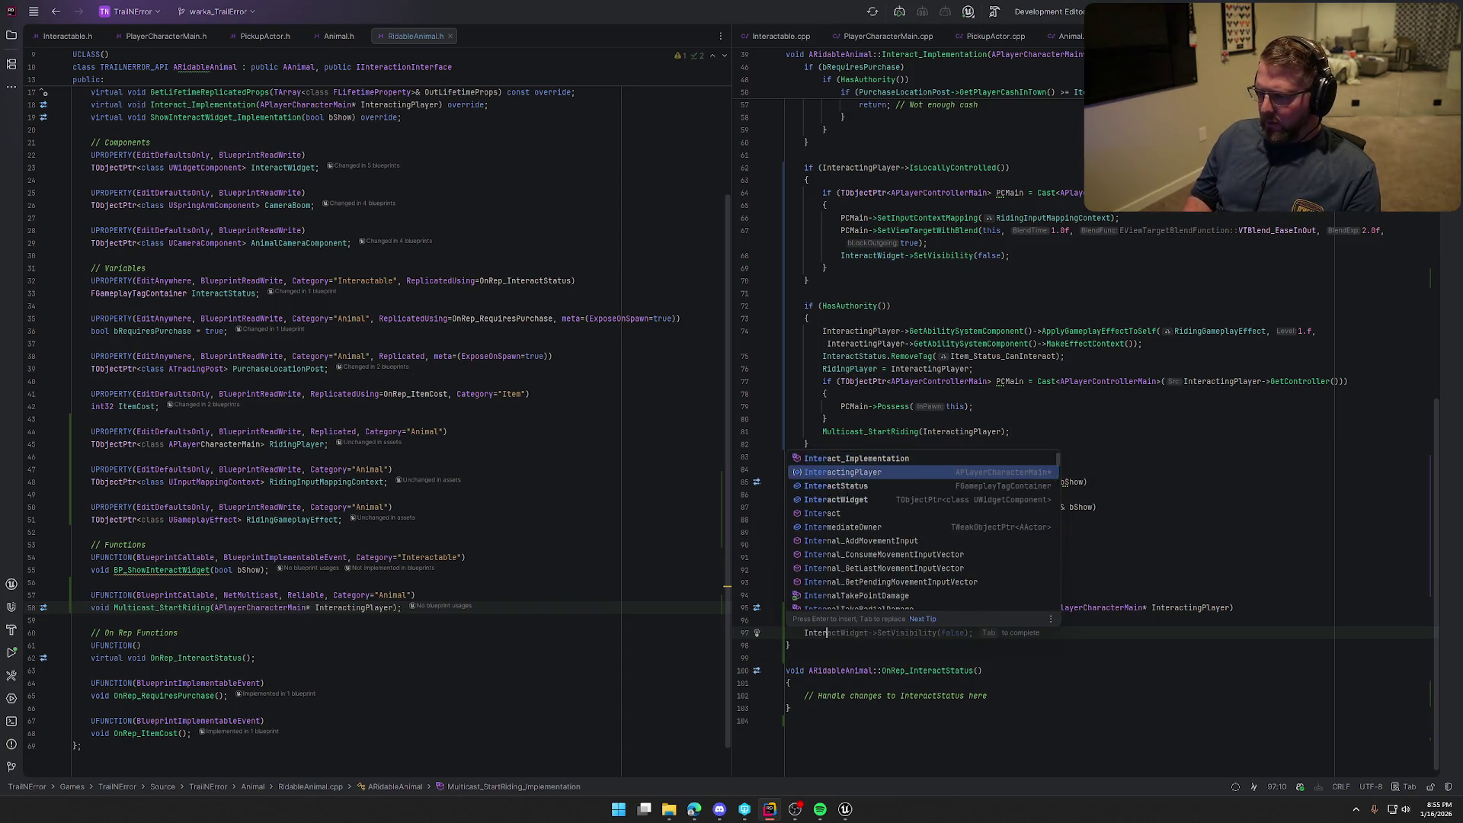
key("Return")
type("->")
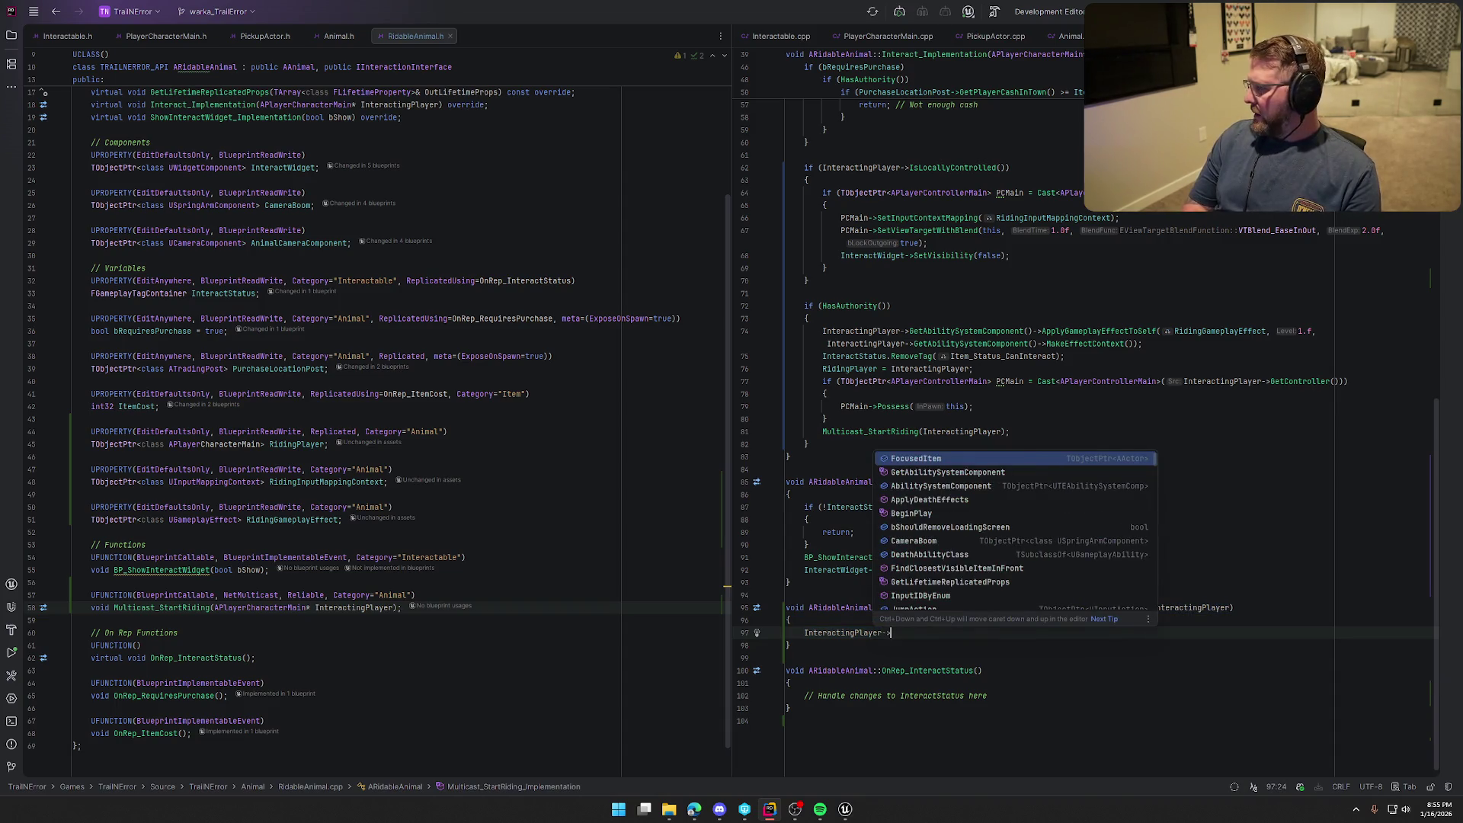
type("GetMovementC")
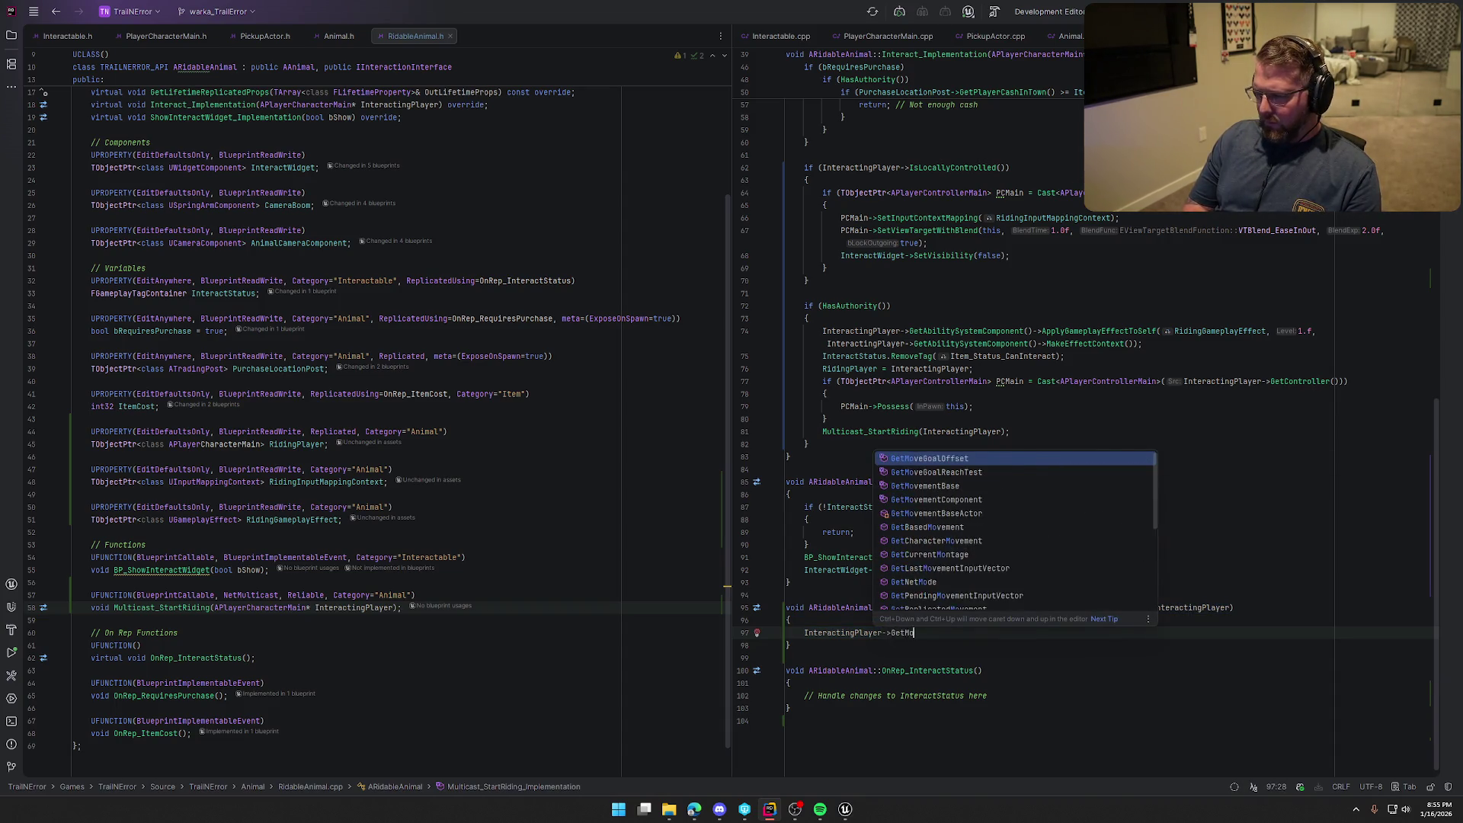
key("Return")
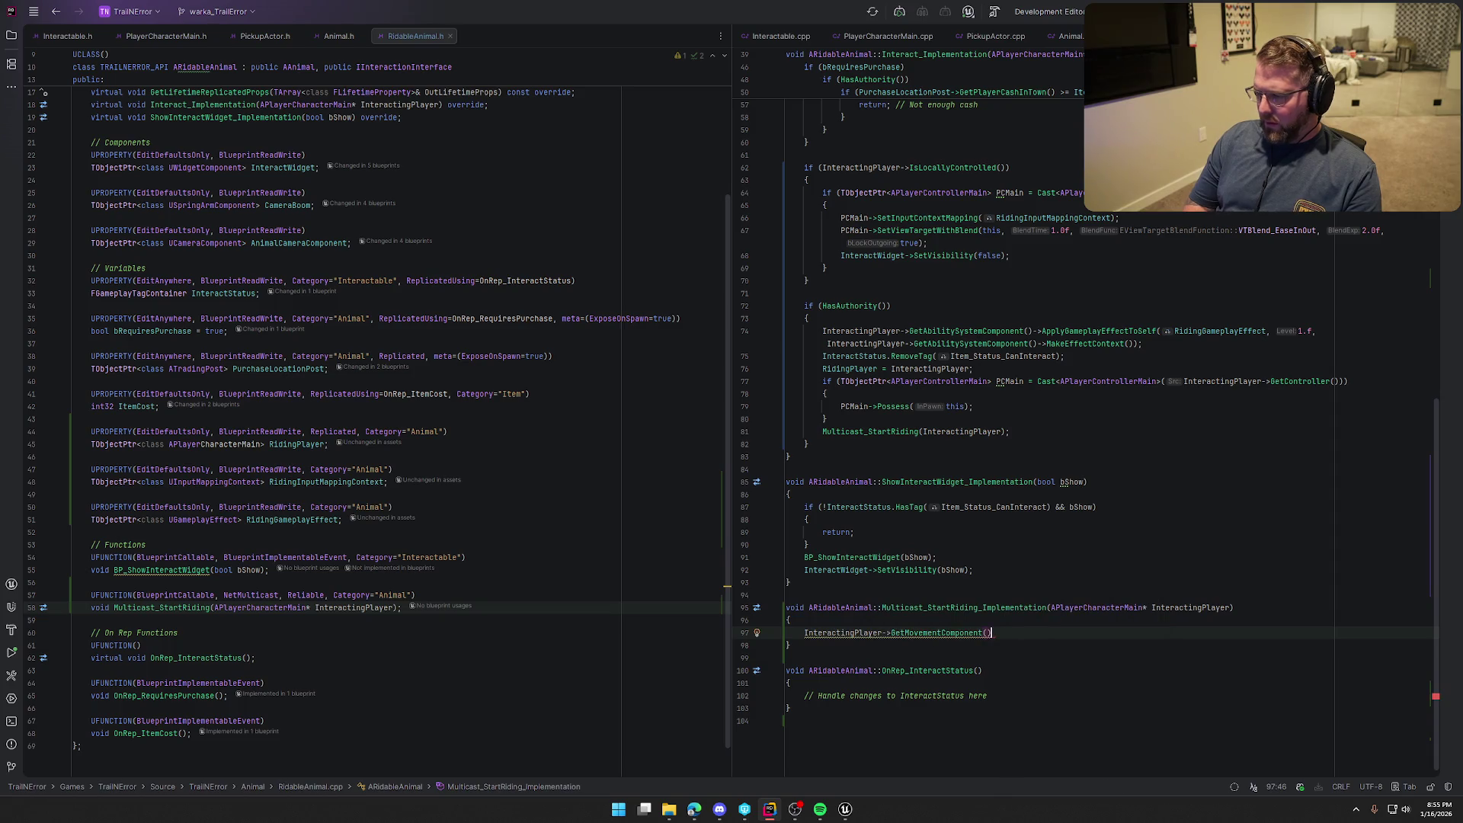
type("->")
type("Deac")
key("Return")
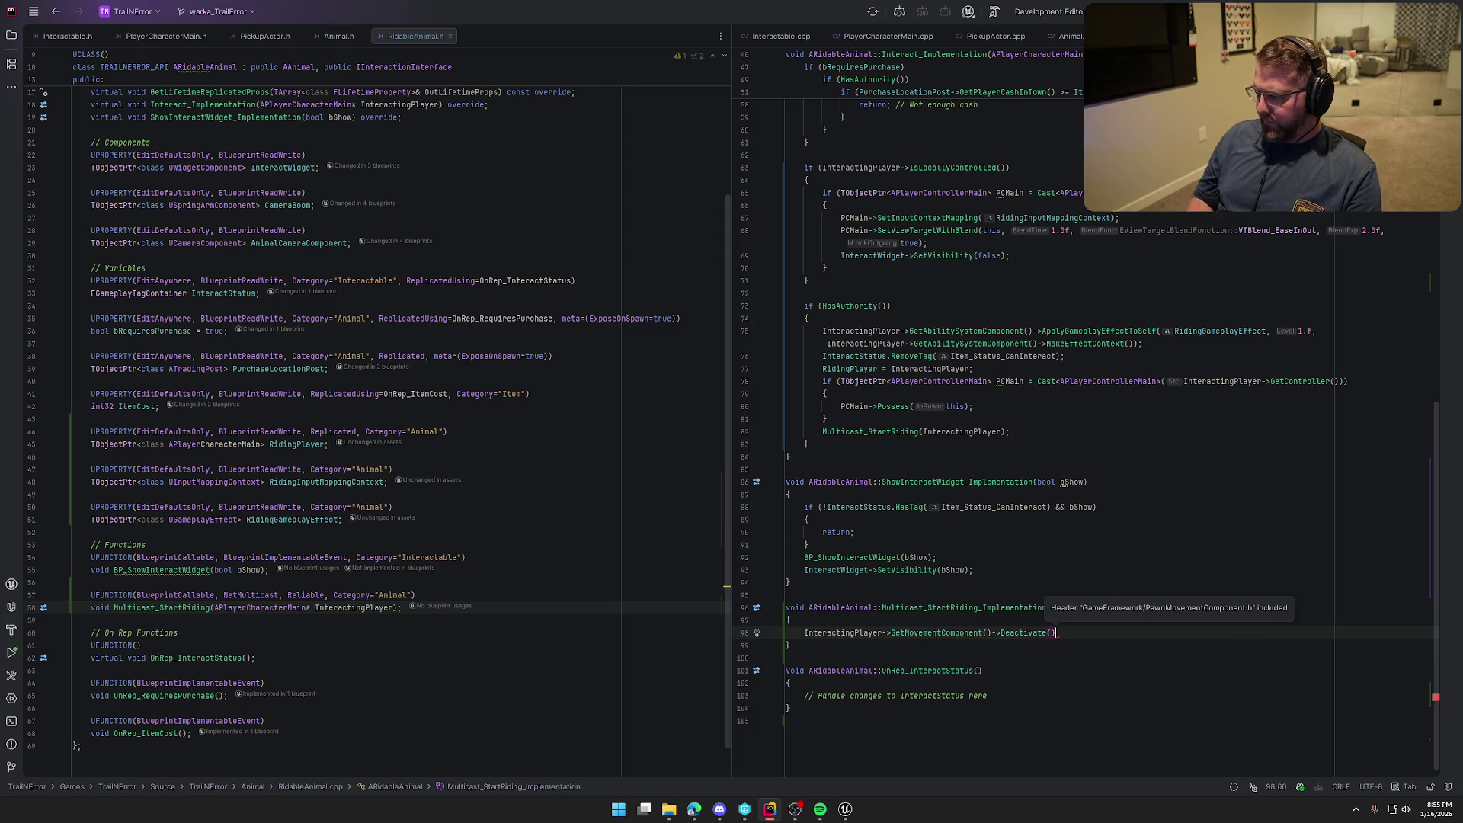
type(";")
key("Return")
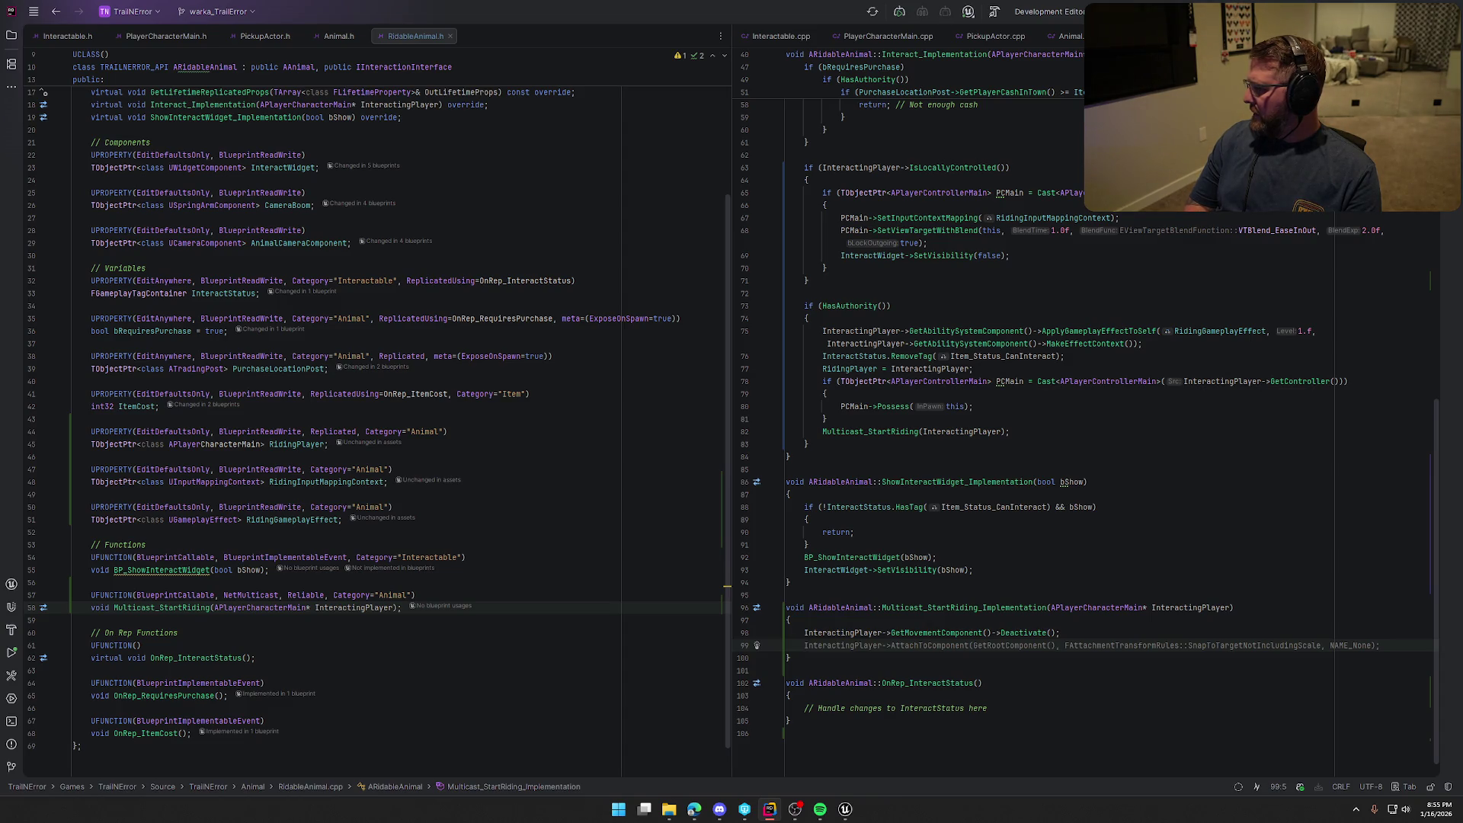
Set the player's capsule collision to QueryOnly with GetCapsuleComponent()->SetCollisionEnabled
key("ctrl+Right")
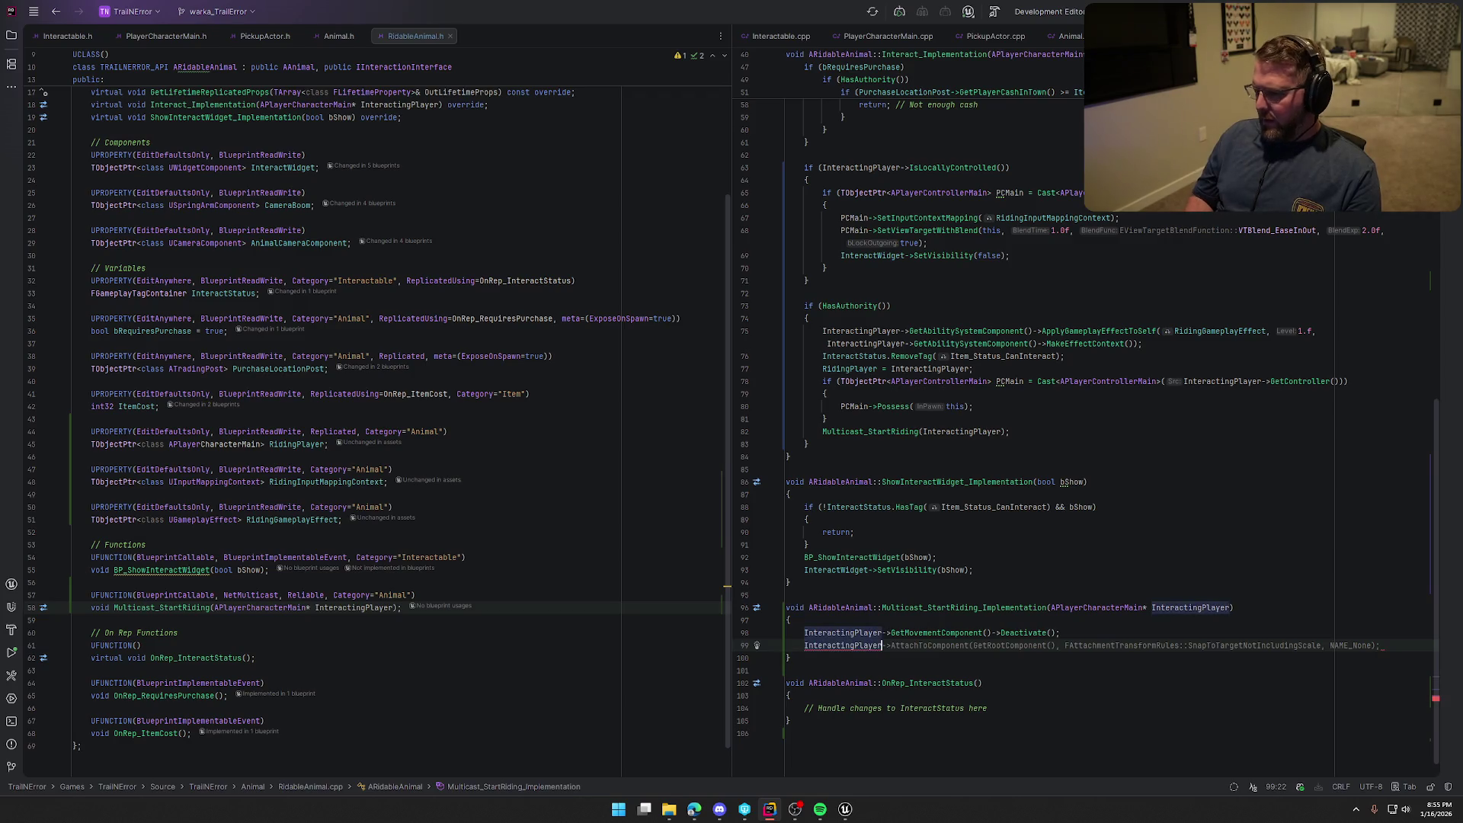
type("->")
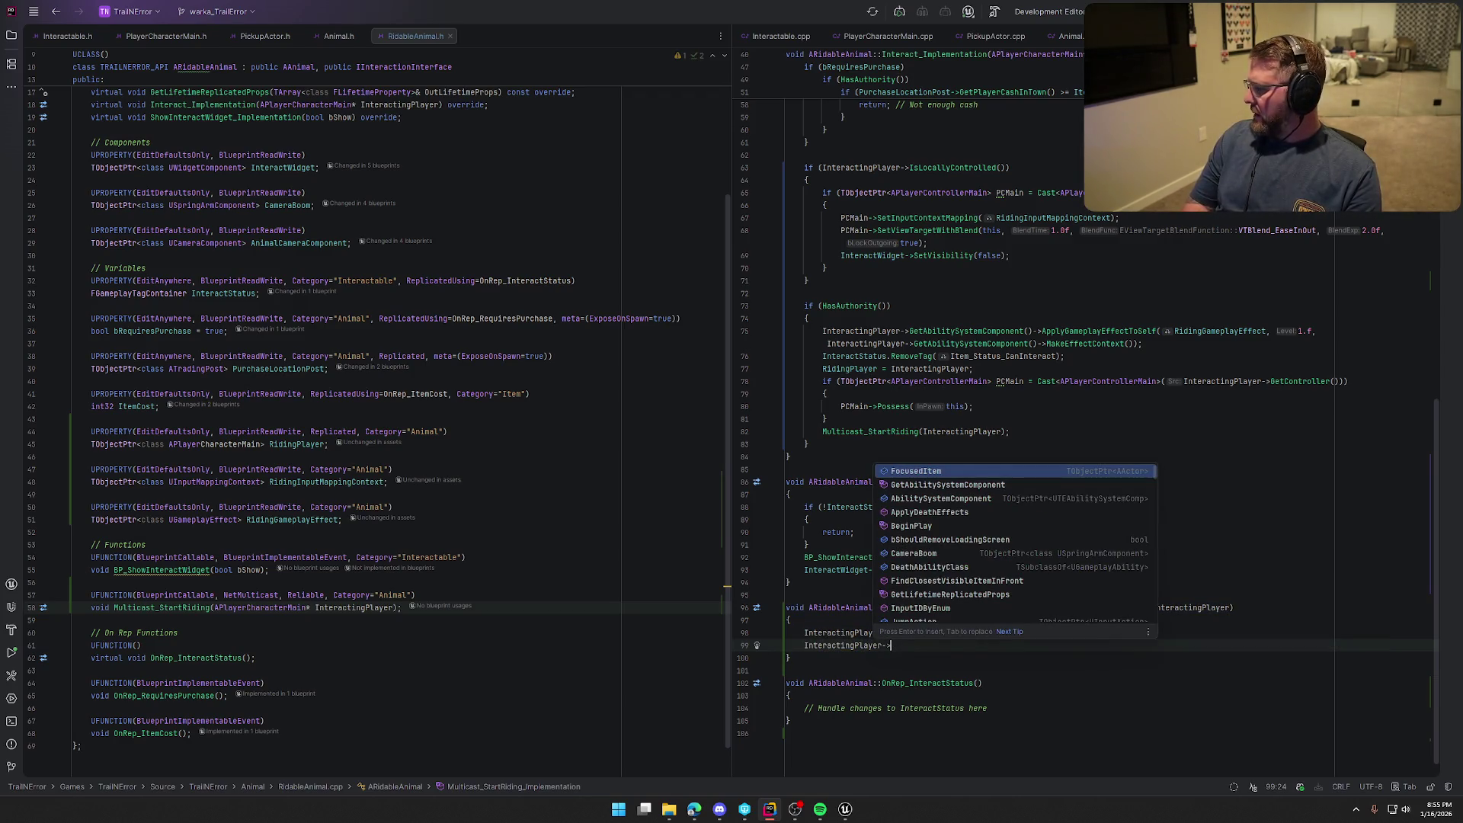
type("Cap")
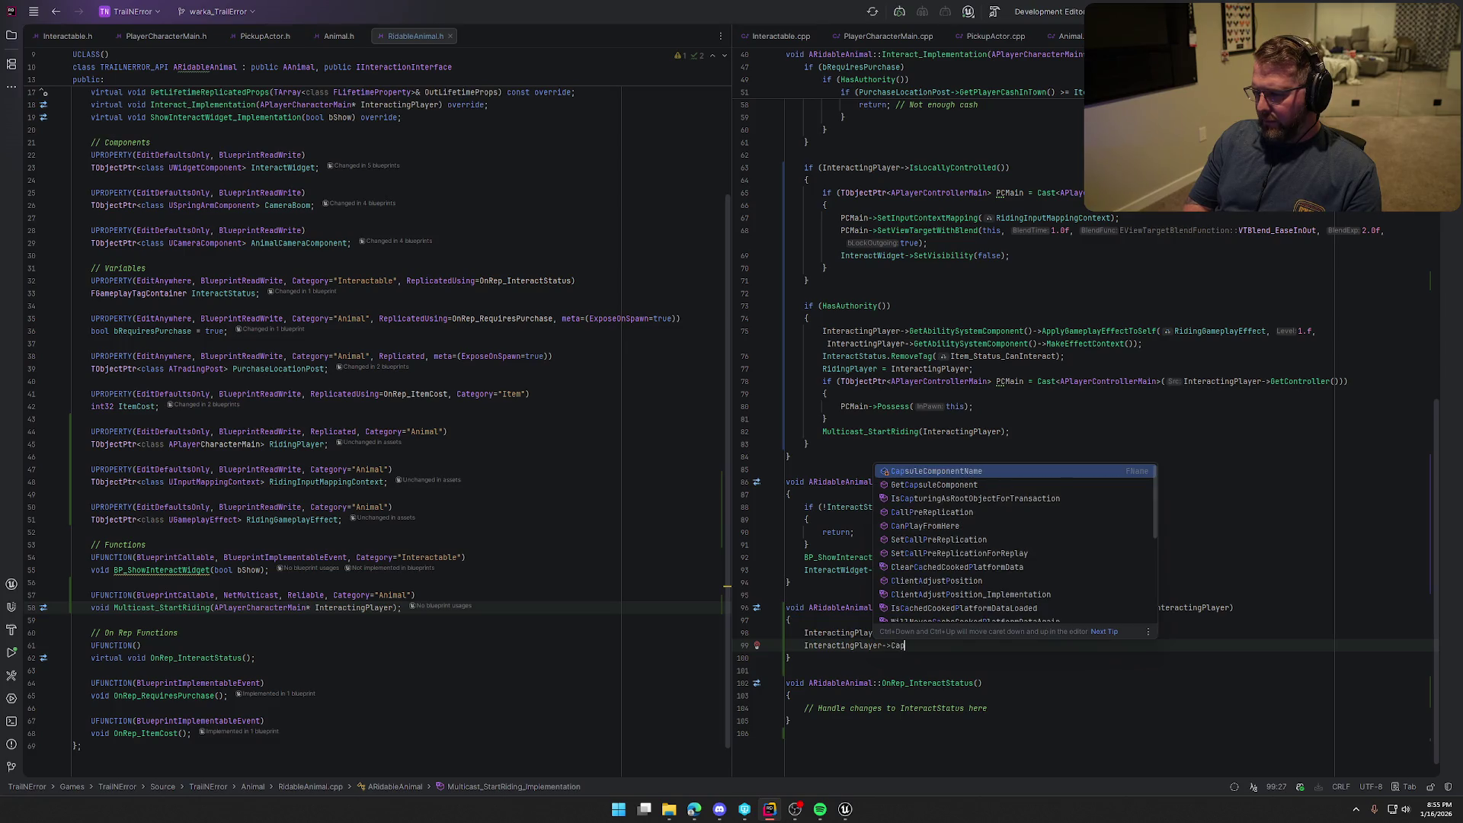
key("Down")
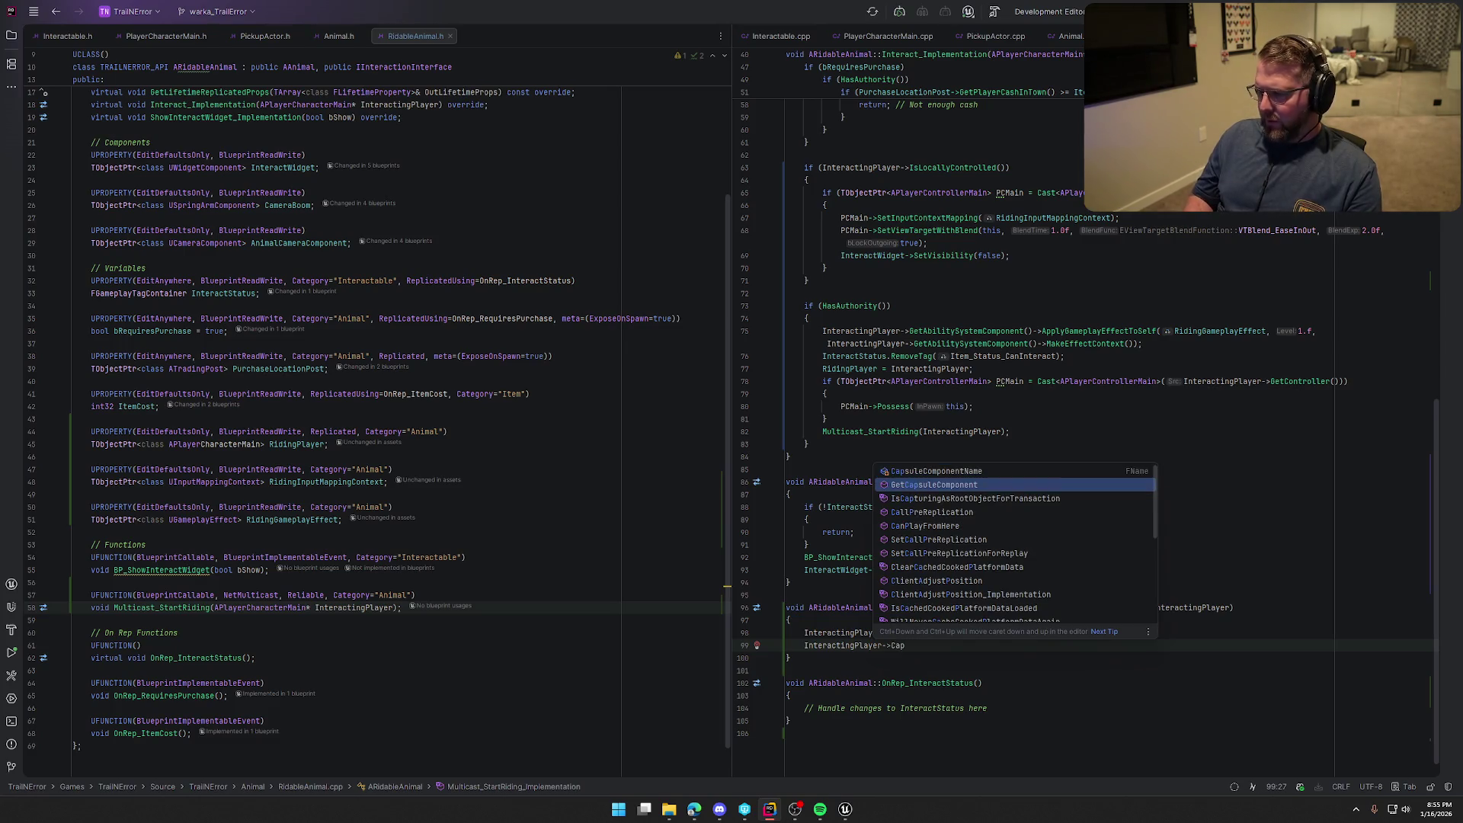
key("Return")
type("-")
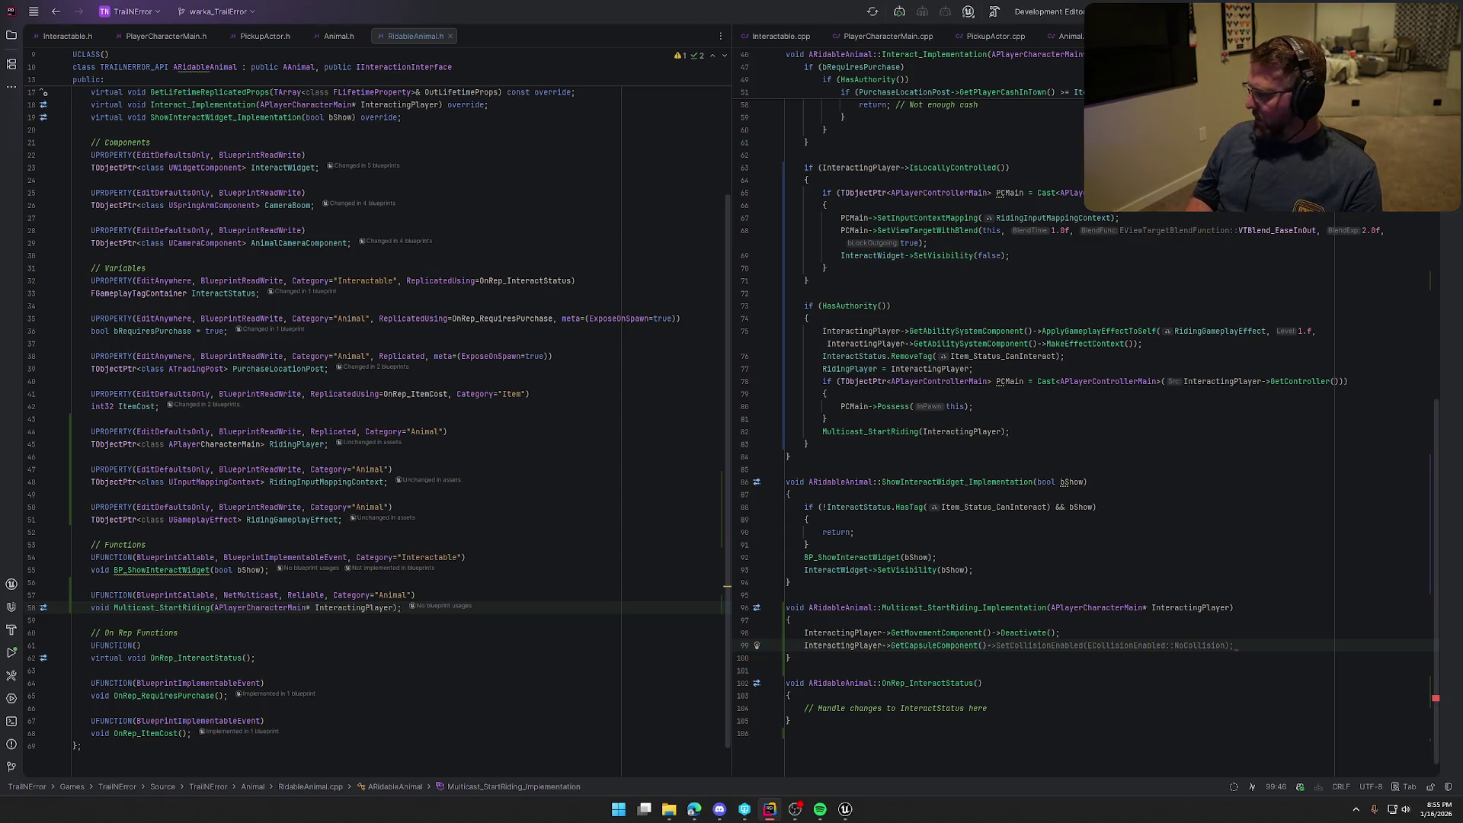
key("Tab")
key("BackSpace")
key("BackSpace")
key("BackSpace")
key("BackSpace")
key("BackSpace")
key("BackSpace")
type("Q);")
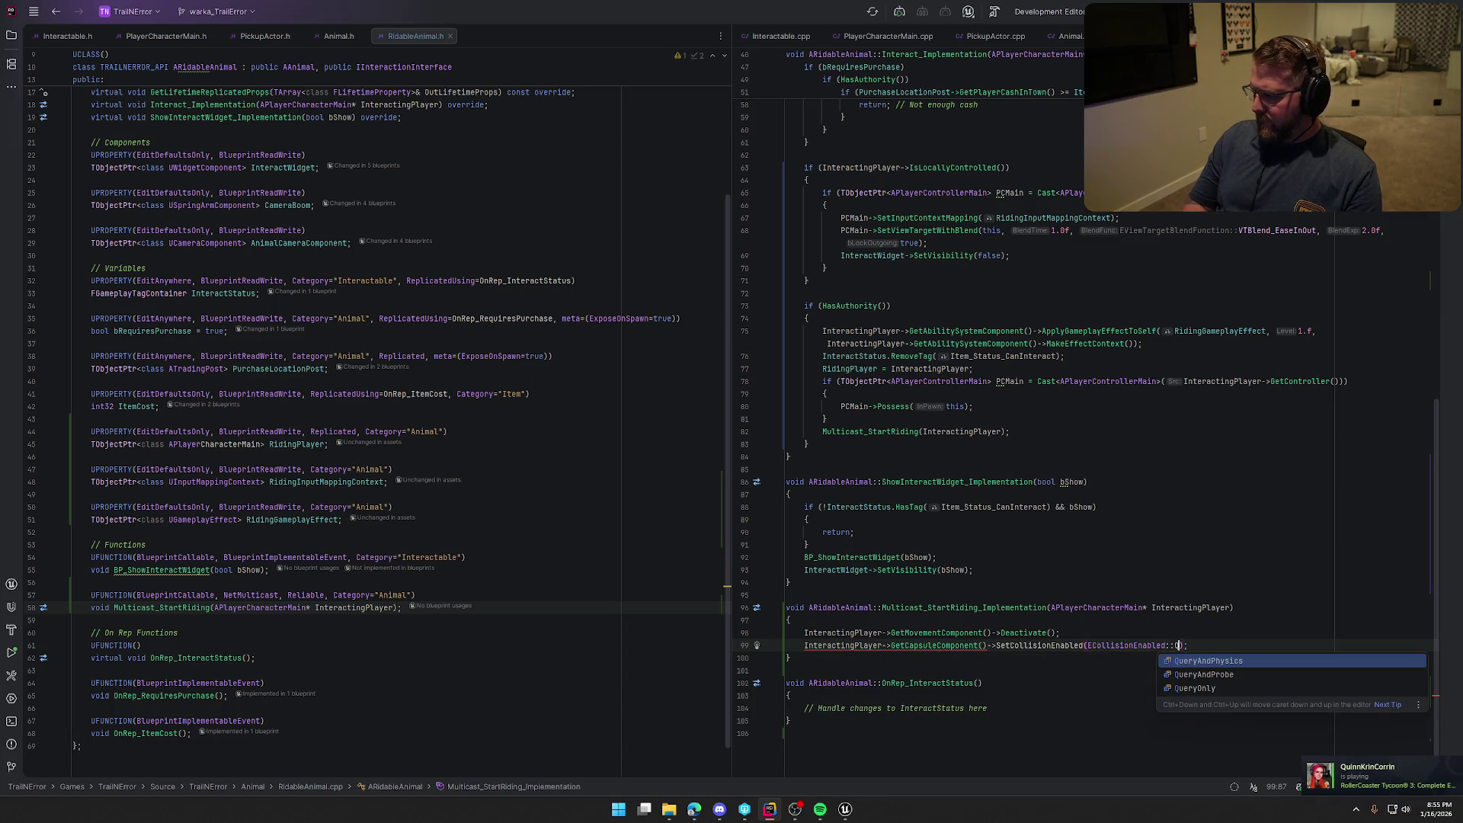
key("Down")
key("Down")
key("Return")
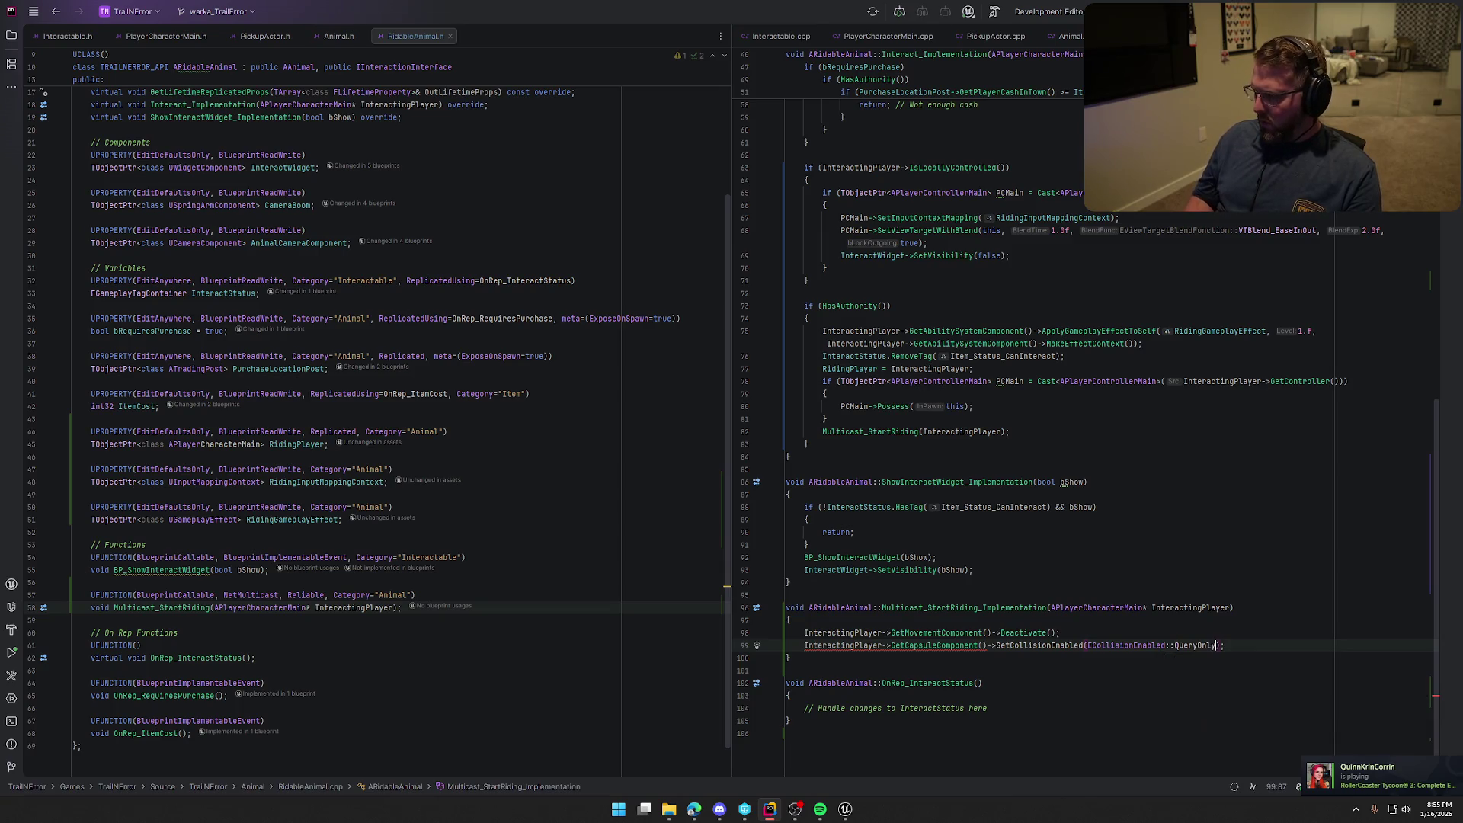
type(")")
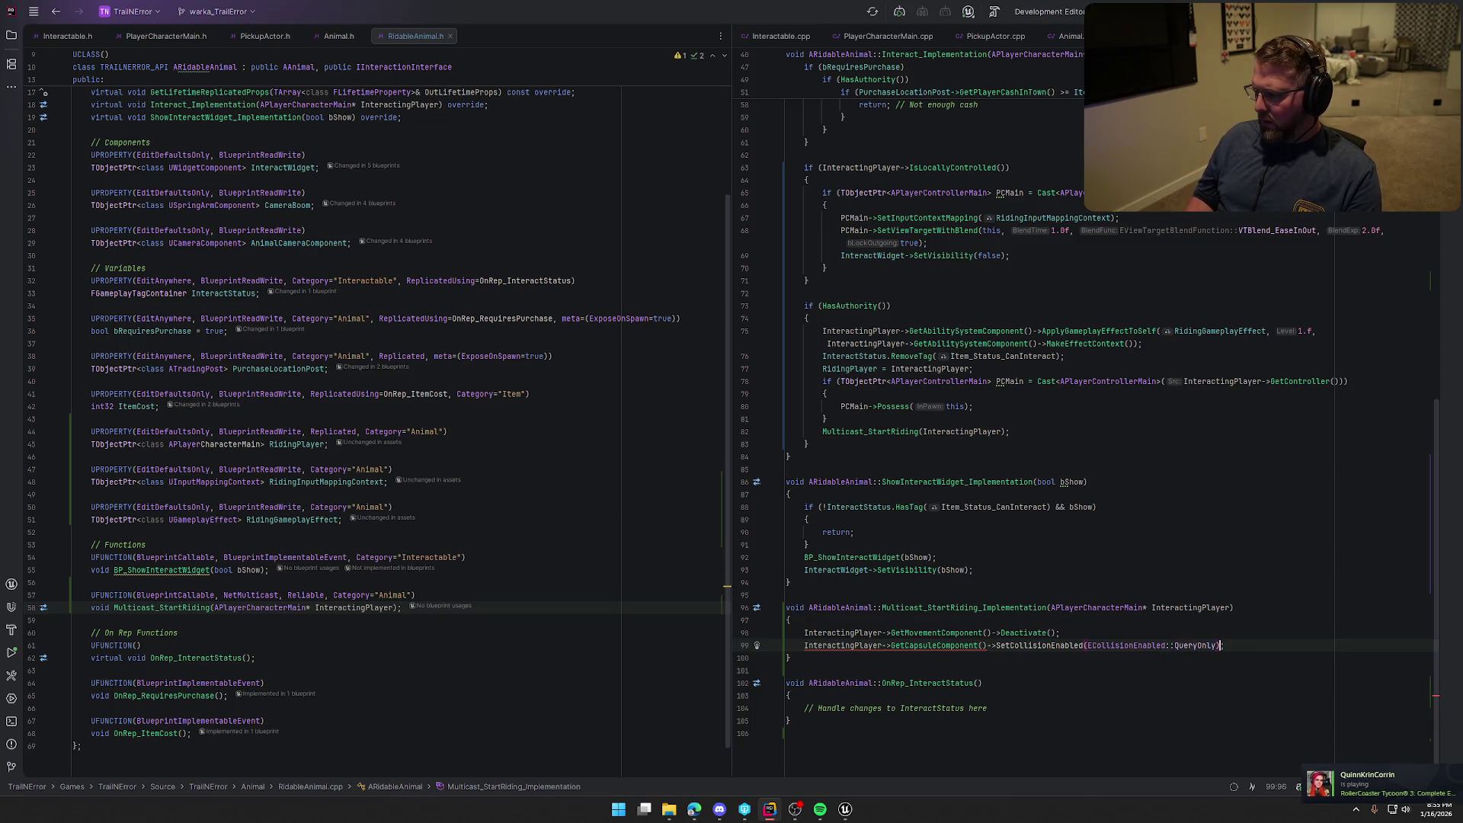
Add the missing include for GetCapsuleComponent and begin an InteractingPlayer->AttachToComponent call
left_click(941, 647)
key("alt+Return")
key("Return")
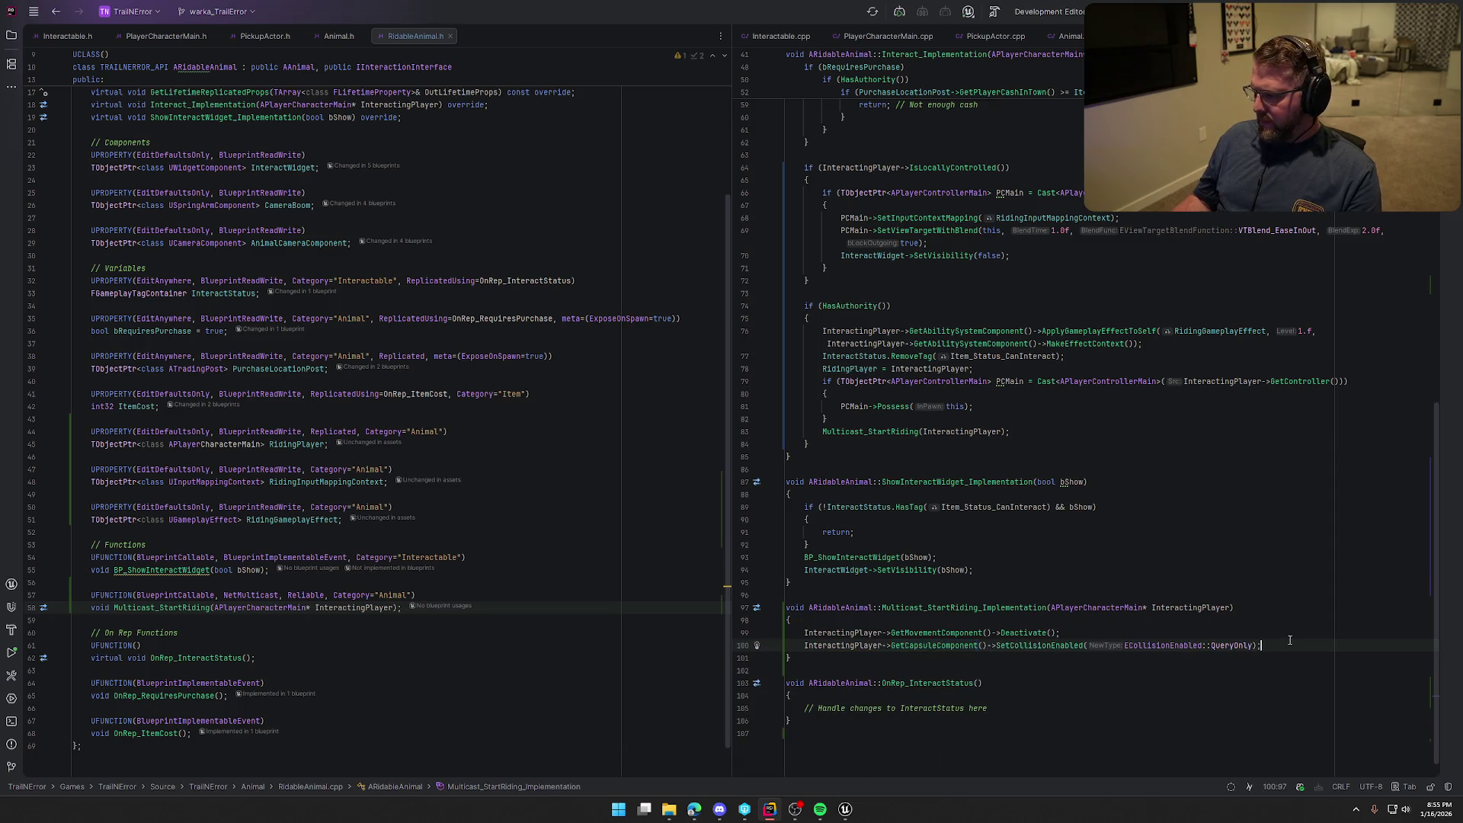
key("Return")
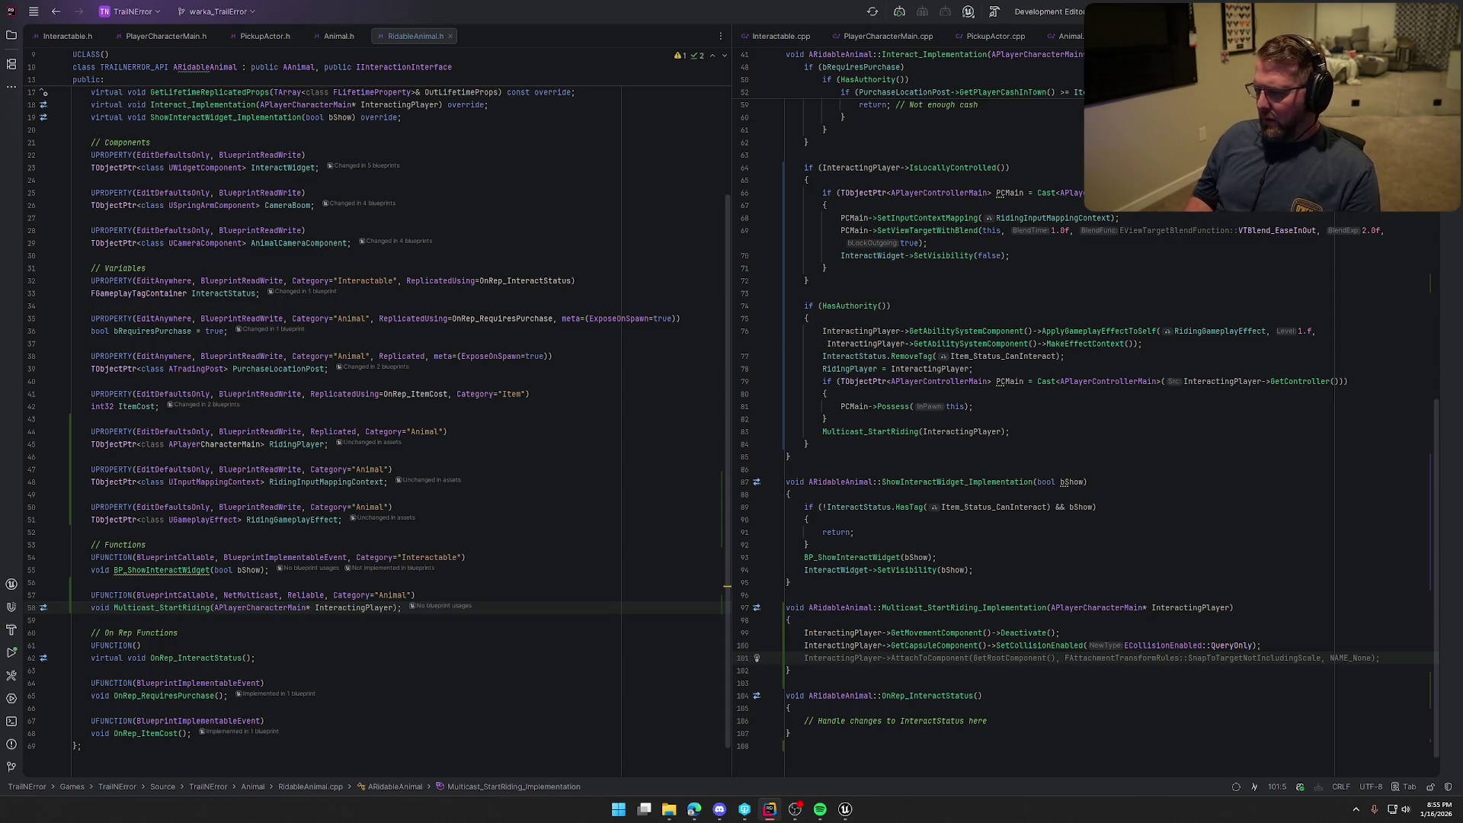
key("ctrl+Right")
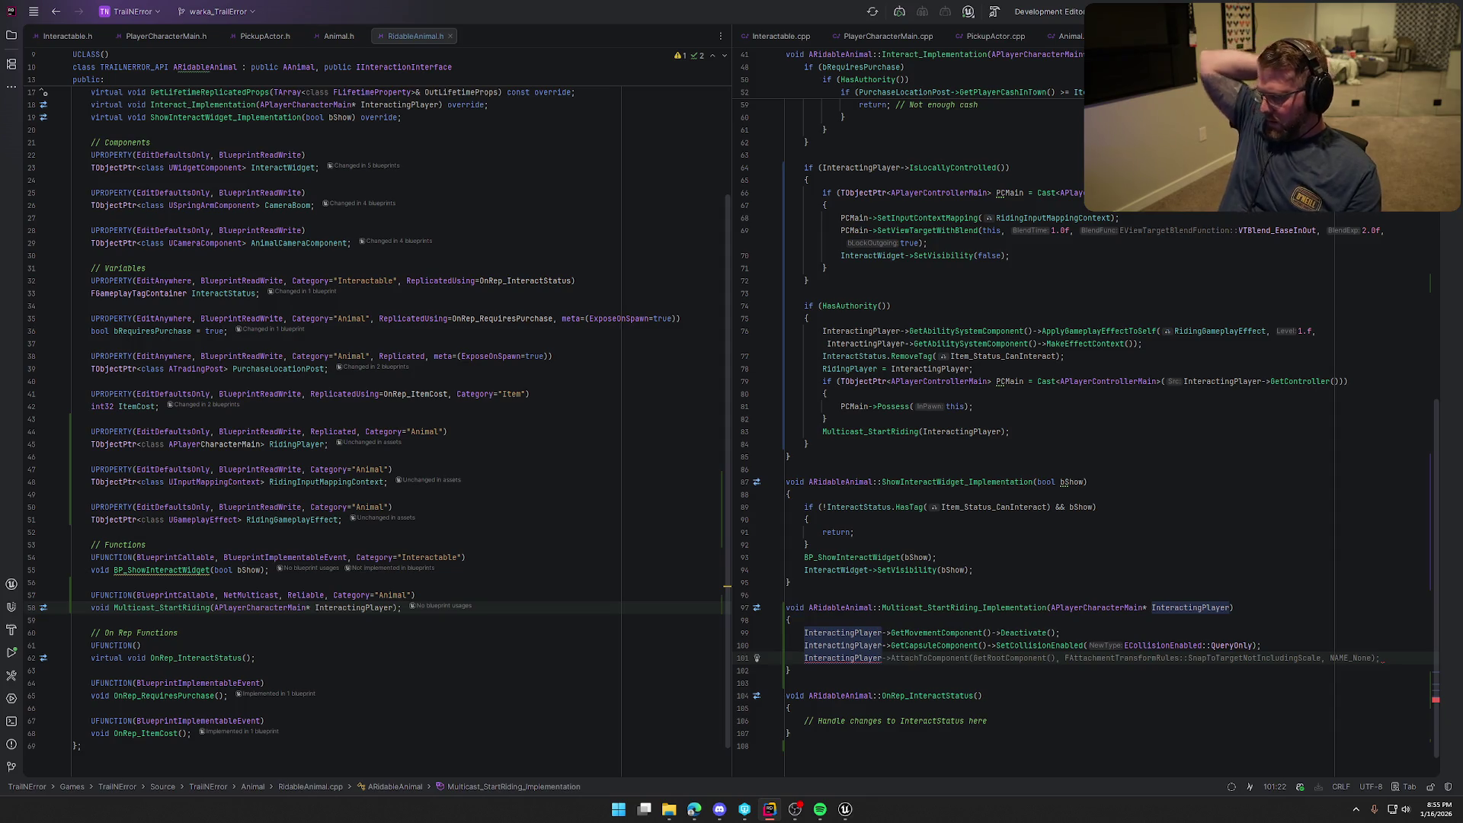
key("ctrl+Right")
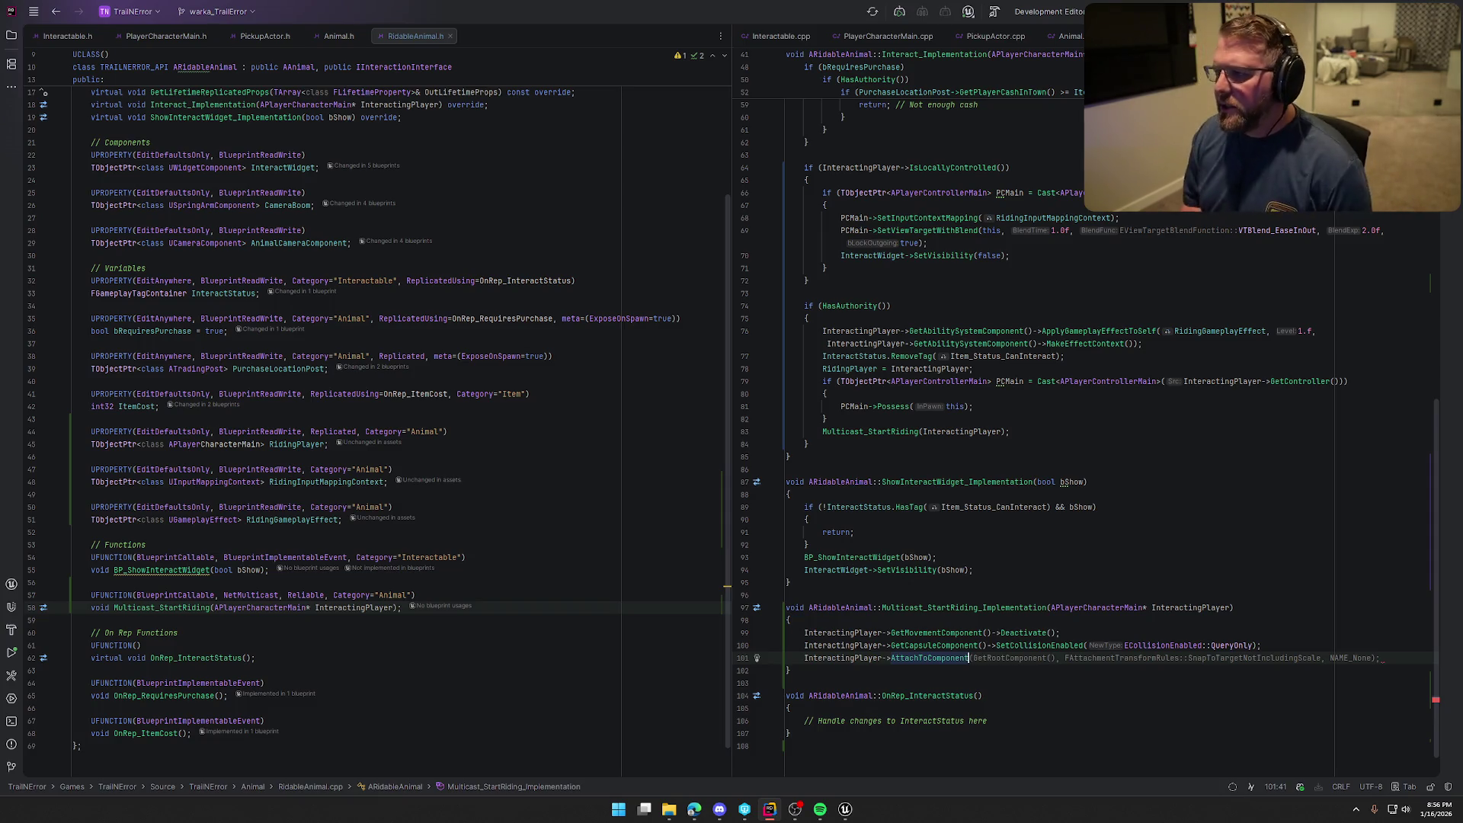
Insert a UPROPERTY with the suggested specifiers below AnimalCameraComponent
scroll(415, 502, "up", 5)
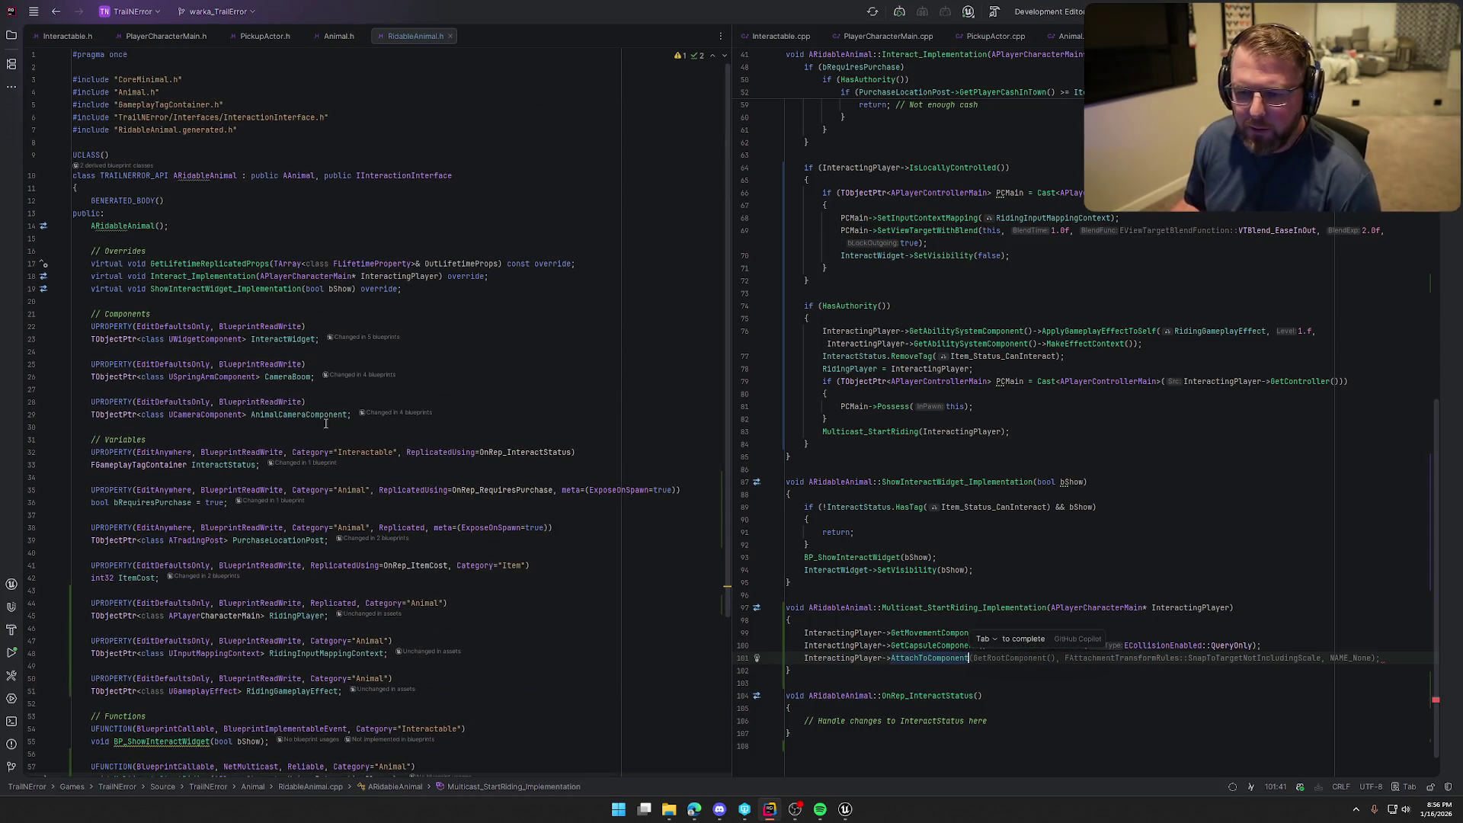
left_click(354, 416)
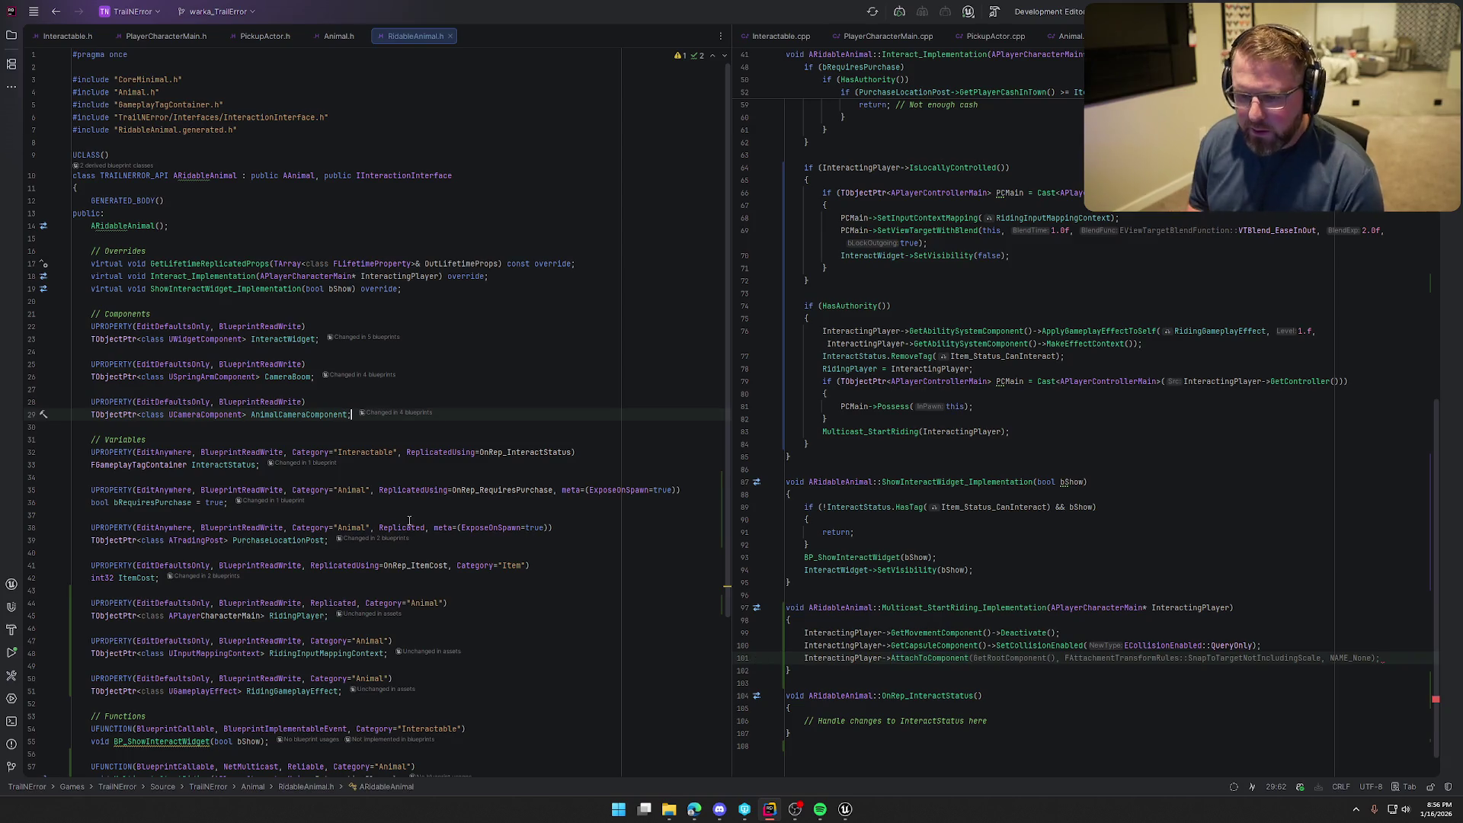
key("Return")
key("Return")
type("UPR")
key("Return")
key("Tab")
key("Return")
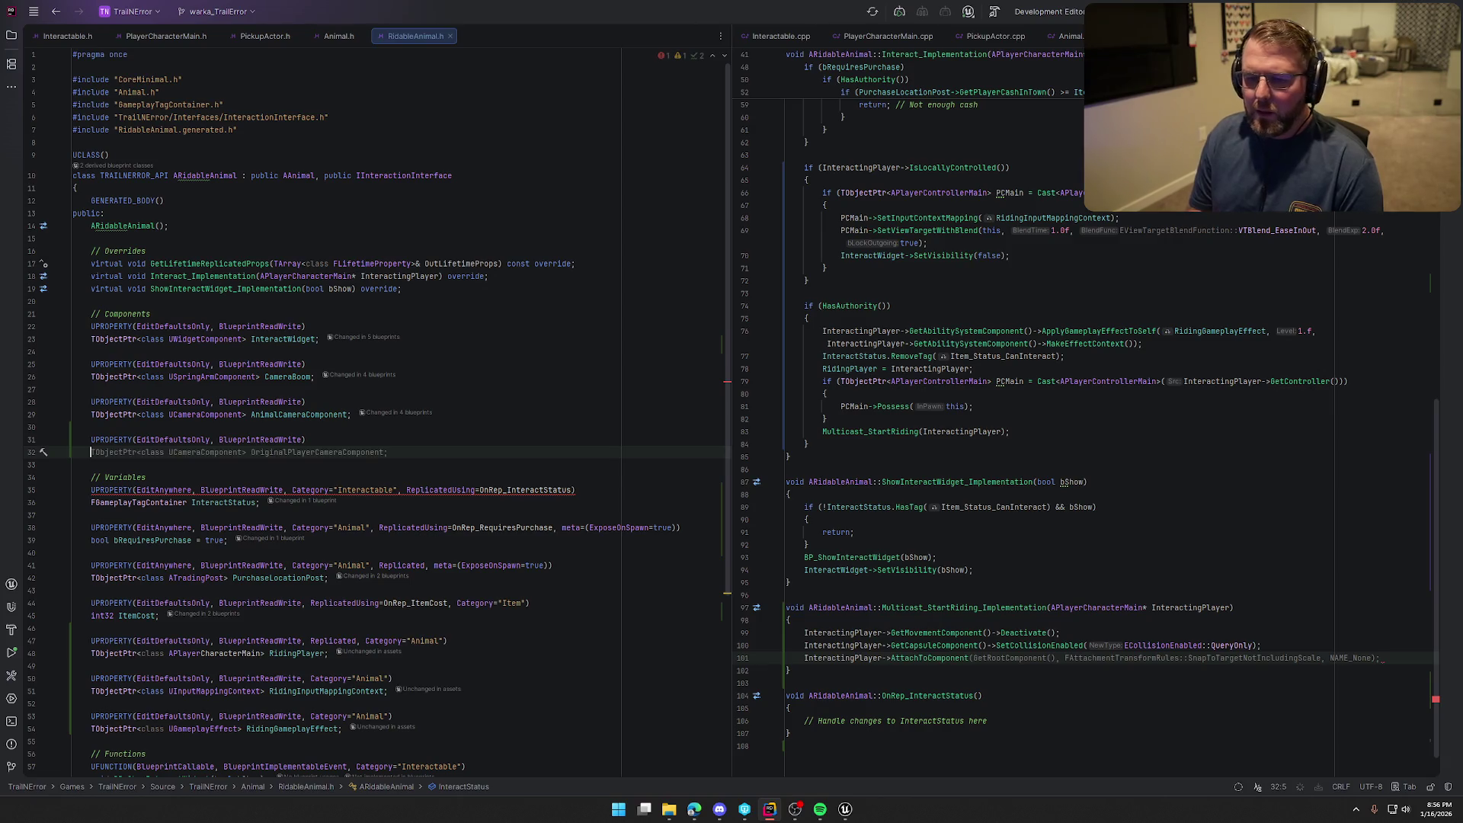
Declare the property as TObjectPtr<class UArrowComponent> RidingLocation;
type("TObjectPtr<class ")
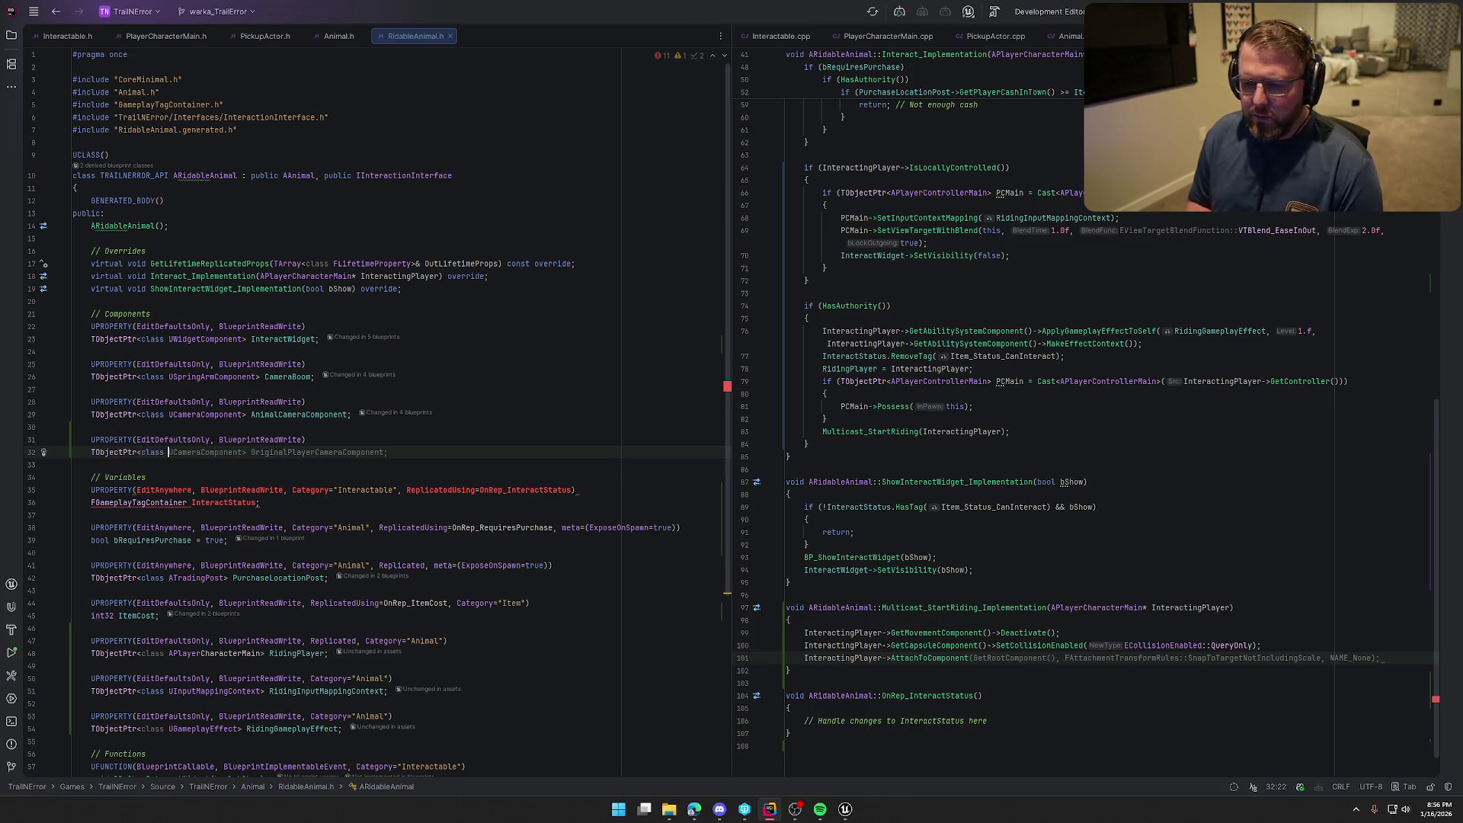
type("UScene")
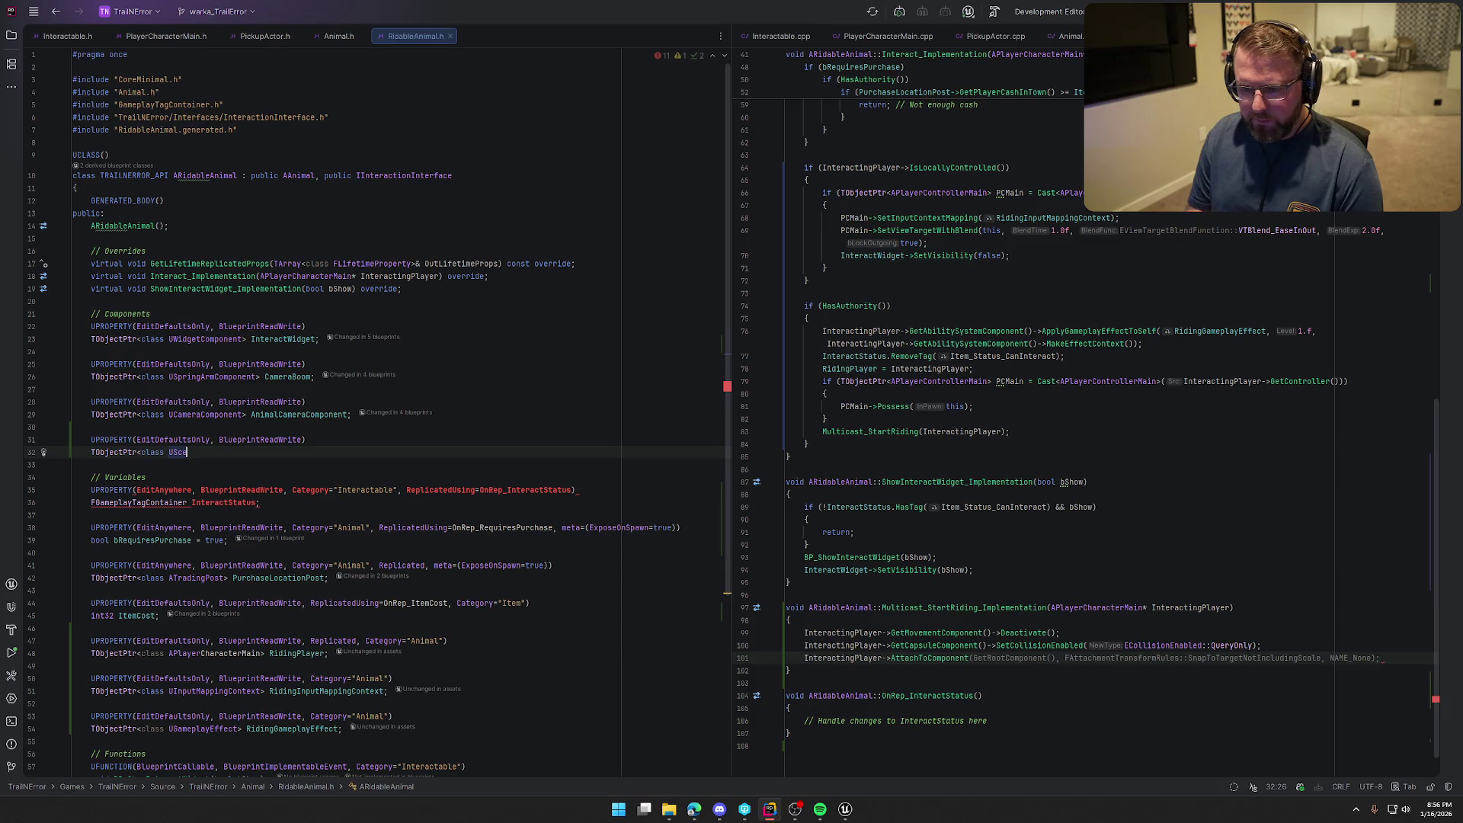
key("Down")
key("Down")
key("Up")
key("Up")
key("Down")
type("Comp")
key("BackSpace")
key("BackSpace")
key("BackSpace")
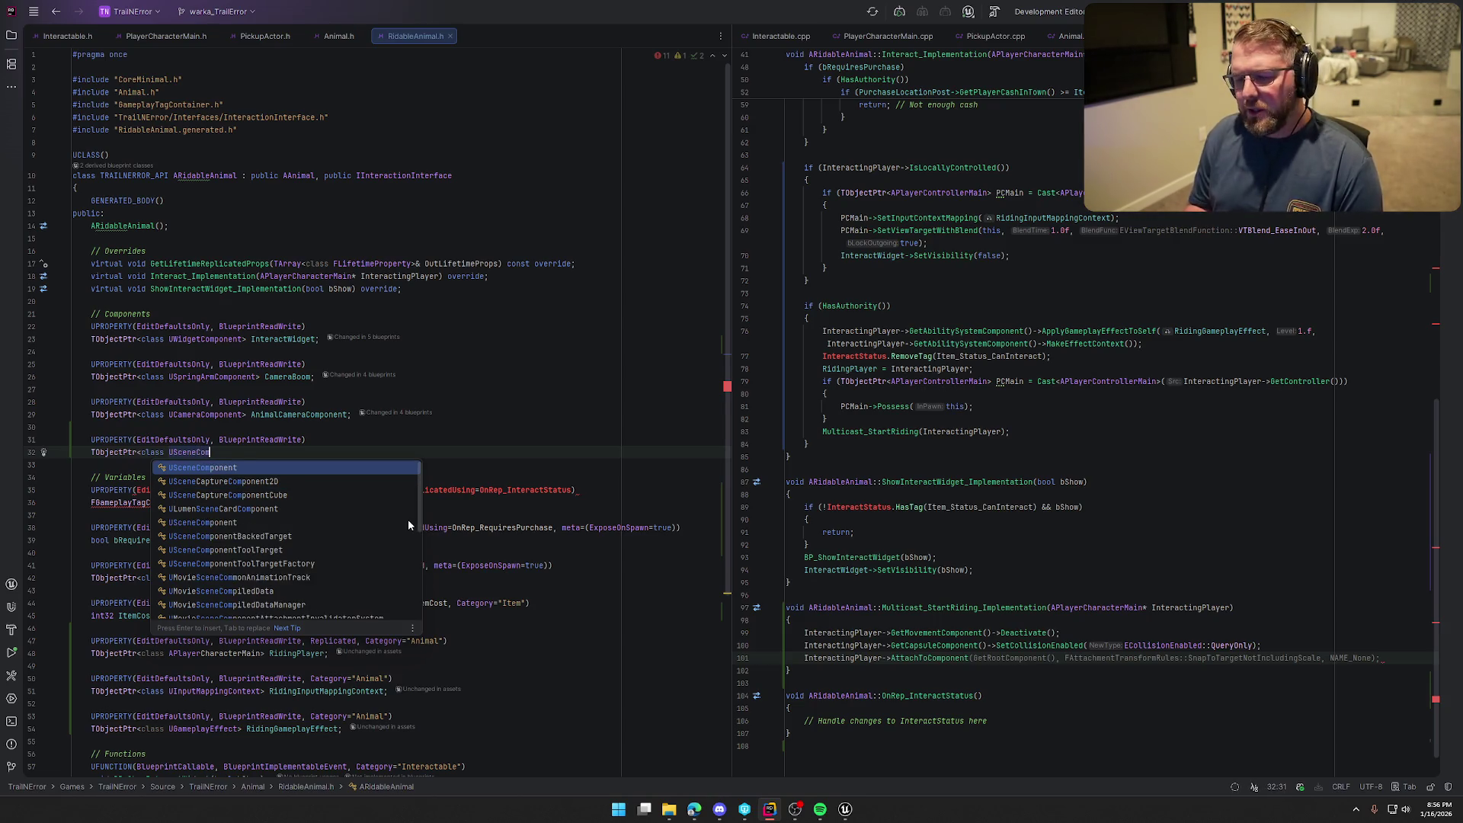
type("Arrow")
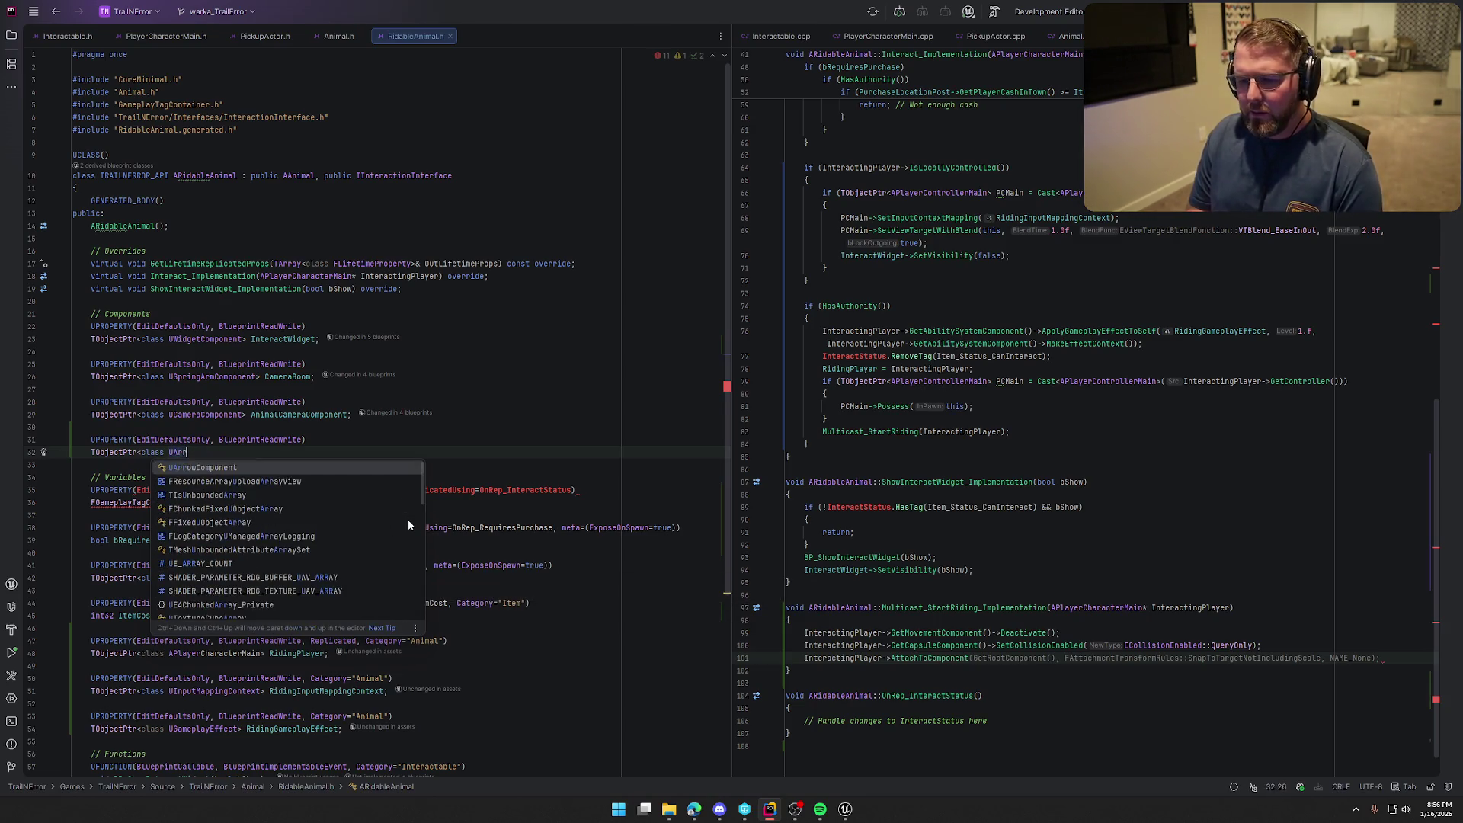
key("Return")
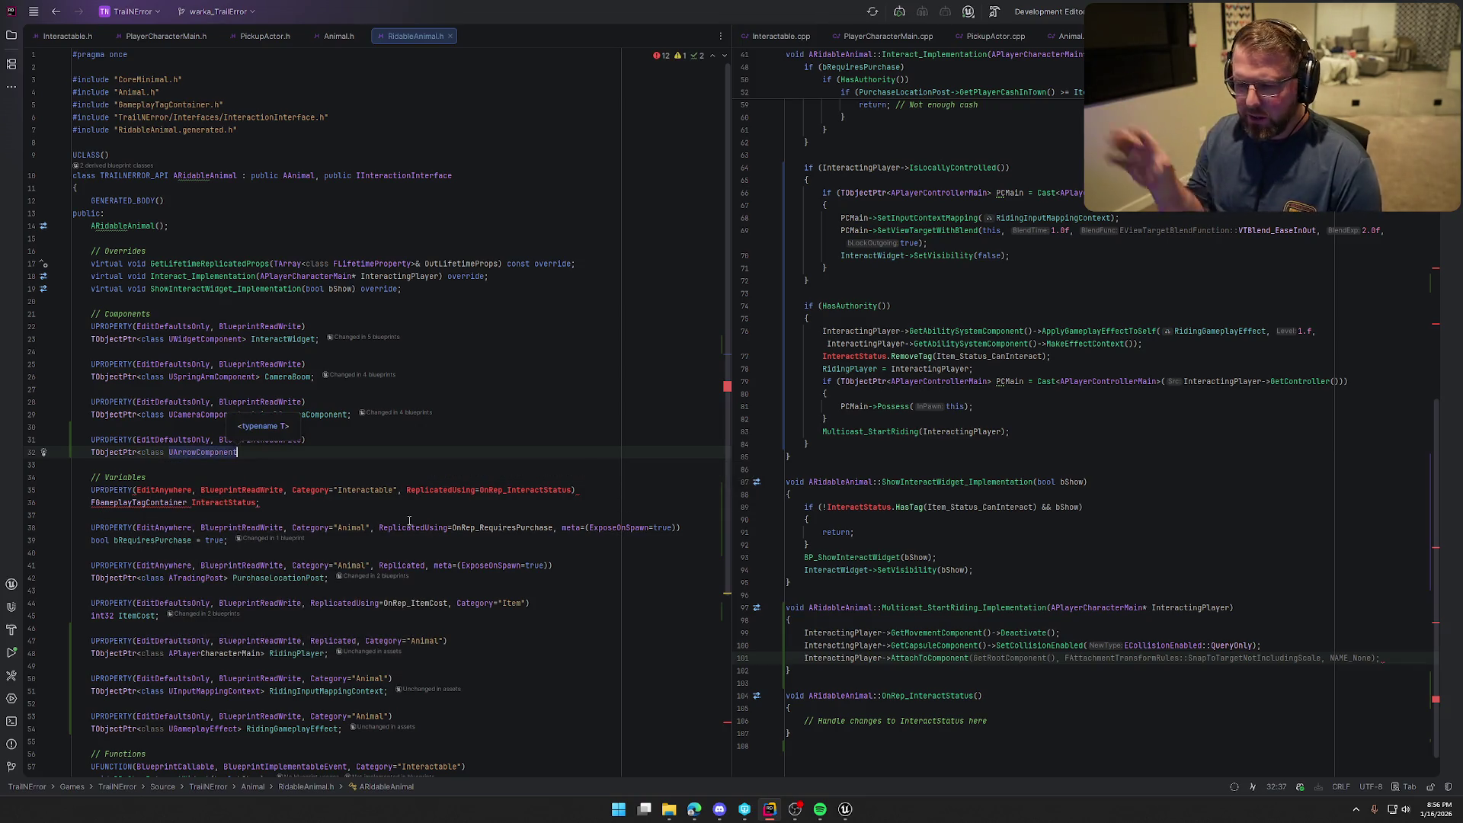
type(">")
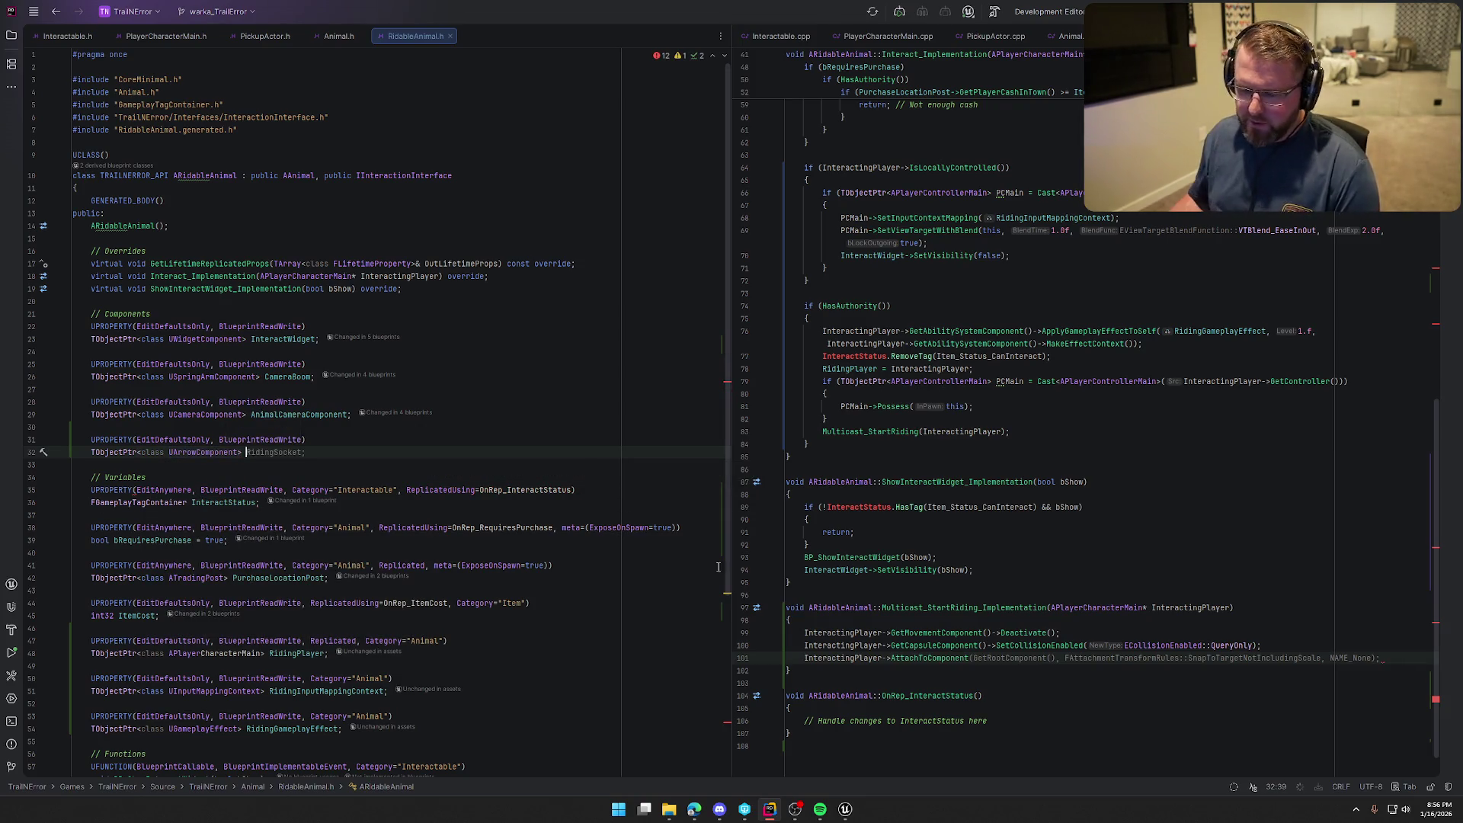
type(" RidingLocation;")
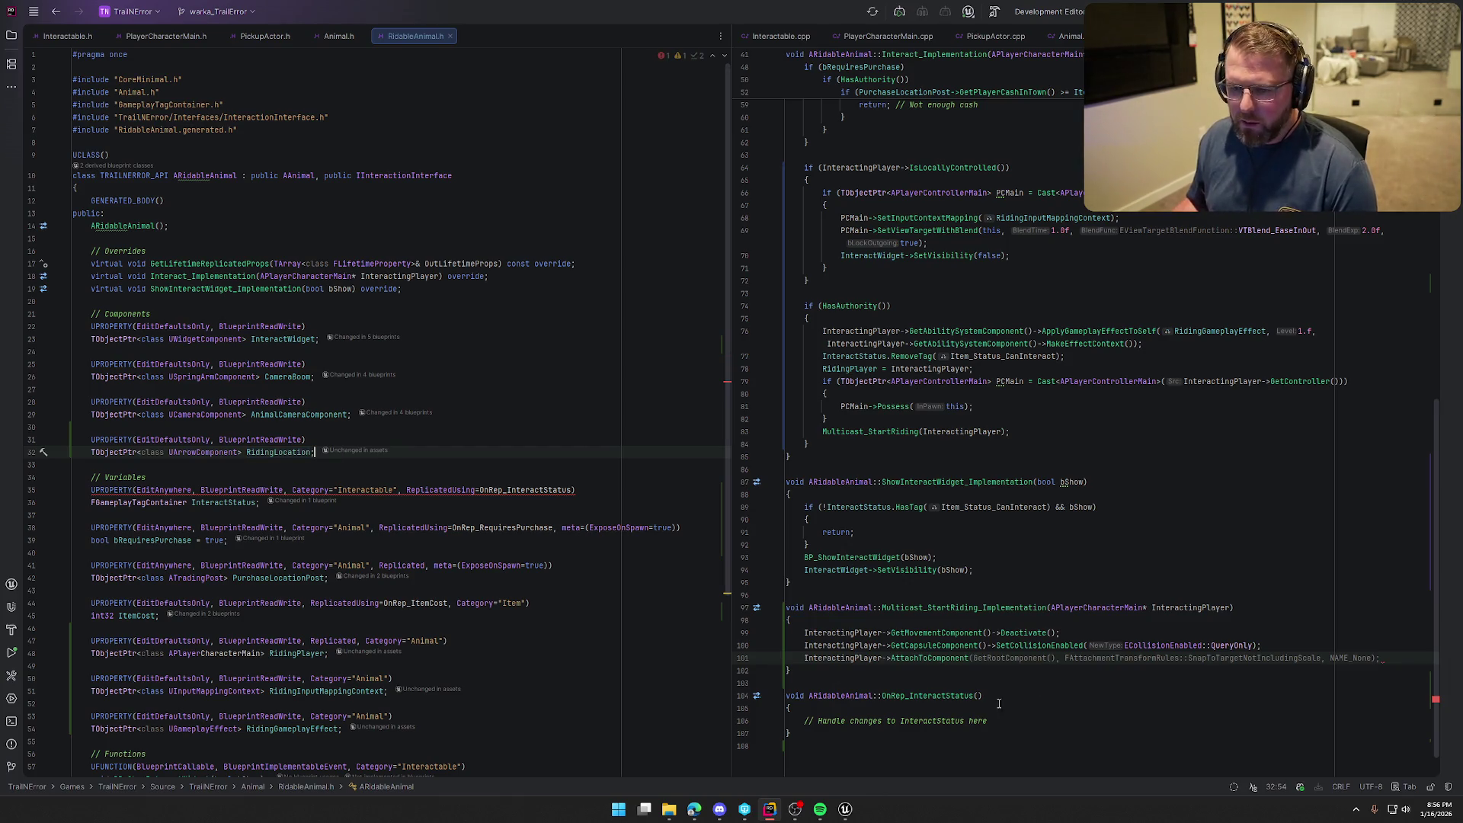
Add a new line at the end of the constructor's component setup
scroll(1006, 534, "up", 10)
left_click(1064, 378)
key("Return")
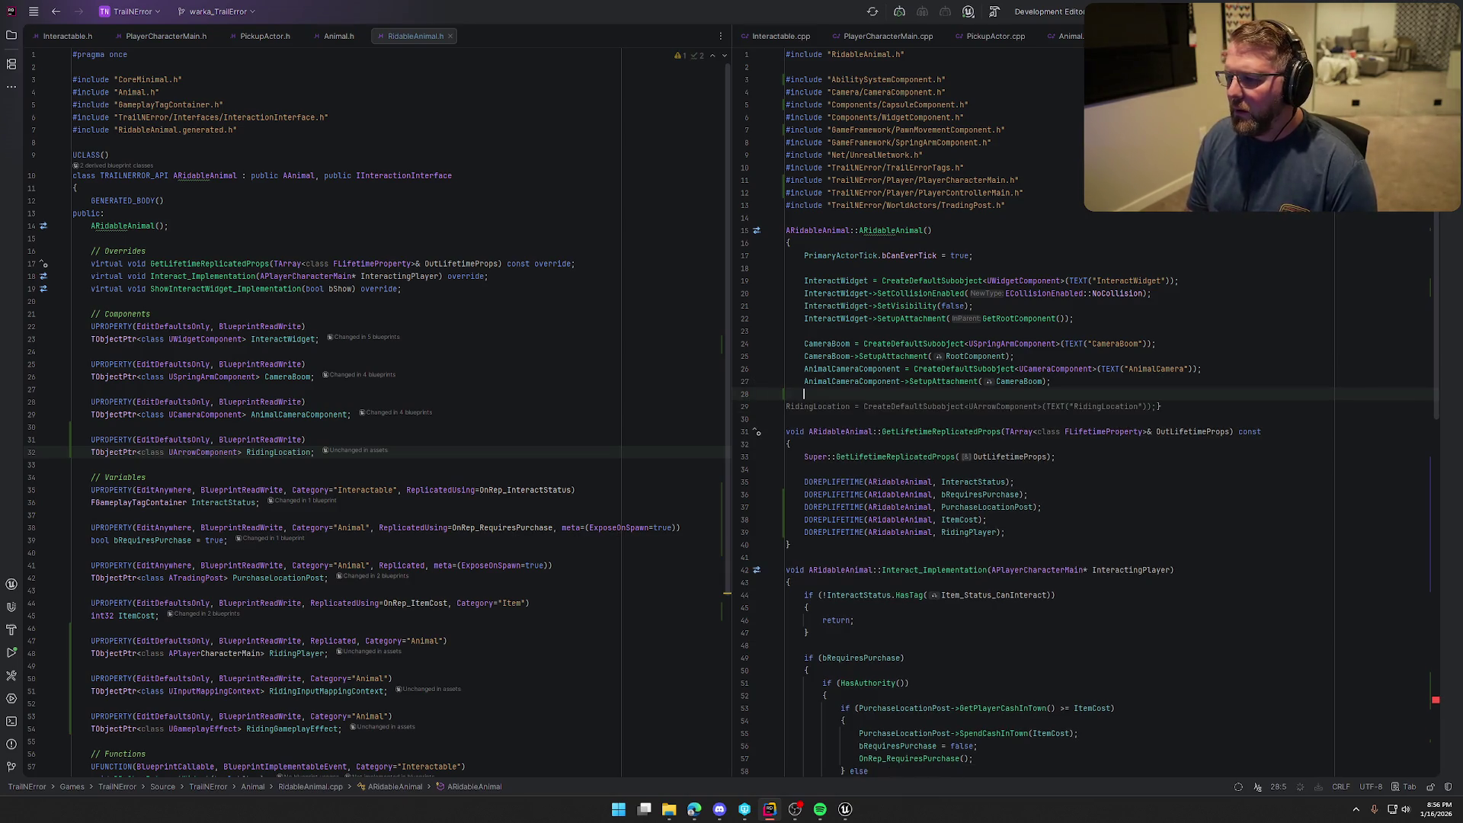
Create RidingLocation as a UArrowComponent attached to the root and include its header
type("Ridin")
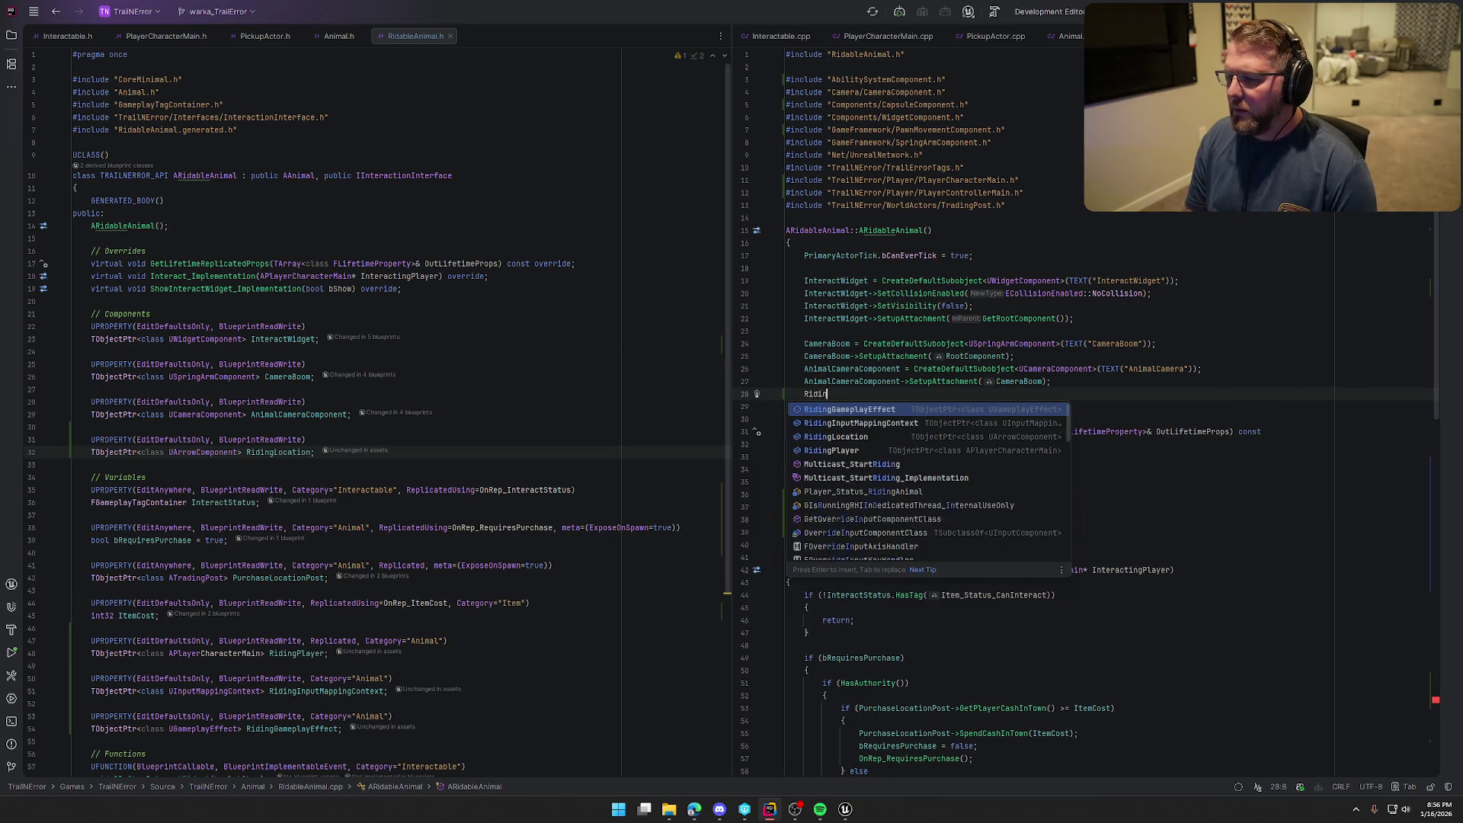
type("gL")
key("Return")
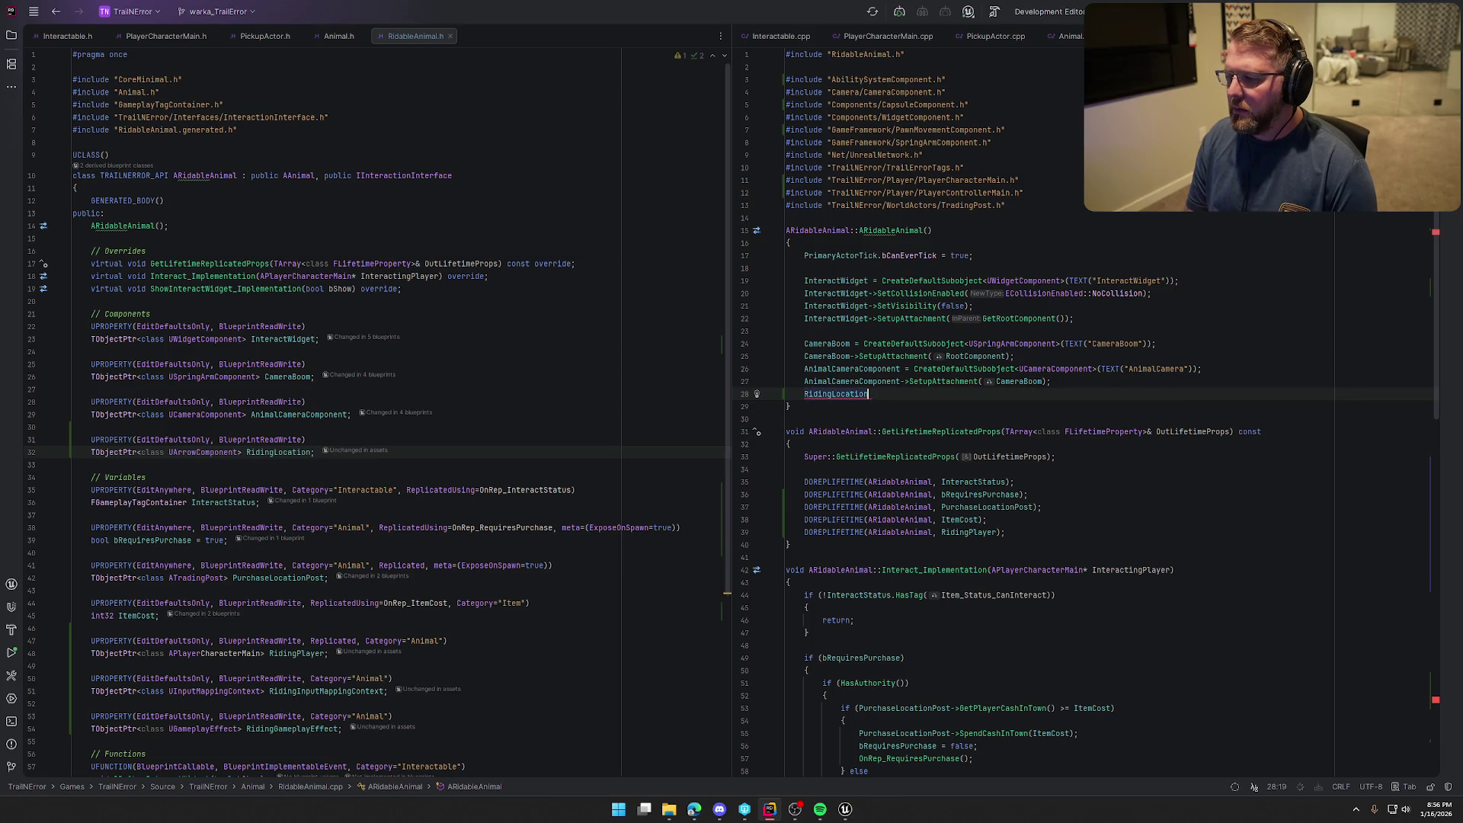
key("Tab")
key("Tab")
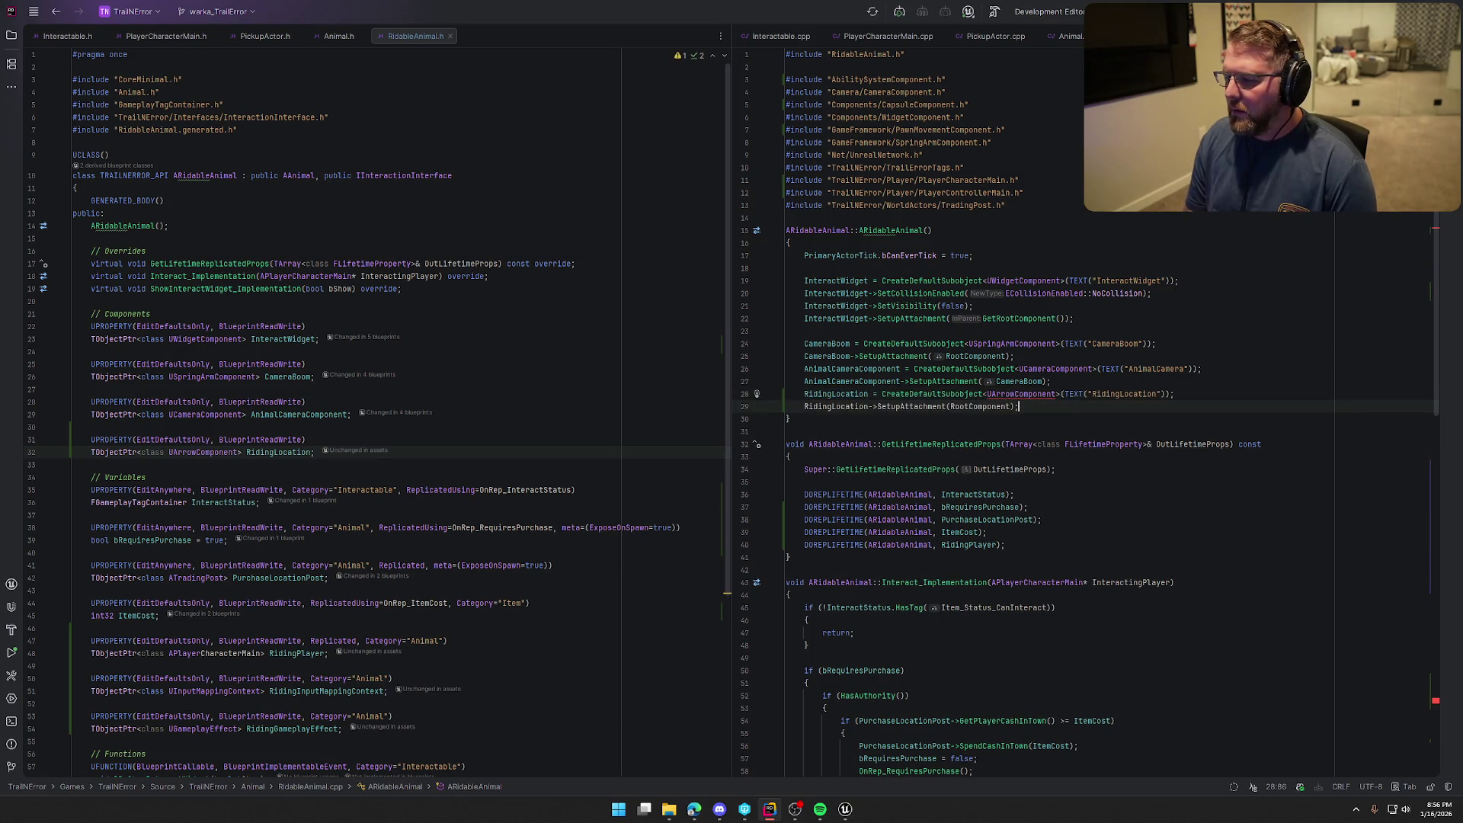
left_click(1026, 396)
key("alt+Return")
key("Return")
Finish AttachToComponent(RidingLocation, SnapToTargetNotIncludingScale) in the riding function
scroll(1155, 402, "down", 5)
scroll(1155, 401, "down", 15)
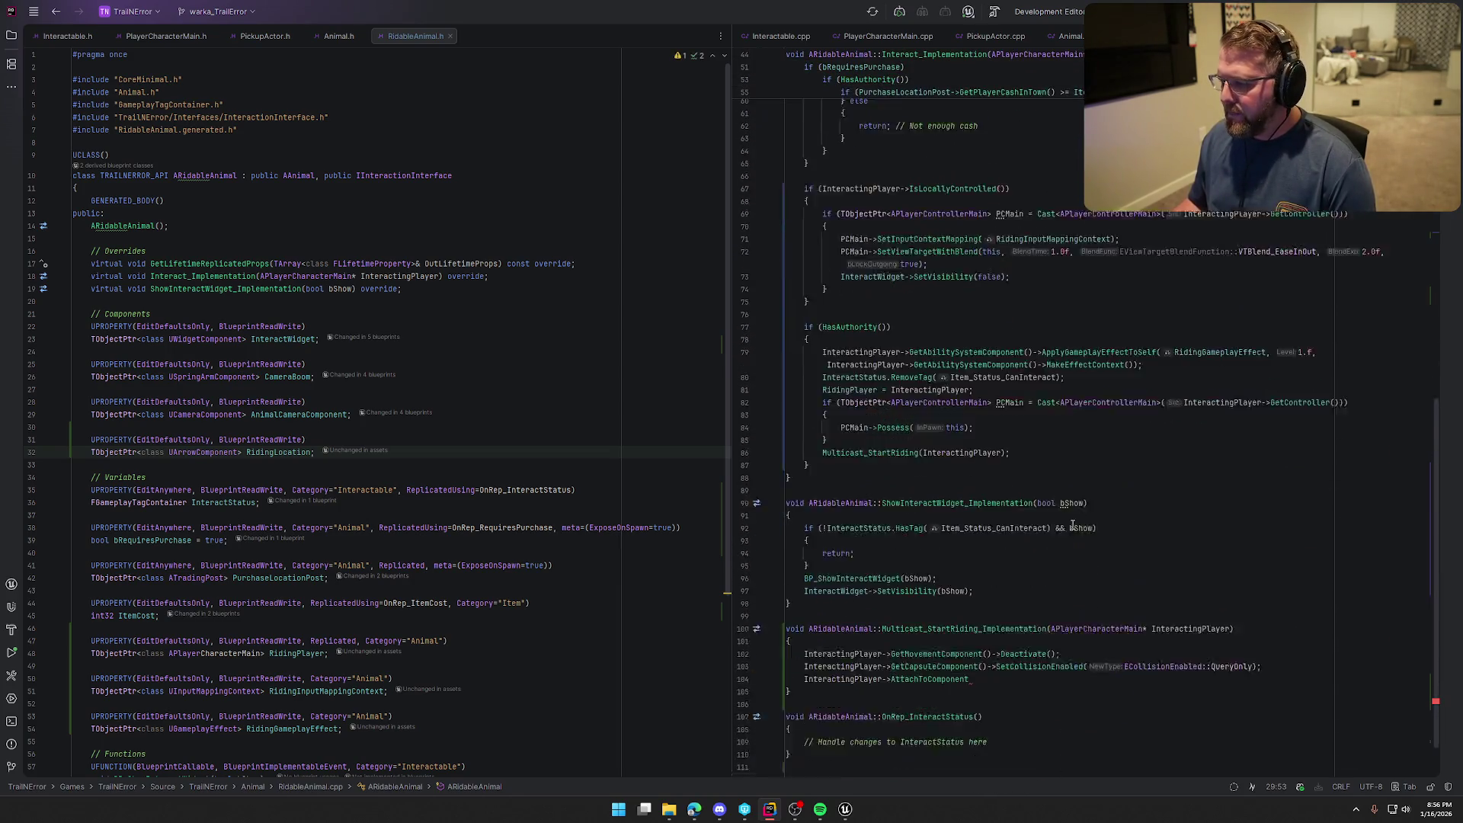
left_click_drag(1004, 627, 1003, 620)
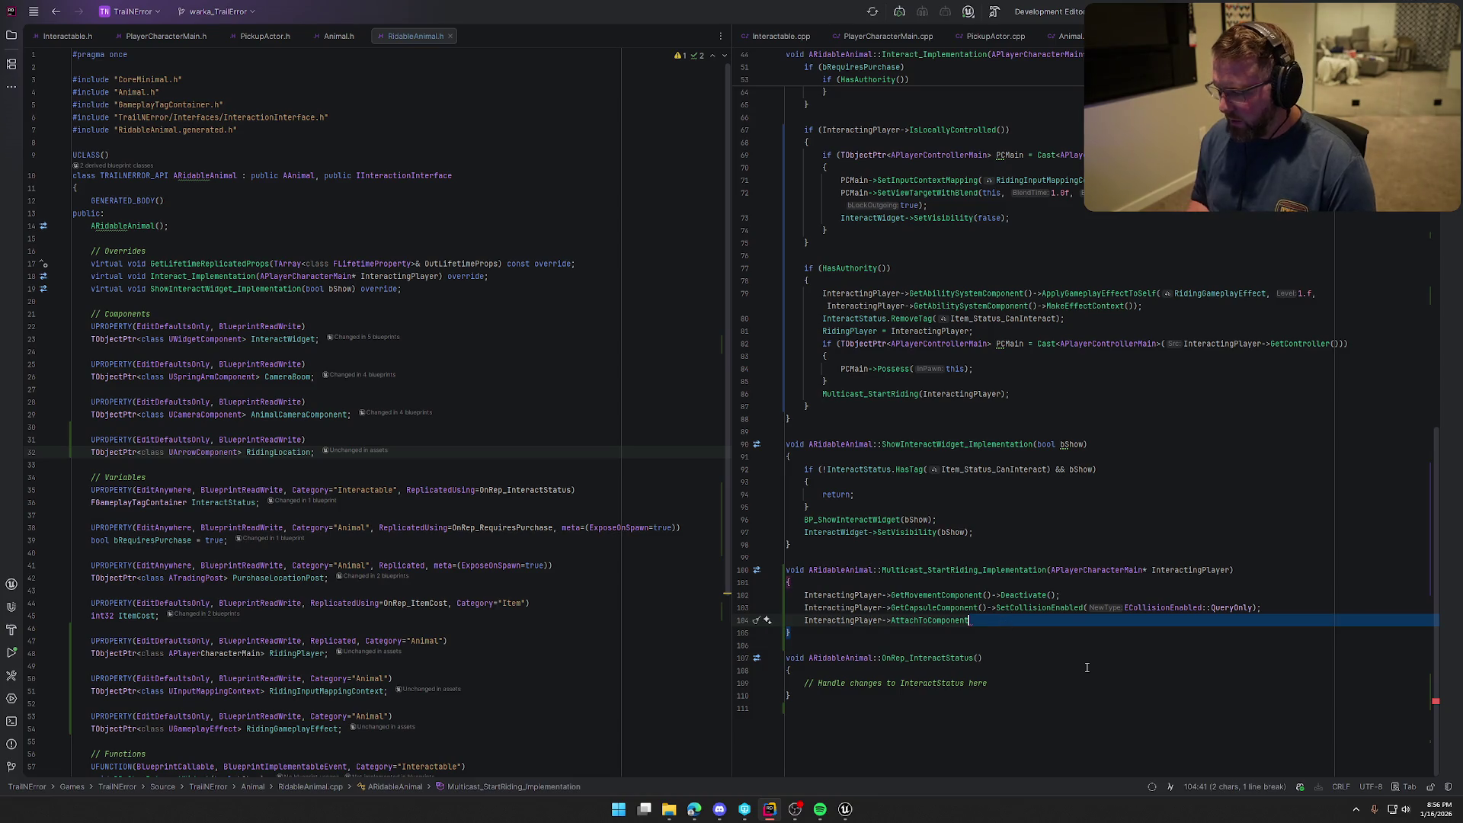
key("Escape")
type("(")
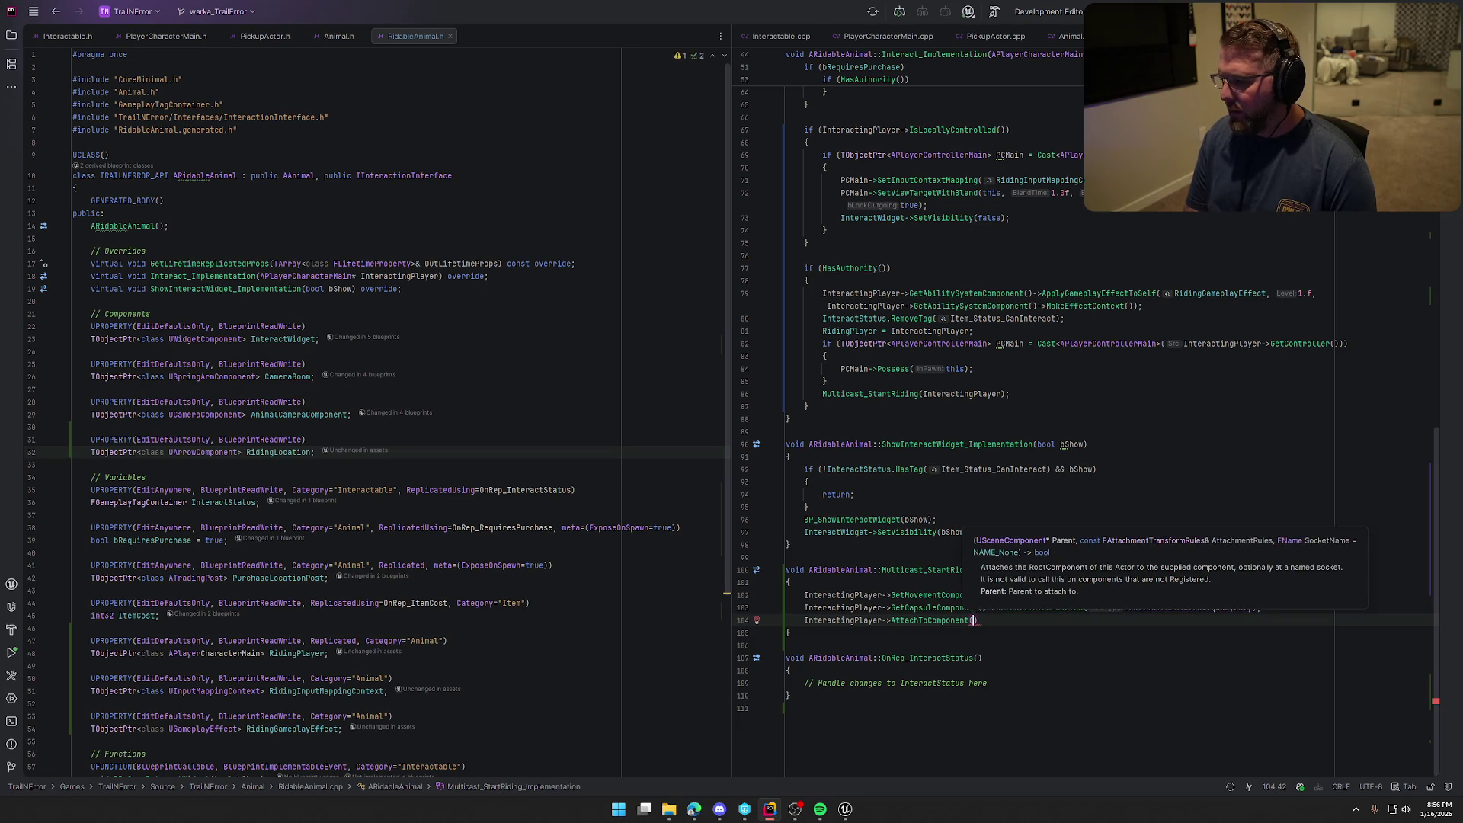
type("RidingLocation")
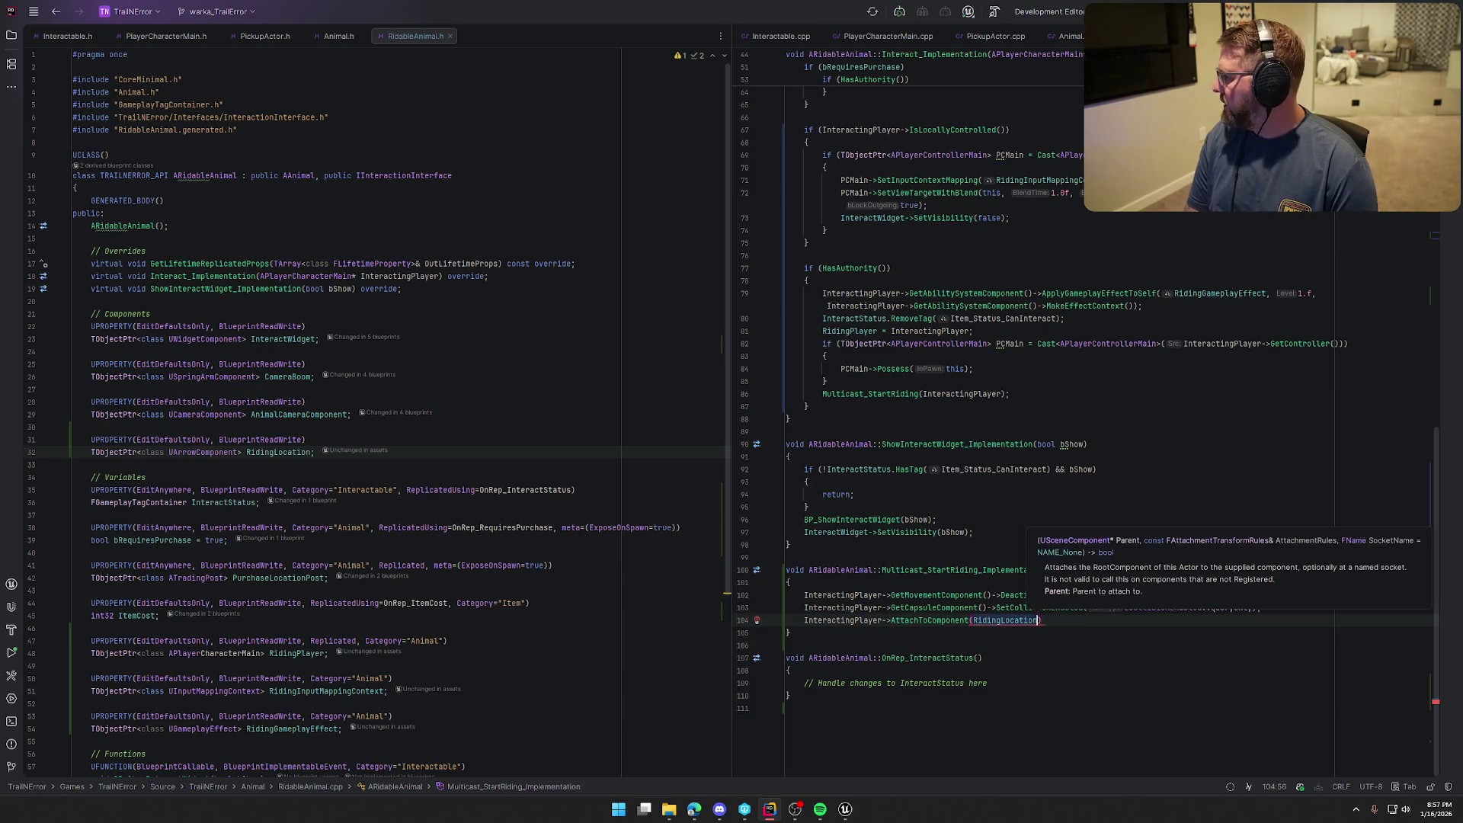
type(",")
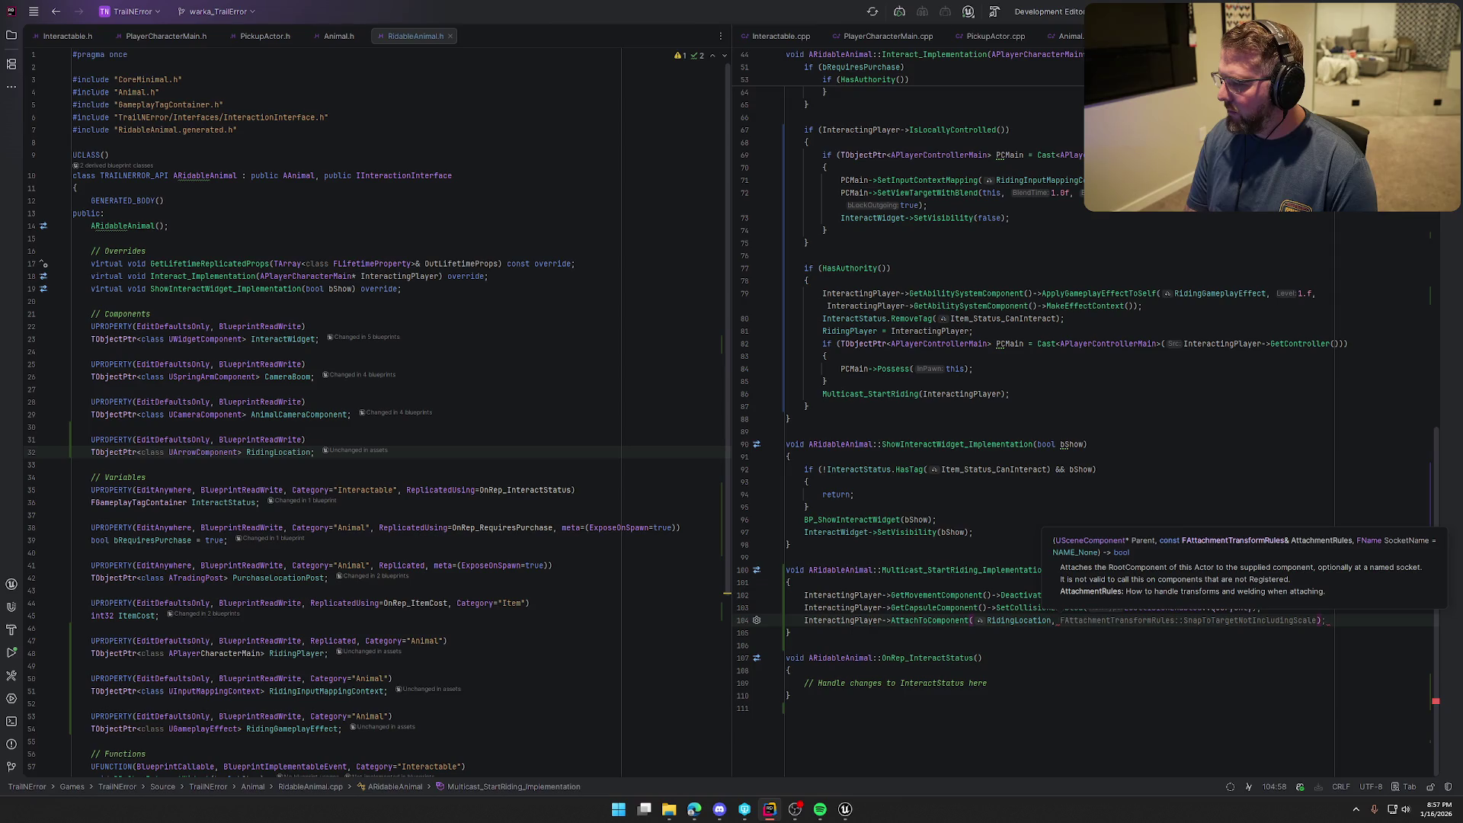
key("Tab")
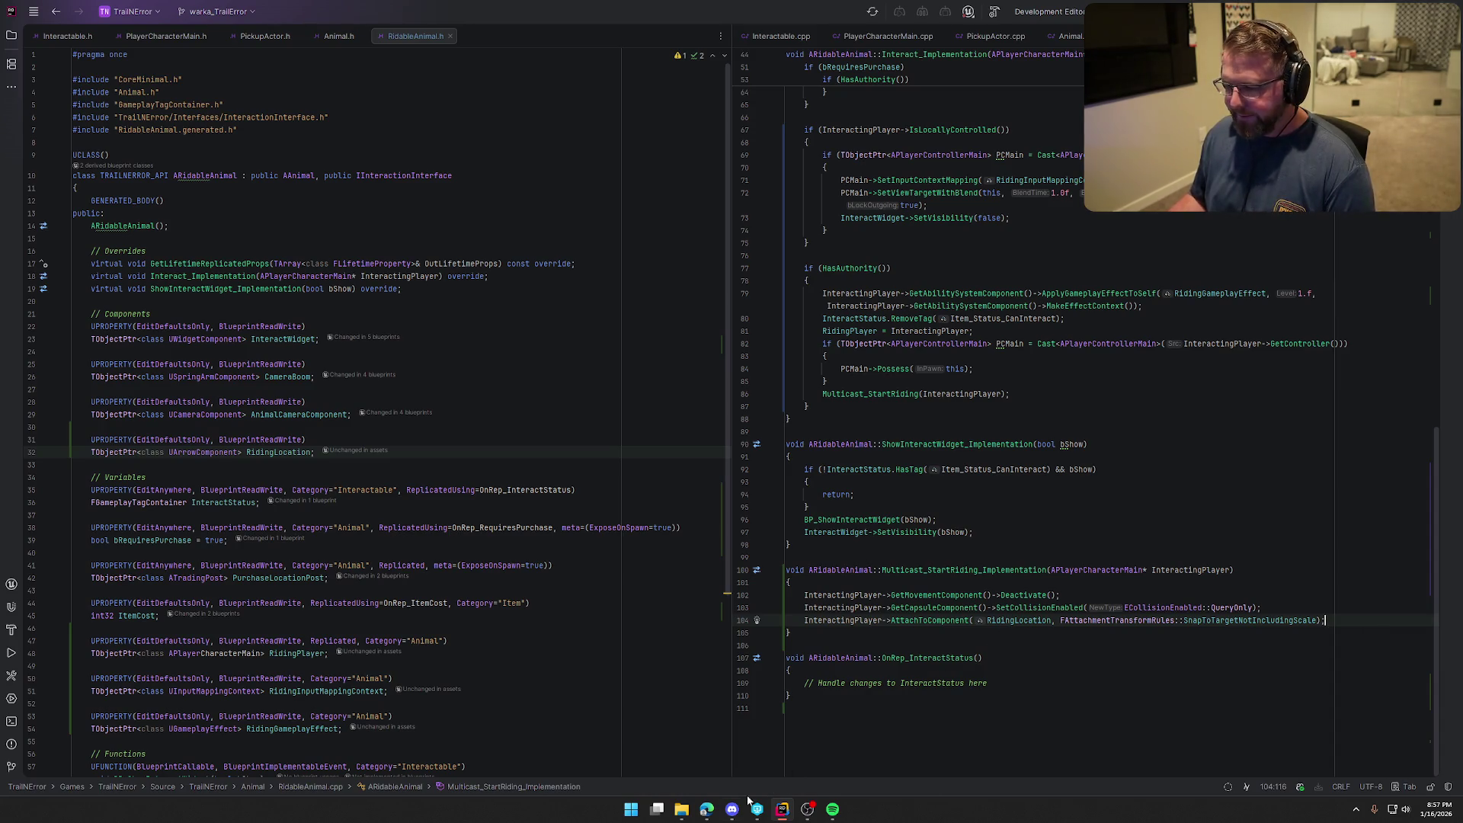
Build the project, launch Unreal Editor, and hide its log panel
key("ctrl+shift+b")
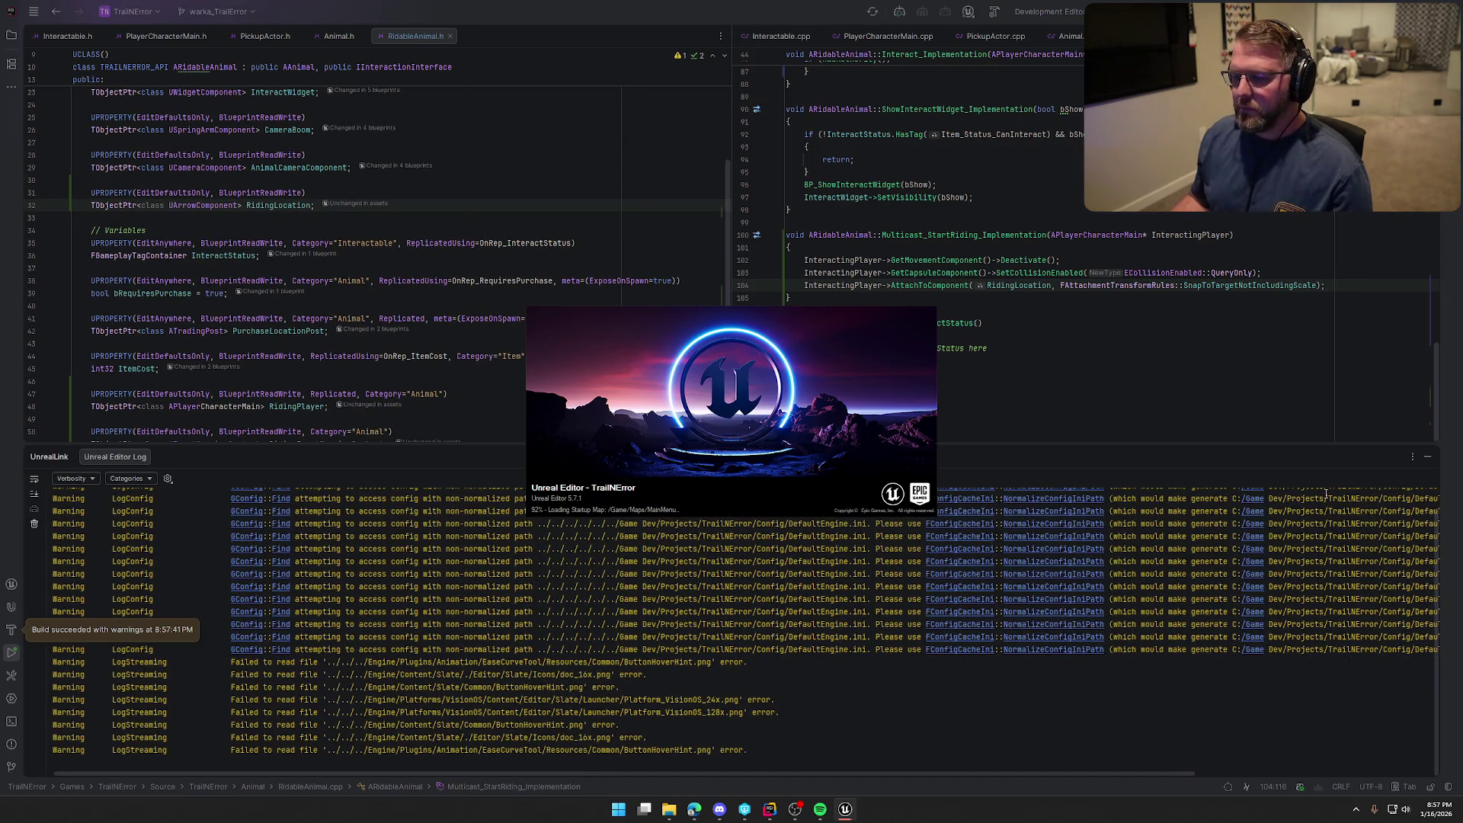
left_click(1427, 457)
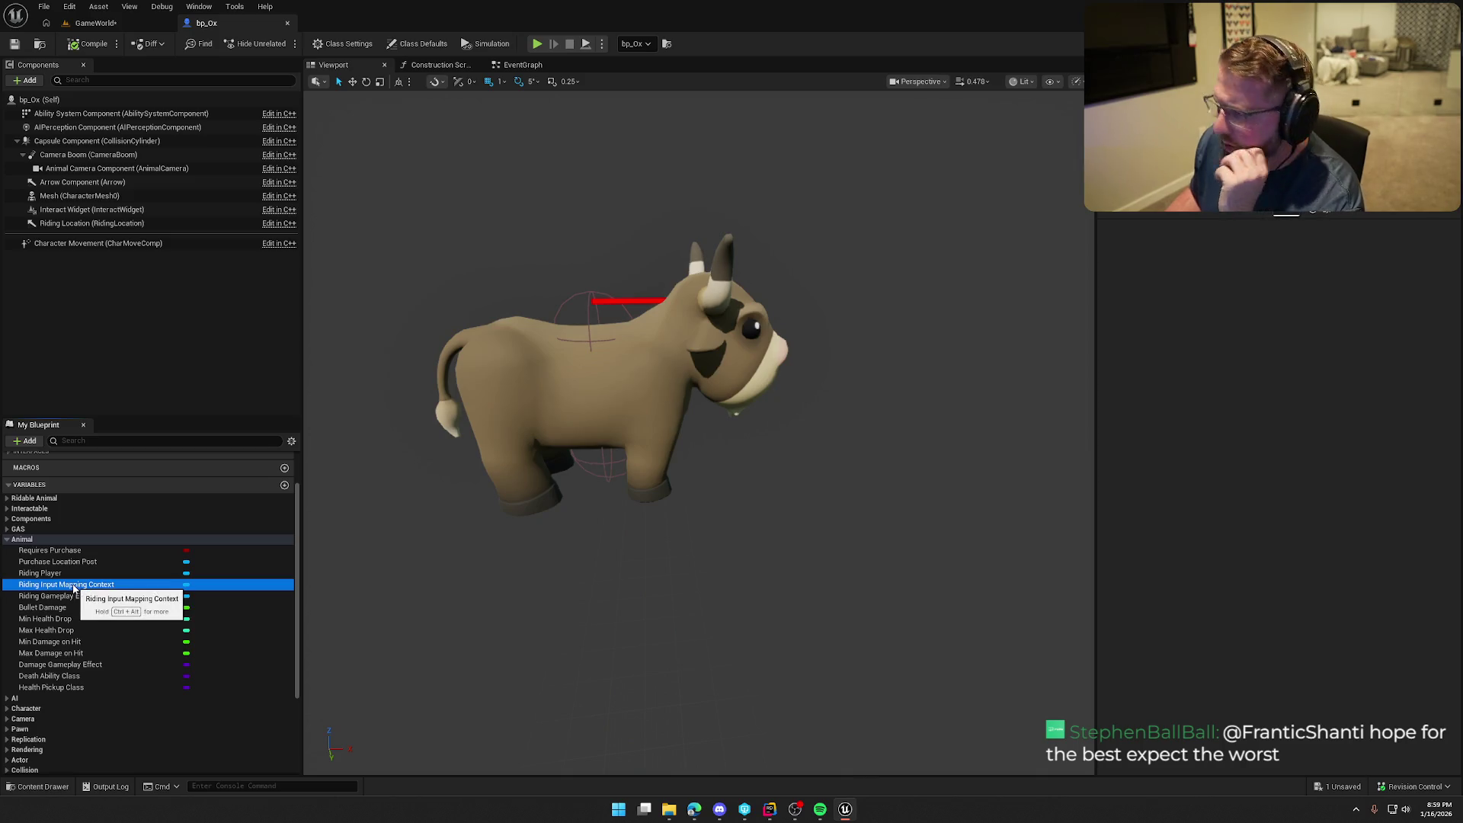
Inspect bp_Ox's Riding Gameplay Effect variable, save the GameWorld level, and return to Rider
left_click(84, 599)
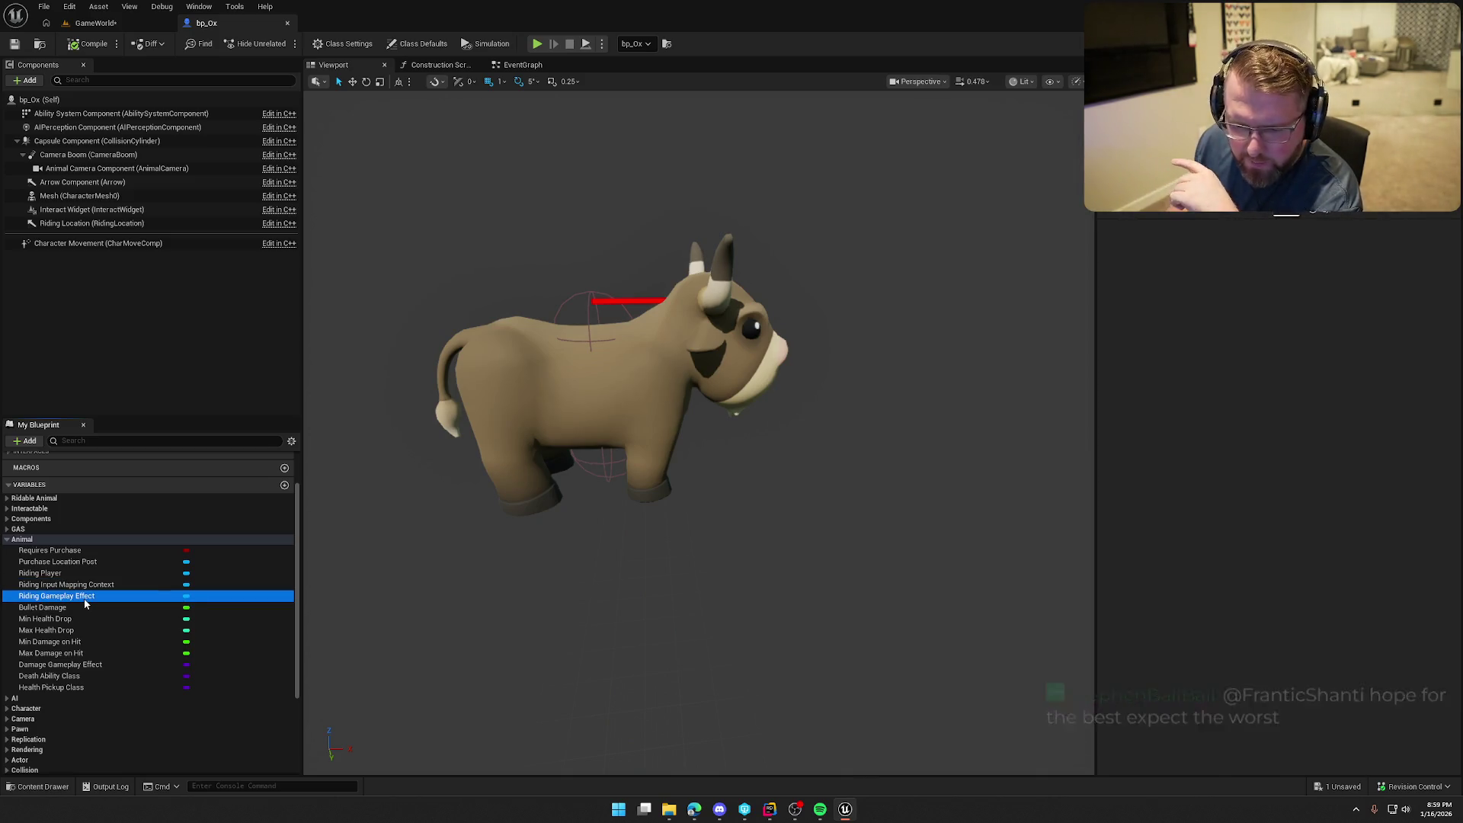
left_click(1364, 204)
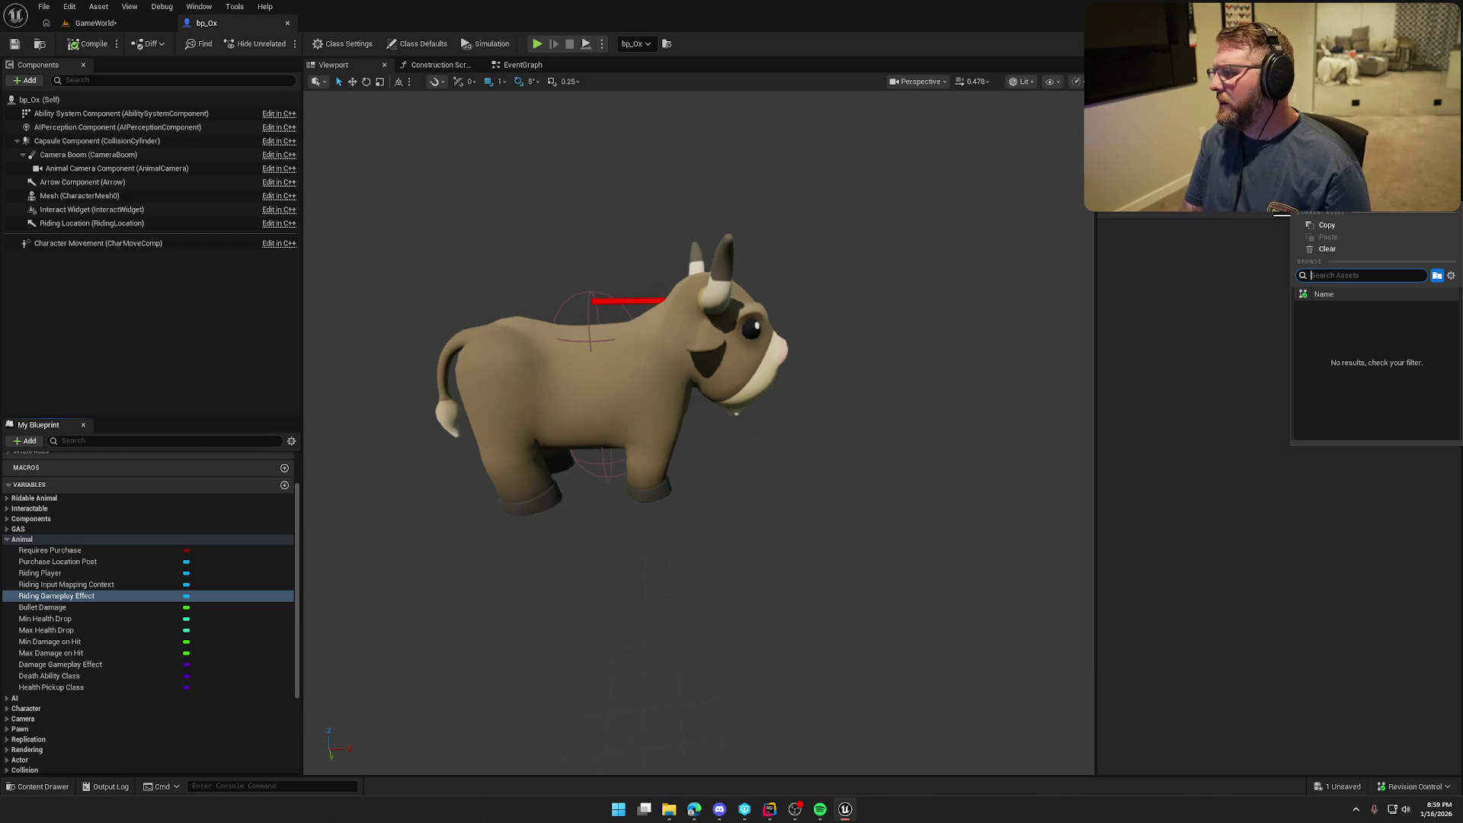
left_click(1214, 339)
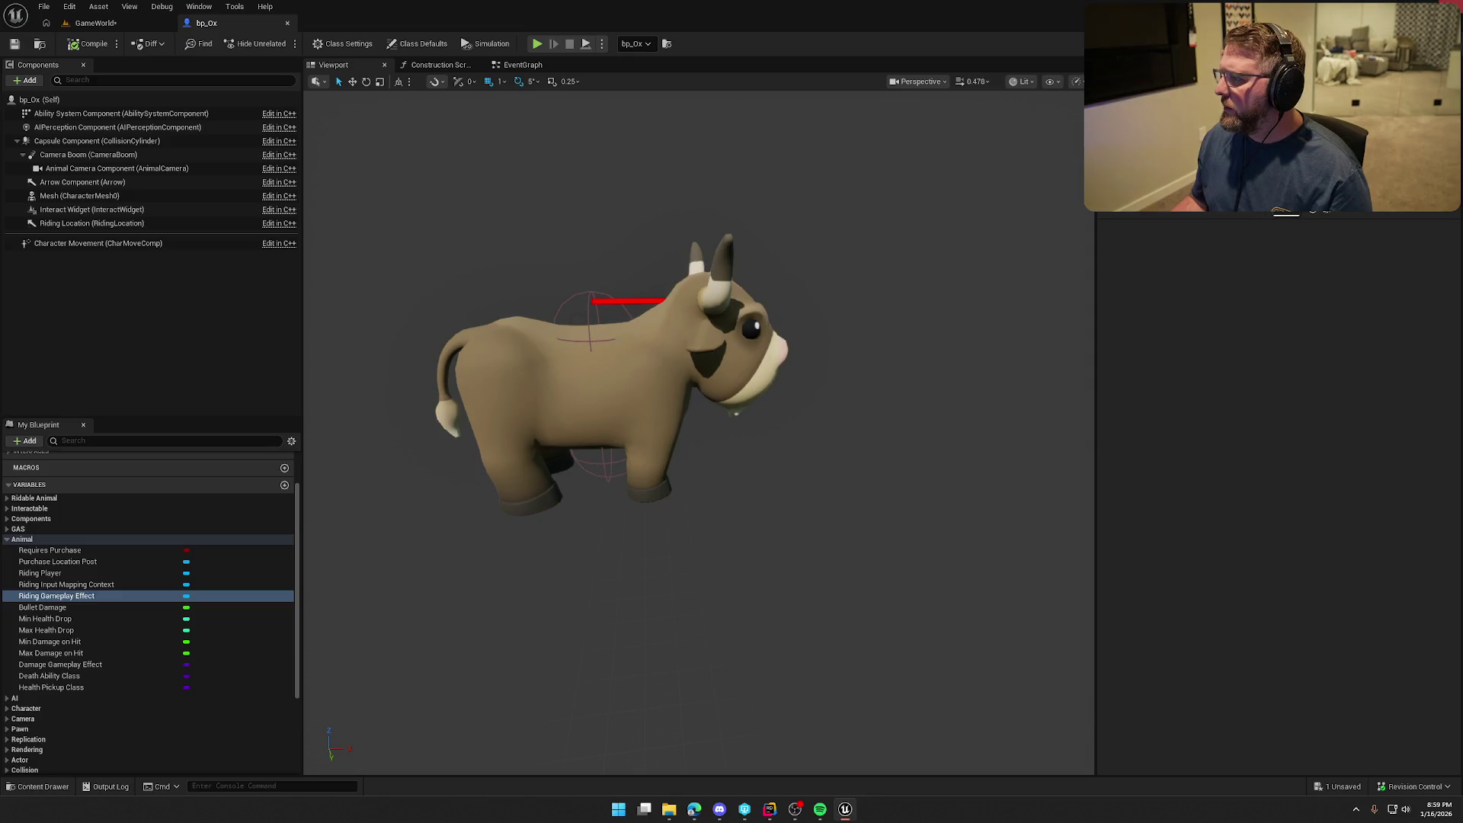
key("ctrl+shift+s")
left_click(763, 533)
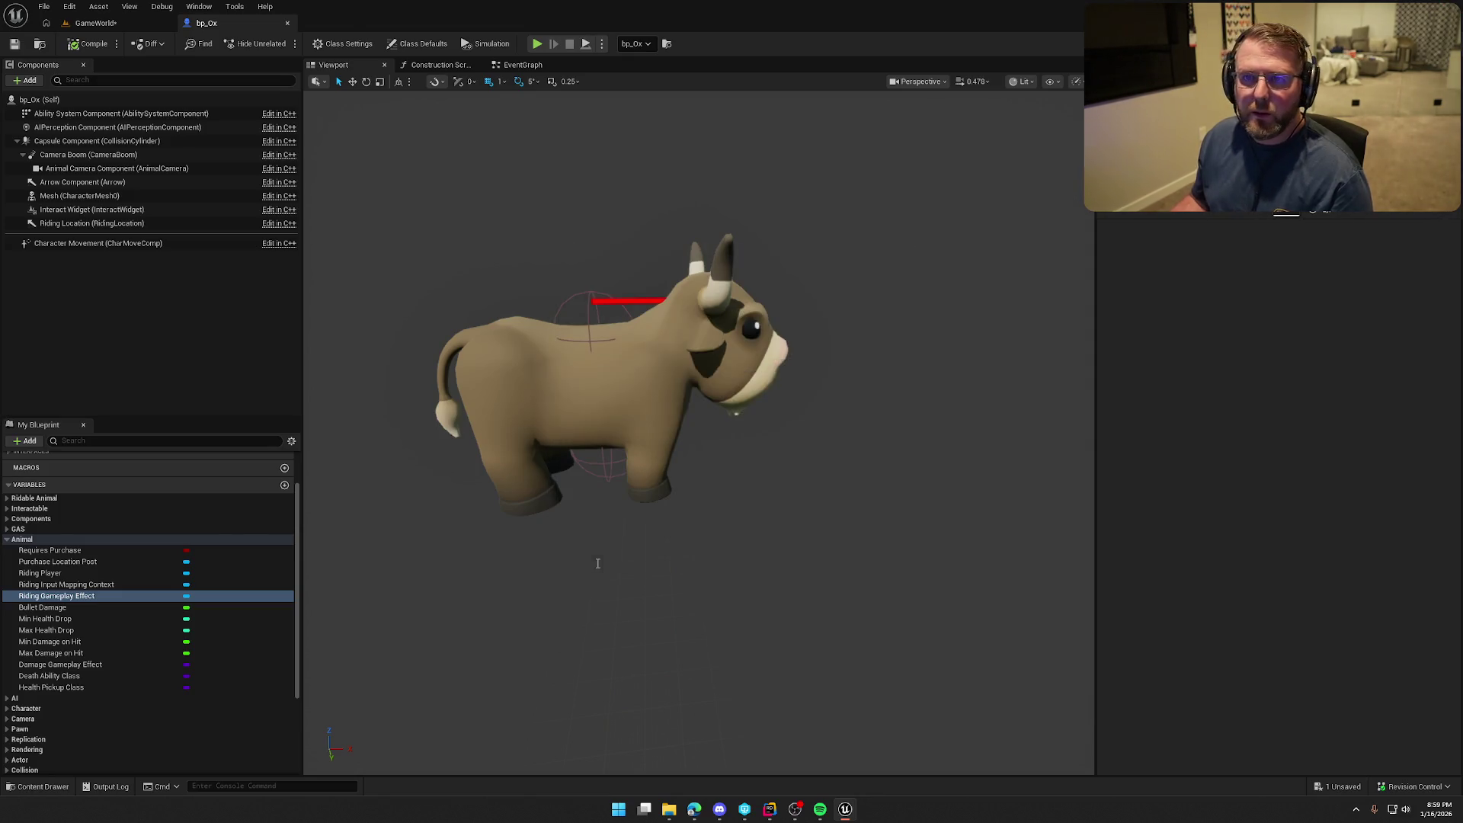
key("alt+Tab")
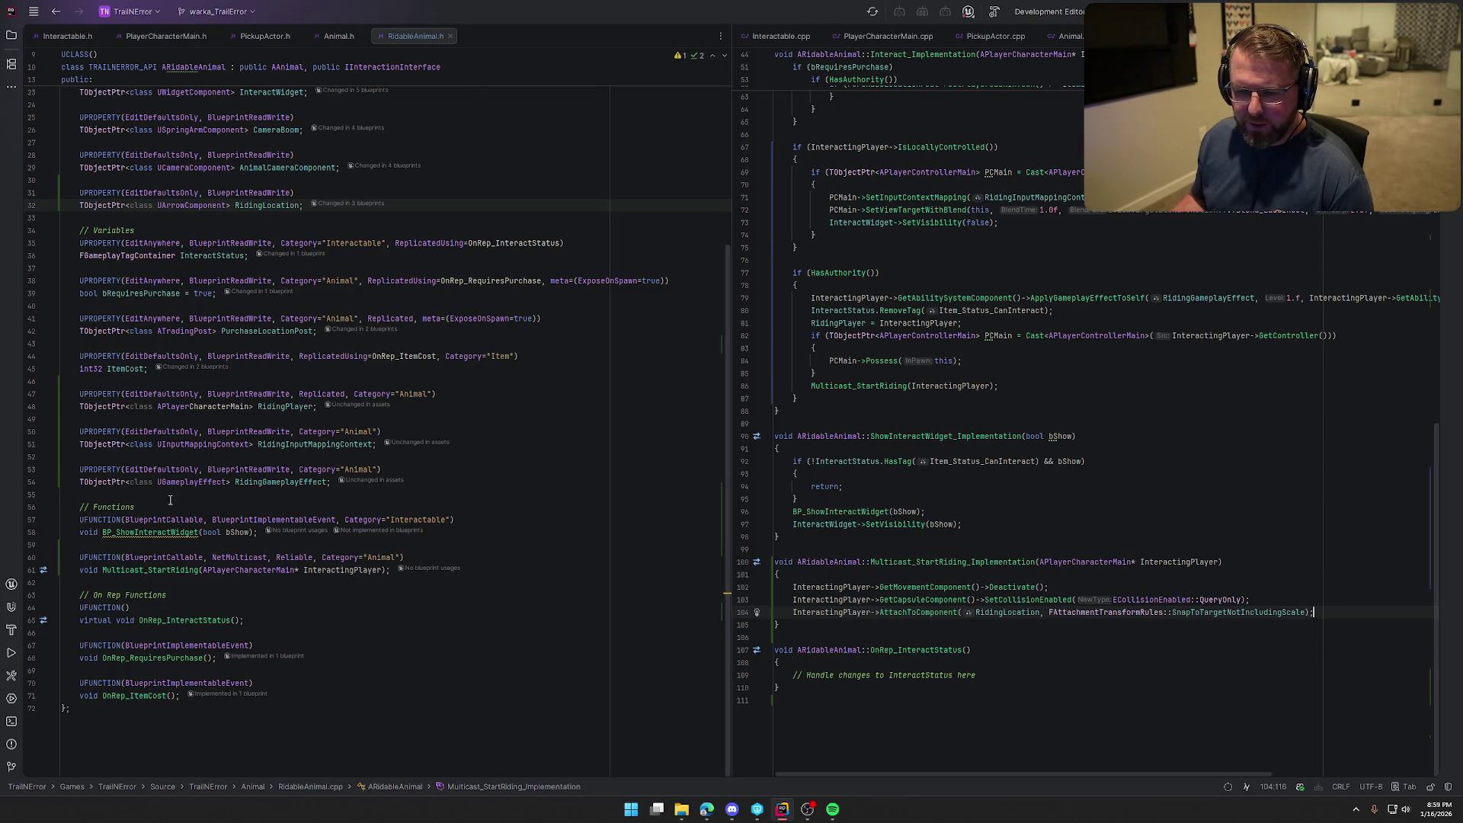
Change RidingGameplayEffect's type to TSubclassOf and re-enter it as the line 79 argument
double_click(105, 482)
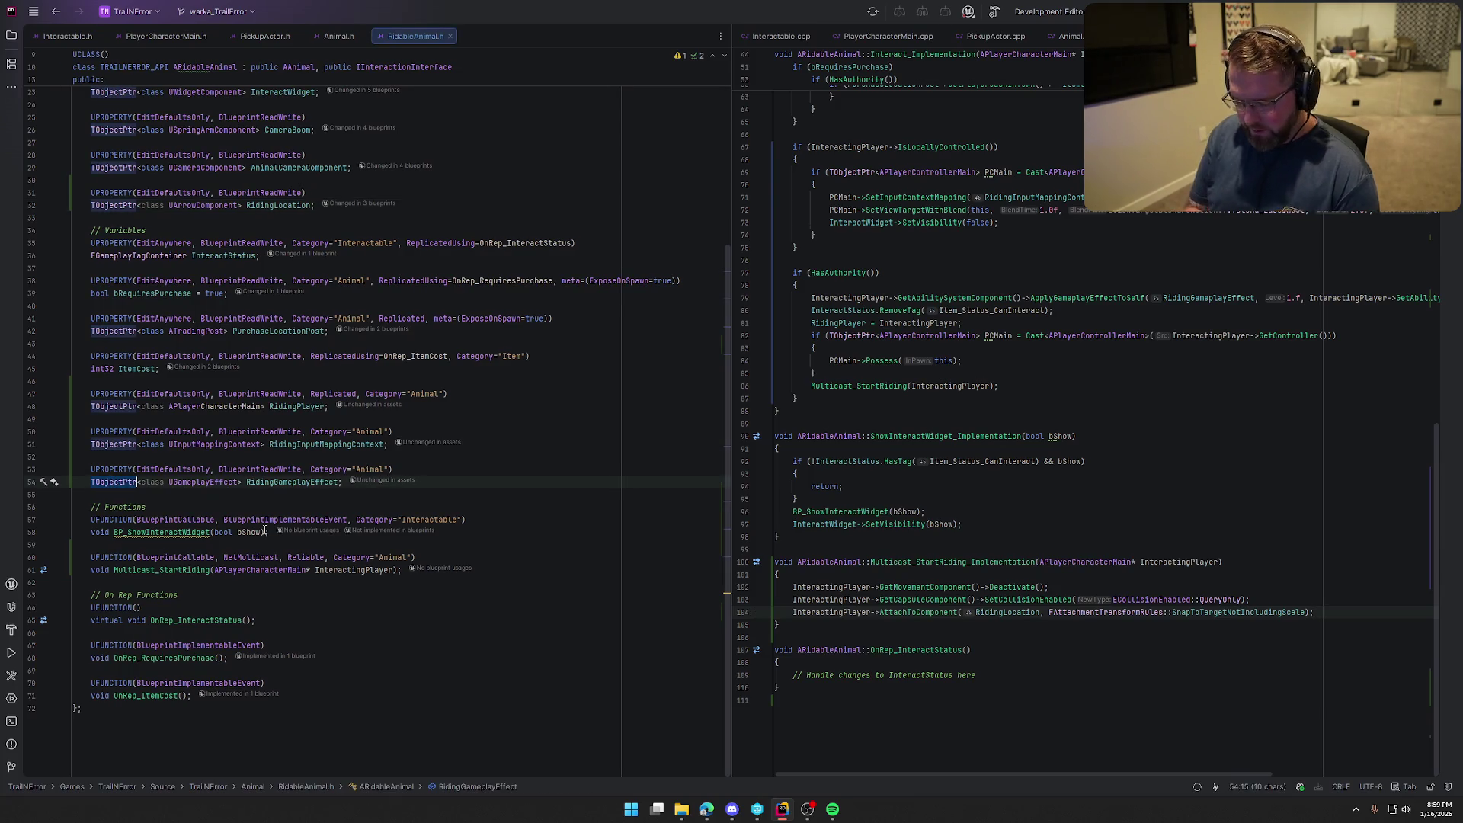
type("TSub")
key("Return")
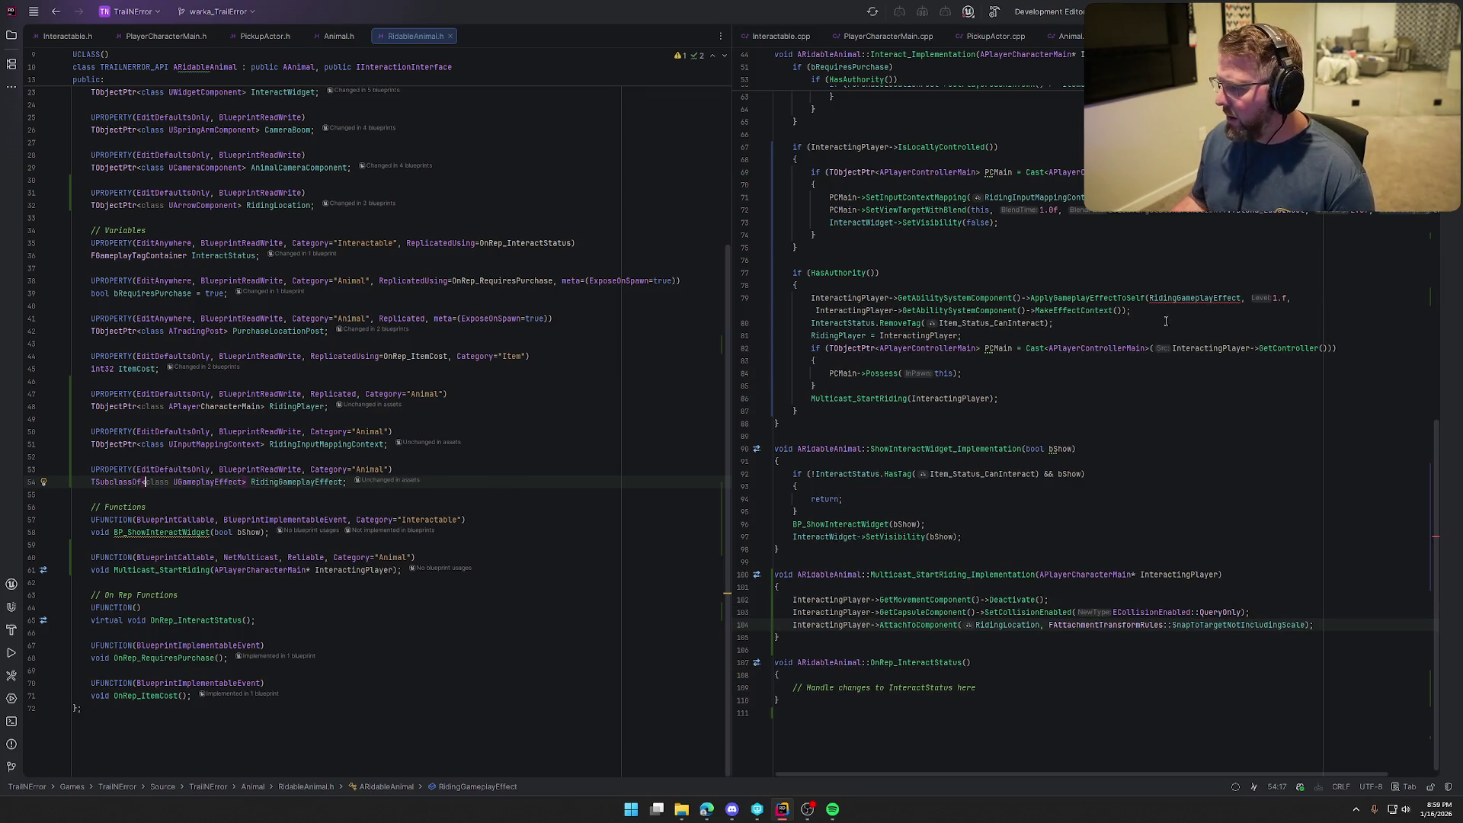
left_click(1241, 298)
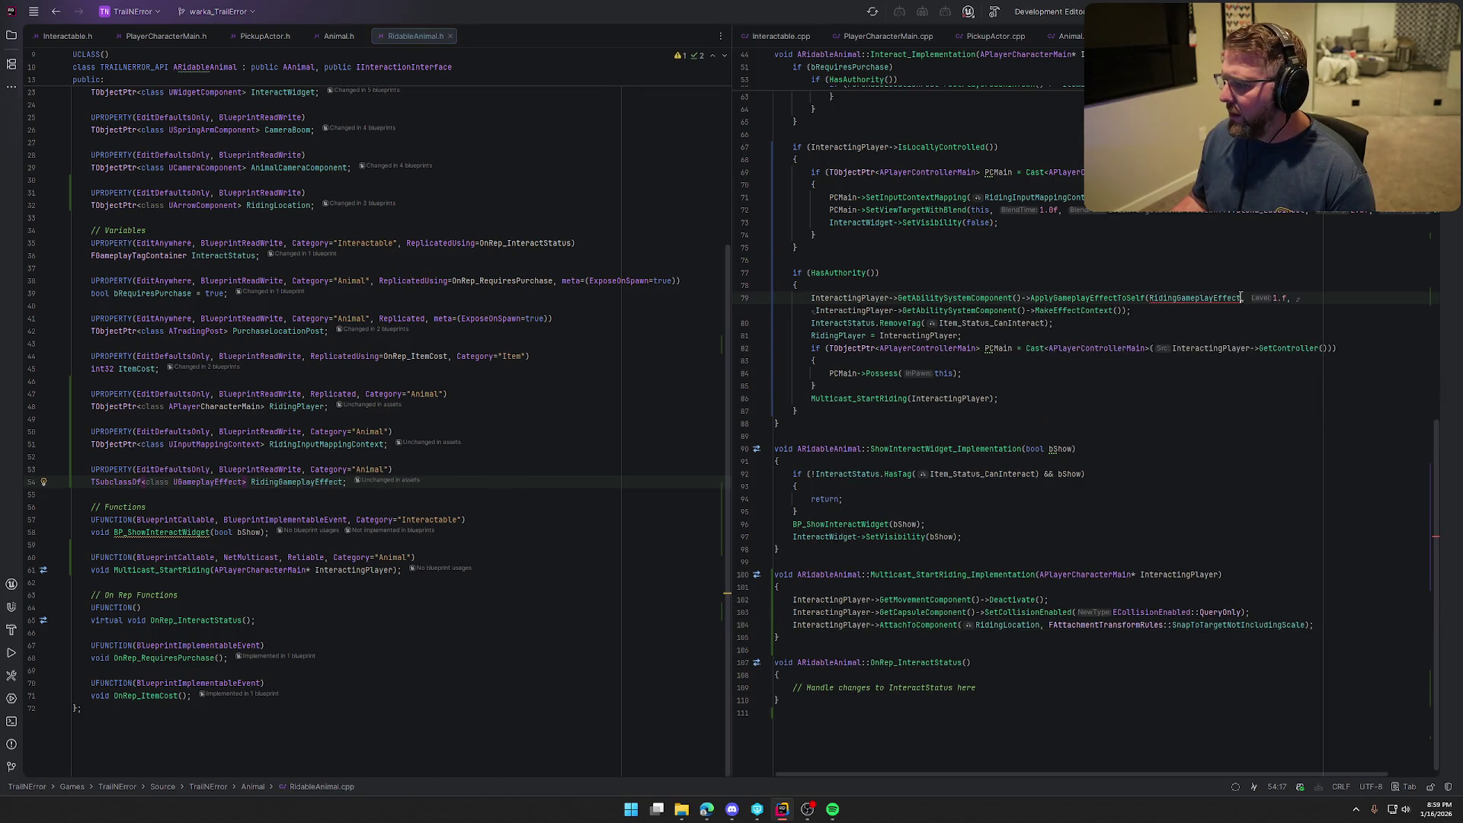
mouse_move(1233, 344)
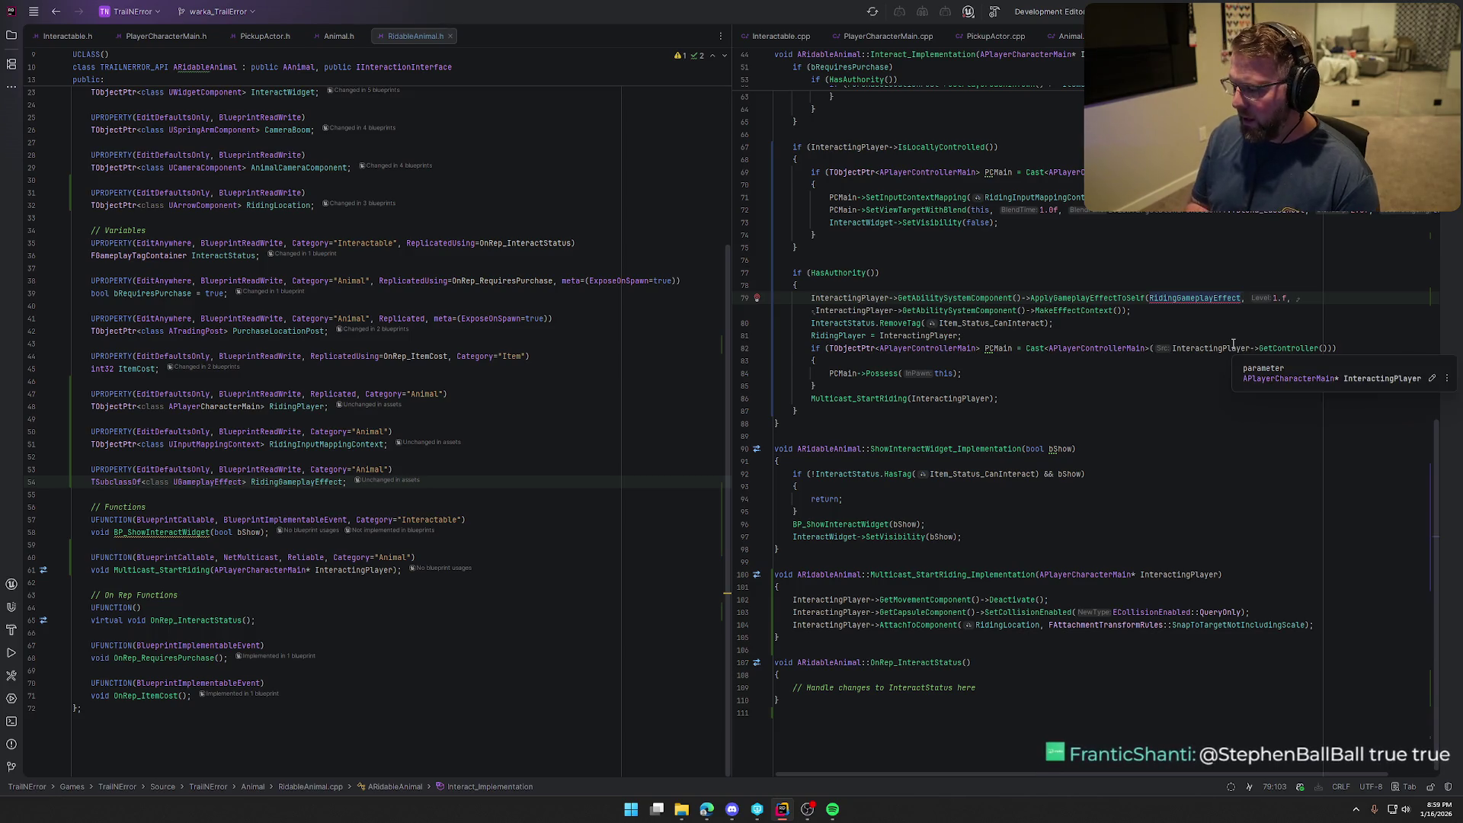
key("BackSpace")
key("BackSpace")
key("BackSpace")
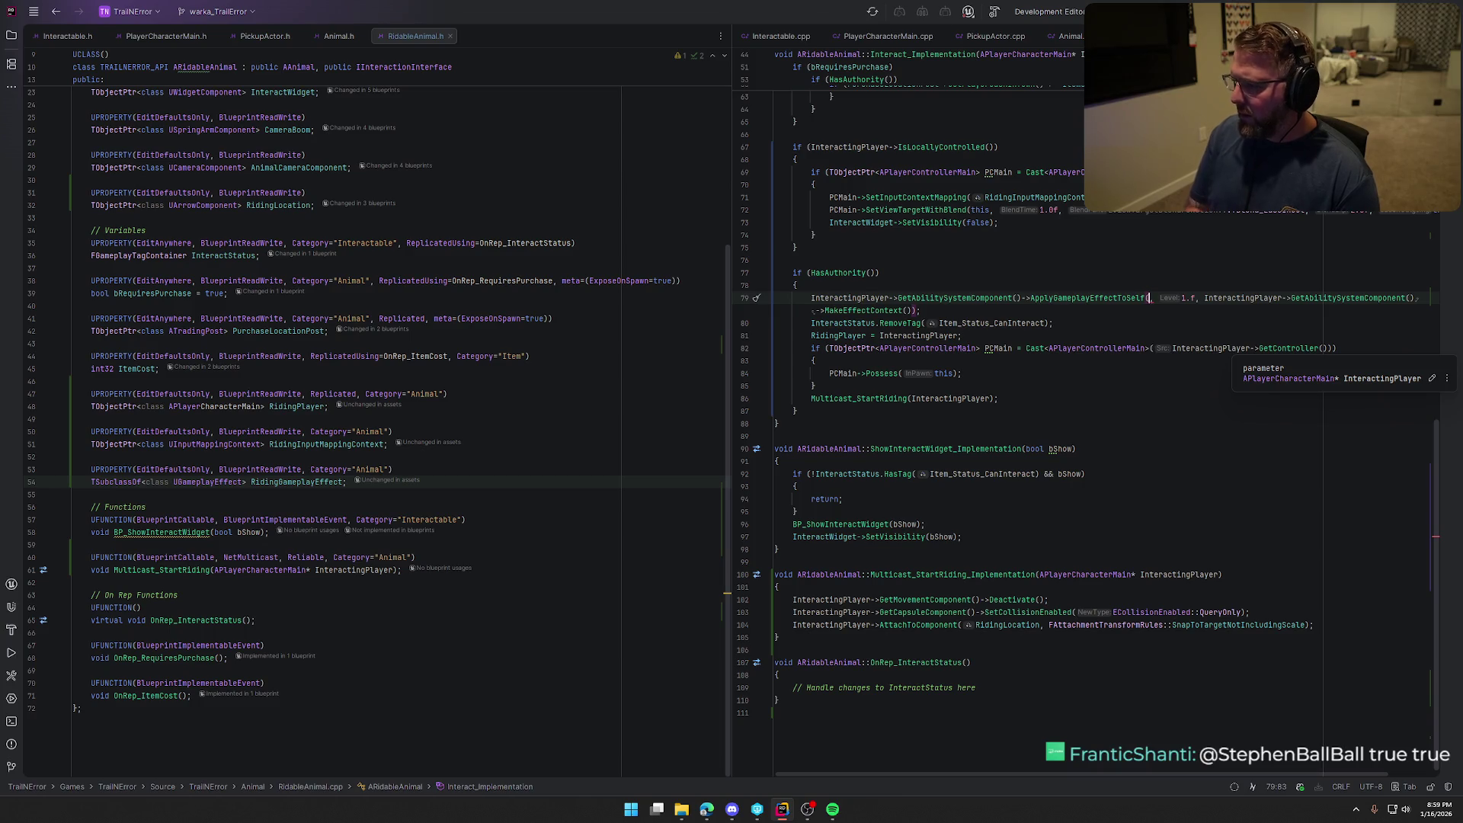
type("Ridi")
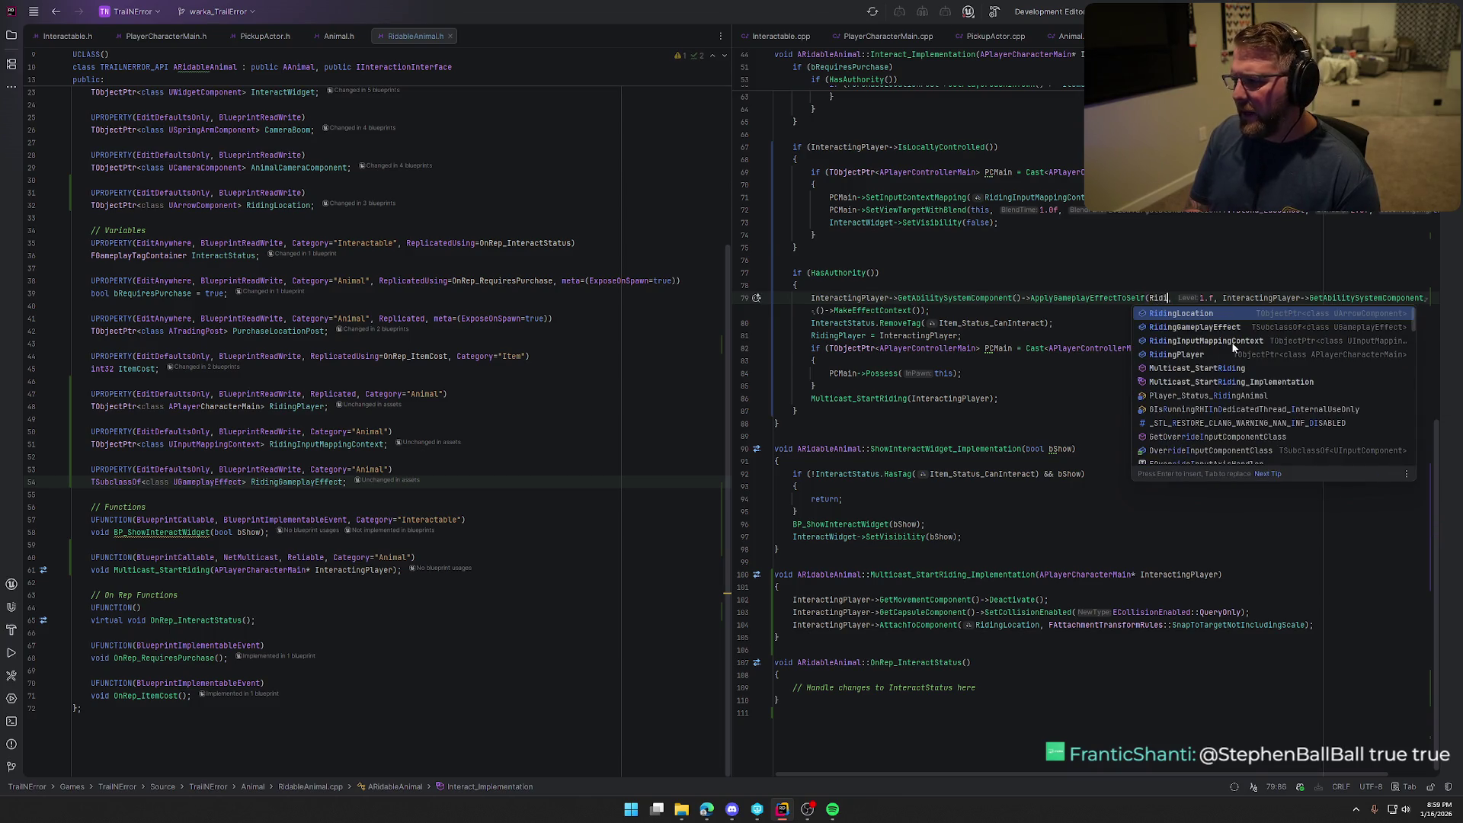
key("Down")
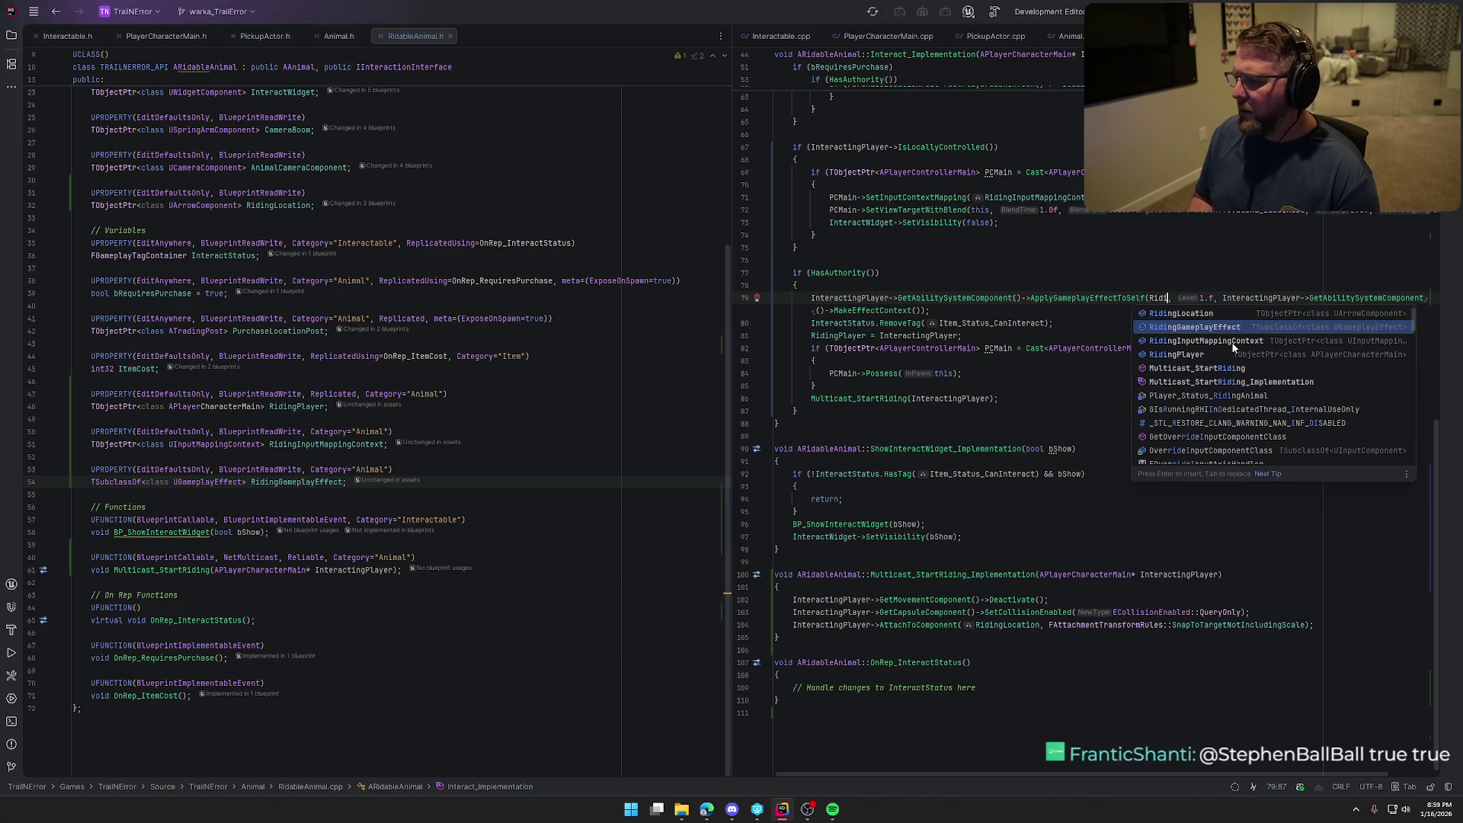
key("Return")
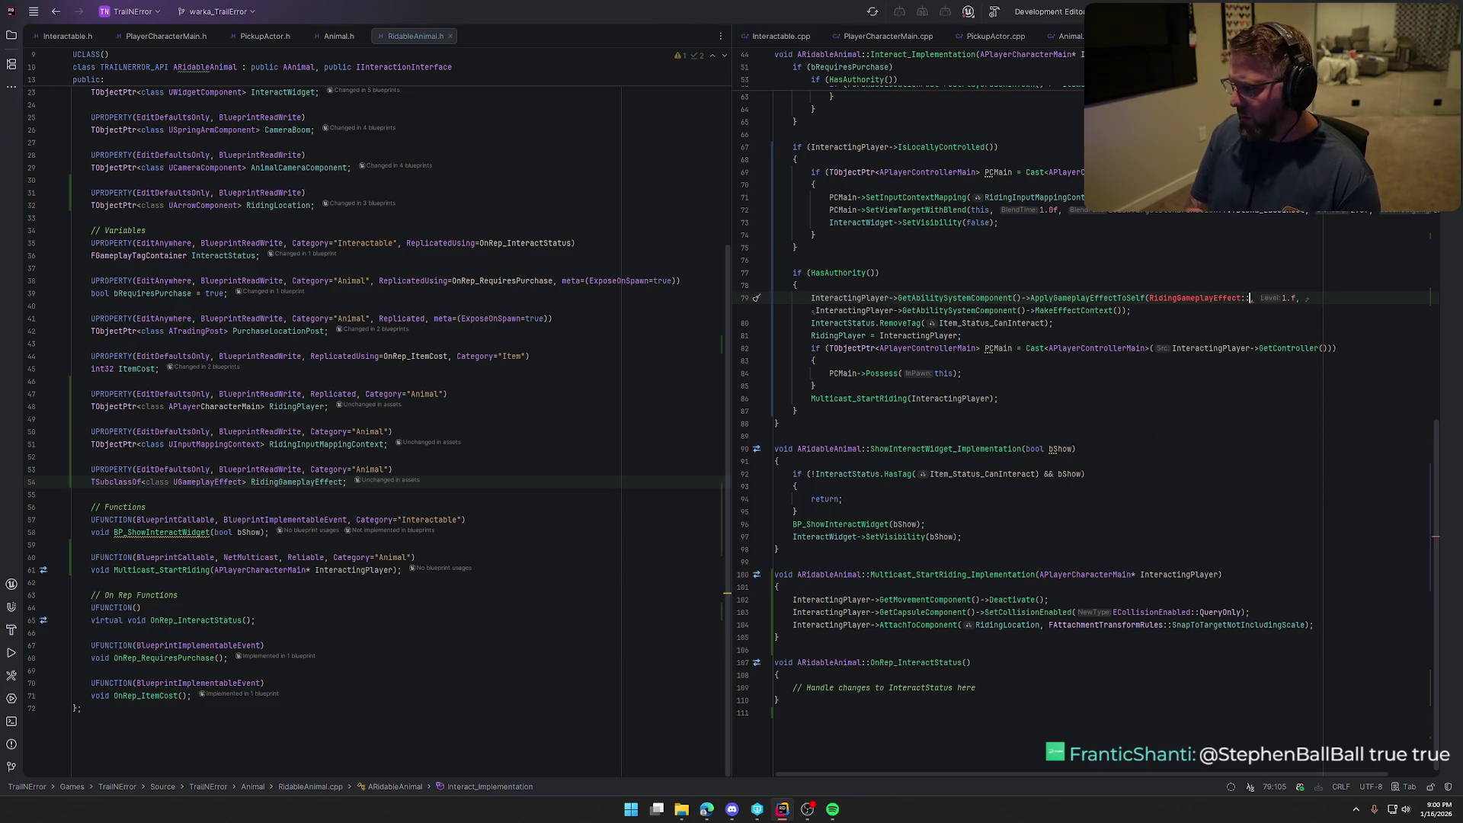
Try wrapping the line 79 argument in StaticClass(), revert to the plain argument, and open AI chat
key("BackSpace")
key("BackSpace")
type("Stati")
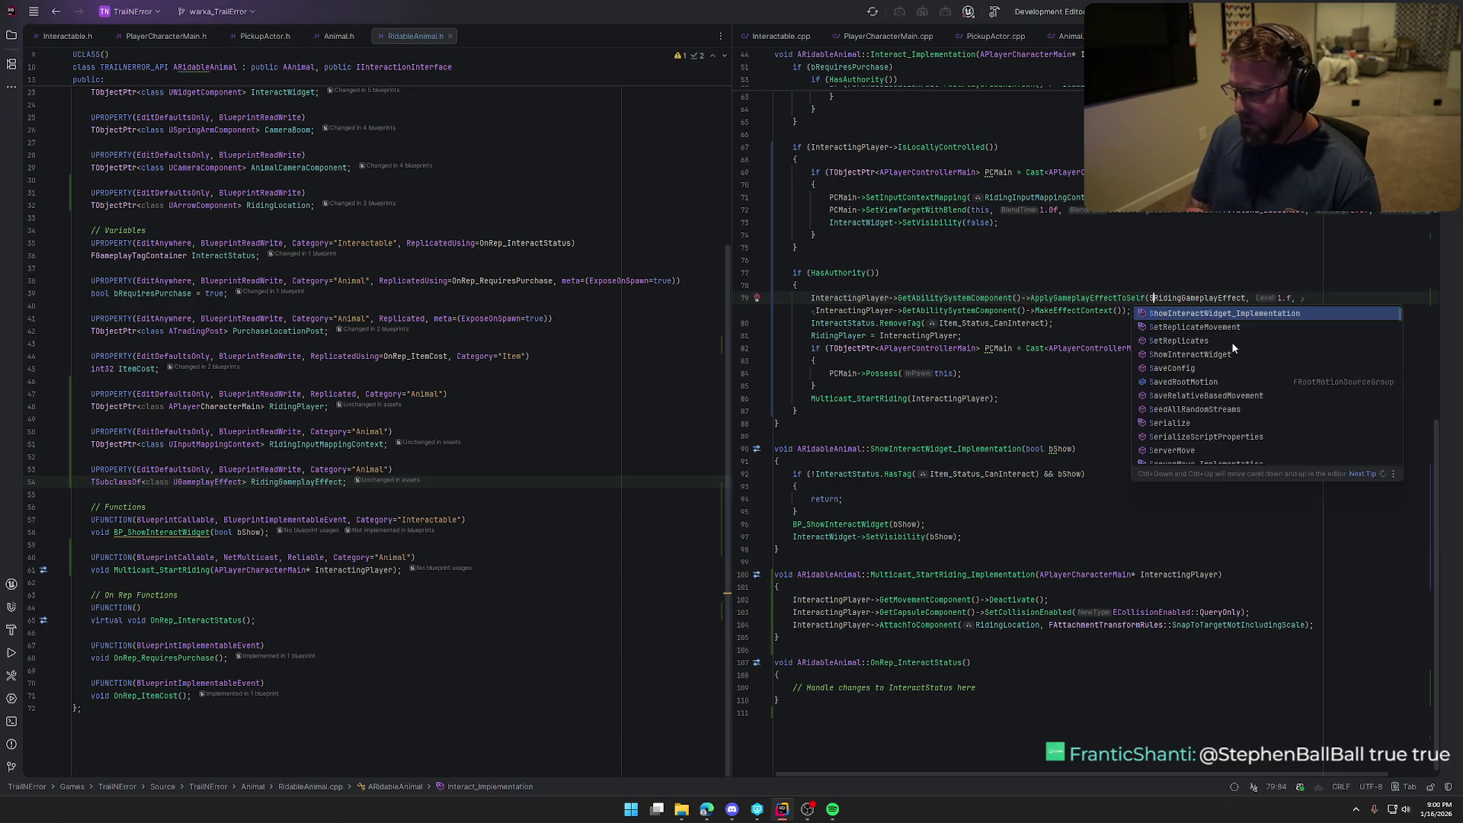
key("Return")
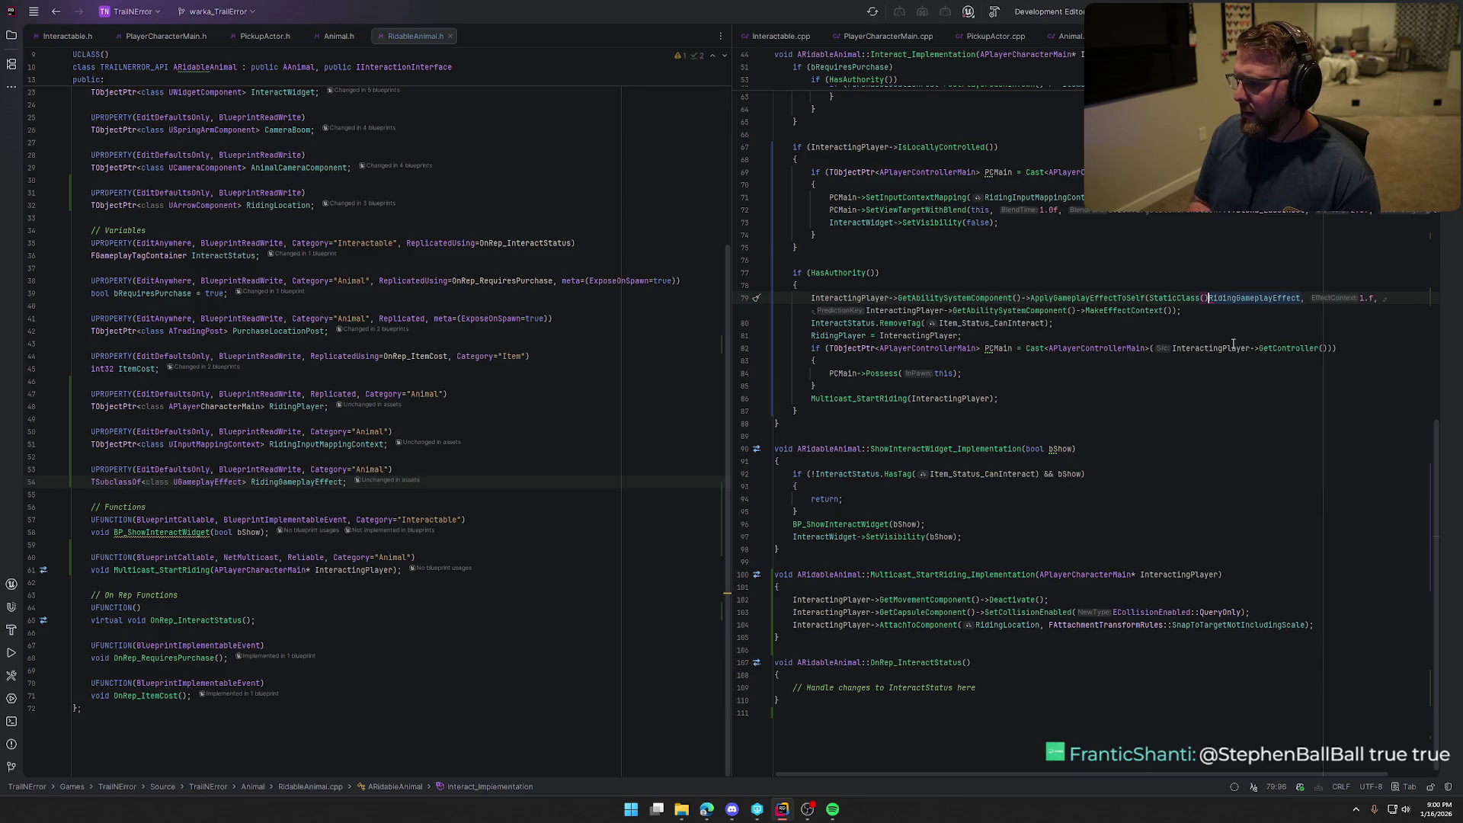
key("BackSpace")
key("ctrl+Right")
type(")")
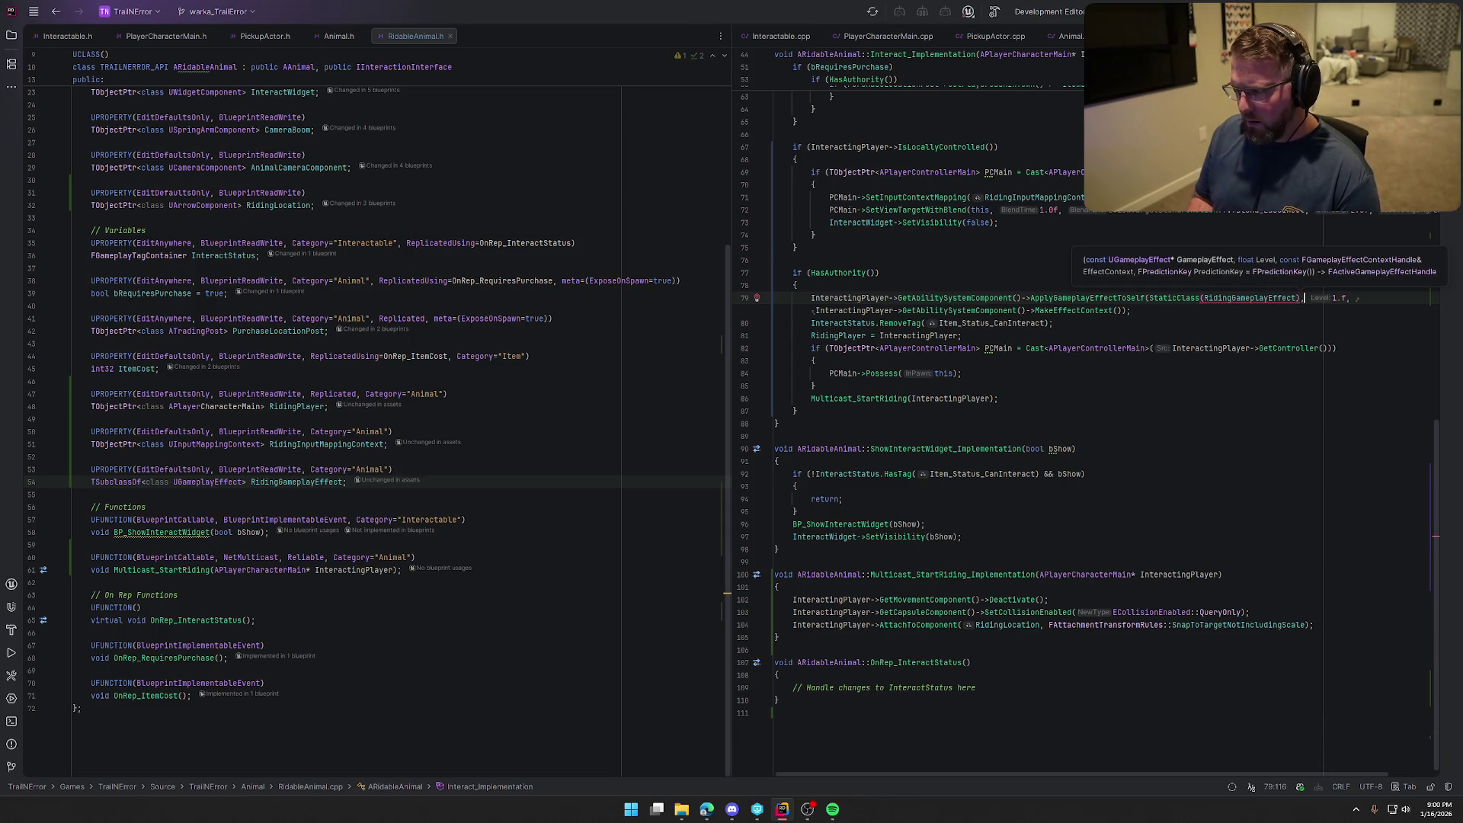
key("BackSpace")
key("ctrl+Left")
key("BackSpace")
type("::")
key("BackSpace")
key("BackSpace")
key("ctrl+BackSpace")
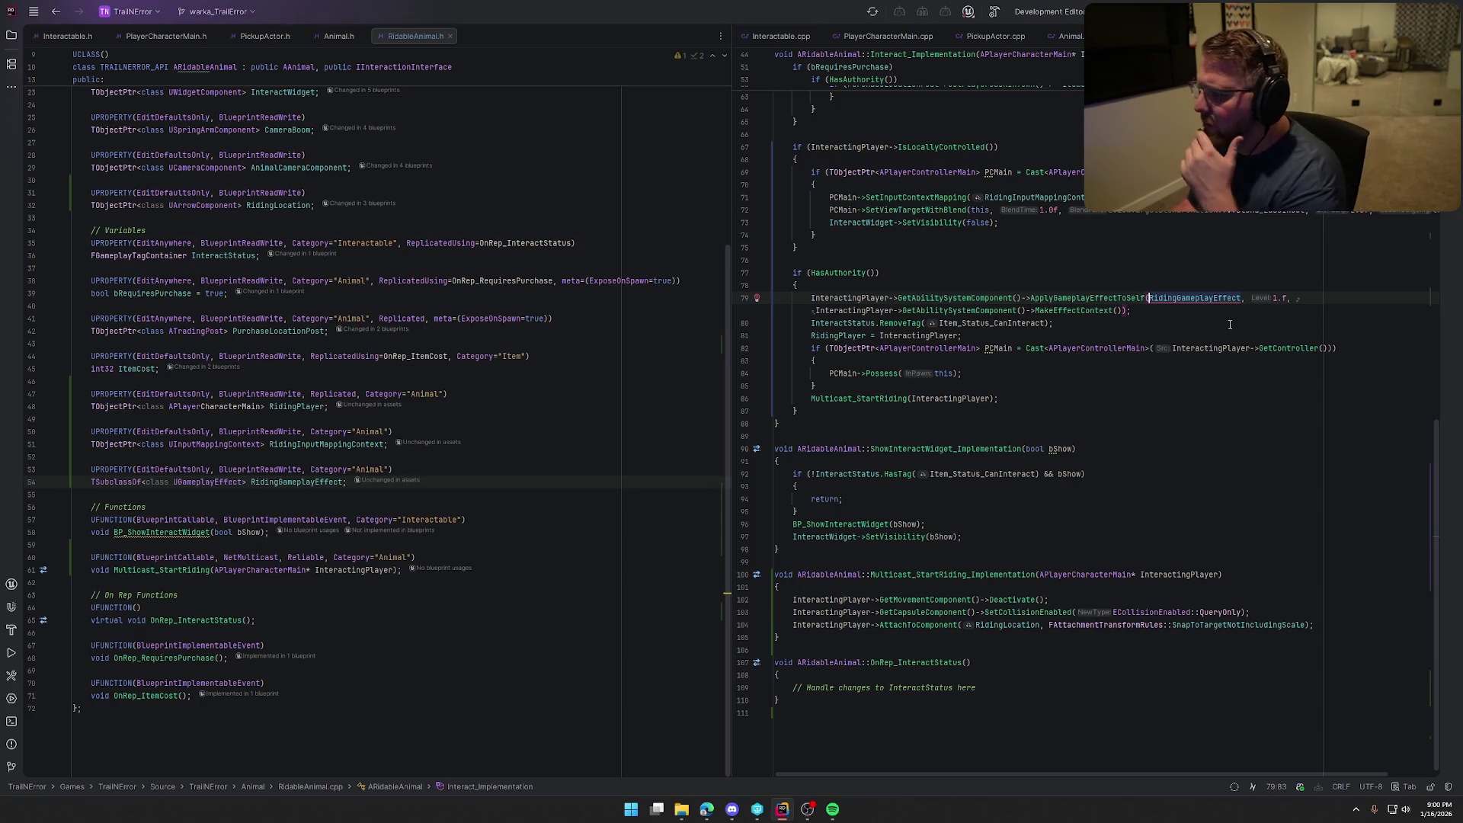
mouse_move(1204, 303)
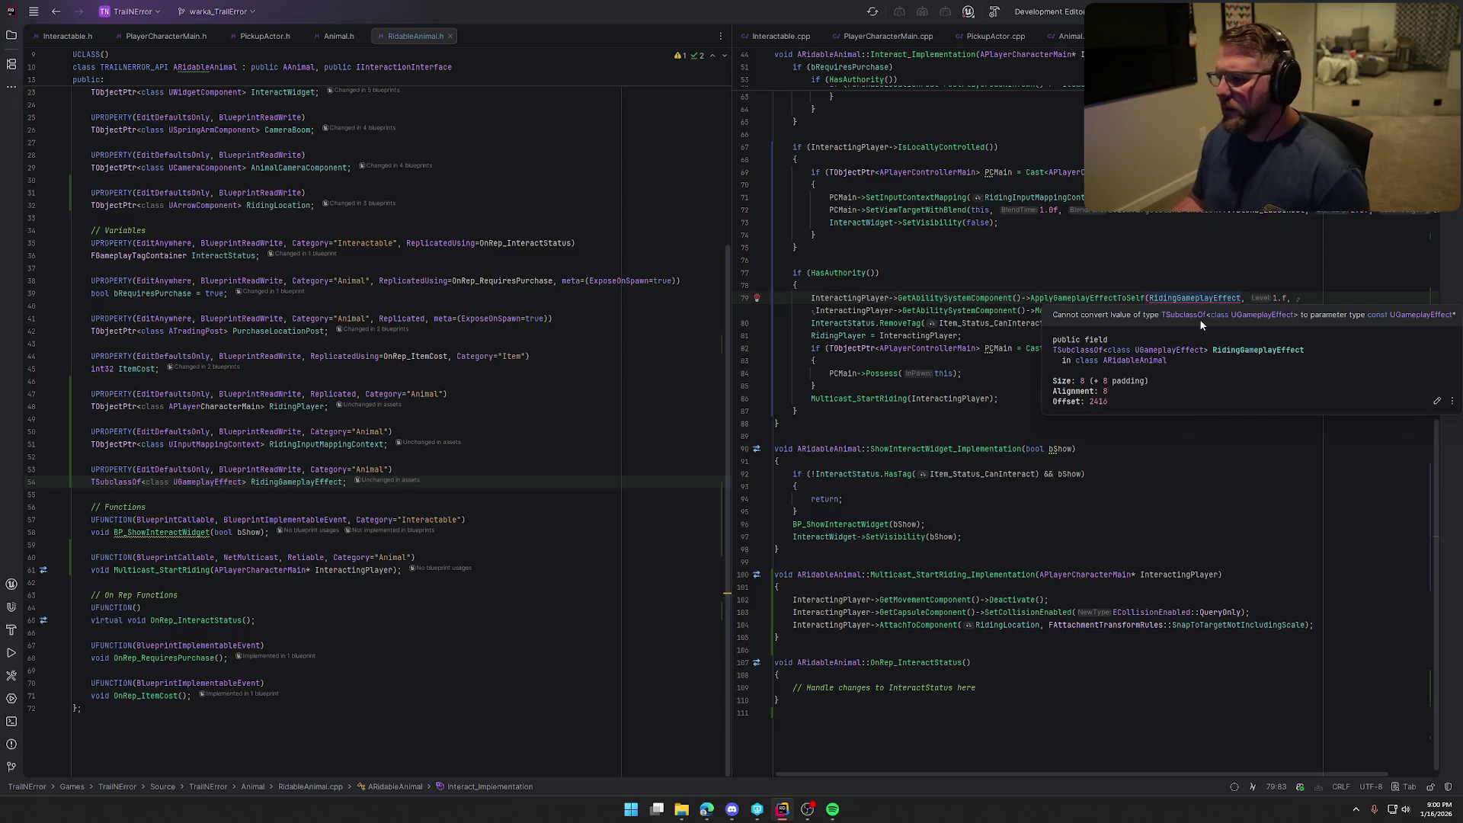
left_click(1452, 76)
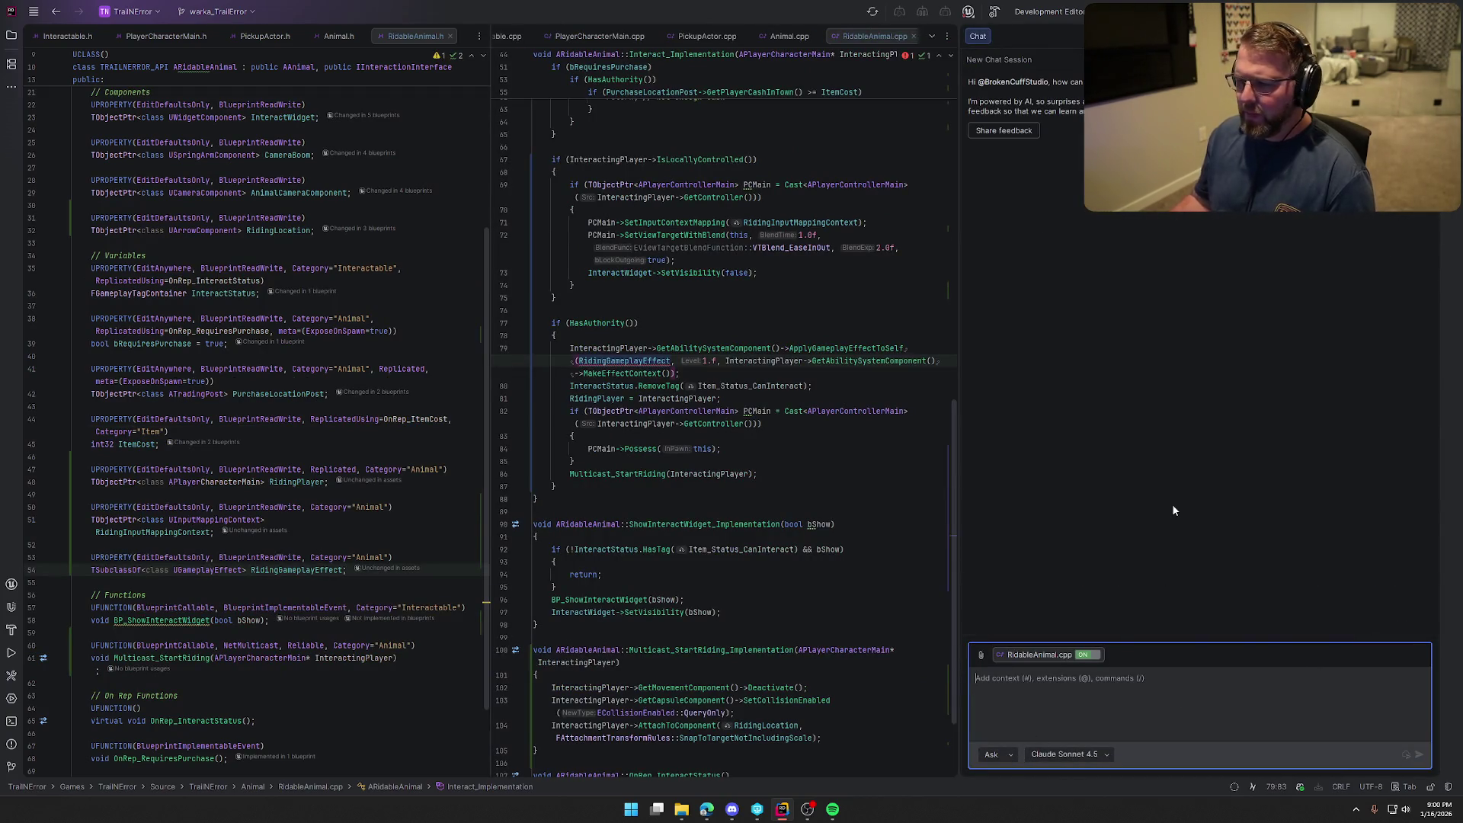
Ask the AI chat how to use the line 79 class in ApplyGameplayEffectToSelf
type("on lin")
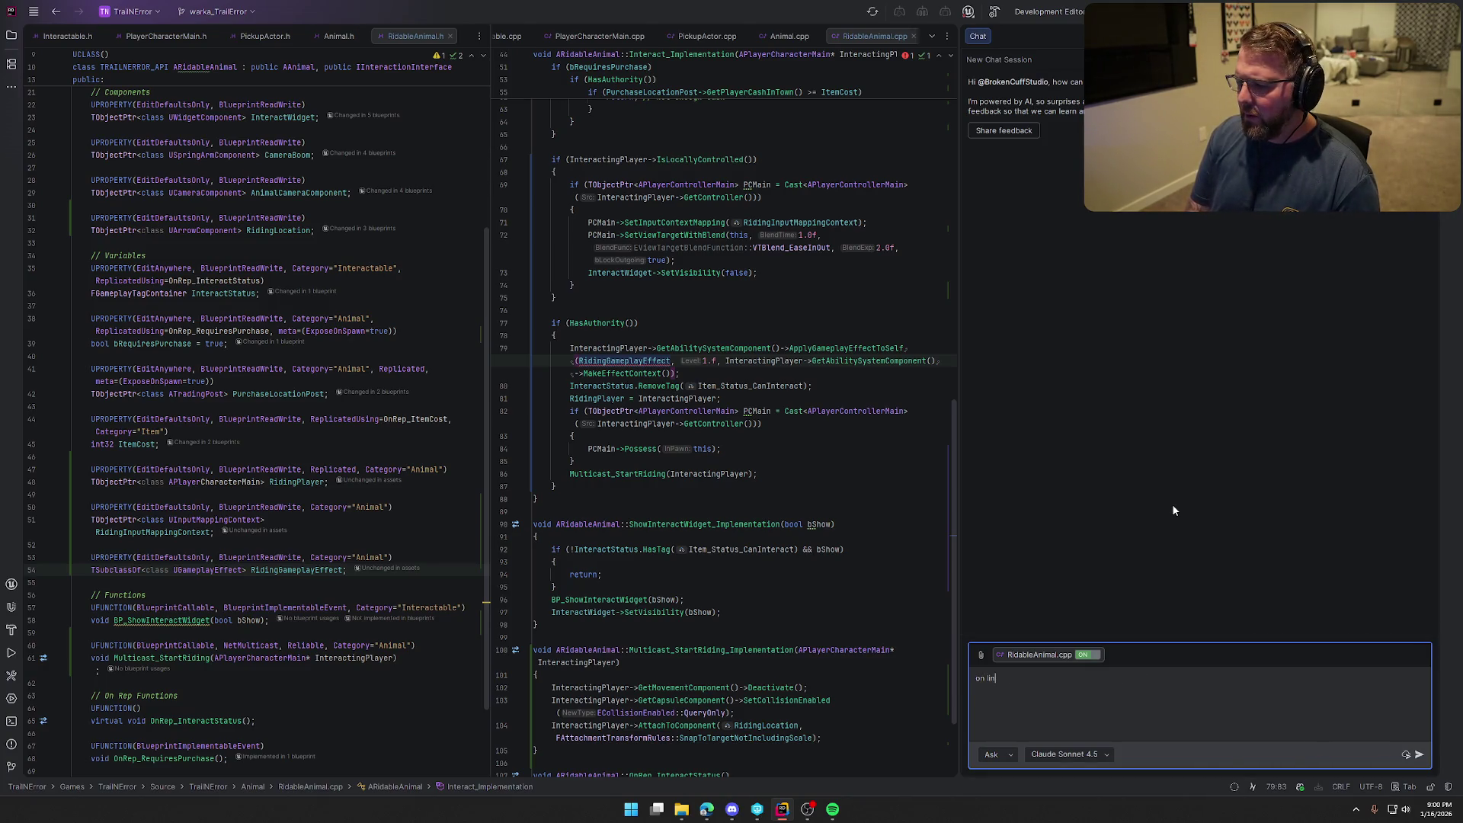
type("e 79 ")
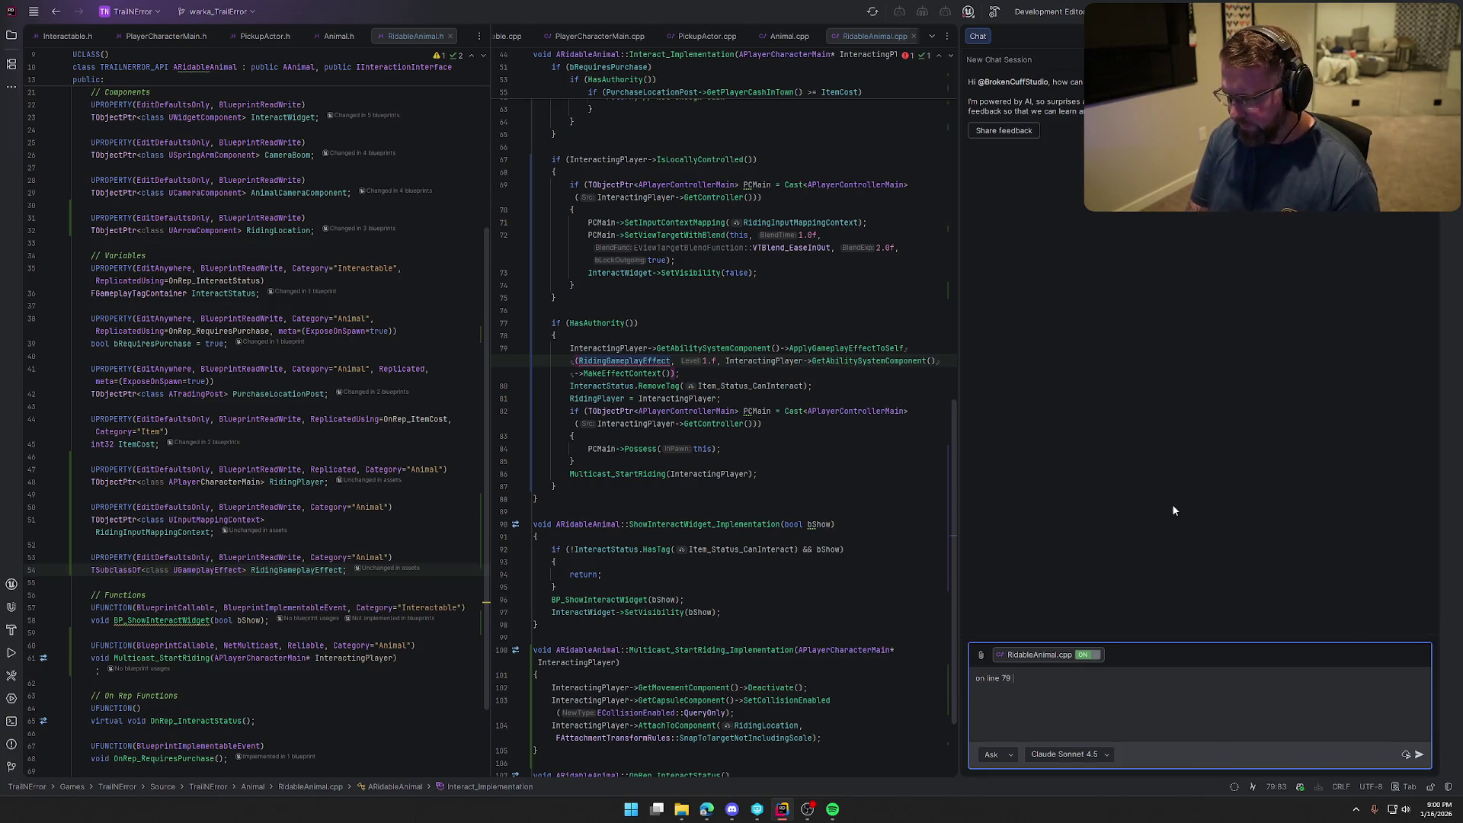
type("i want to take the ")
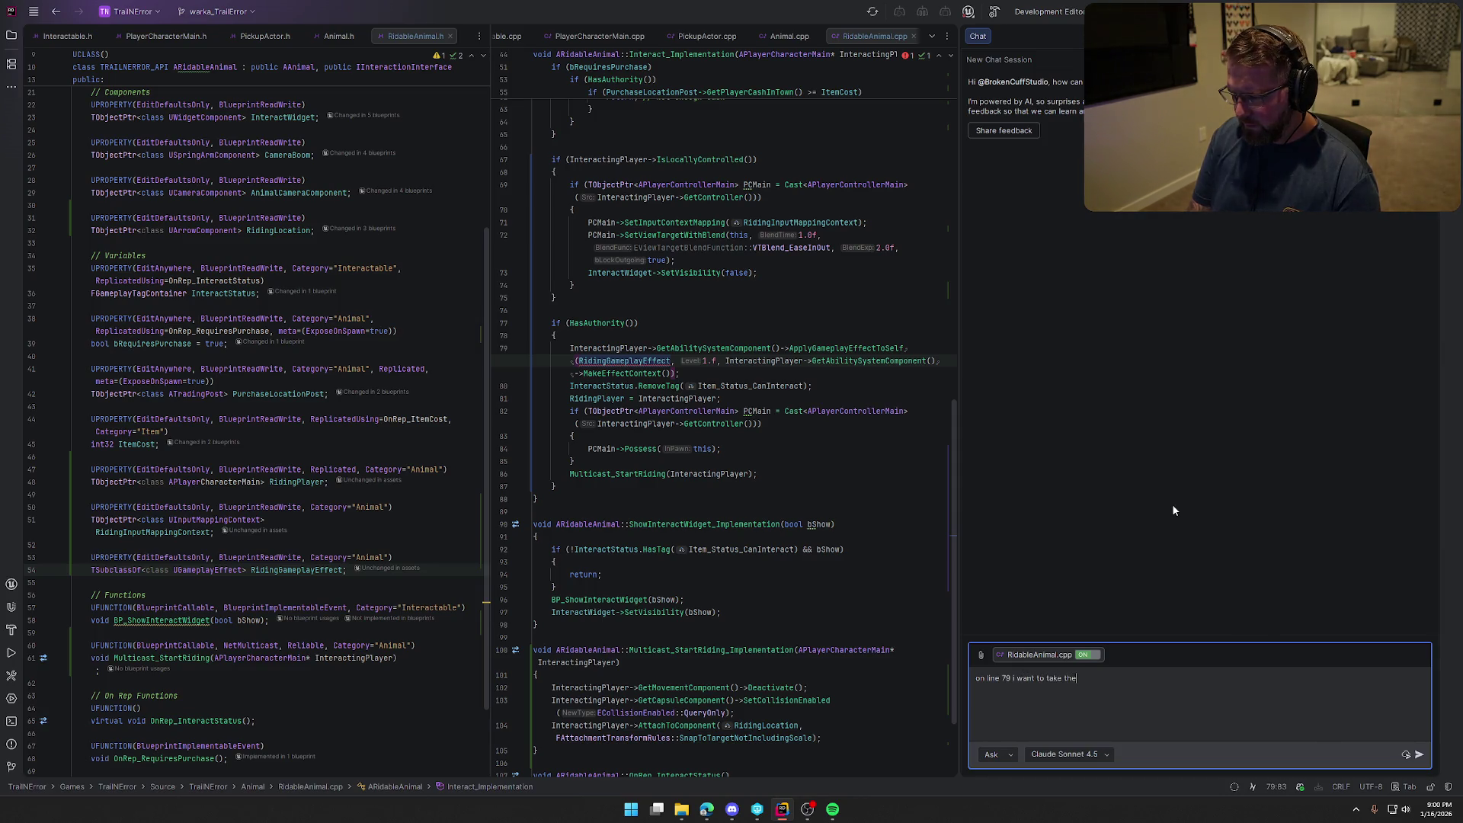
type("actor class and use that in t")
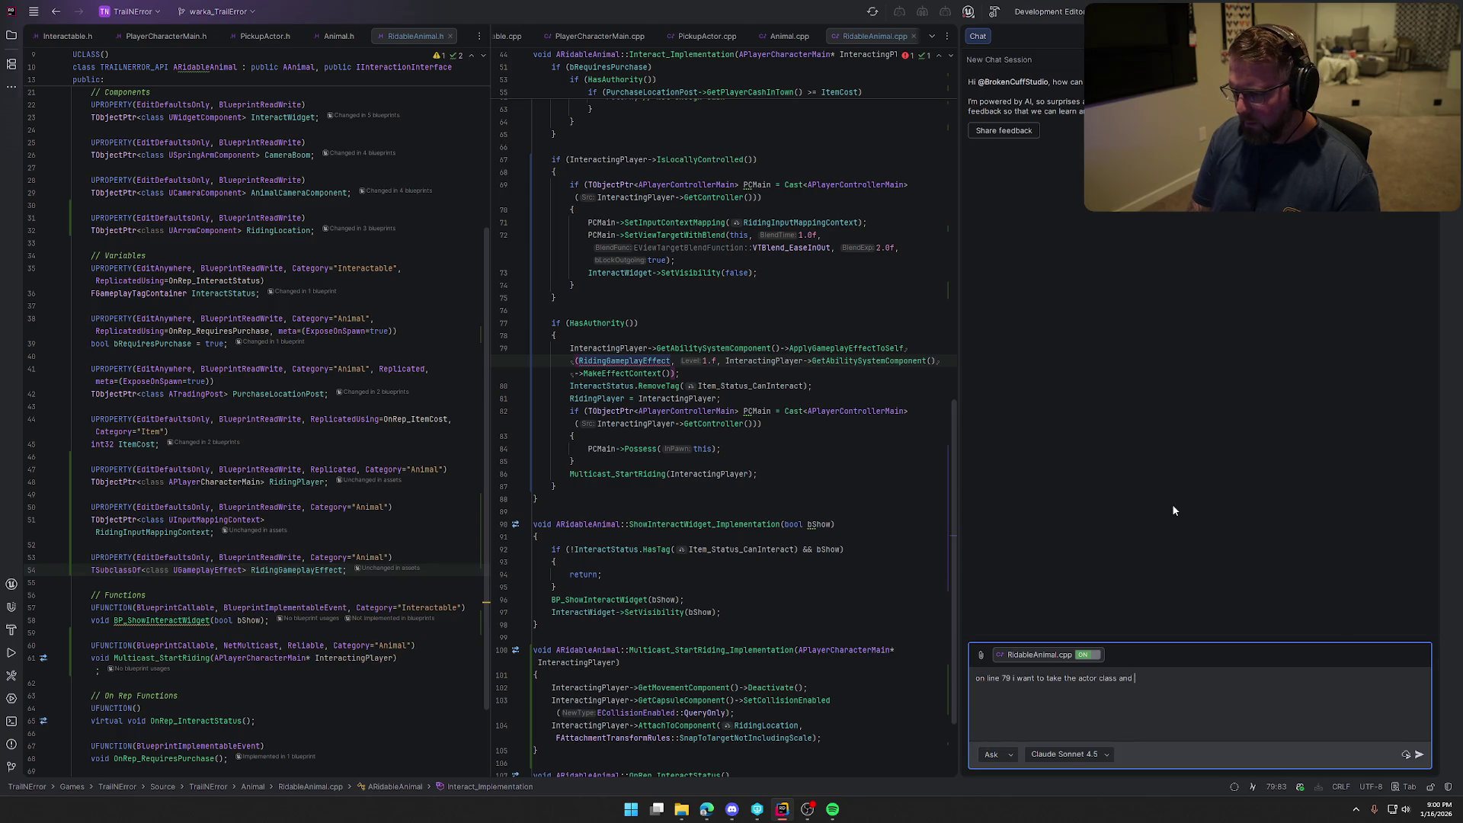
type("he ")
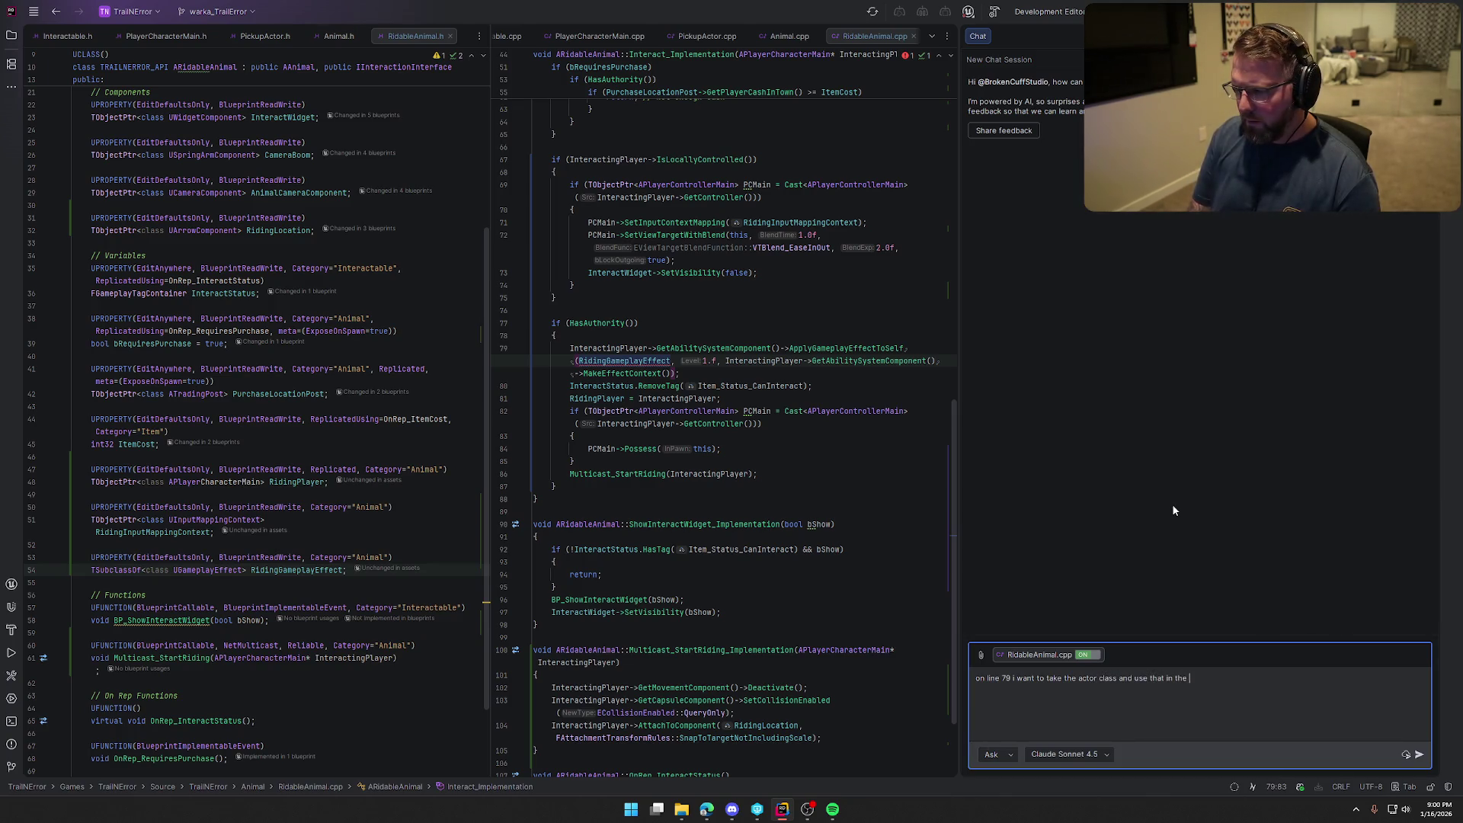
type("apply gameplay effect to self fu")
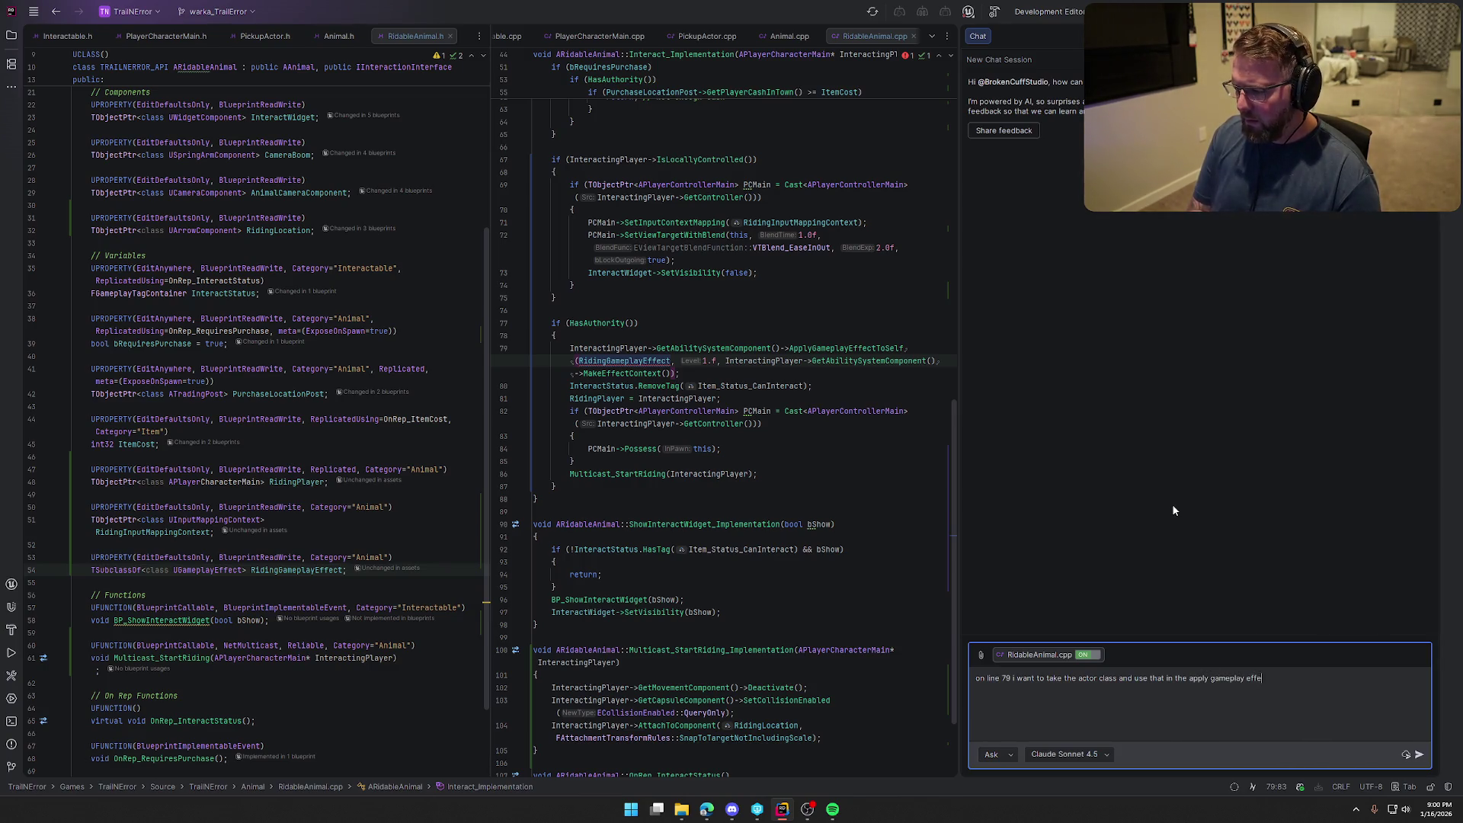
type("nction...how do i do t")
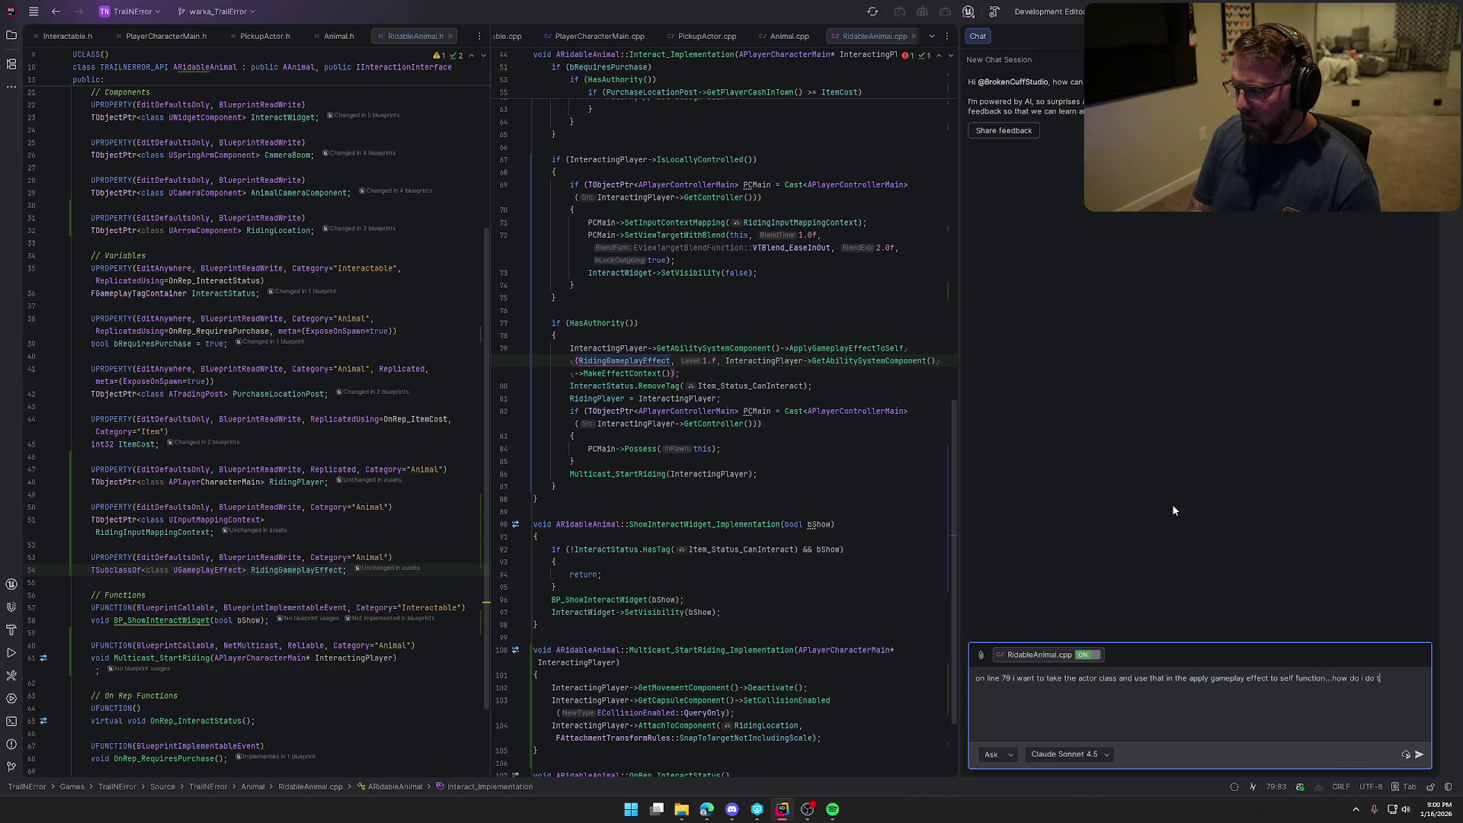
type("his")
key("Return")
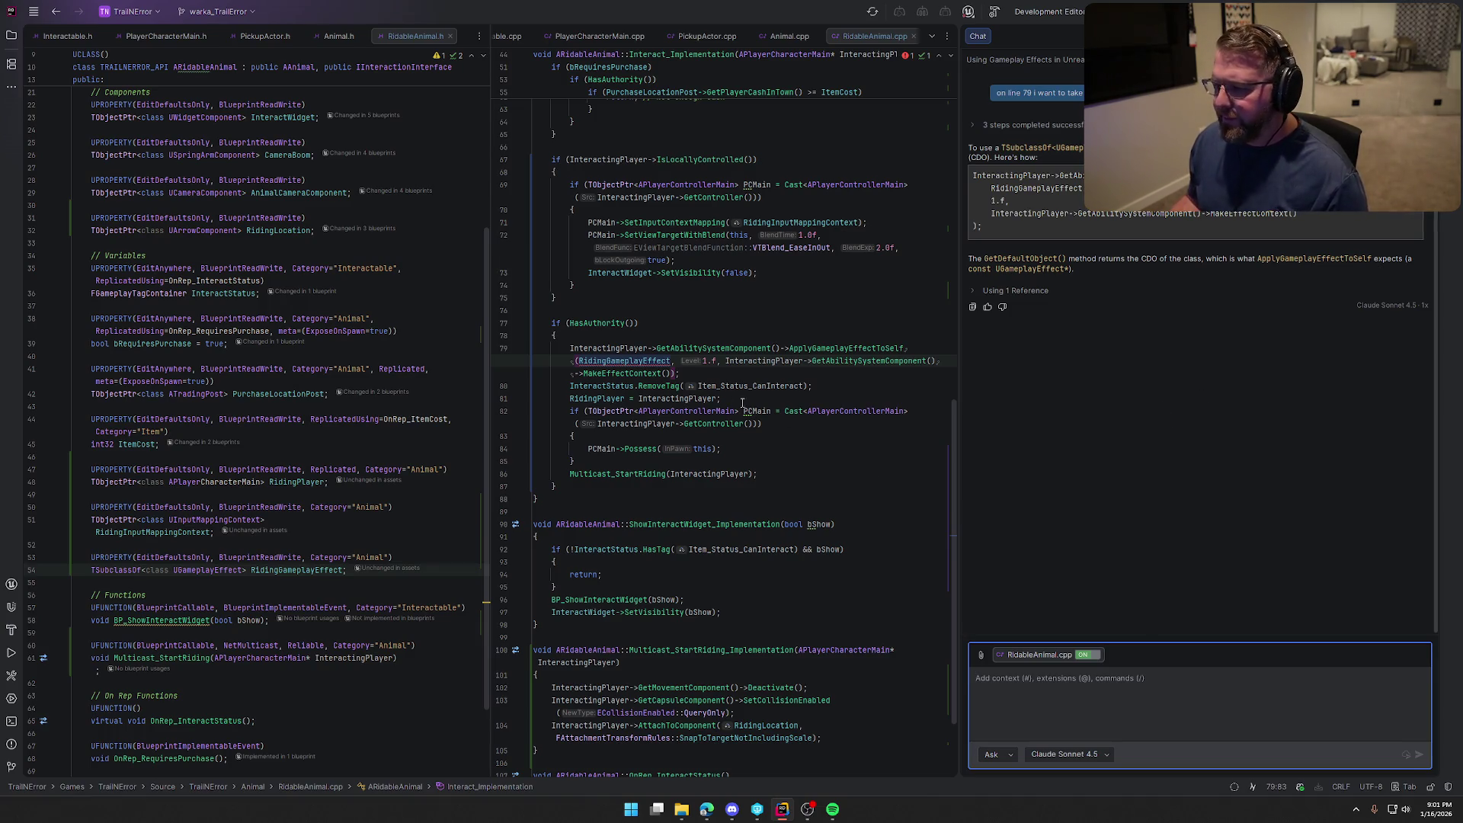
left_click(671, 360)
Pass RidingGameplayEffect.GetDefaultObject() on line 79, close the chat, and start a build
type(".Get")
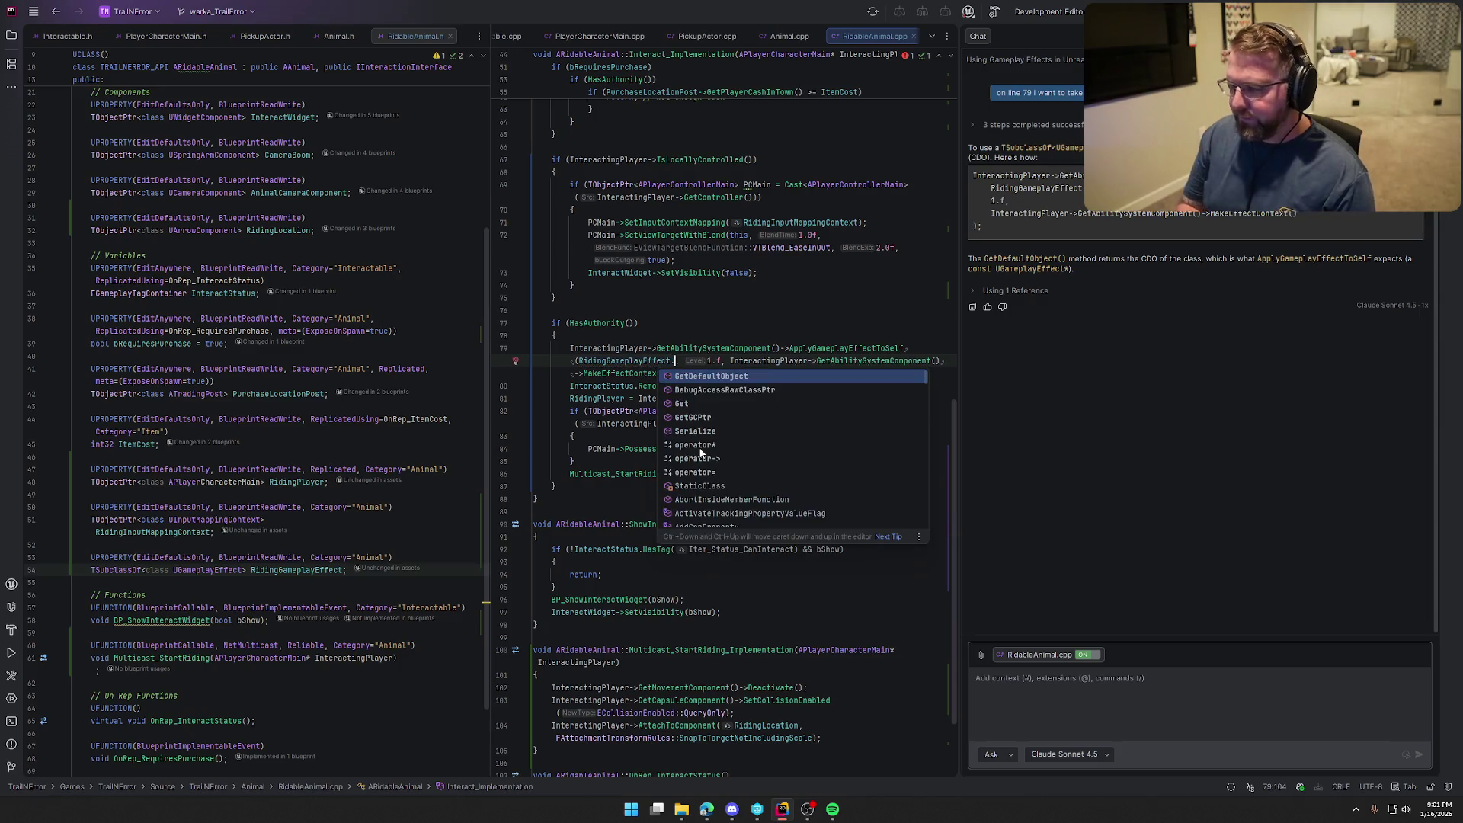
key("Return")
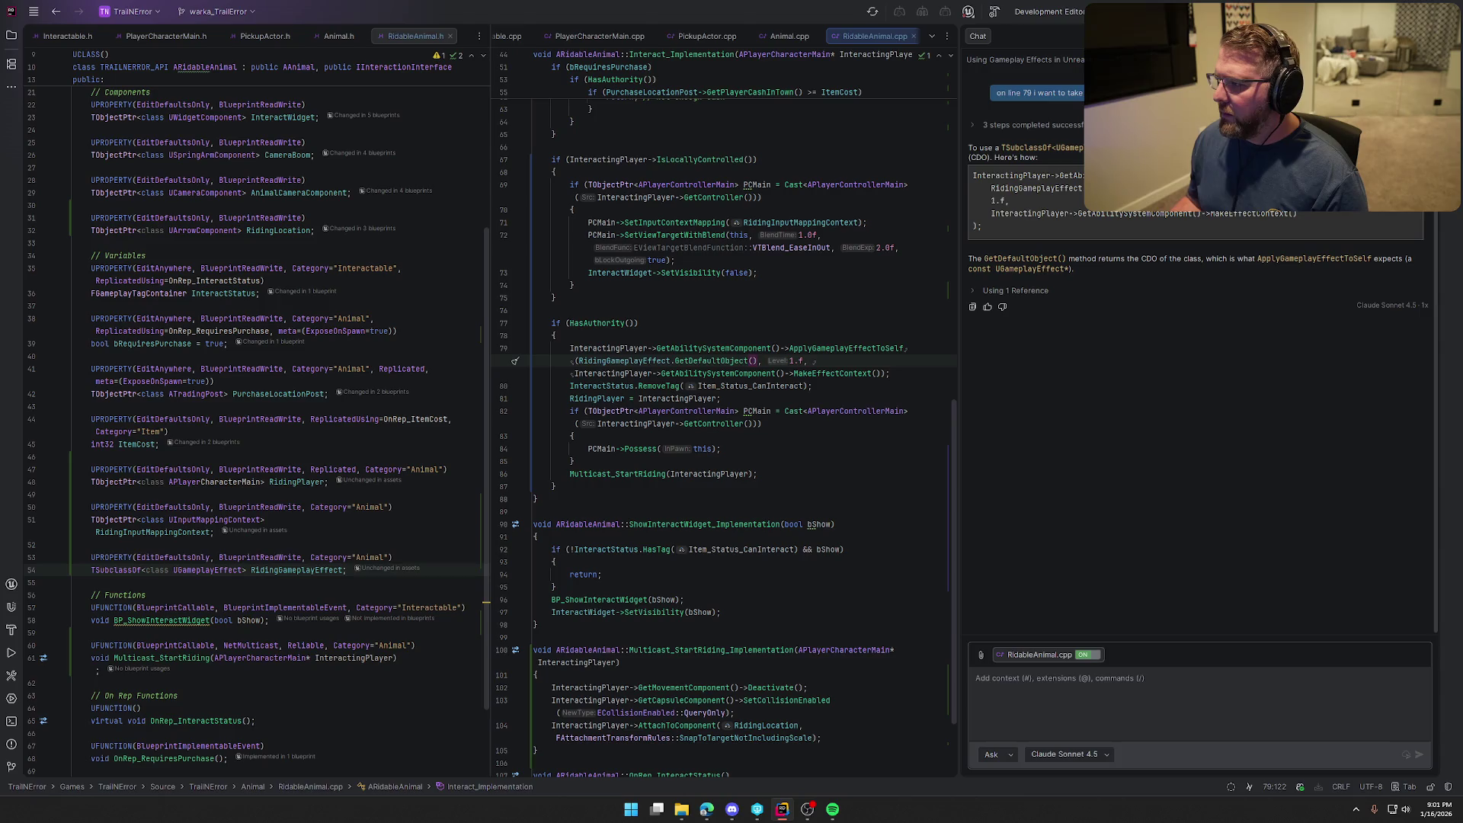
key("ctrl+shift+F12")
left_click(815, 410)
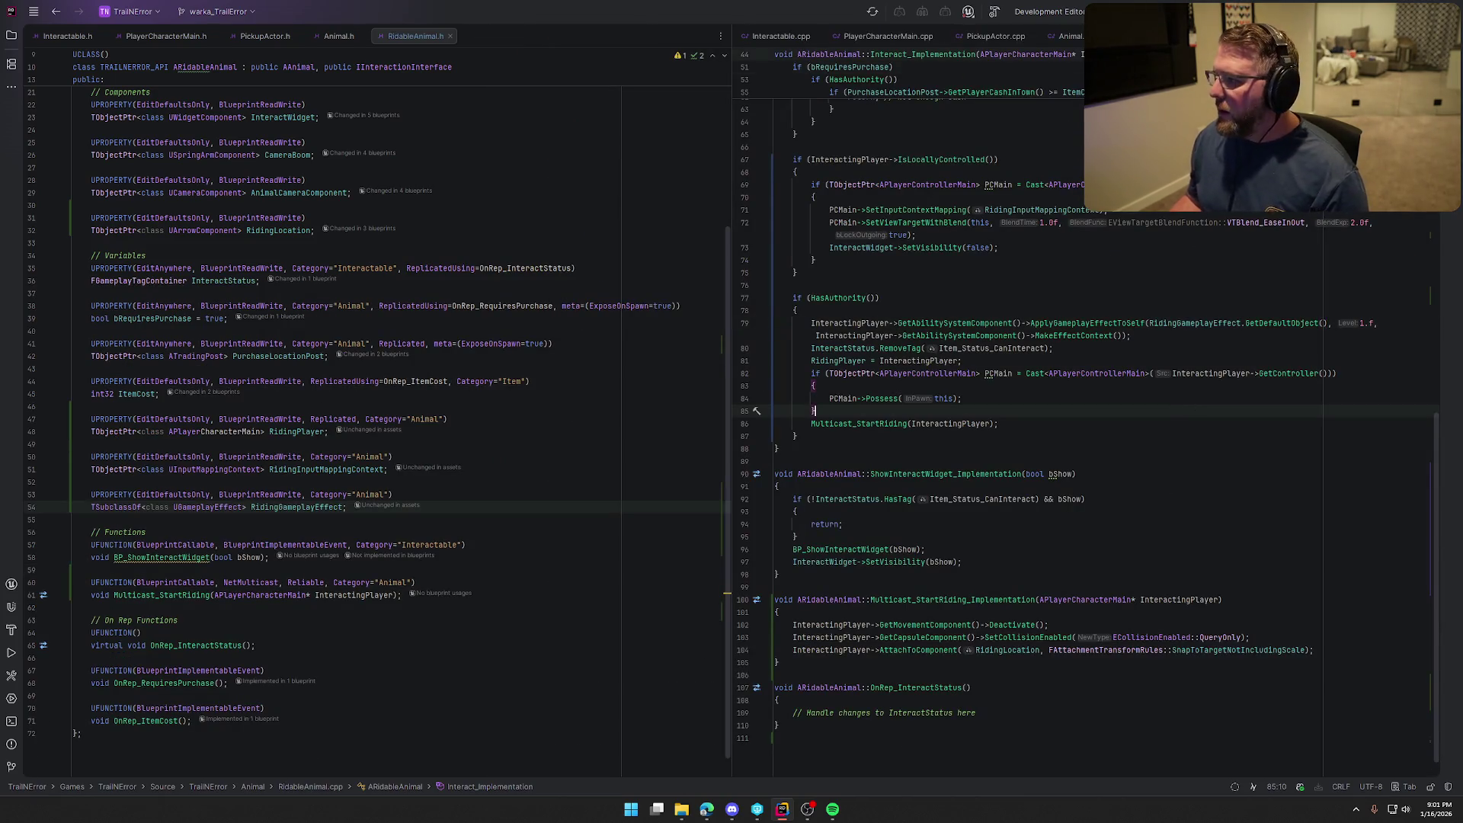
key("ctrl+shift+b")
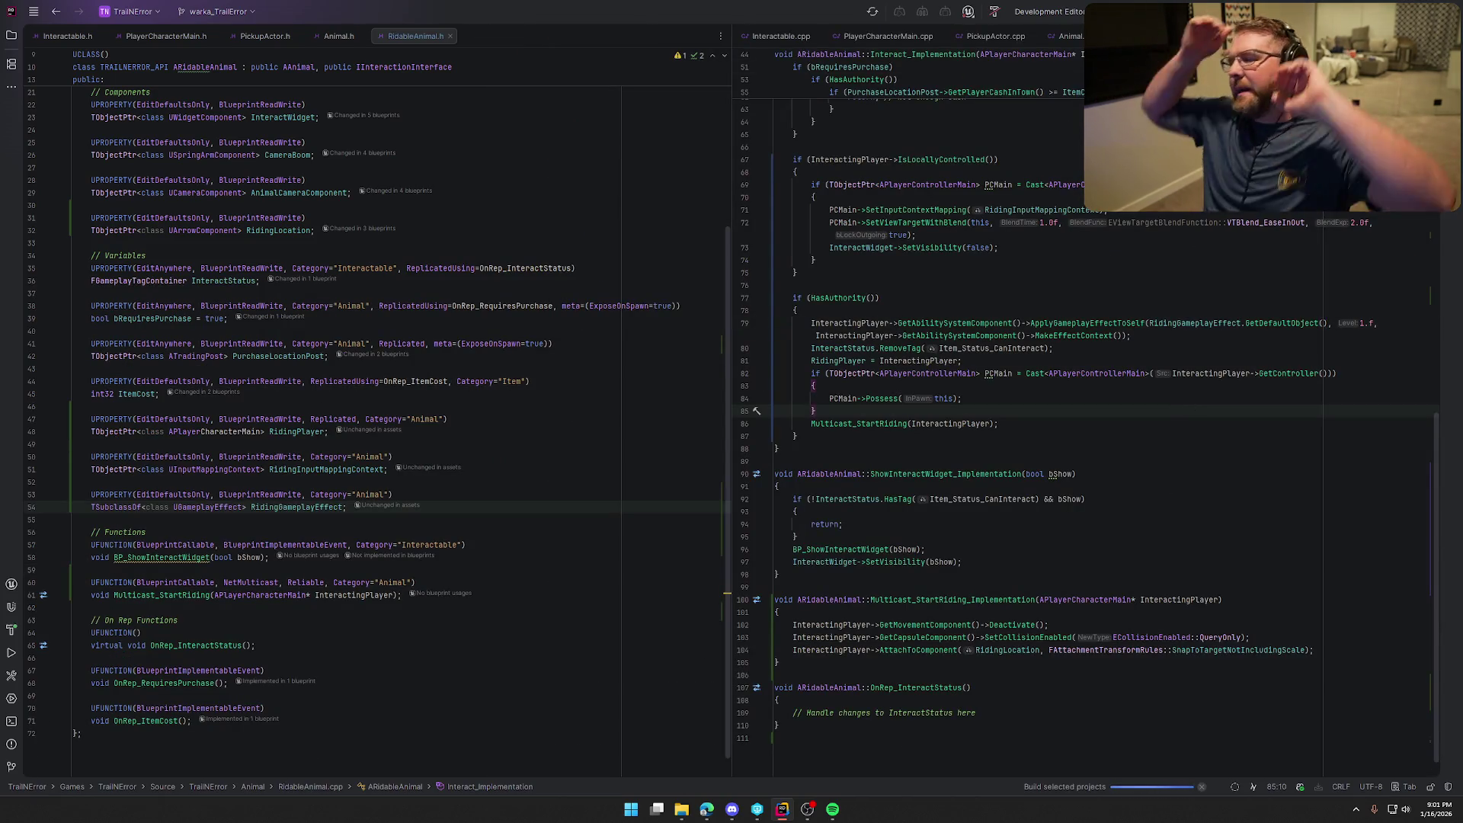
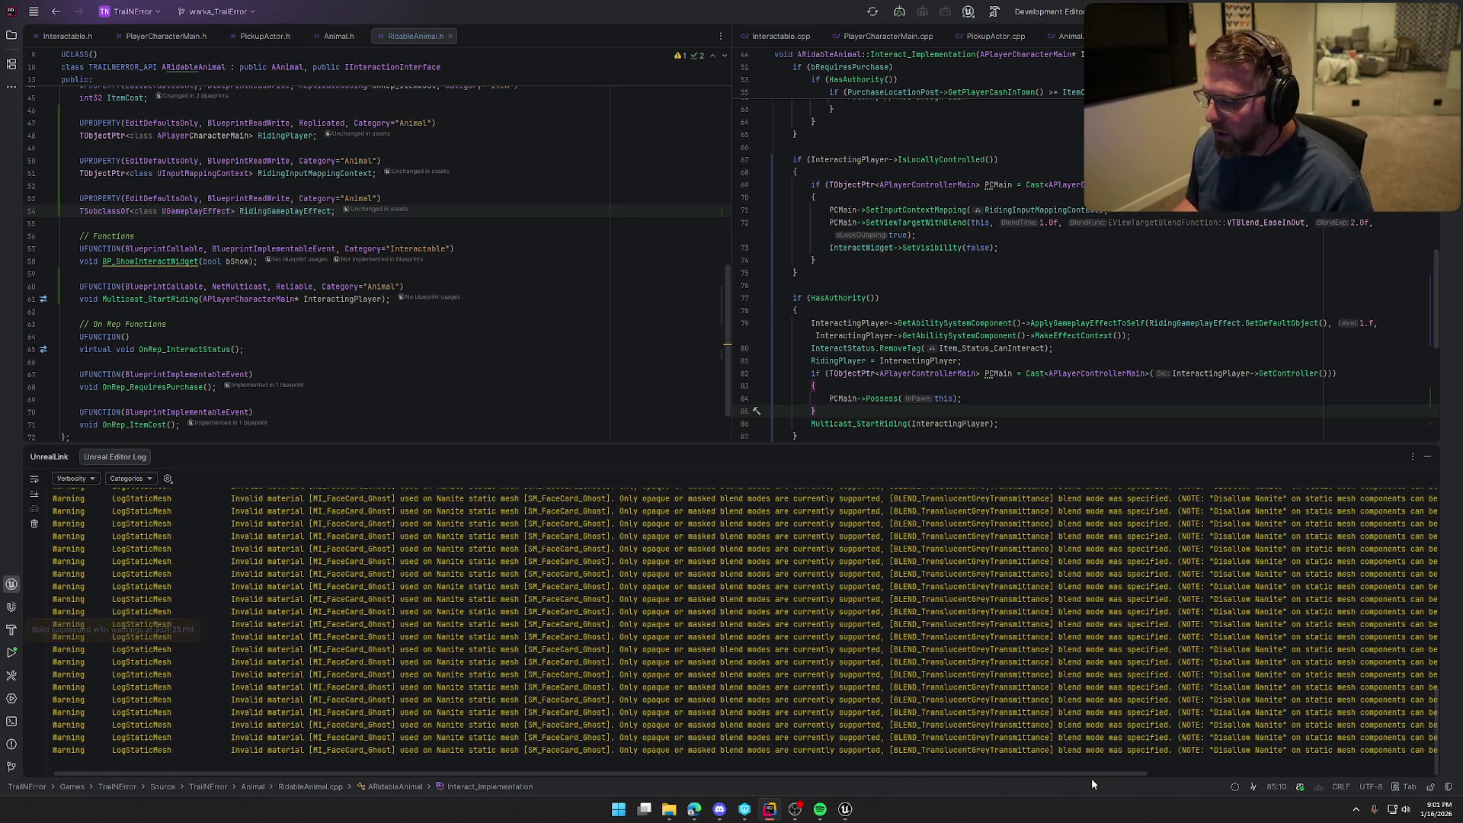
Leave Rider for Unreal, load the GameWorld level from the Content Drawer, and bring up bp_Ox
left_click(1429, 457)
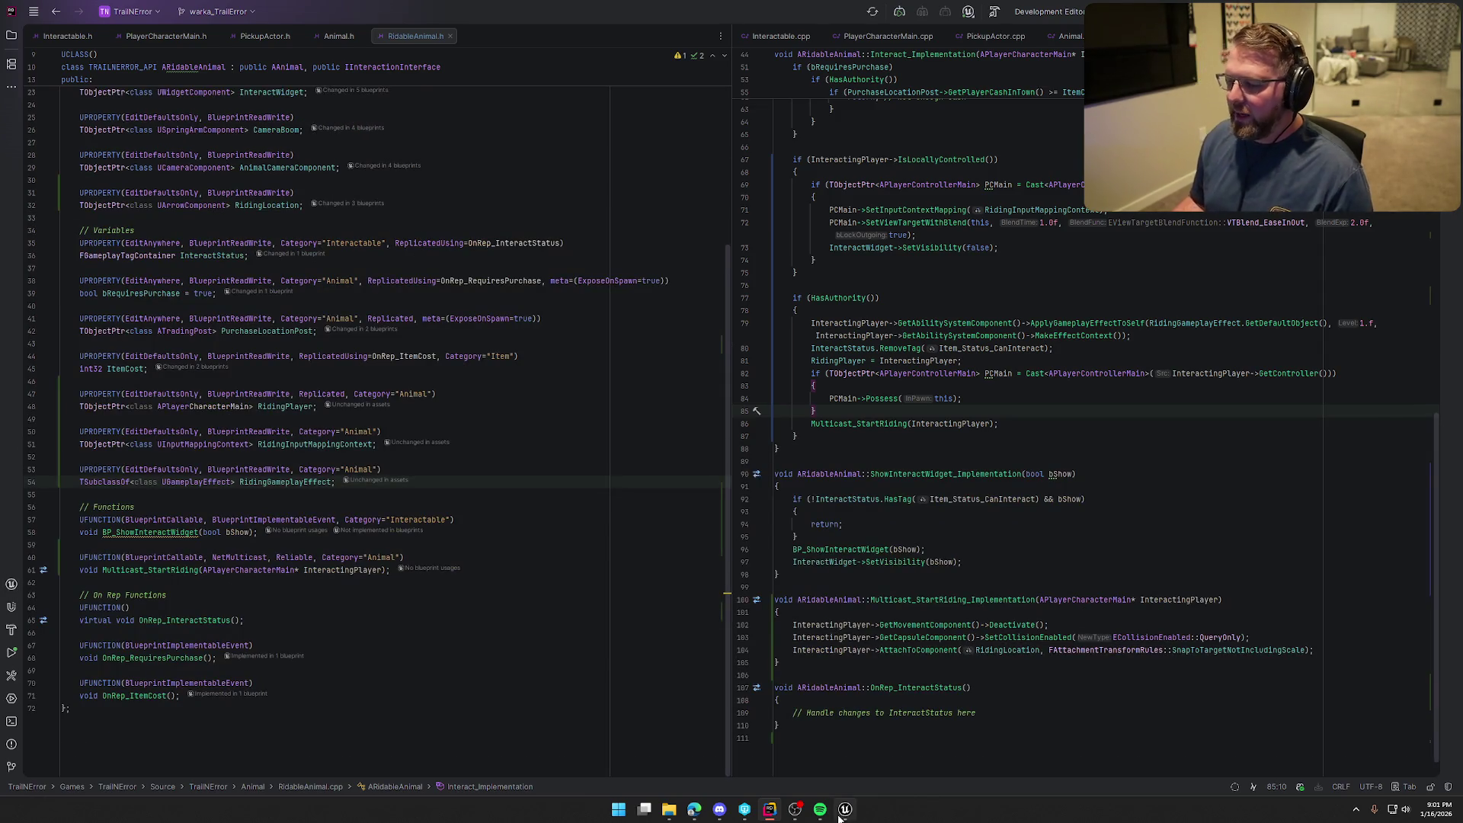
left_click(841, 814)
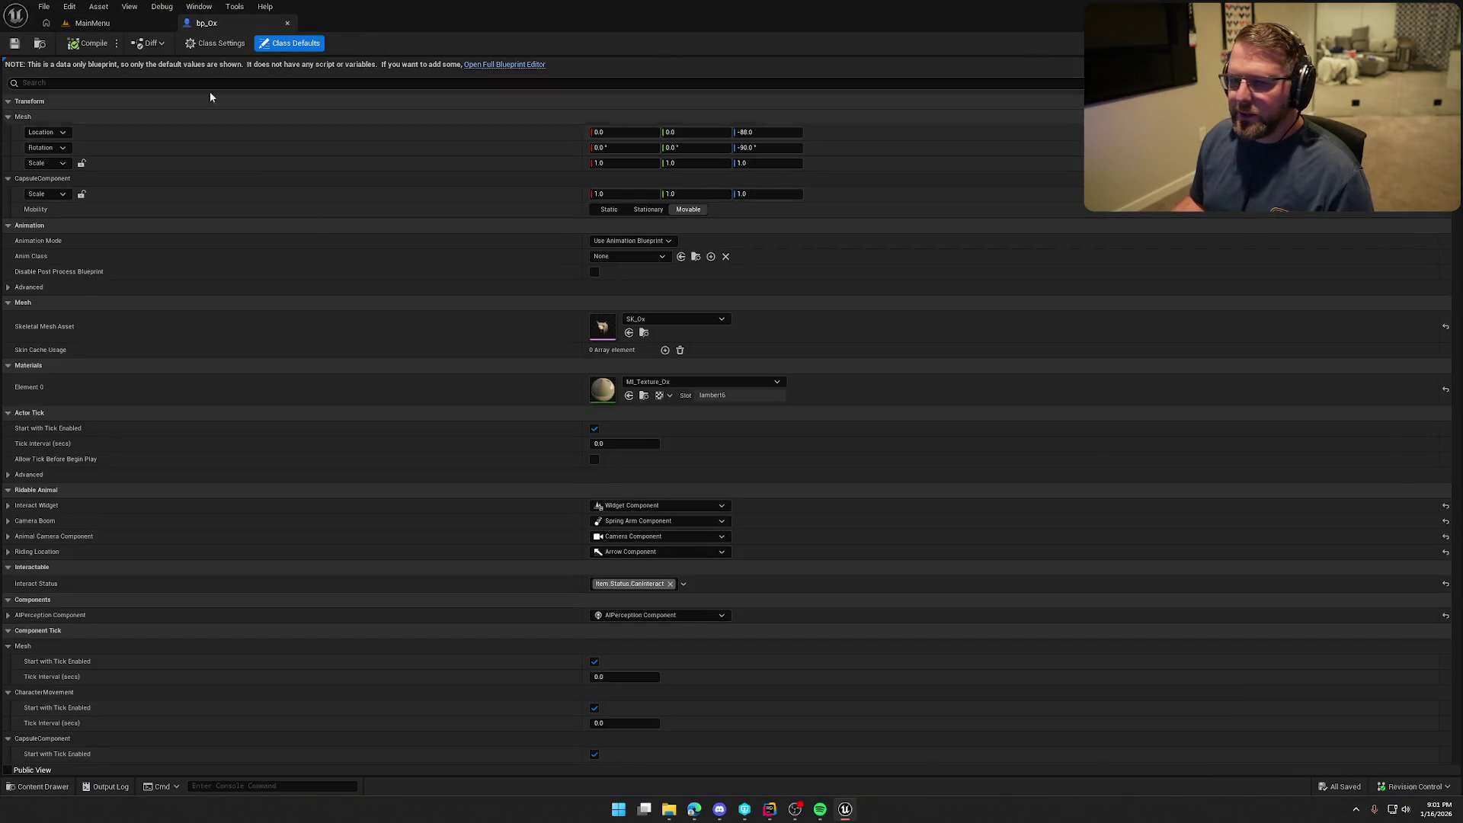
left_click(92, 23)
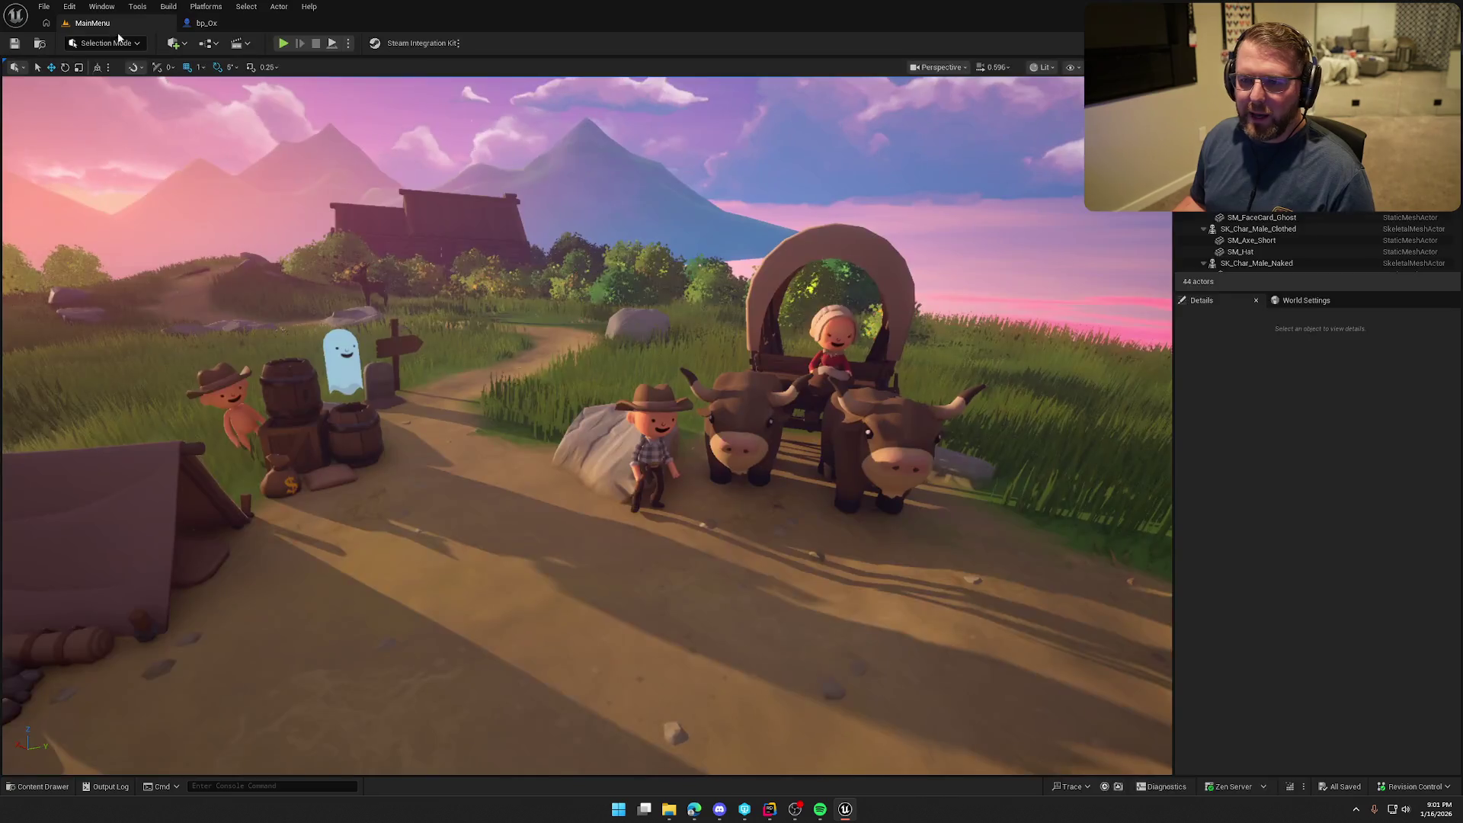
key("ctrl+space")
double_click(232, 587)
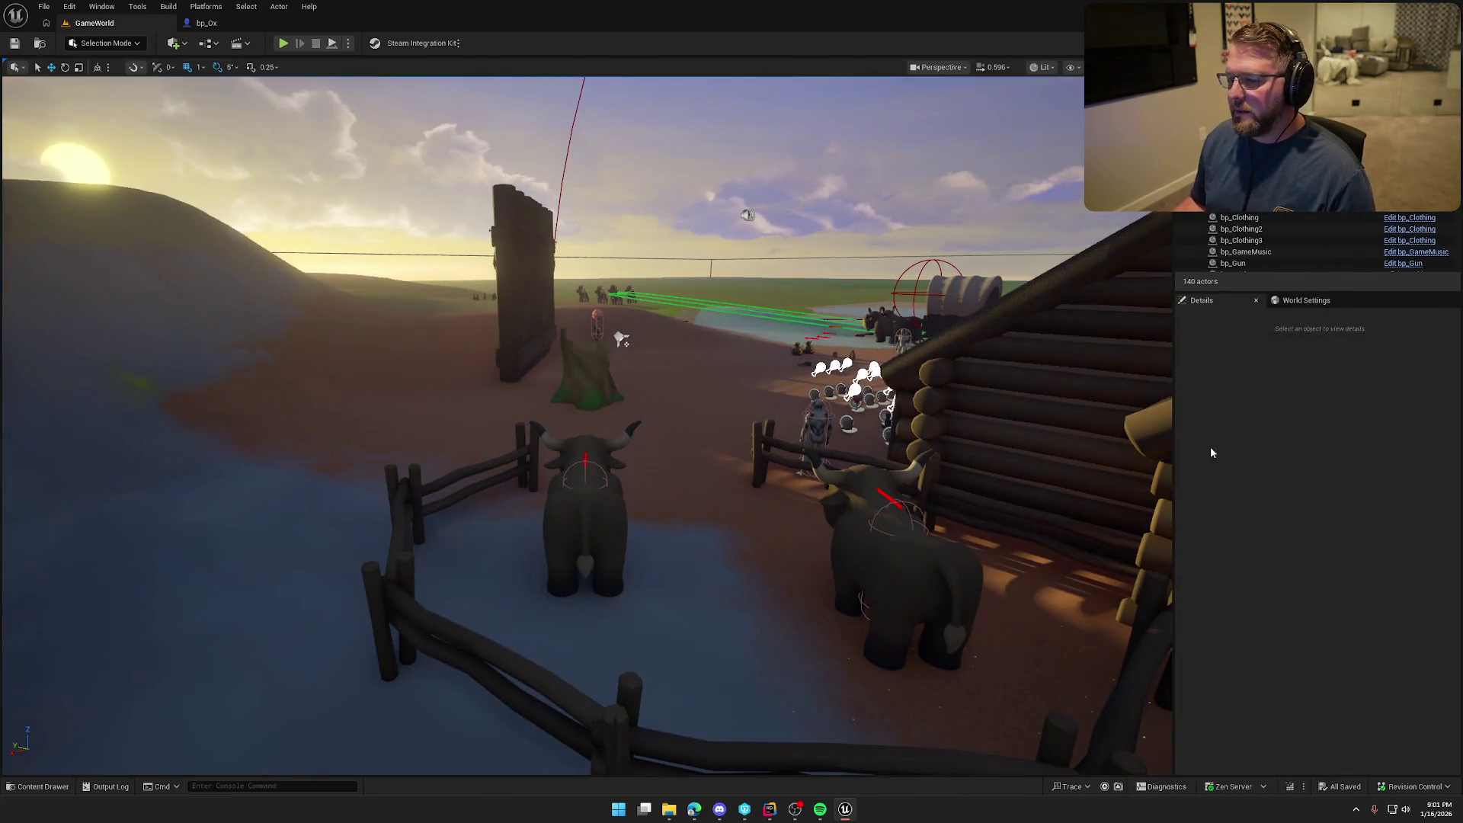
left_click_drag(991, 457, 1128, 435)
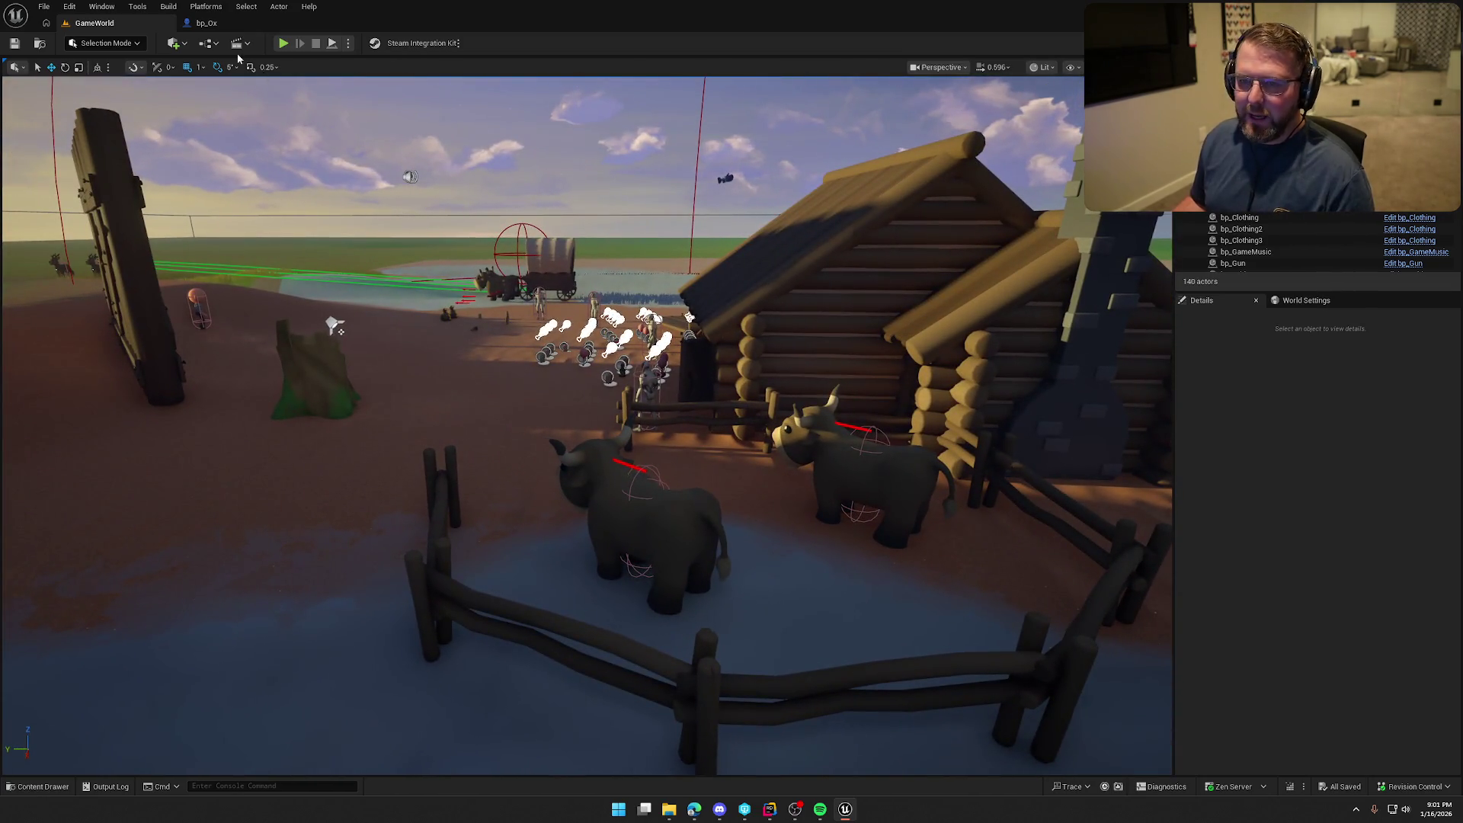
left_click(206, 23)
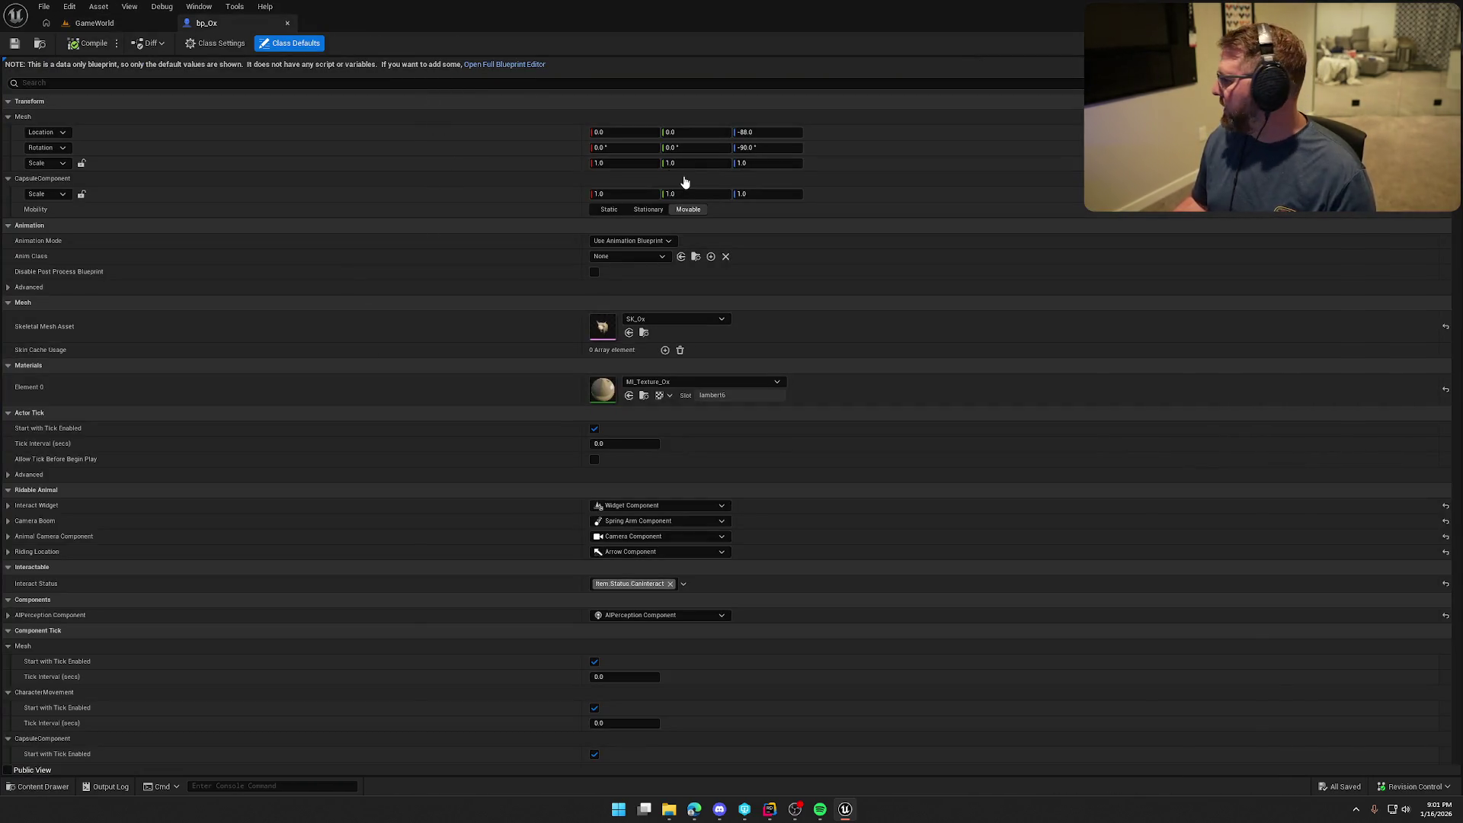
In the full Blueprint editor, set bp_Ox's Riding Gameplay Effect default to GE_RideAnimal
left_click(504, 64)
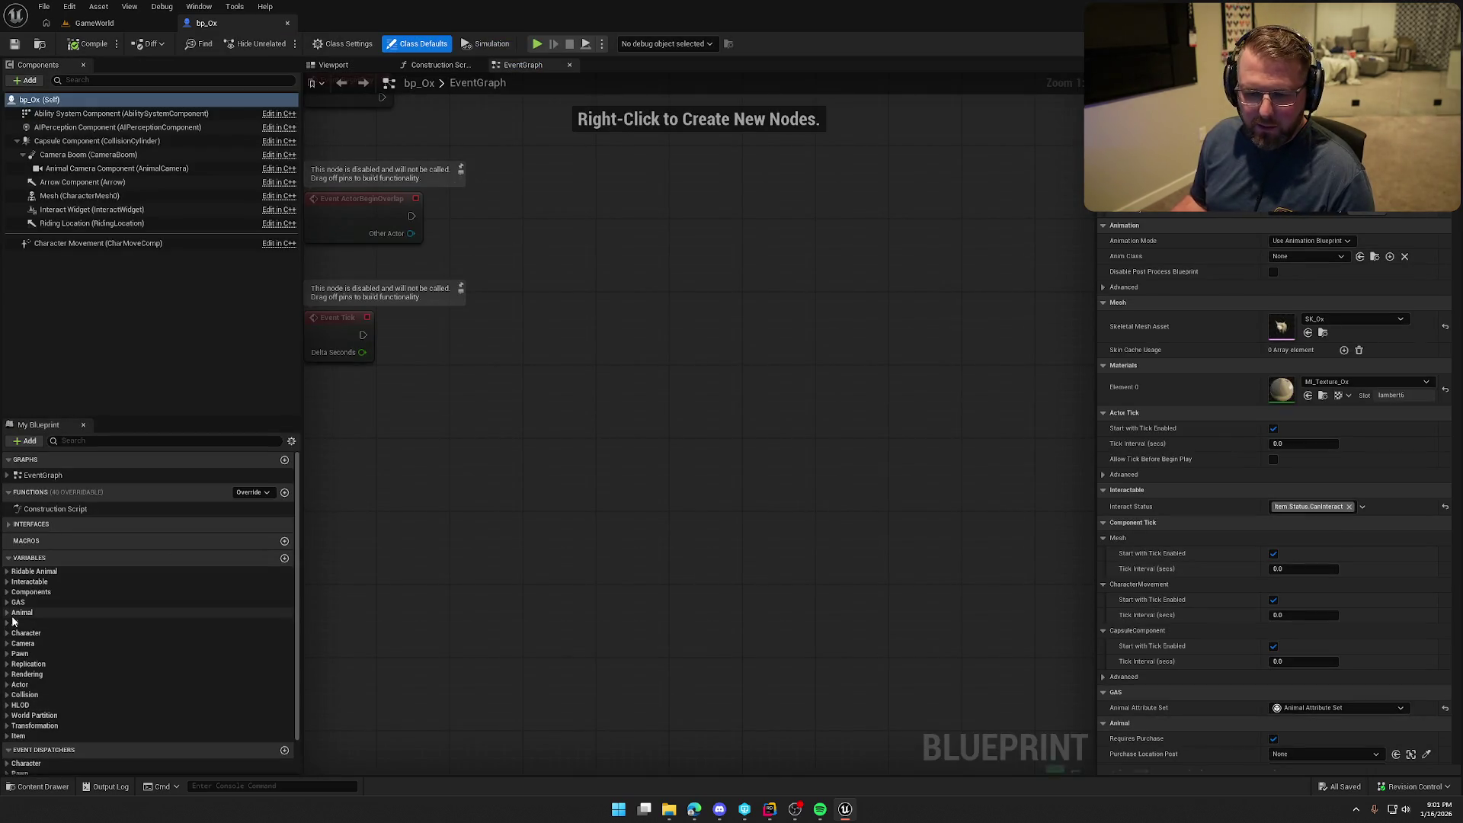
left_click(107, 670)
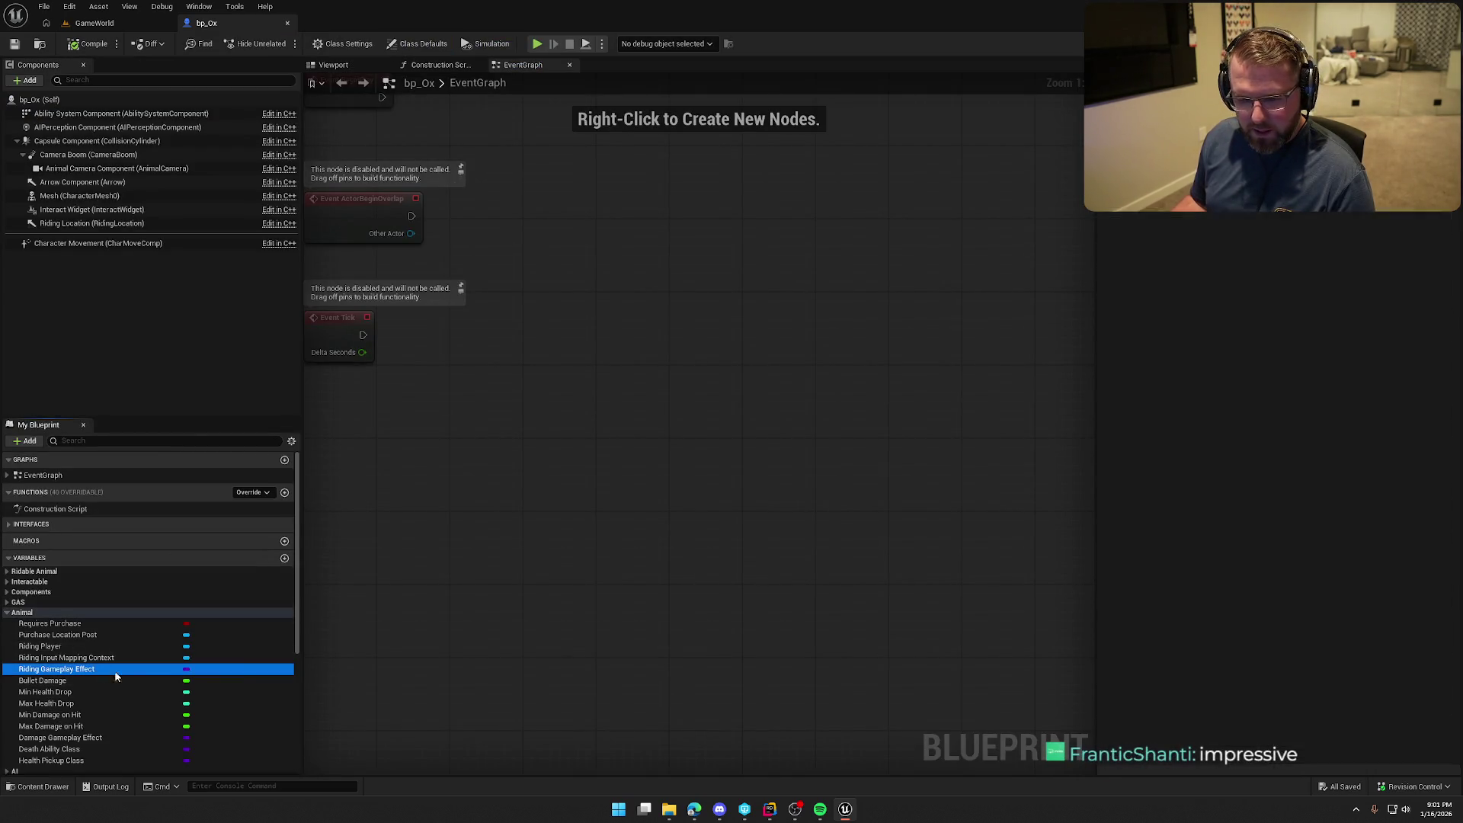
left_click(1342, 206)
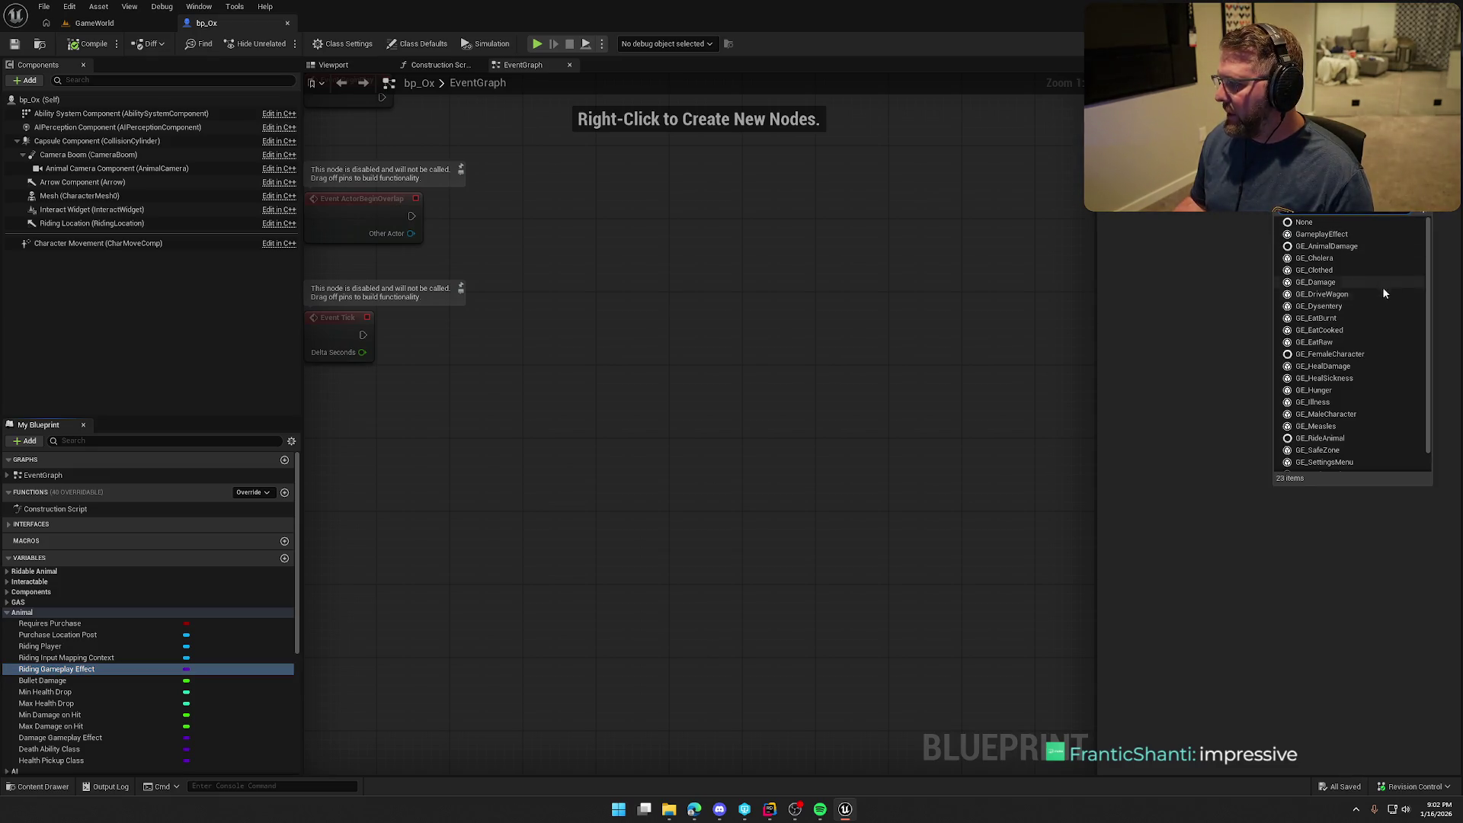
left_click(1349, 437)
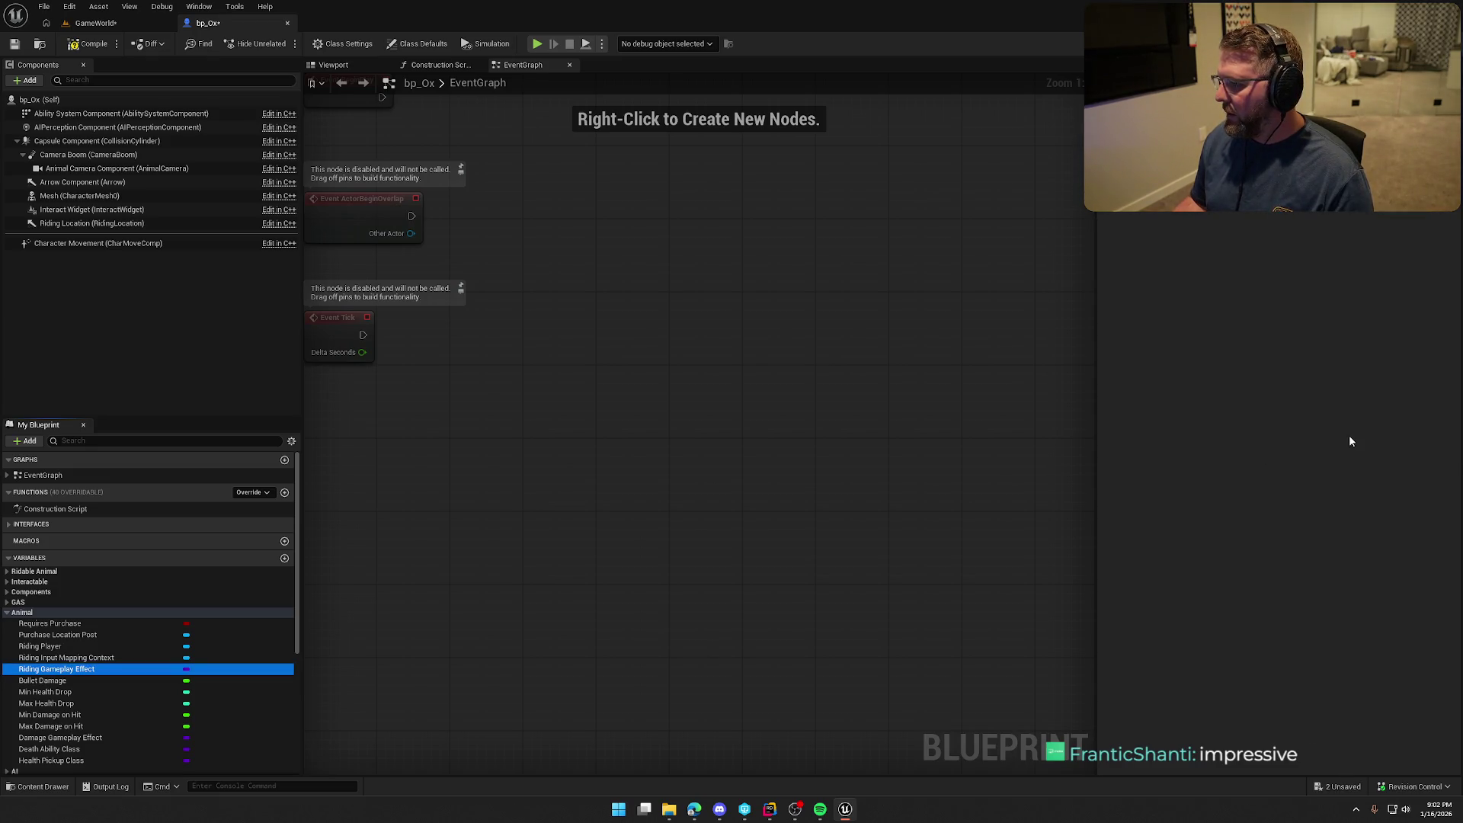
scroll(144, 698, "down", 3)
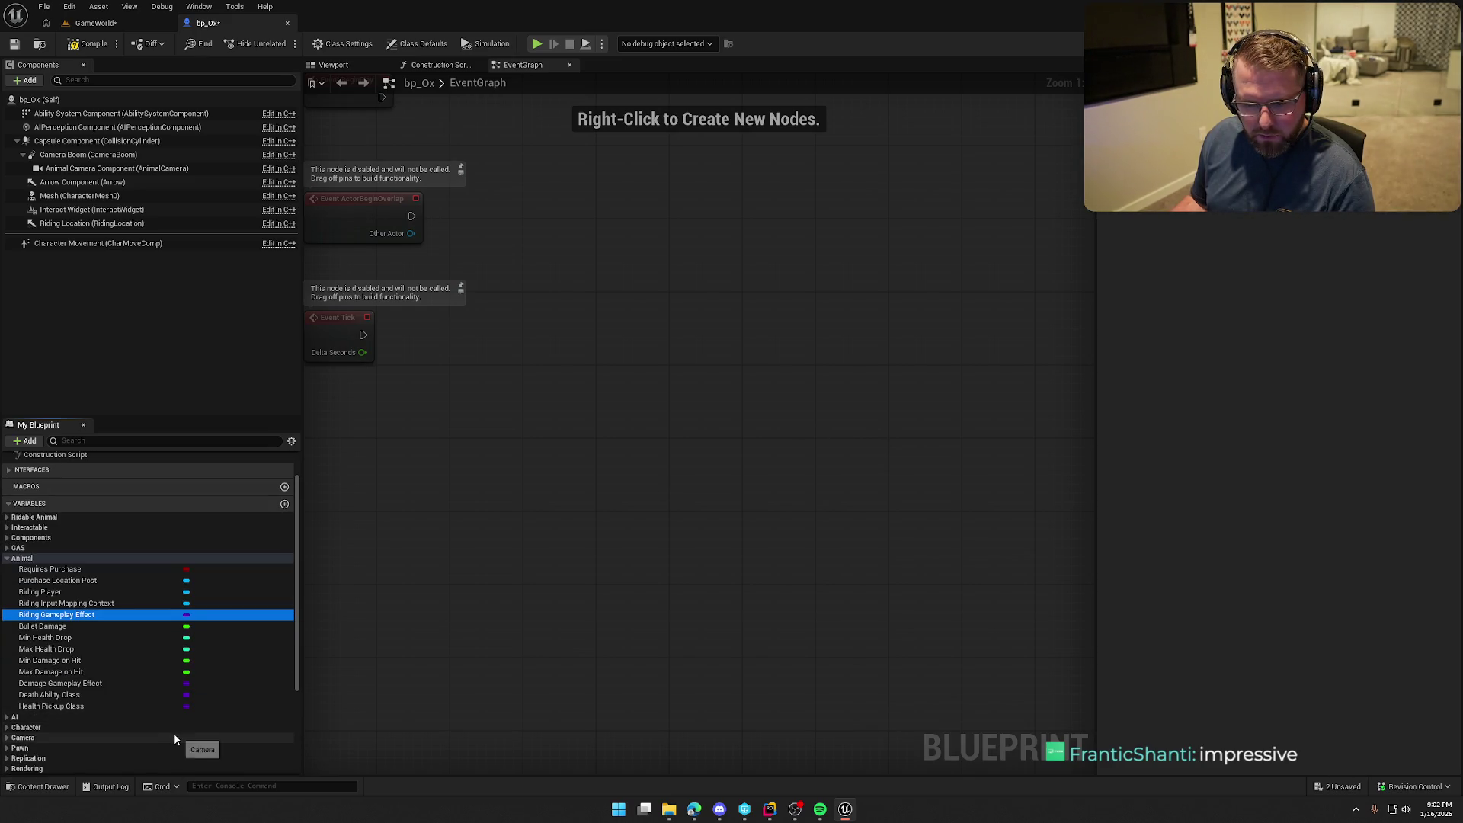
Set Death Ability Class to GA_AnimalDie and Health Pickup Class to bp_Food
left_click(104, 684)
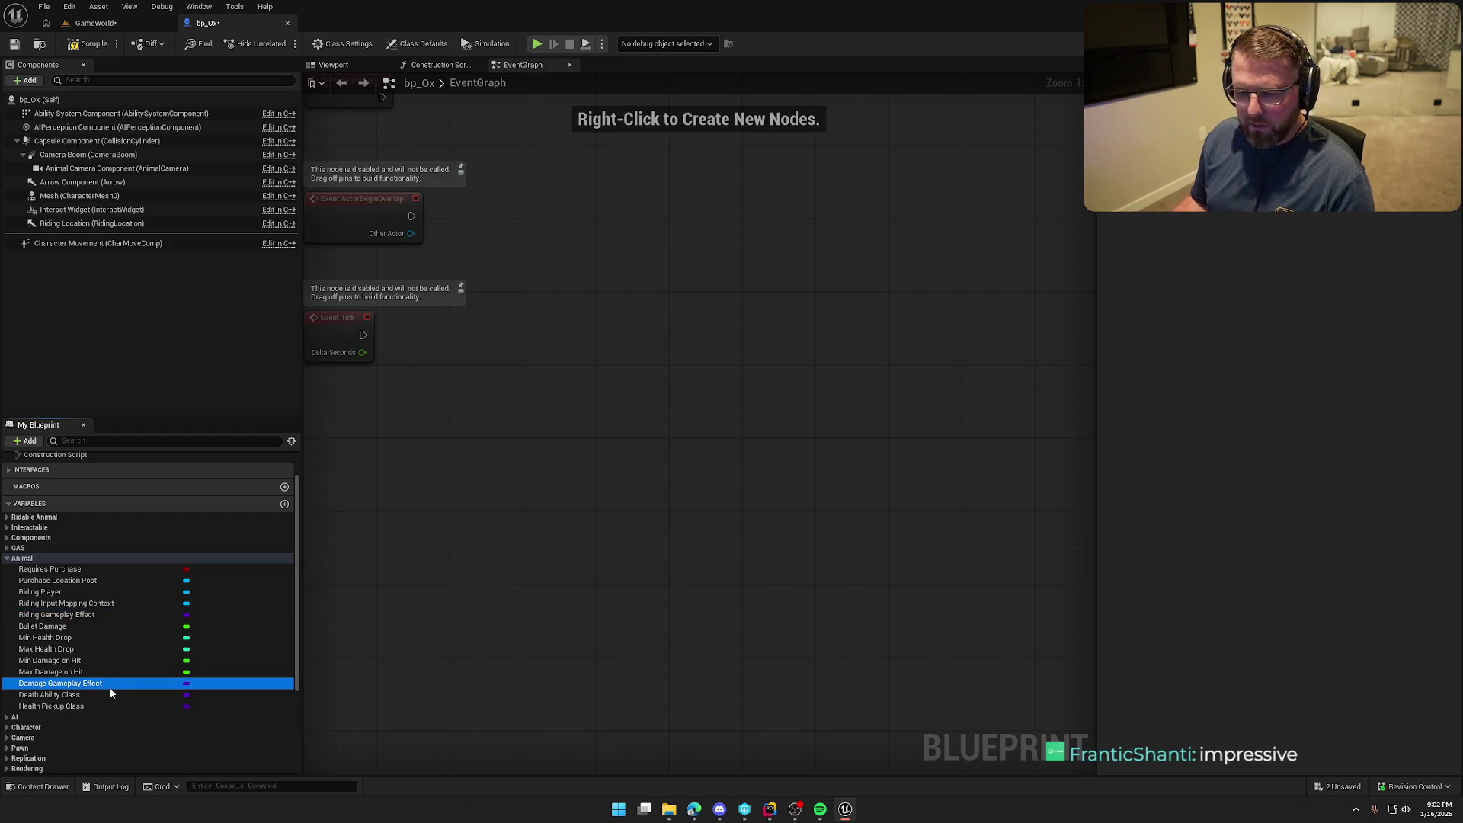
left_click(99, 693)
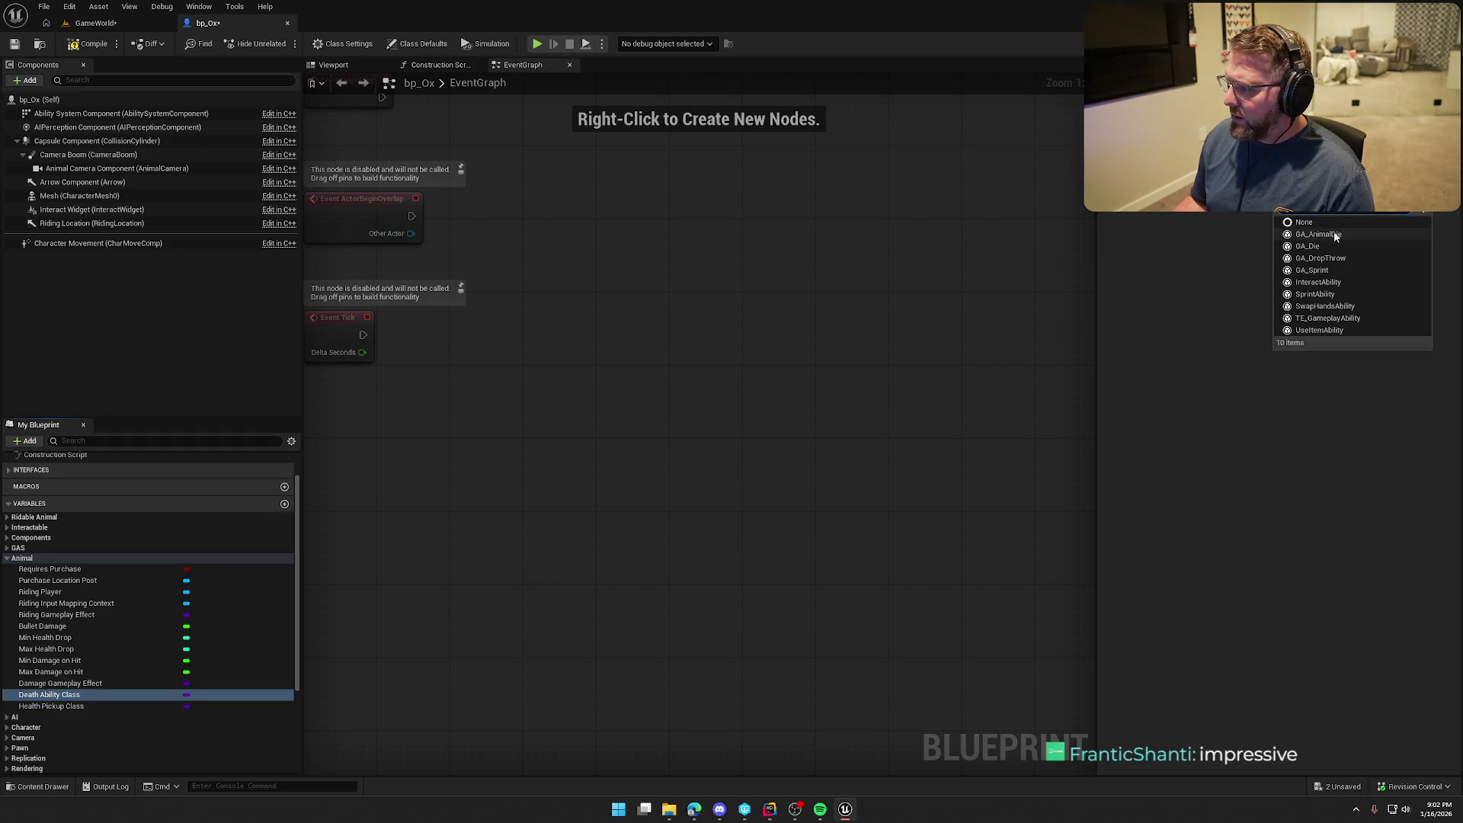
left_click(1334, 236)
left_click(111, 705)
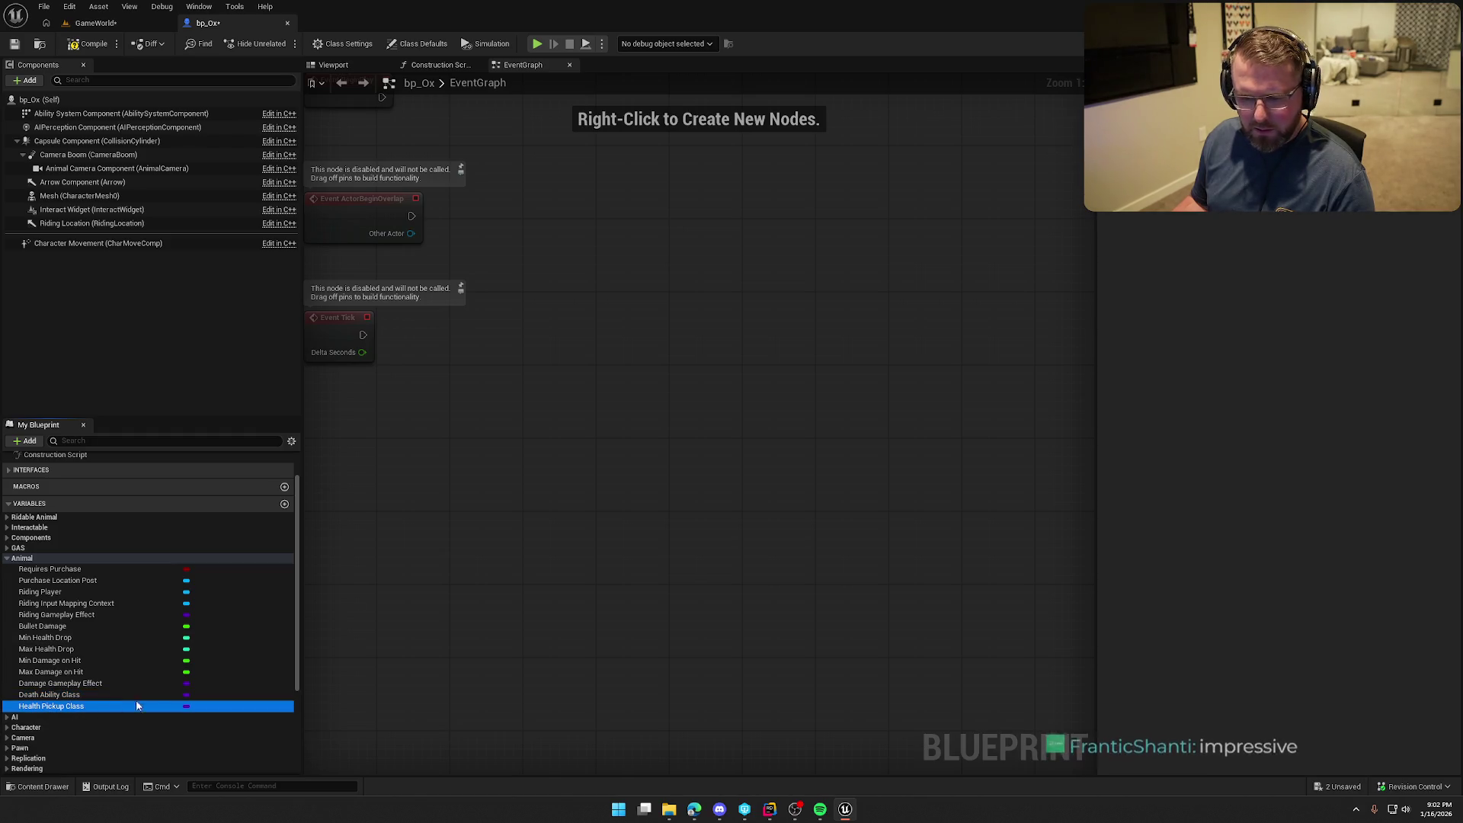
left_click(1349, 206)
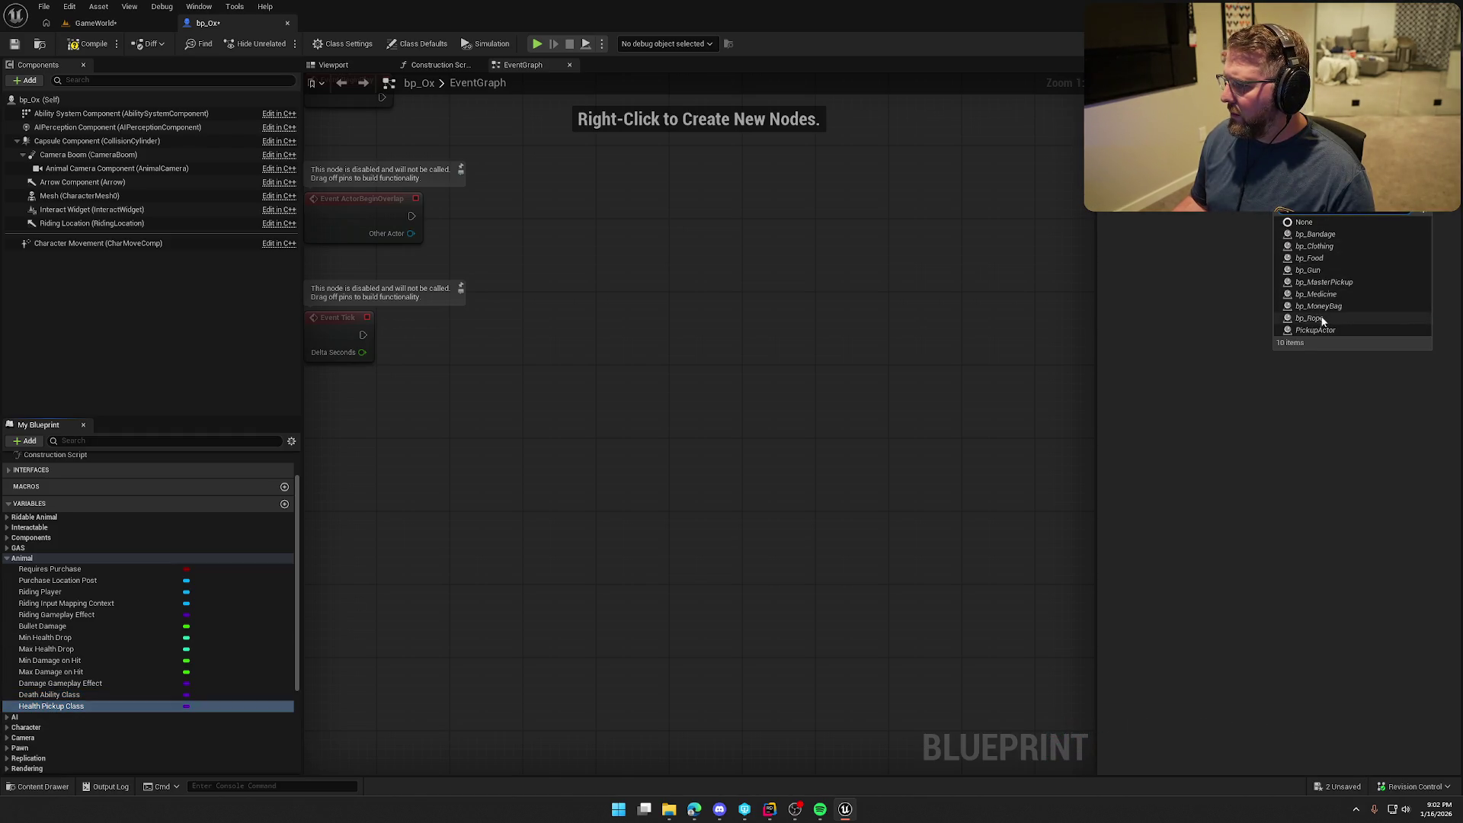
left_click(1328, 262)
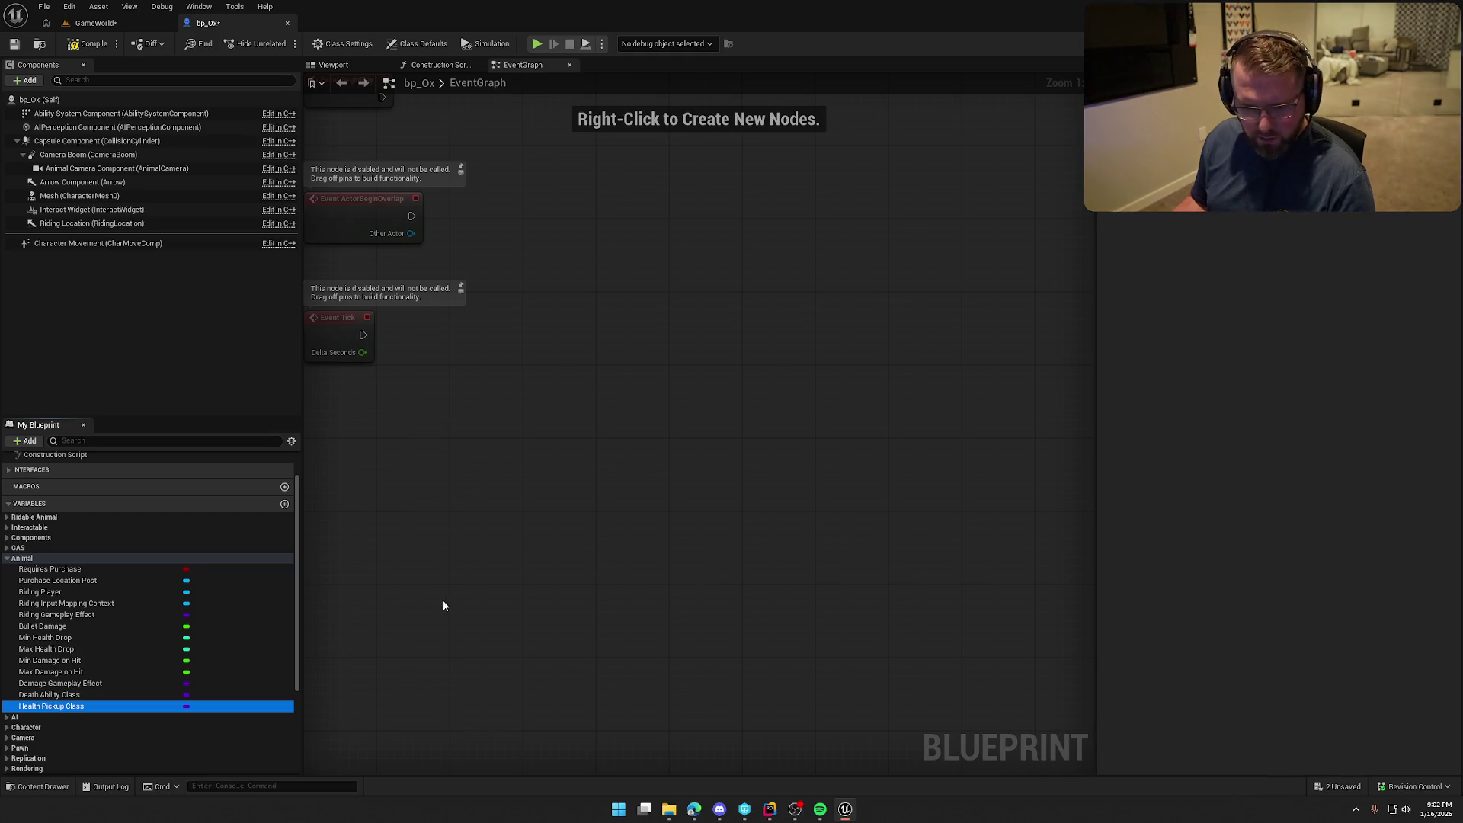
Save bp_Ox and return to the GameWorld level
key("ctrl+s")
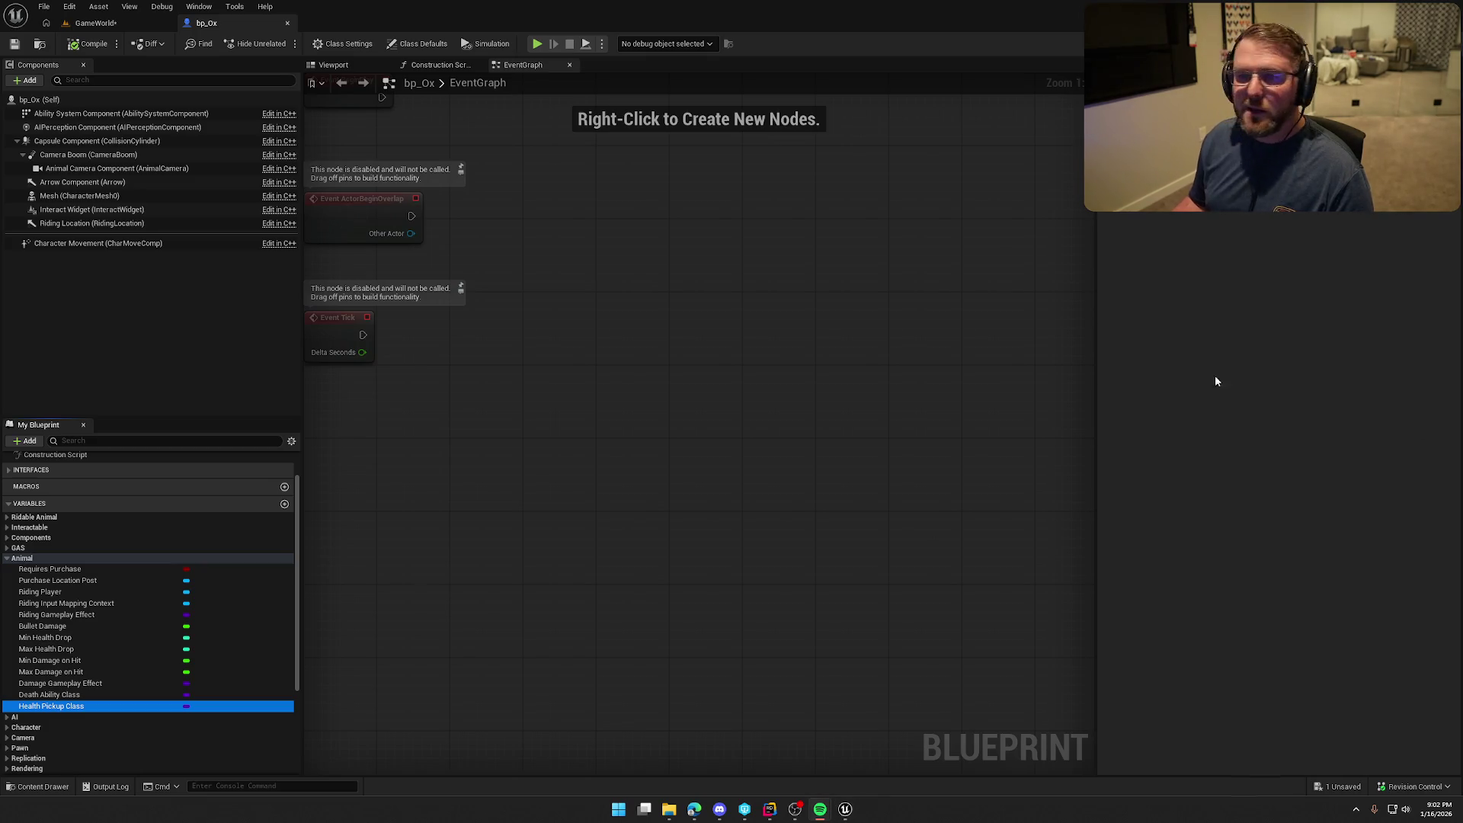
left_click(723, 364)
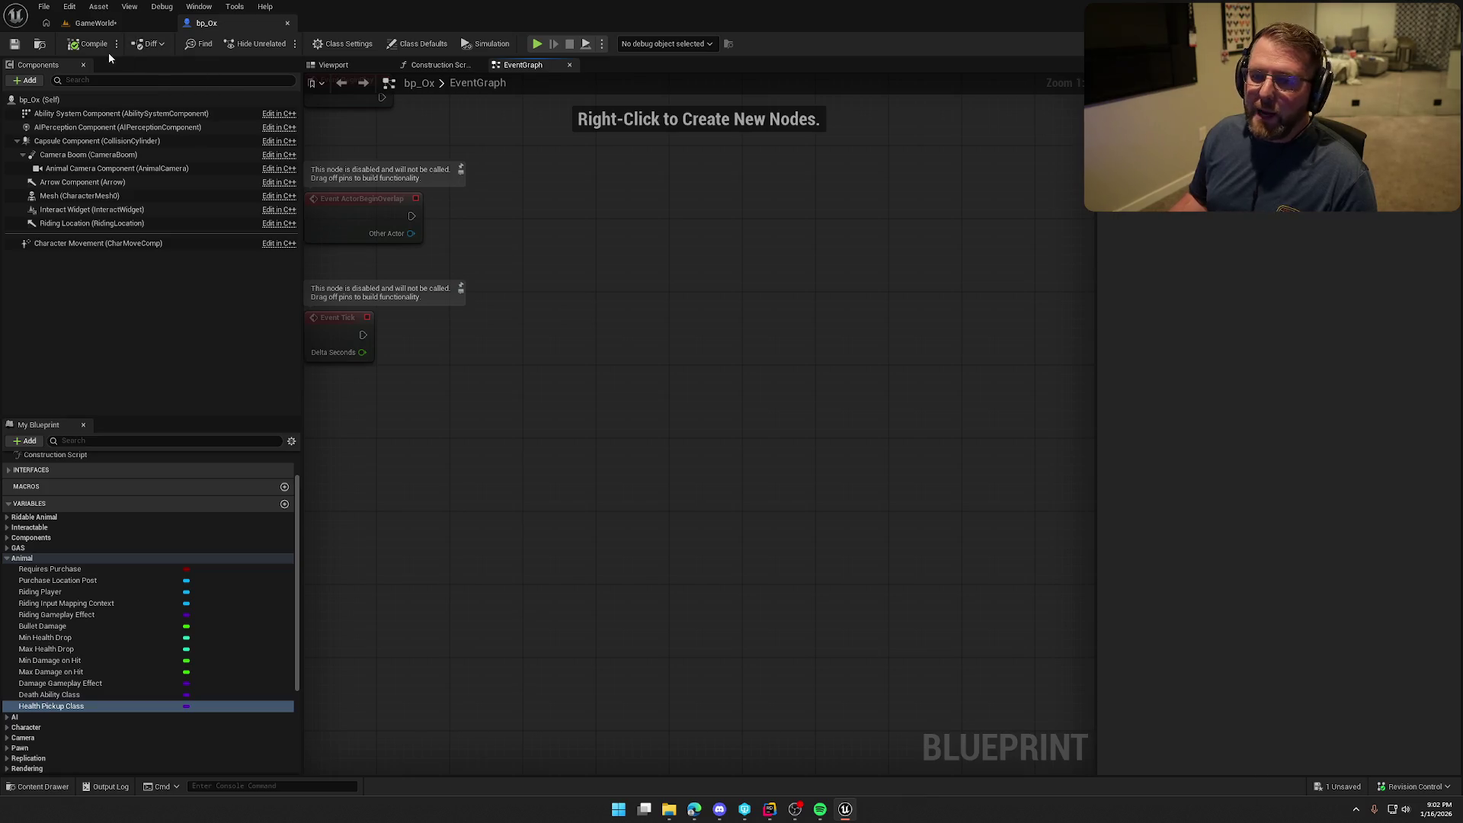
left_click(95, 23)
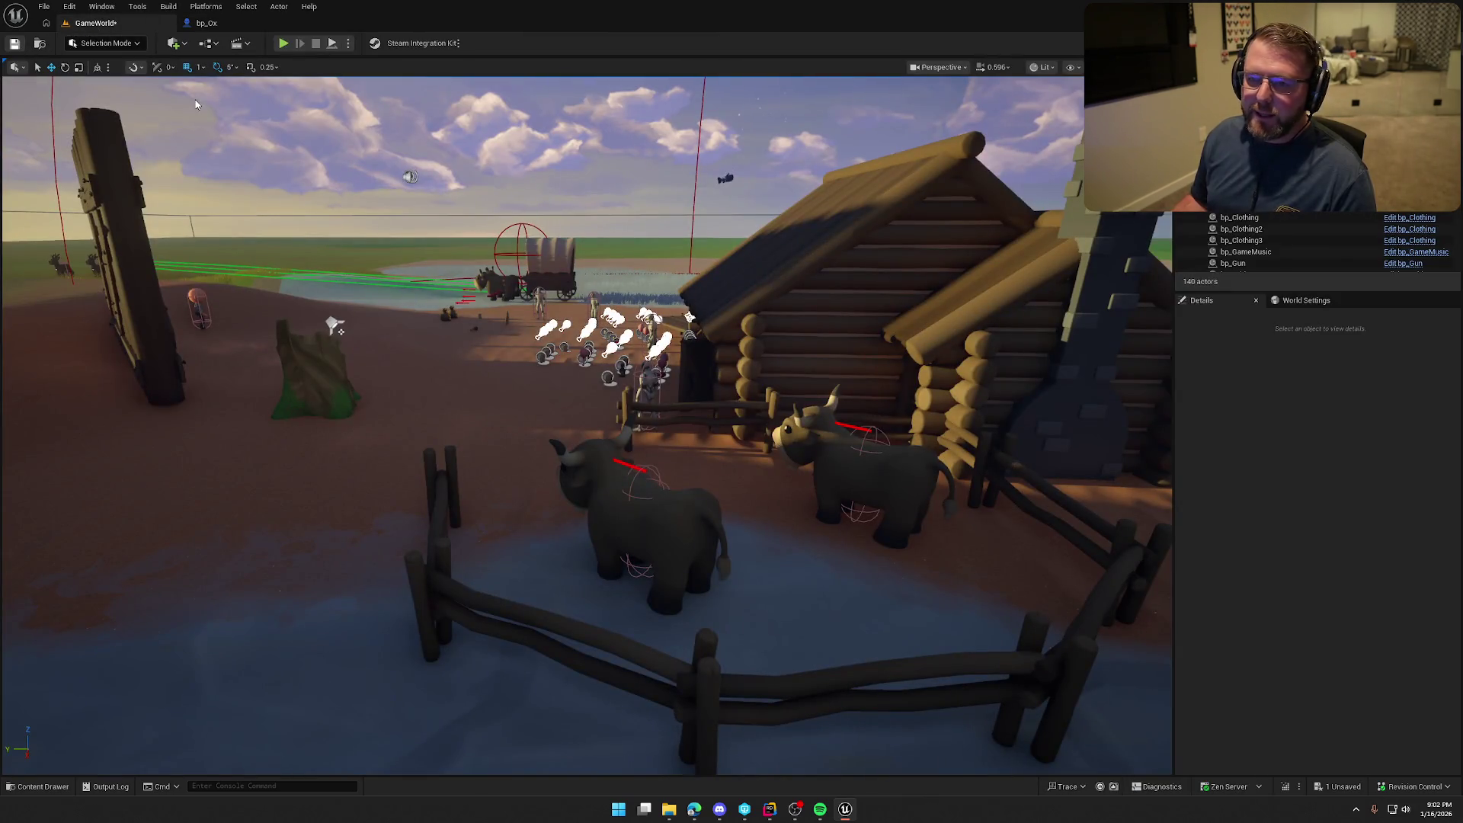
Play-test GameWorld by walking into the ox pen, buying the ox for $15 and riding it
left_click(283, 43)
key("w")
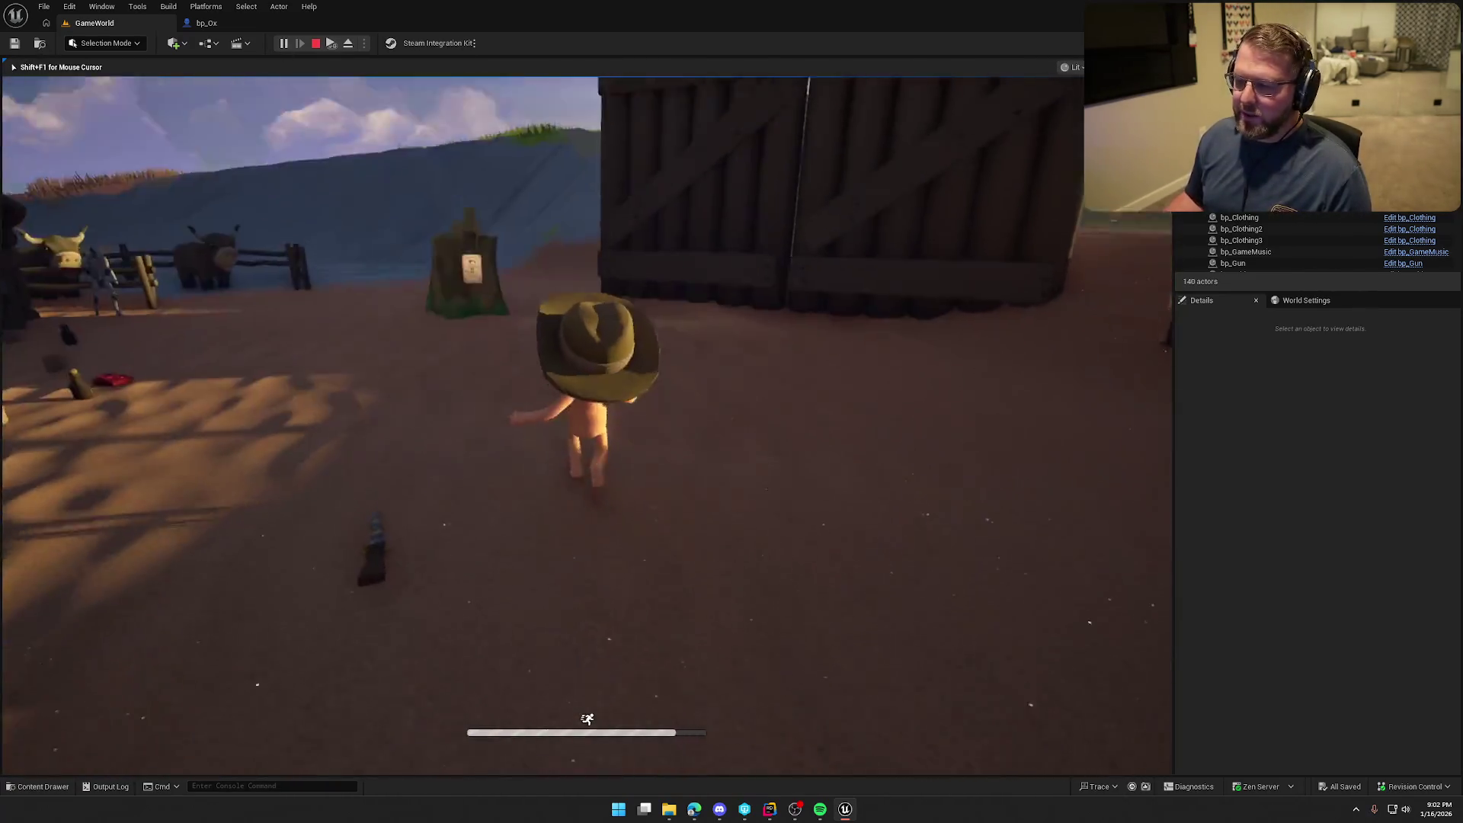
key("w")
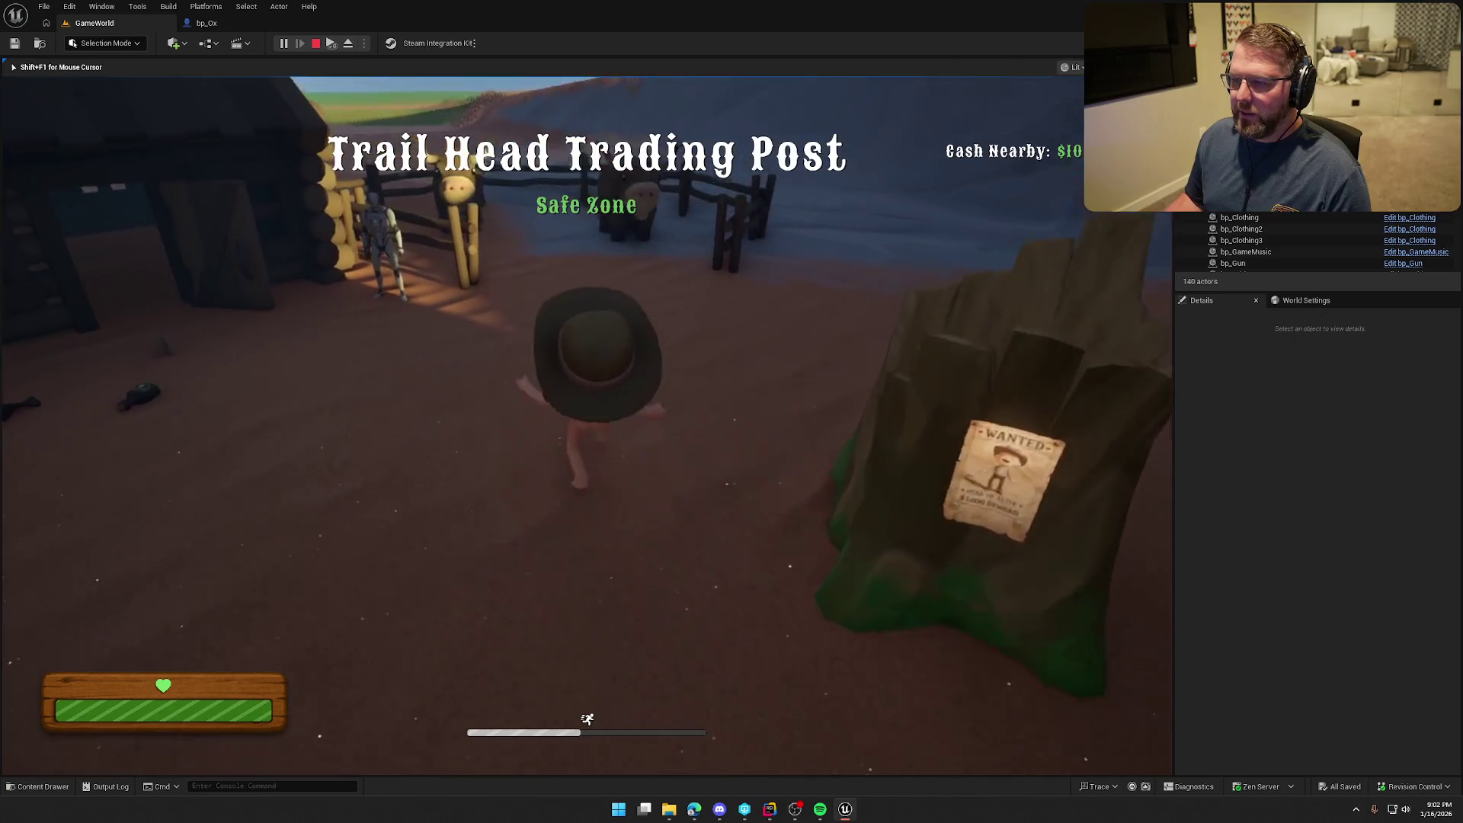
key("e")
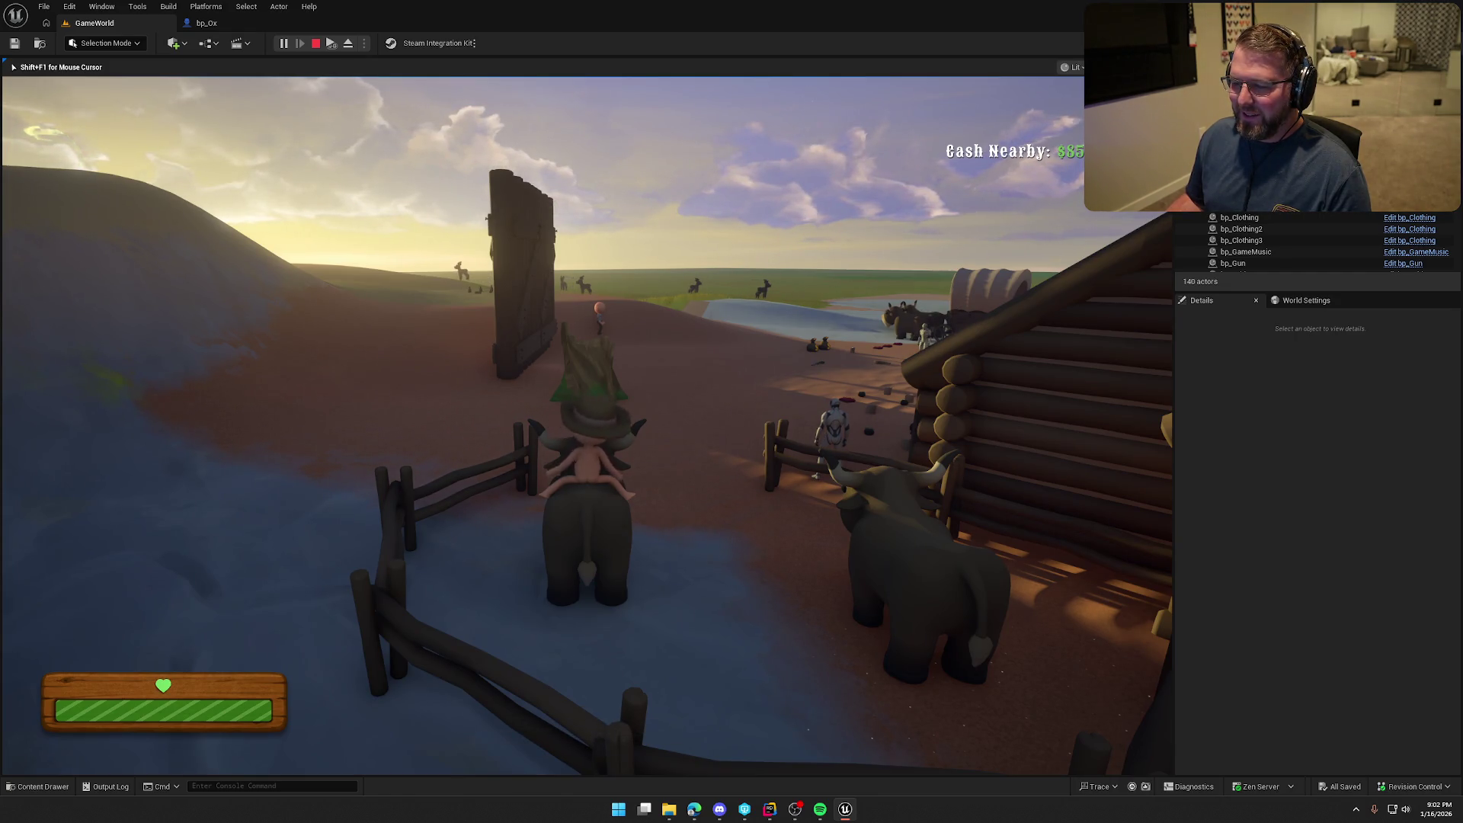
key("Escape")
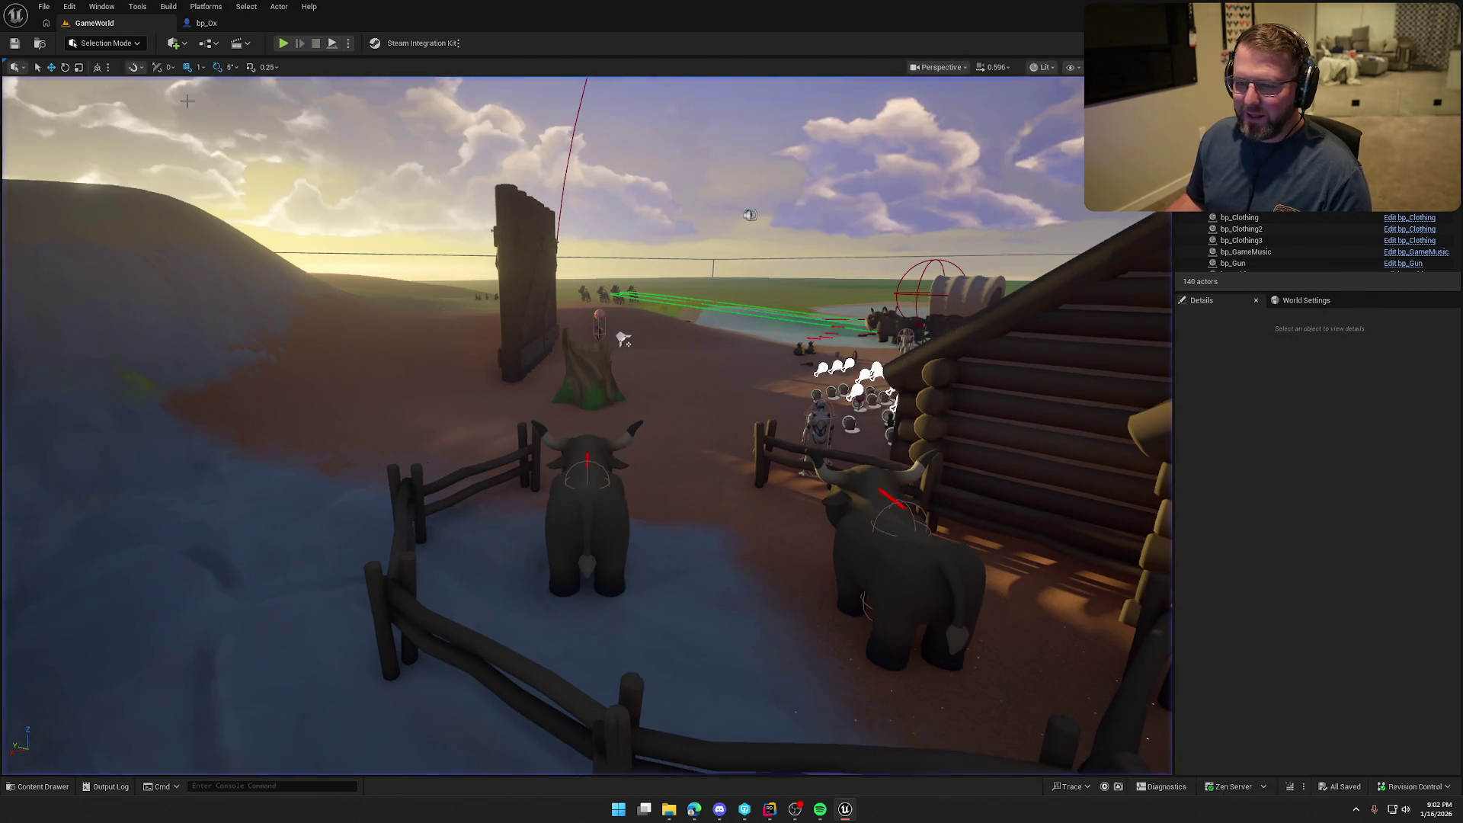
key("ctrl+space")
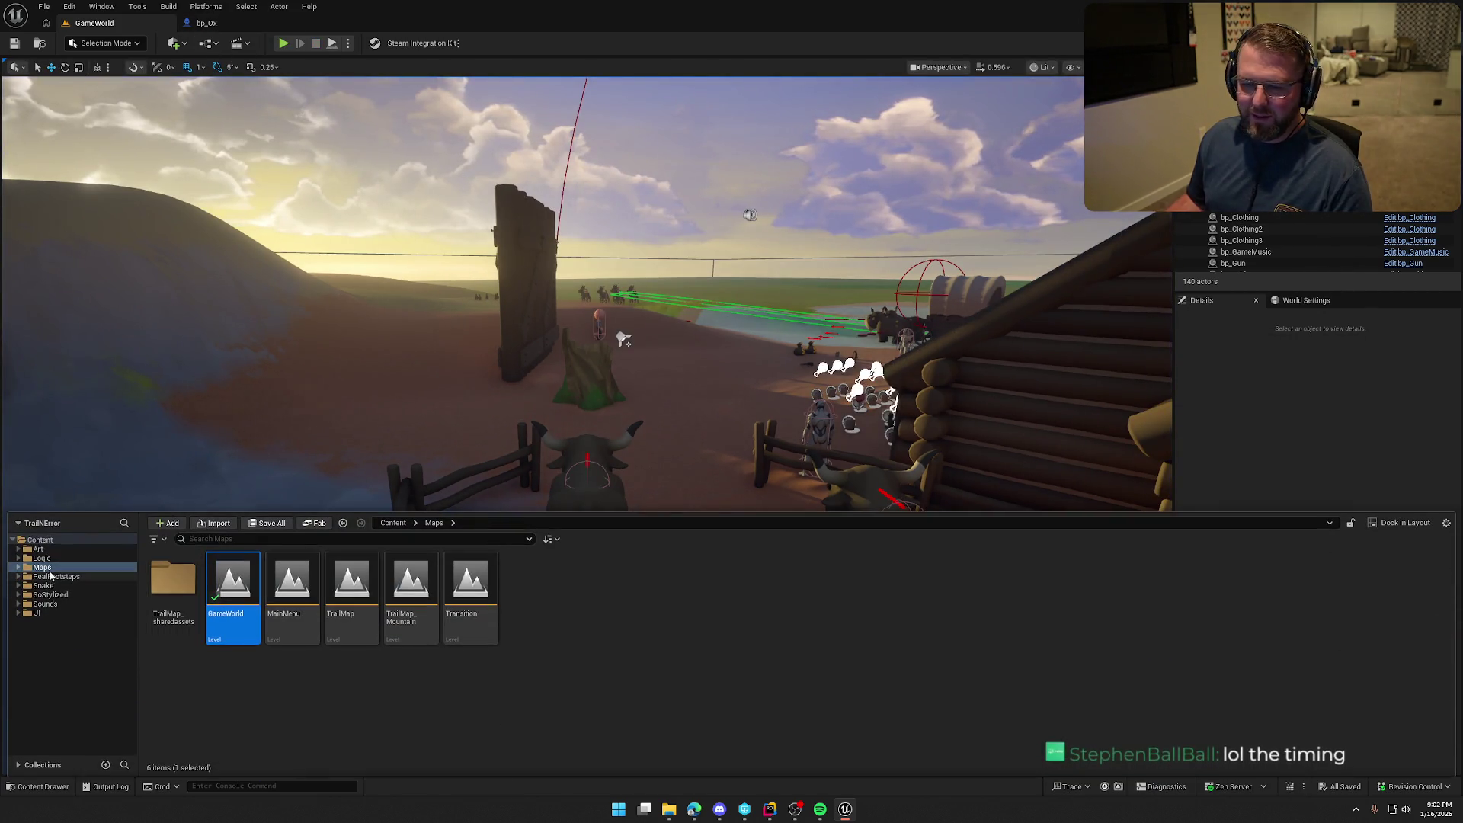
Browse Art > Characters > Player > Anims in the Content Drawer and open ABP_Player
left_click(43, 559)
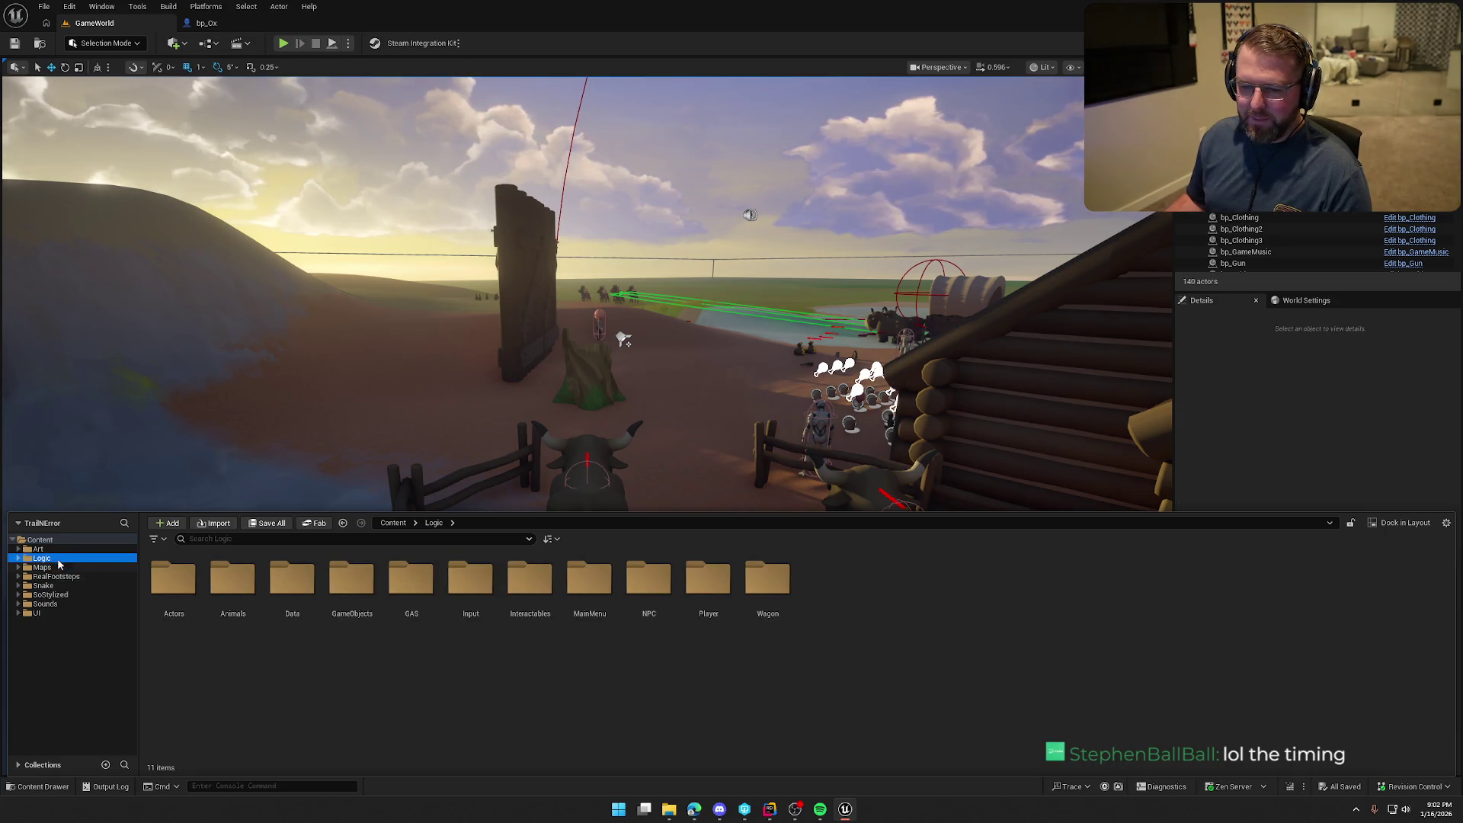
key("Up")
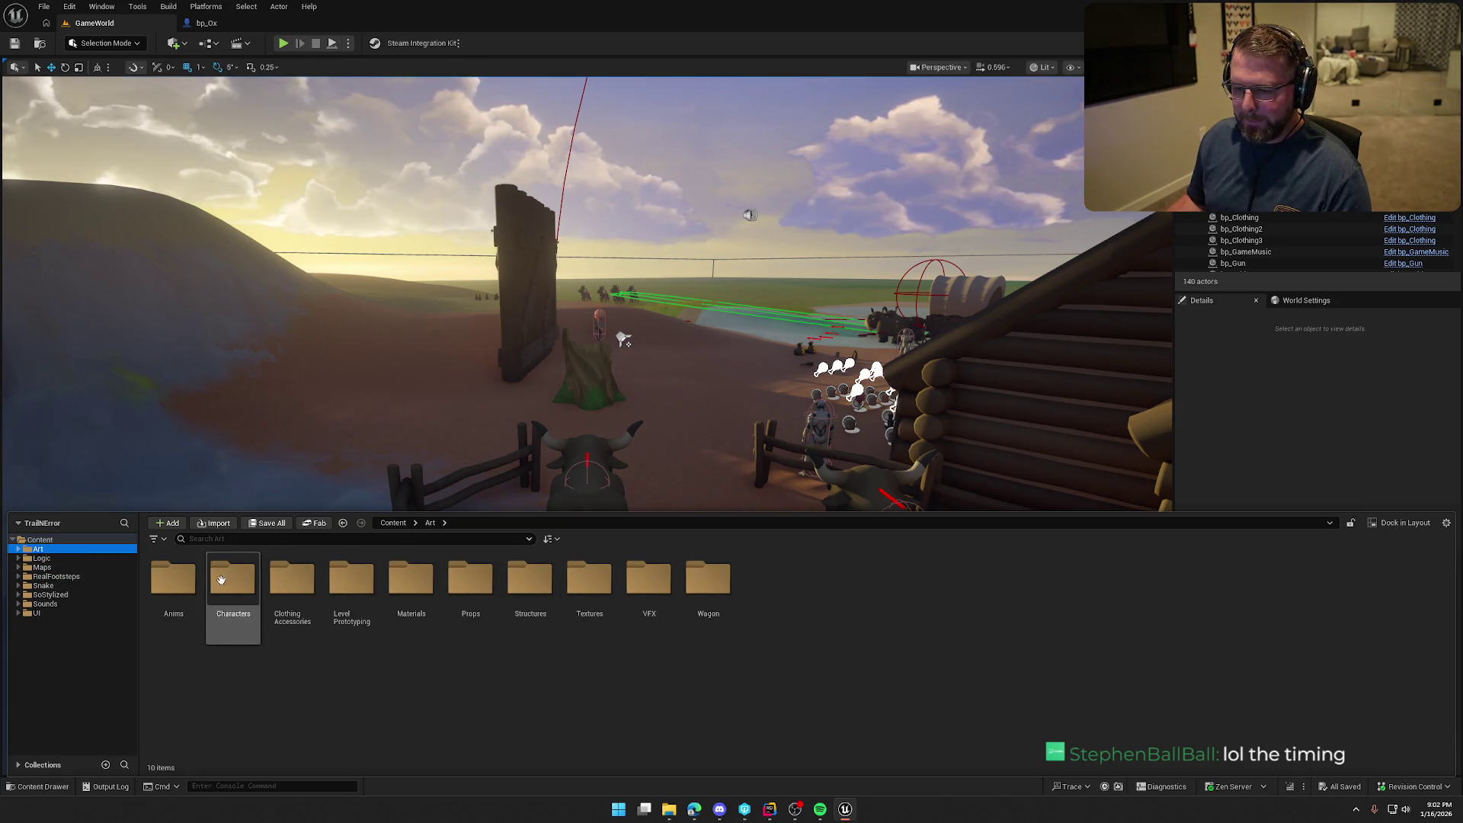
left_click(228, 582)
double_click(228, 582)
double_click(352, 579)
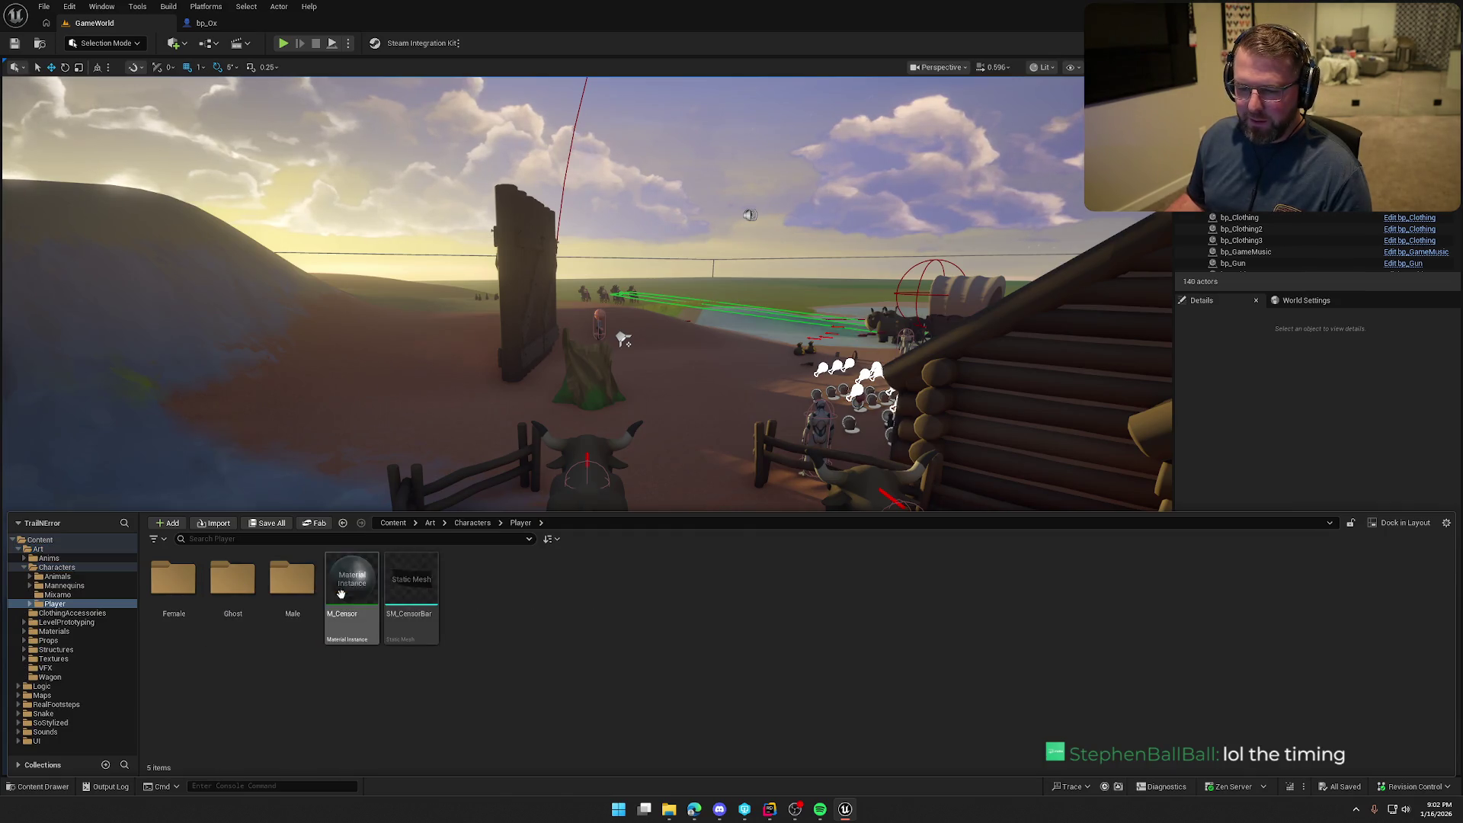
left_click(49, 558)
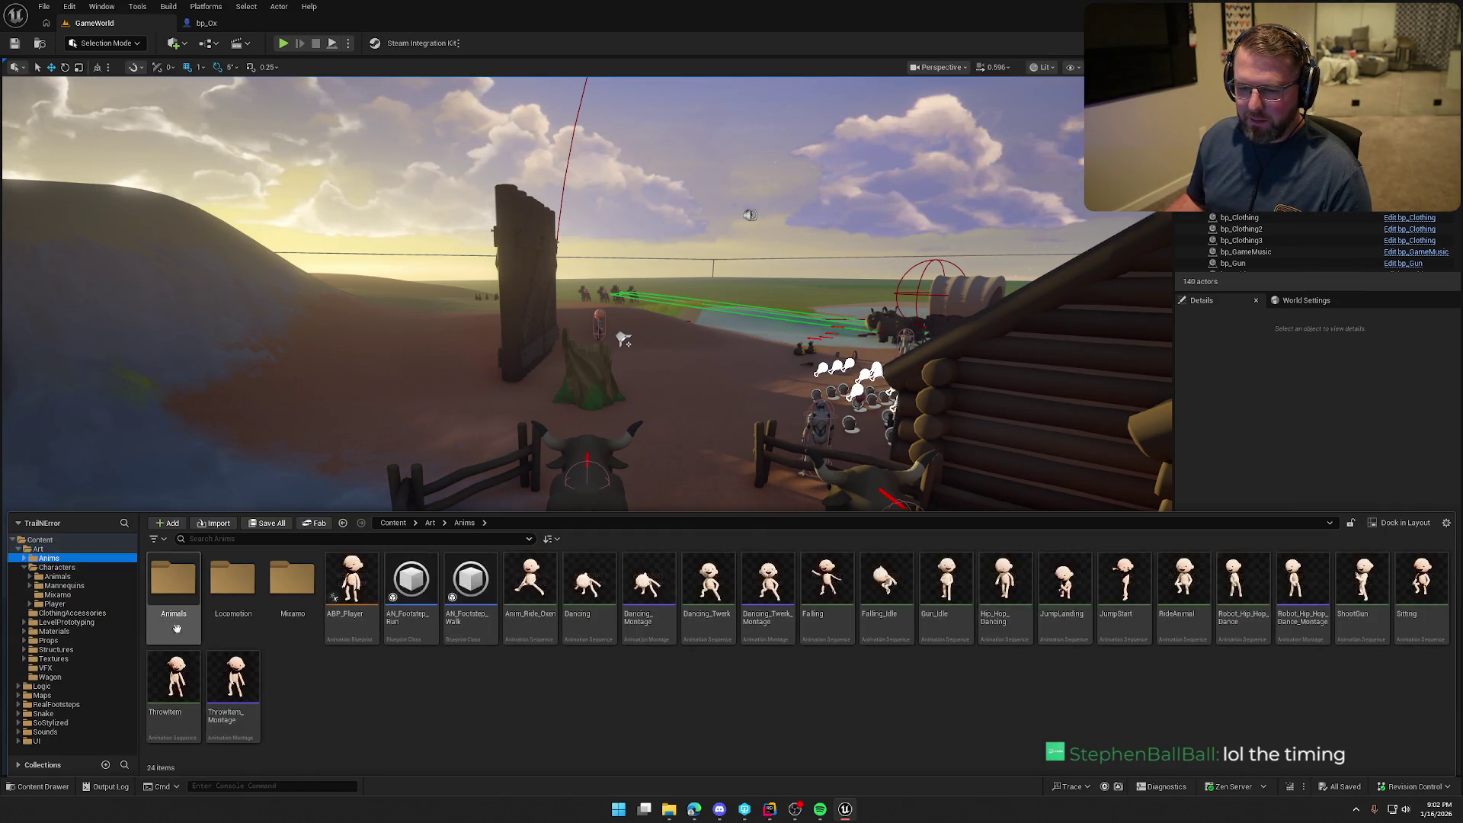
left_click(343, 624)
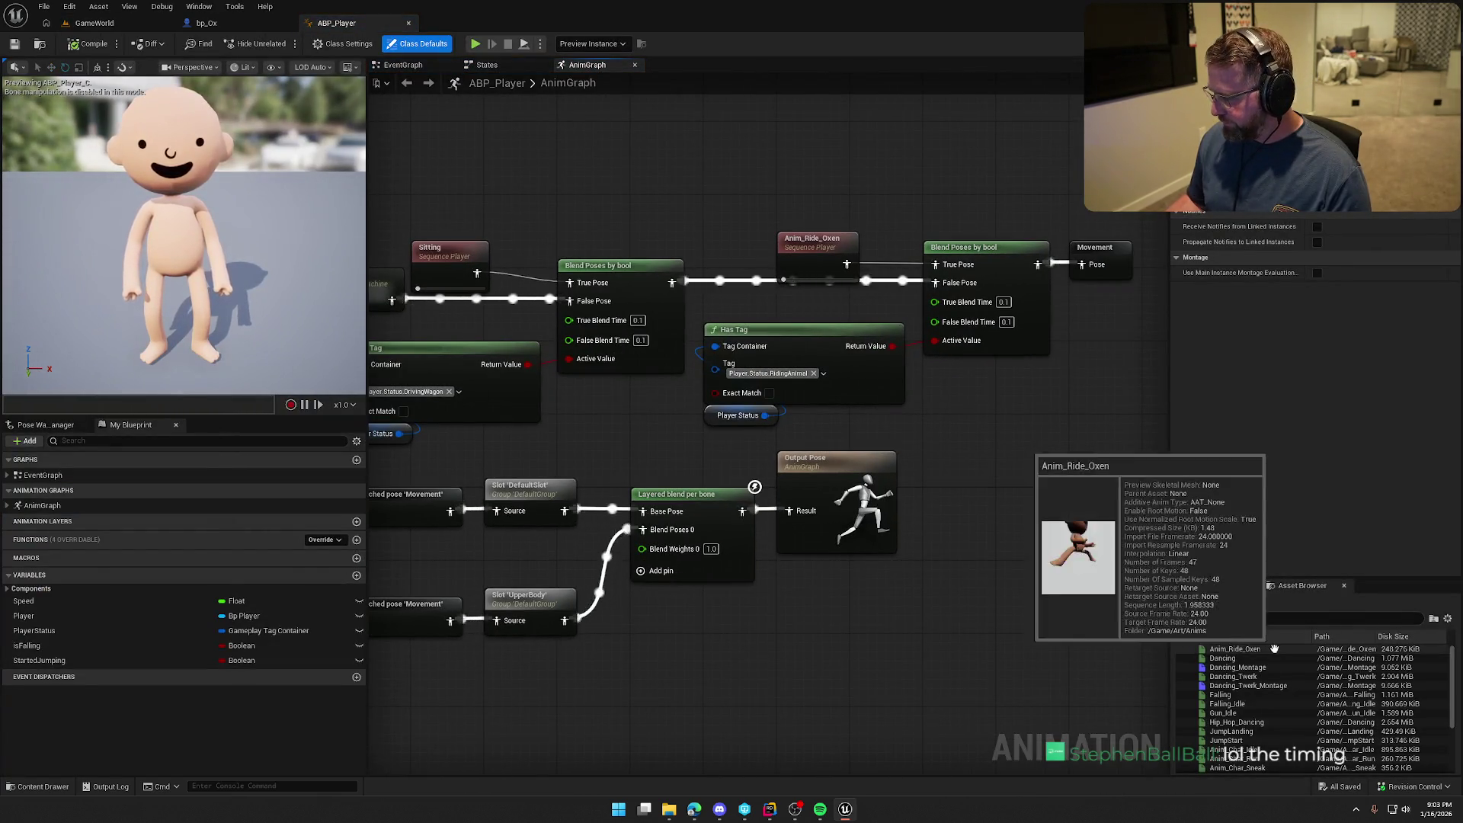
Add the RideAnimal sequence to the AnimGraph and wire it into the blend's True Pose
mouse_move(1248, 648)
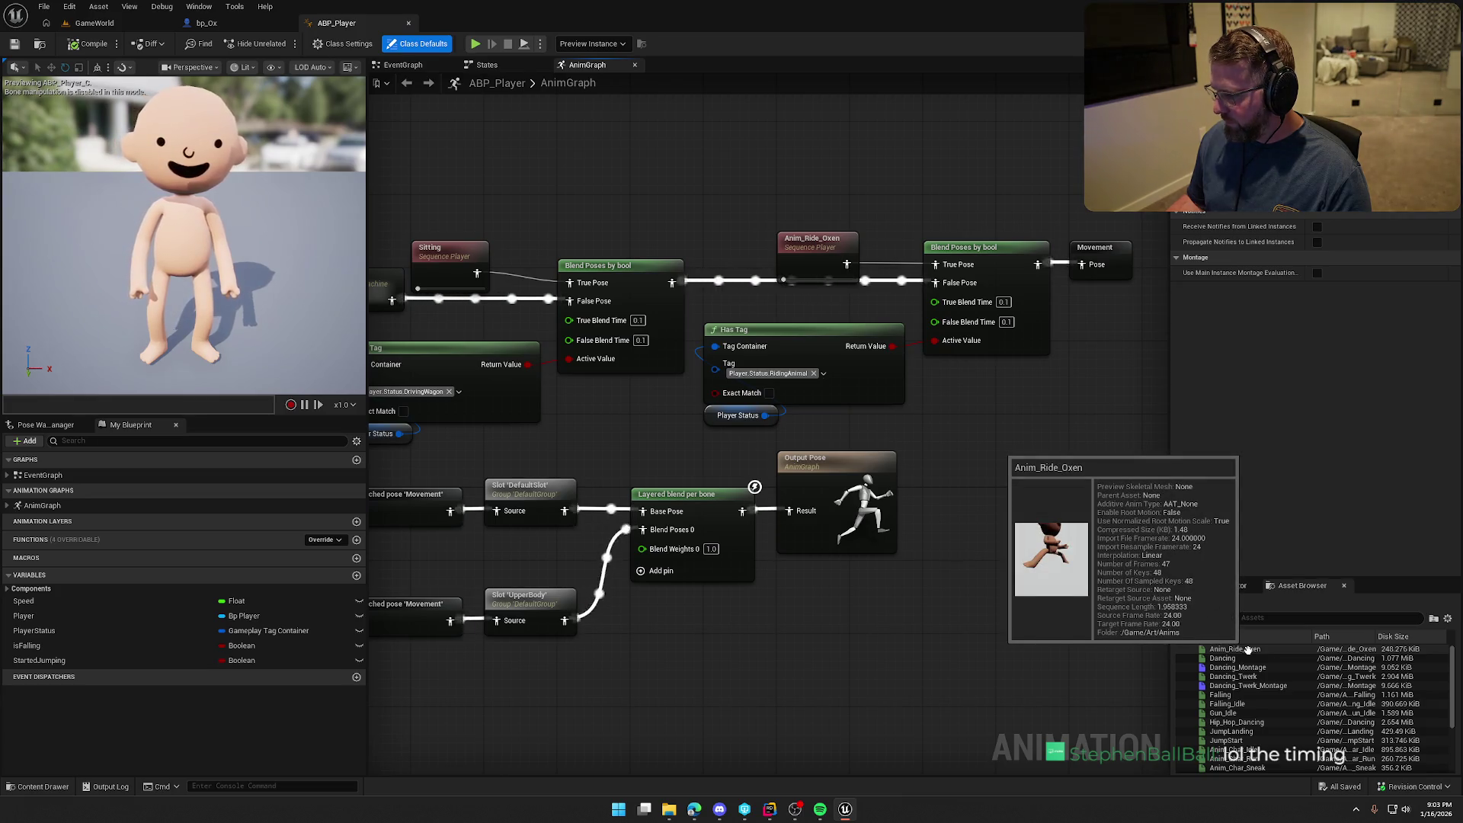
scroll(1248, 648, "down", 2)
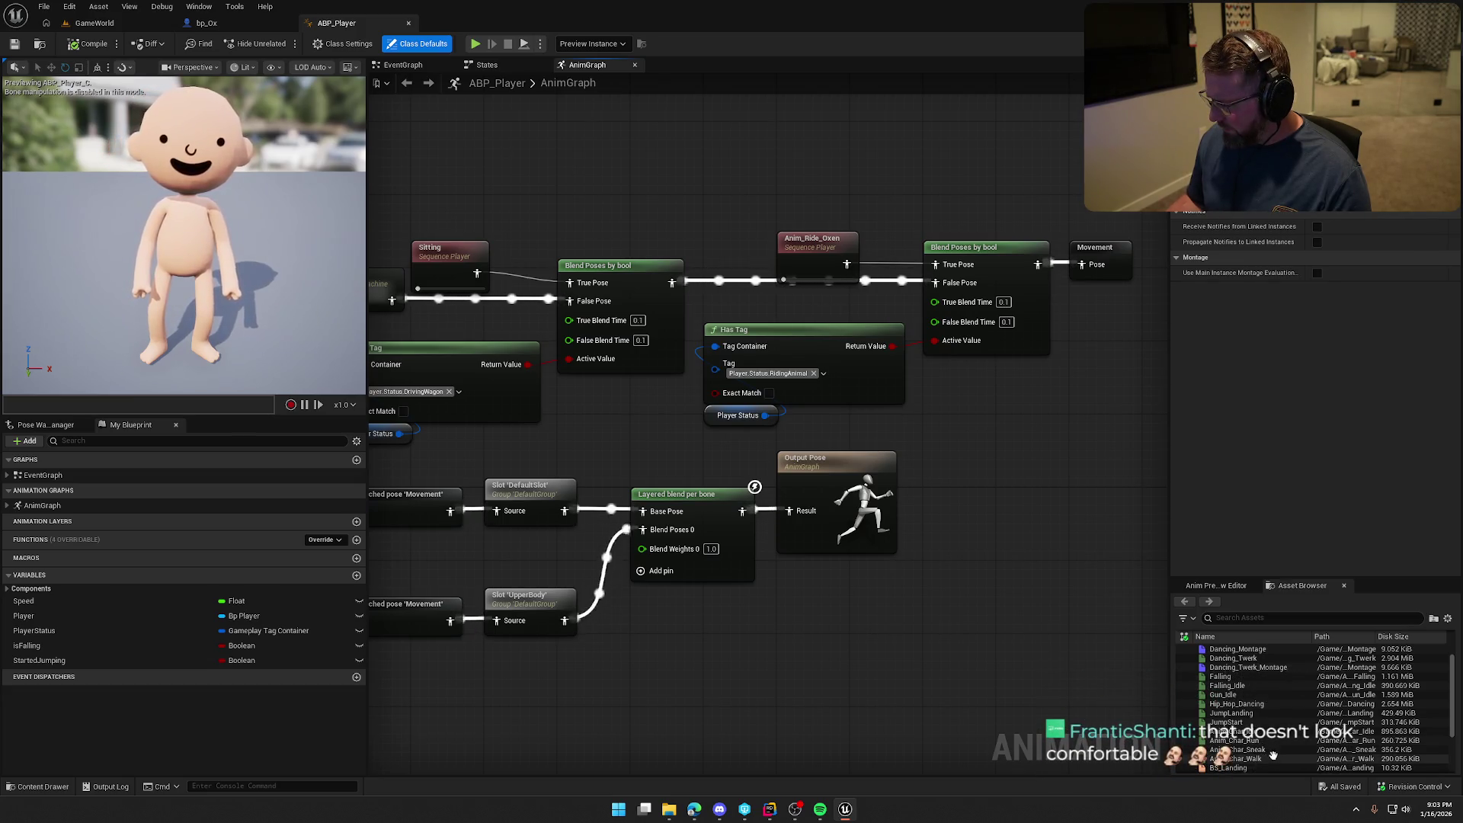
scroll(1288, 709, "up", 2)
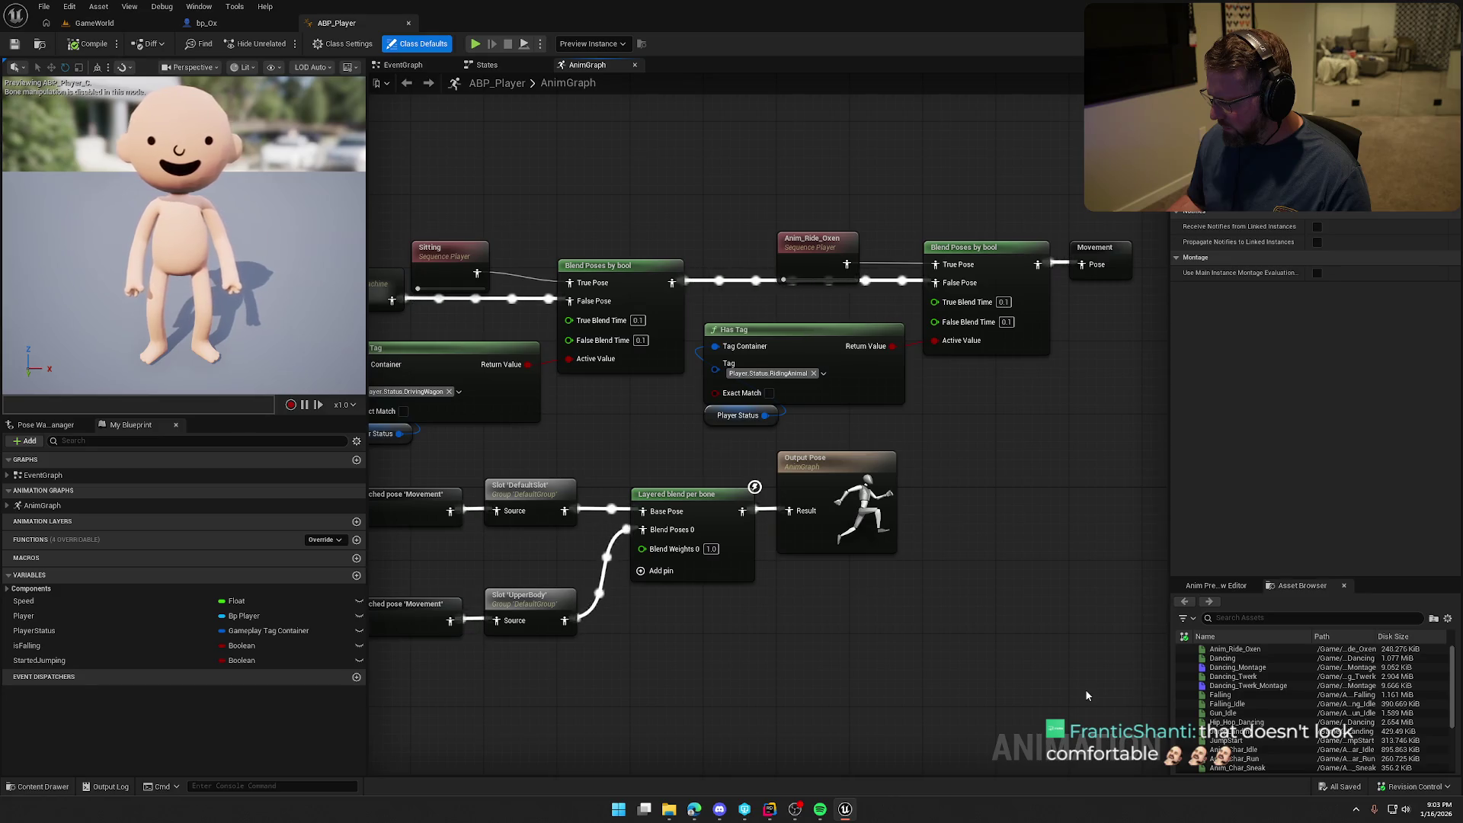
left_click(1250, 617)
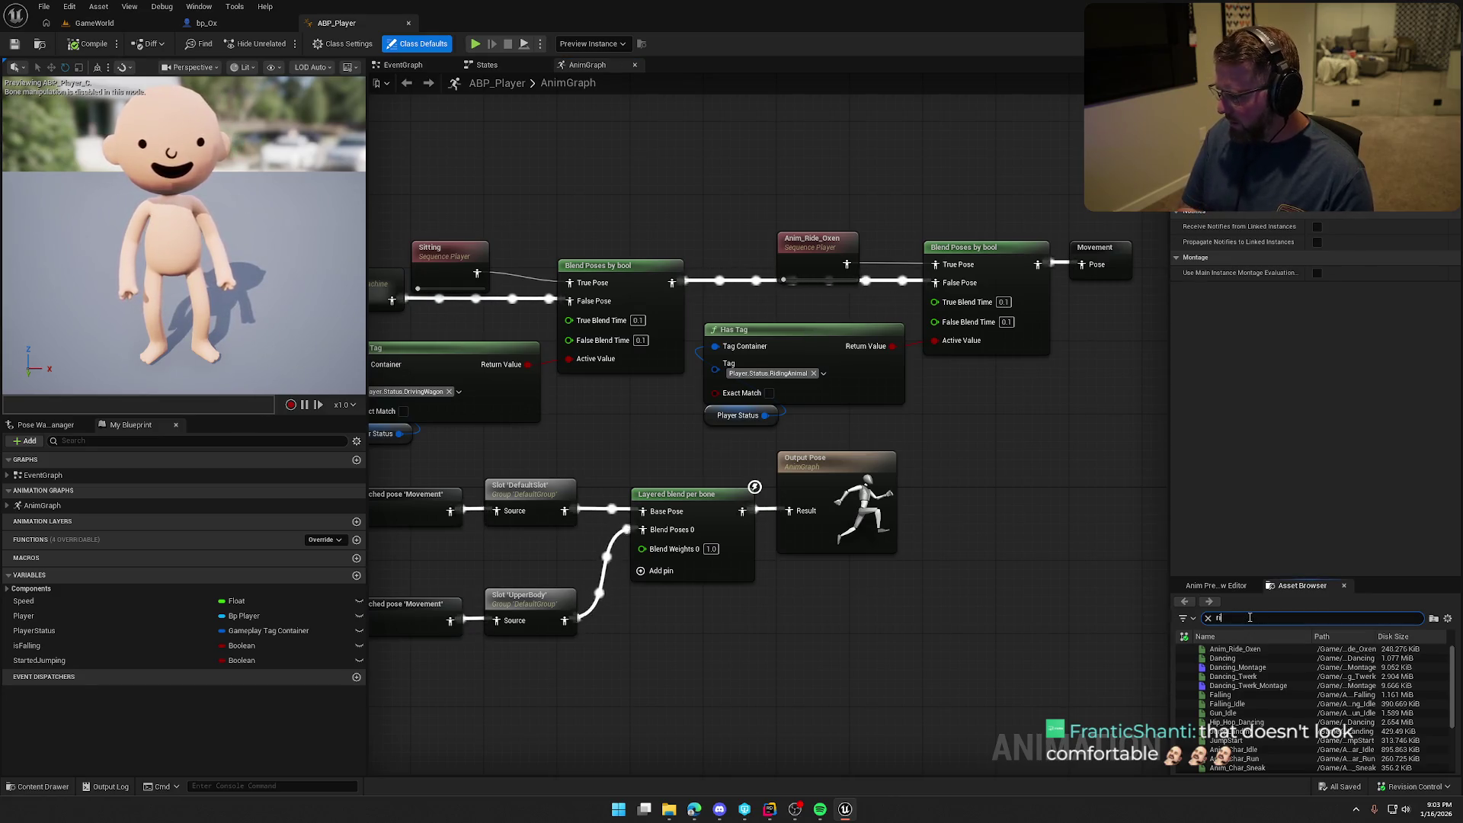
type("d")
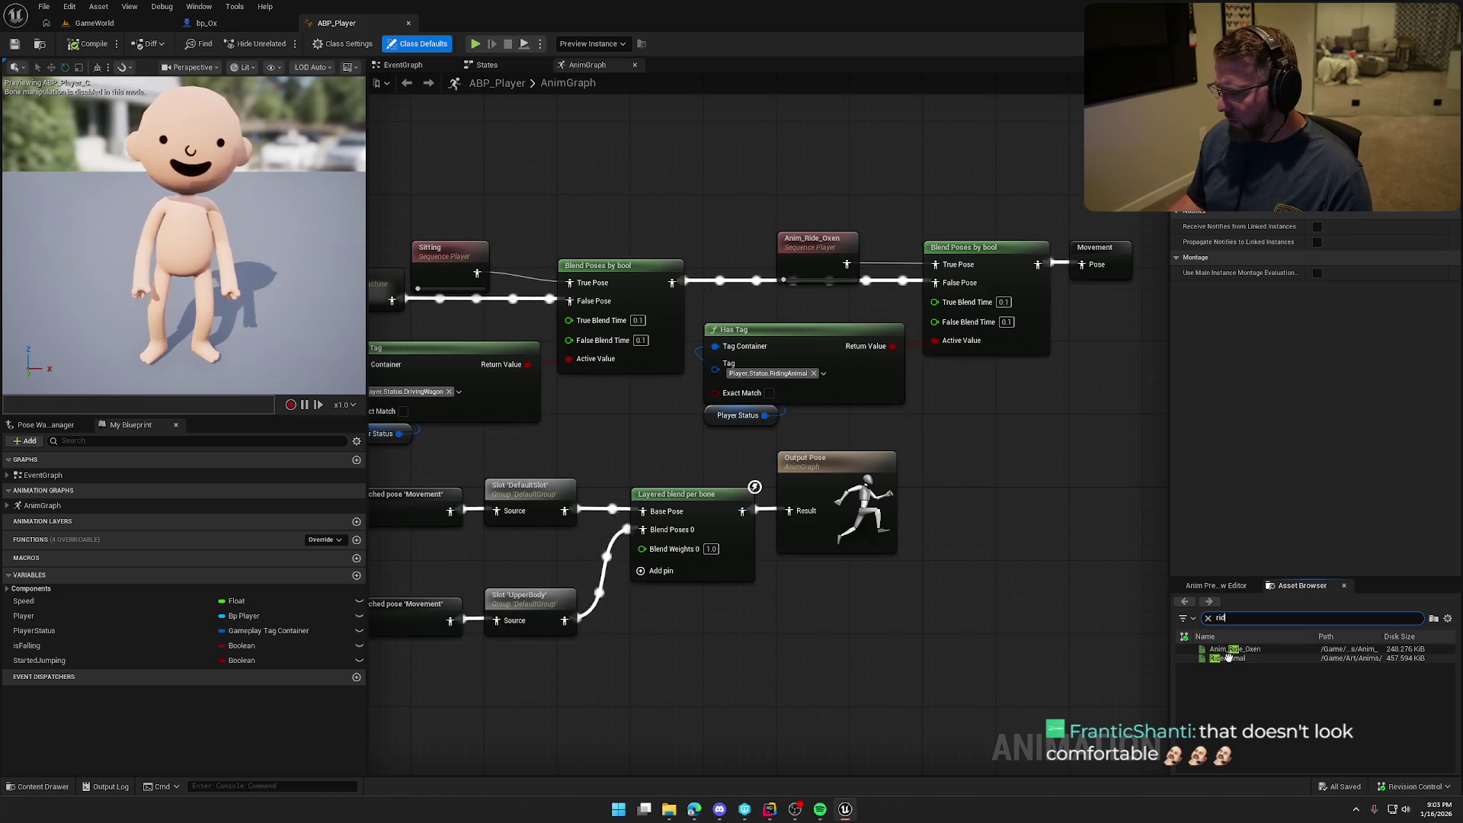
left_click_drag(1230, 659, 846, 215)
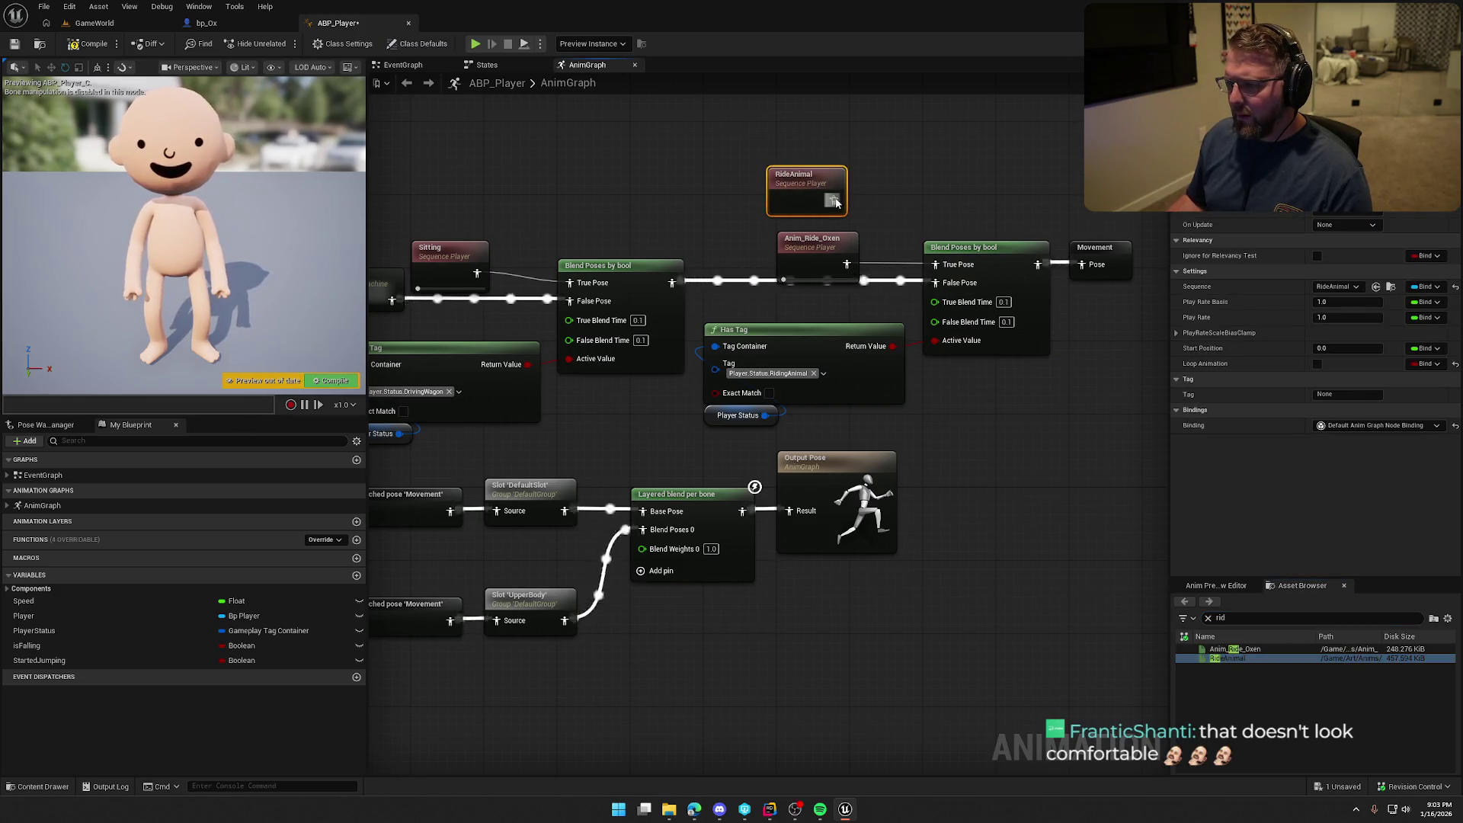
left_click_drag(933, 266, 933, 266)
Delete the old Anim_Ride_Oxen node, put RideAnimal in its place, and save ABP_Player
left_click(816, 263)
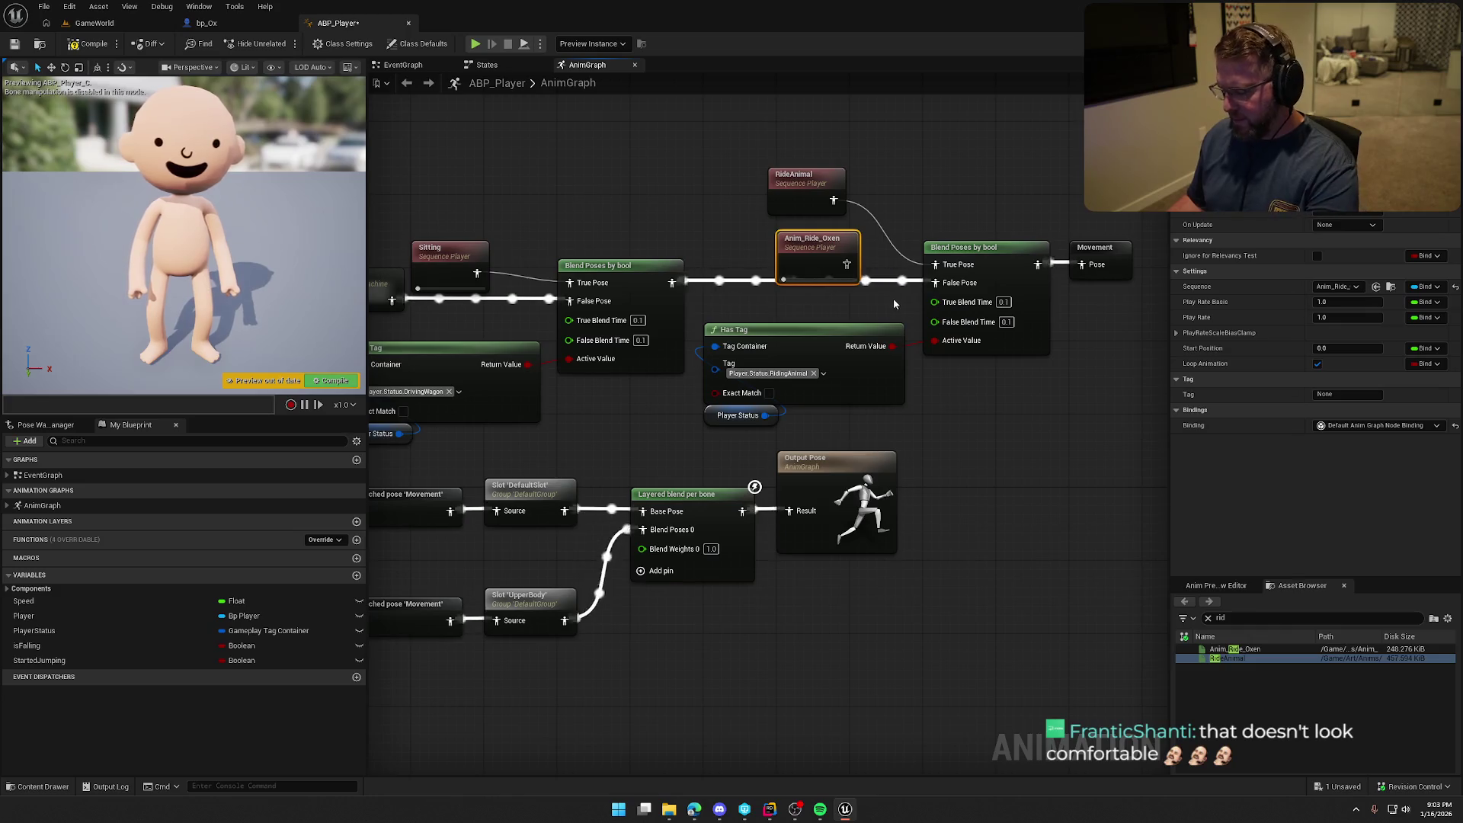
key("Delete")
left_click_drag(823, 204, 813, 237)
left_click(1317, 364)
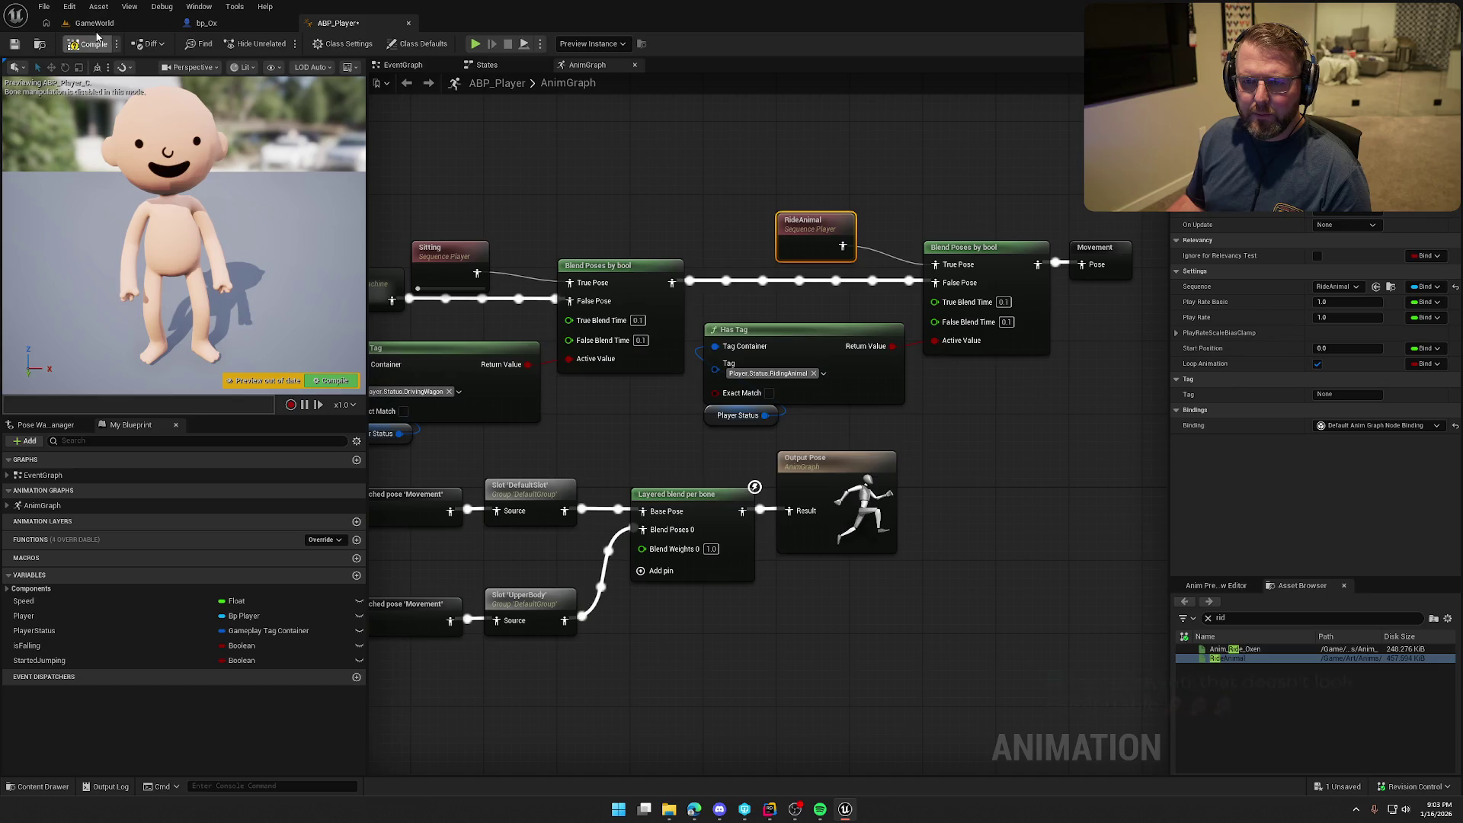
key("ctrl+s")
left_click(768, 531)
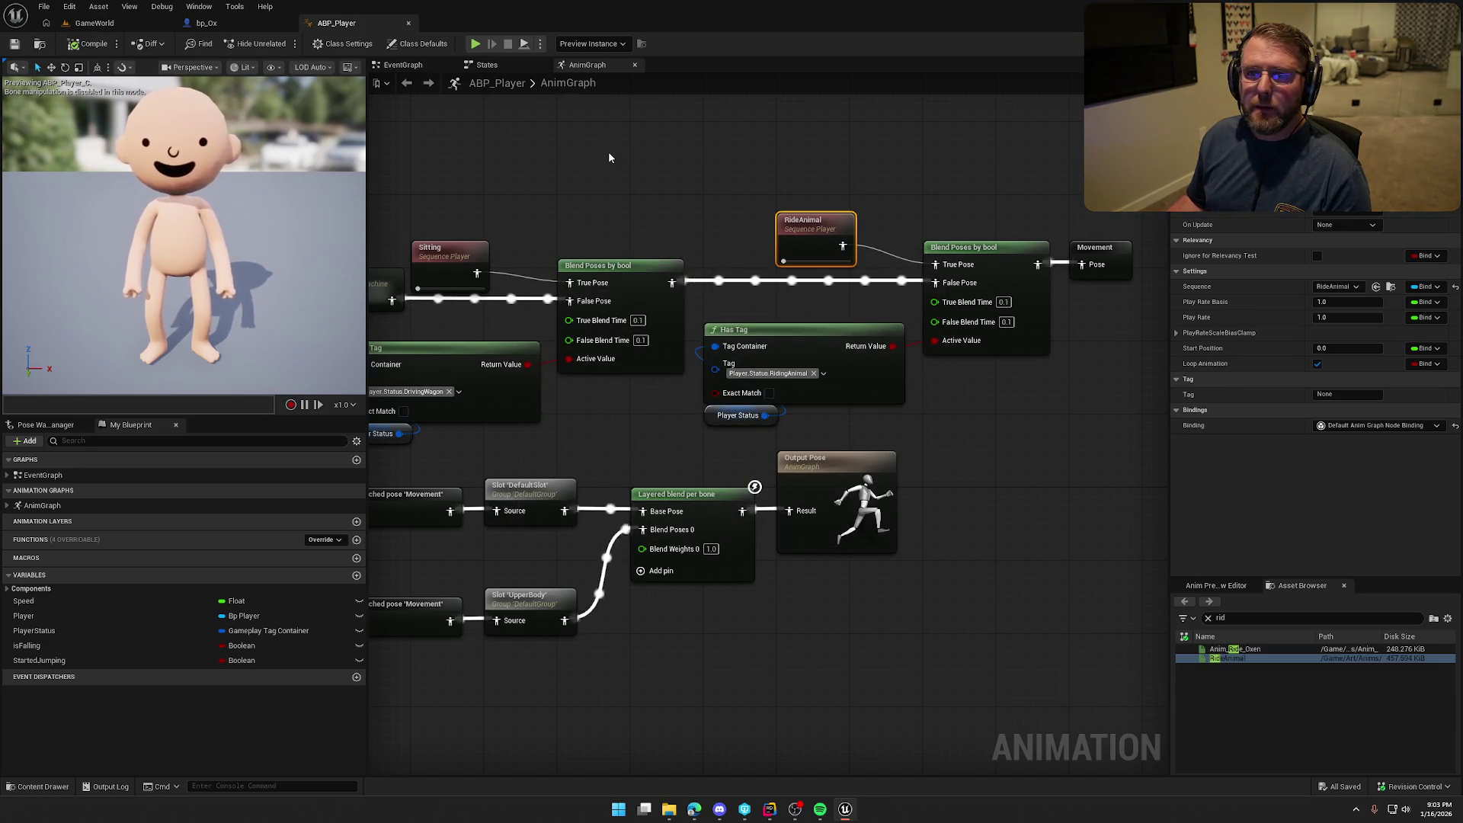
left_click(94, 23)
key("alt+p")
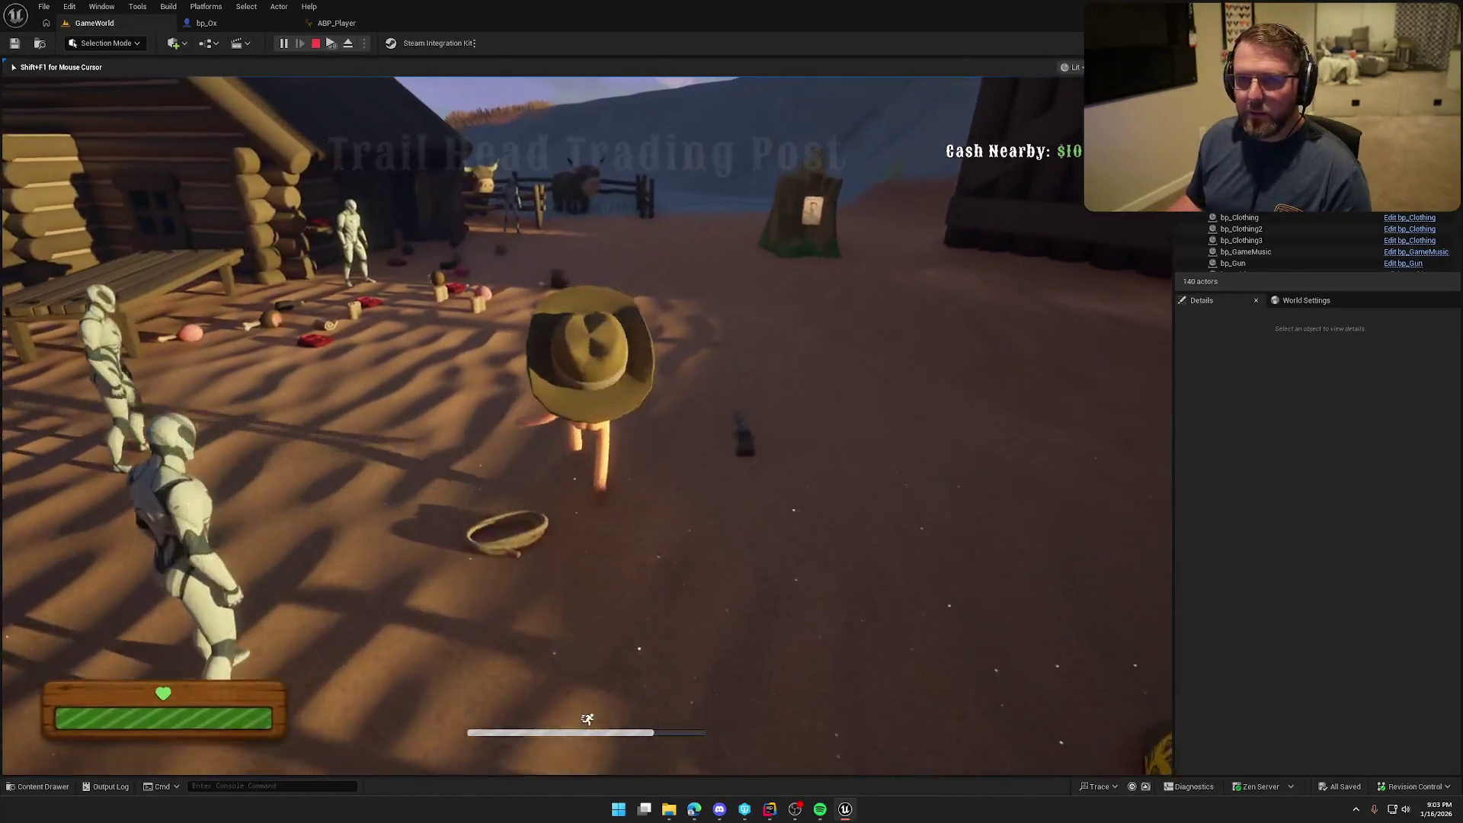
key("shift+w")
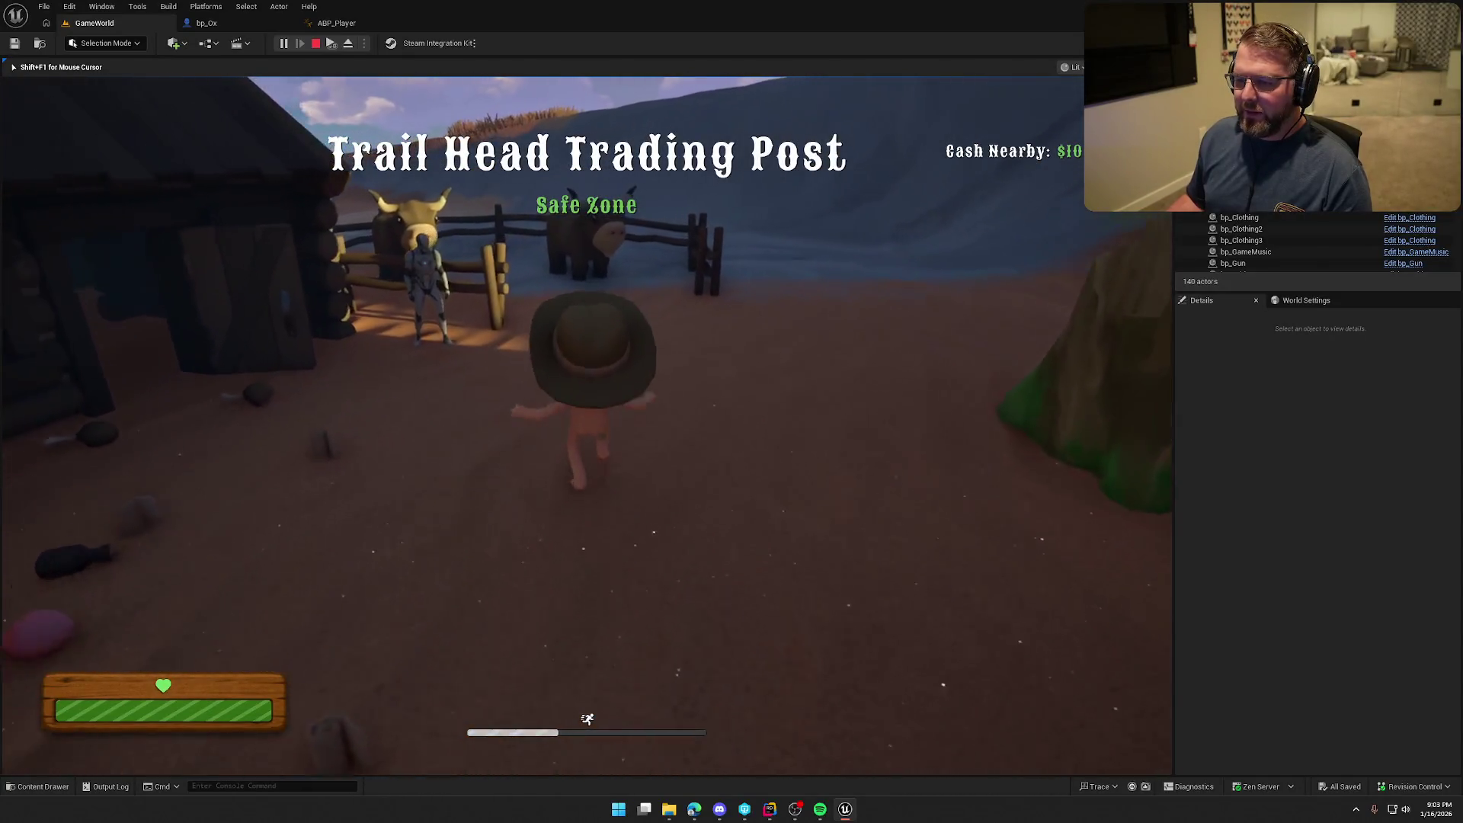
key("shift+w")
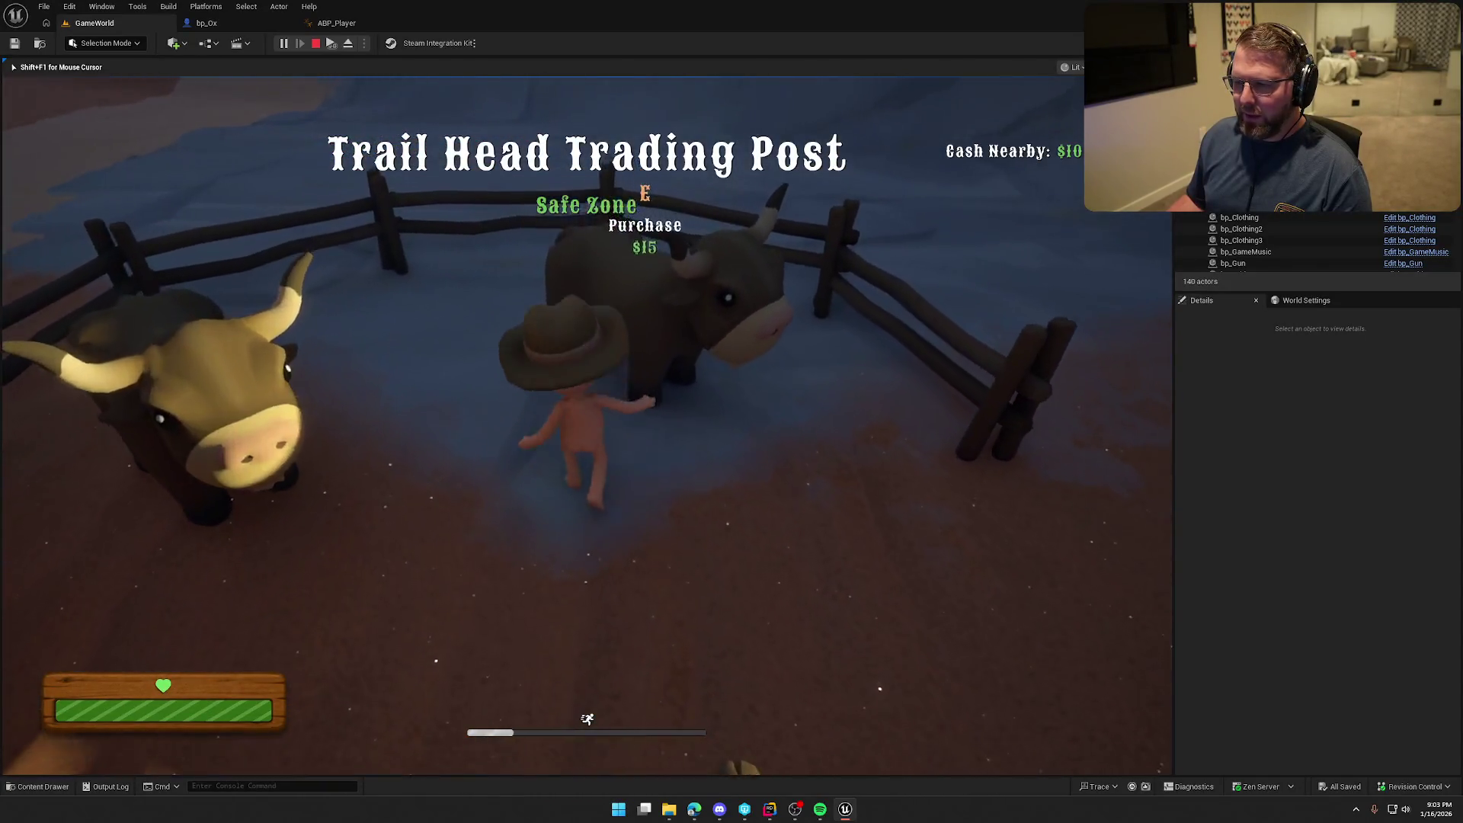
key("e")
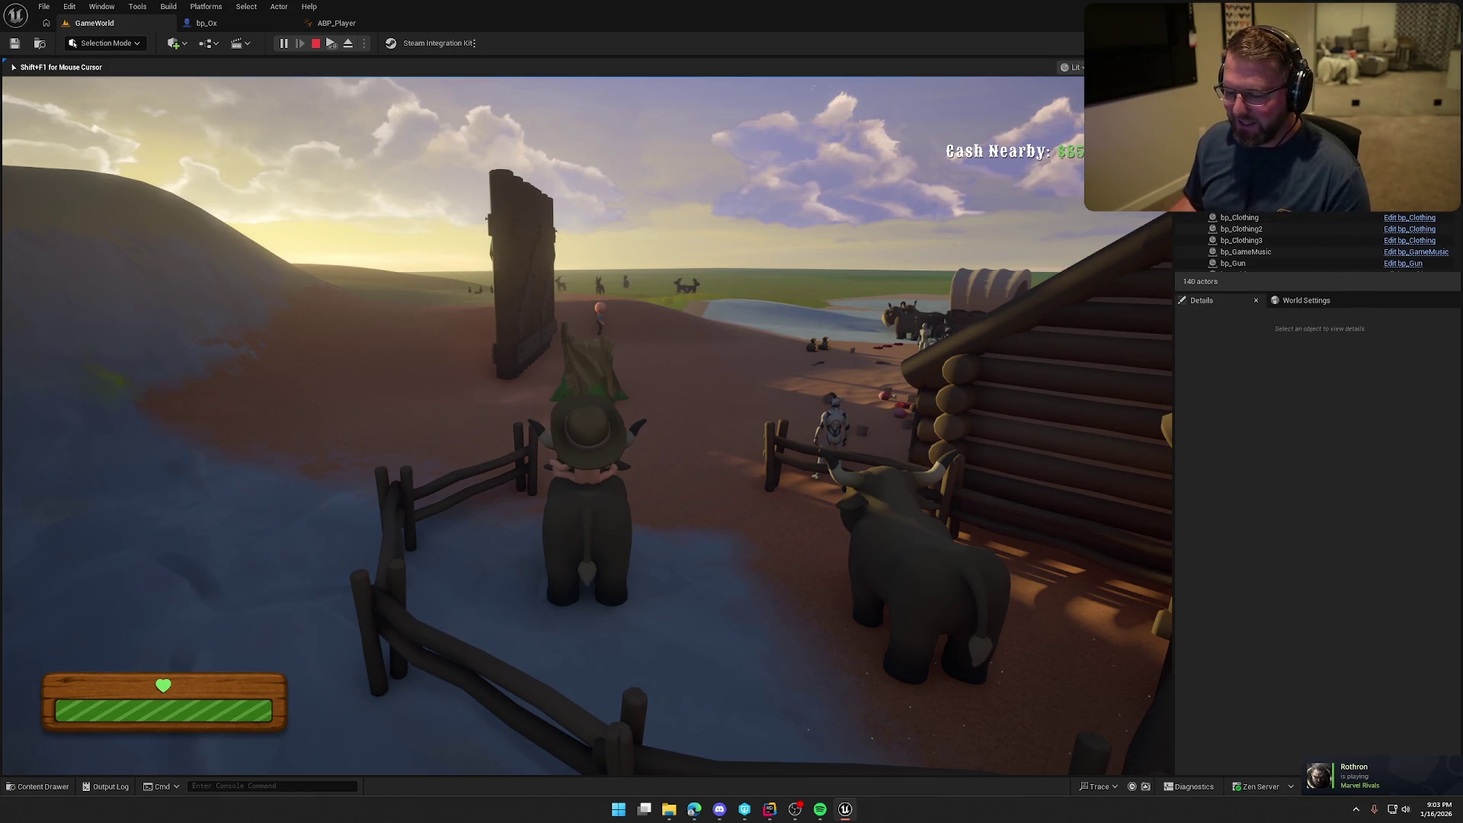
key("Escape")
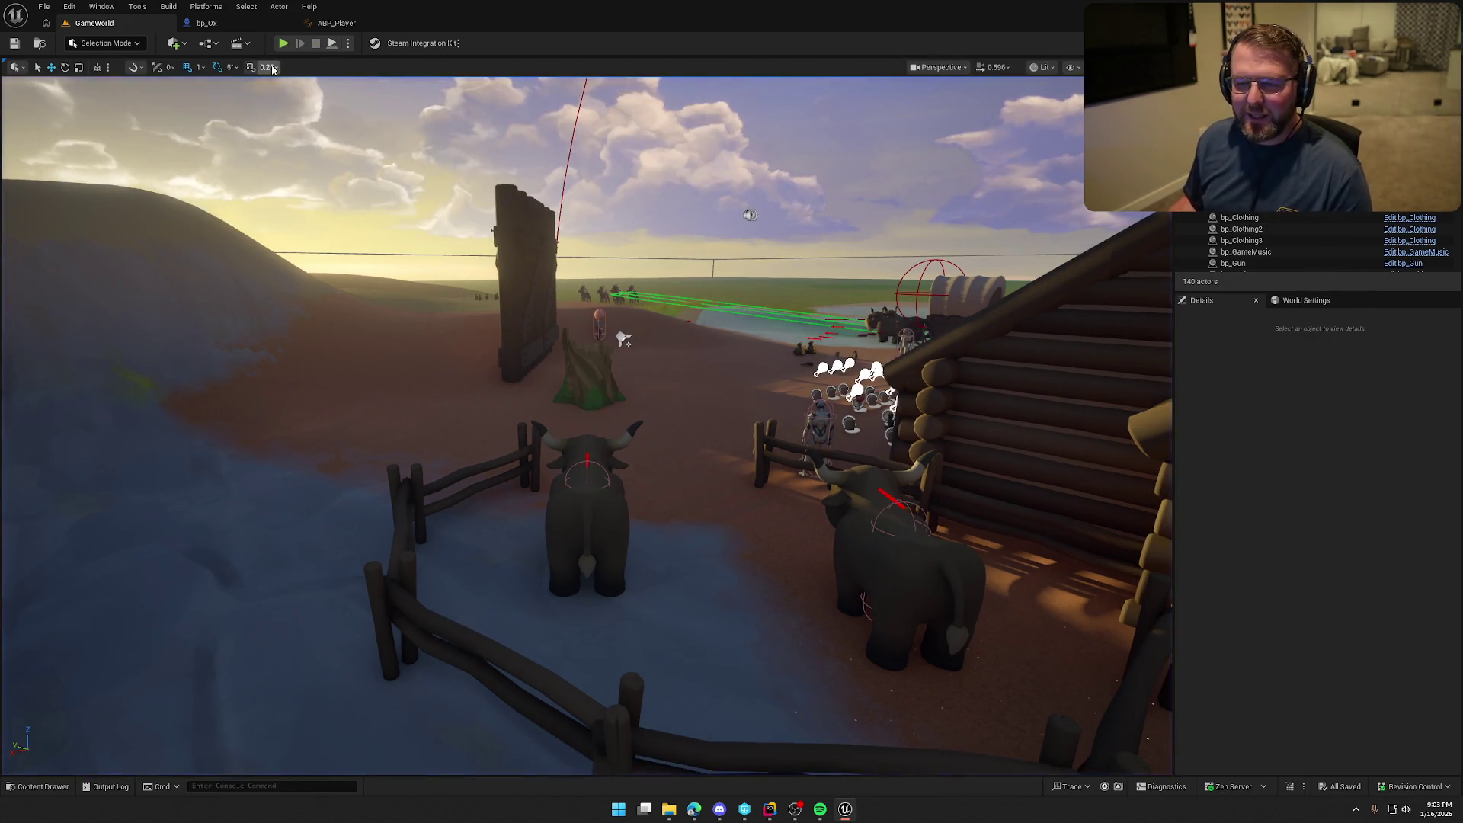
Make bp_Ox's Mesh component ignore Pawn collisions
left_click(207, 24)
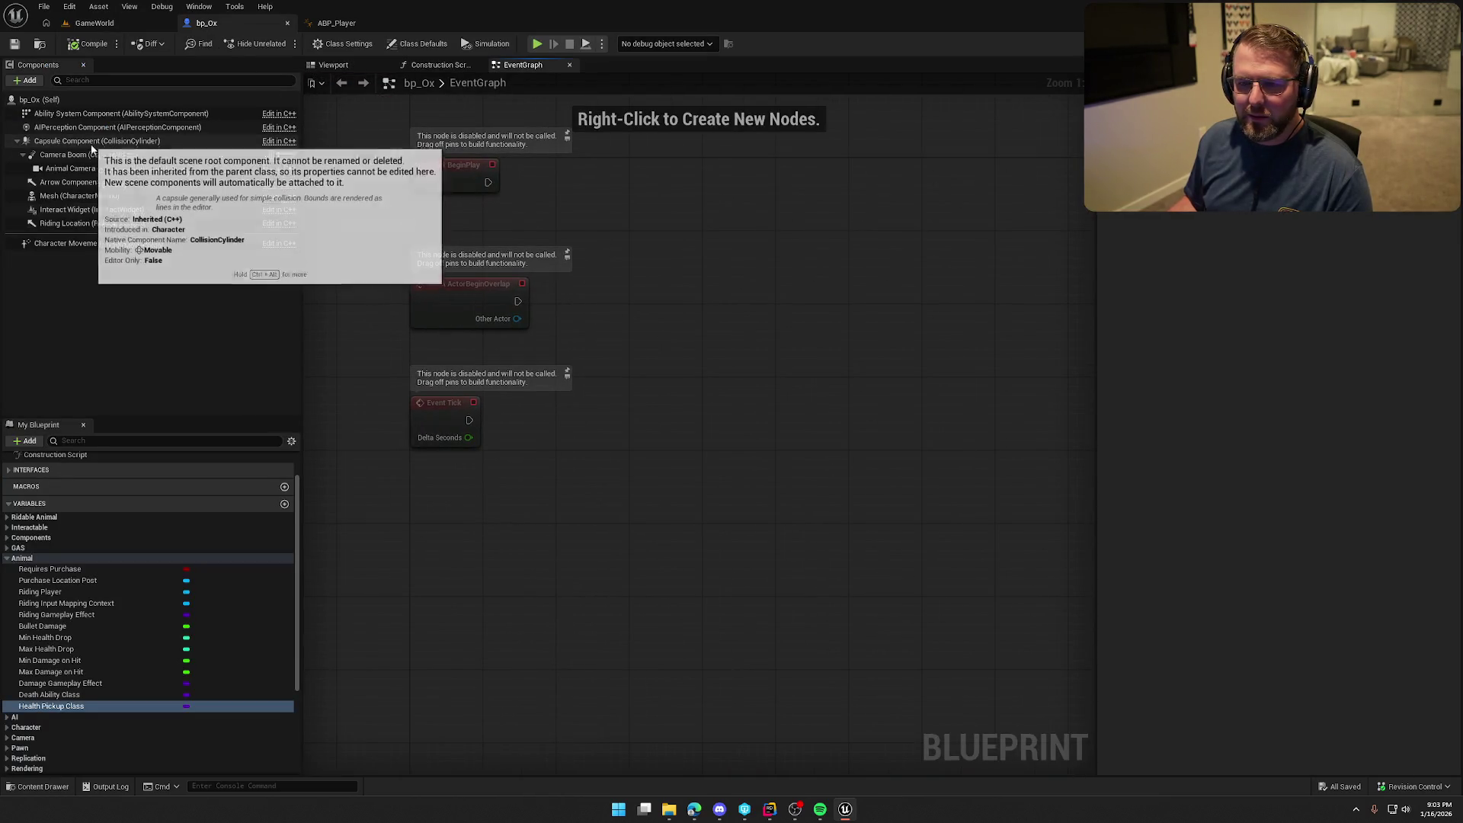
left_click(153, 196)
scroll(1181, 522, "down", 10)
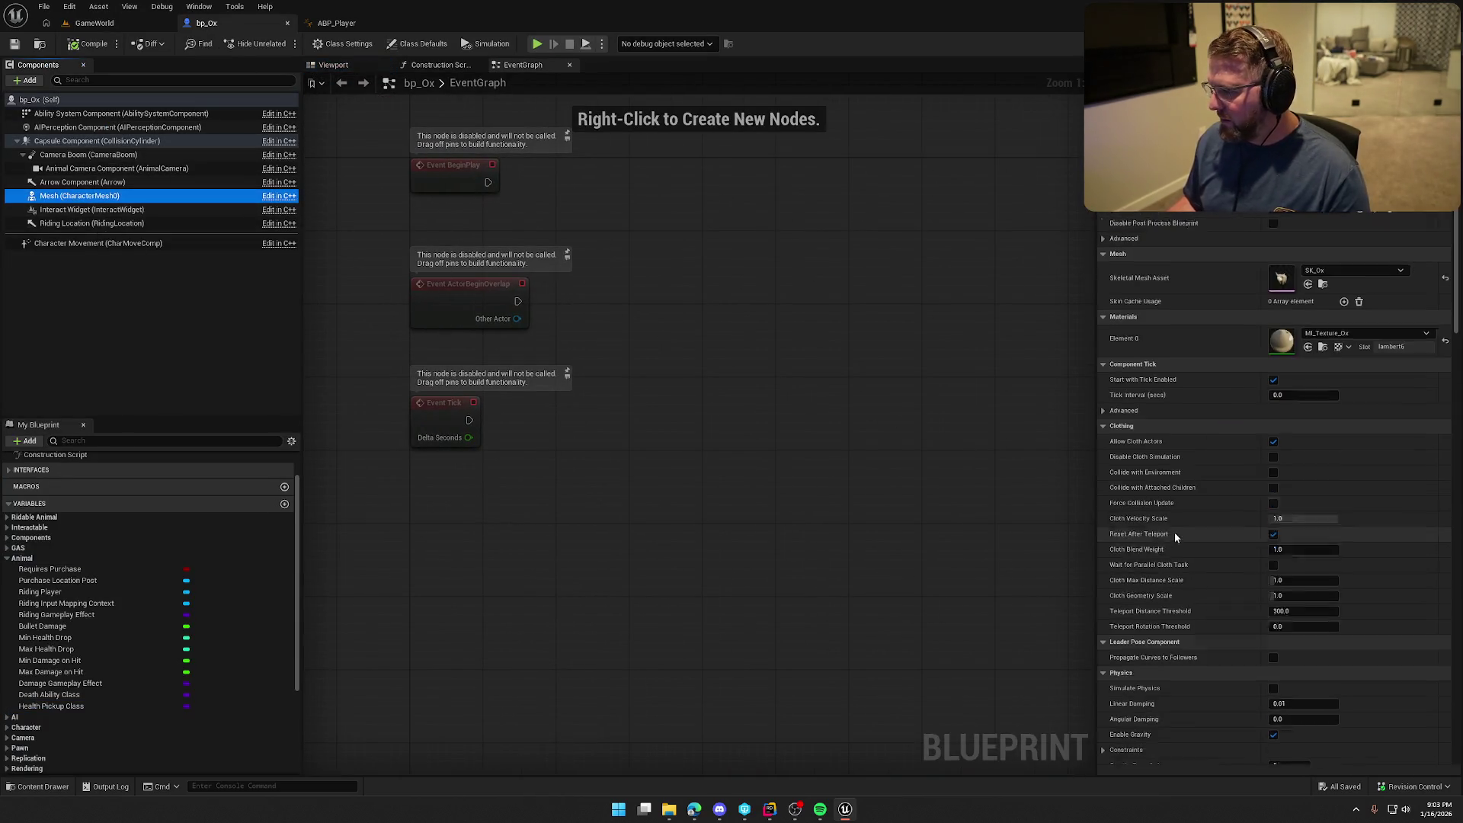
scroll(1186, 525, "down", 8)
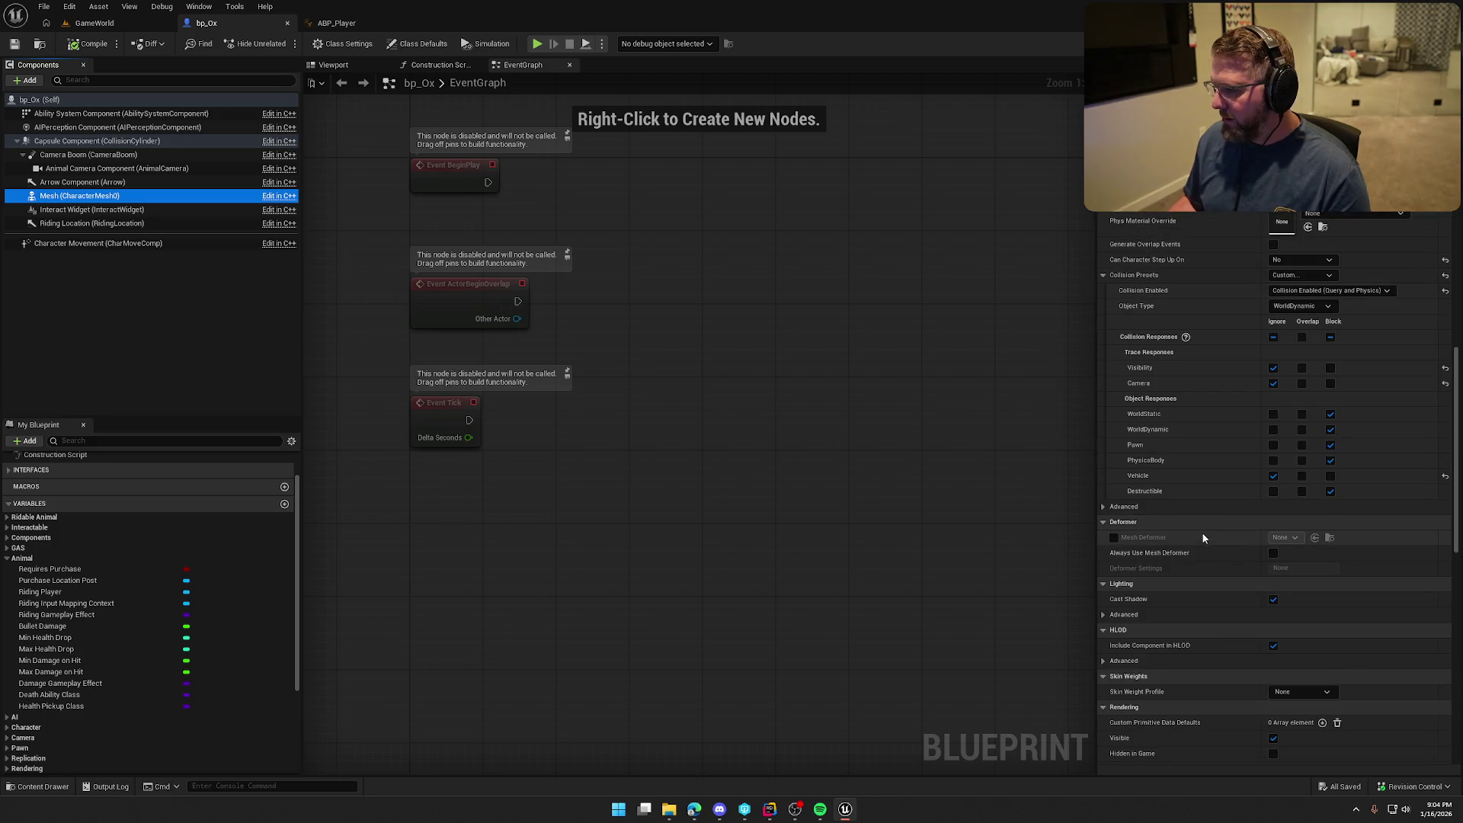
left_click(1273, 445)
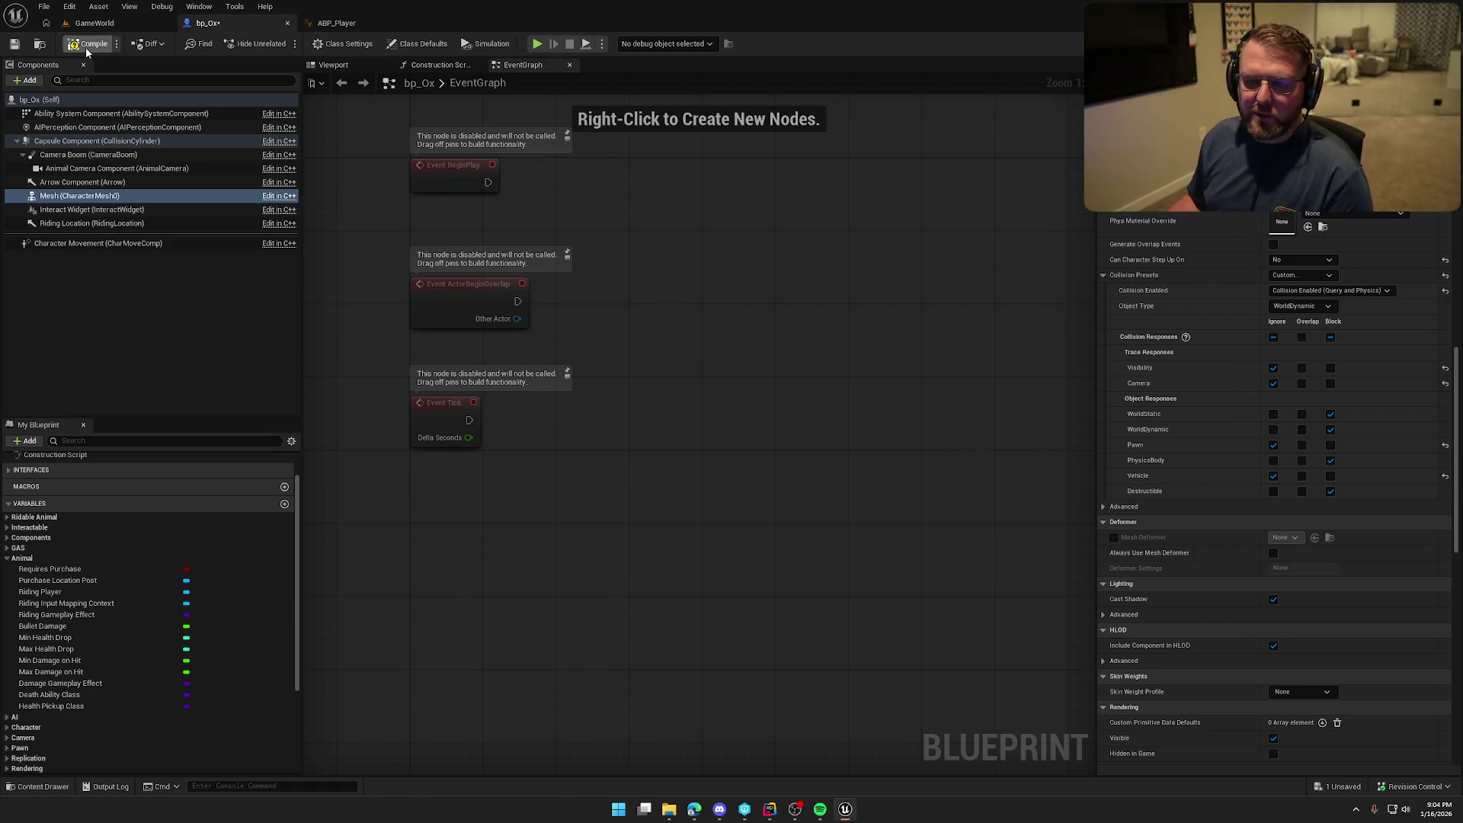
Play-test buying and mounting the ox in GameWorld, then go back to bp_Ox
left_click(89, 24)
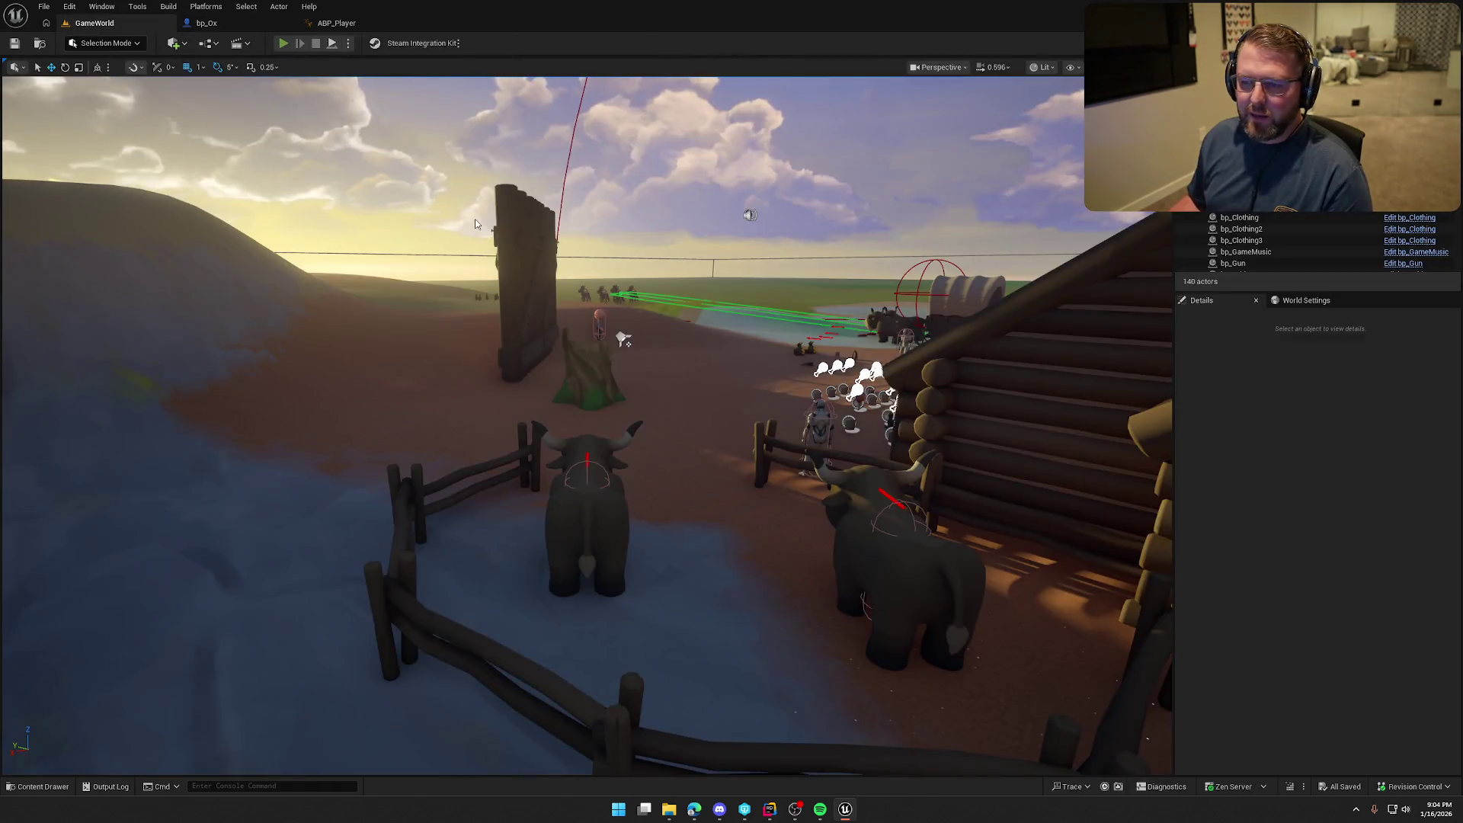
key("alt+p")
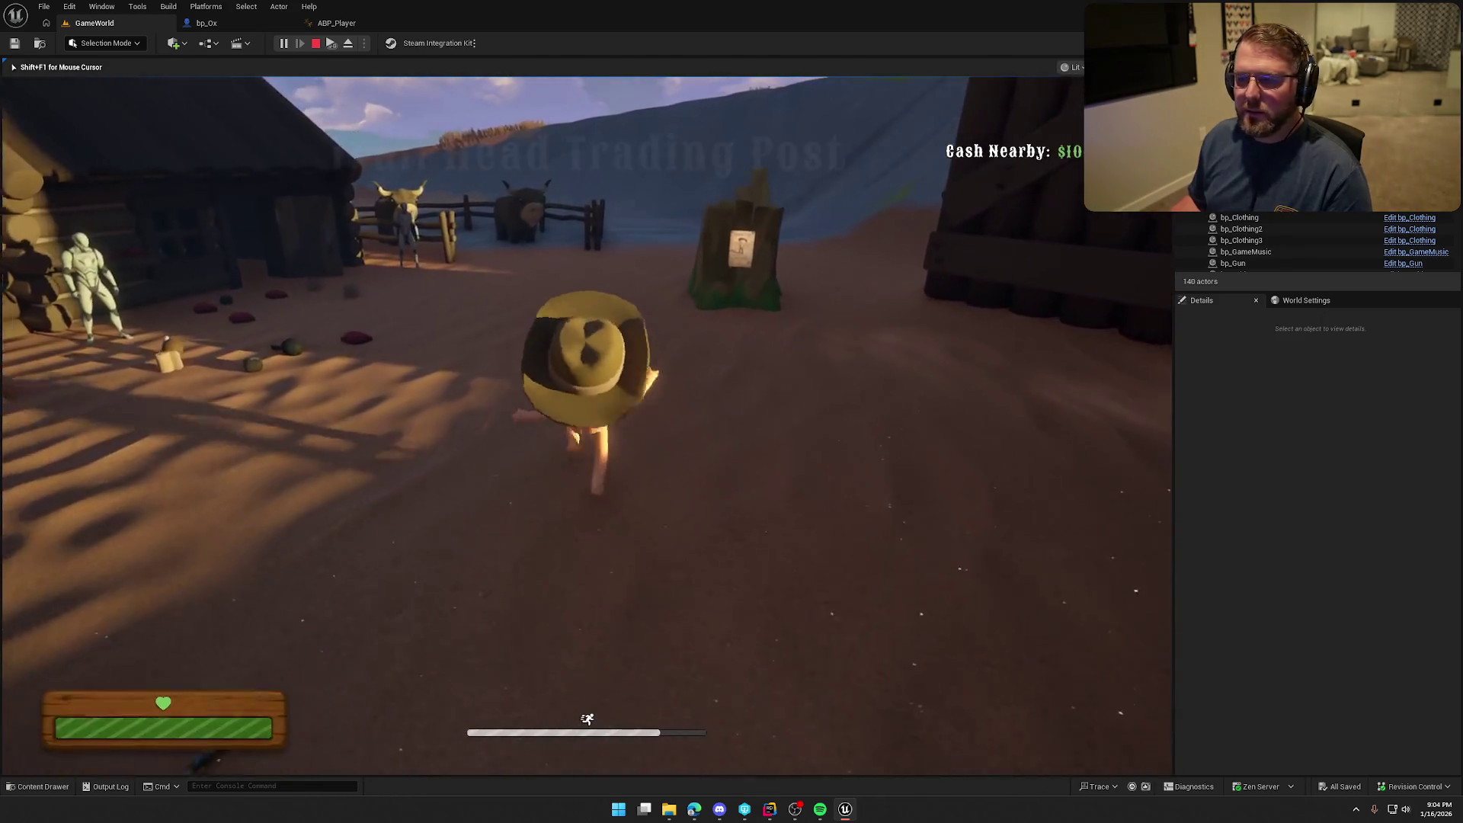
key("w")
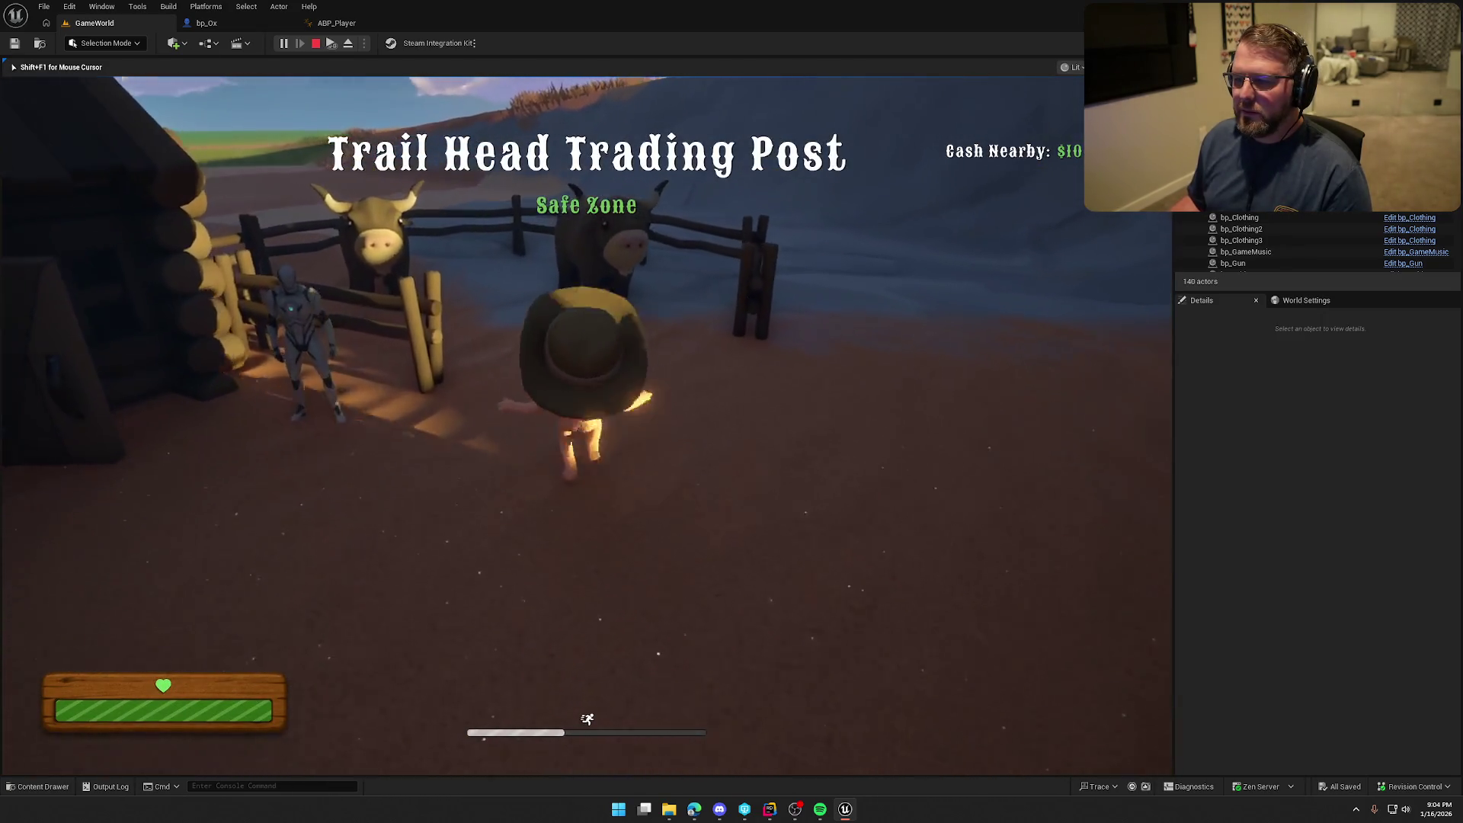
key("e")
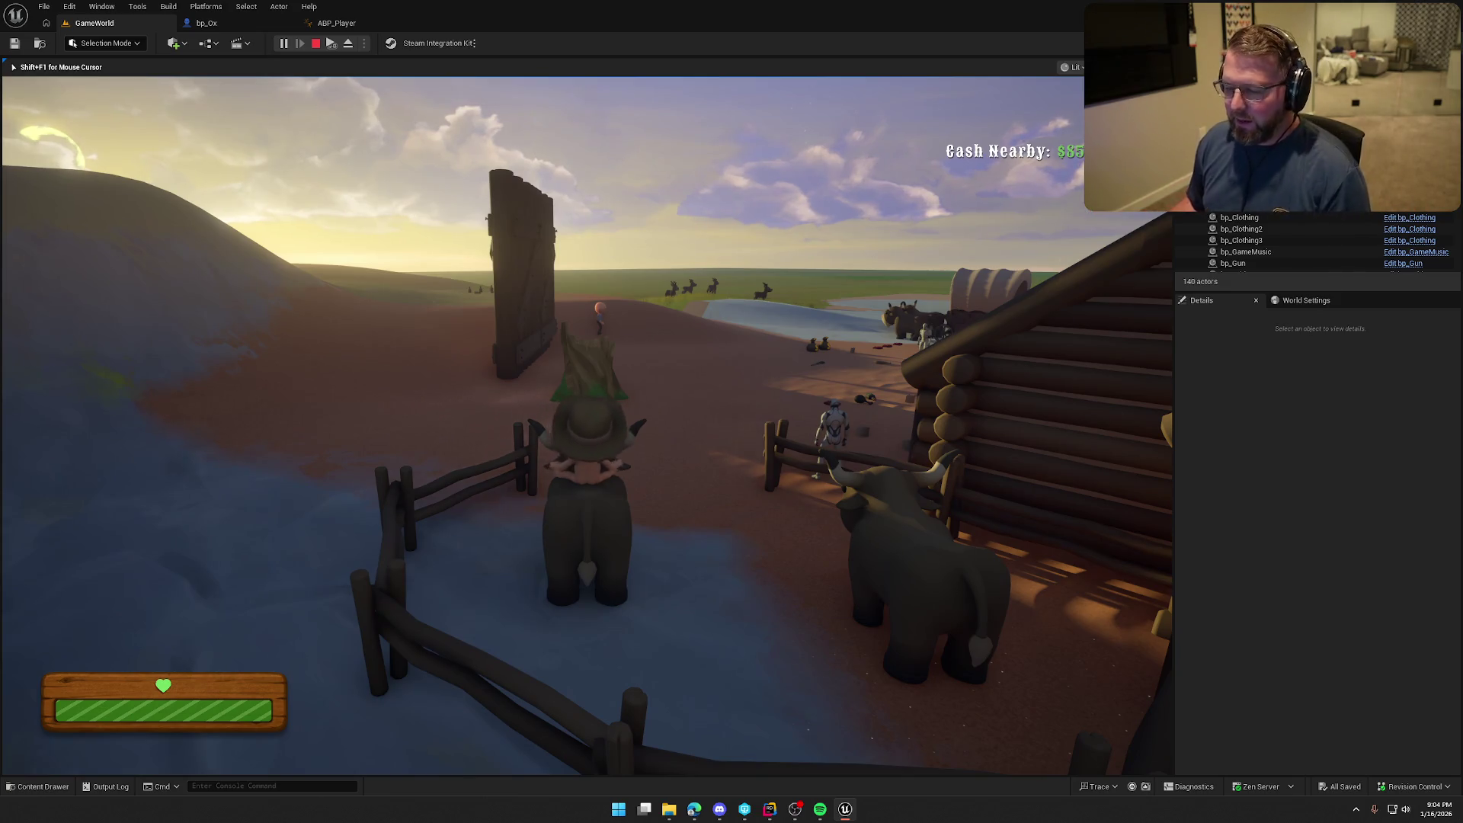
key("Escape")
left_click(206, 23)
left_click(95, 141)
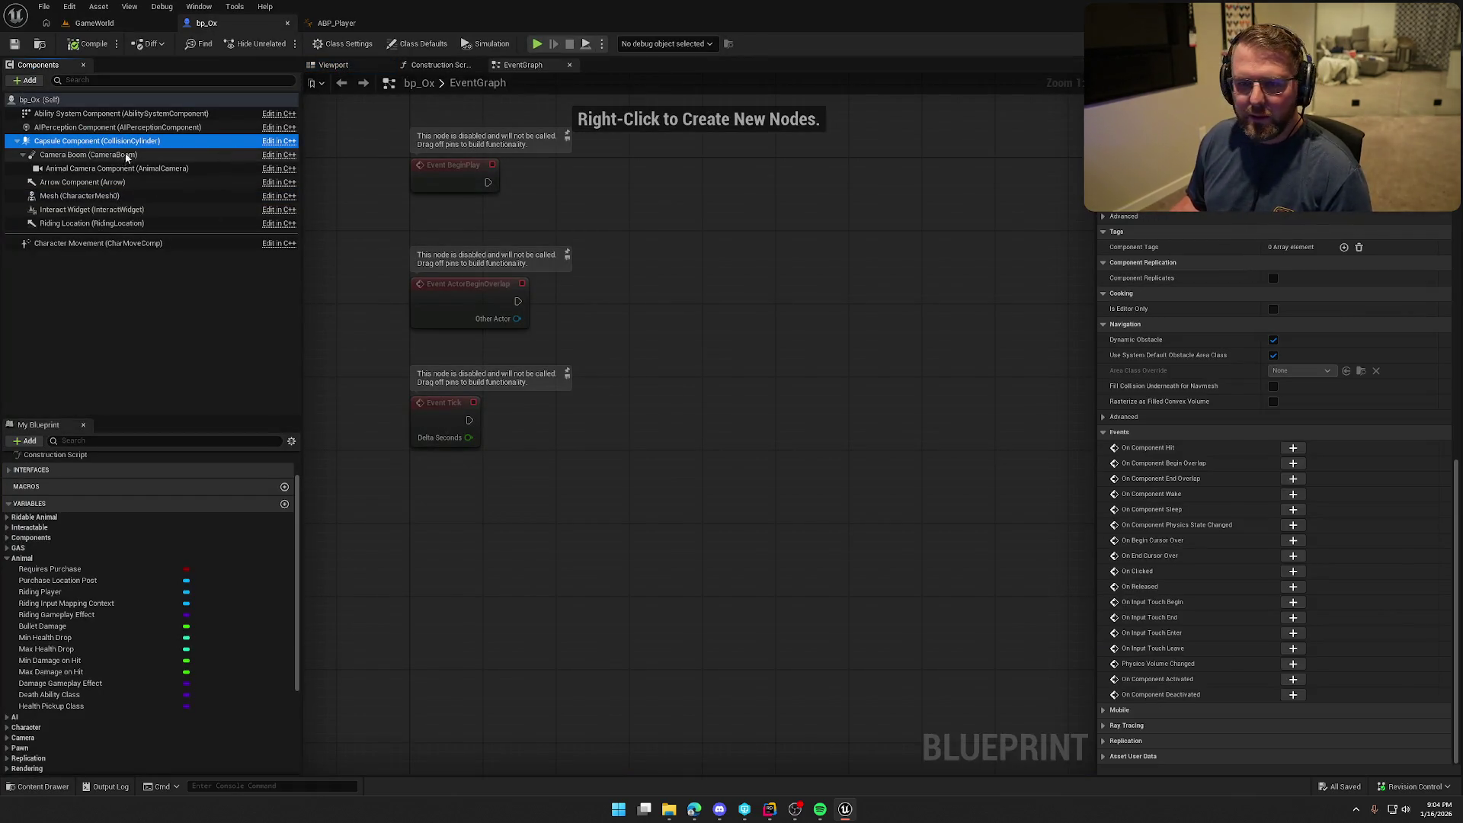
Give the Capsule Component a Custom collision preset that ignores Pawns
scroll(1350, 580, "up", 5)
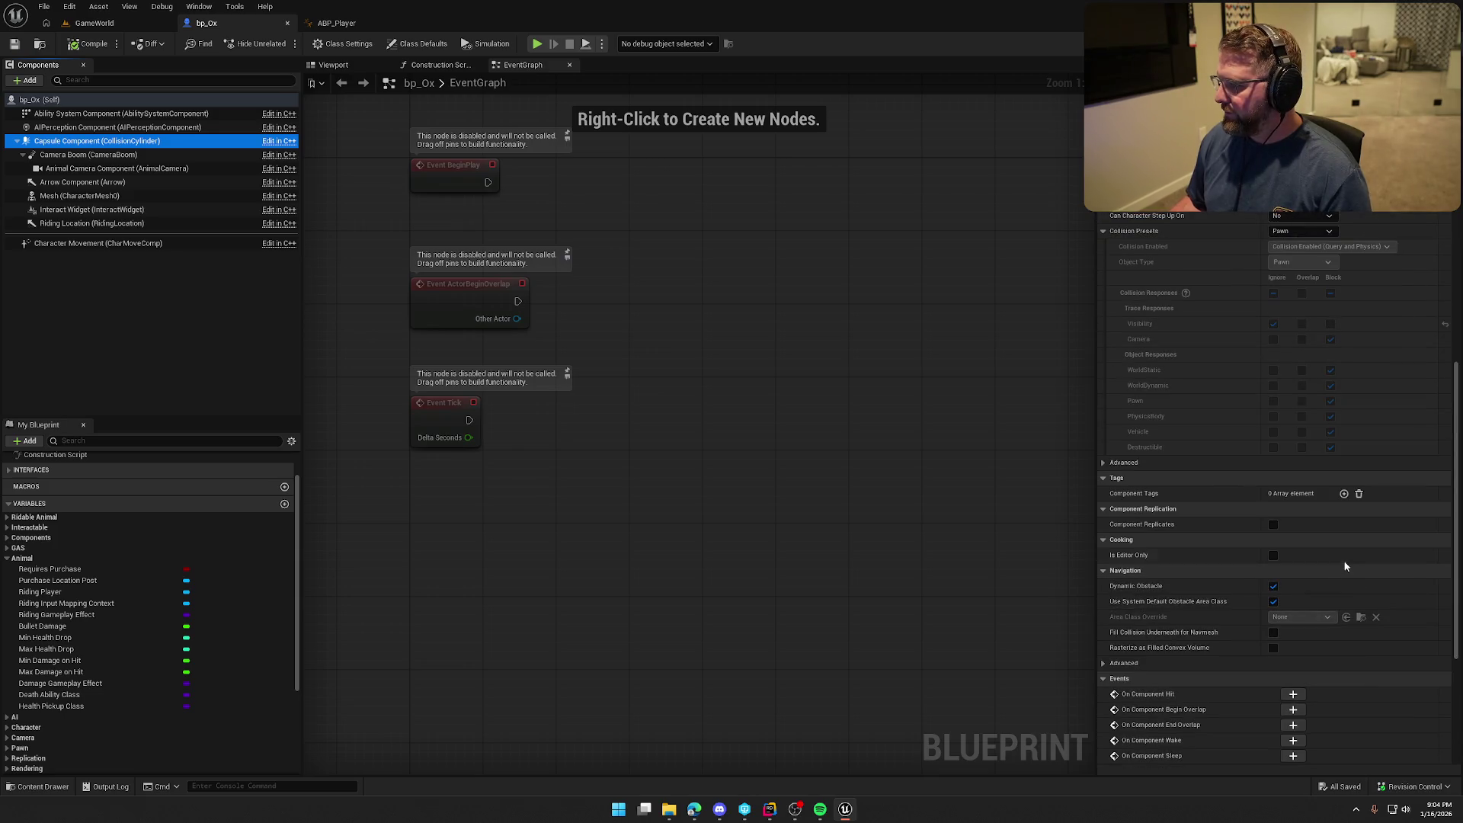
left_click(1303, 231)
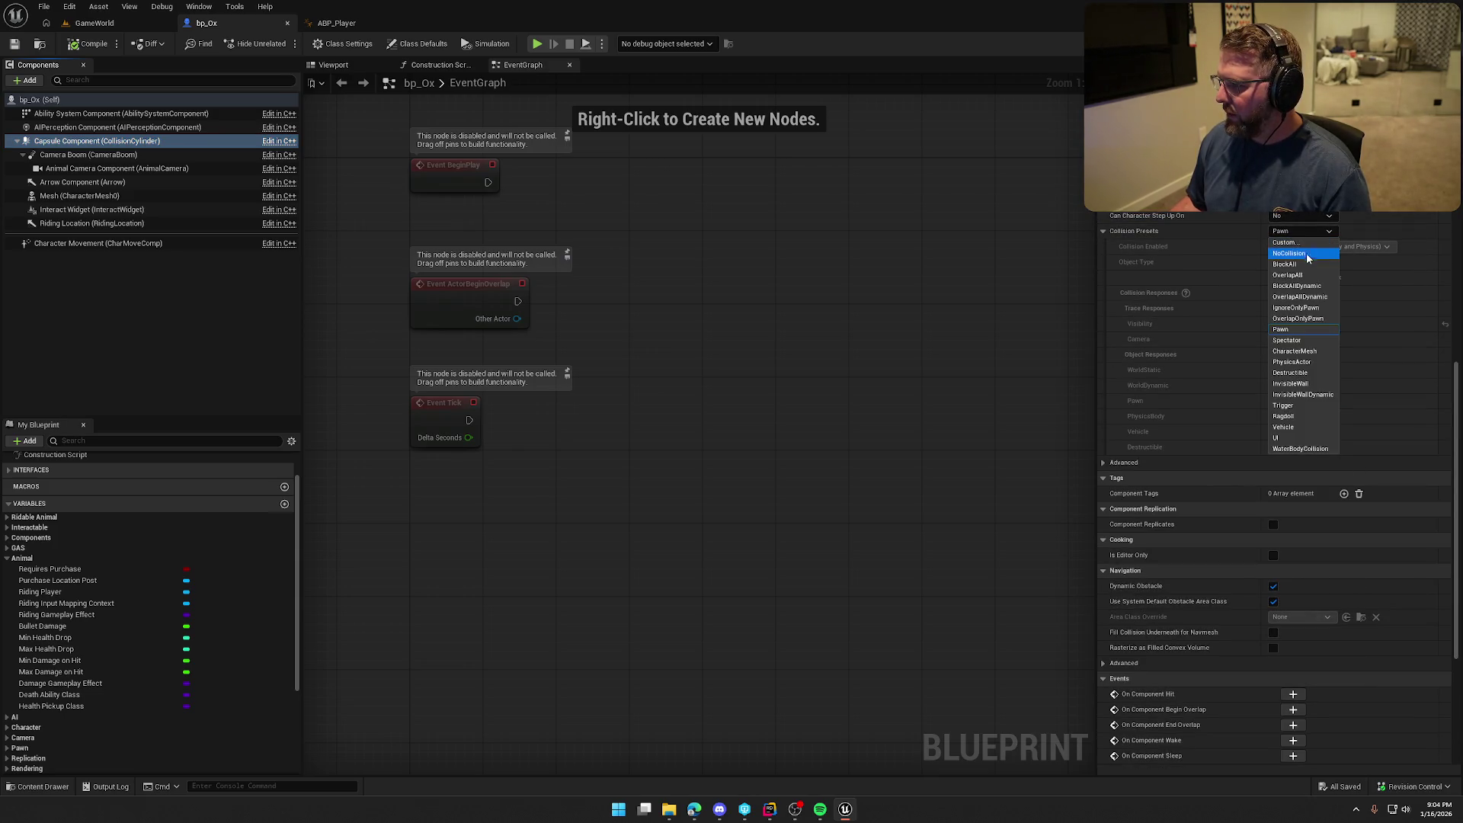
left_click(1296, 242)
left_click(1273, 401)
Play-test running to the ox pen and mounting the ox in GameWorld, then return to bp_Ox
left_click(84, 29)
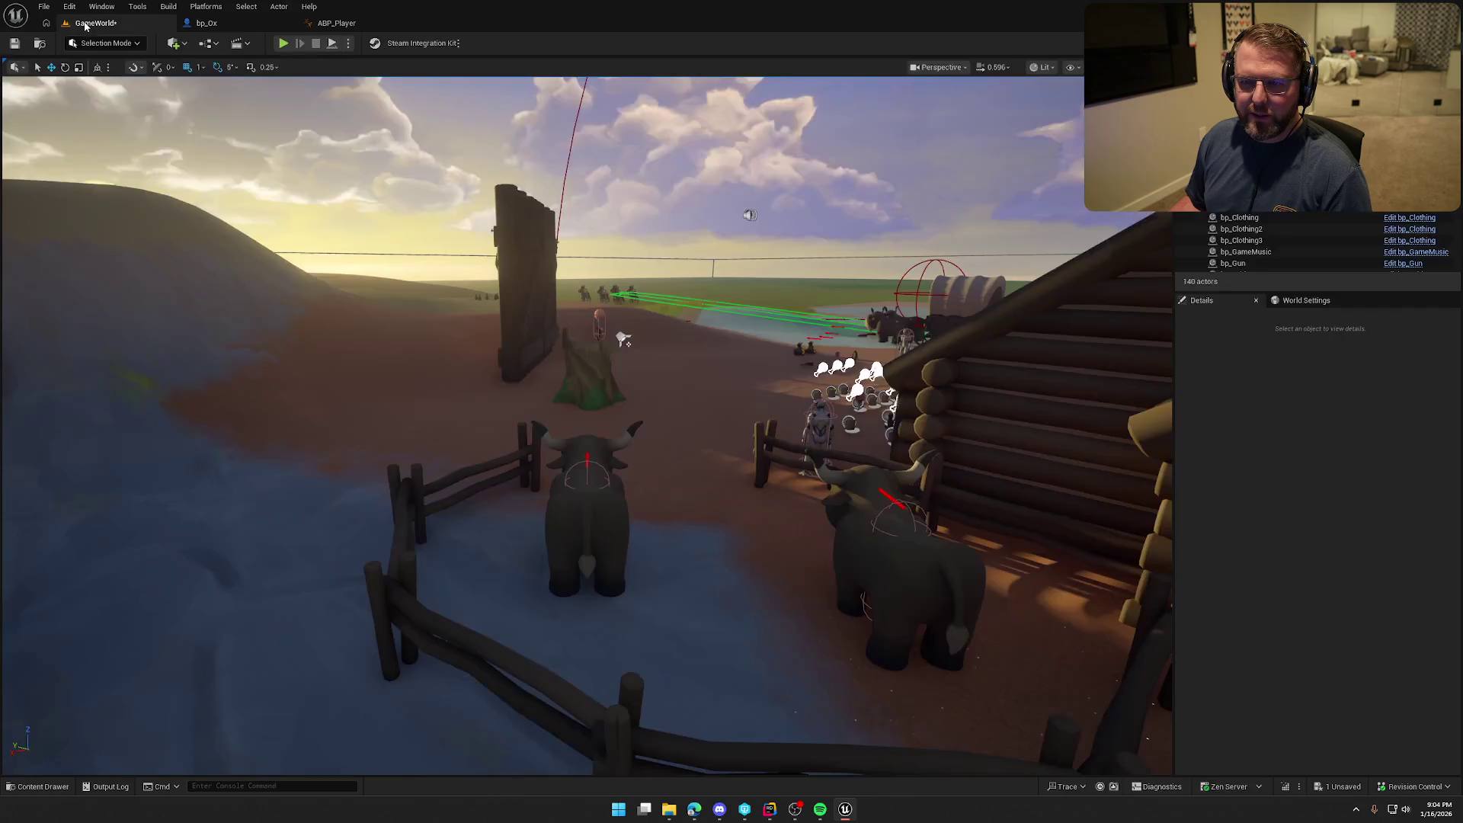
key("shift+w")
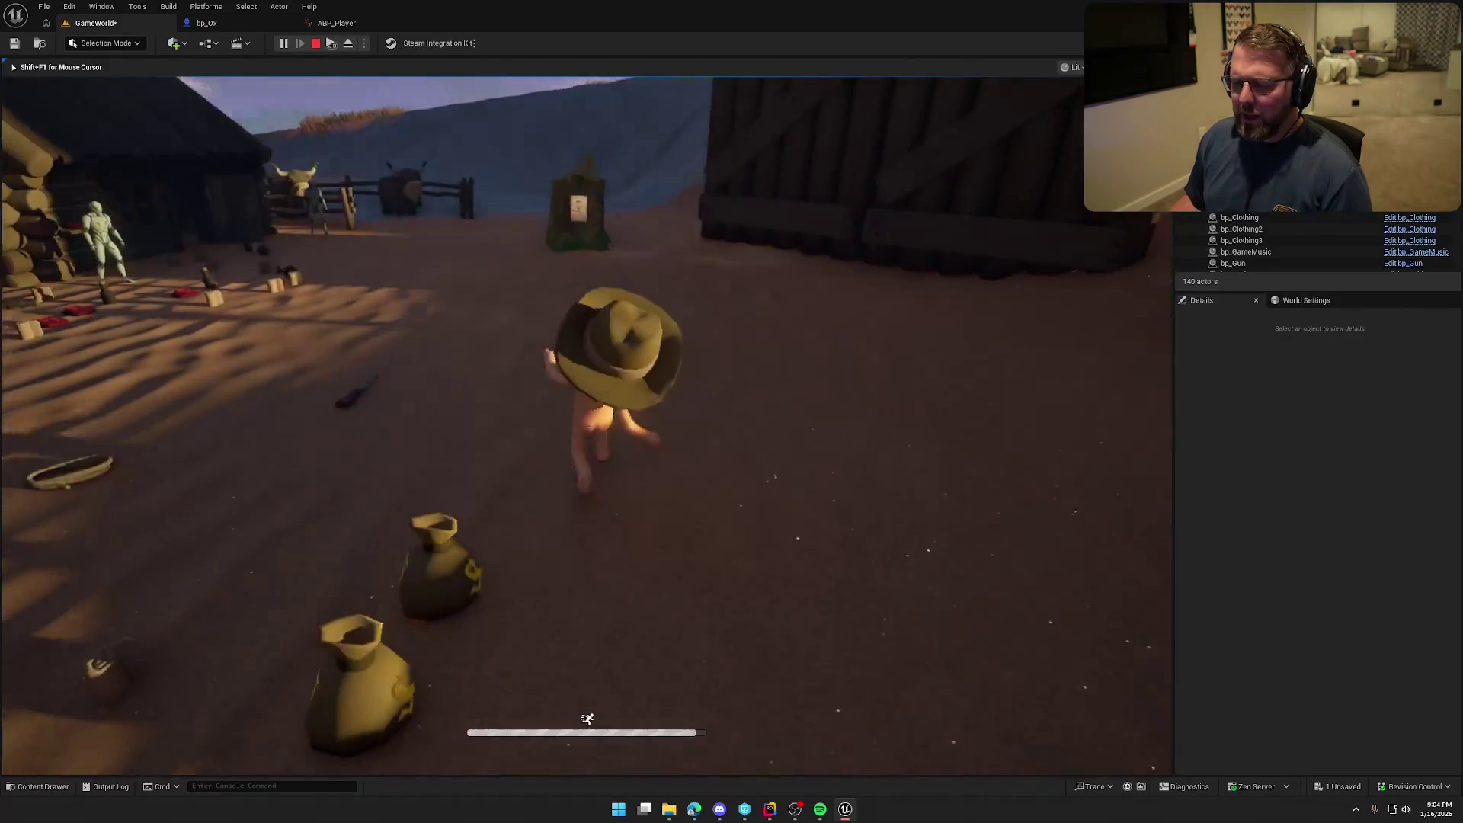
key("shift+w")
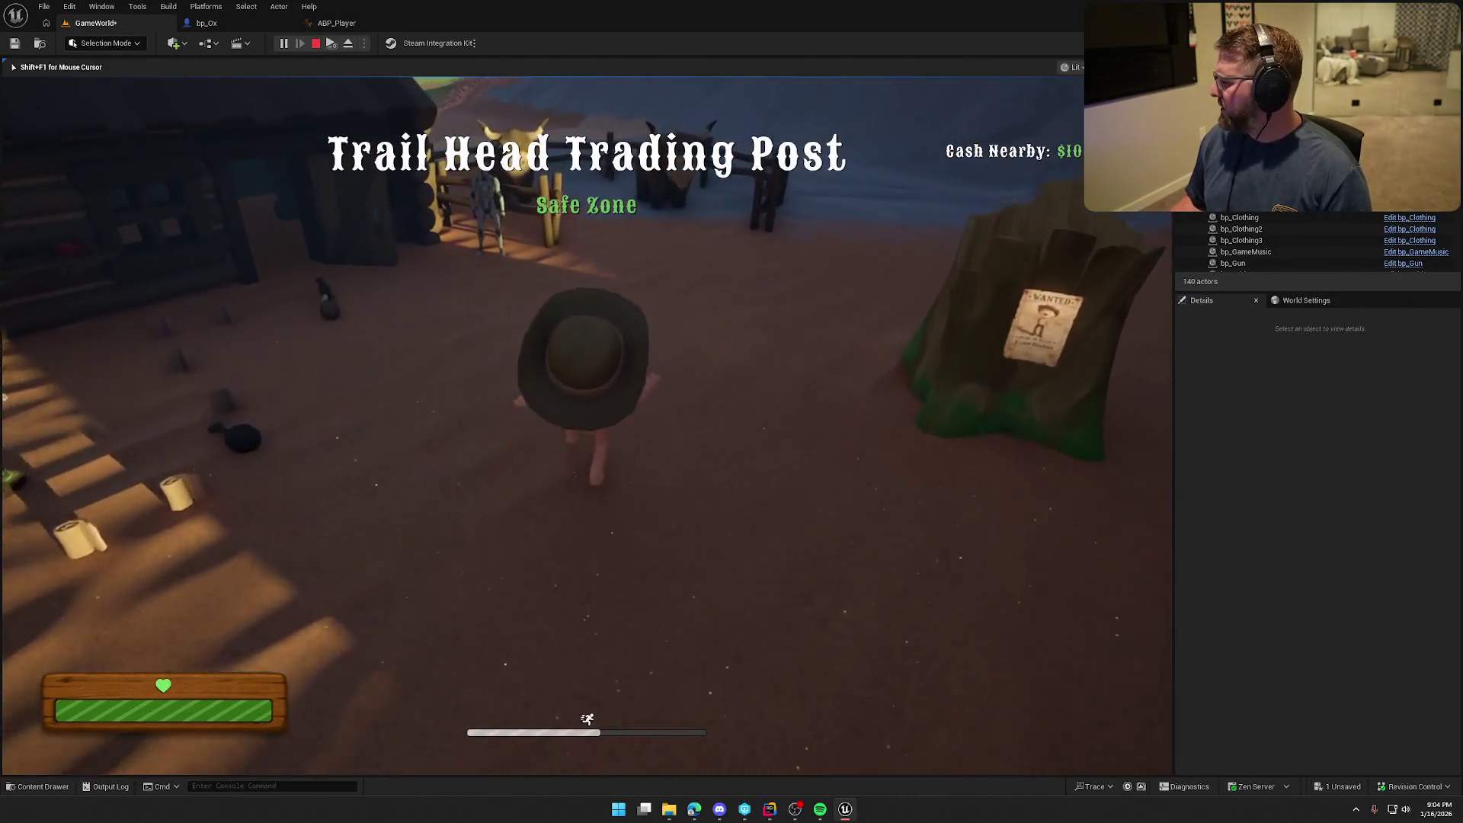
key("shift+w")
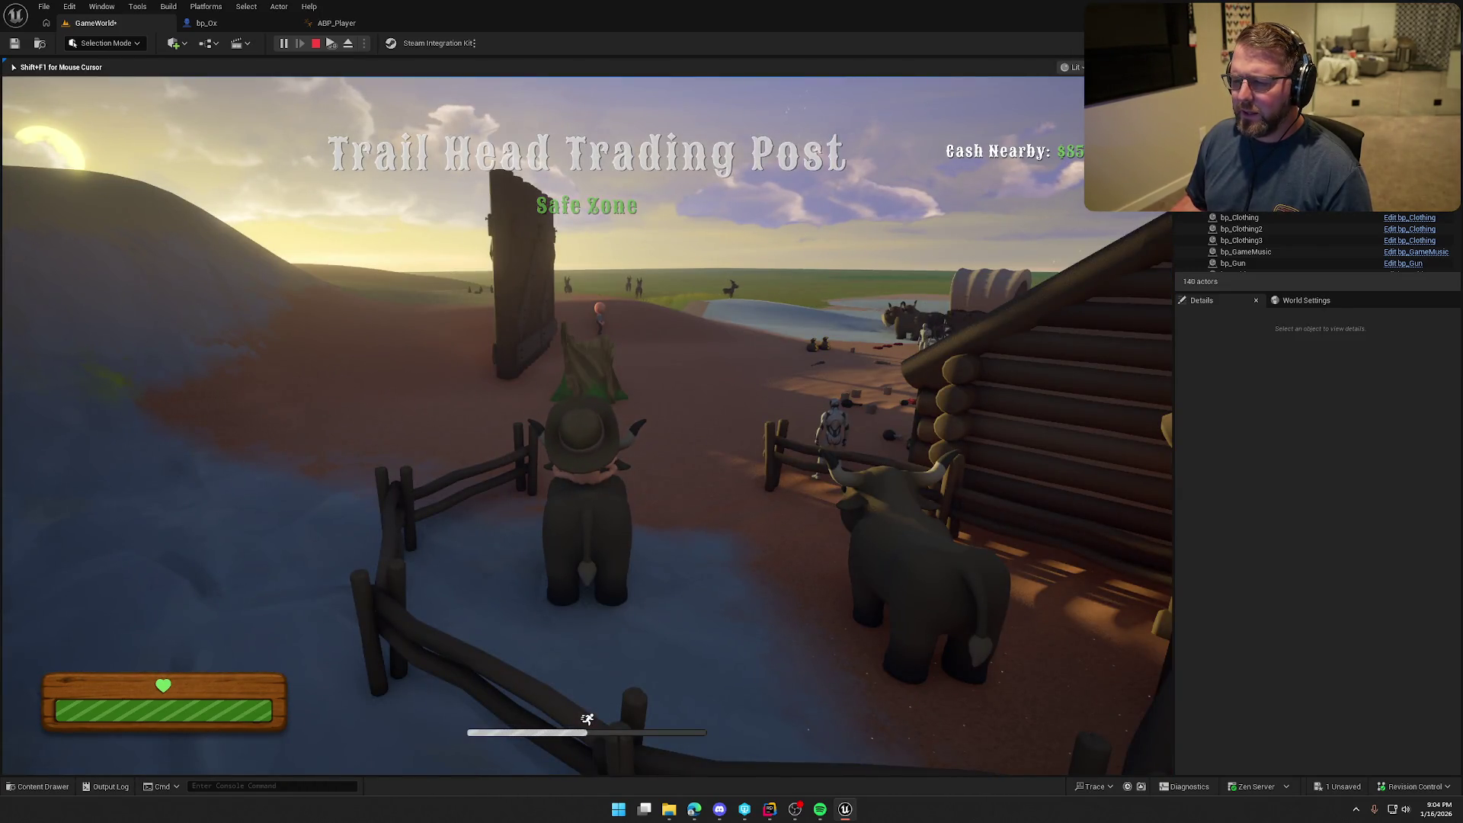
key("Escape")
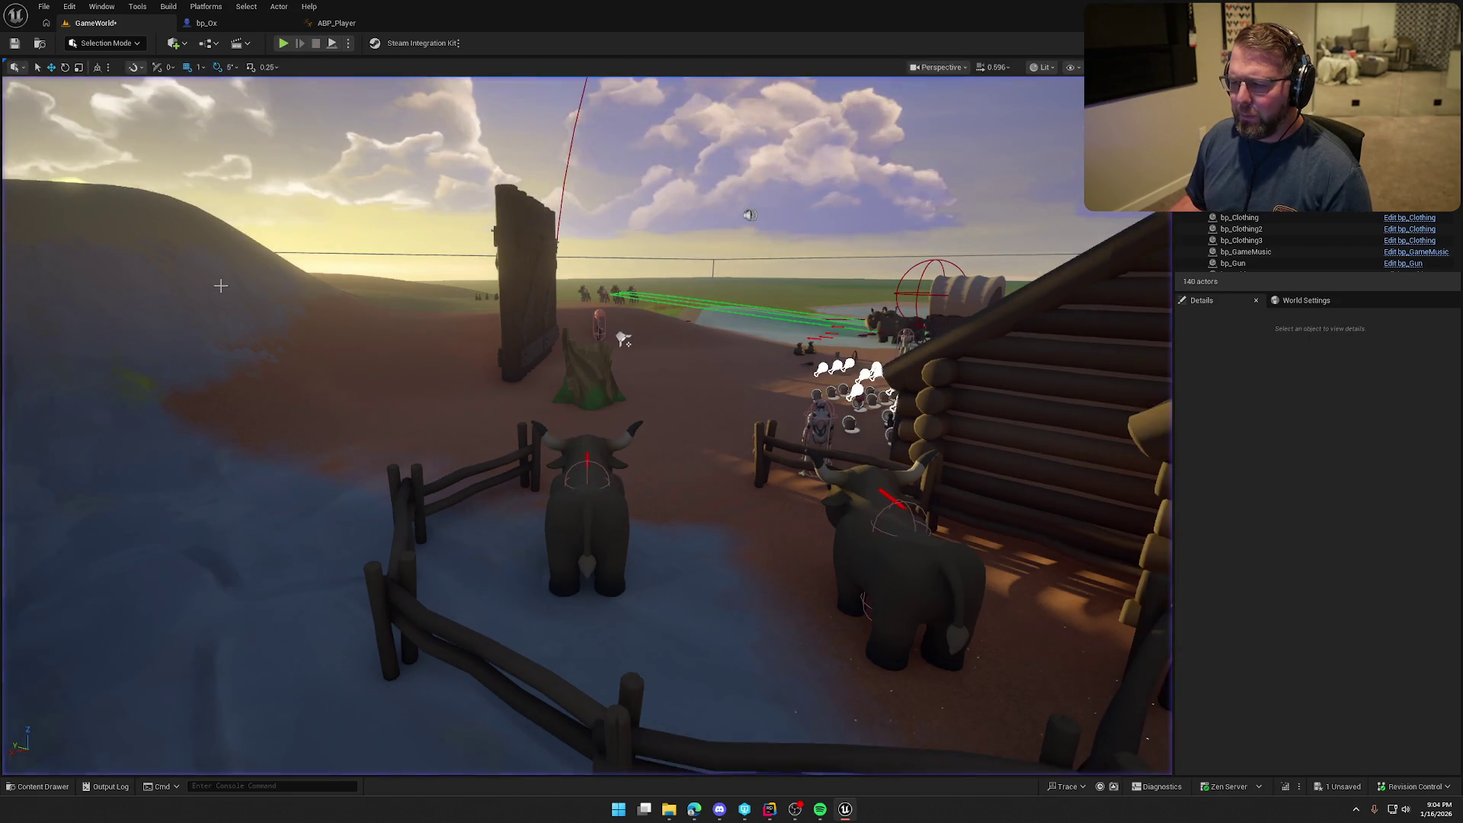
left_click(285, 44)
key("shift+w")
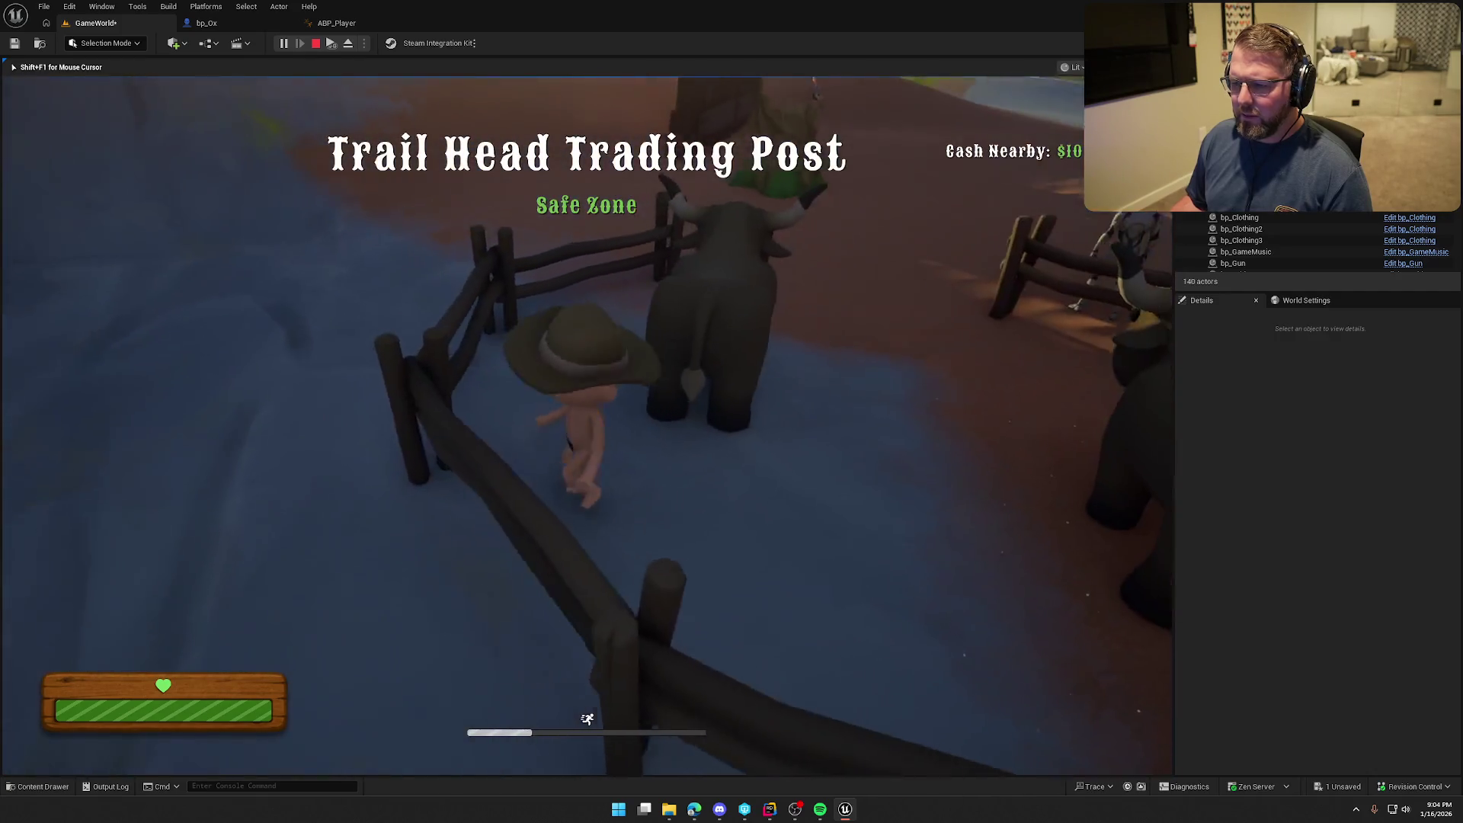
key("e")
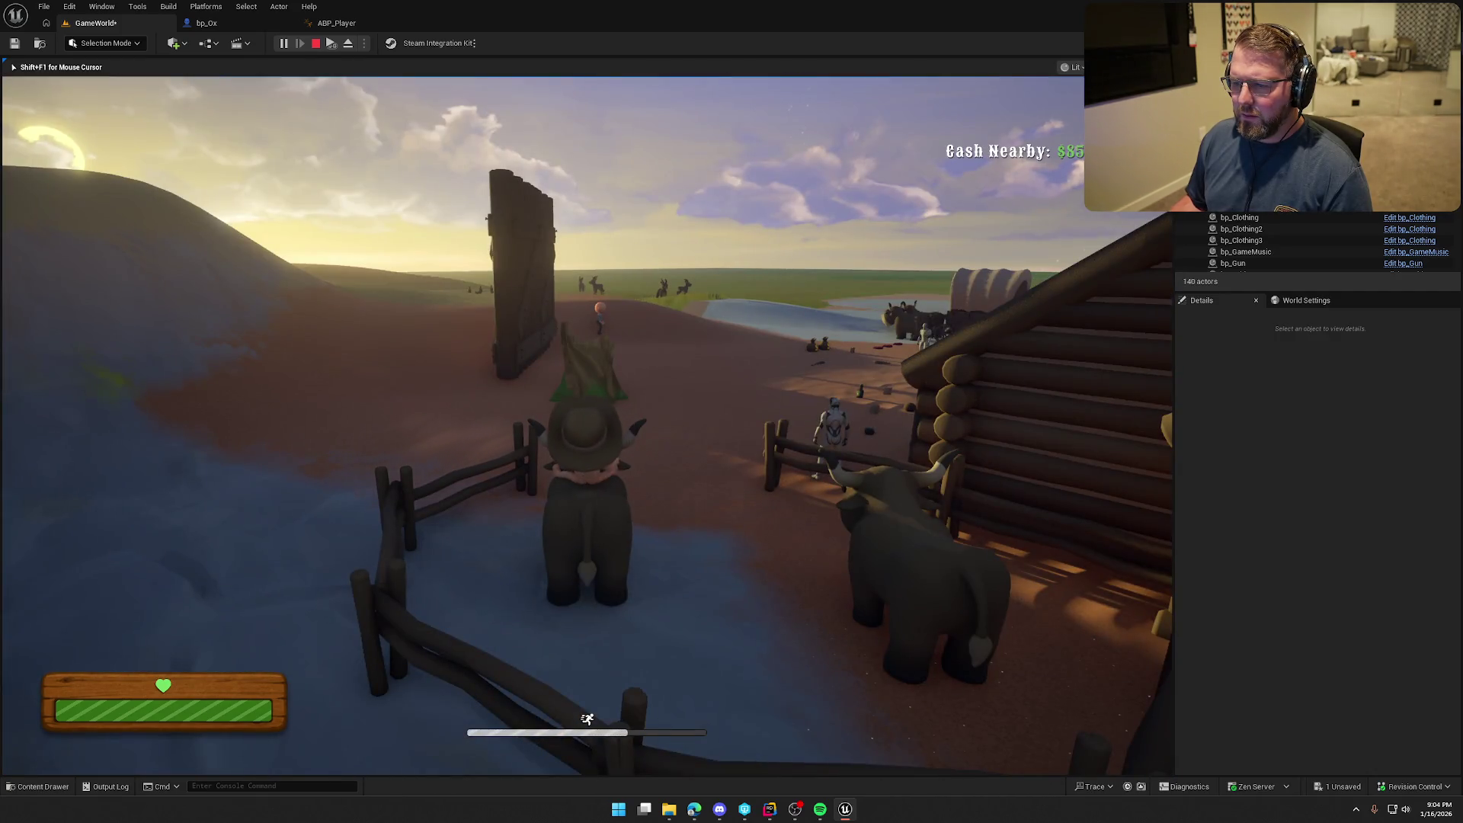
key("Escape")
left_click(217, 23)
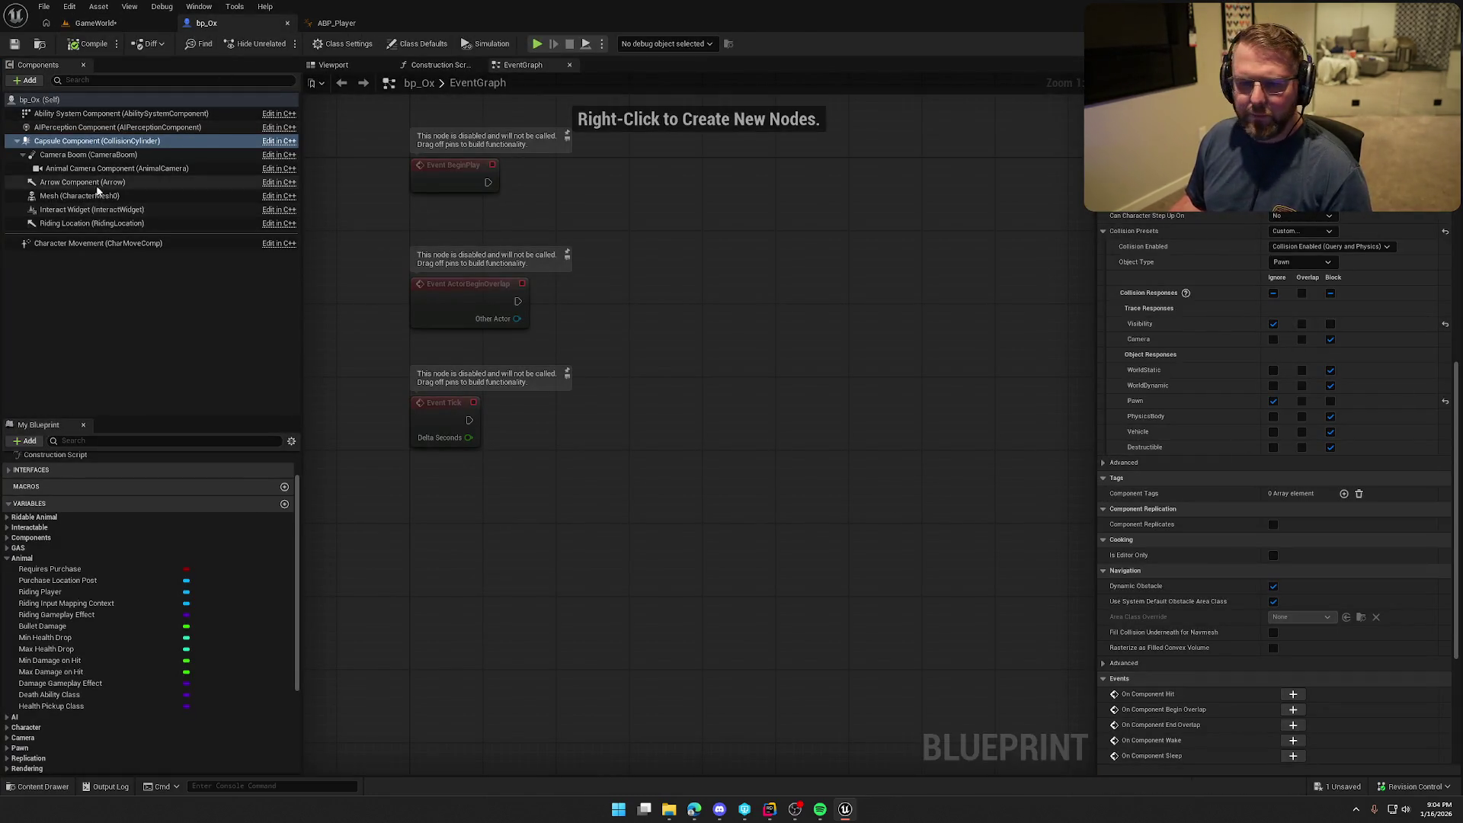
Set the ox Mesh's Pawn response to Block and play-test mounting the ox
left_click(115, 195)
left_click(1330, 680)
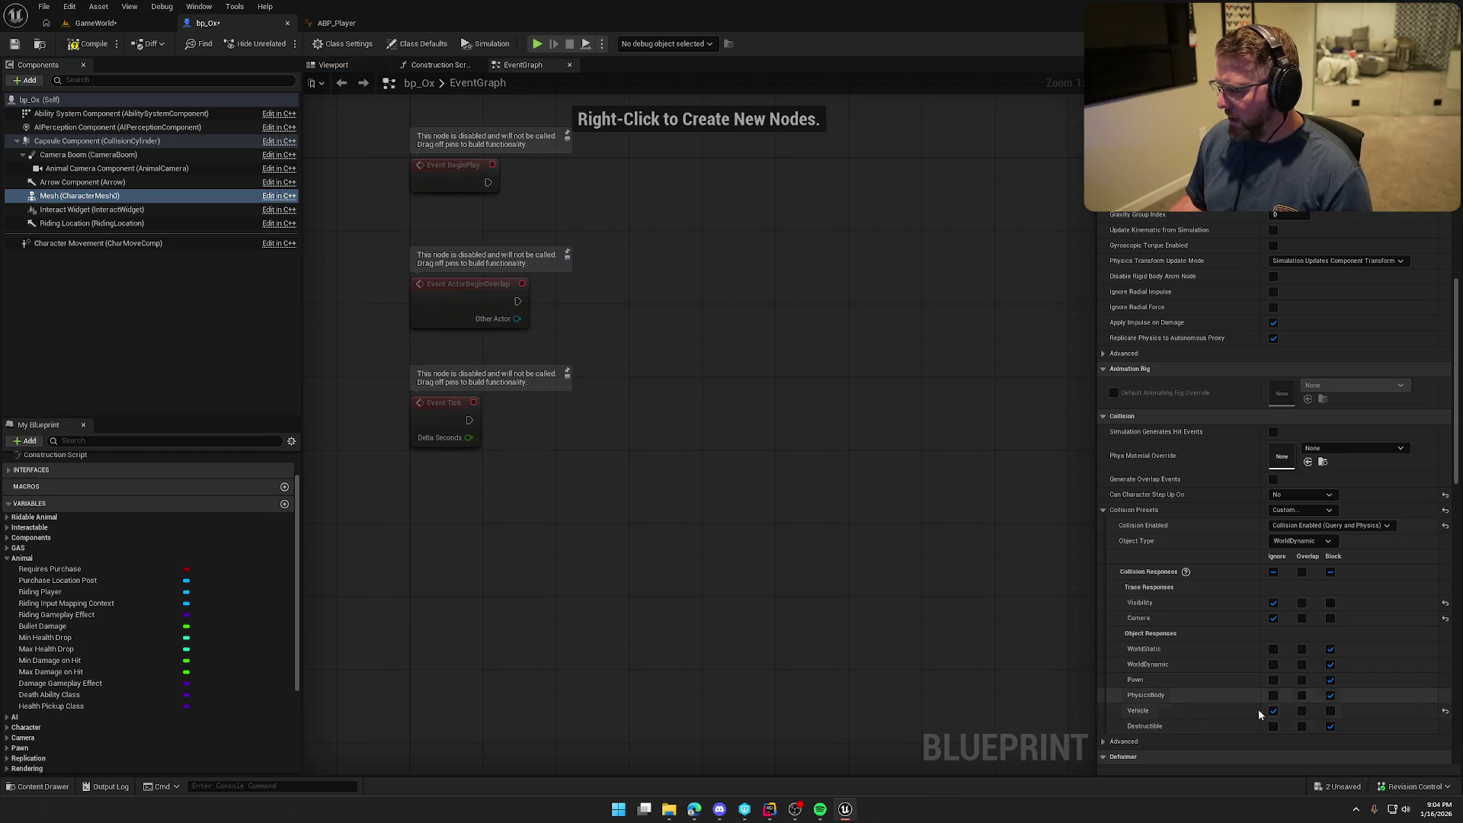
left_click(92, 23)
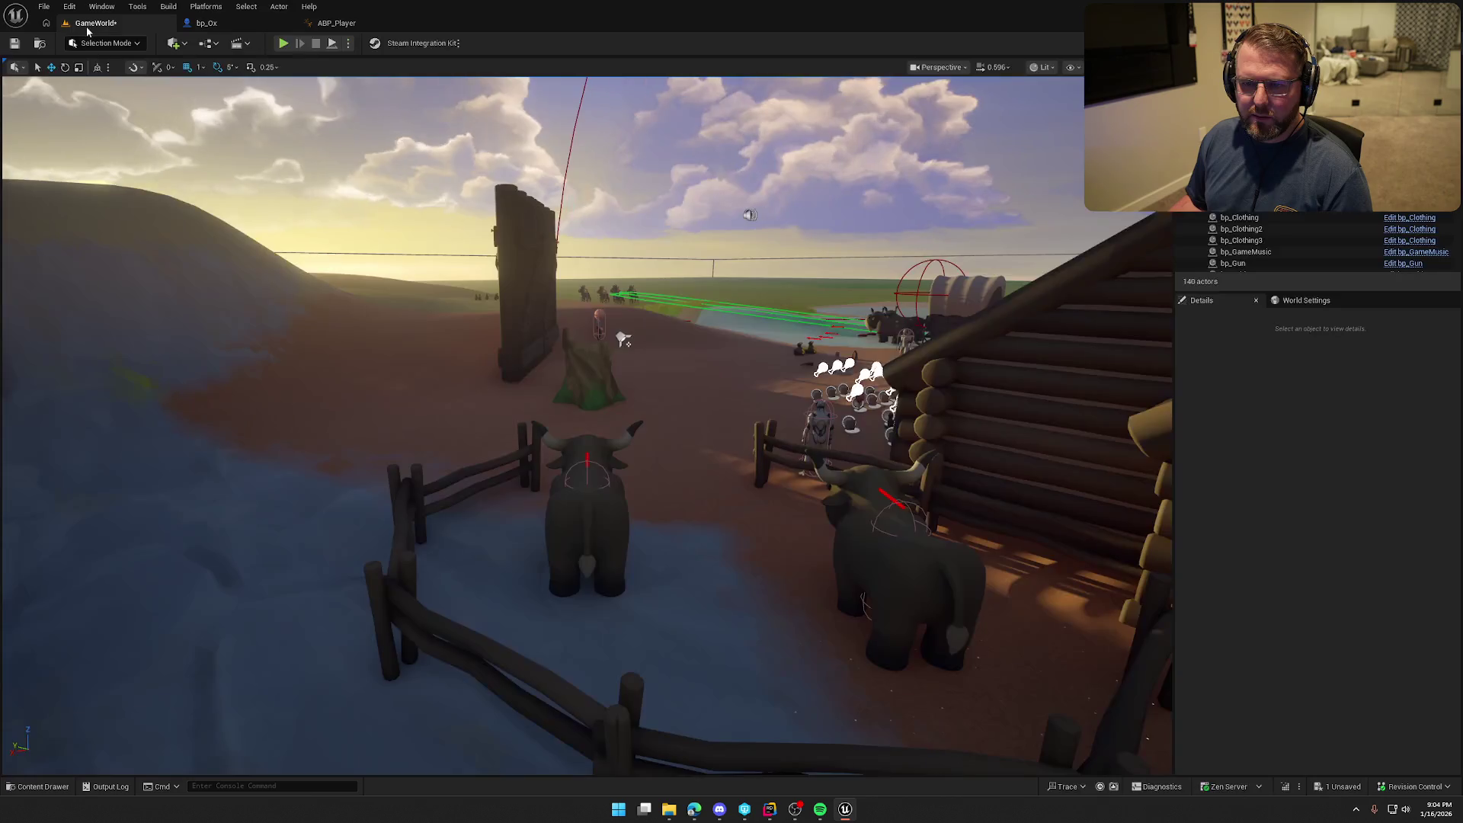
left_click(283, 44)
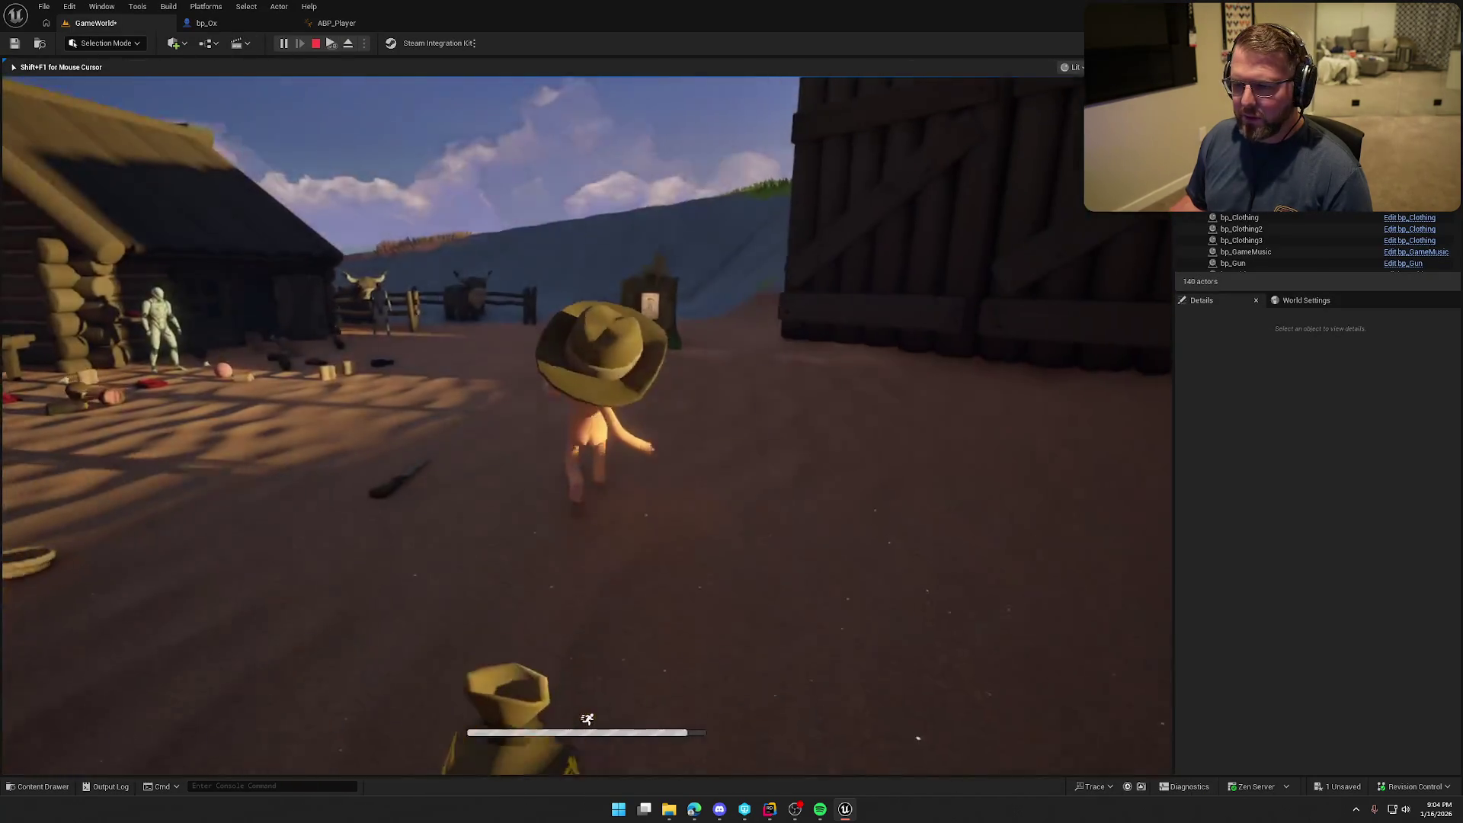
key("w")
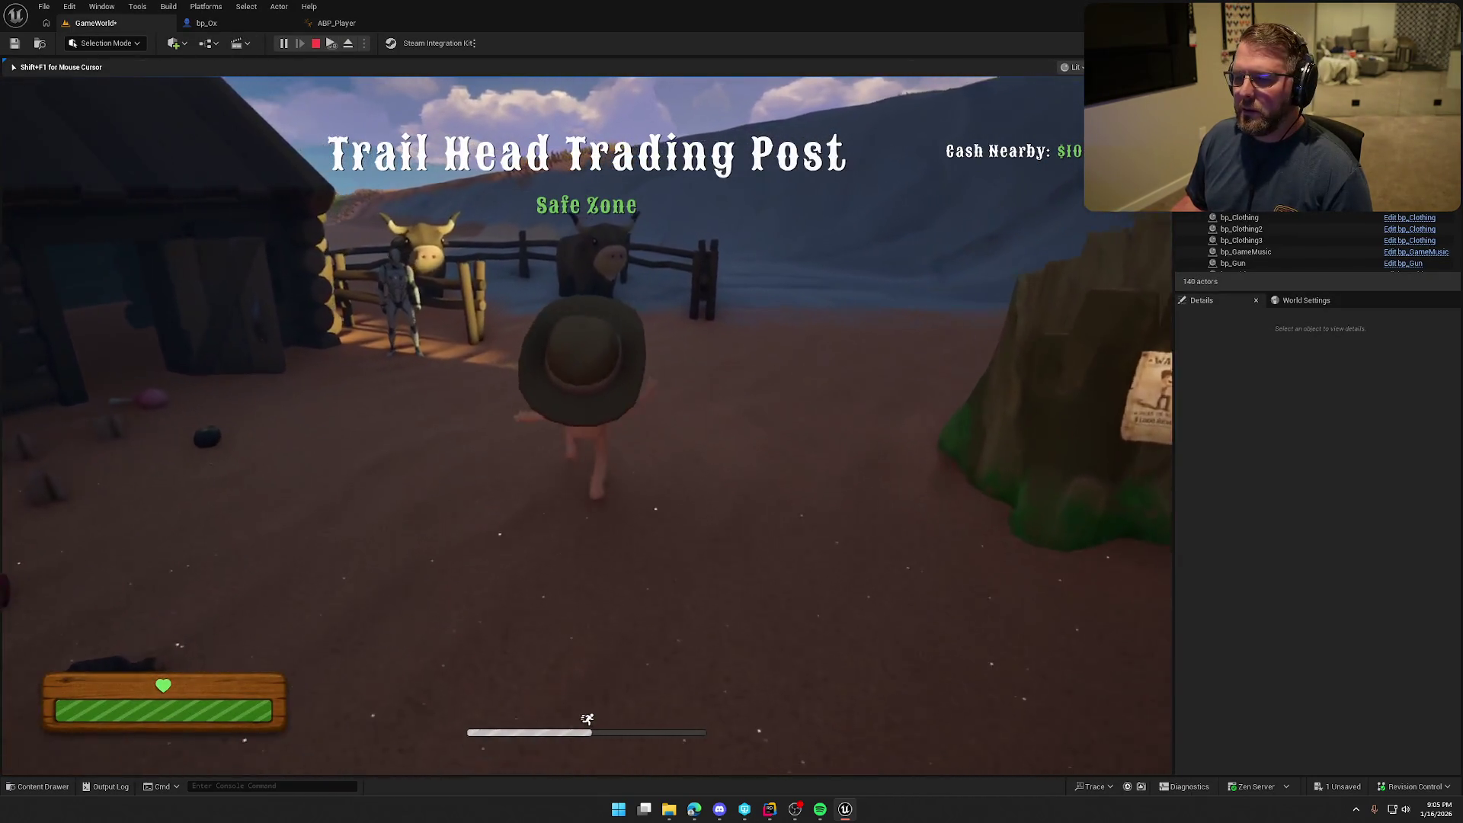
key("e")
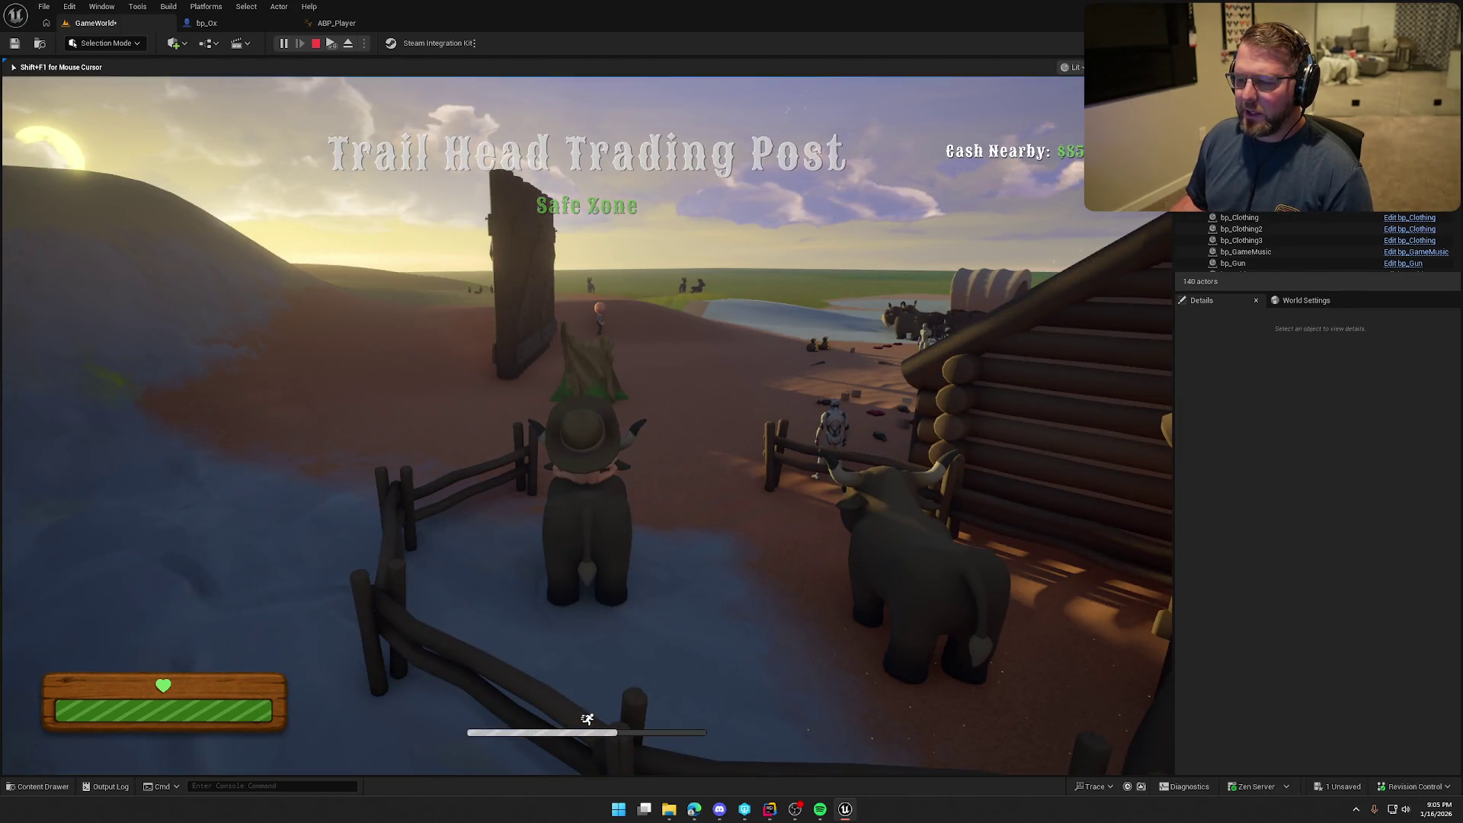
key("Escape")
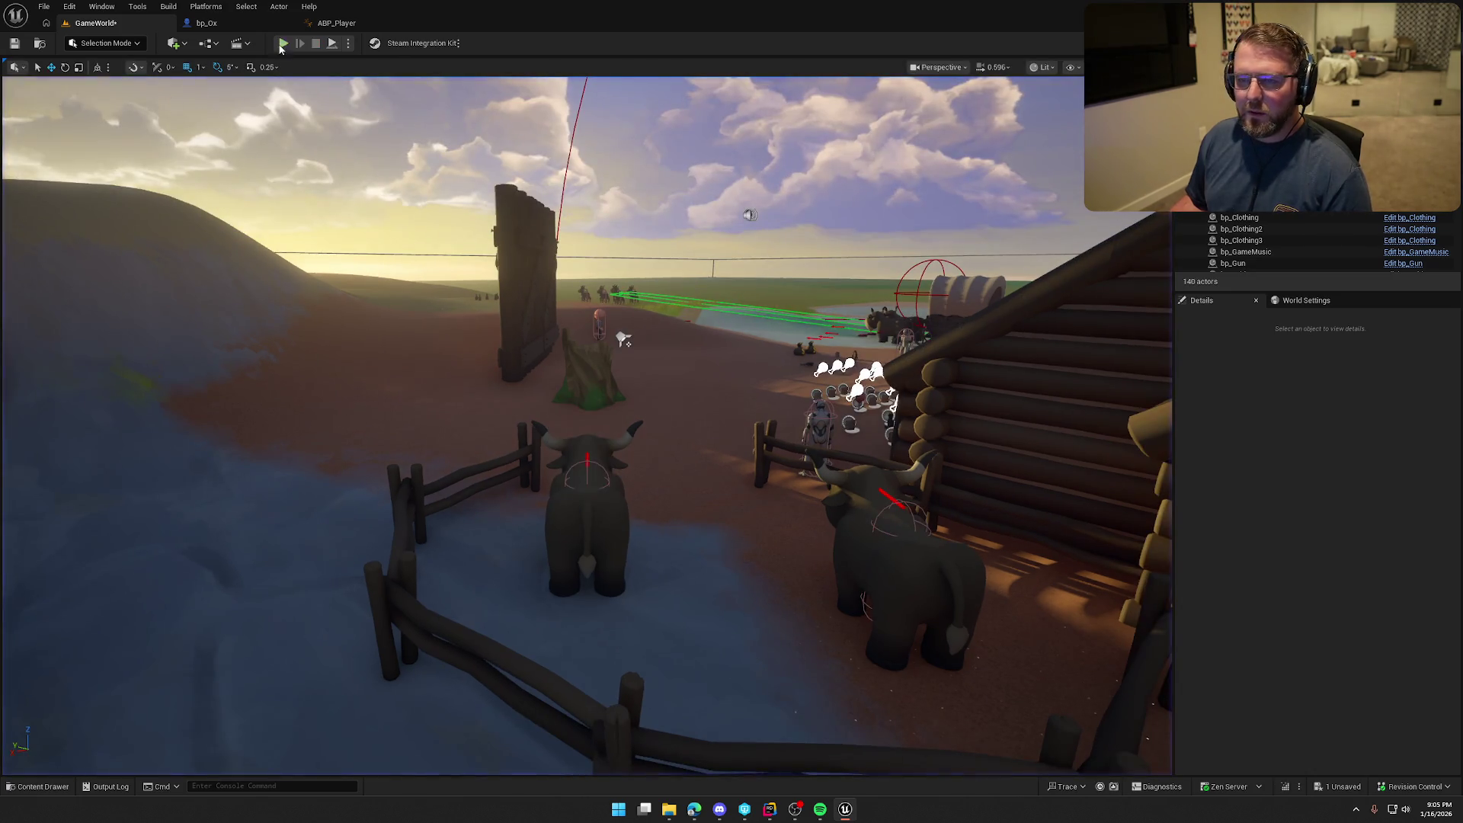
Run further play tests, sprinting to the ox pen and climbing onto the ox
left_click(283, 44)
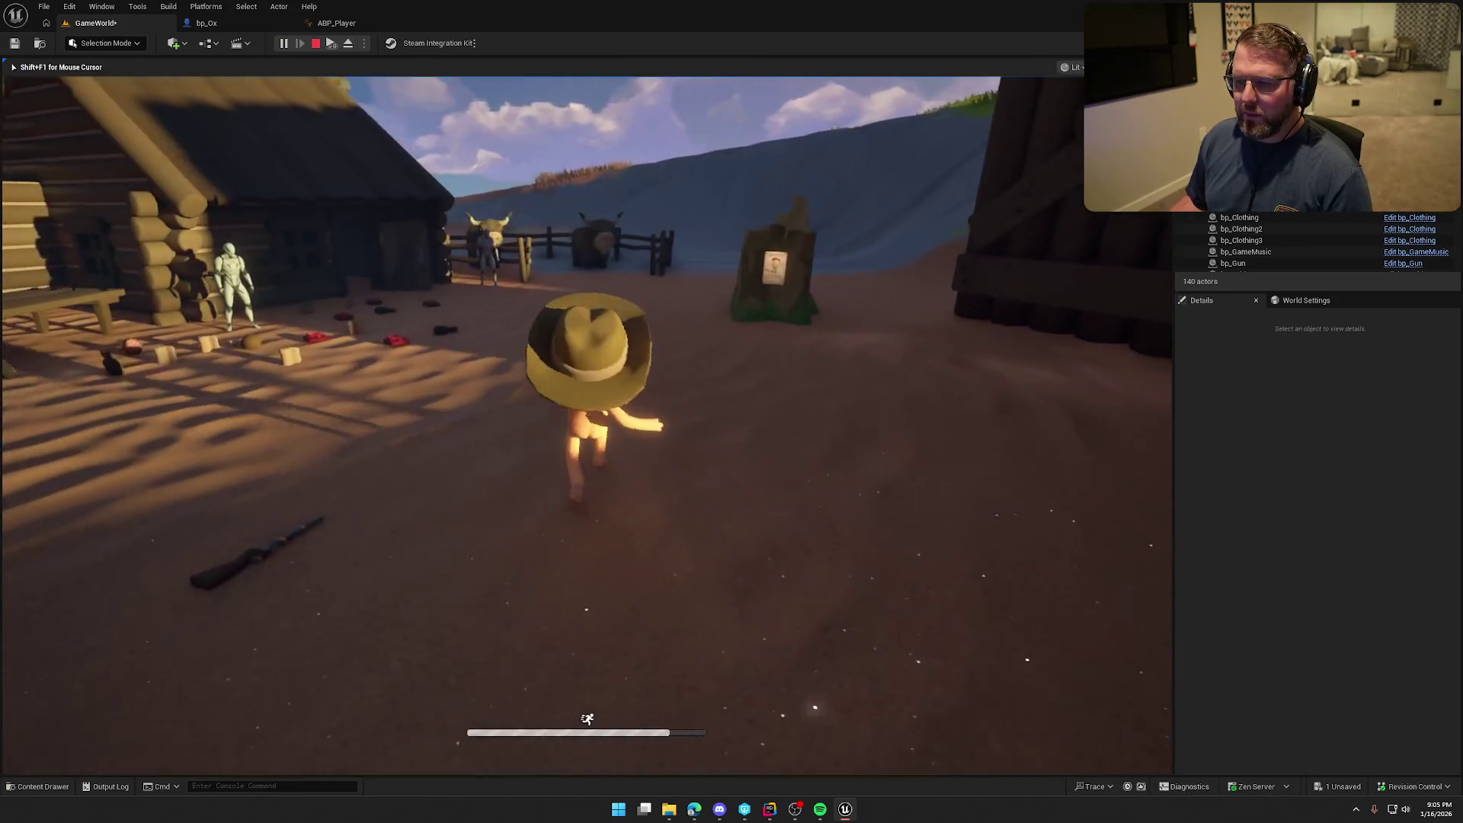
key("shift+w")
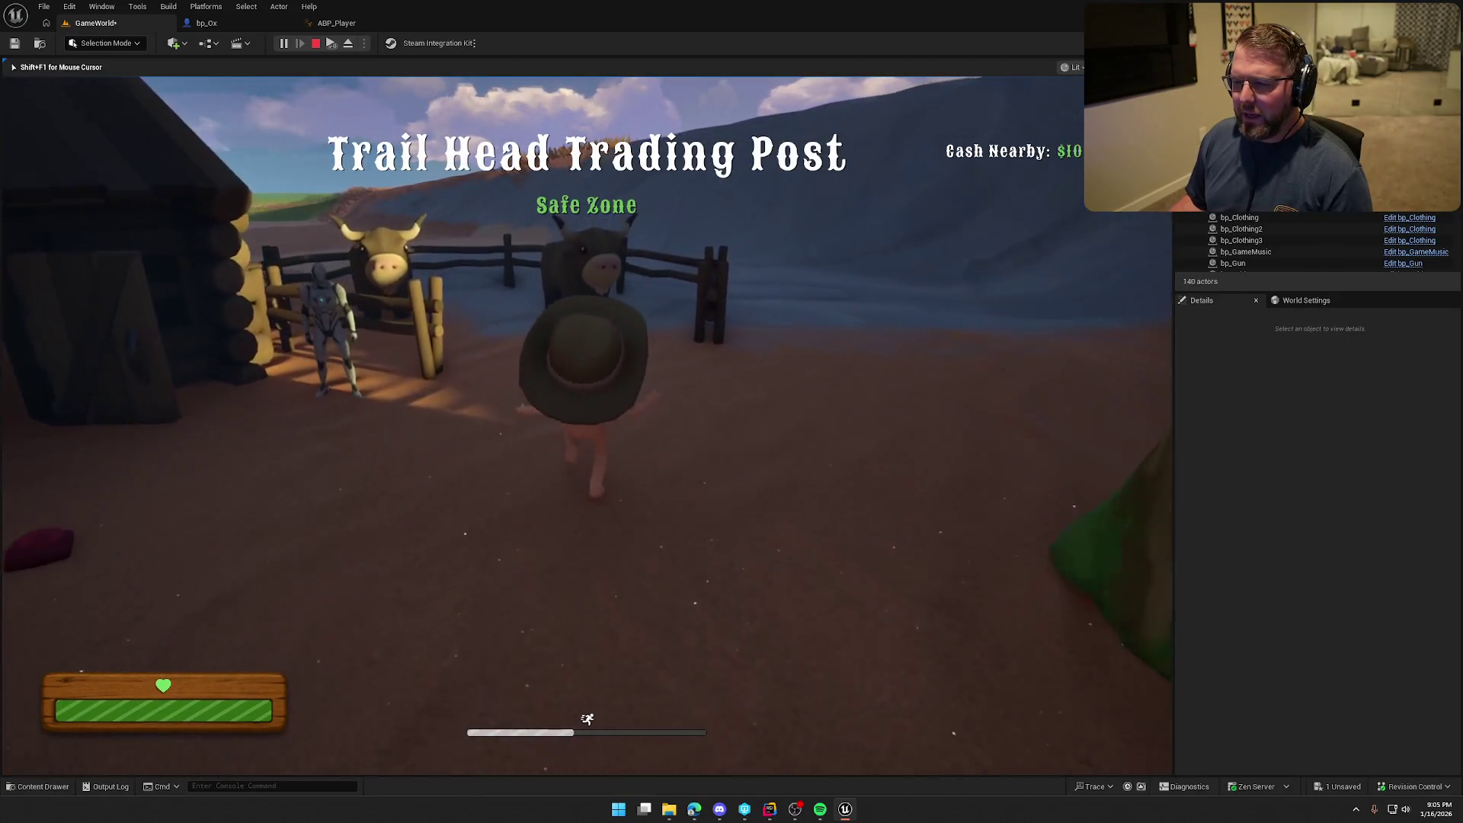
key("shift+w")
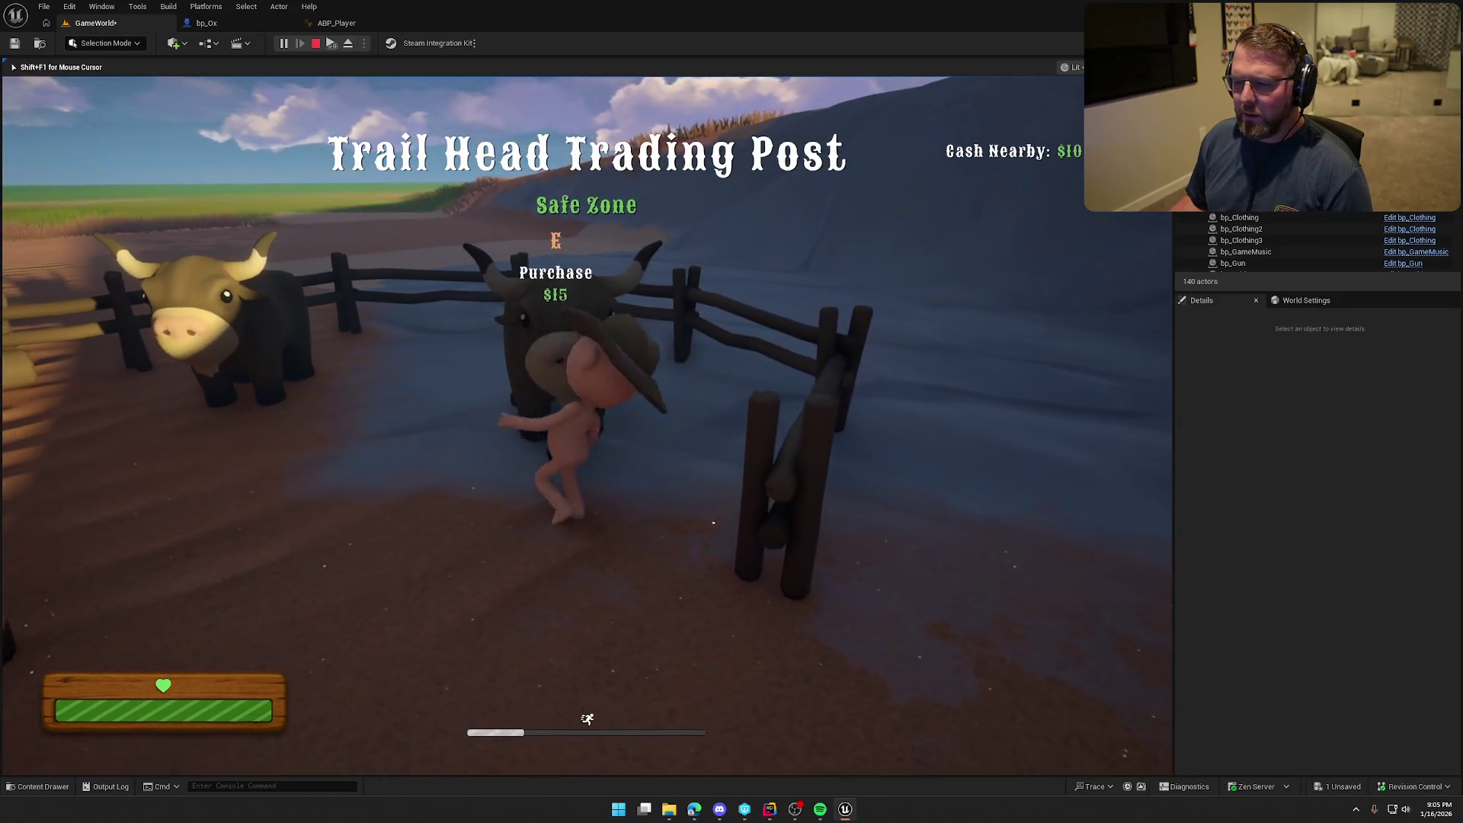
key("shift+w")
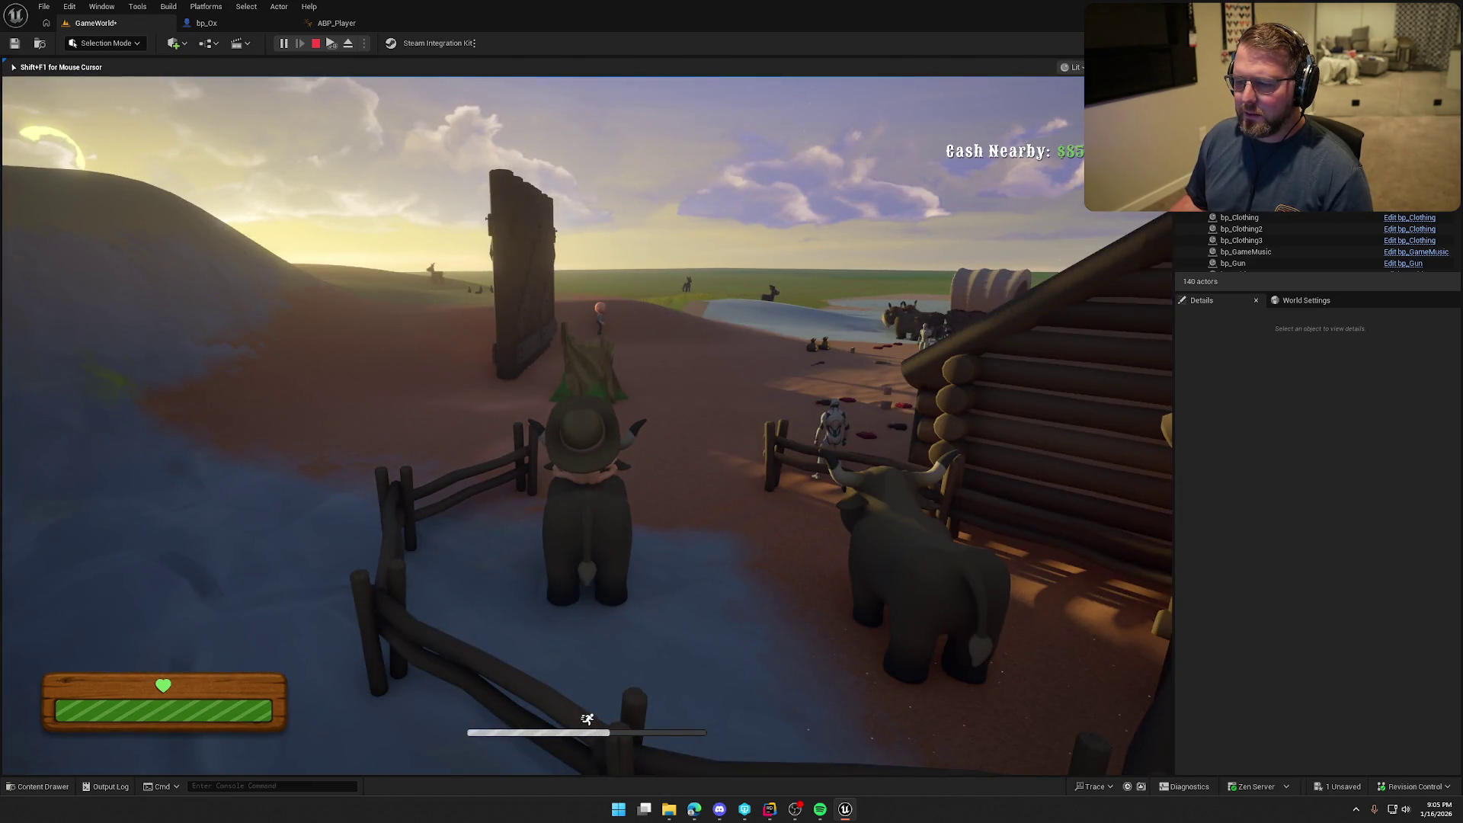
key("Escape")
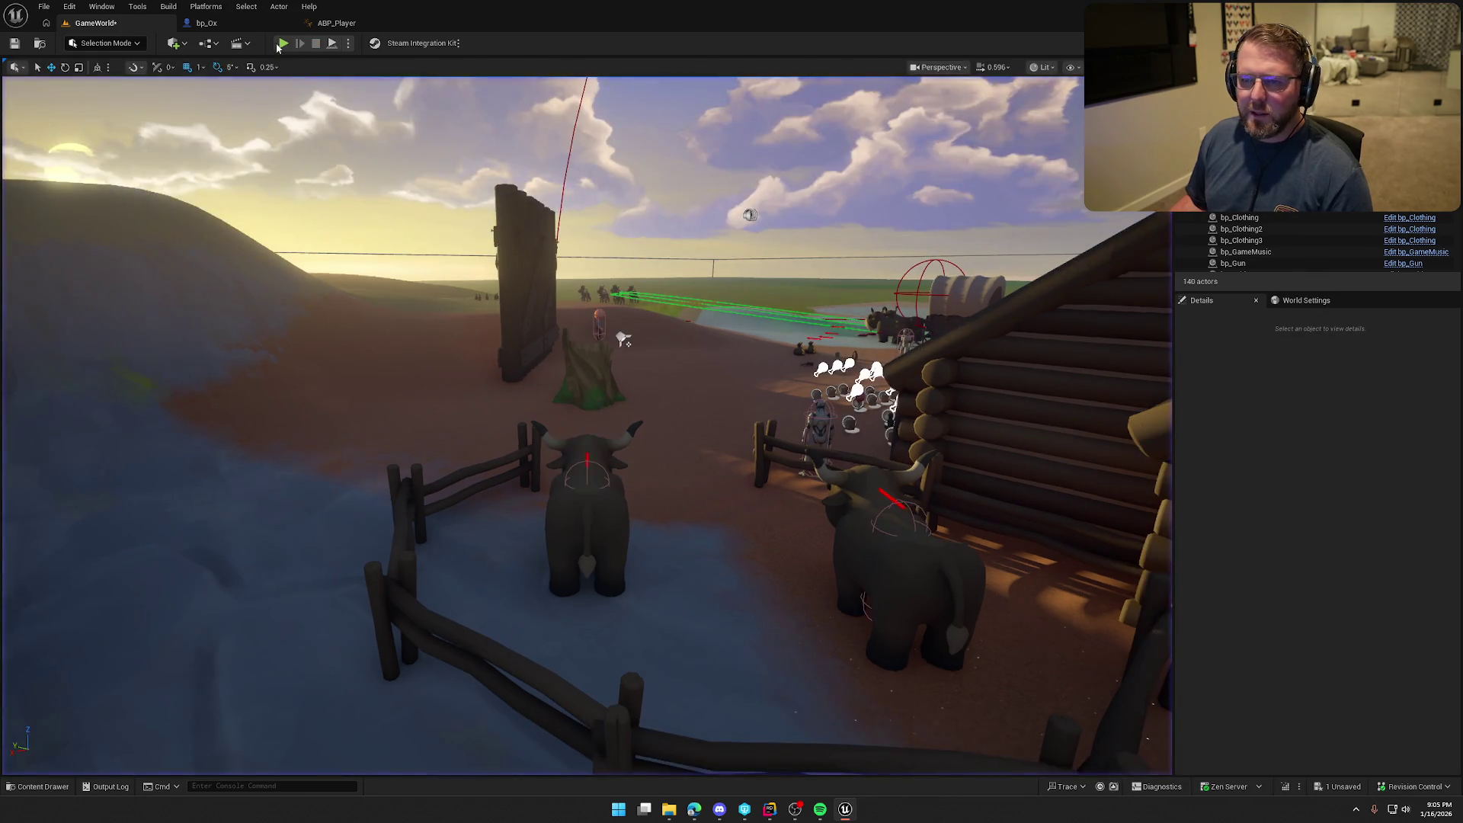
key("alt+p")
key("shift+w")
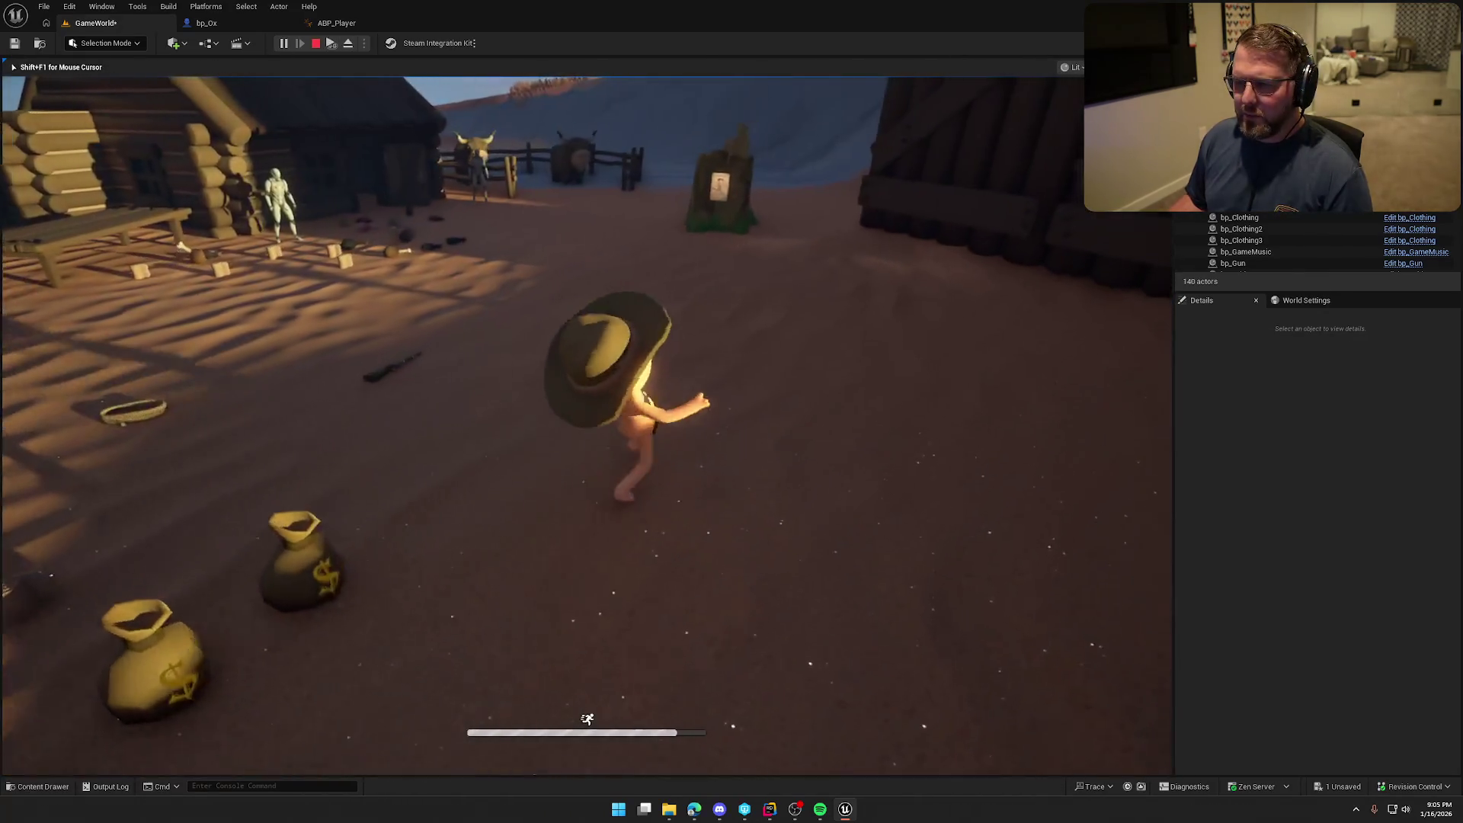
key("super")
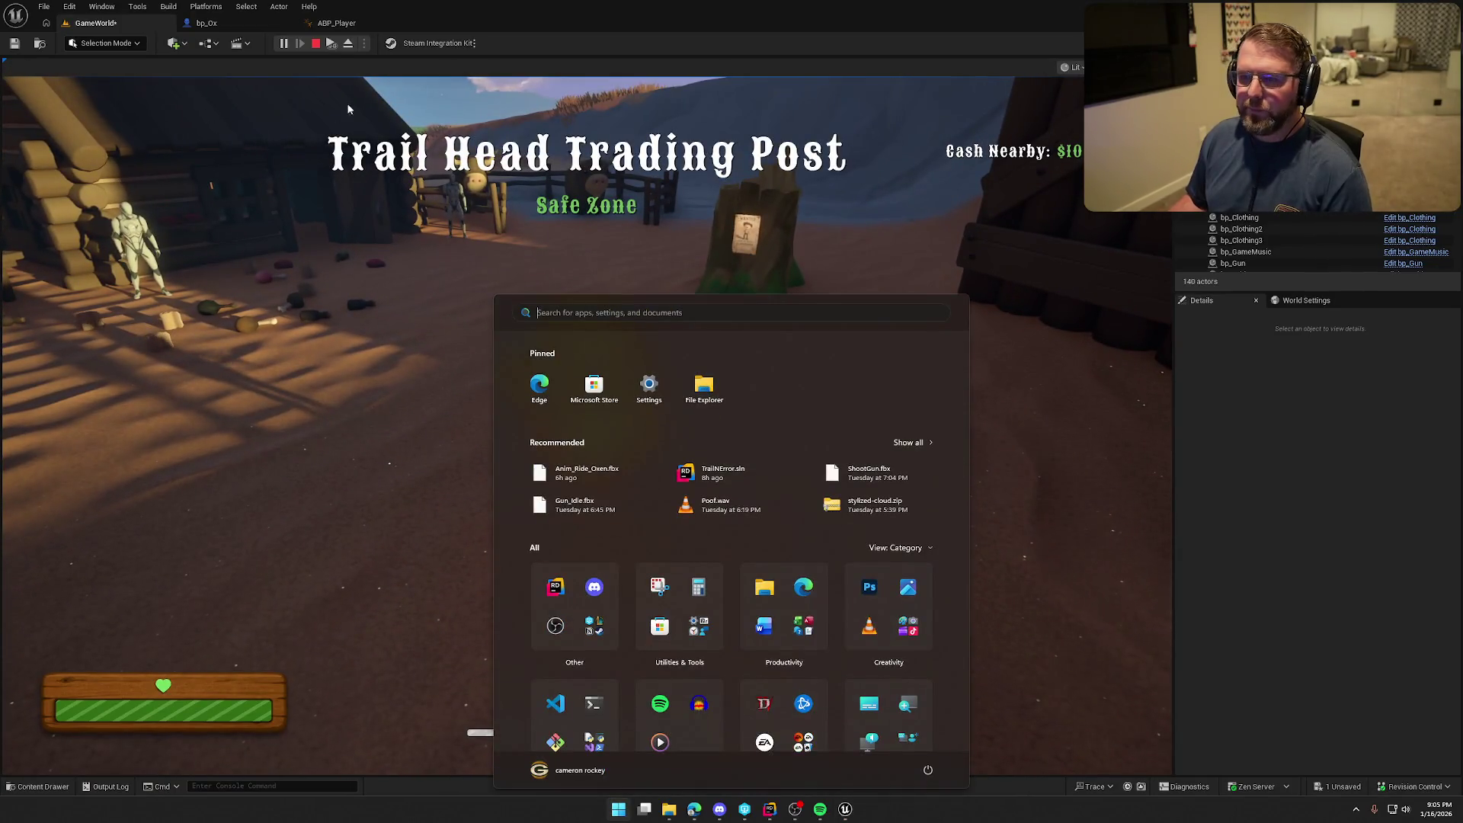
In the multi-client play session, run a second client to the pen and mount an ox
key("super")
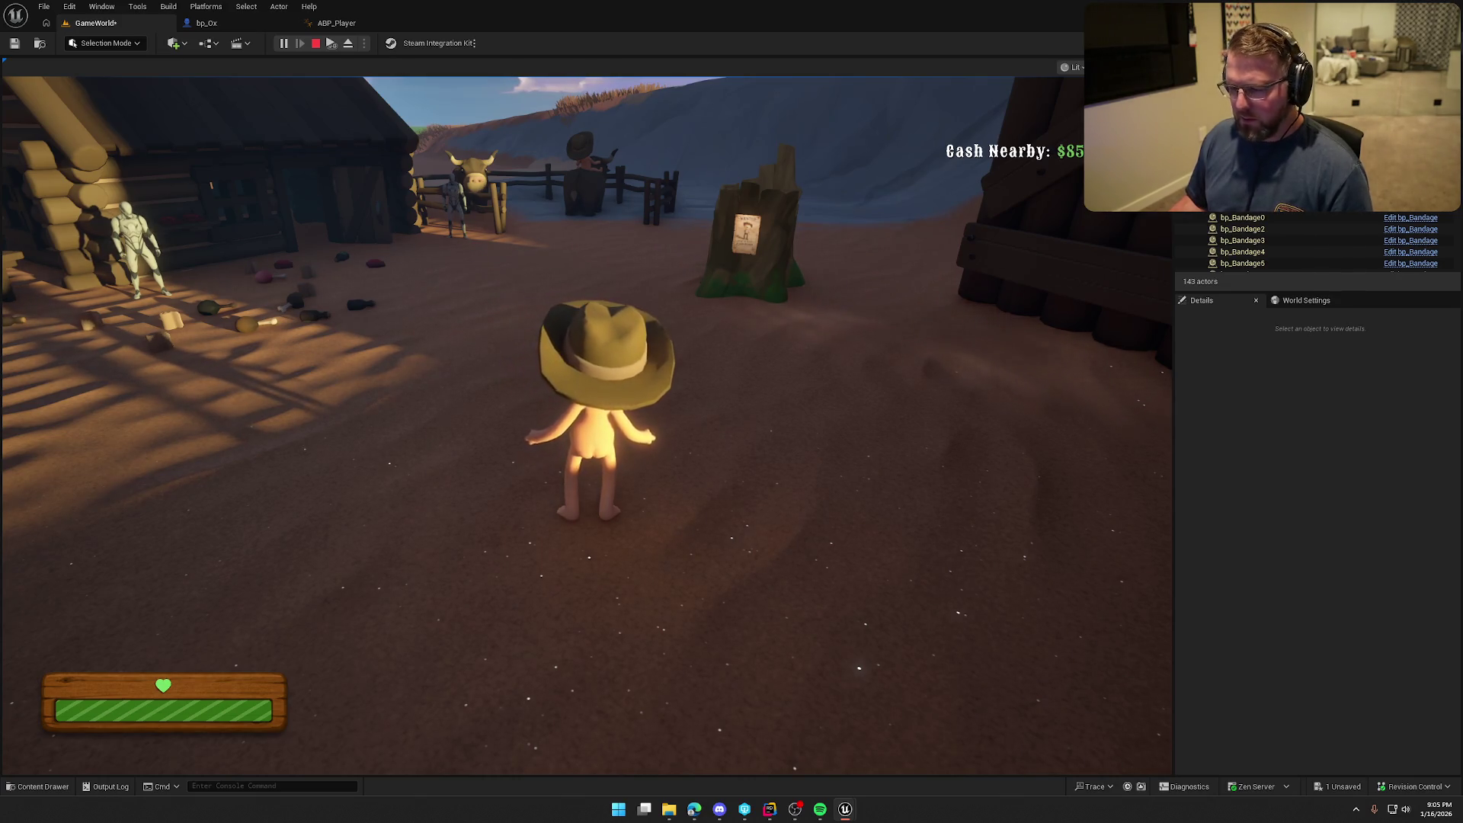
key("super")
left_click(587, 427)
key("shift+w")
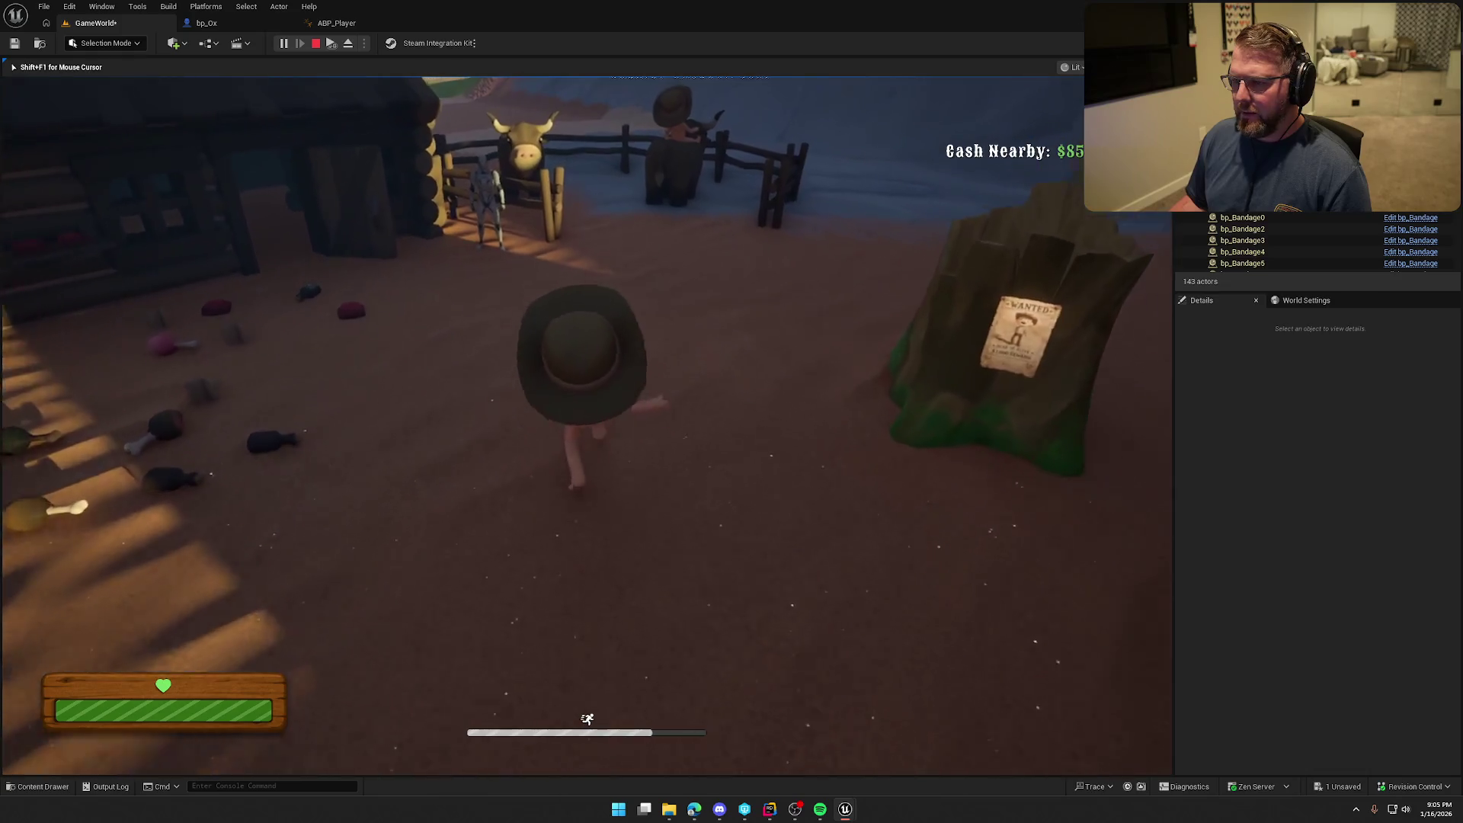
key("w")
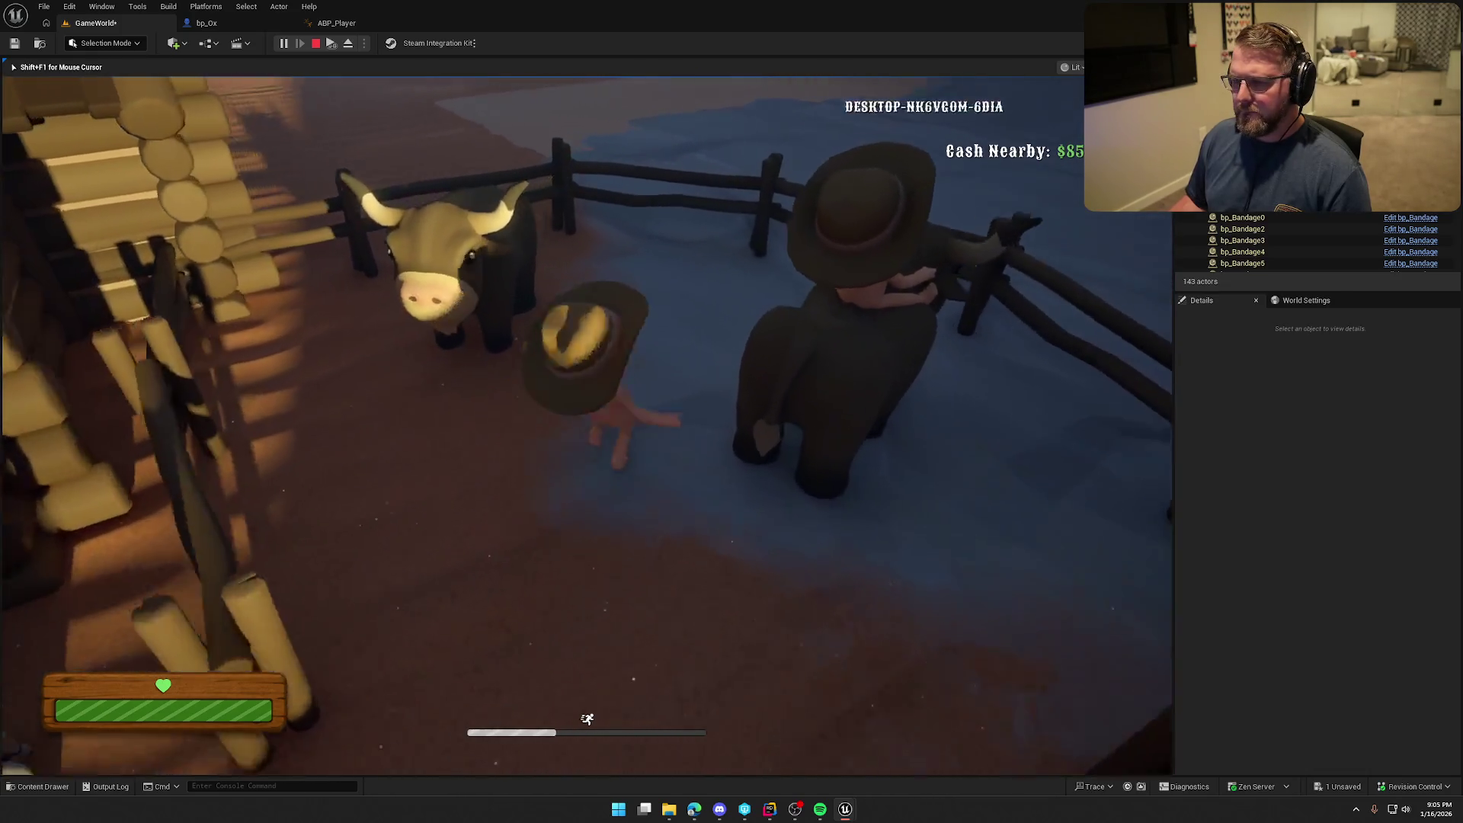
key("e")
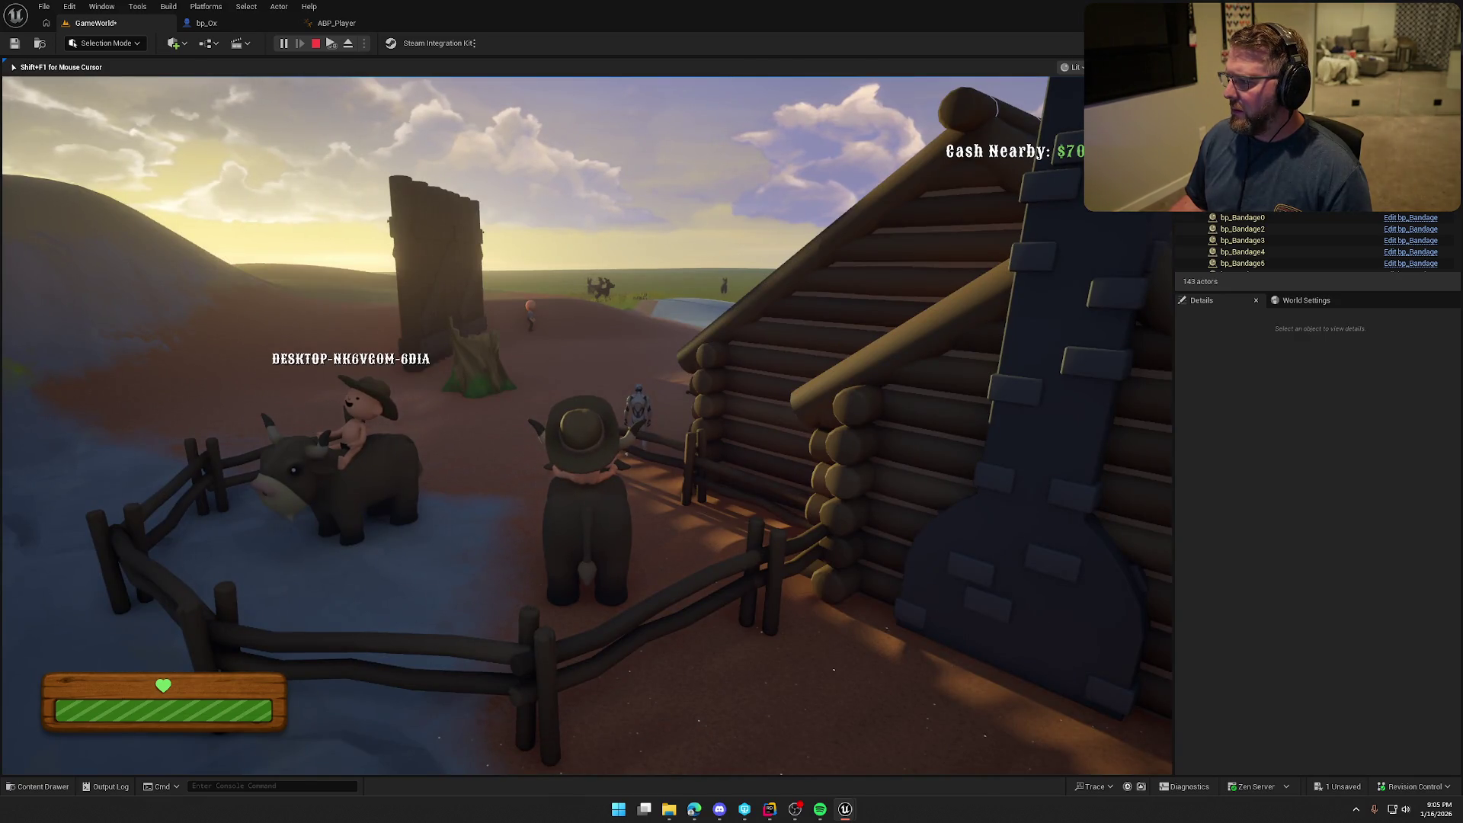
key("Escape")
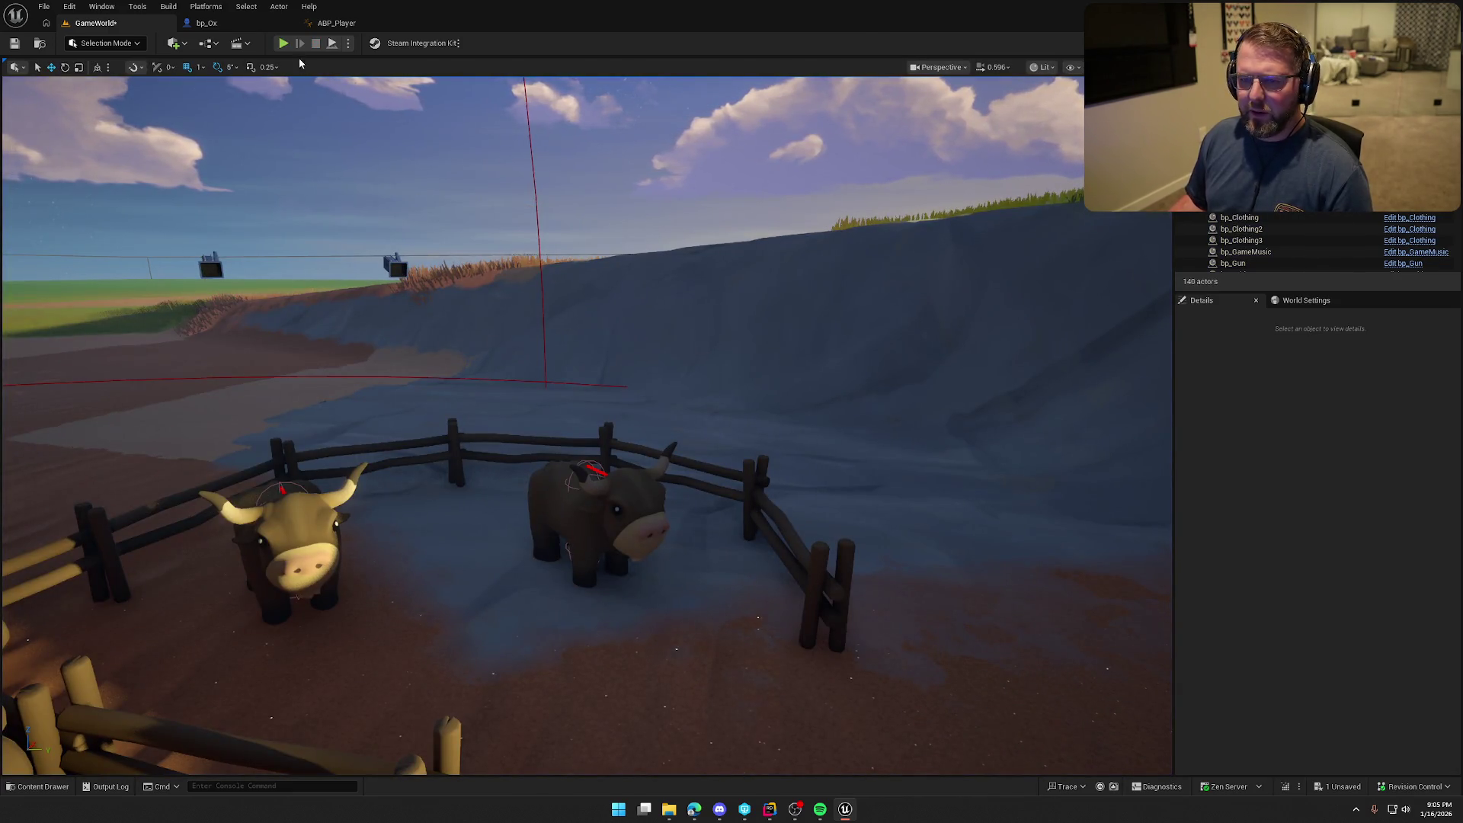
Run another multiplayer session, end it, and bring up the ox's C++ code in Rider
left_click(283, 43)
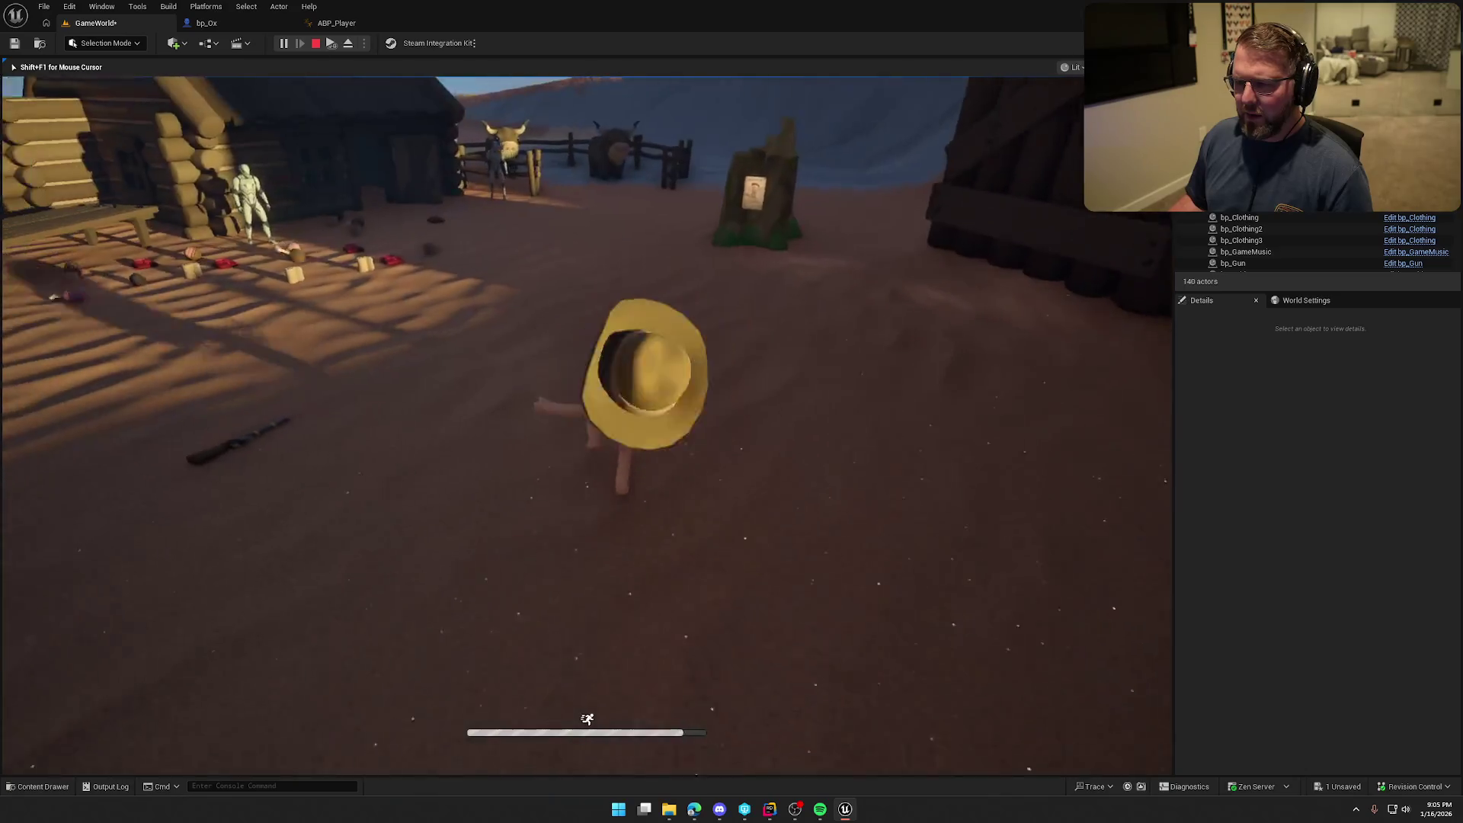
key("super")
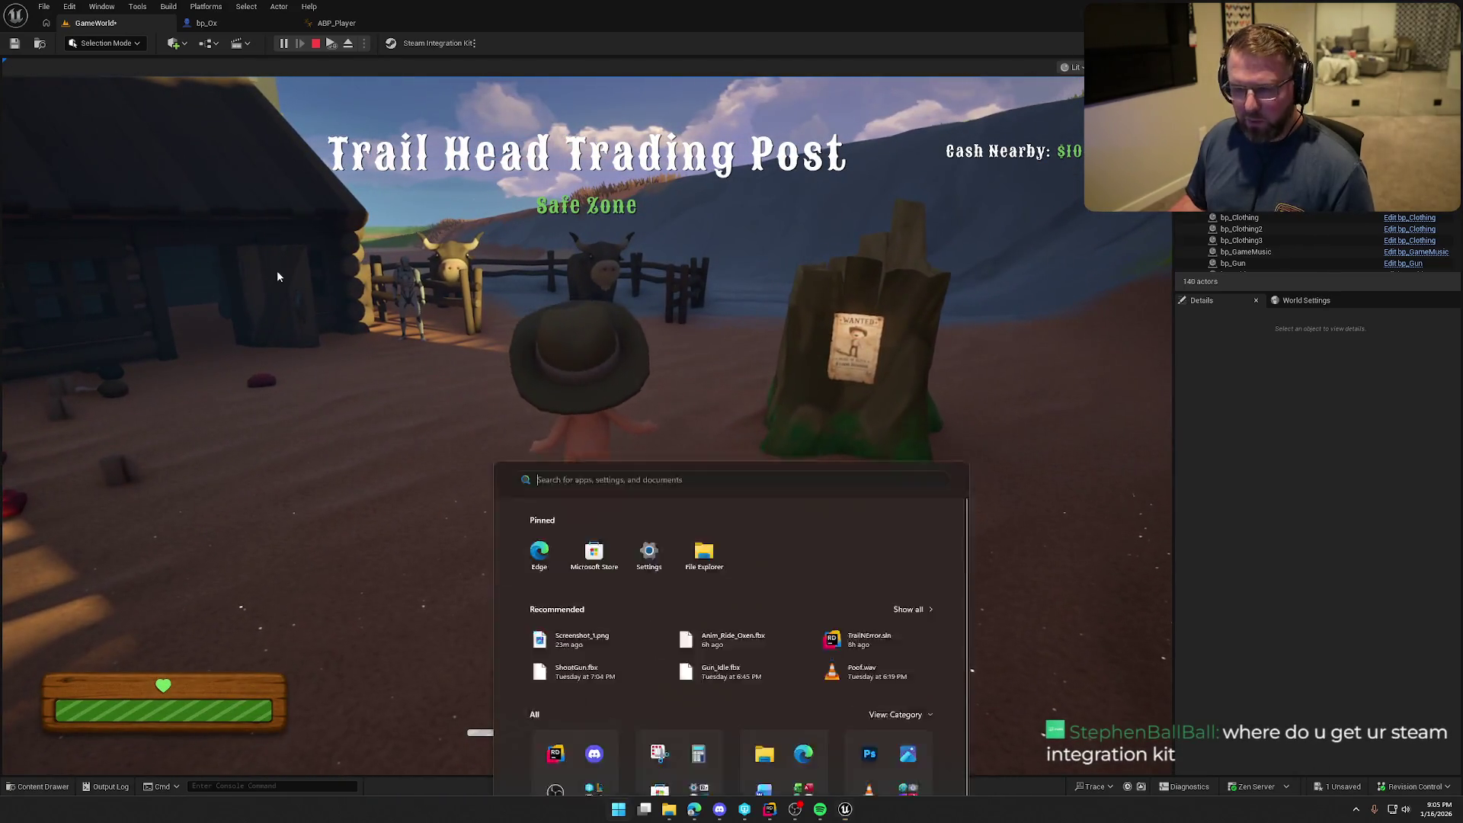
key("super")
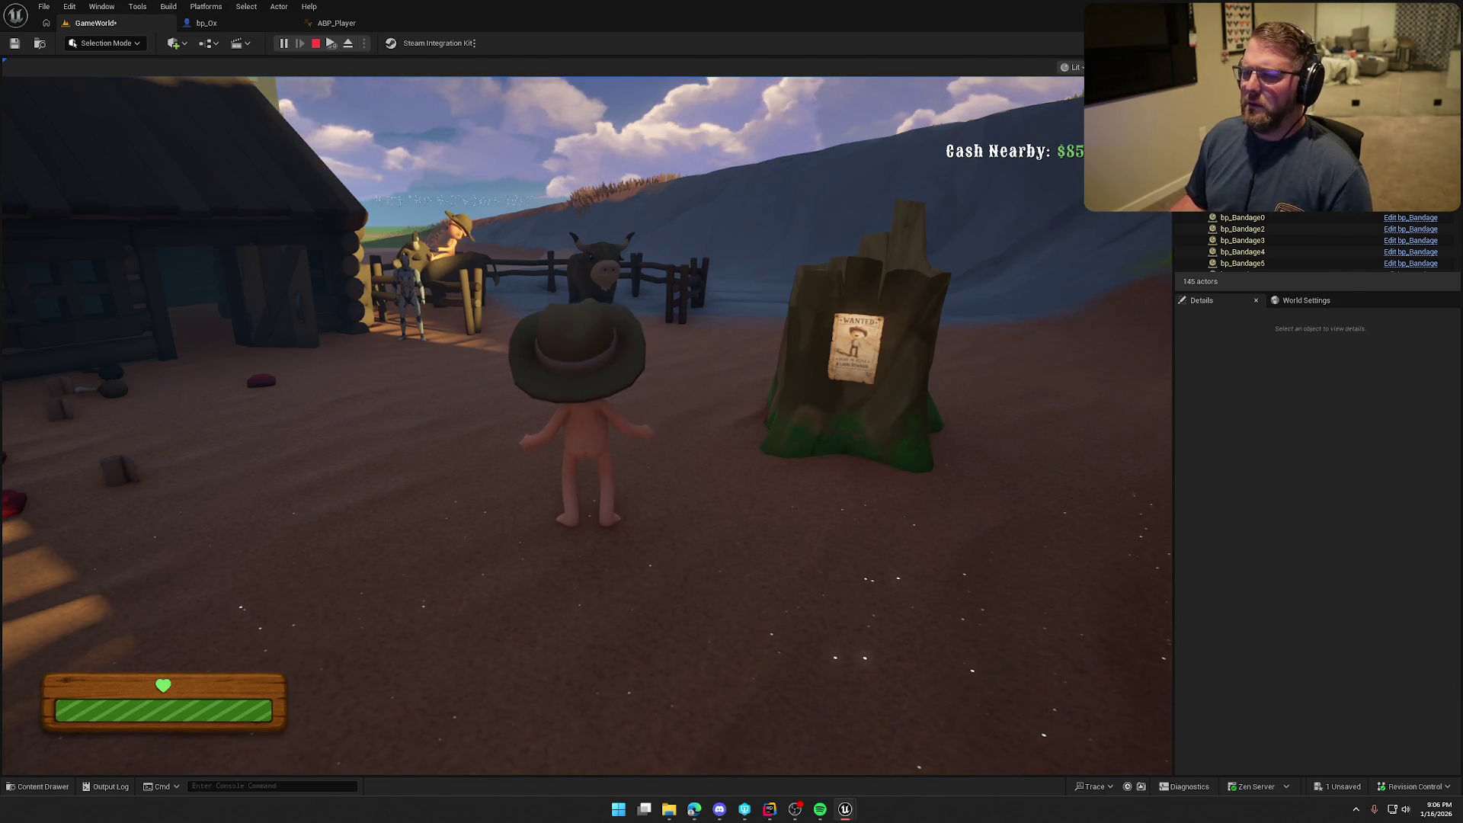
key("Escape")
left_click(772, 812)
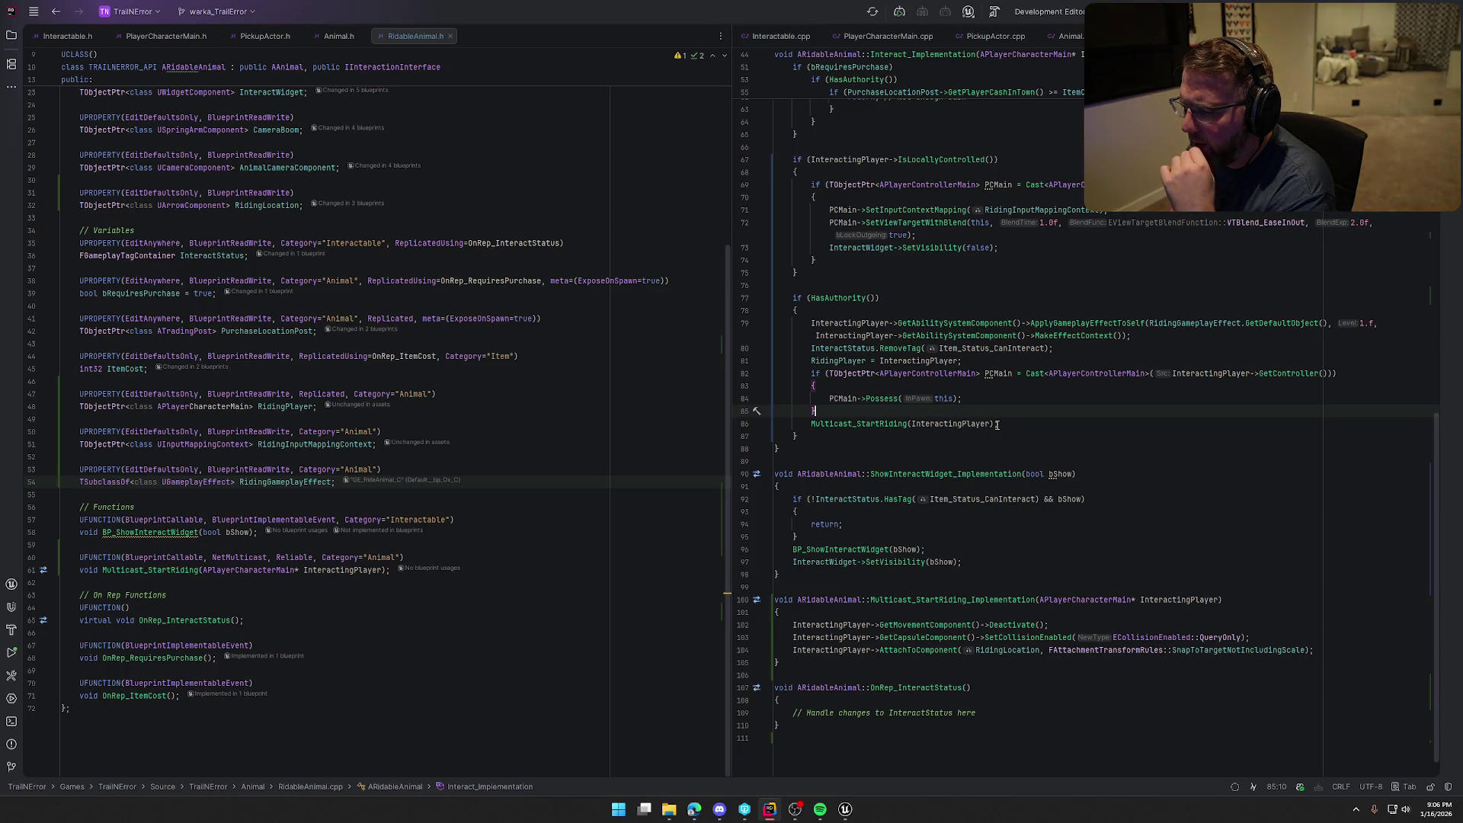
In the riding code, hide the player's mesh and add SetCollisionEnabled with QueryOnly
left_click(1067, 625)
scroll(1120, 670, "down", 1)
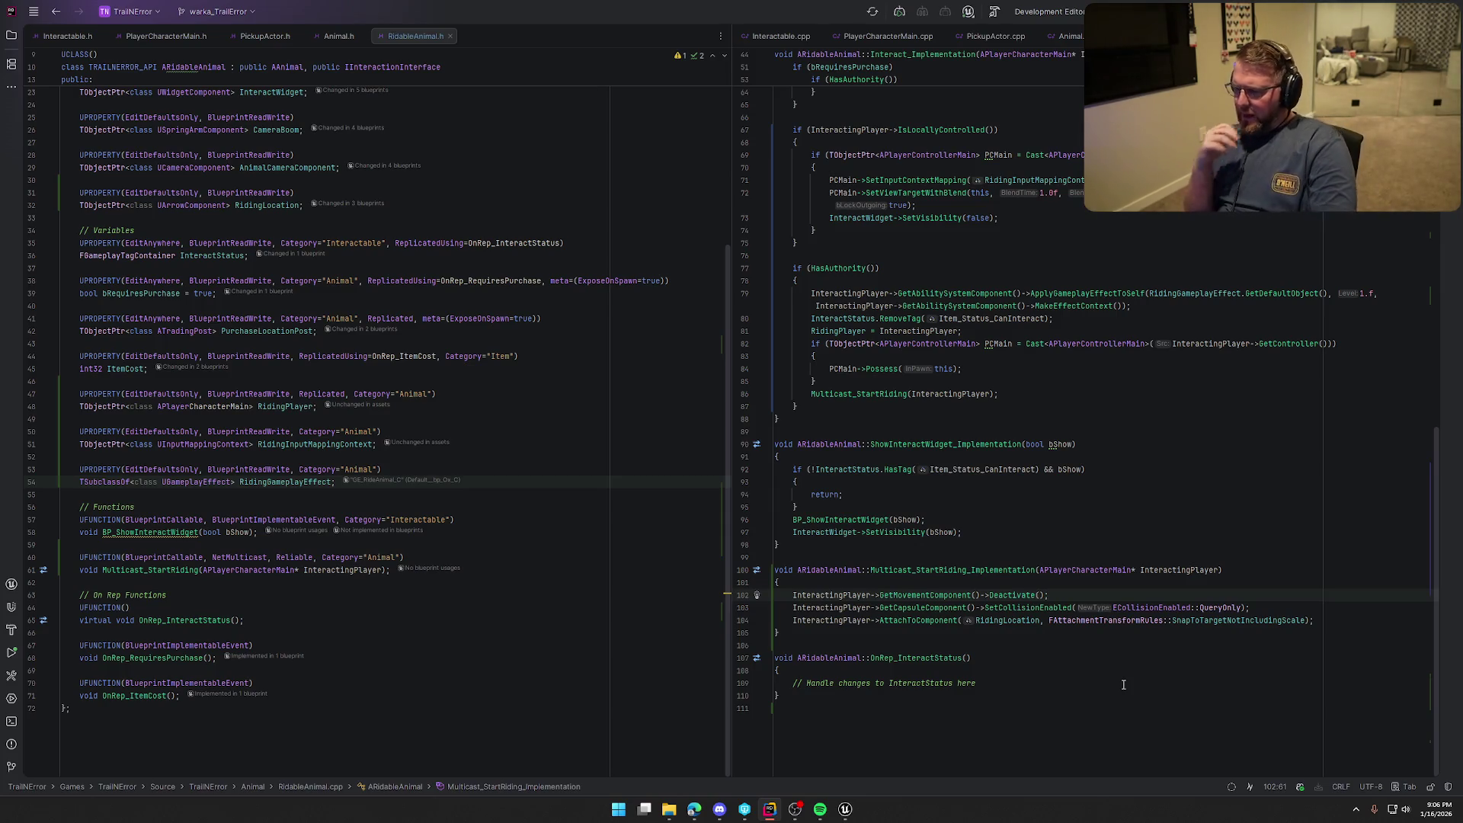
key("Down")
key("Down")
key("Up")
key("End")
key("Return")
type("Interac")
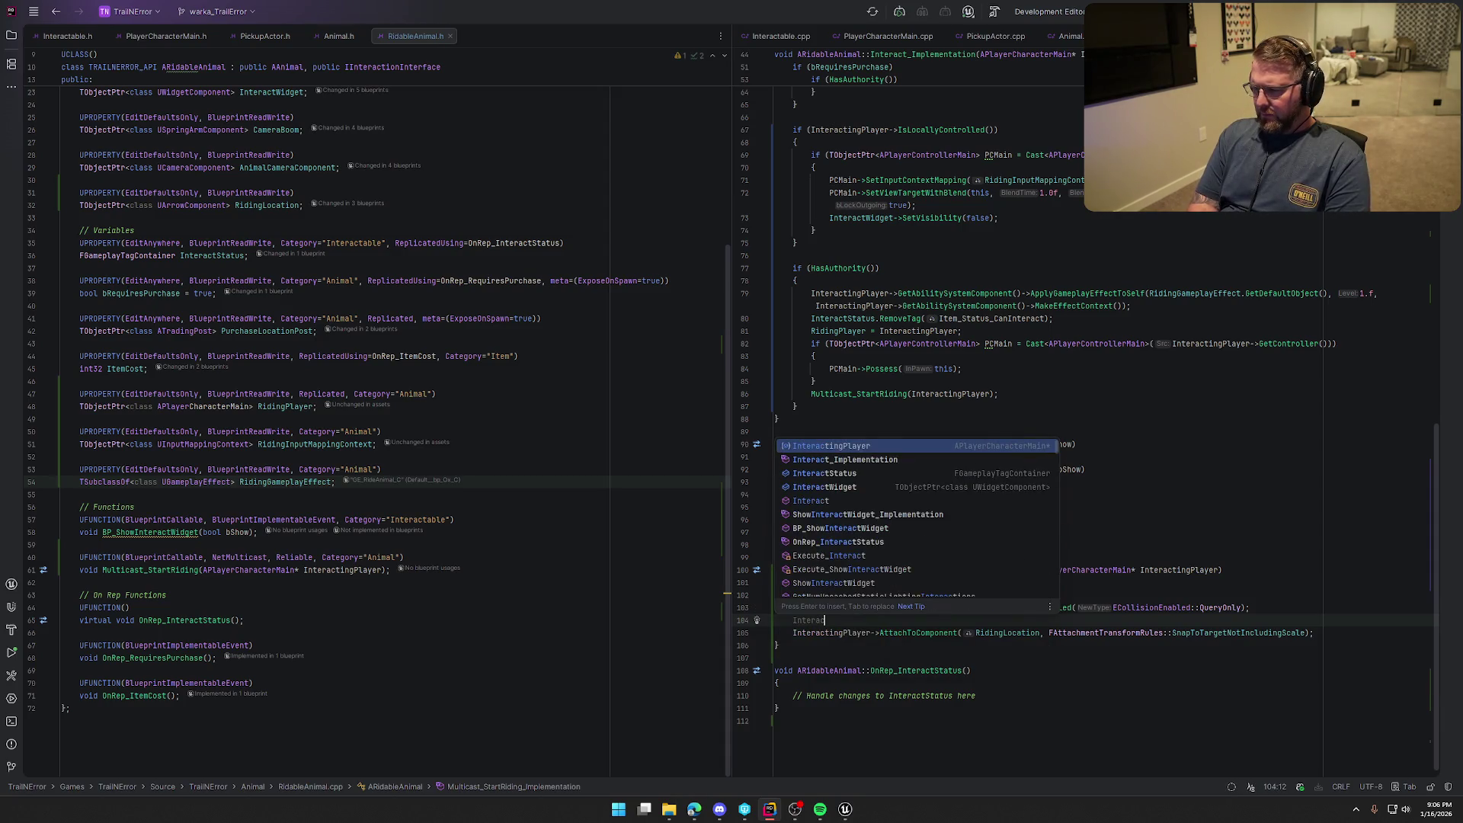
type("tingPlayer->")
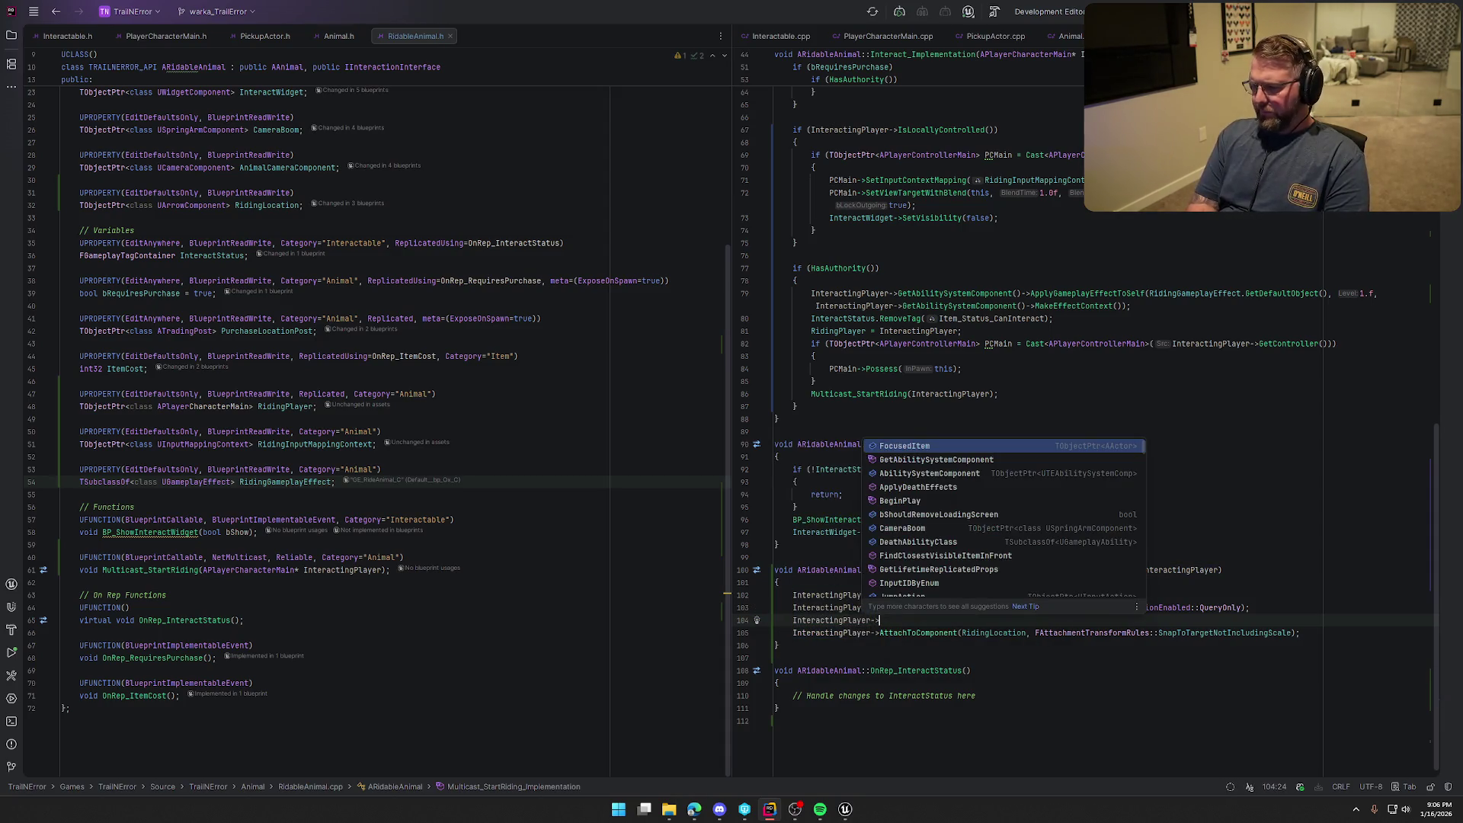
type("GetMesh()->")
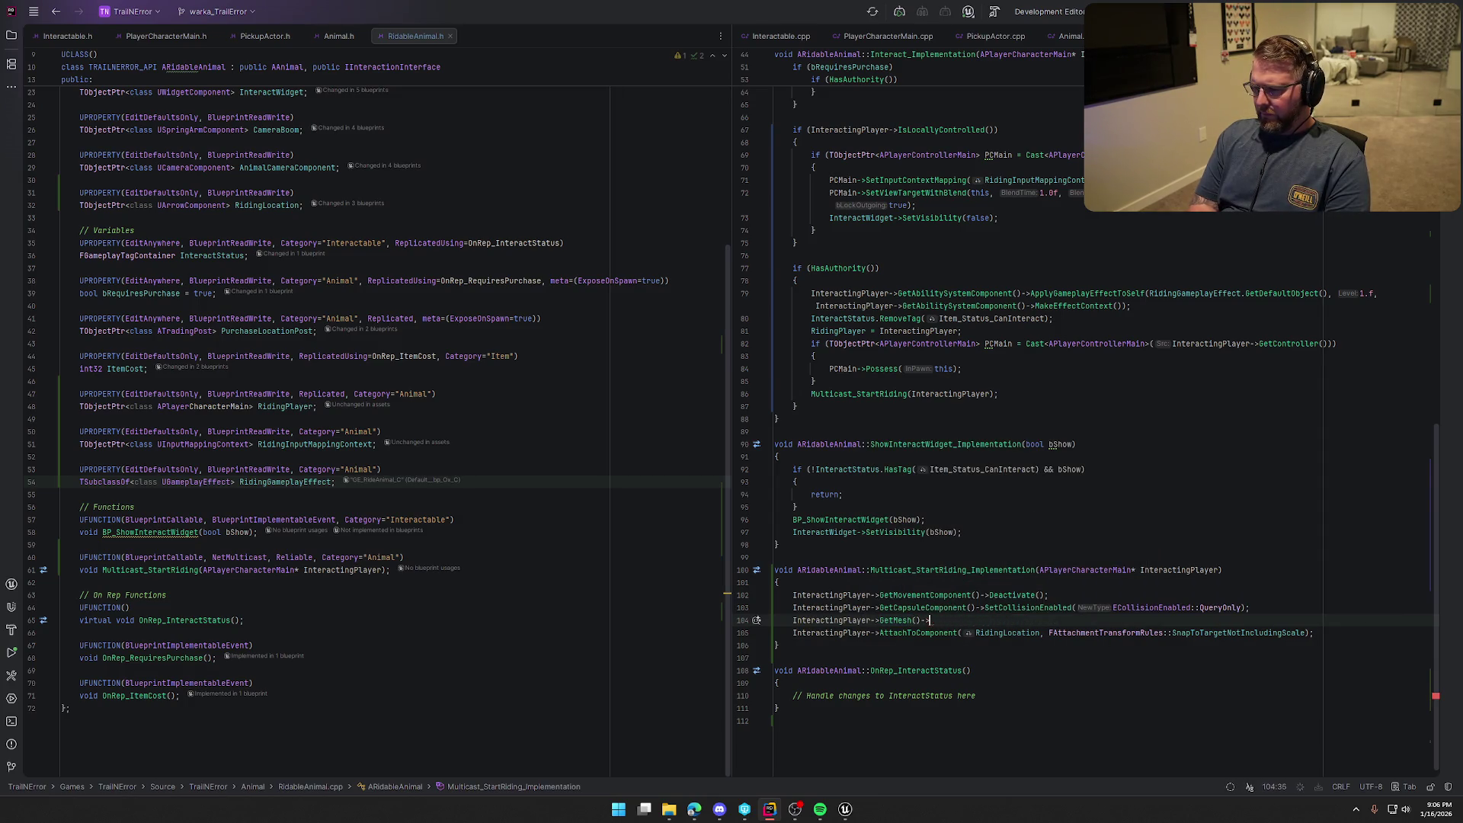
type("SetVisibility(false);SetColl")
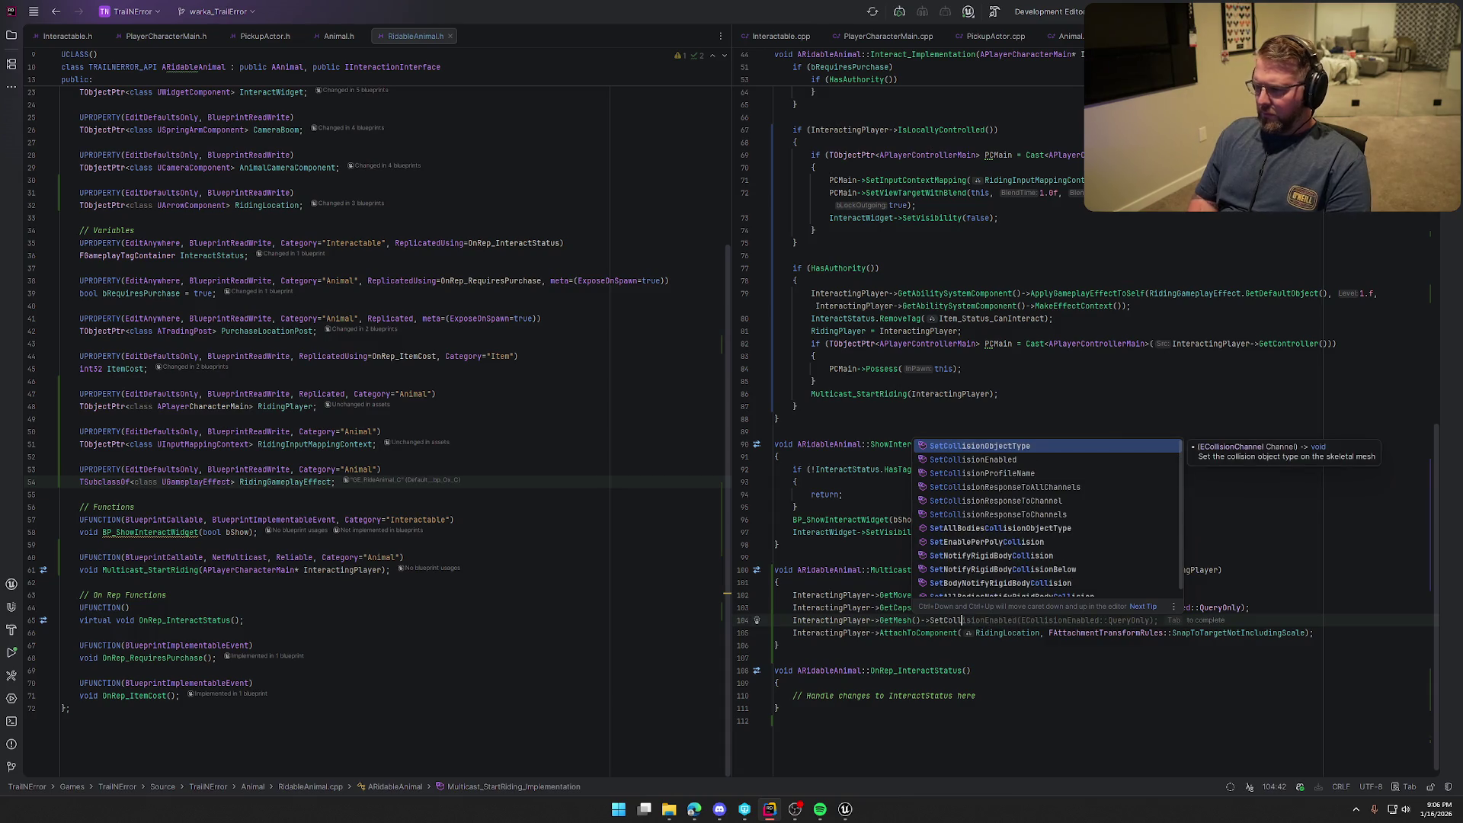
key("Down")
key("Return")
key("Tab")
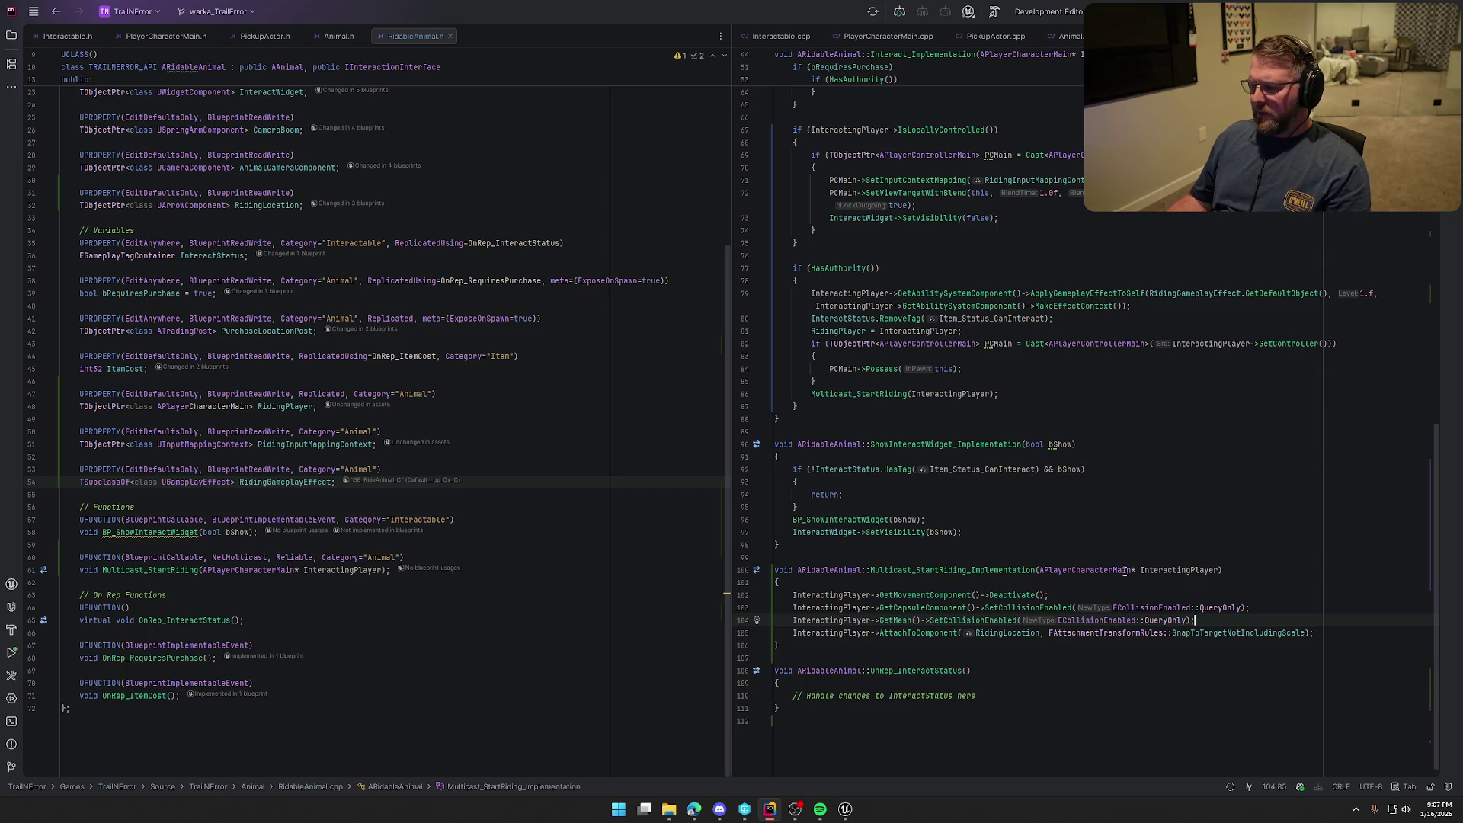
Review the surrounding Multicast_StartRiding_Implementation code, then return to the Unreal Editor
scroll(1203, 606, "up", 4)
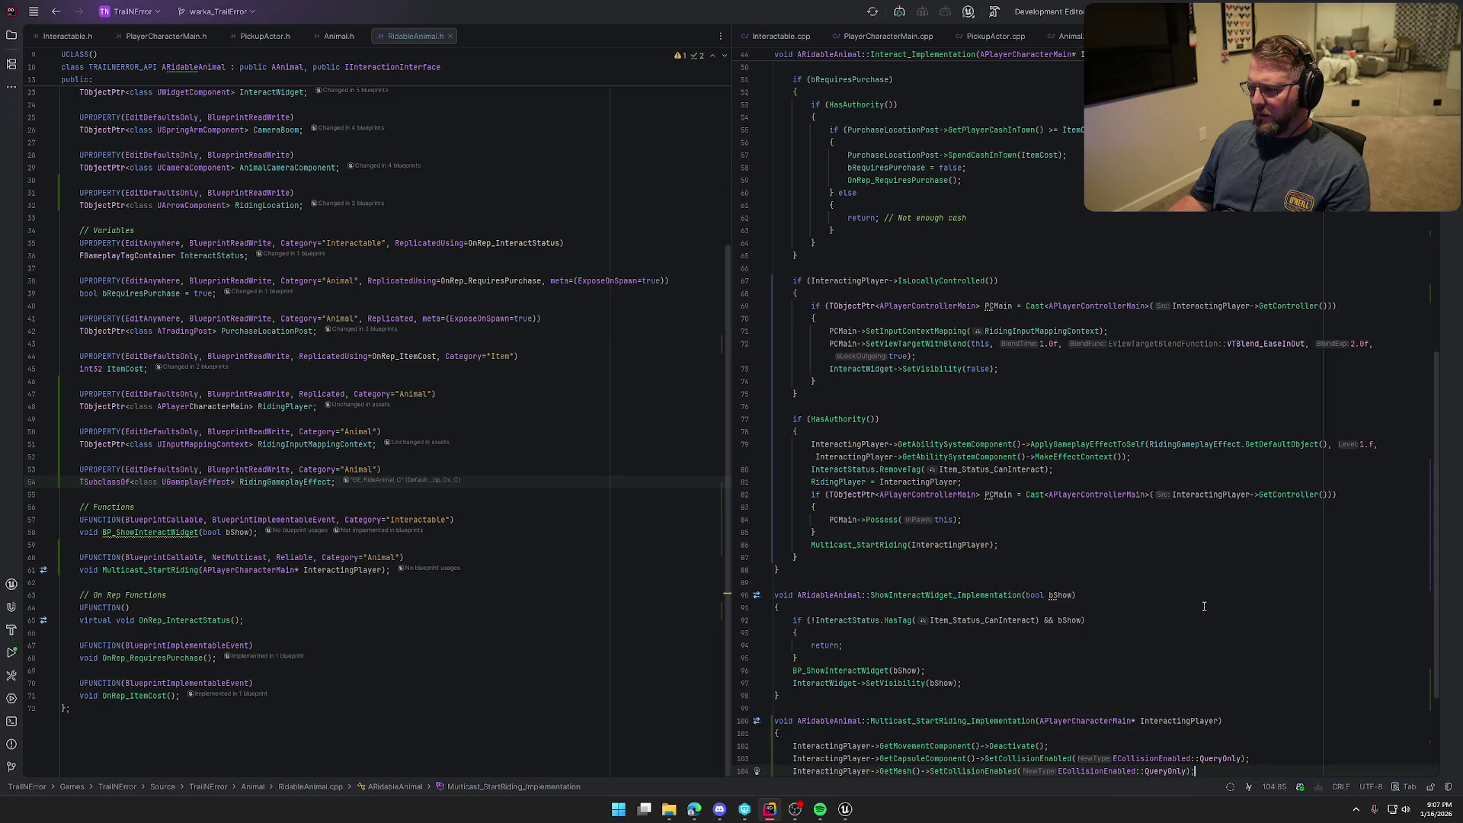
scroll(1204, 606, "up", 3)
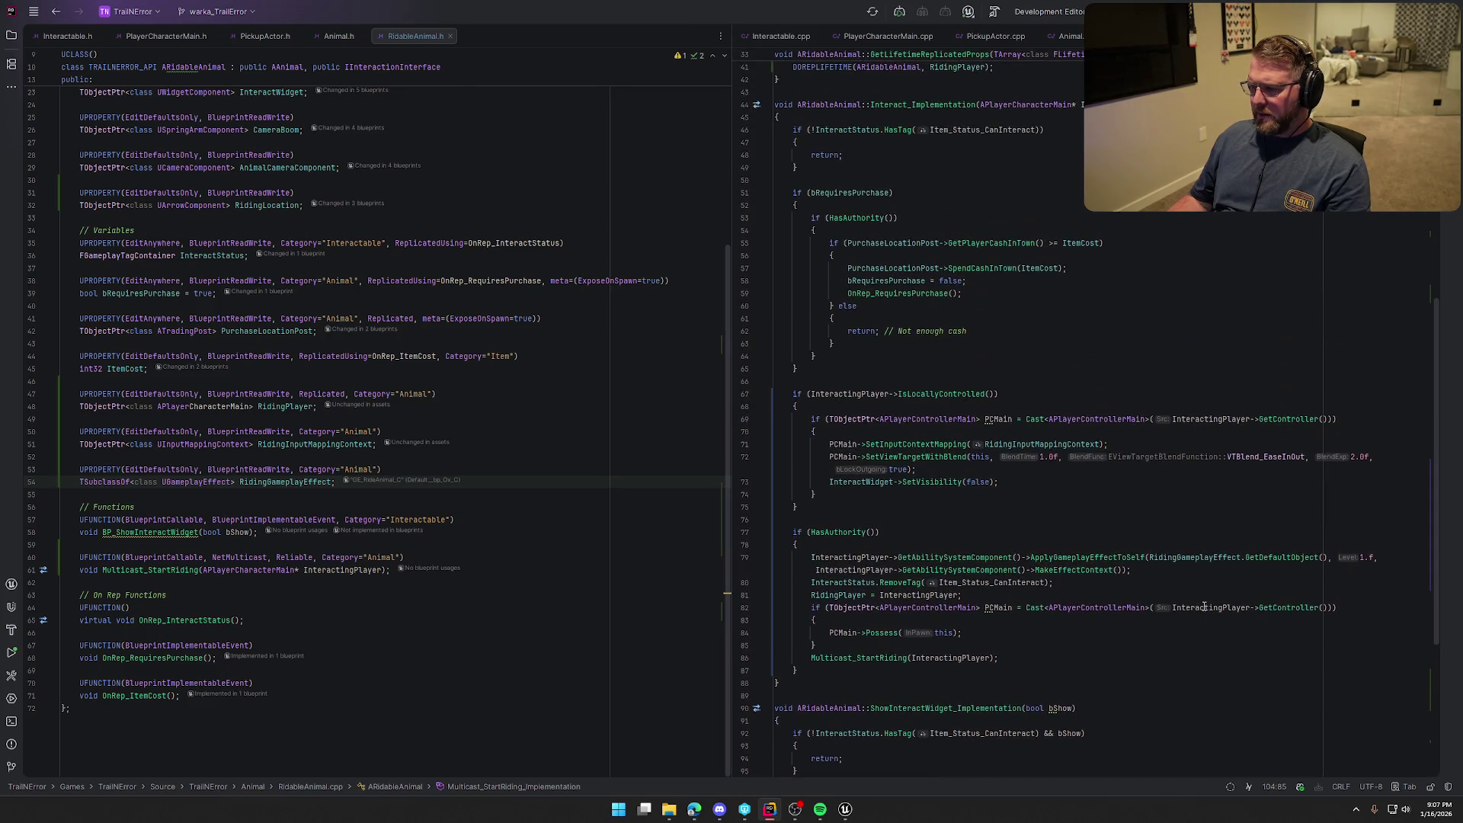
scroll(1204, 607, "down", 7)
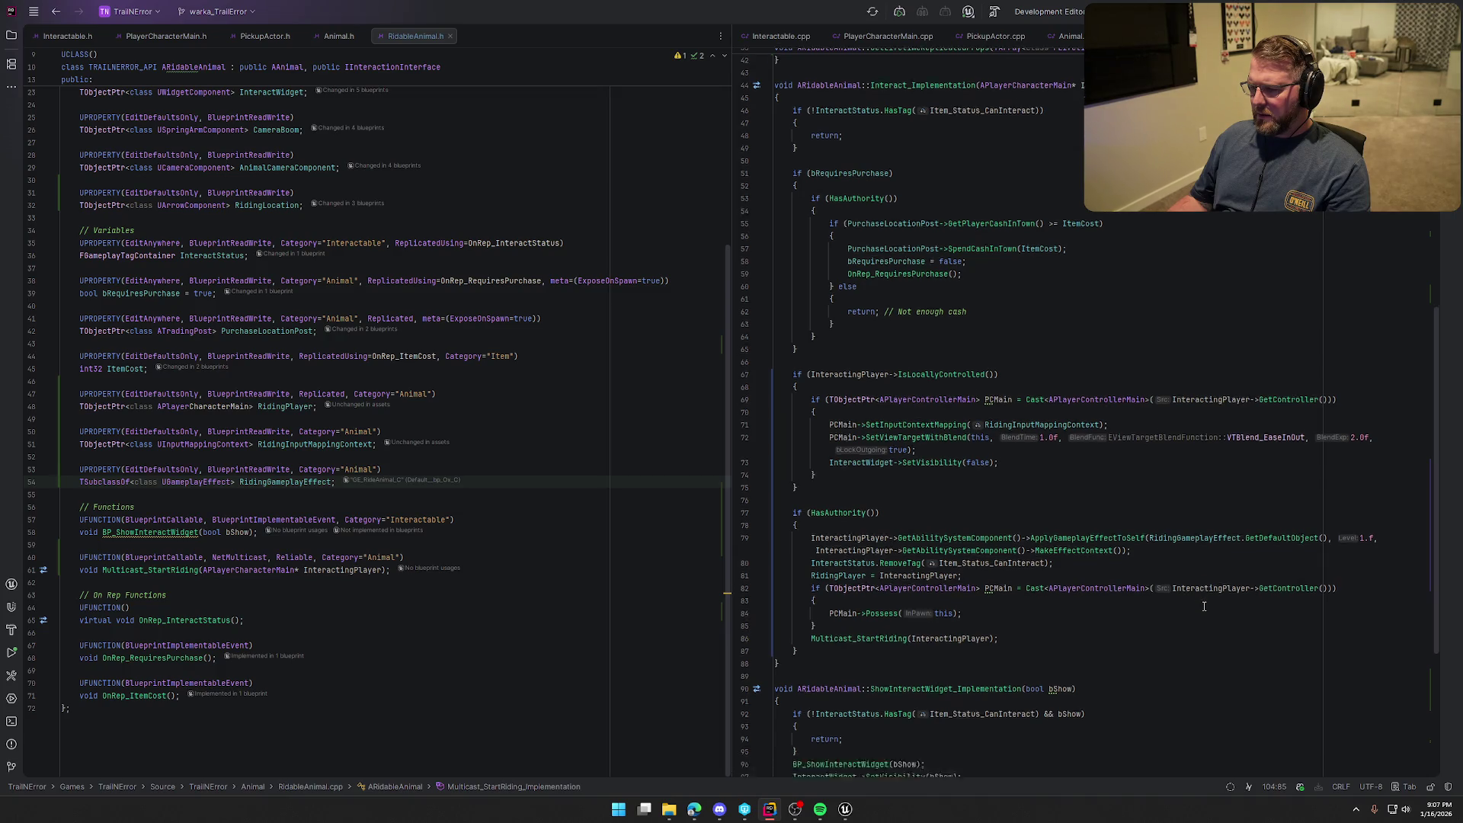
left_click(854, 805)
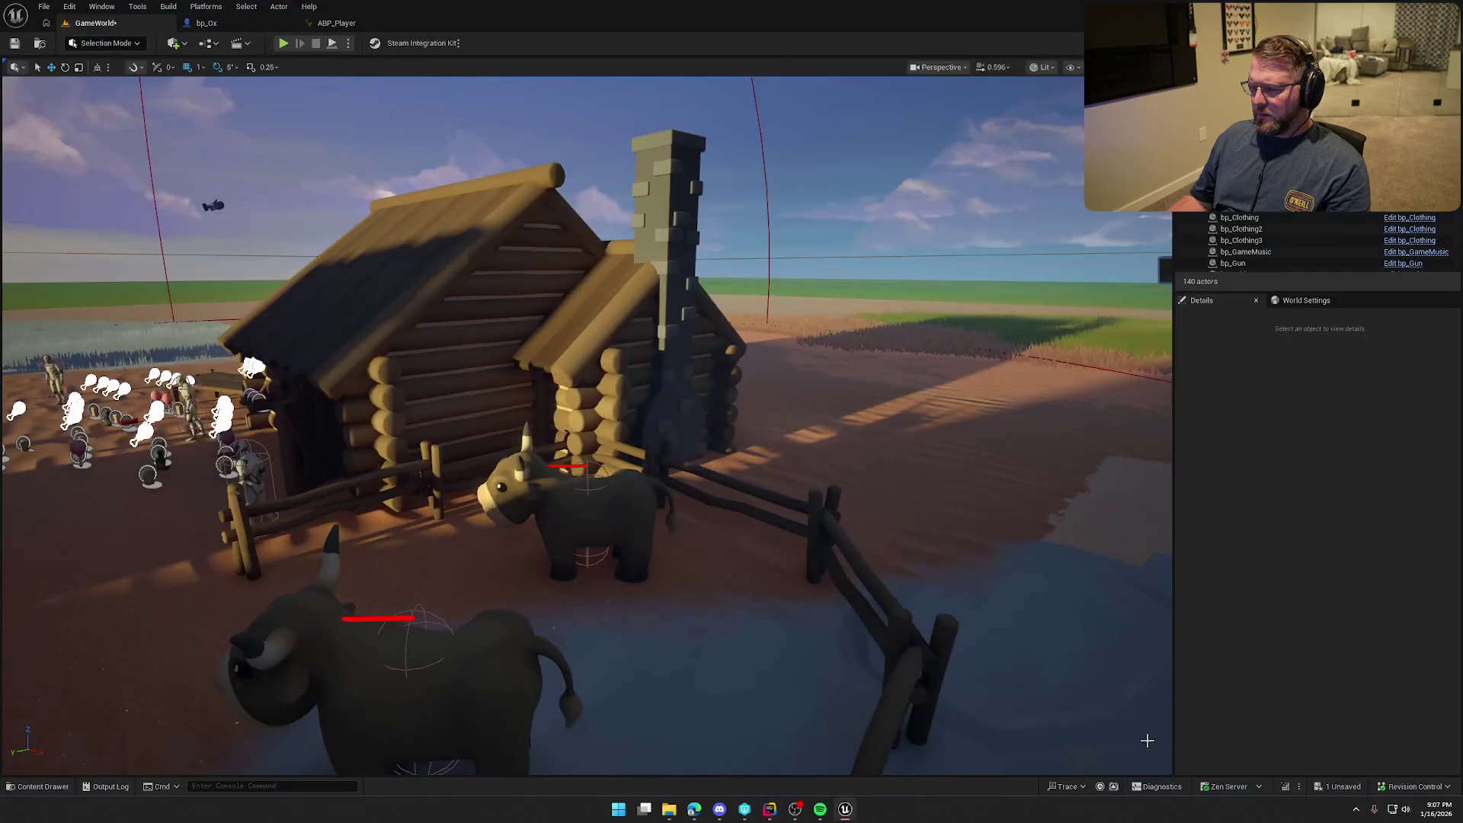
Live-compile the RidableAnimal C++ changes and close the Live Coding log
left_click(1287, 788)
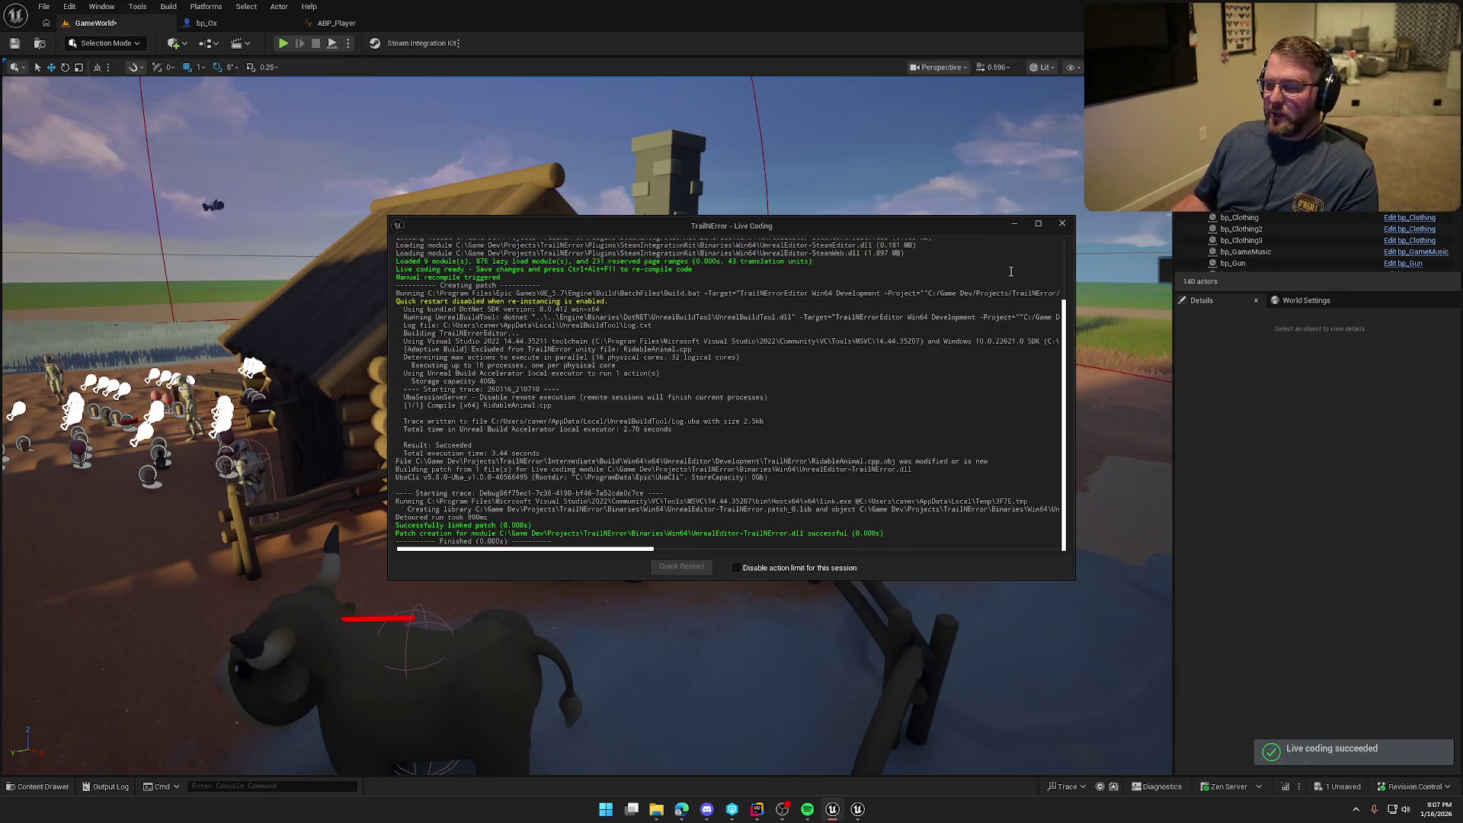
left_click(1064, 227)
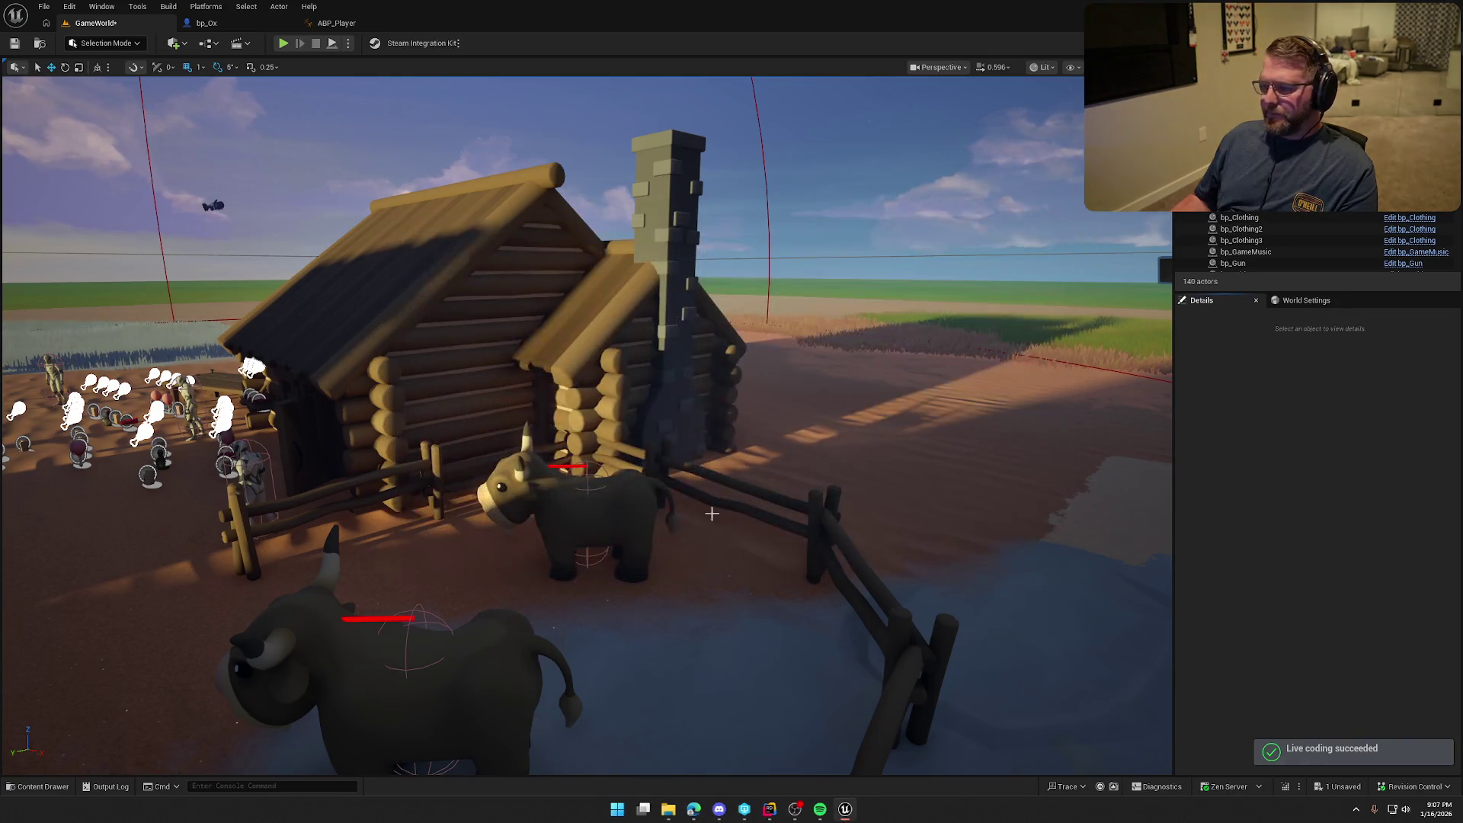
key("ctrl+space")
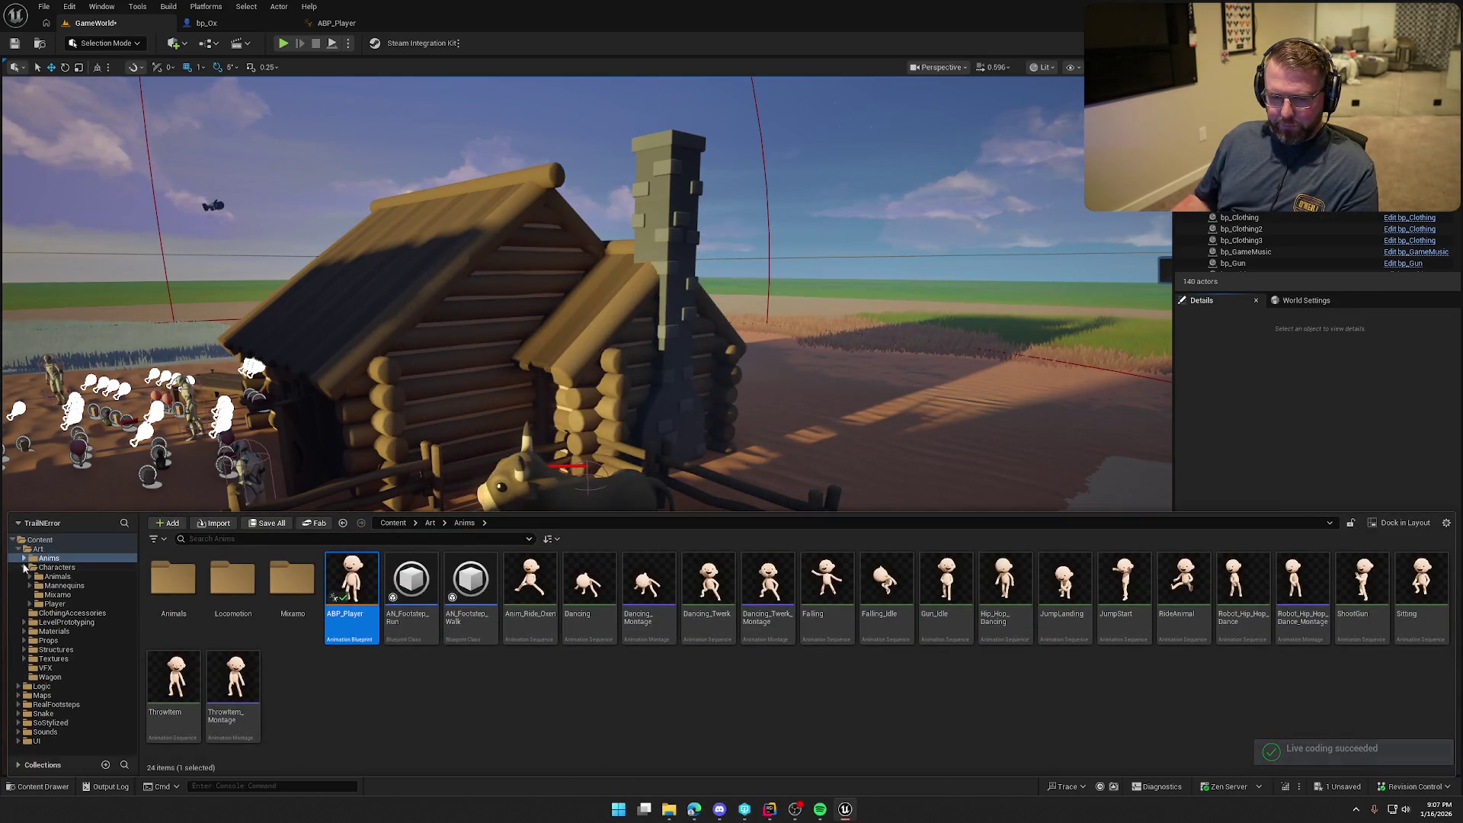
left_click(23, 567)
Confirm bp_Ox's capsule component still ignores Pawn collisions, then return to GameWorld
left_click(336, 23)
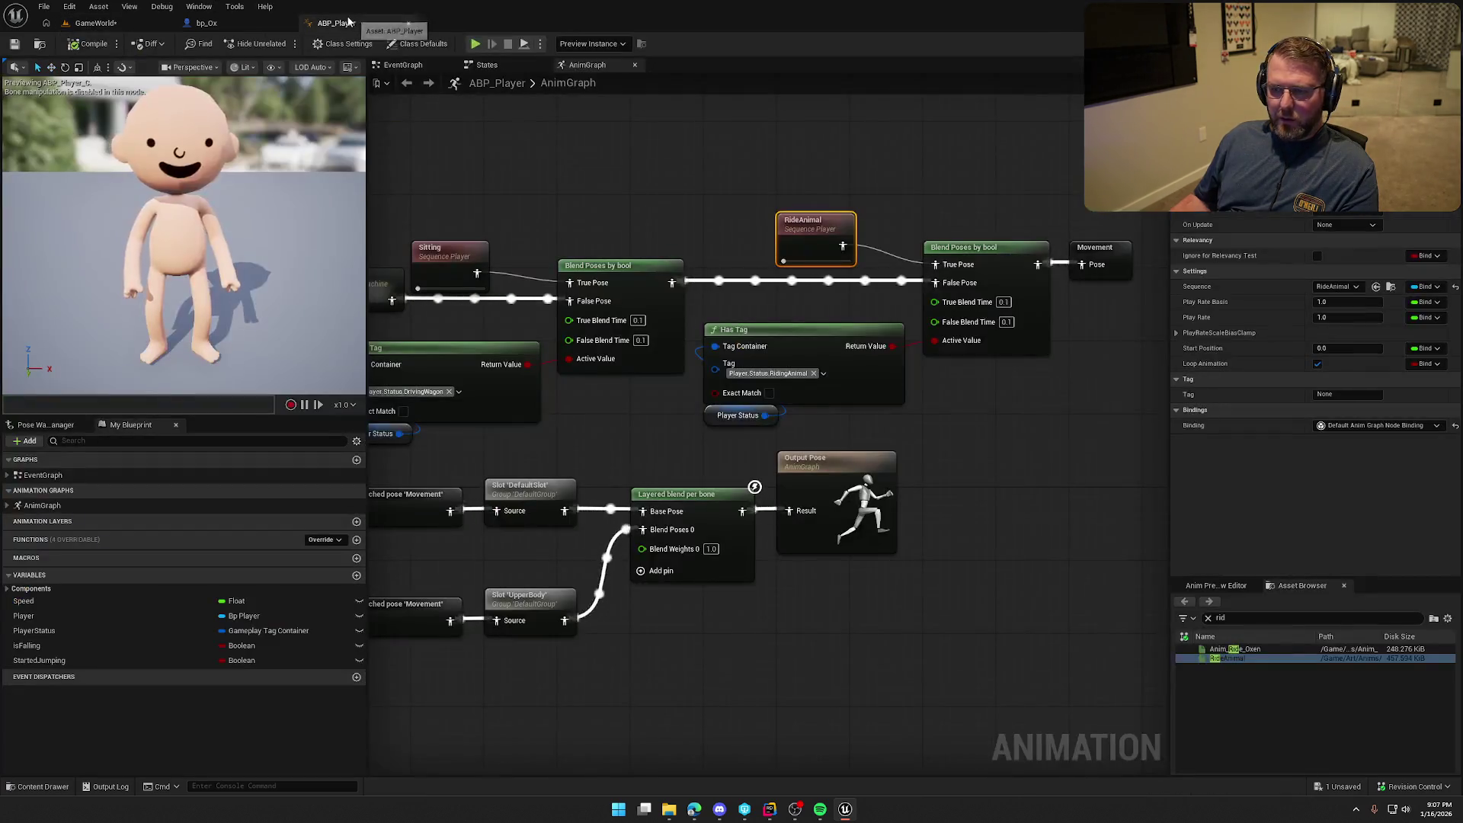
left_click(207, 23)
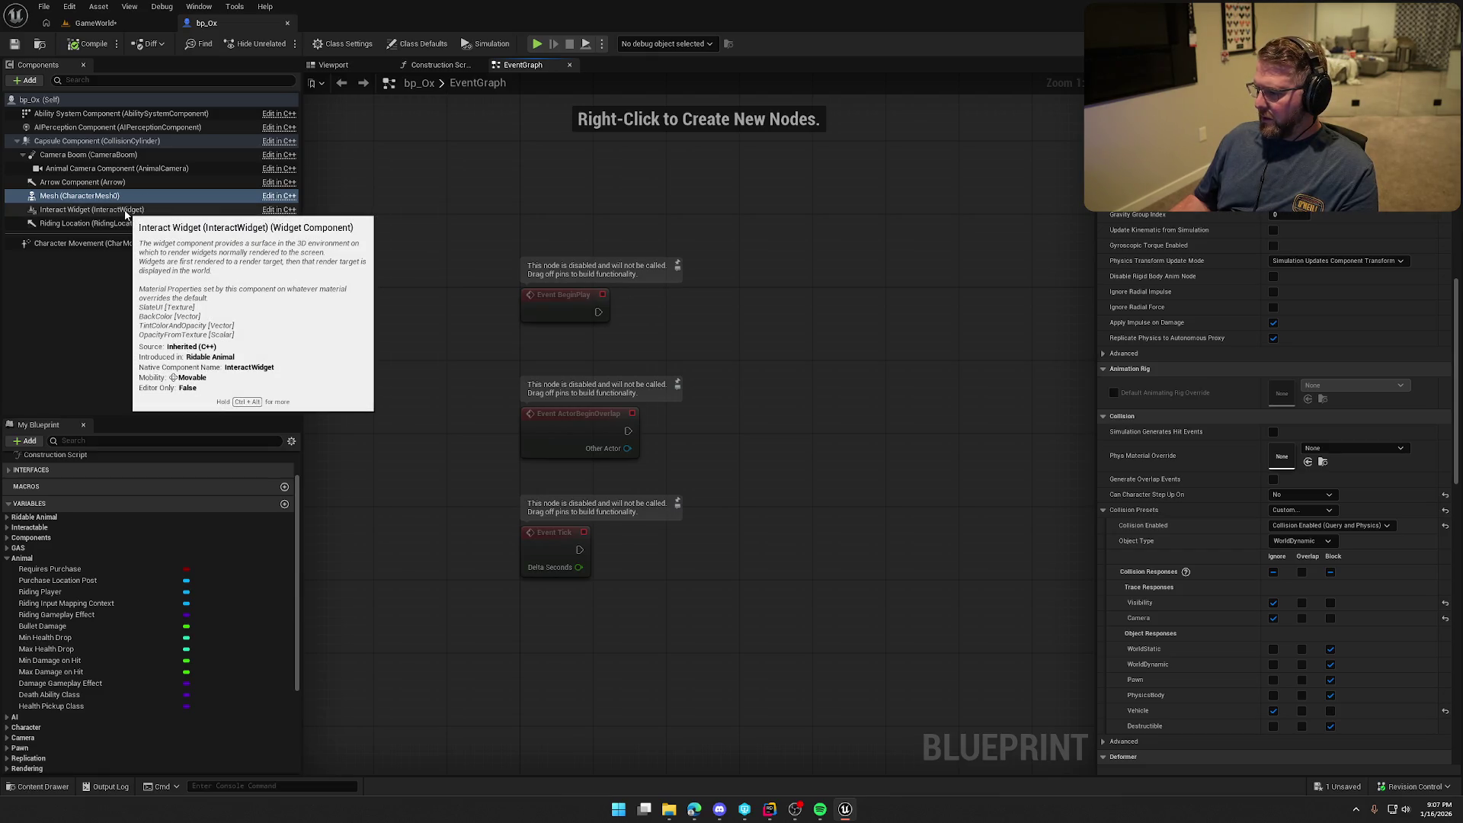
left_click(106, 141)
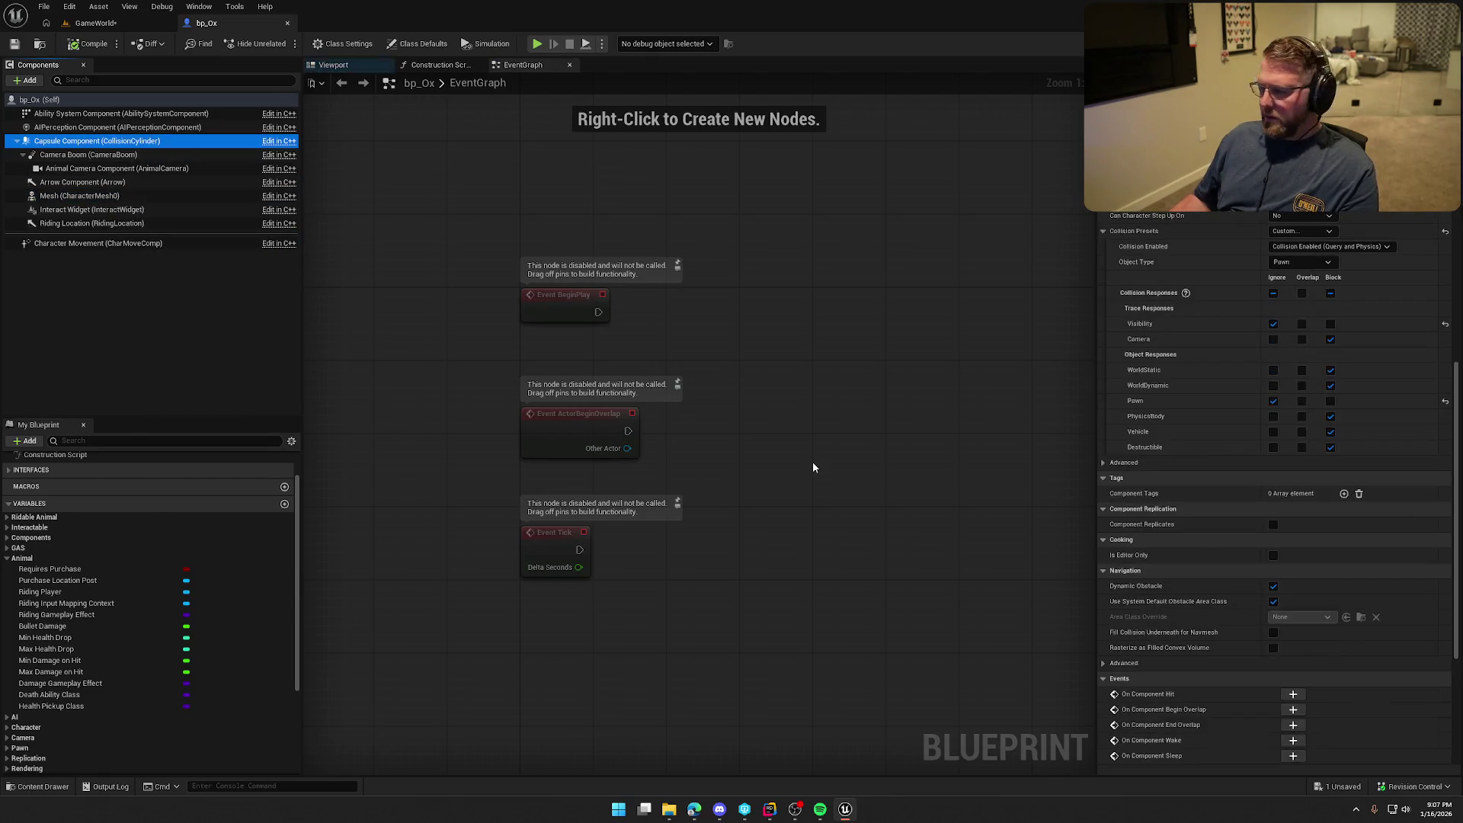
left_click(95, 23)
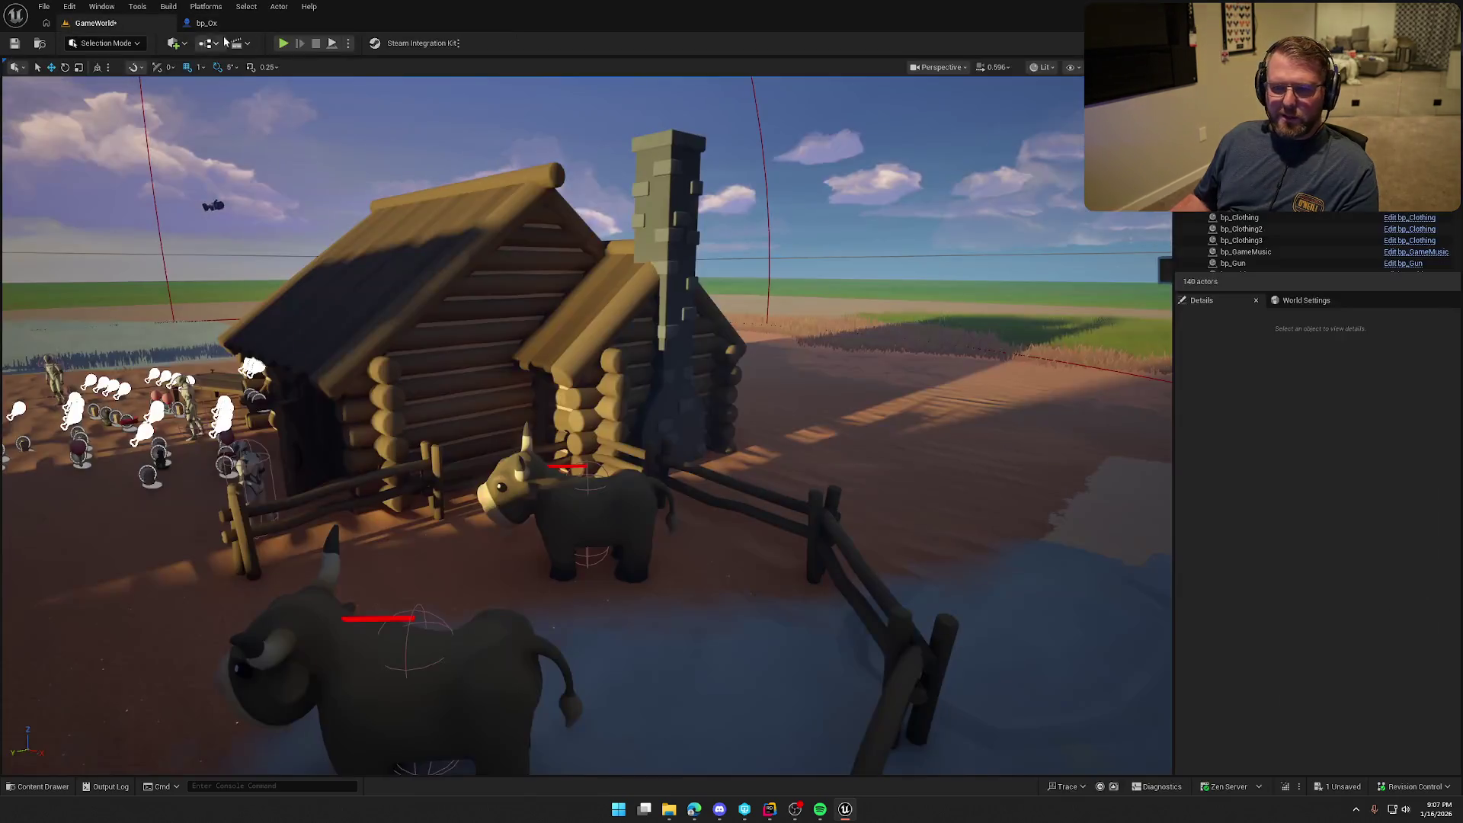
Play-test GameWorld by walking into the ox pen and pressing E to buy and ride the ox
left_click(283, 44)
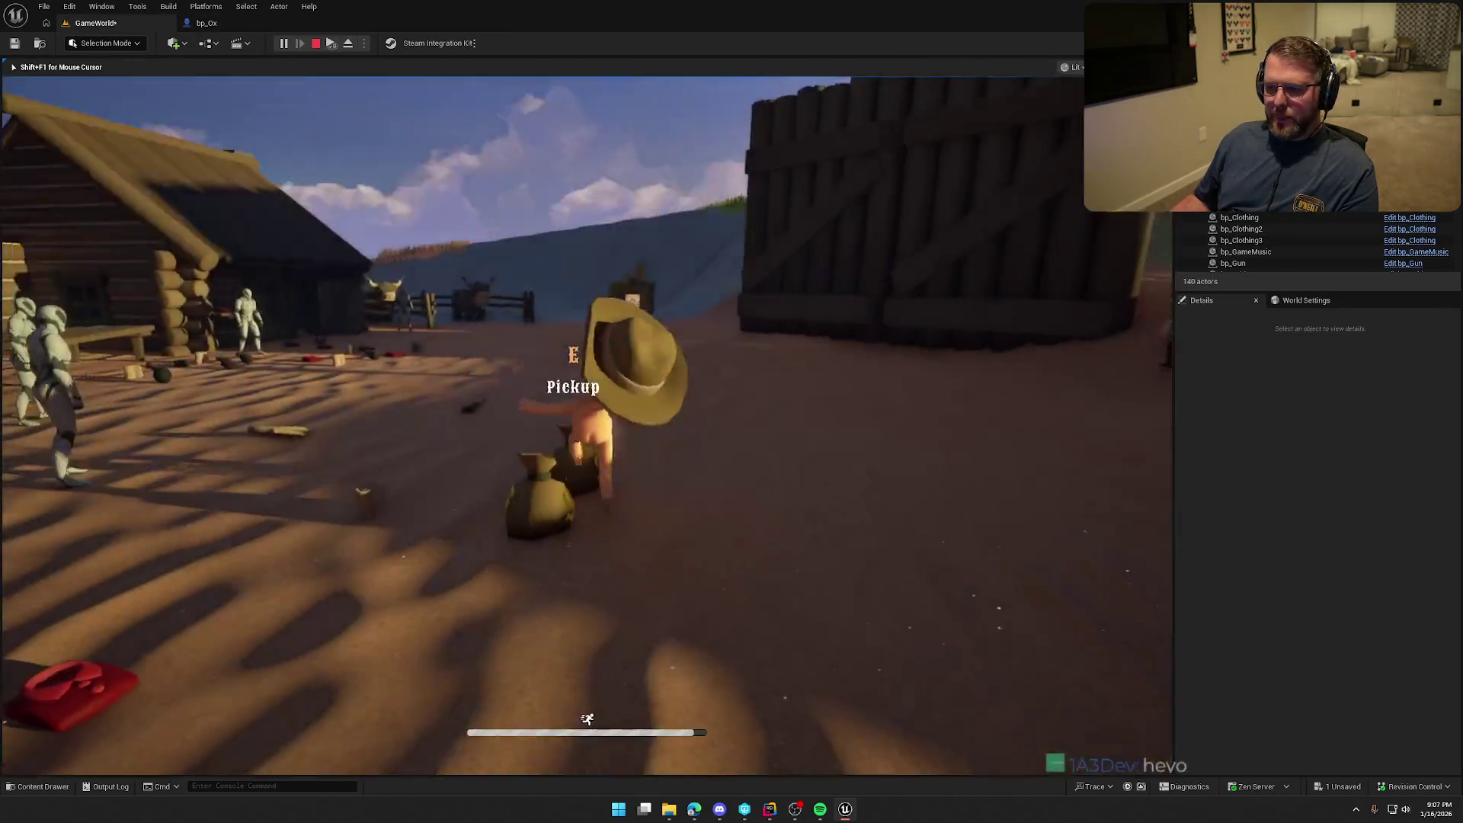
key("w")
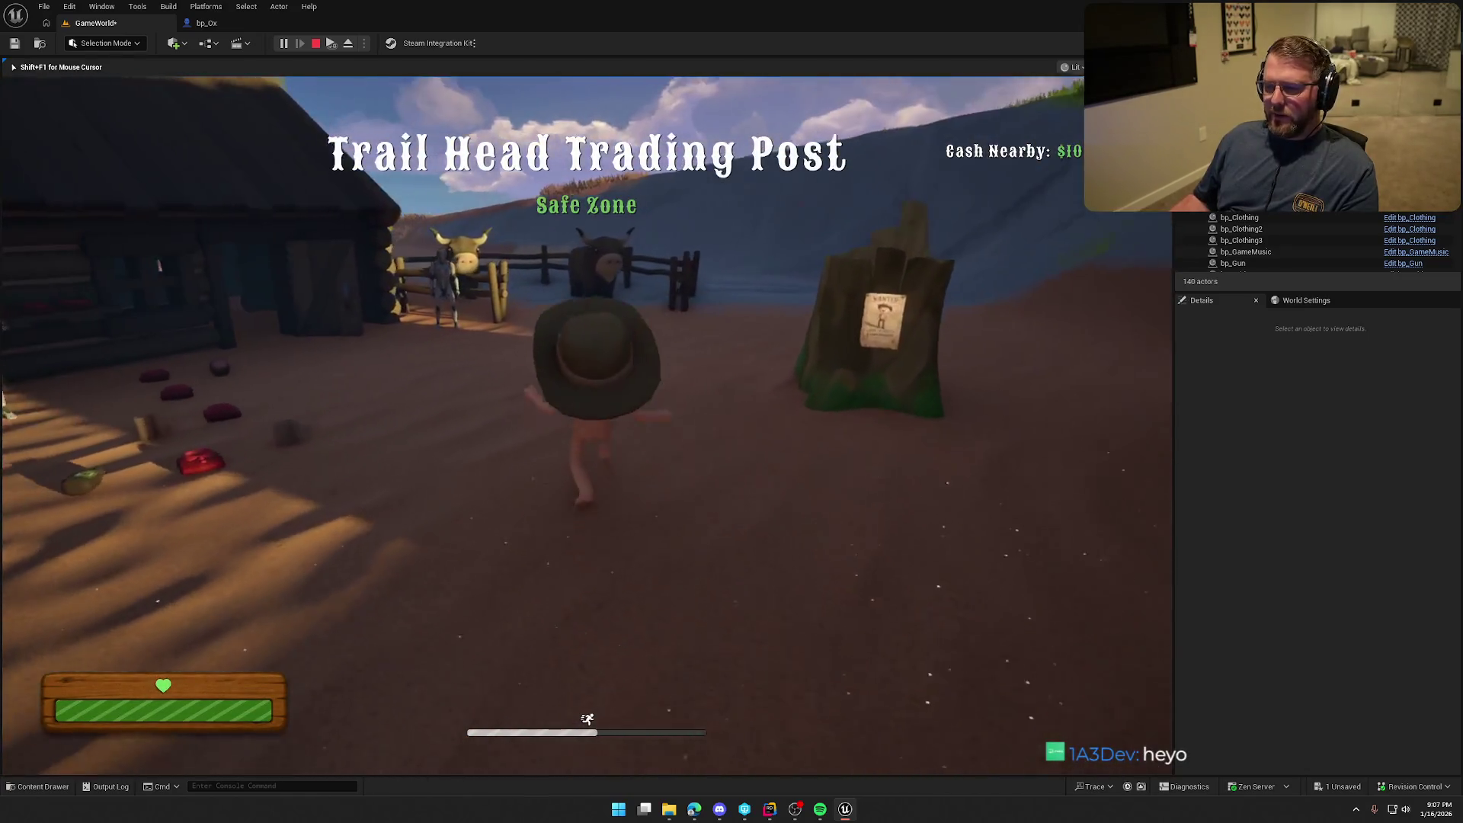
key("w")
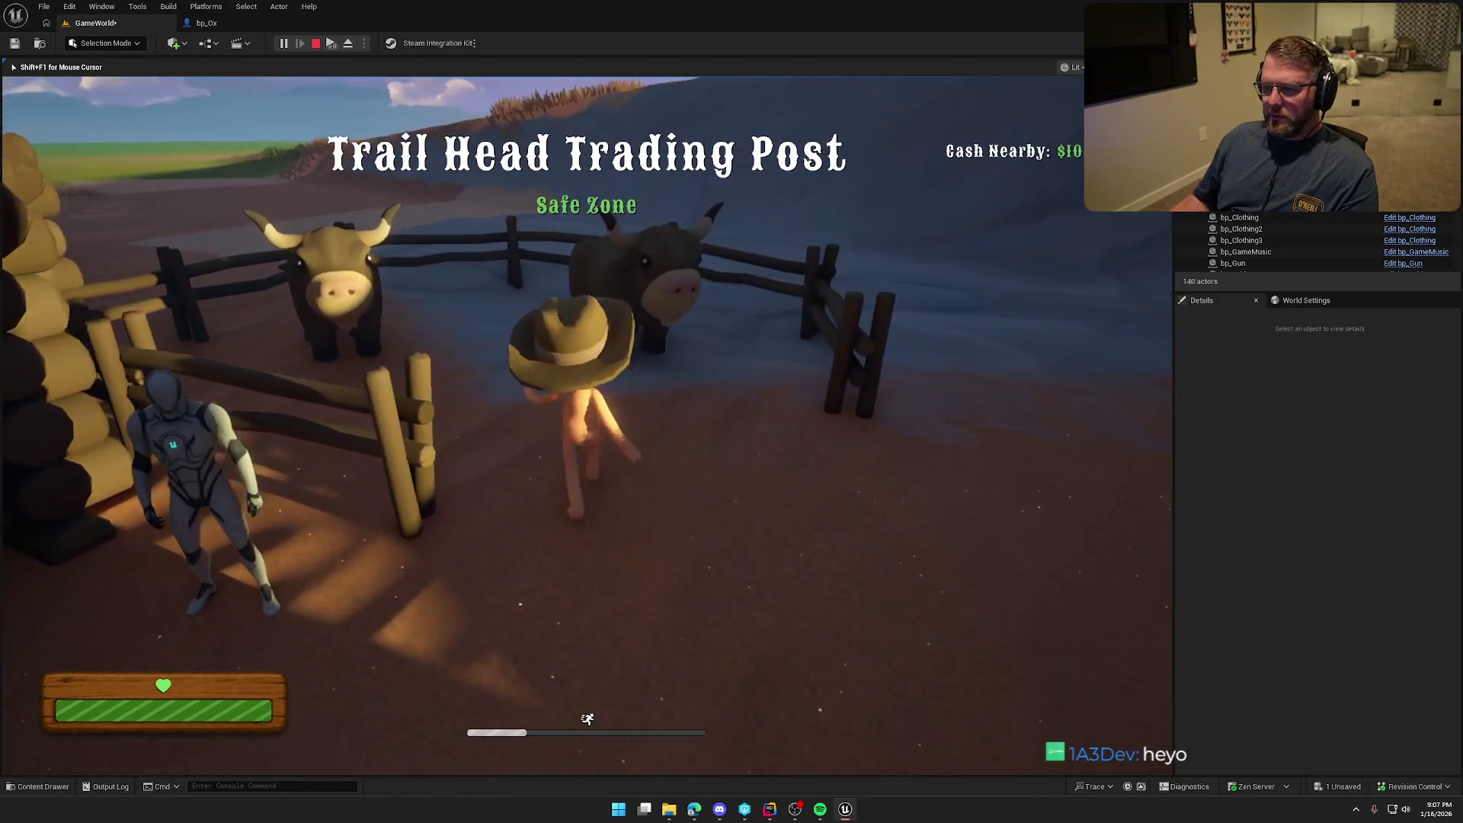
key("e")
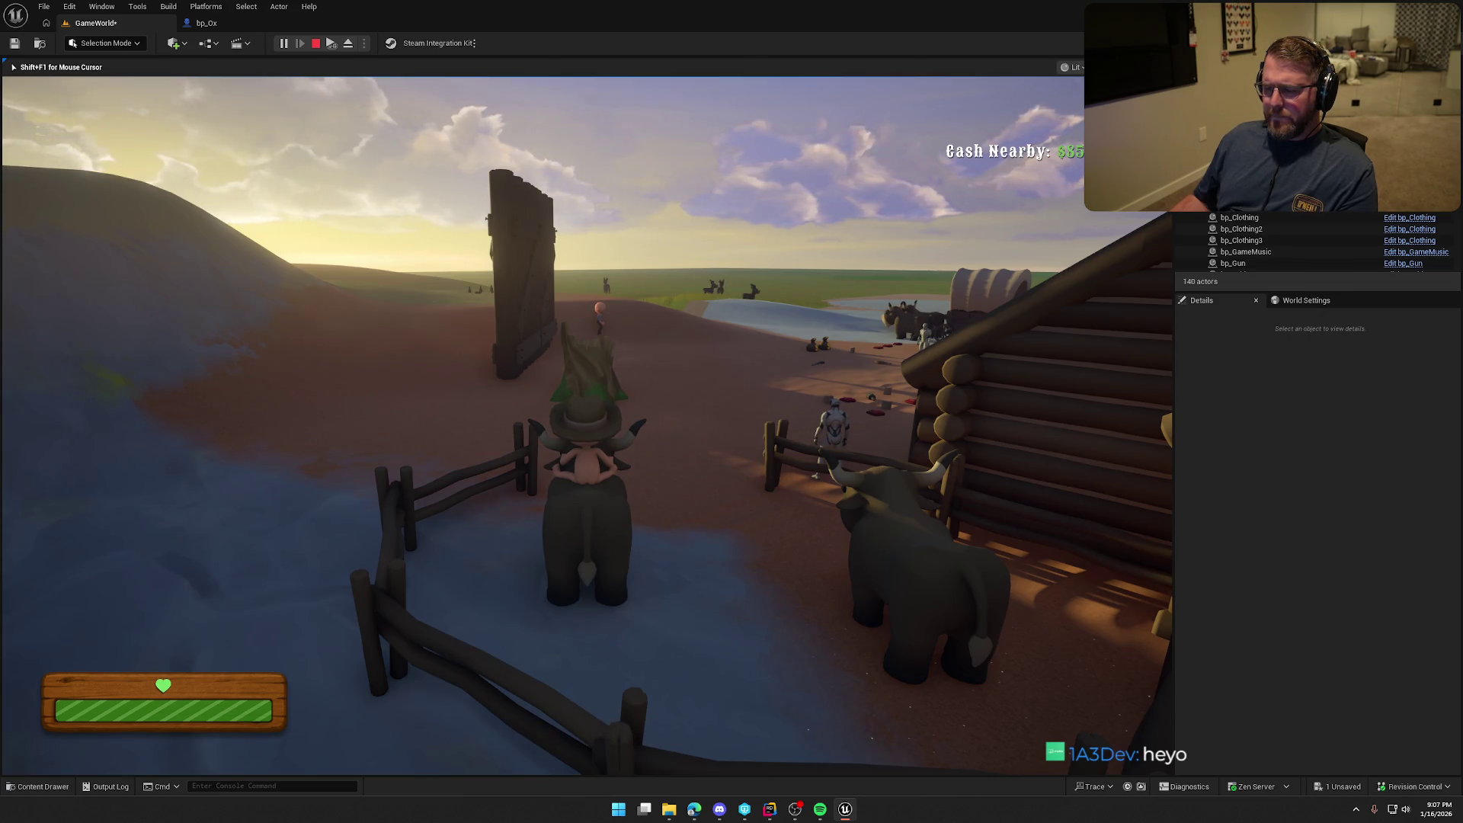
key("alt+Tab")
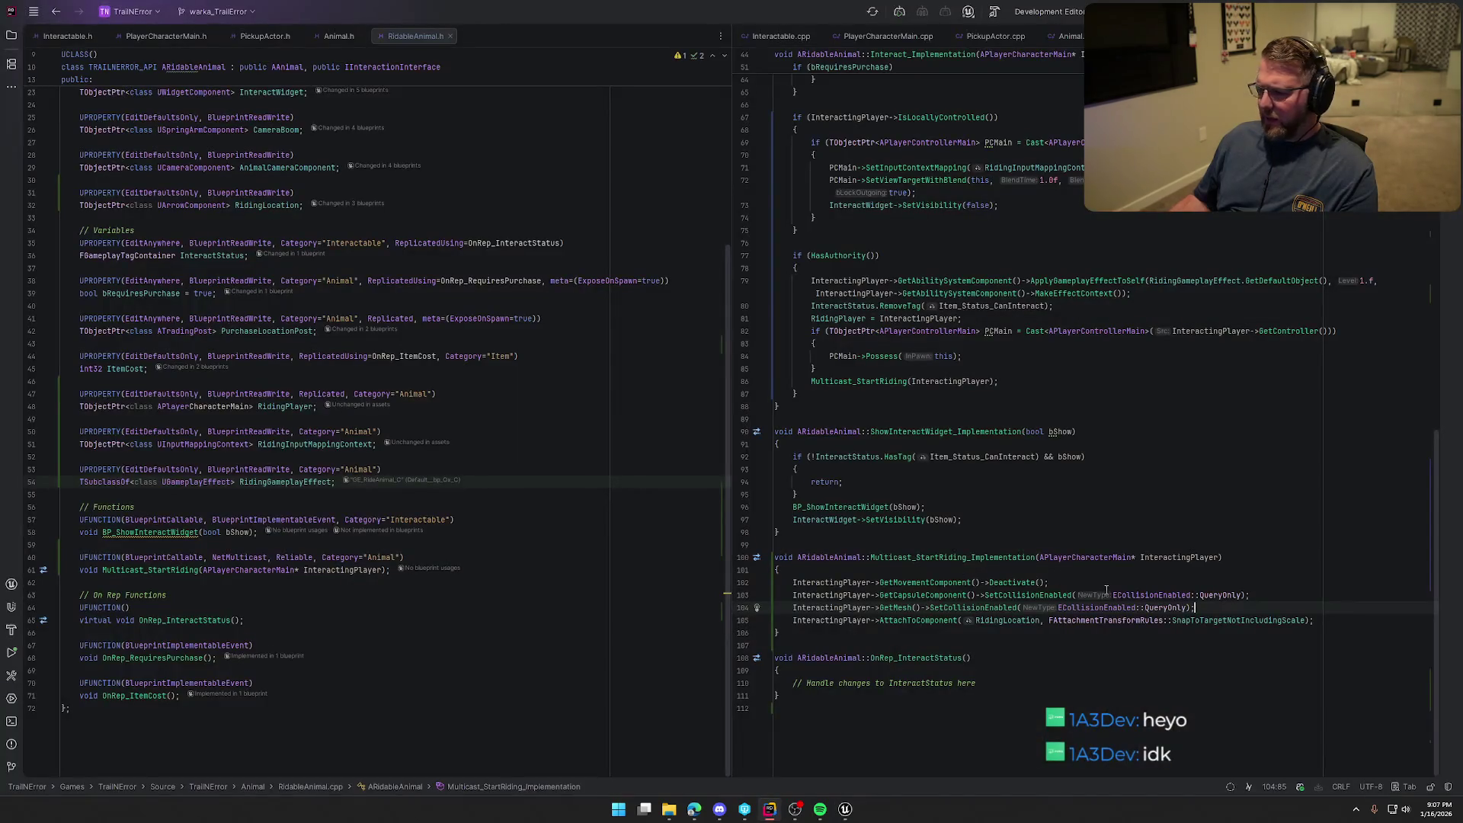
Delete line 104's GetMesh()->SetCollisionEnabled(QueryOnly) call and its empty line
left_click(792, 607, "shift")
left_click(1235, 609)
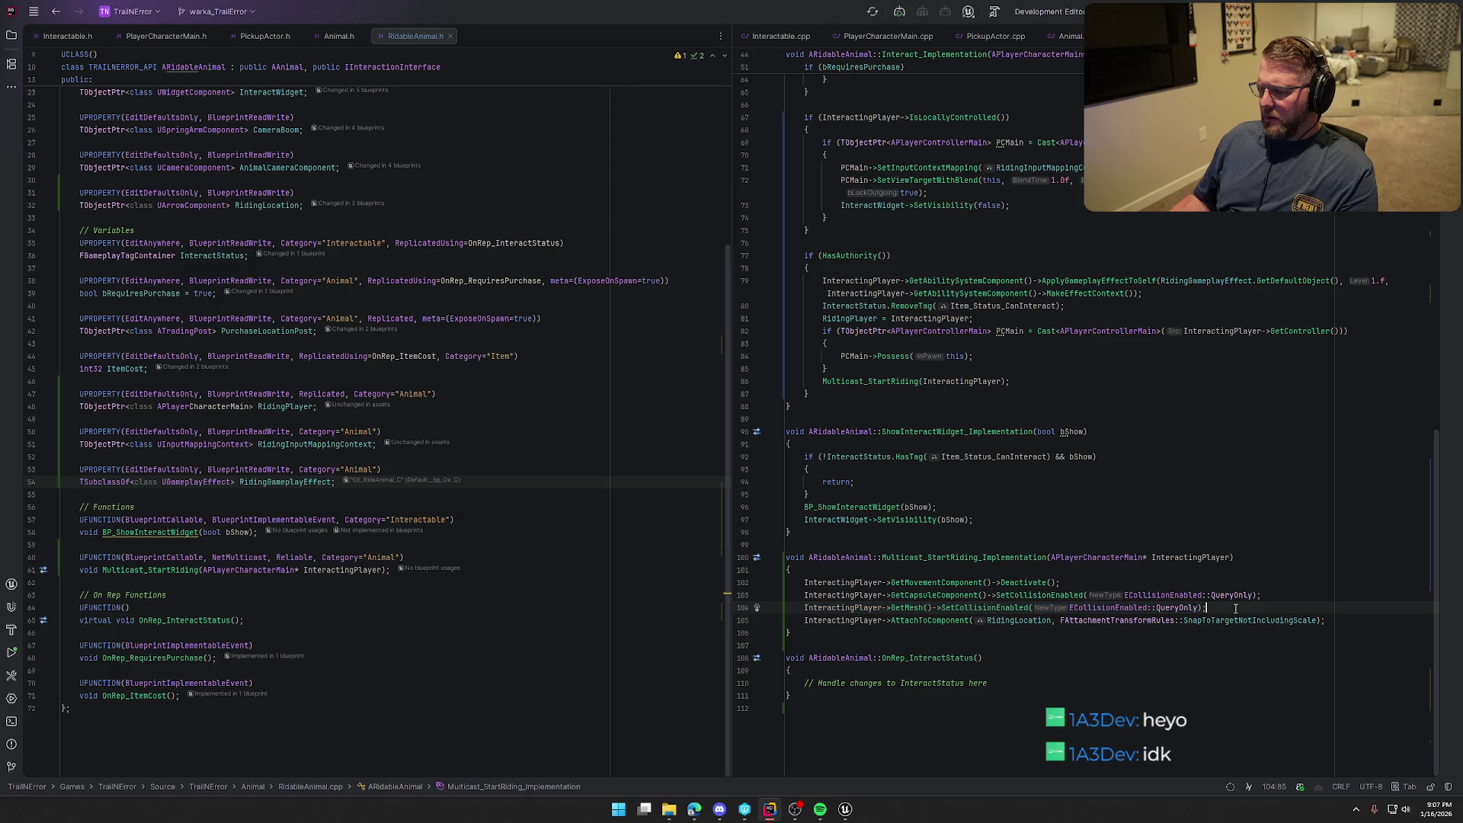
key("shift+Home")
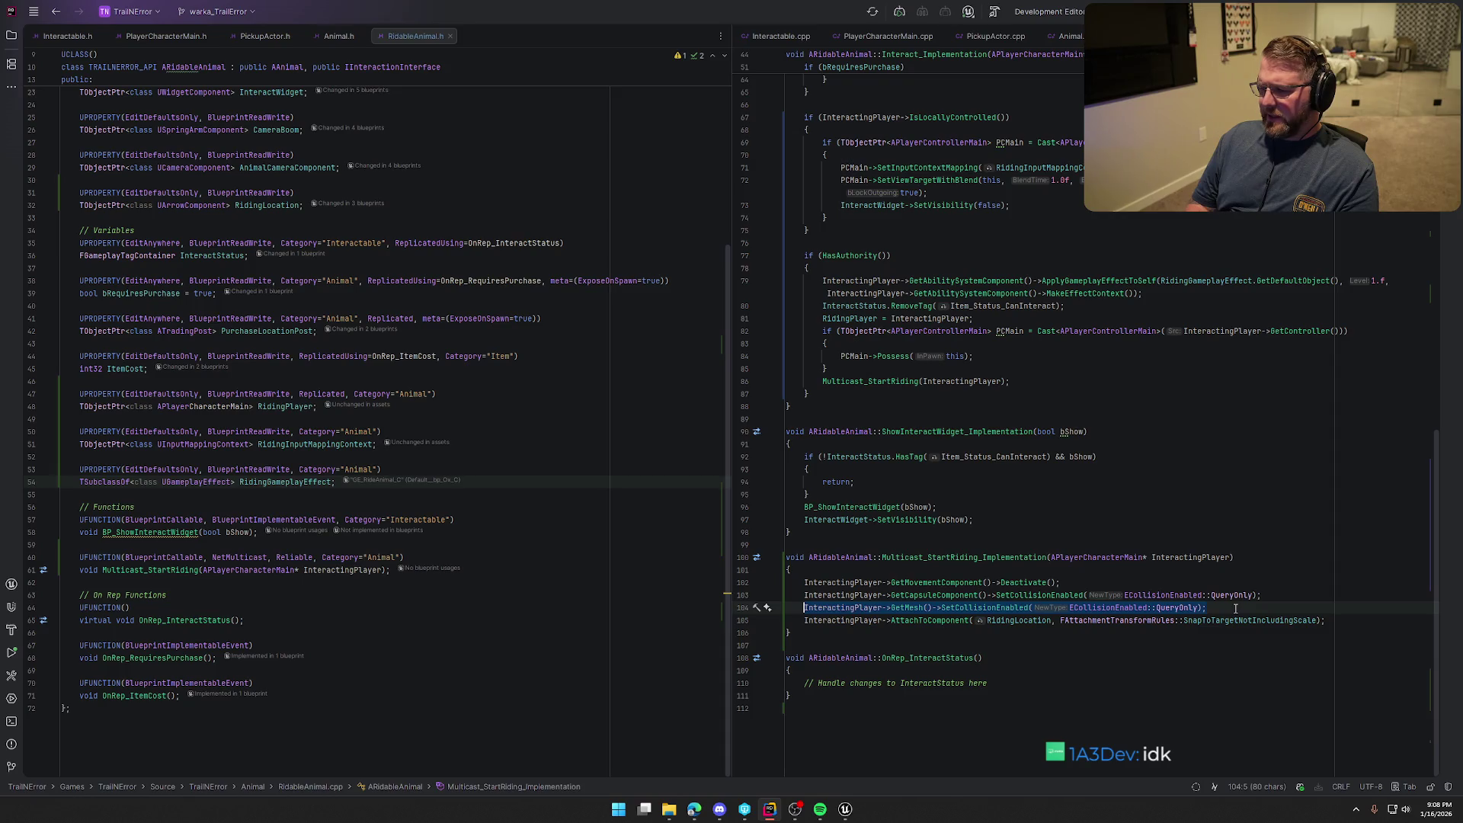
key("BackSpace")
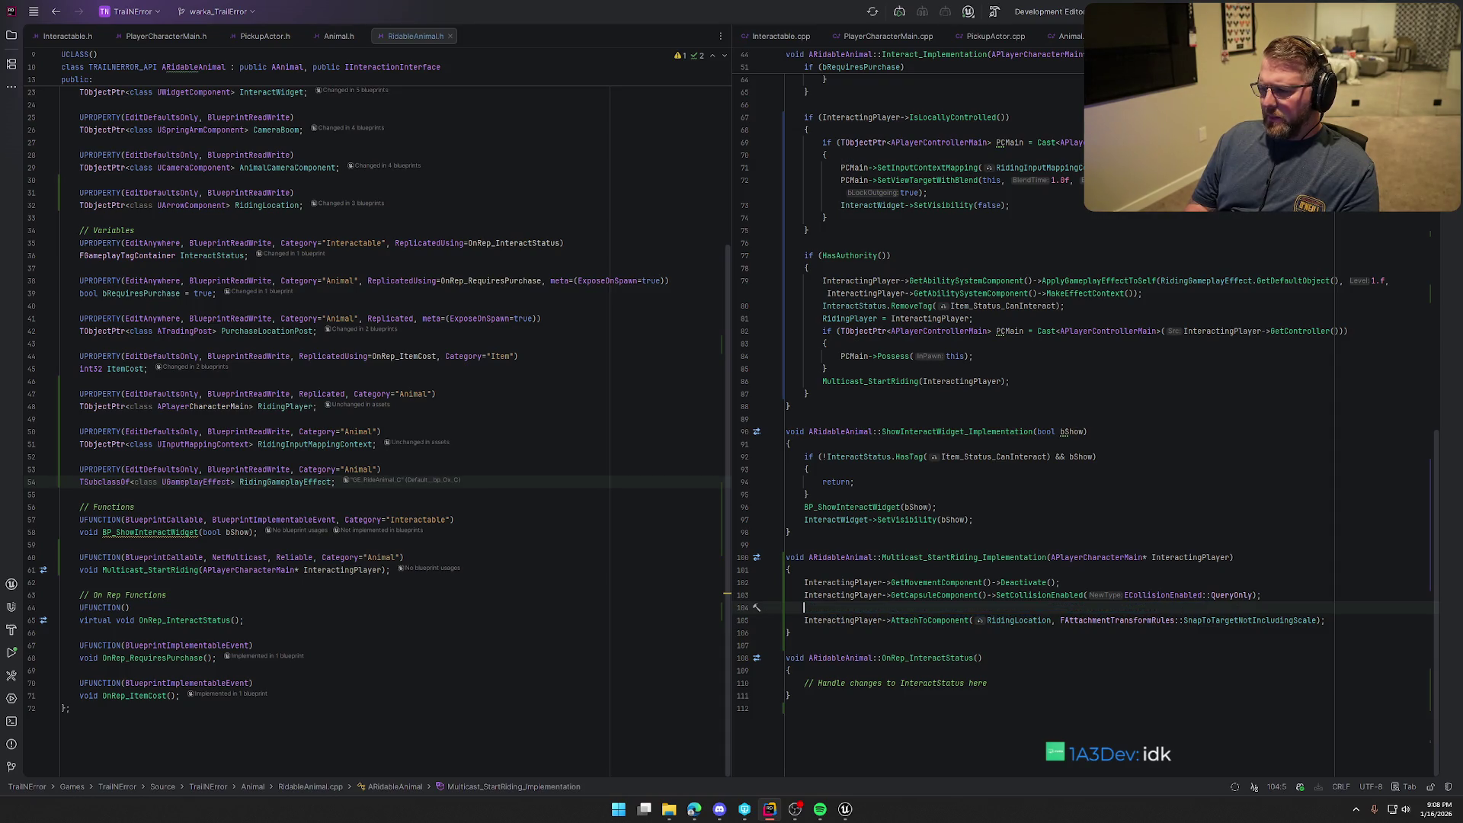
key("BackSpace")
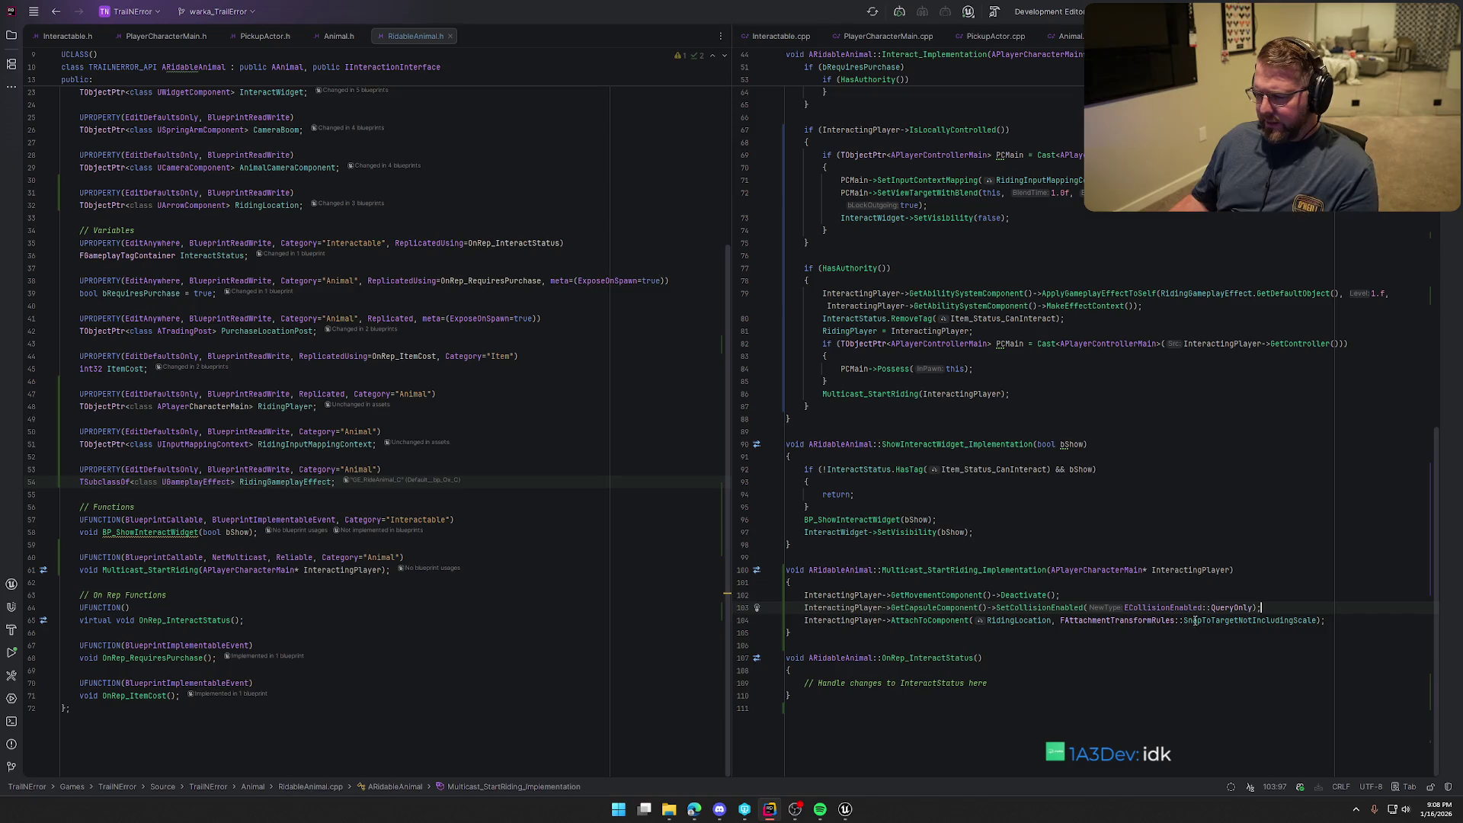
left_click(846, 811)
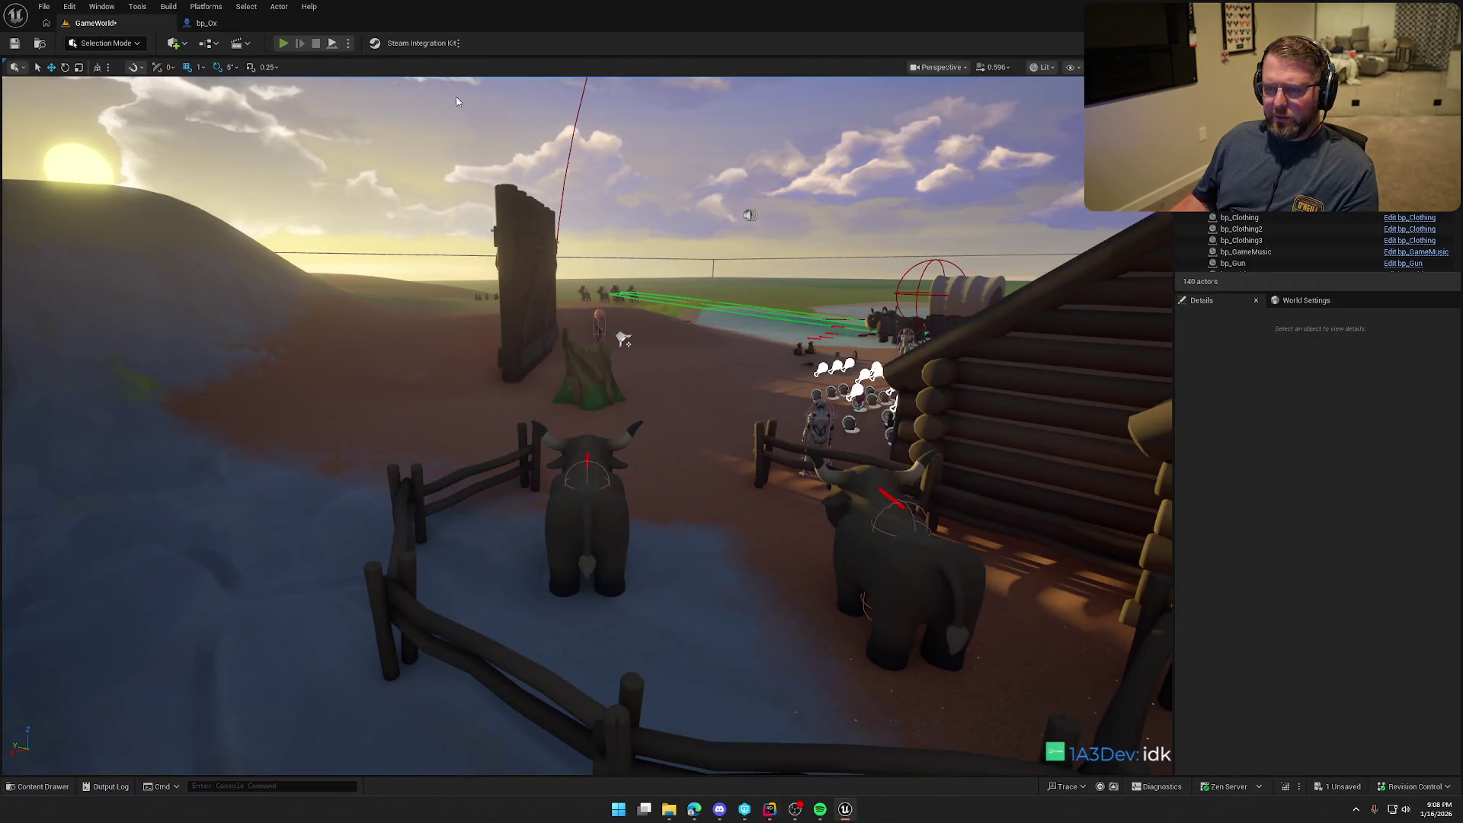
key("alt+p")
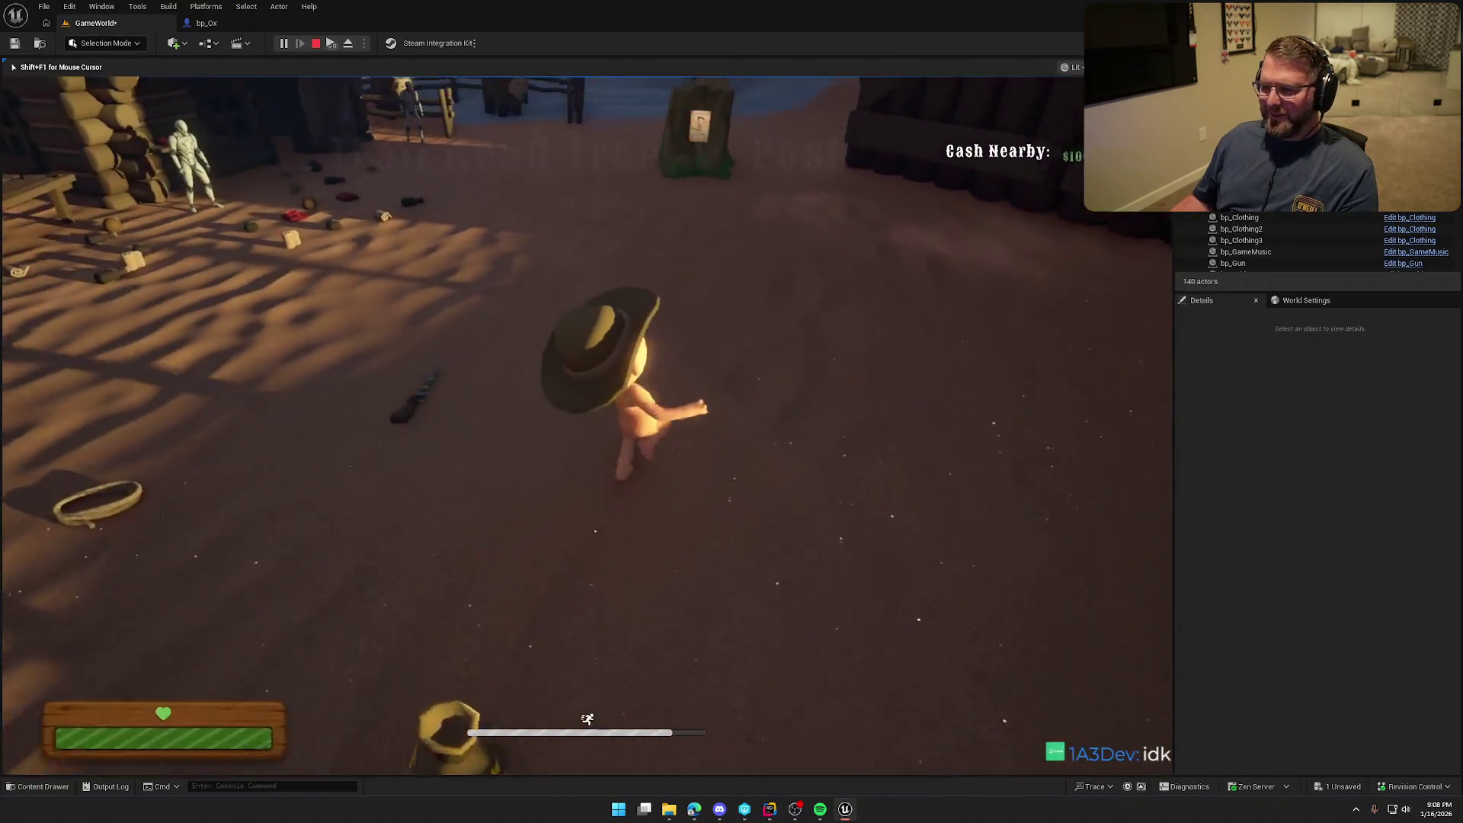
key("super")
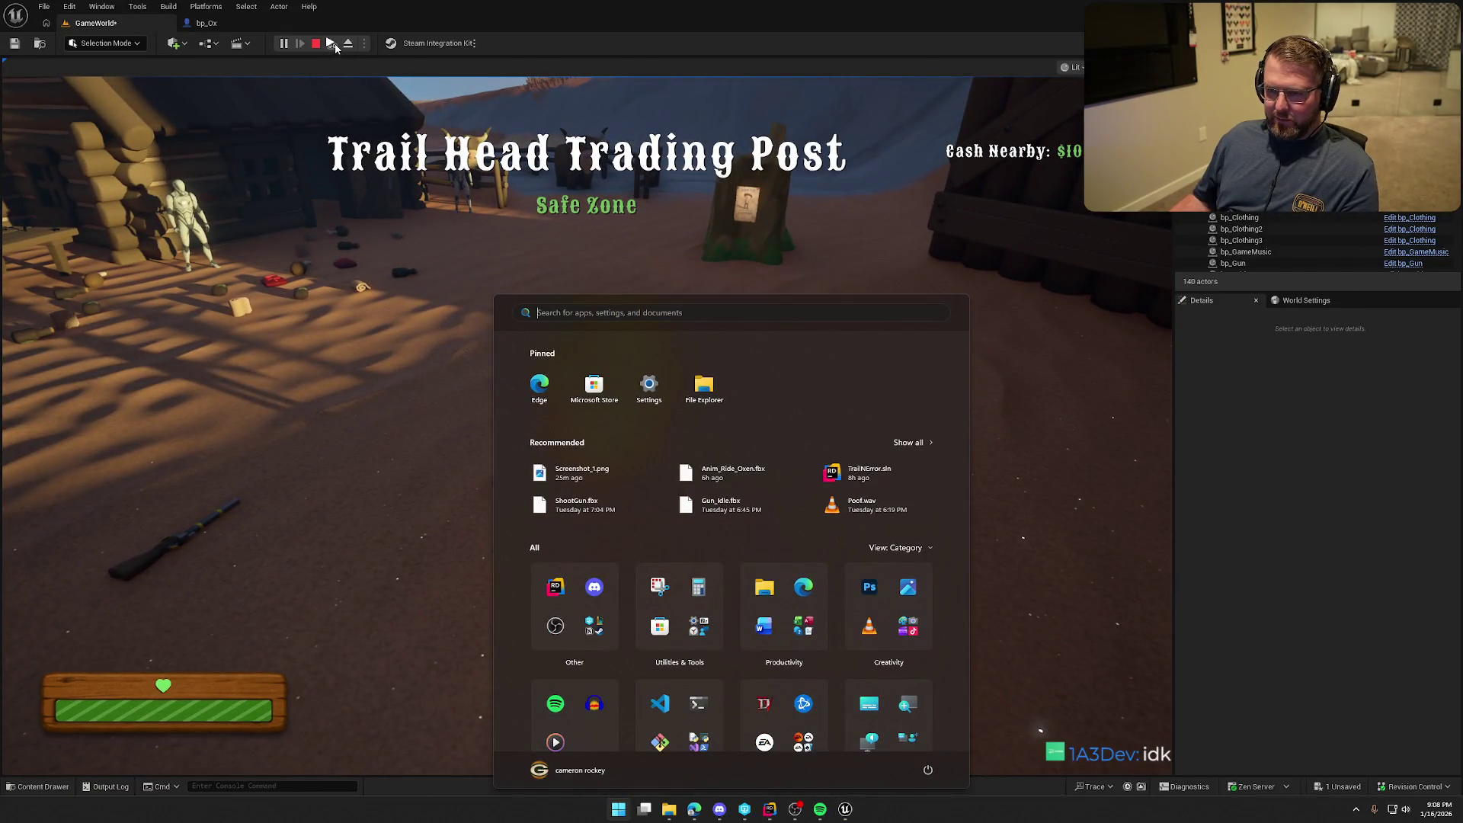
key("super")
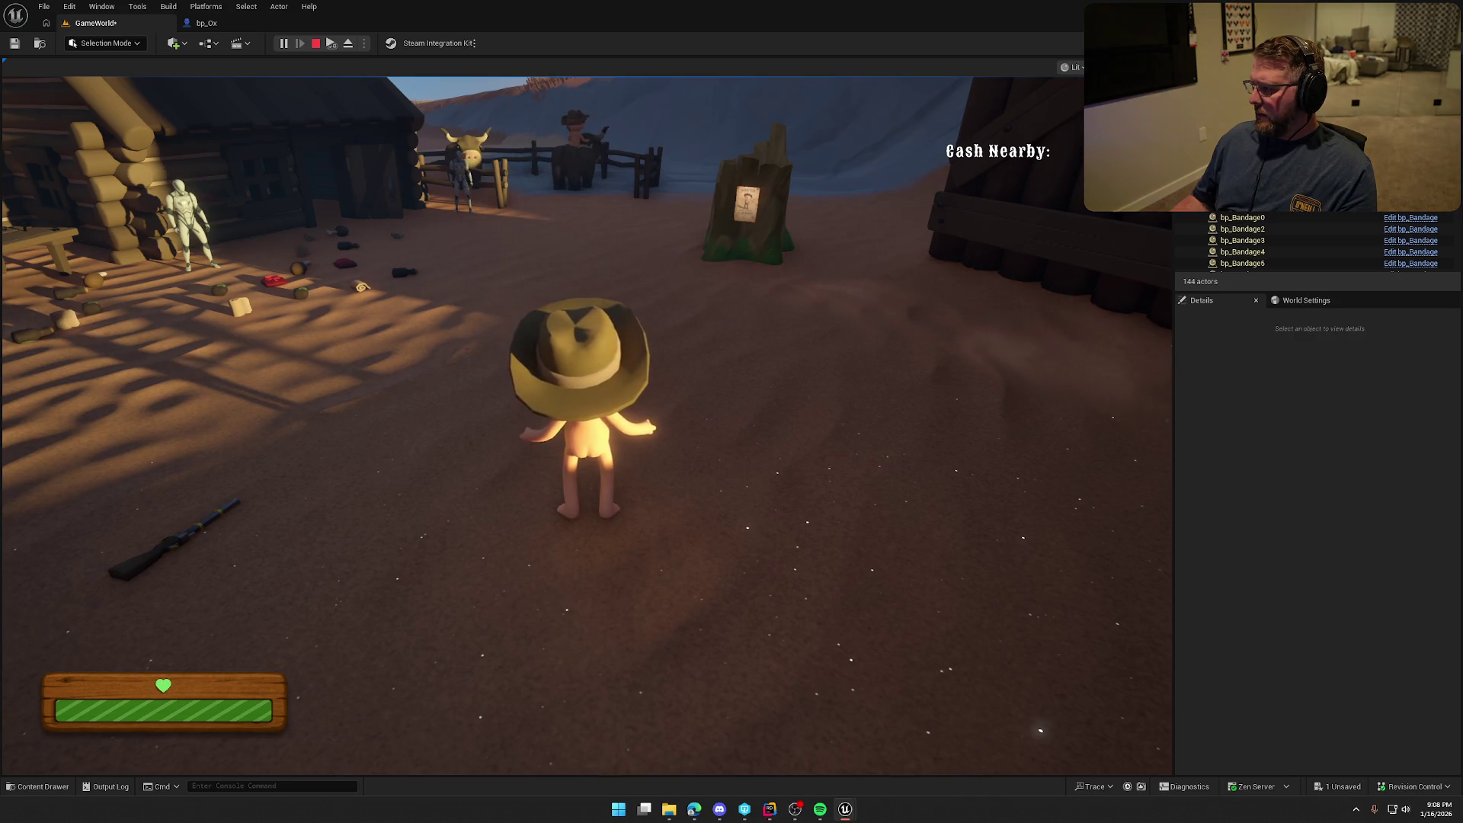
key("Escape")
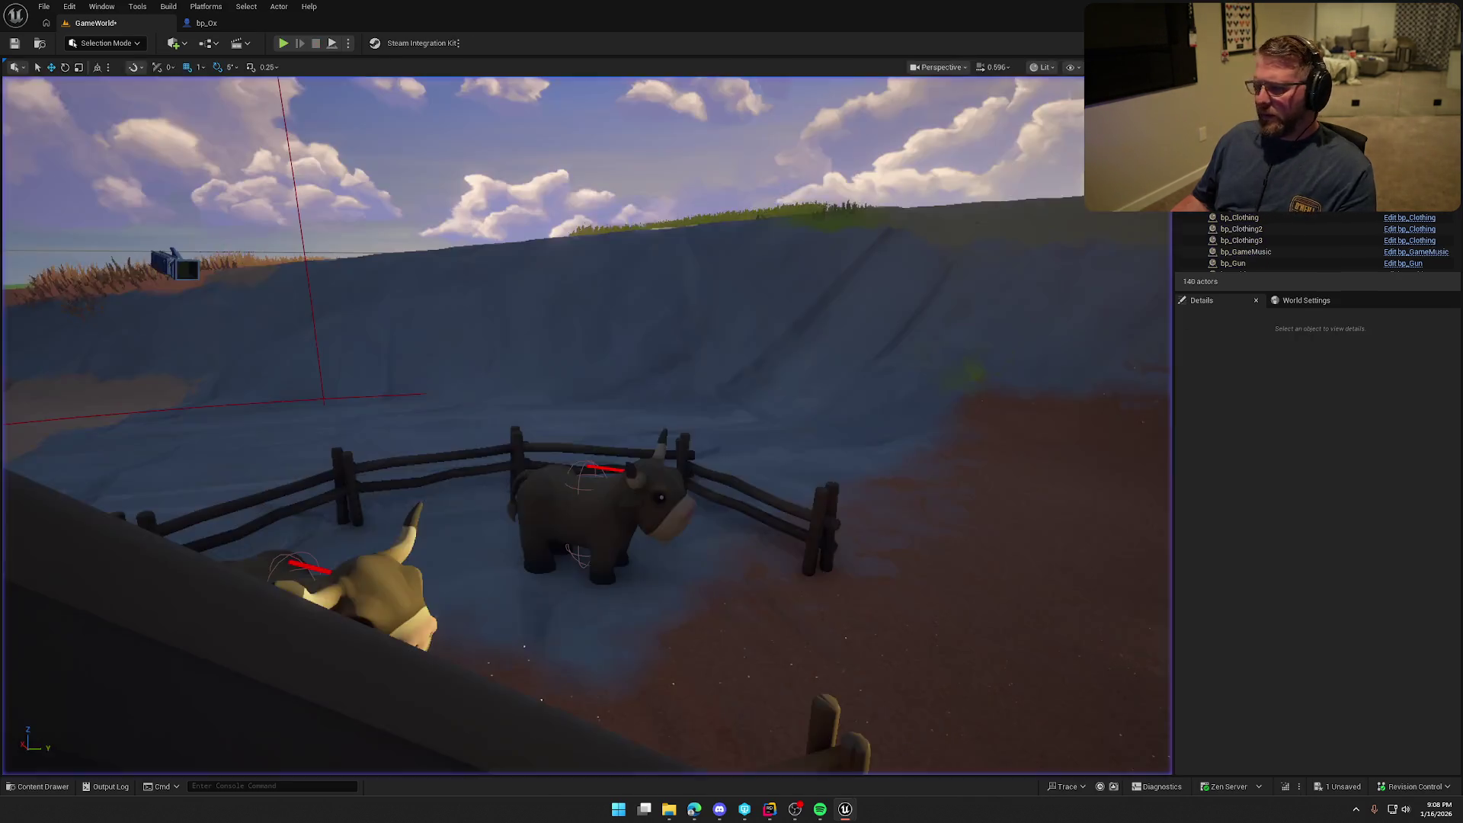
Live-compile, then play-test riding an ox while the second client mounts the other ox
left_click(1285, 786)
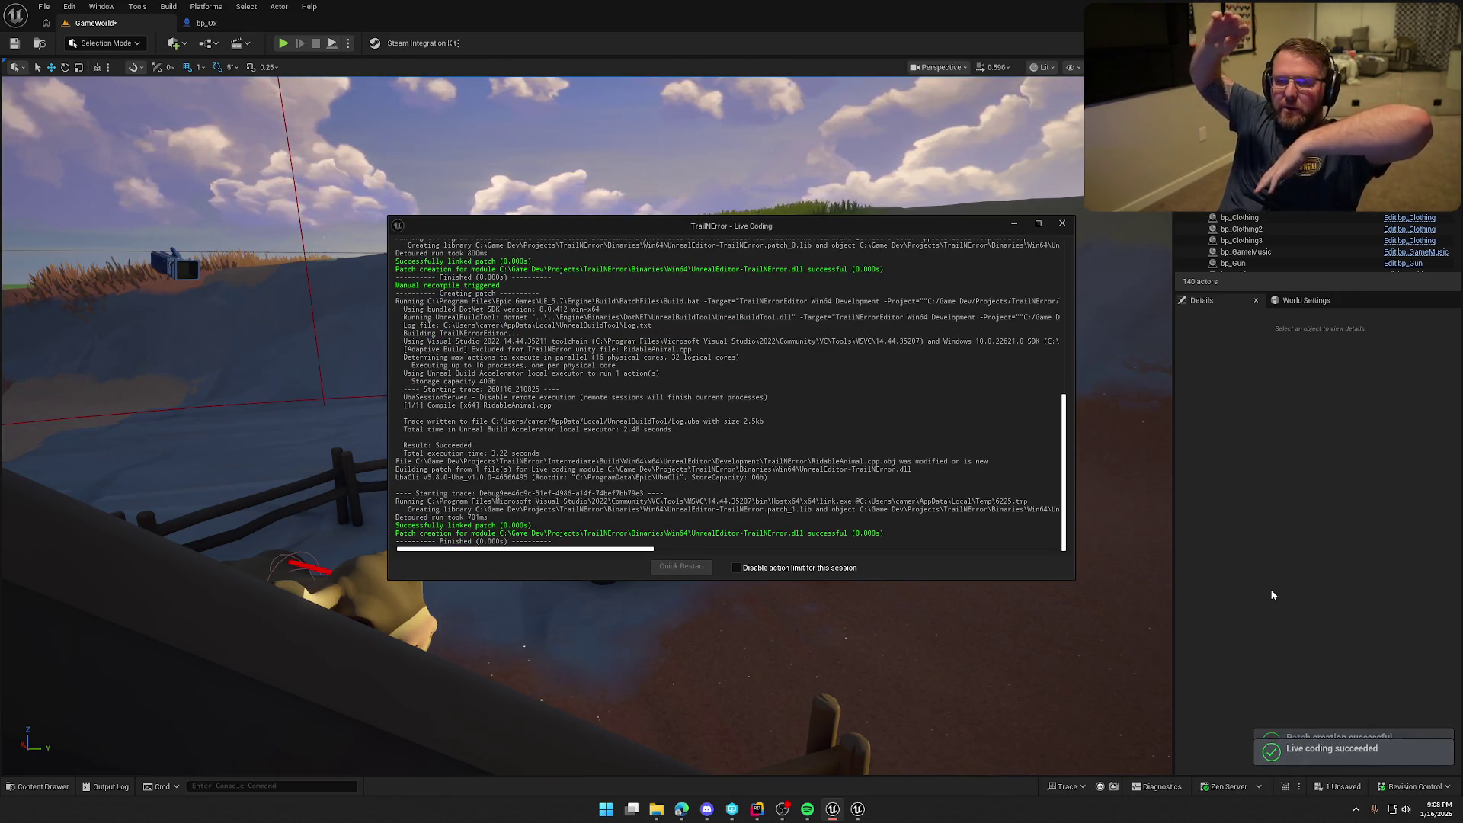
key("alt+p")
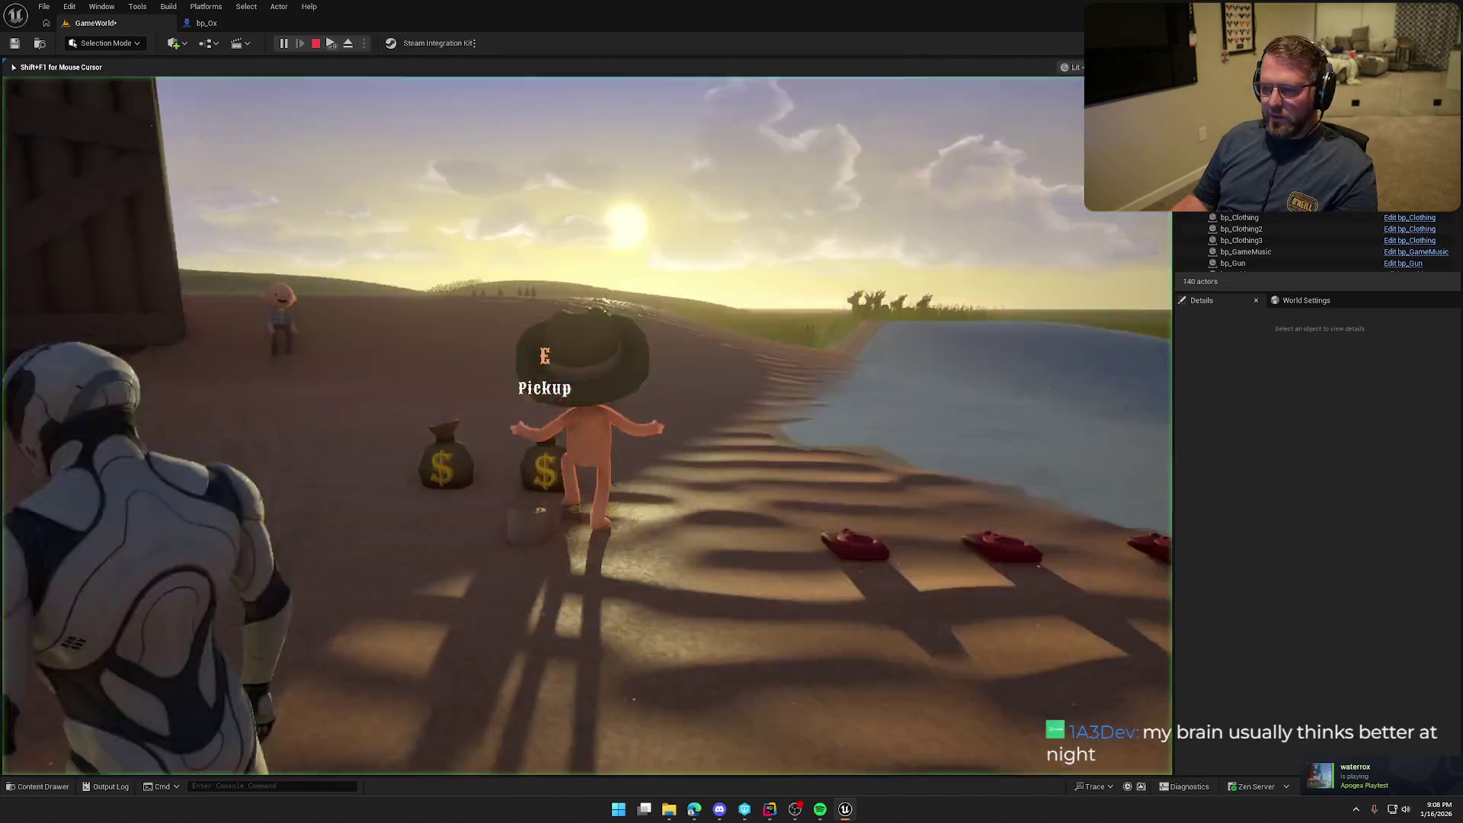
key("shift+w")
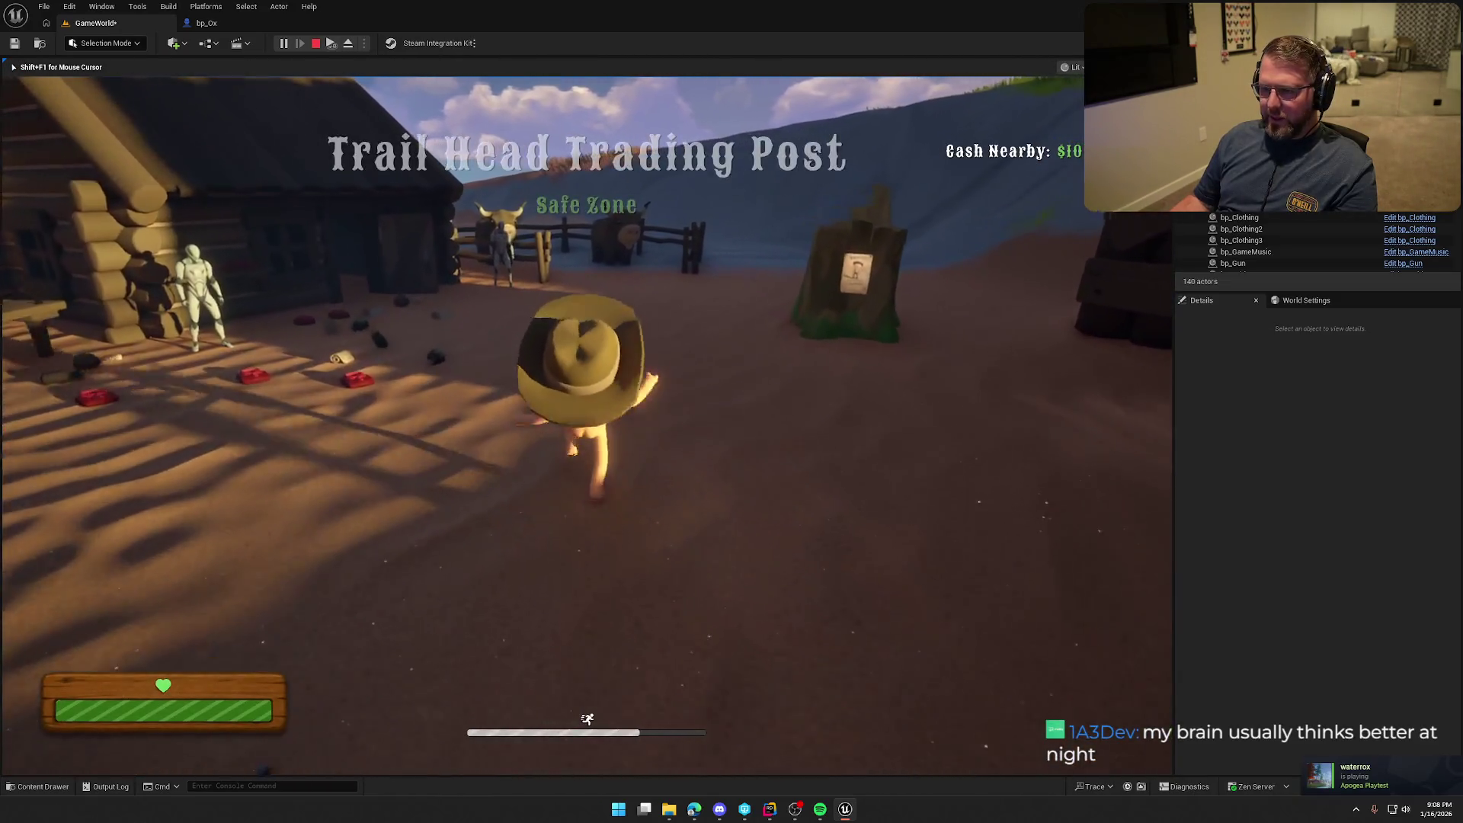
key("shift+w")
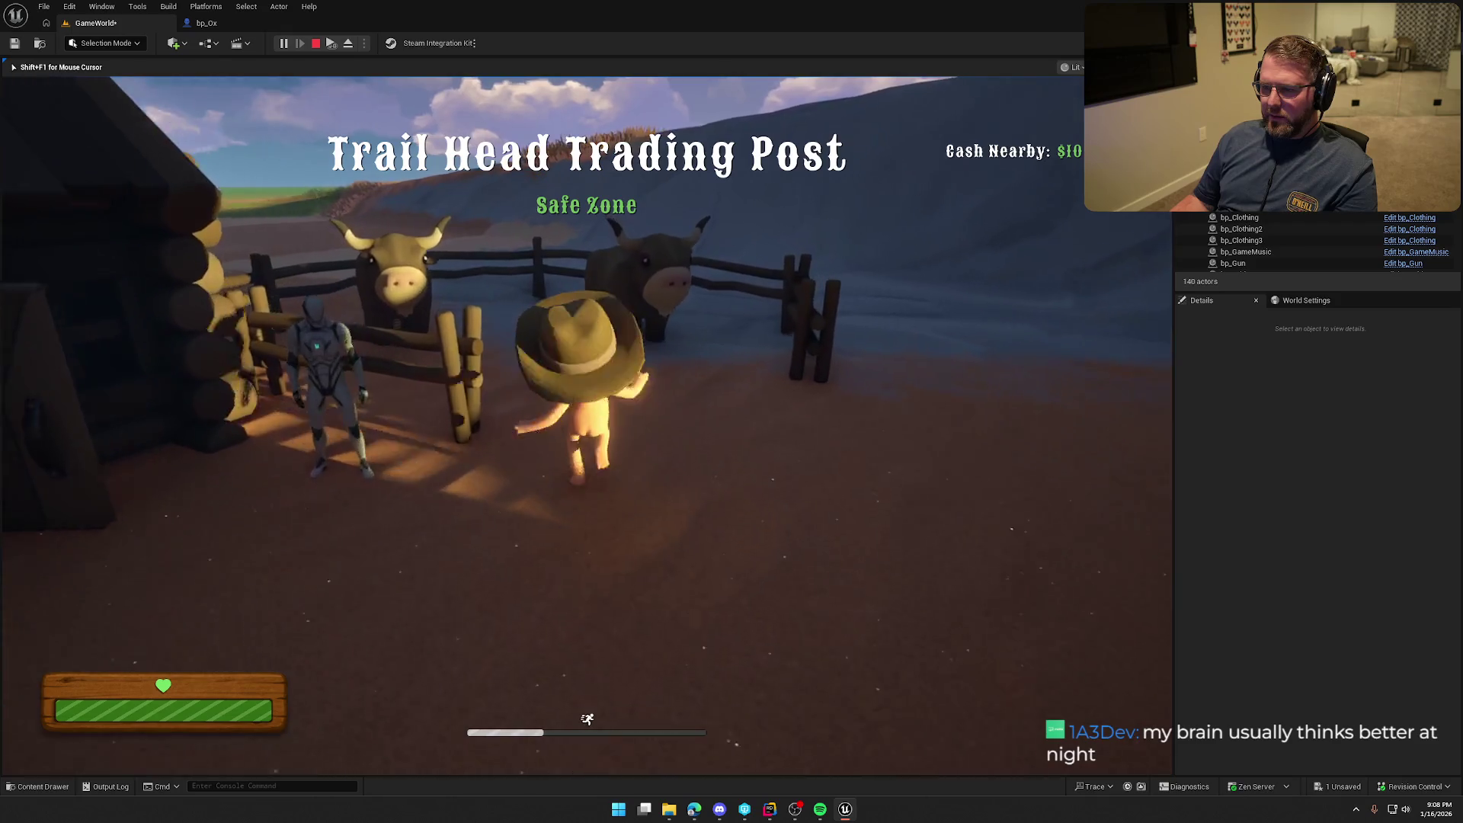
key("e")
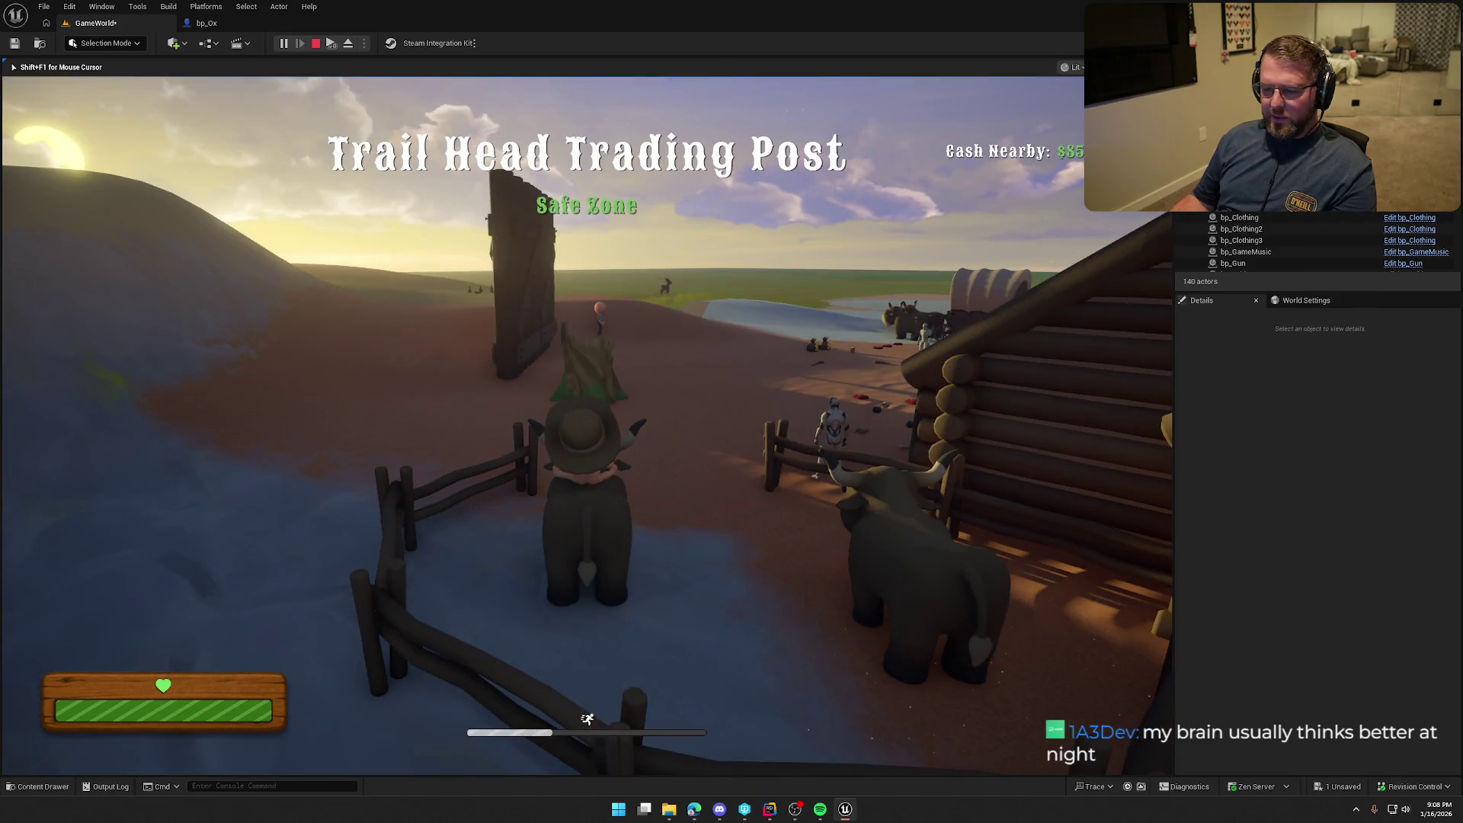
key("super")
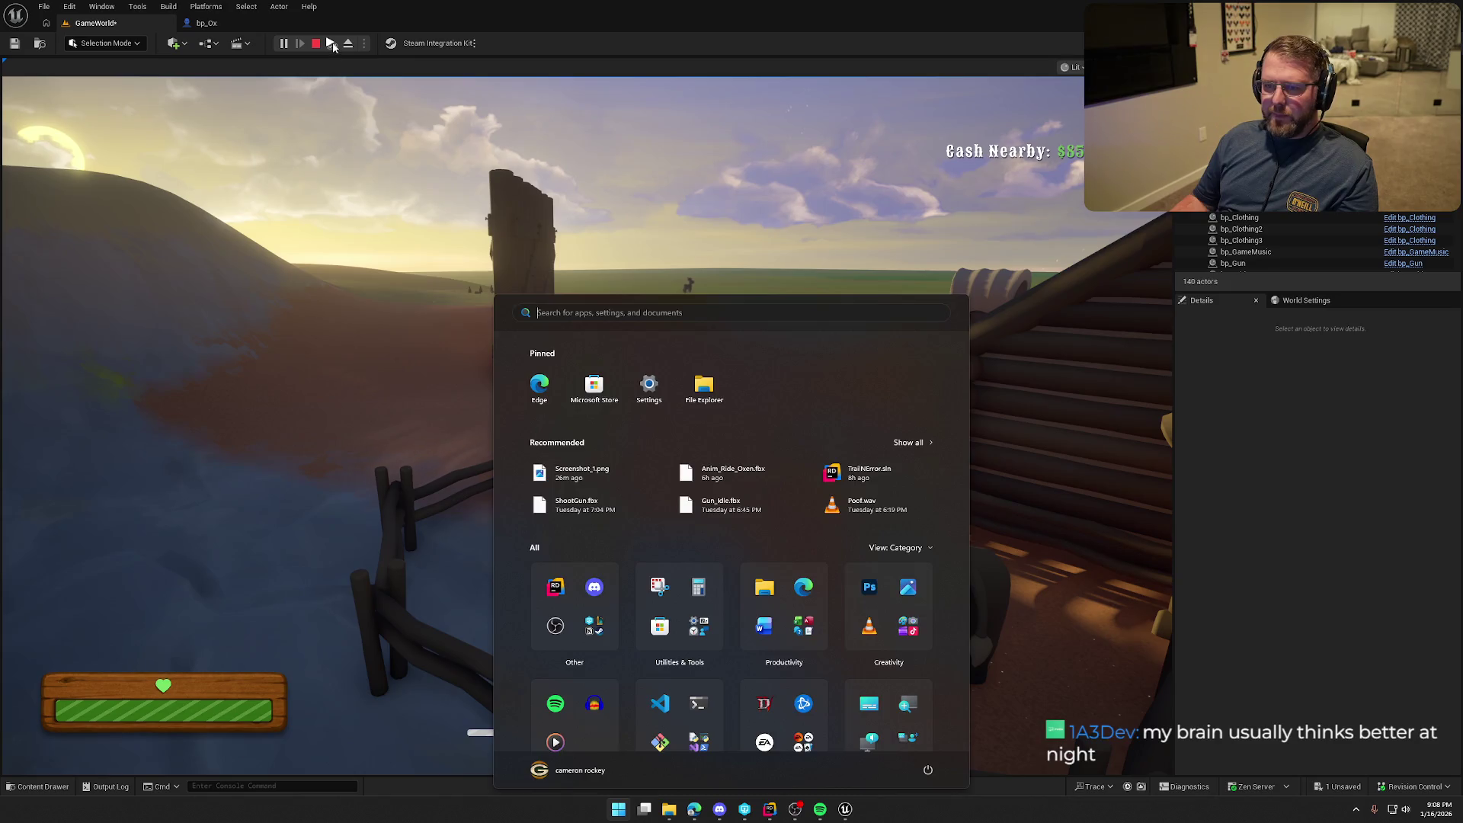
left_click(554, 304)
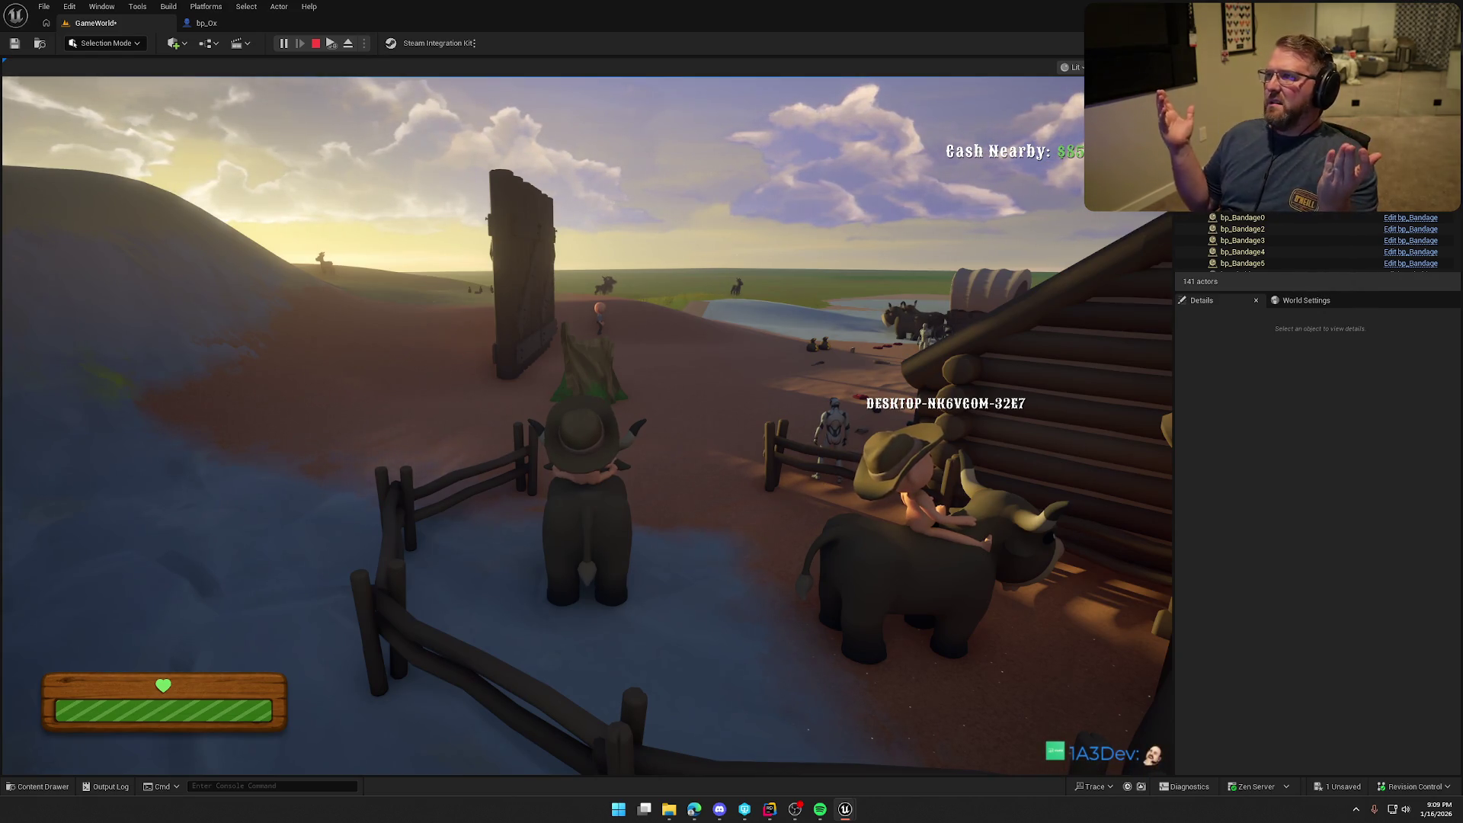
key("Escape")
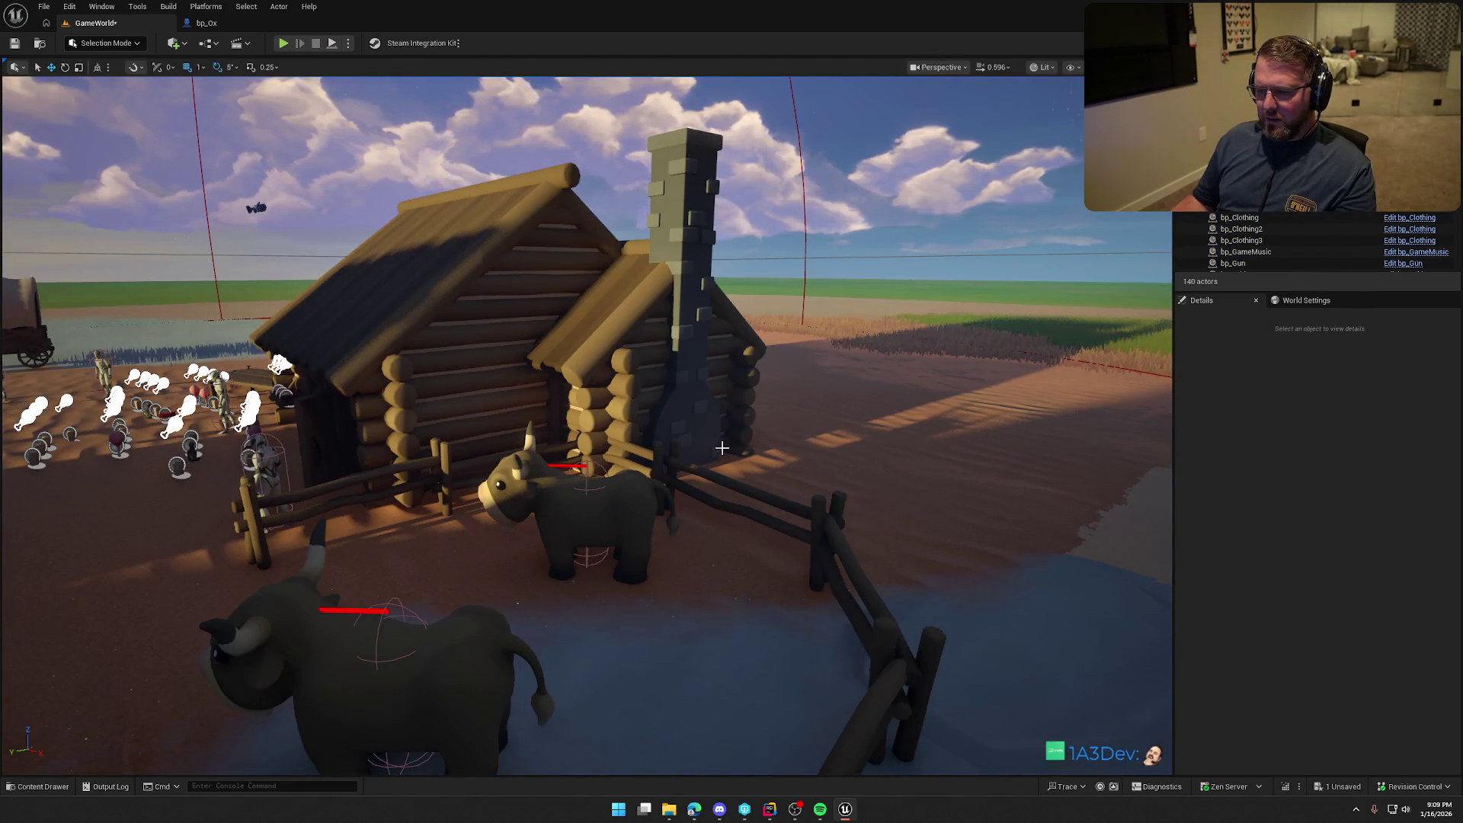
Bring Rider's RidableAnimal.cpp Multicast_StartRiding_Implementation back to the front
left_click(769, 811)
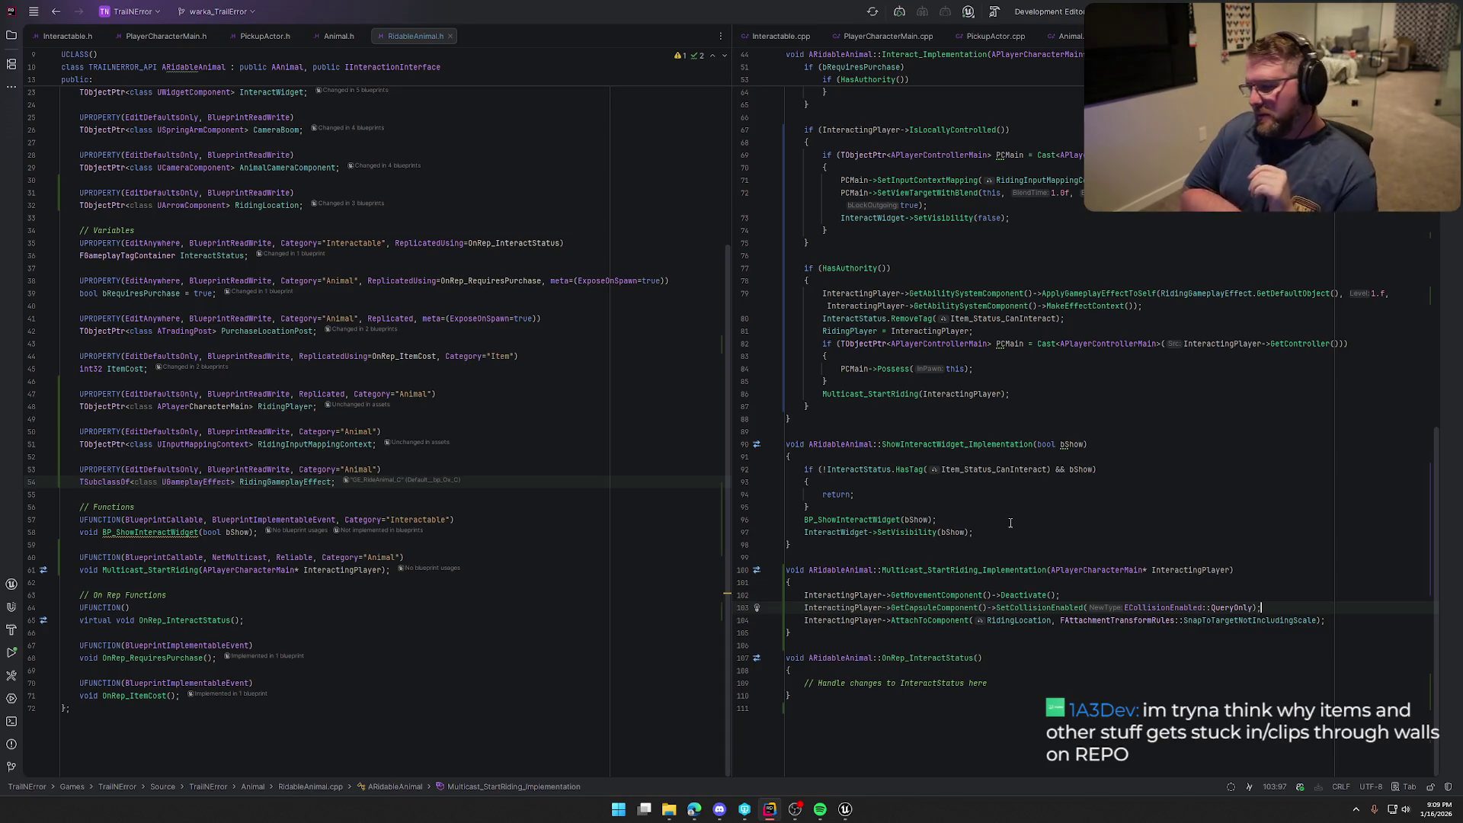
Remove the trailing empty line 111 from RidableAnimal.cpp and review the riding code
left_click(945, 736)
key("BackSpace")
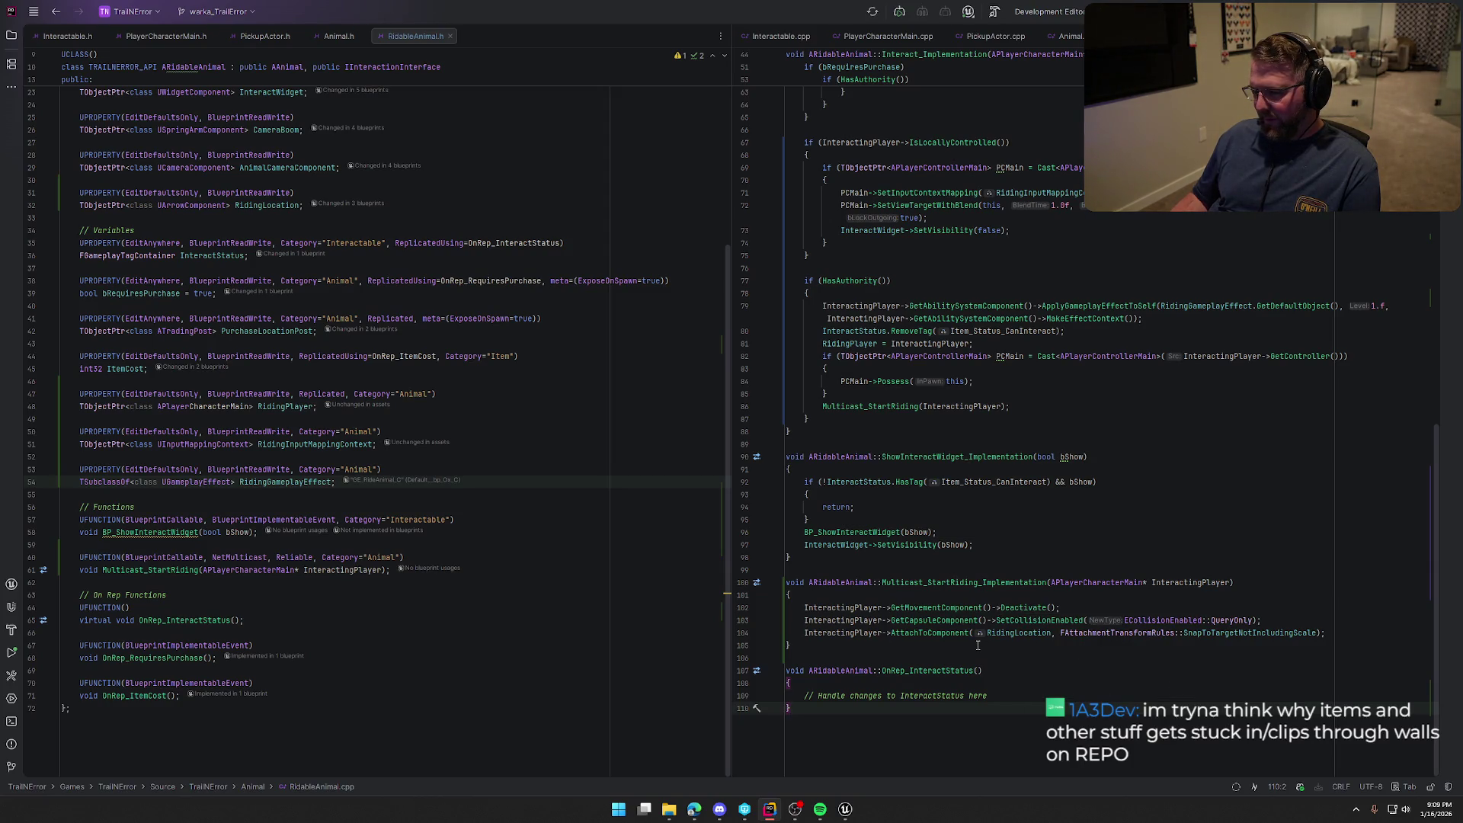
mouse_move(1038, 587)
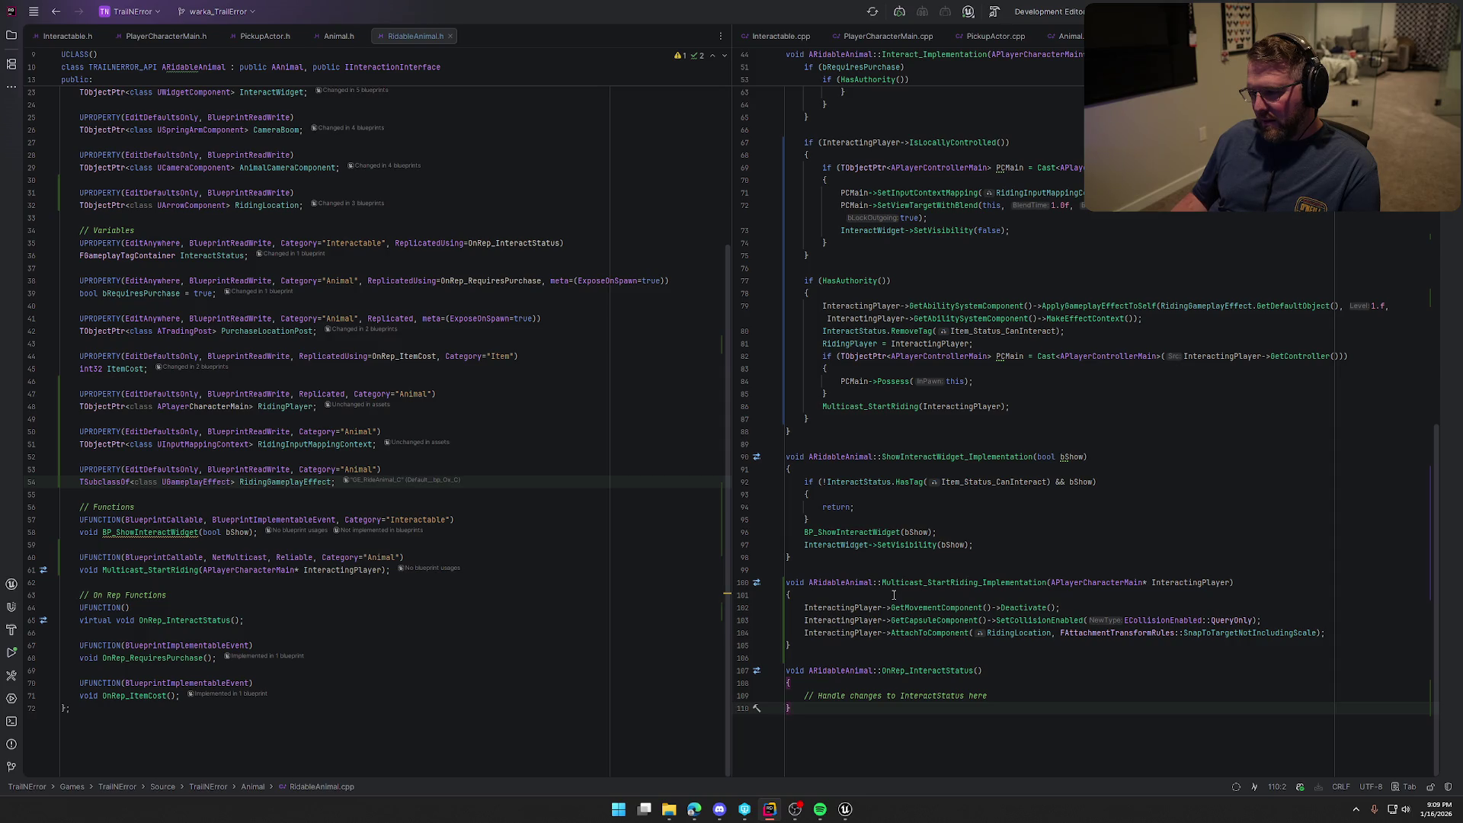
scroll(907, 593, "up", 3)
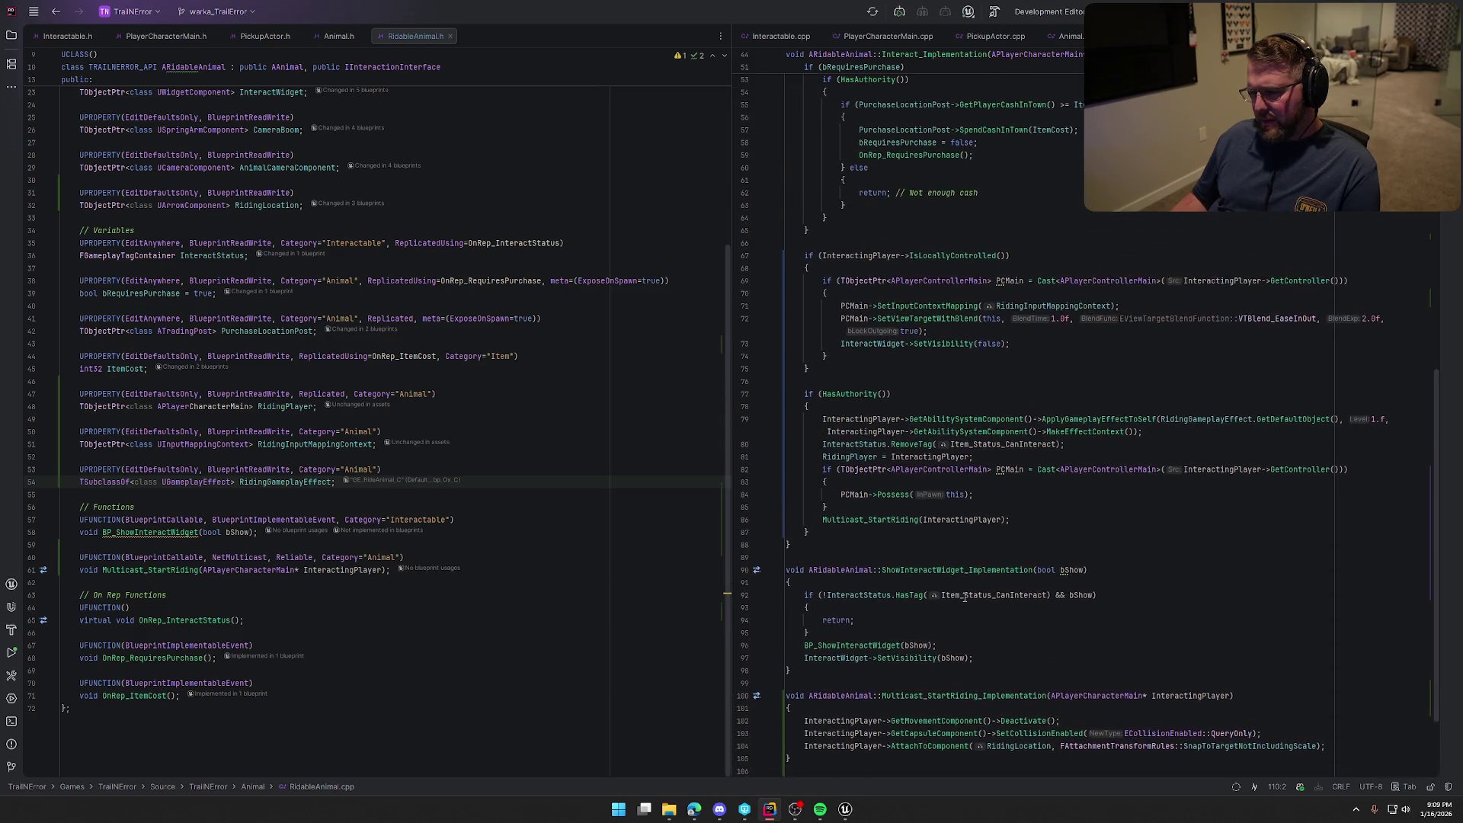
scroll(965, 598, "down", 2)
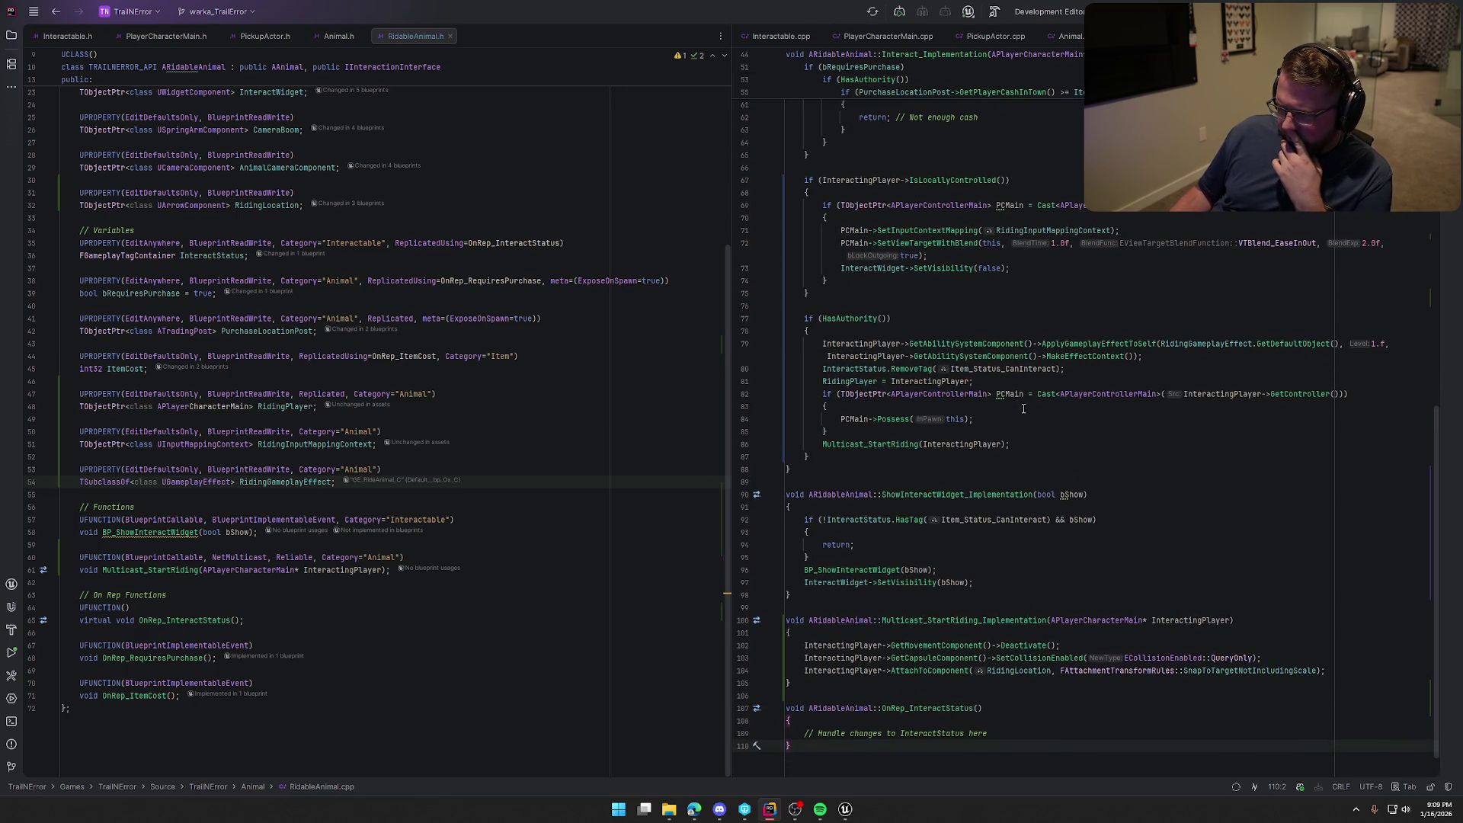
scroll(1095, 627, "down", 1)
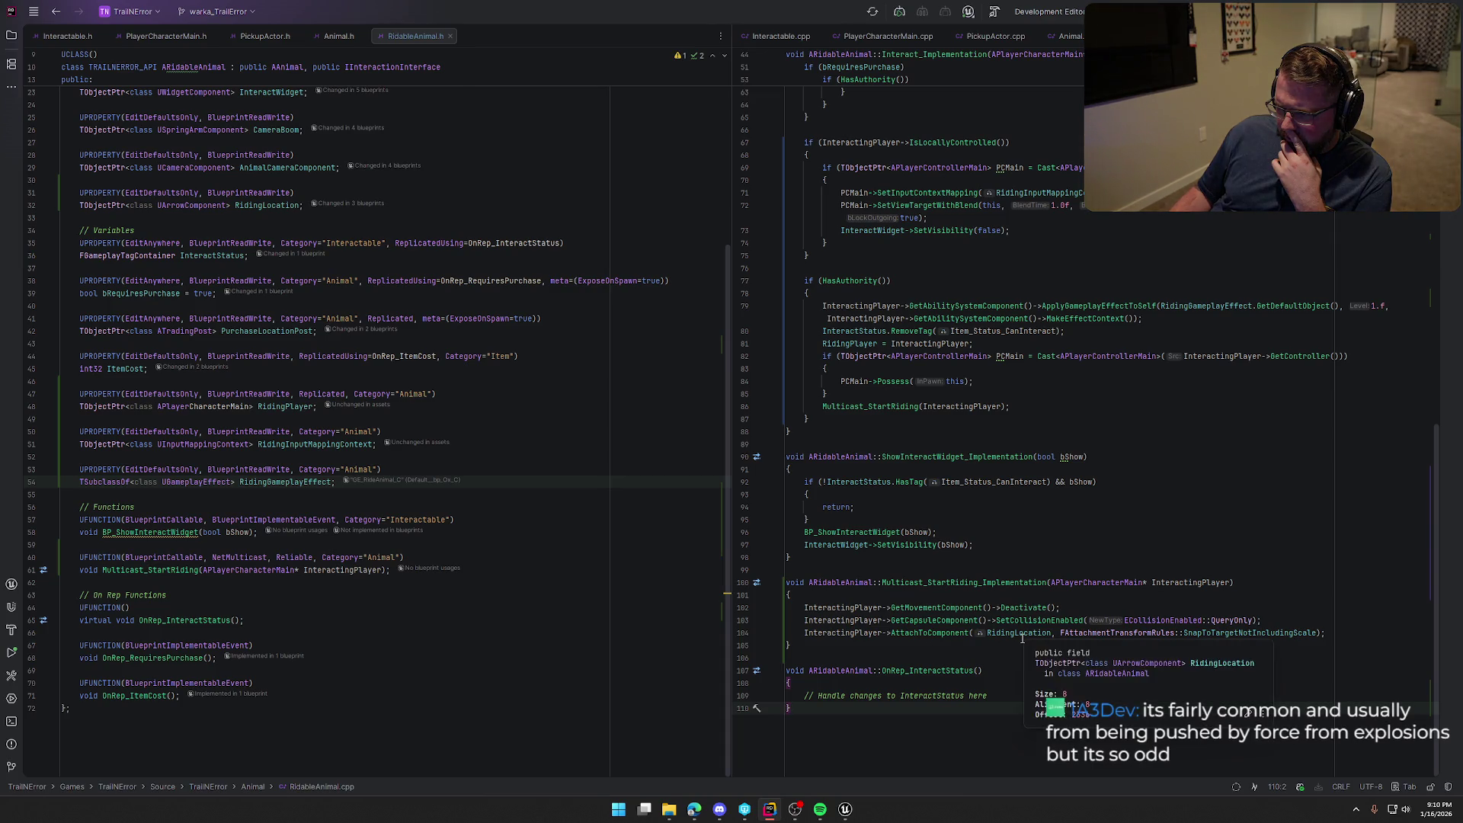
left_click(846, 809)
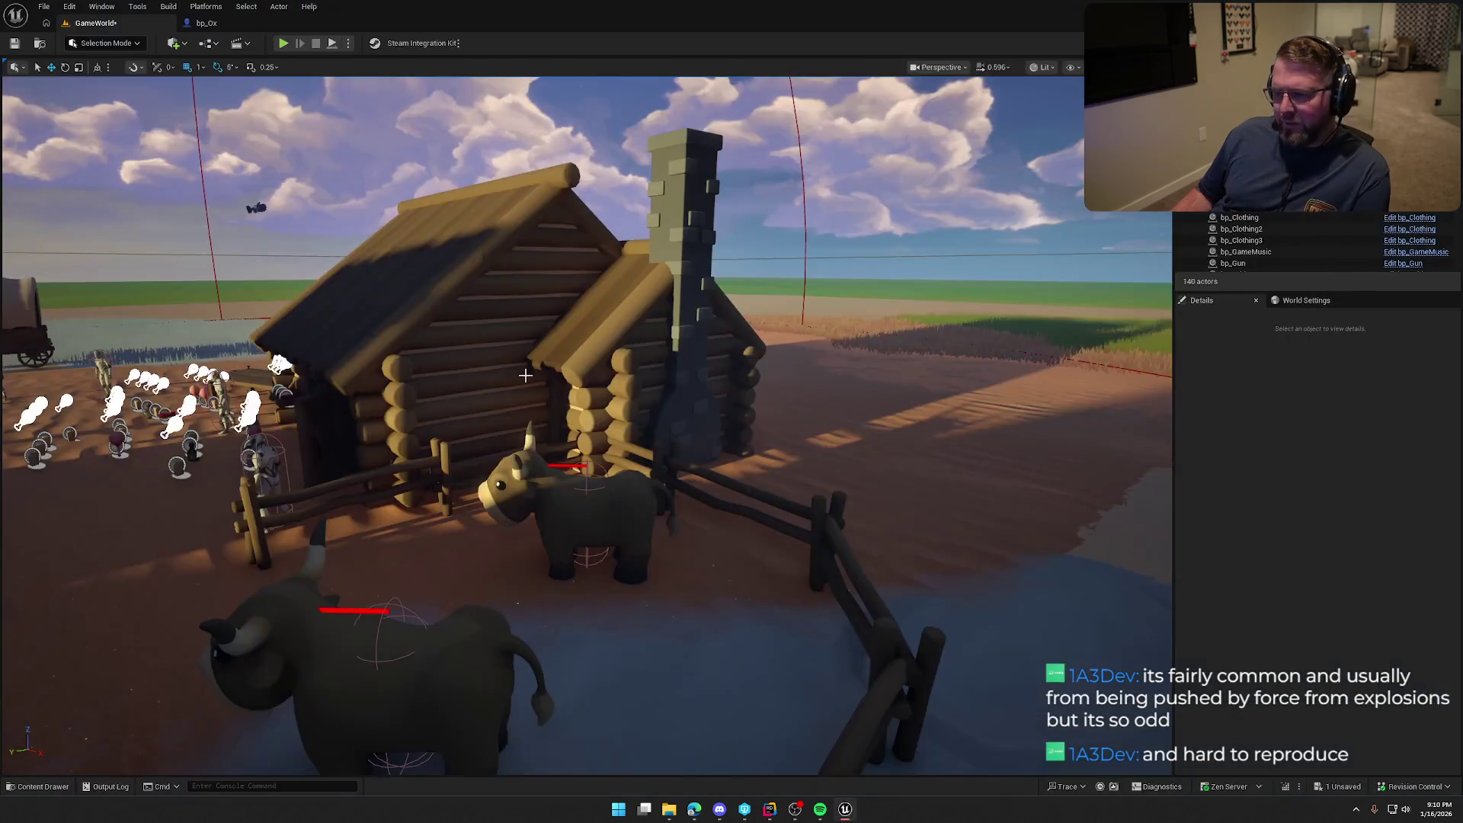
left_click_drag(549, 387, 549, 387)
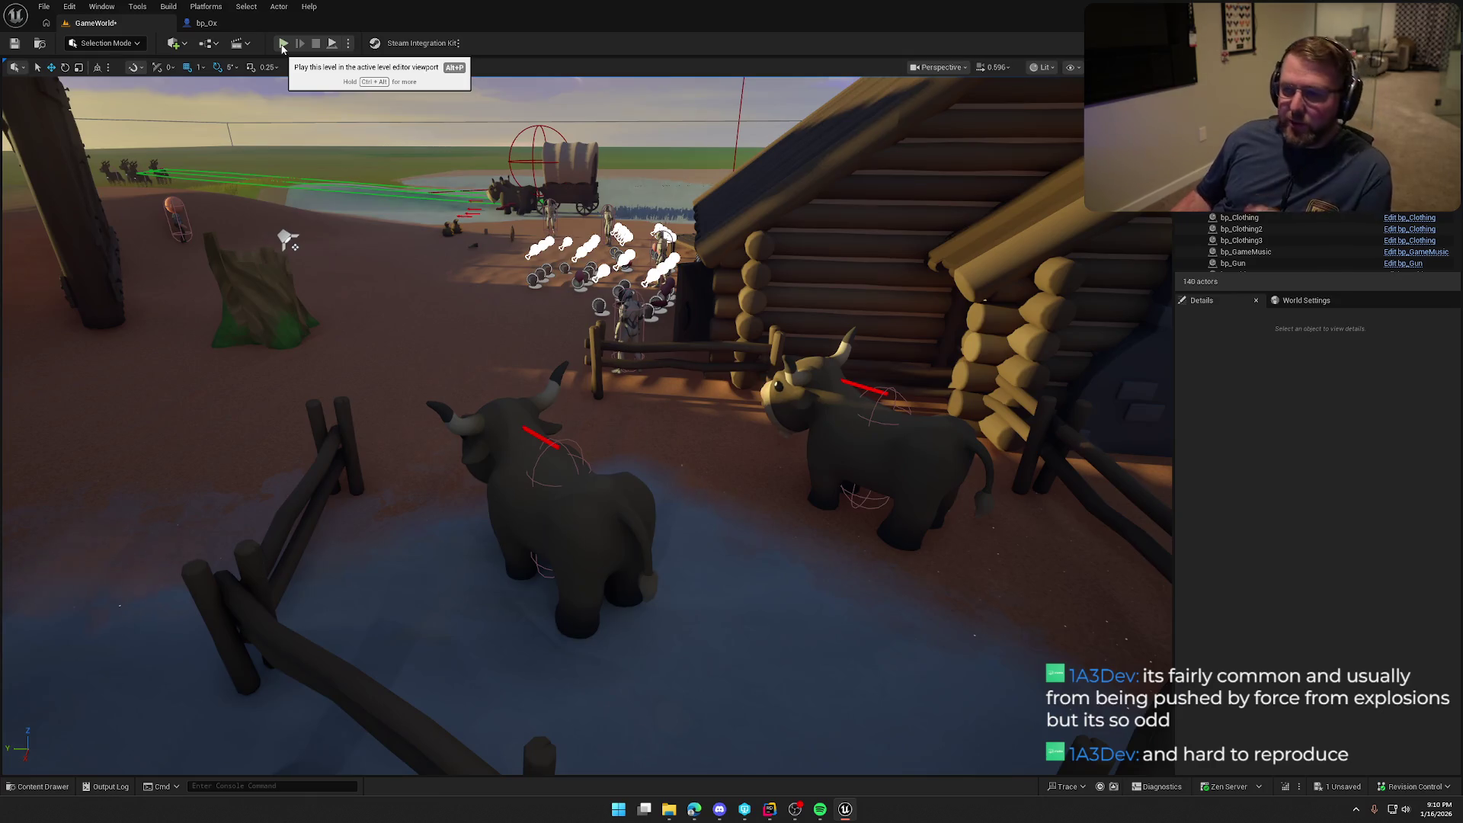
left_click(283, 44)
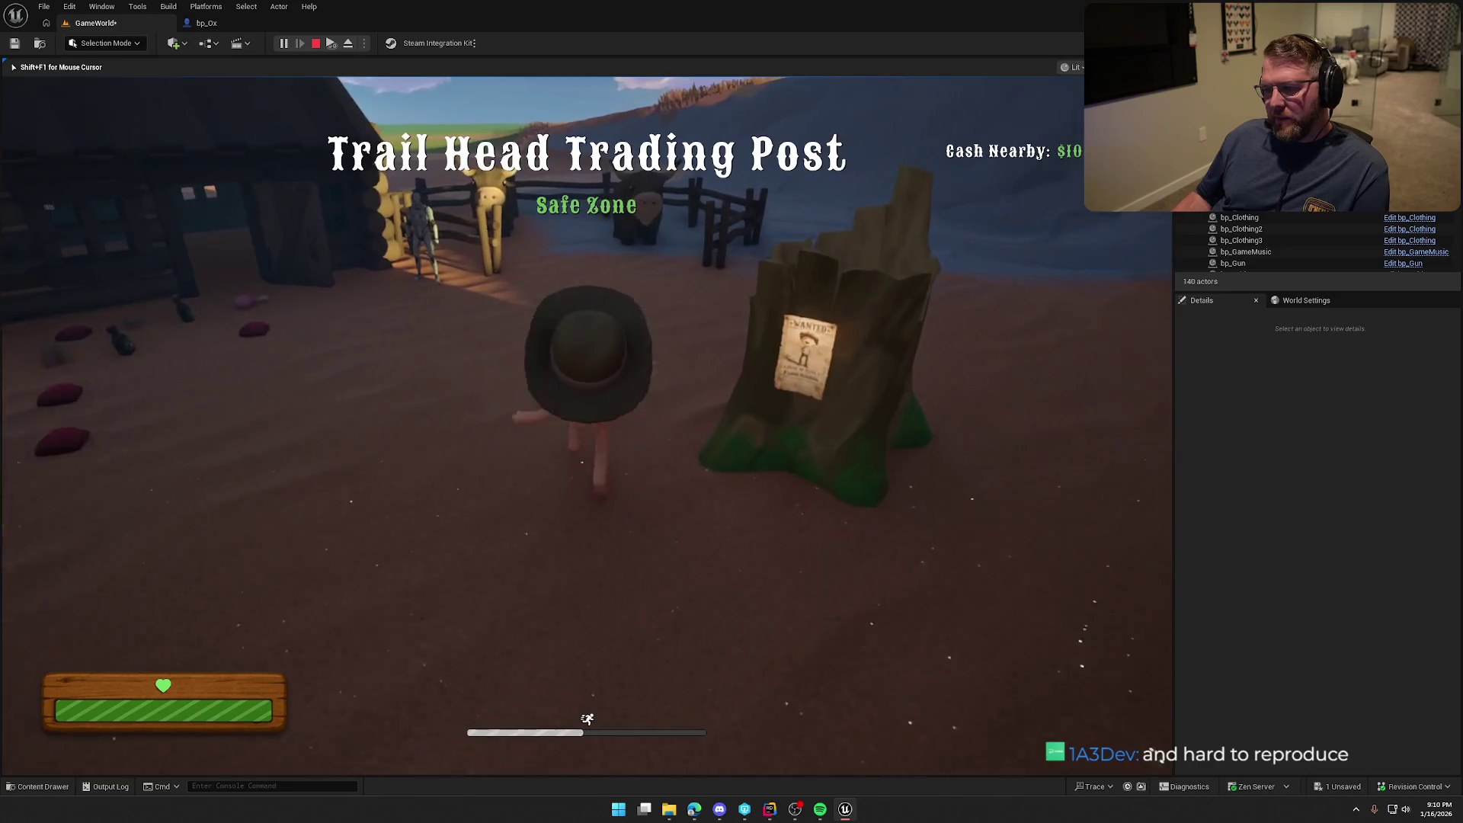
key("super")
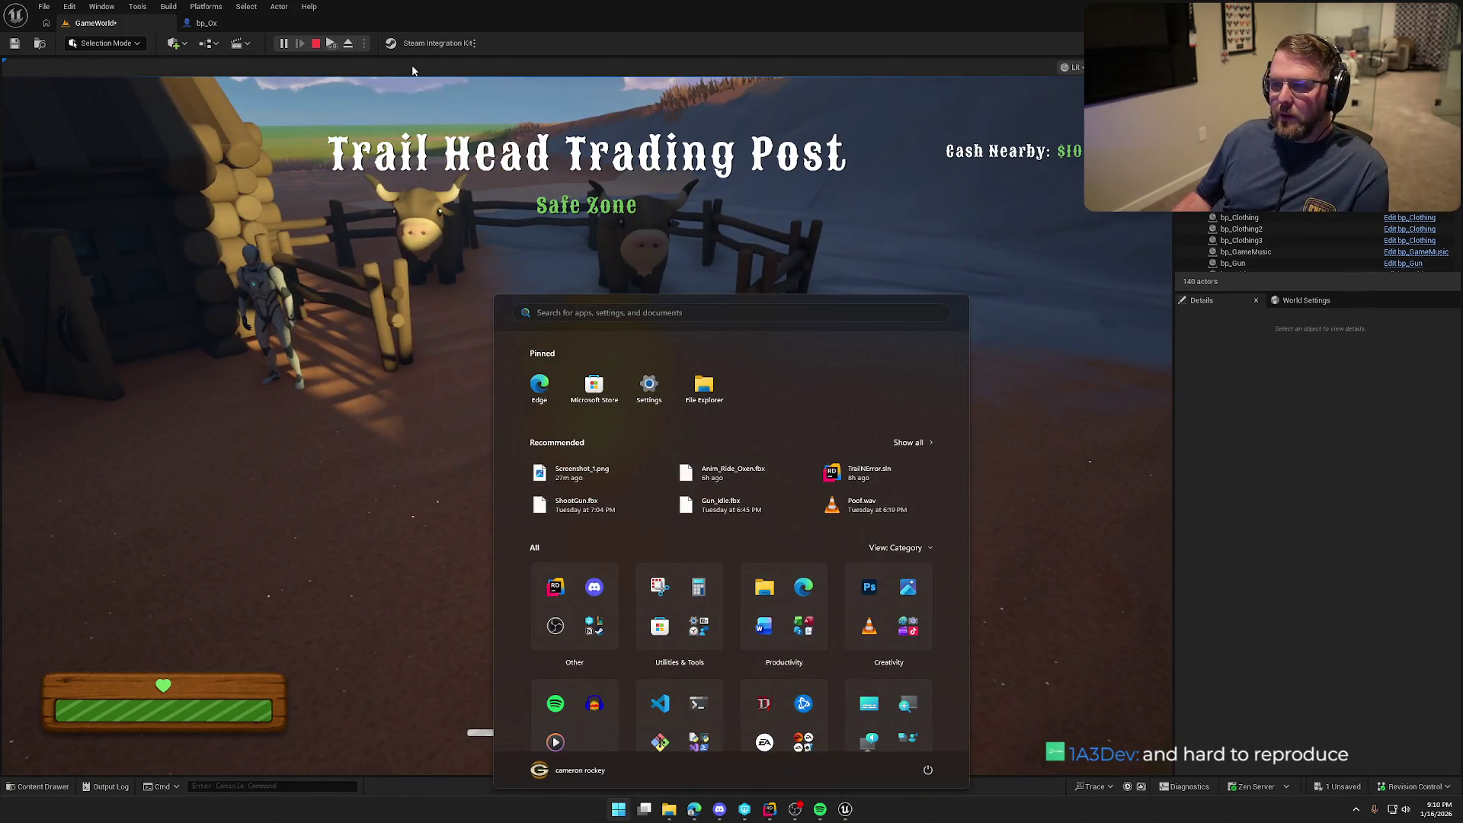
key("super")
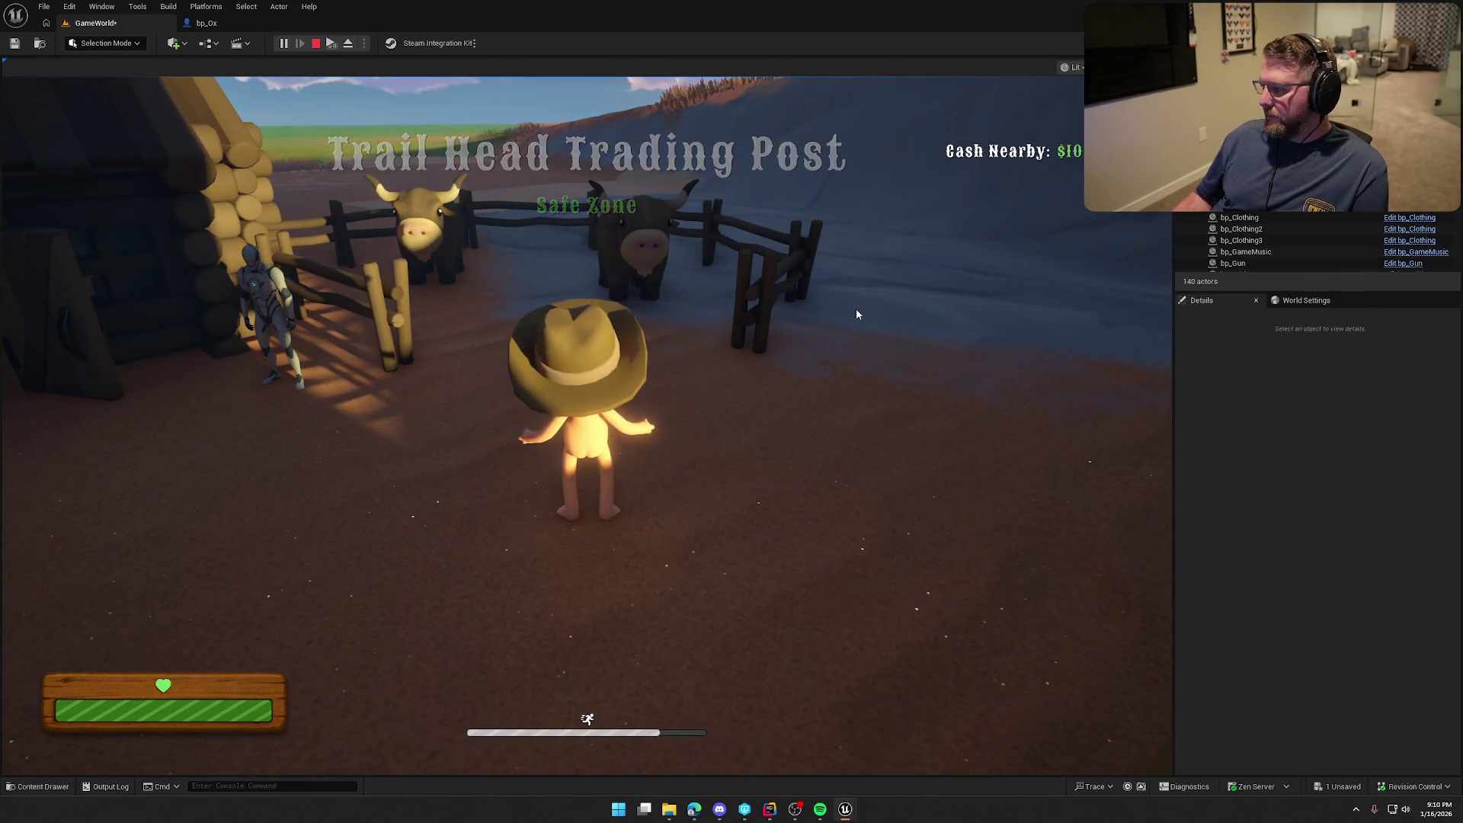
left_click(1052, 357)
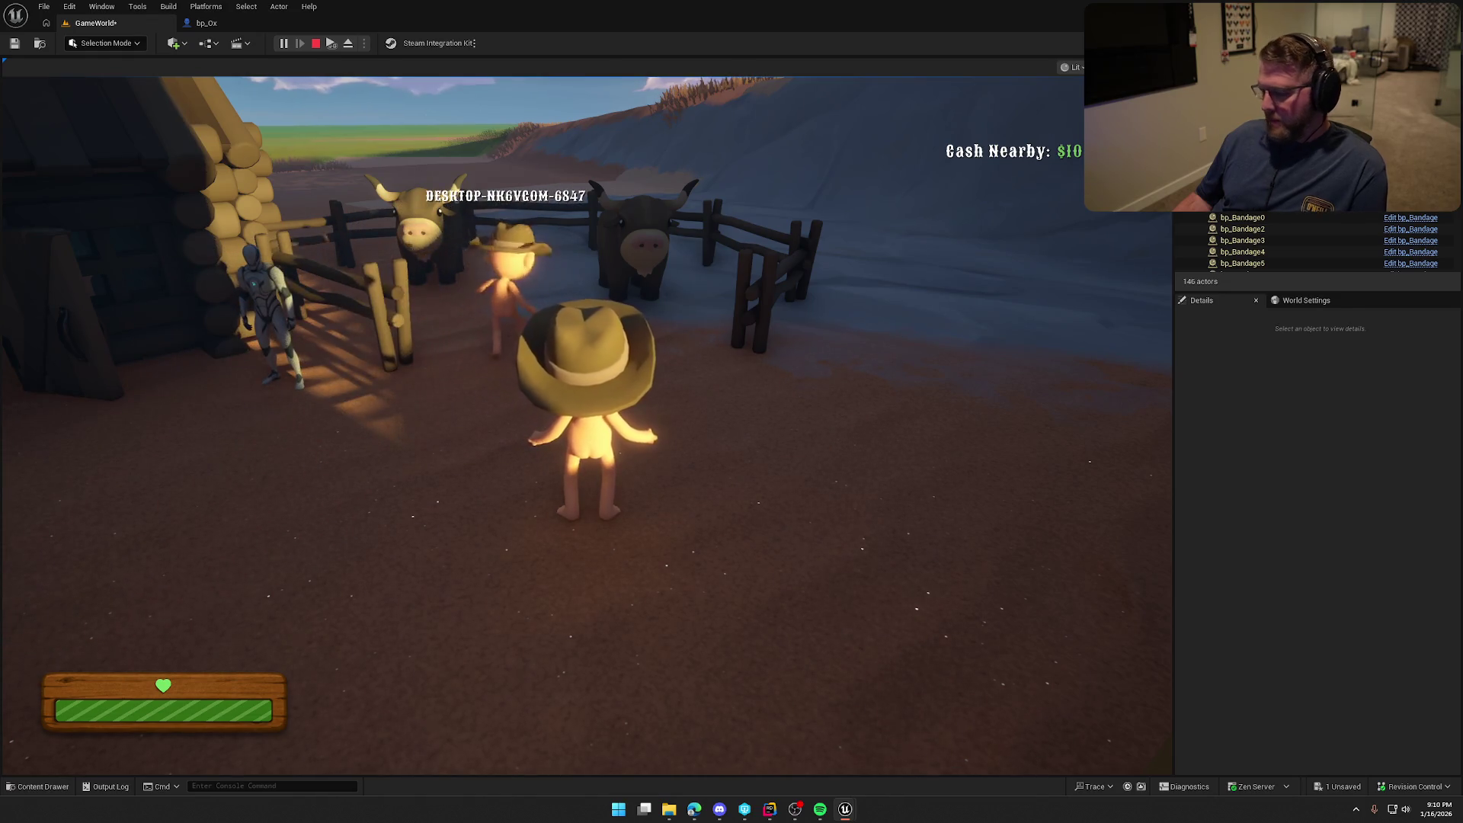
key("super")
key("super")
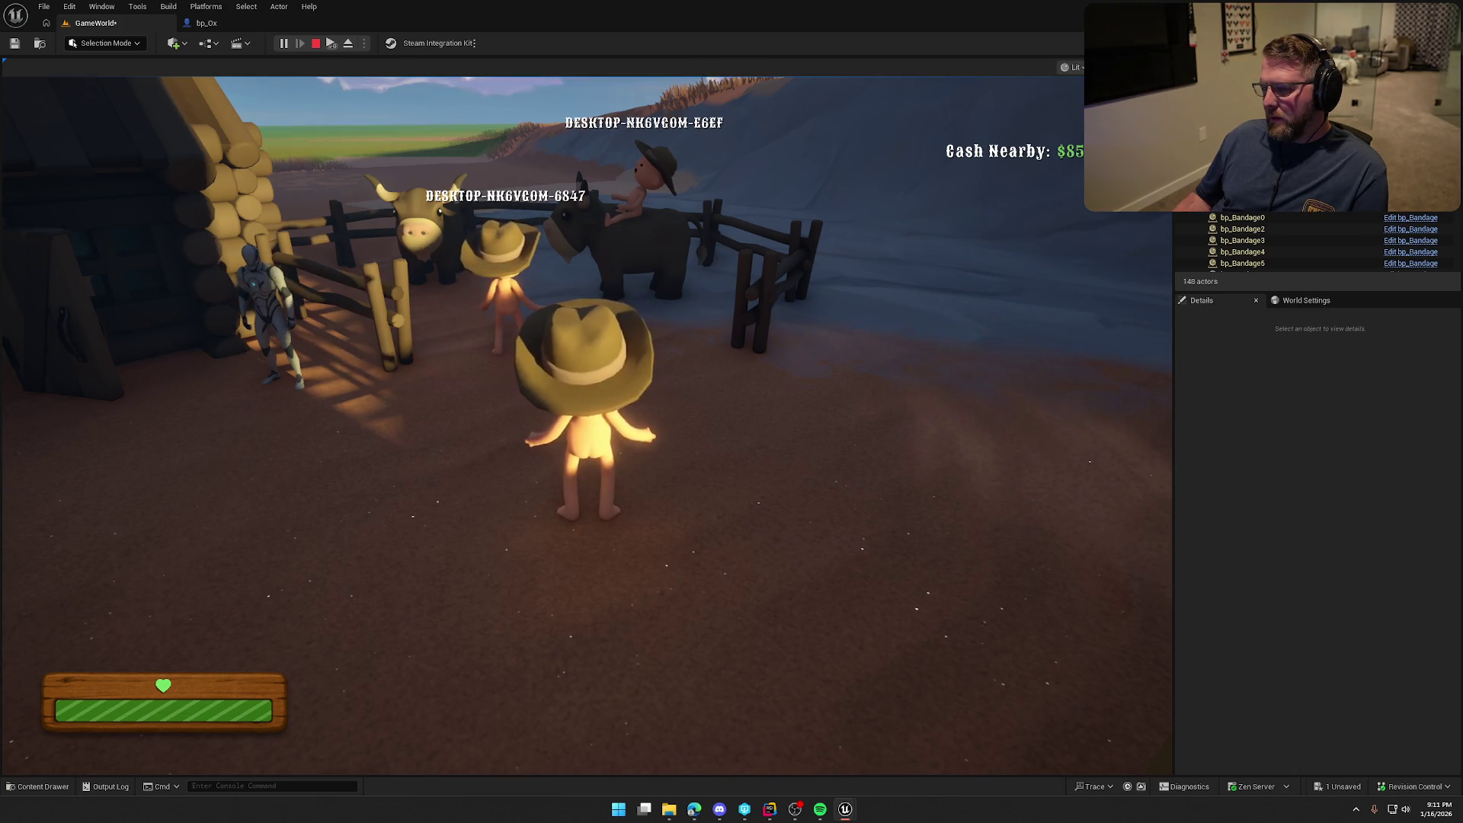
key("Escape")
left_click(283, 43)
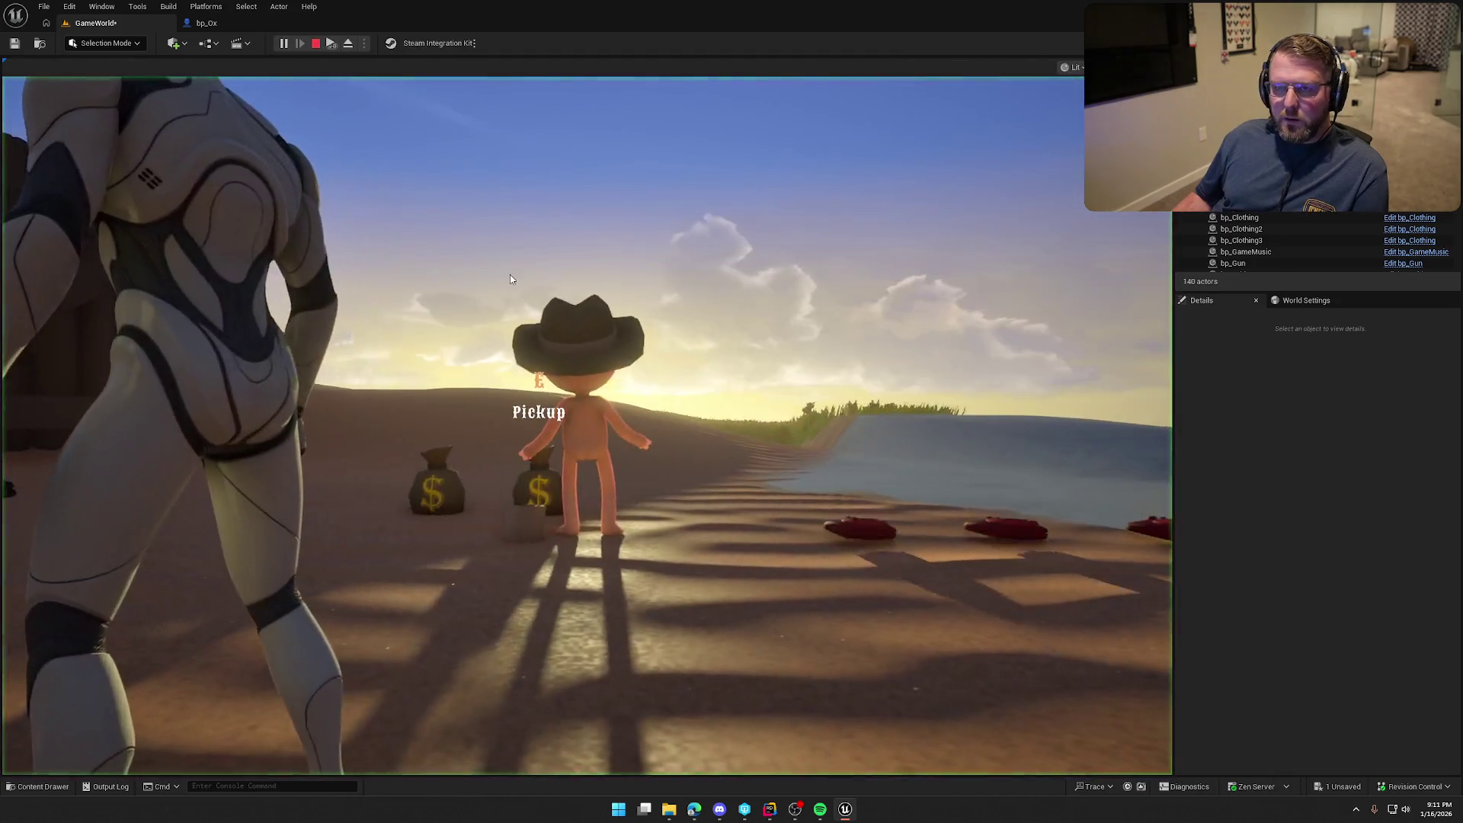
key("shift+w")
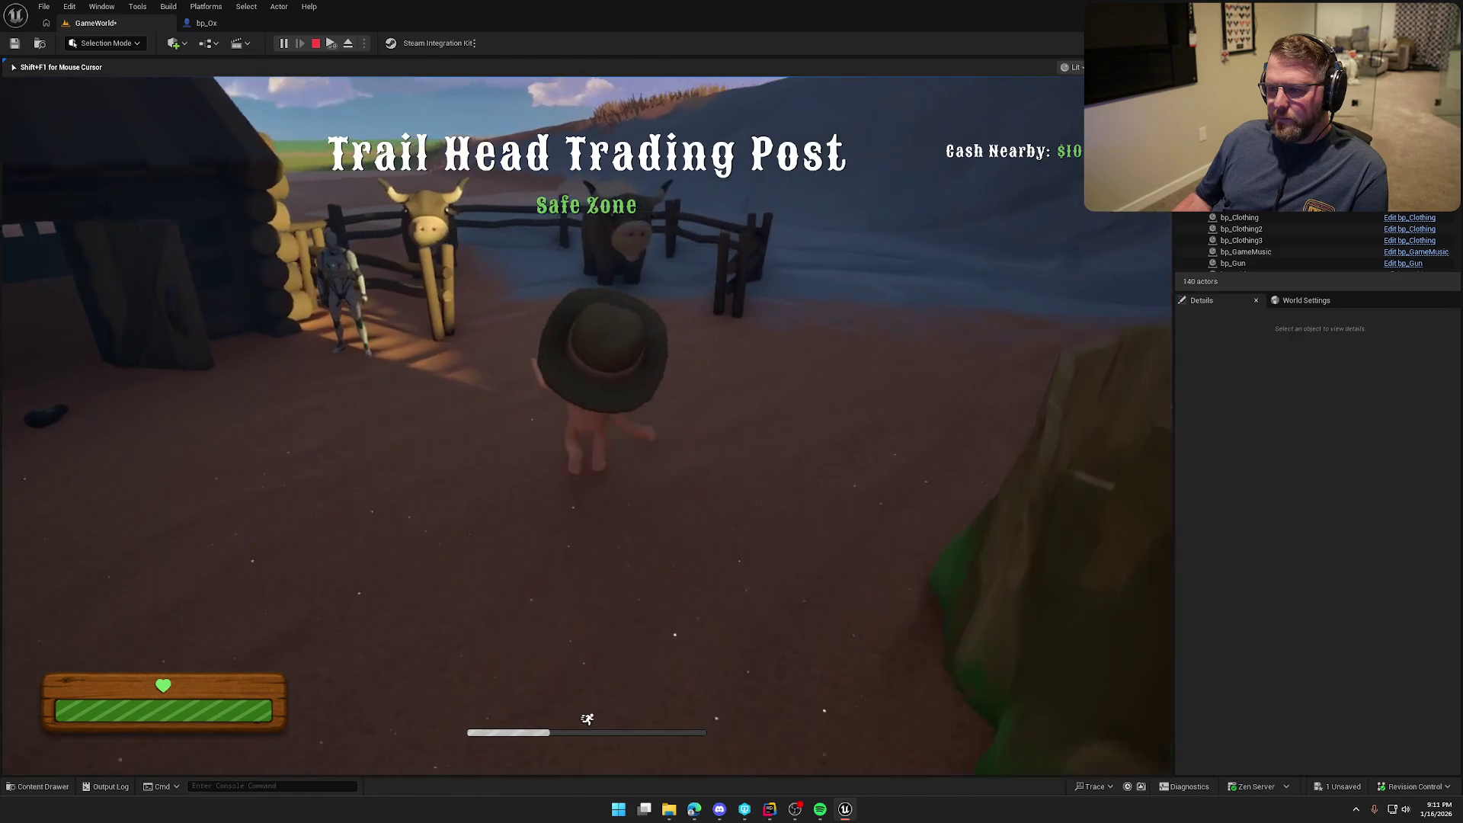
key("super")
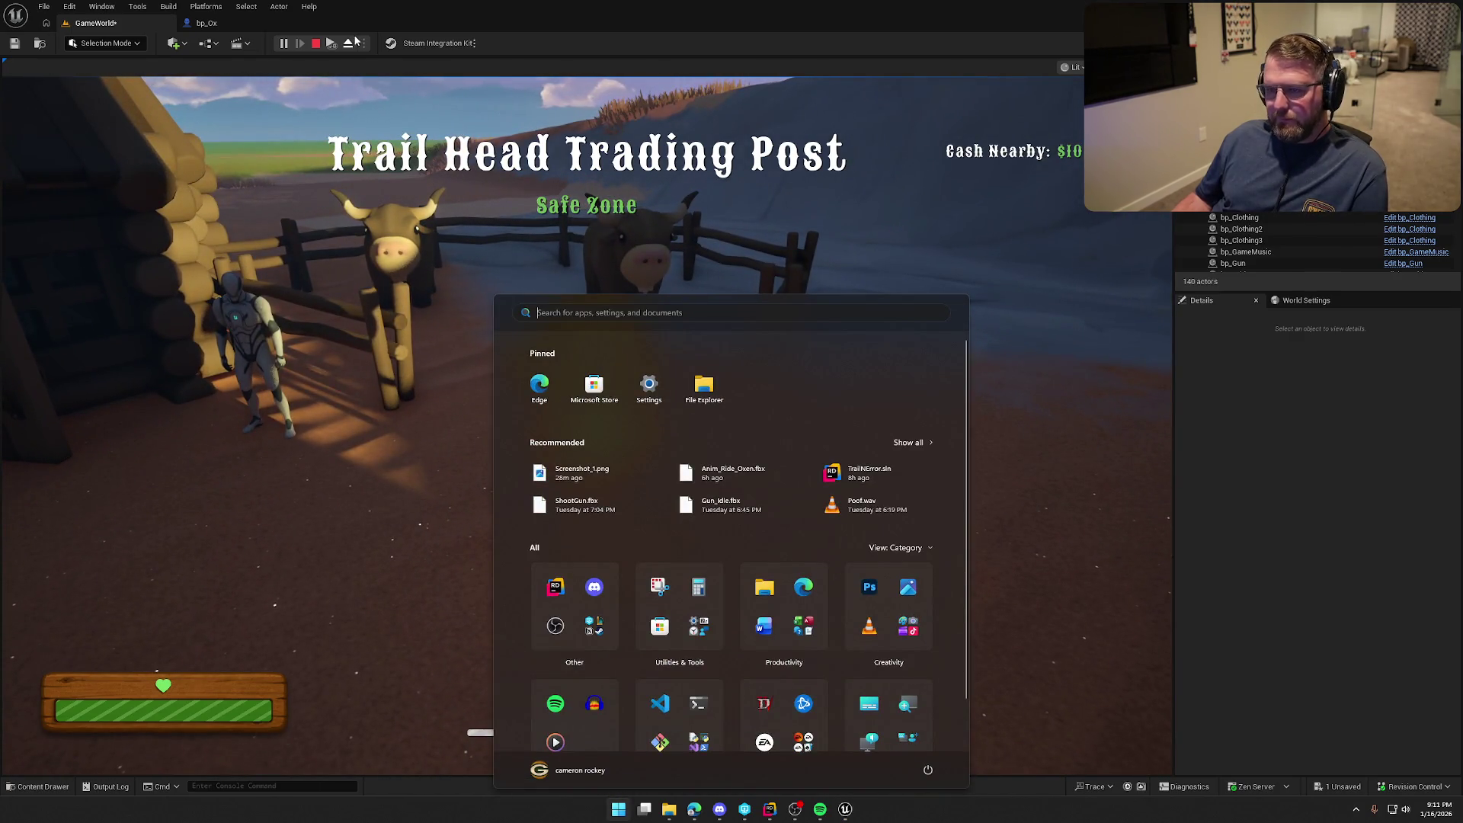
left_click(675, 194)
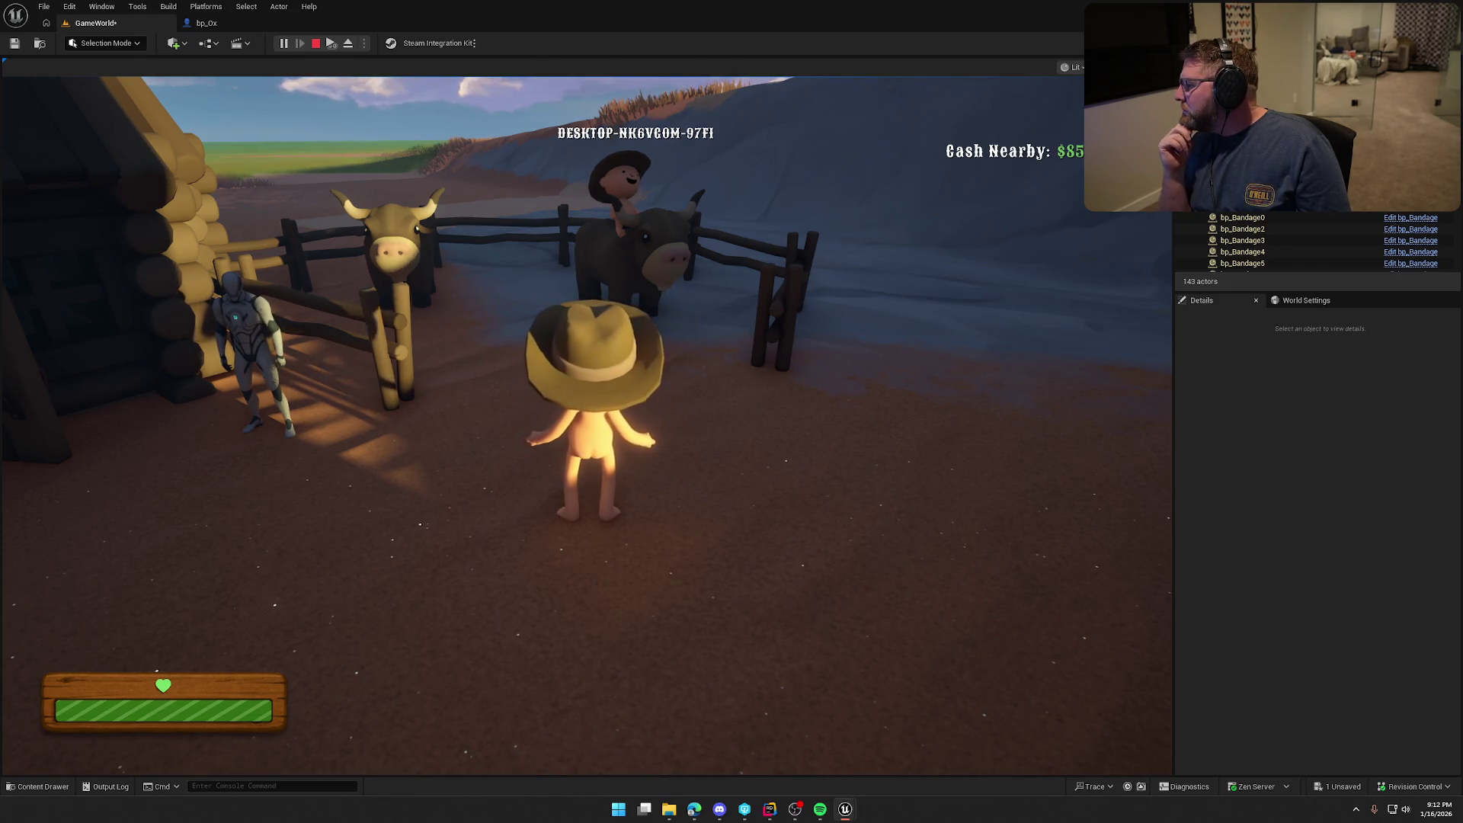
key("Escape")
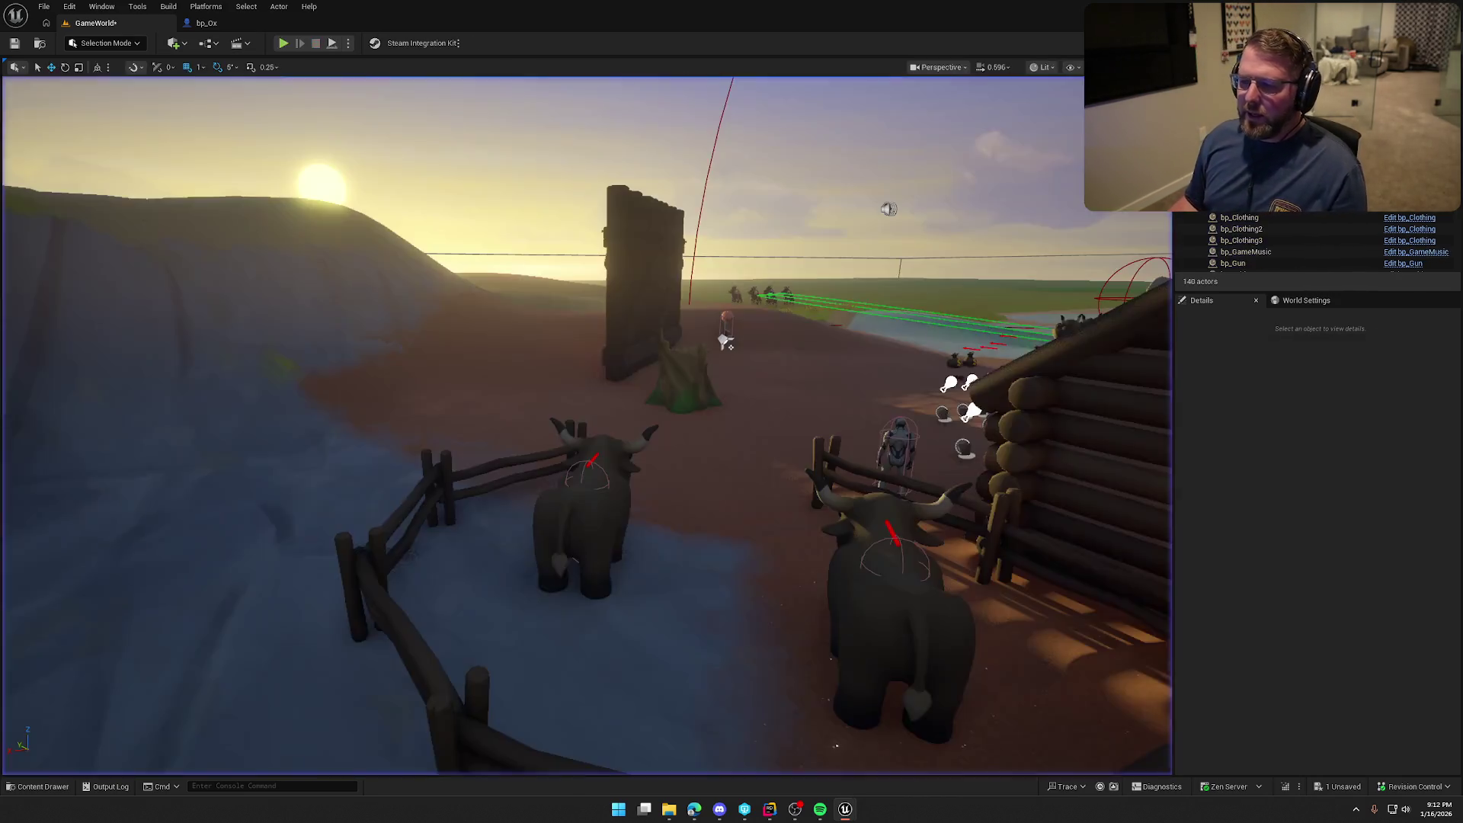
left_click(285, 44)
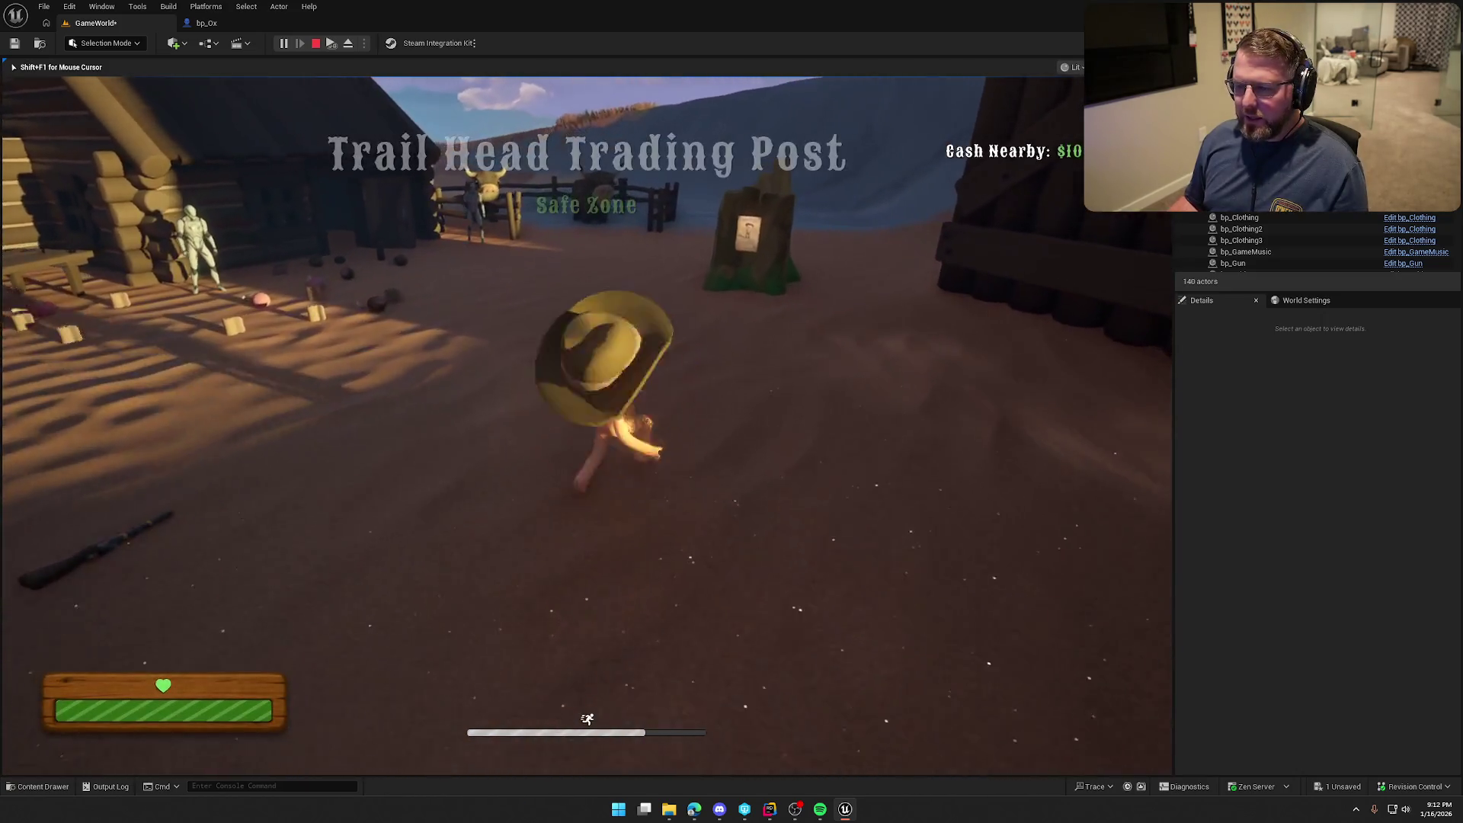
key("super")
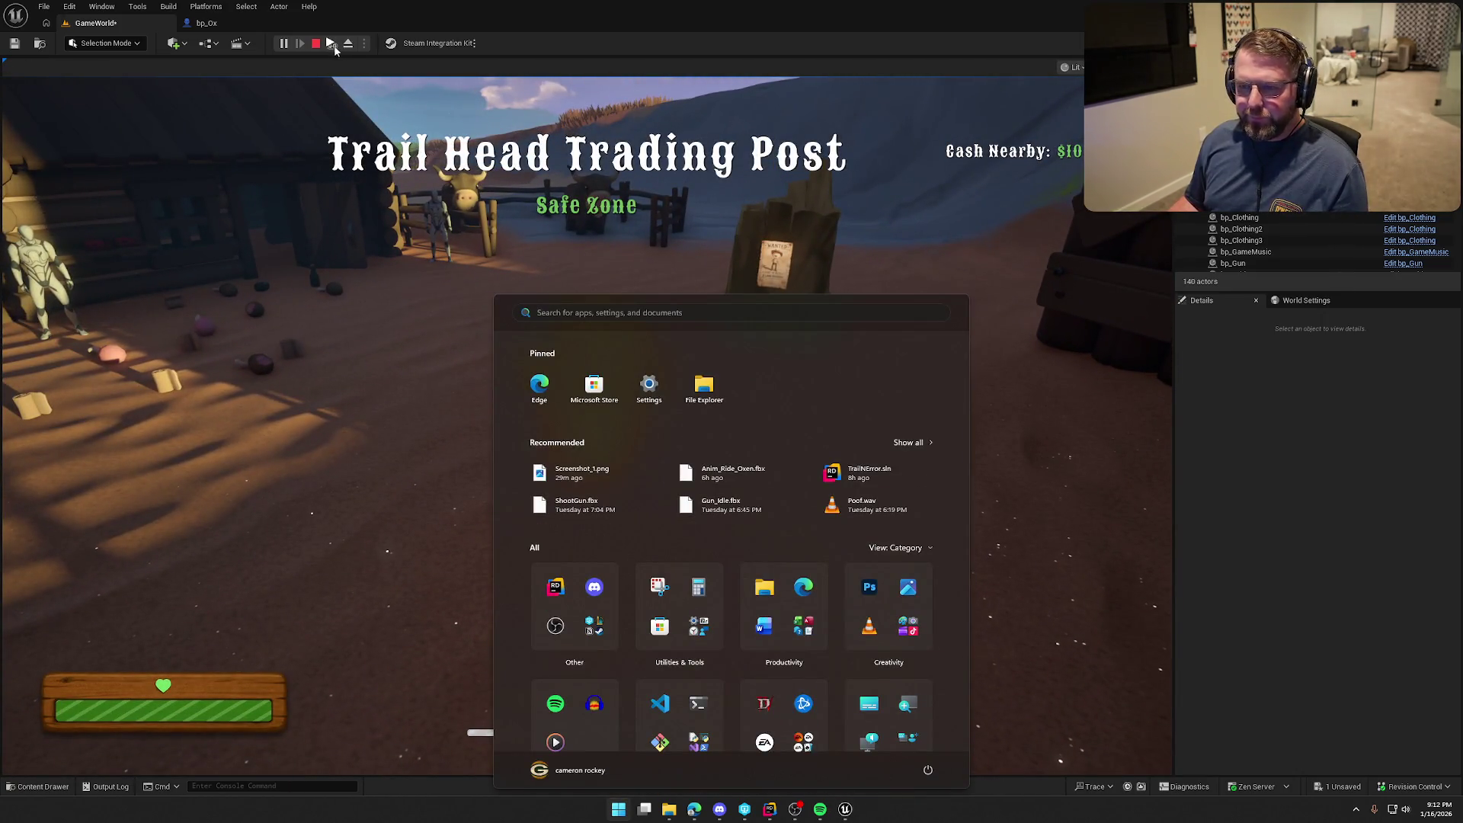
left_click(327, 121)
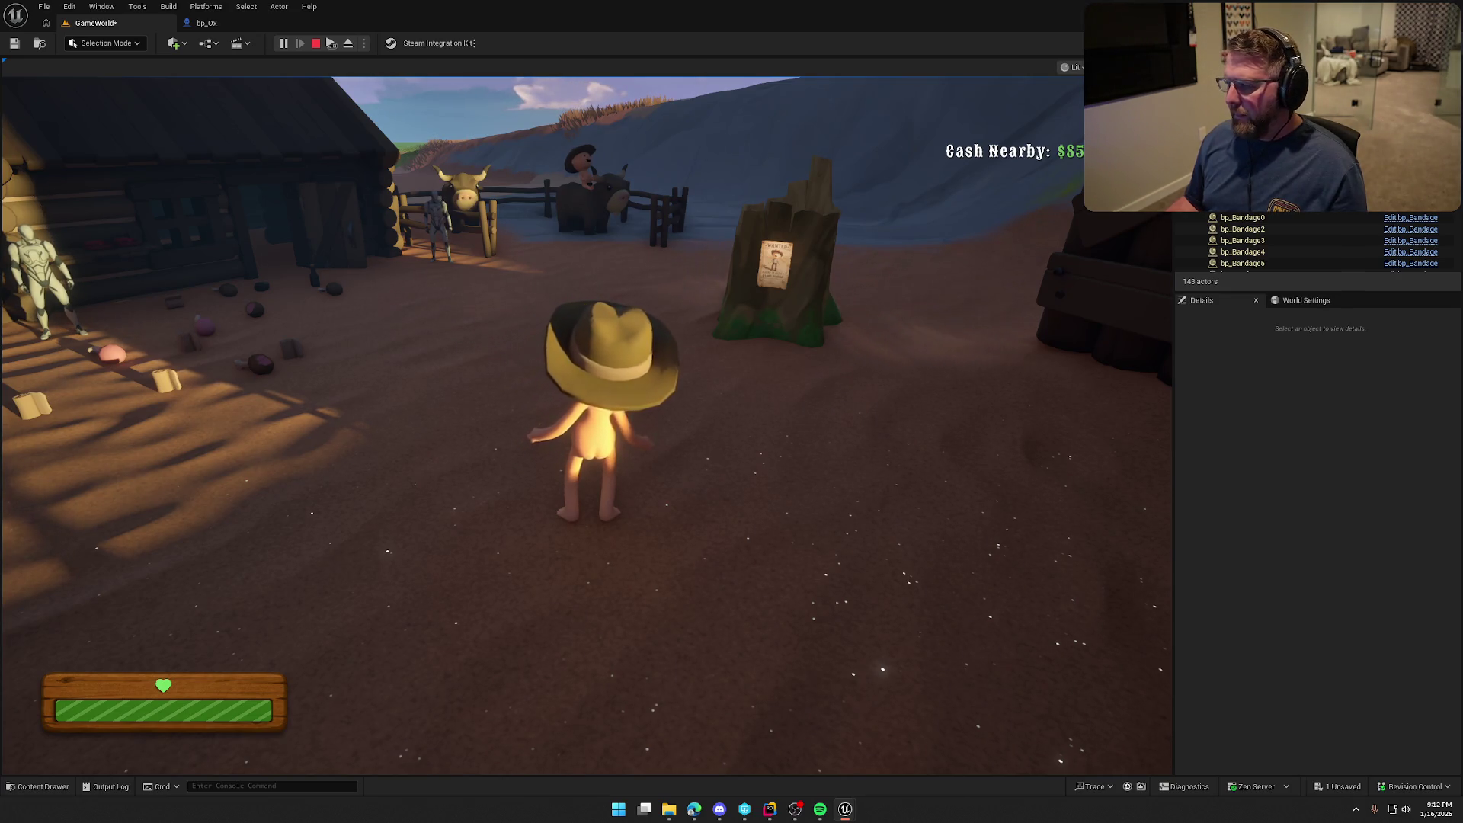
key("super")
key("super")
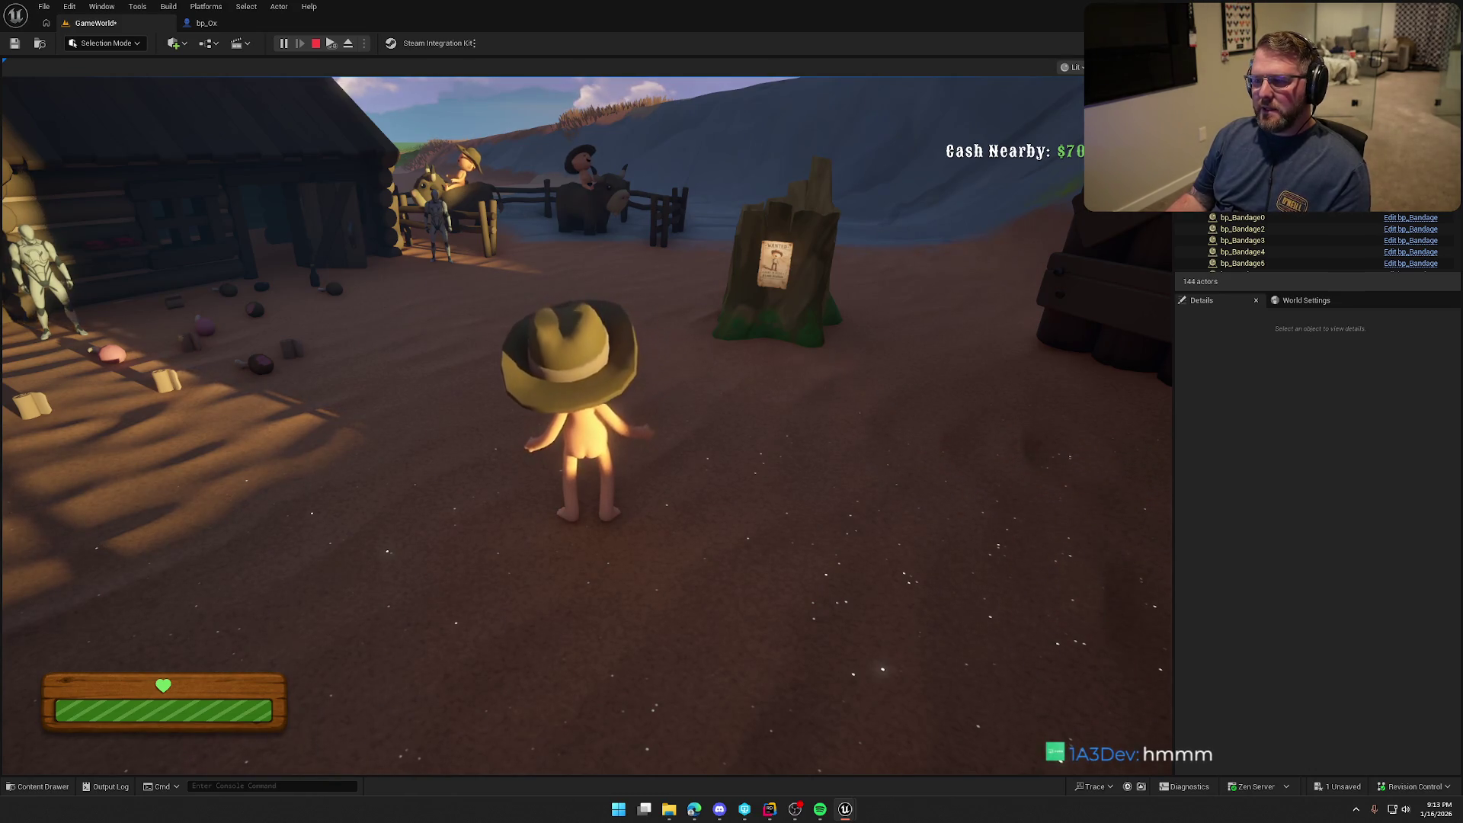
key("Escape")
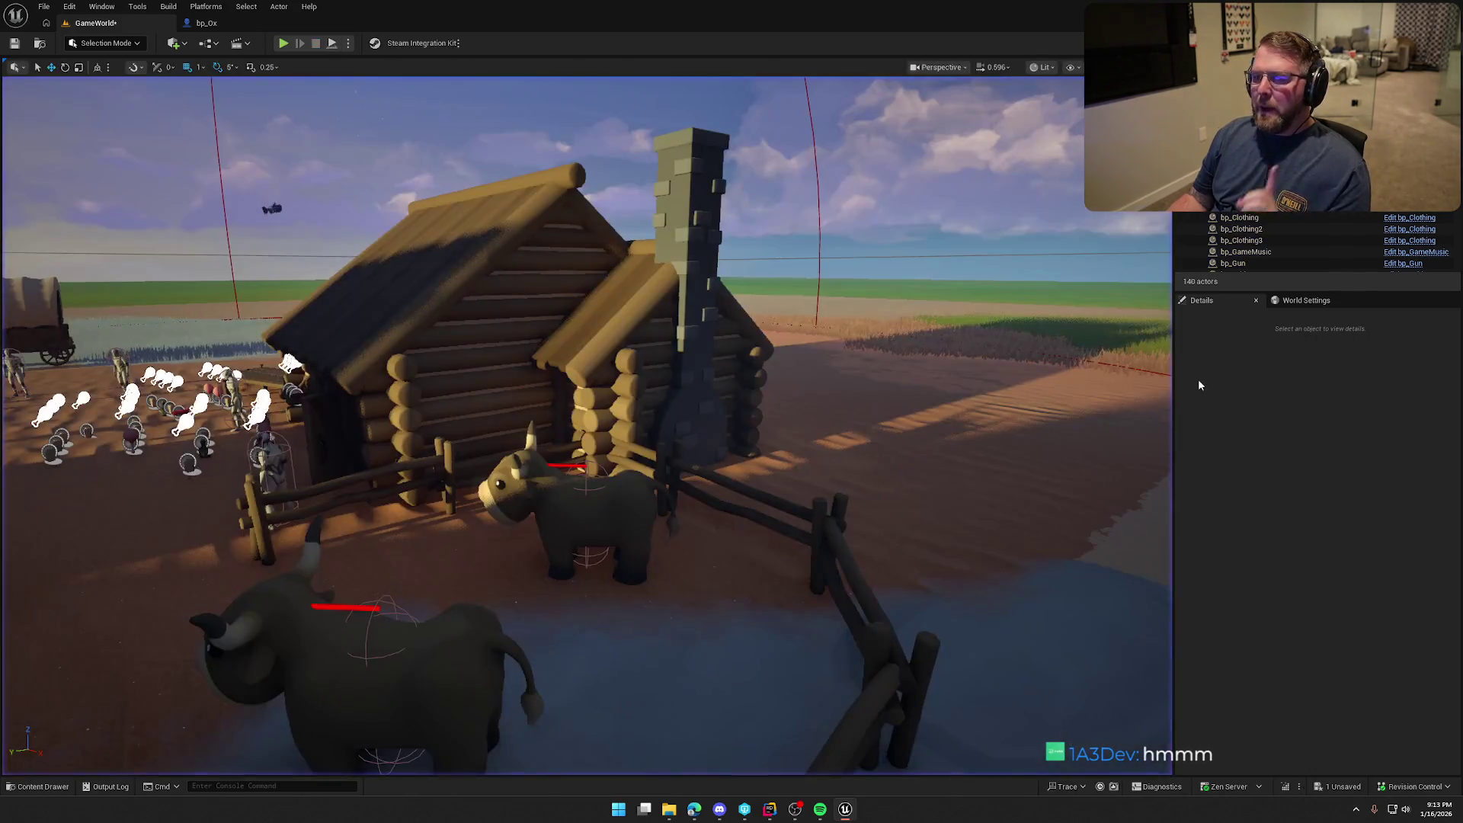
Run a play session walking the character up behind the ox in the pen, then stop
left_click(281, 43)
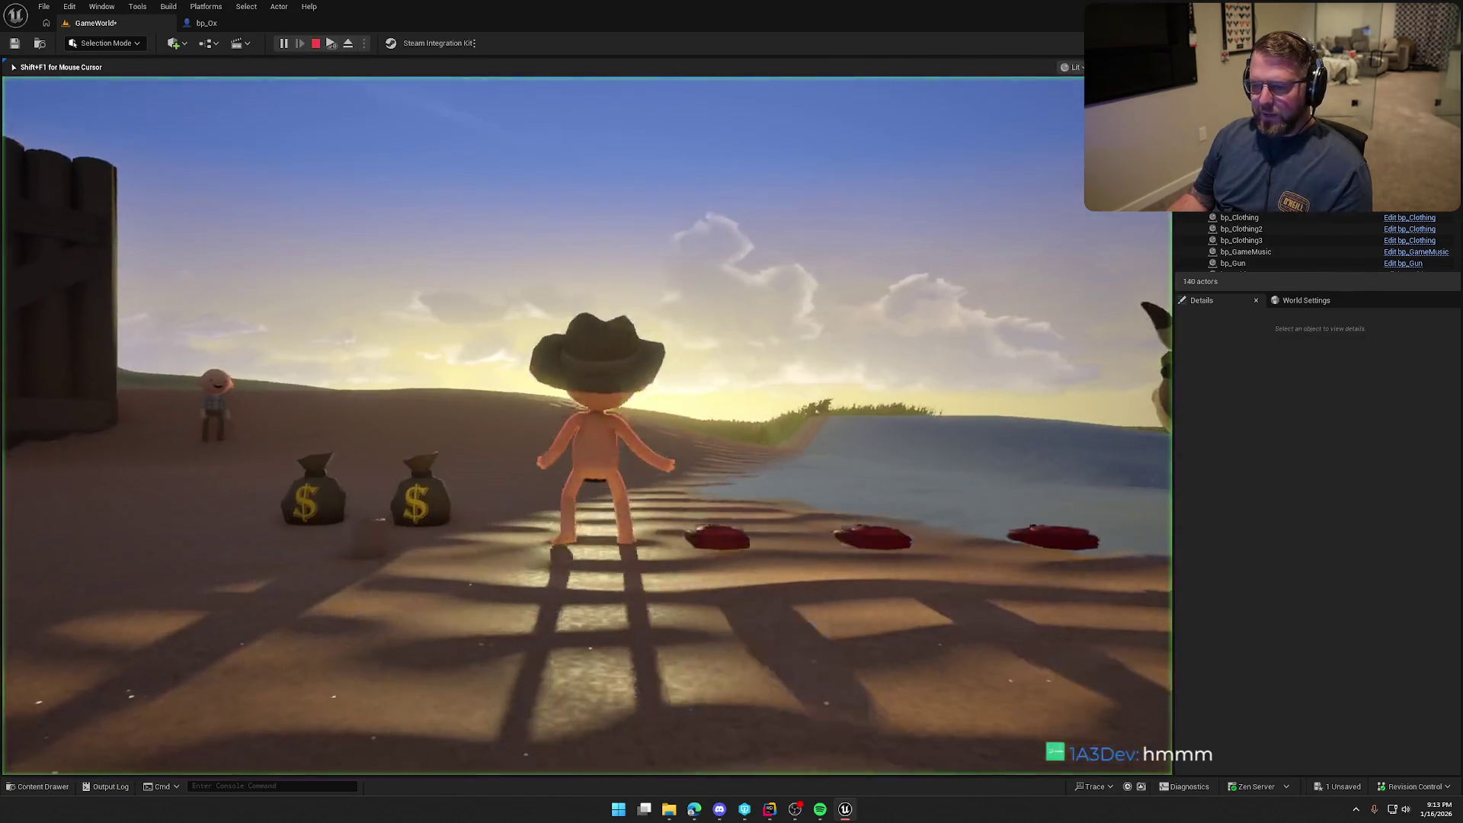
key("w")
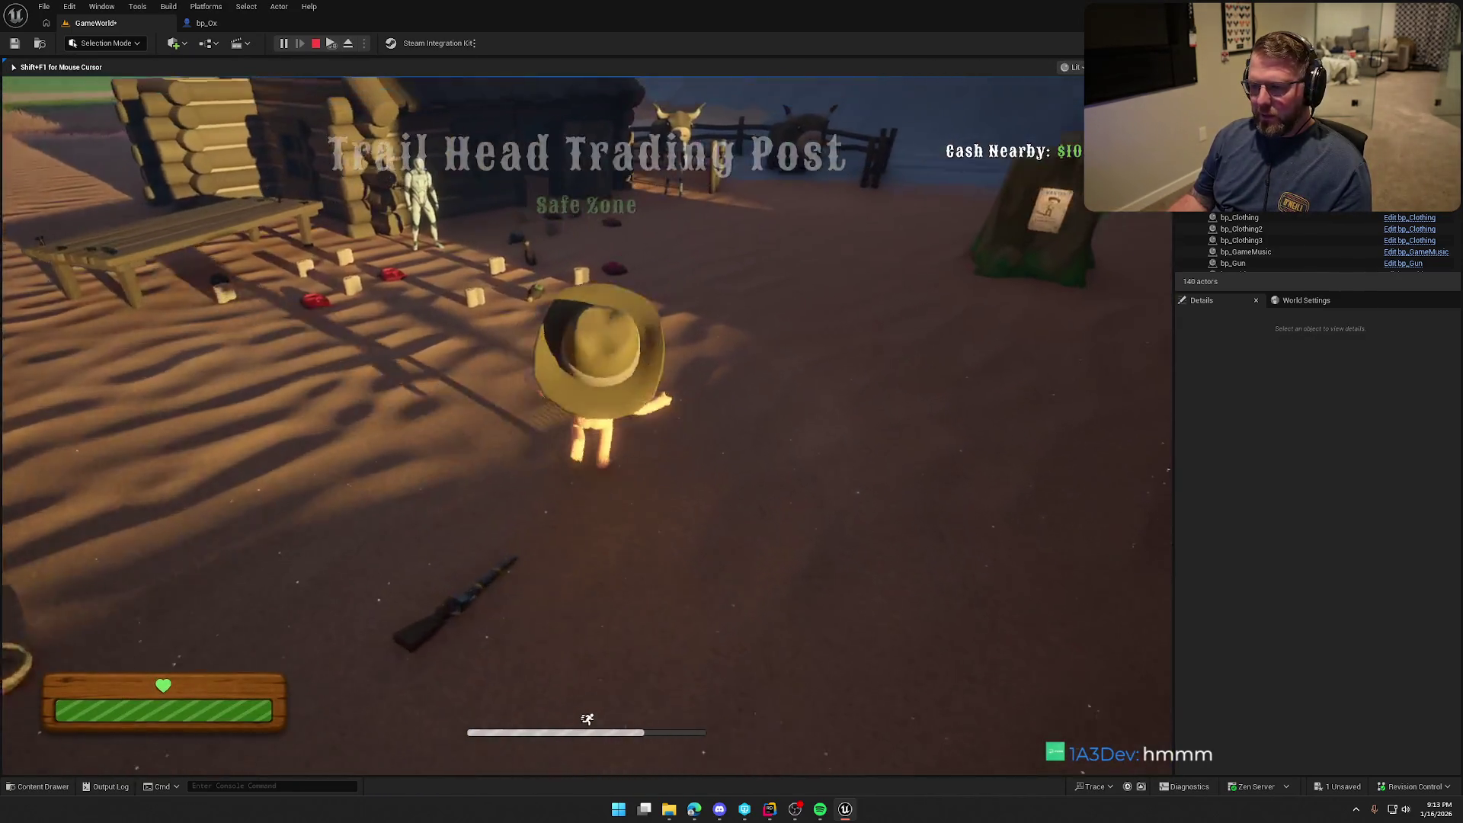
key("w")
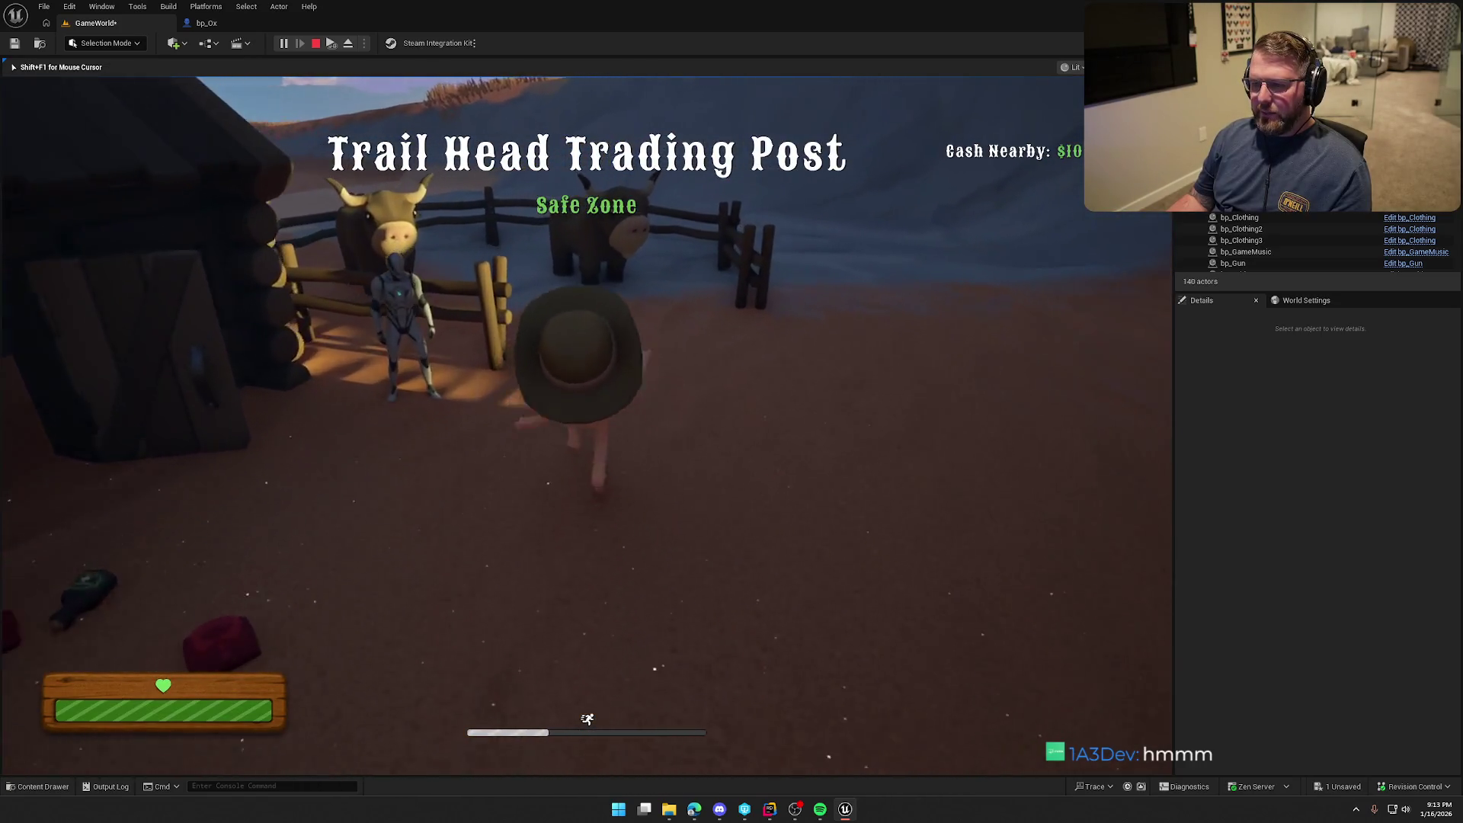
key("w")
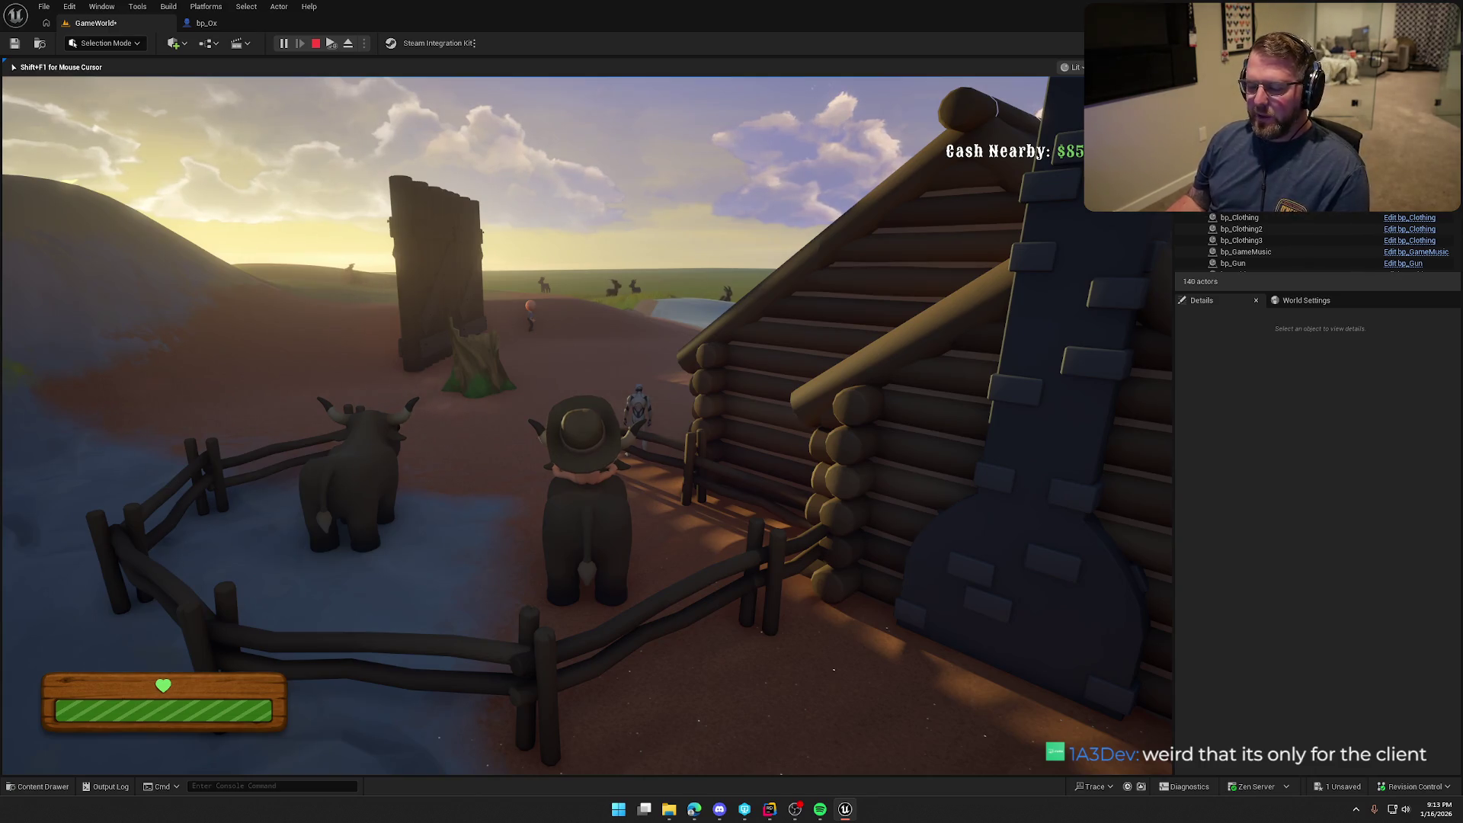
key("Escape")
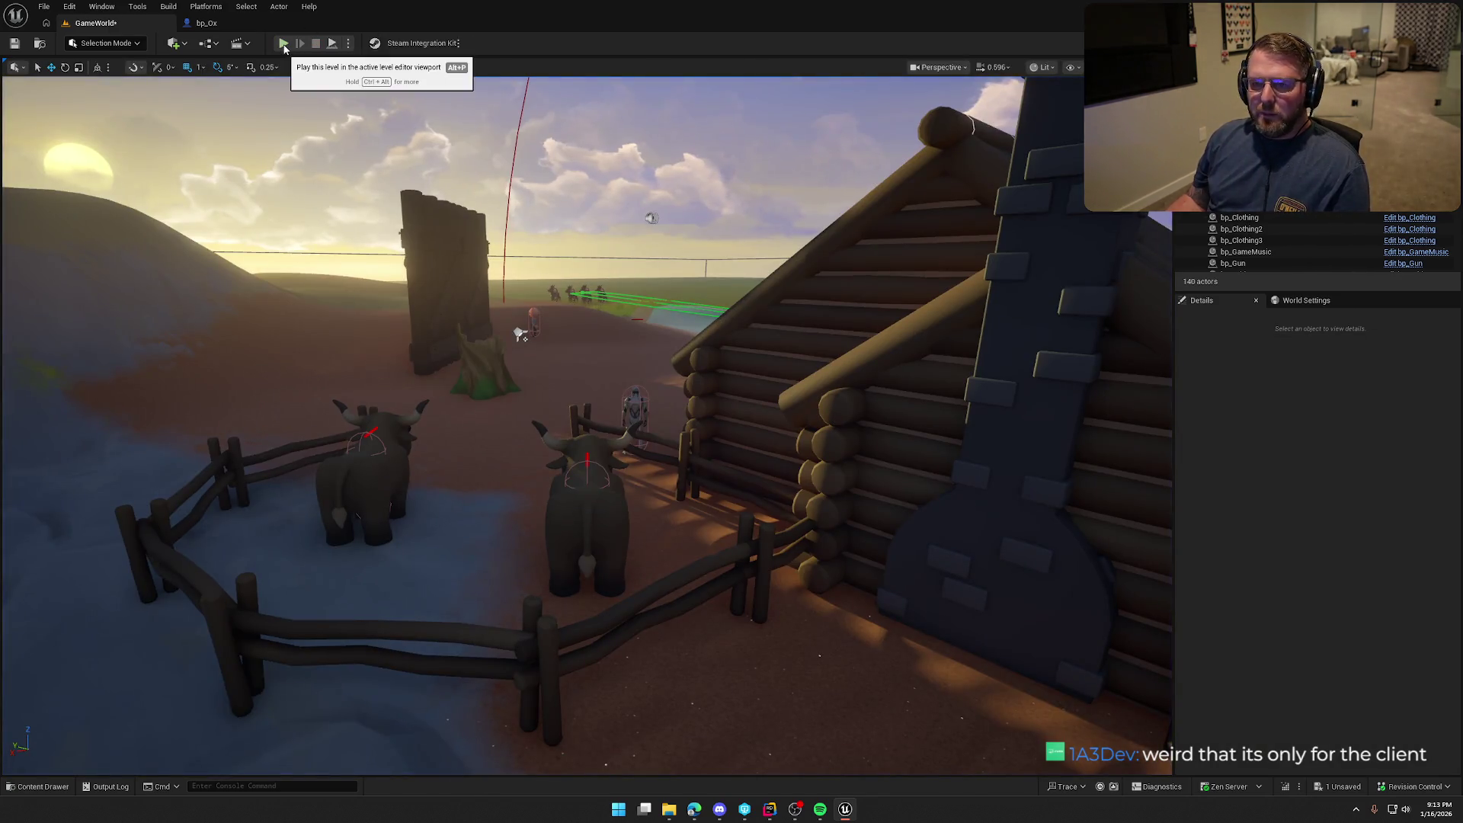
Replay, run to the ox pen and watch the second player buy an ox, leaving $85
left_click(283, 44)
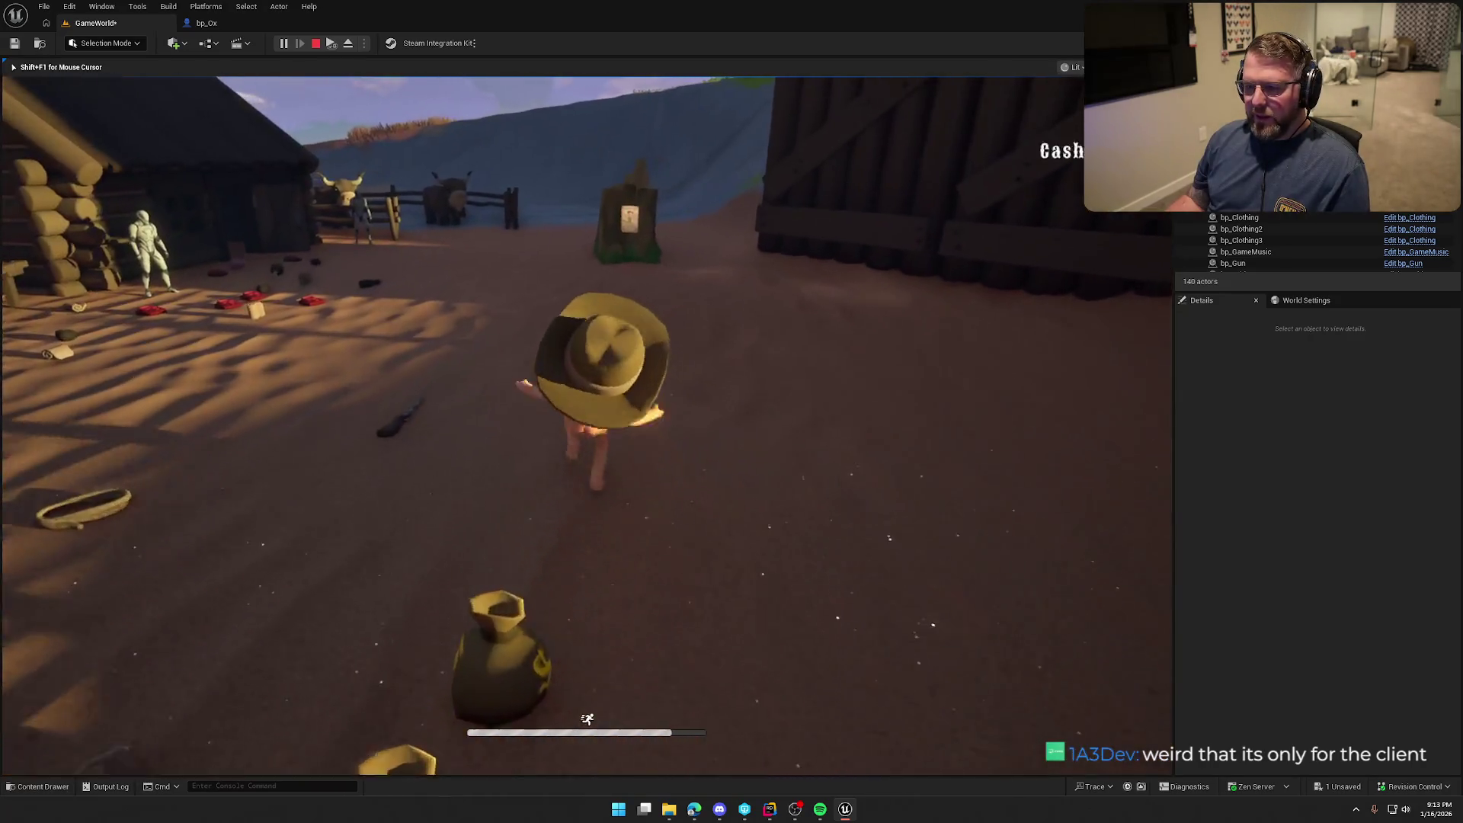
key("w")
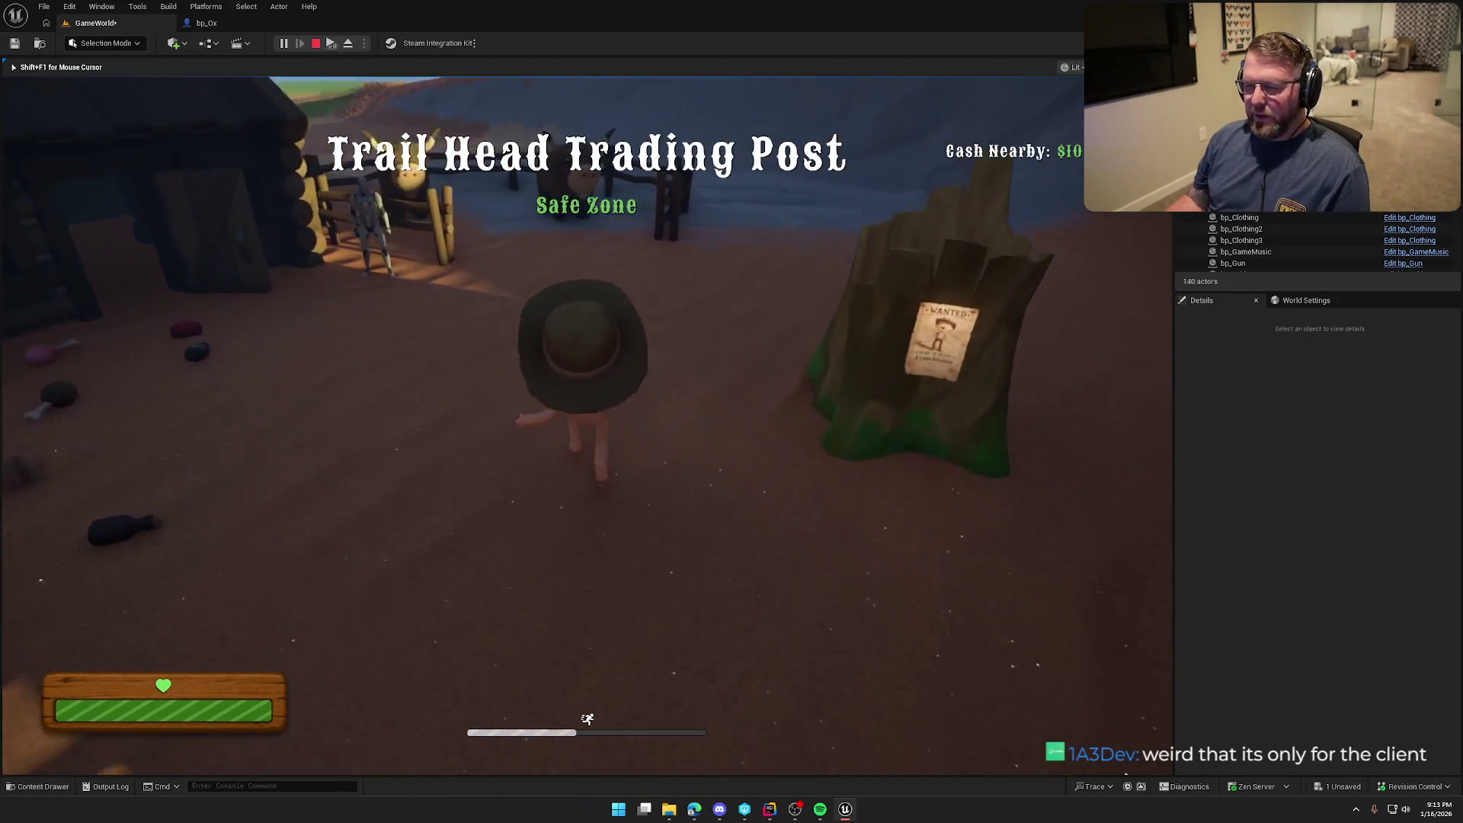
key("w")
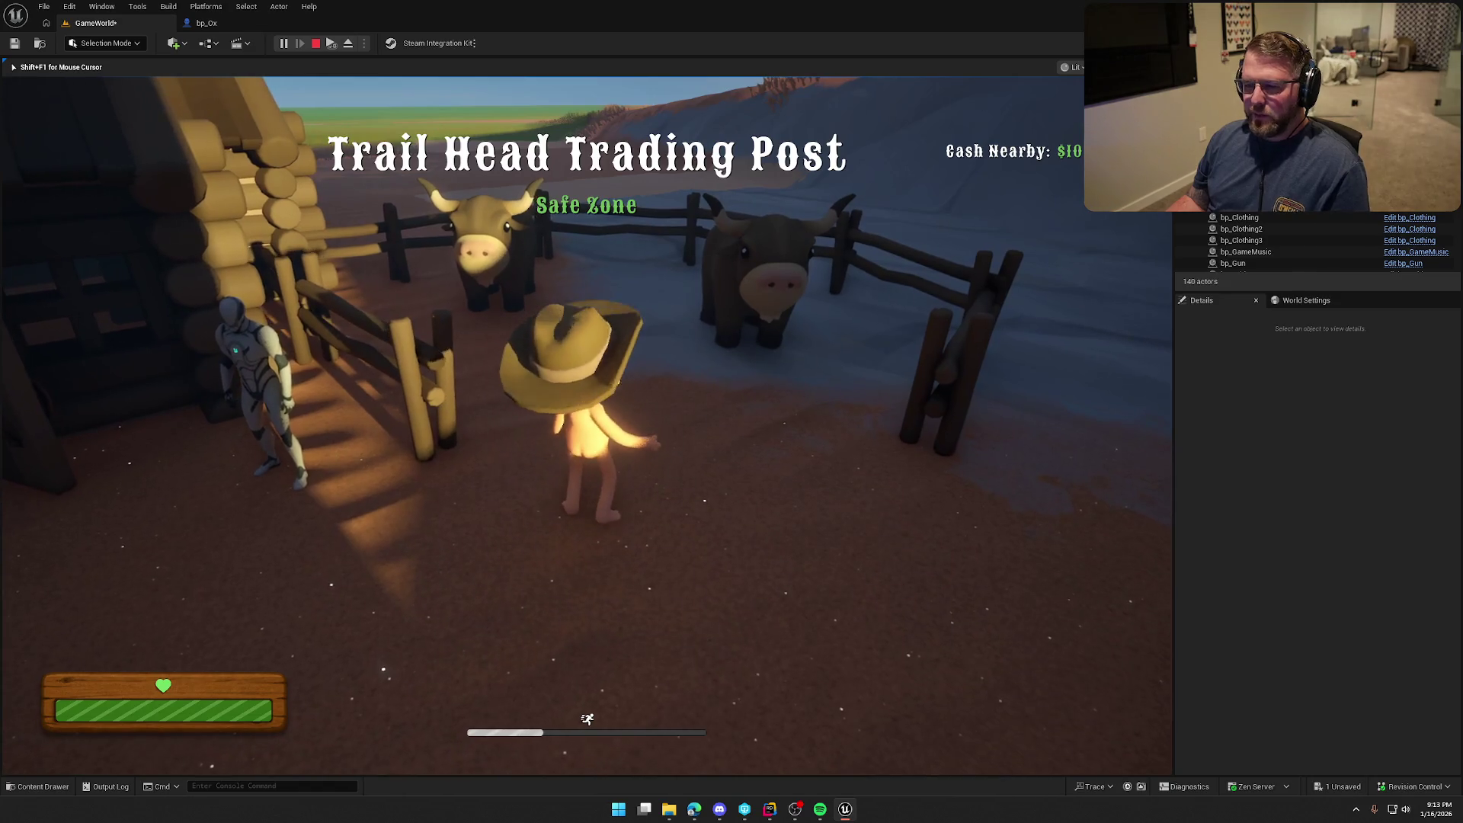
key("super")
key("super")
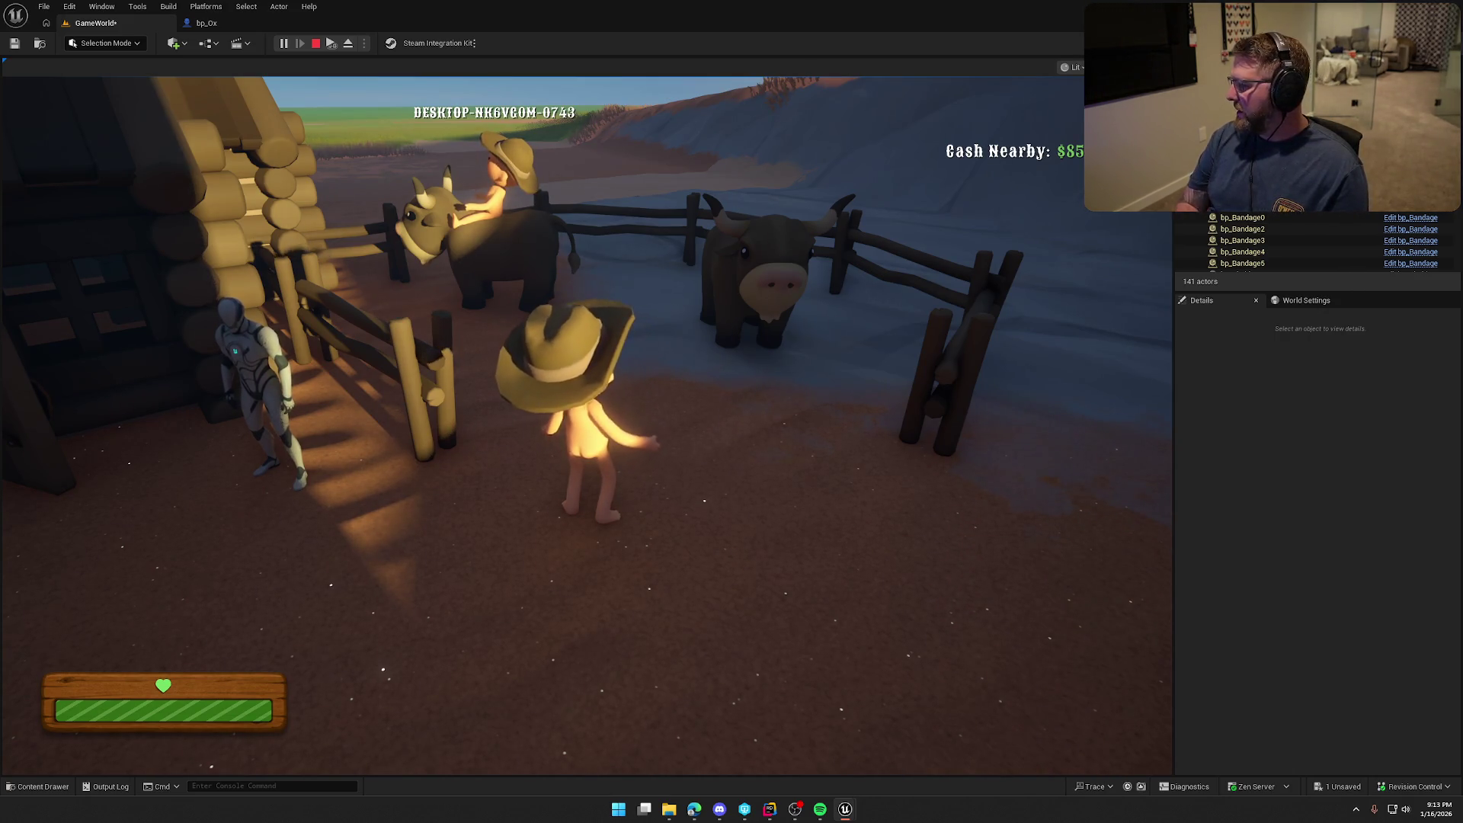
key("Escape")
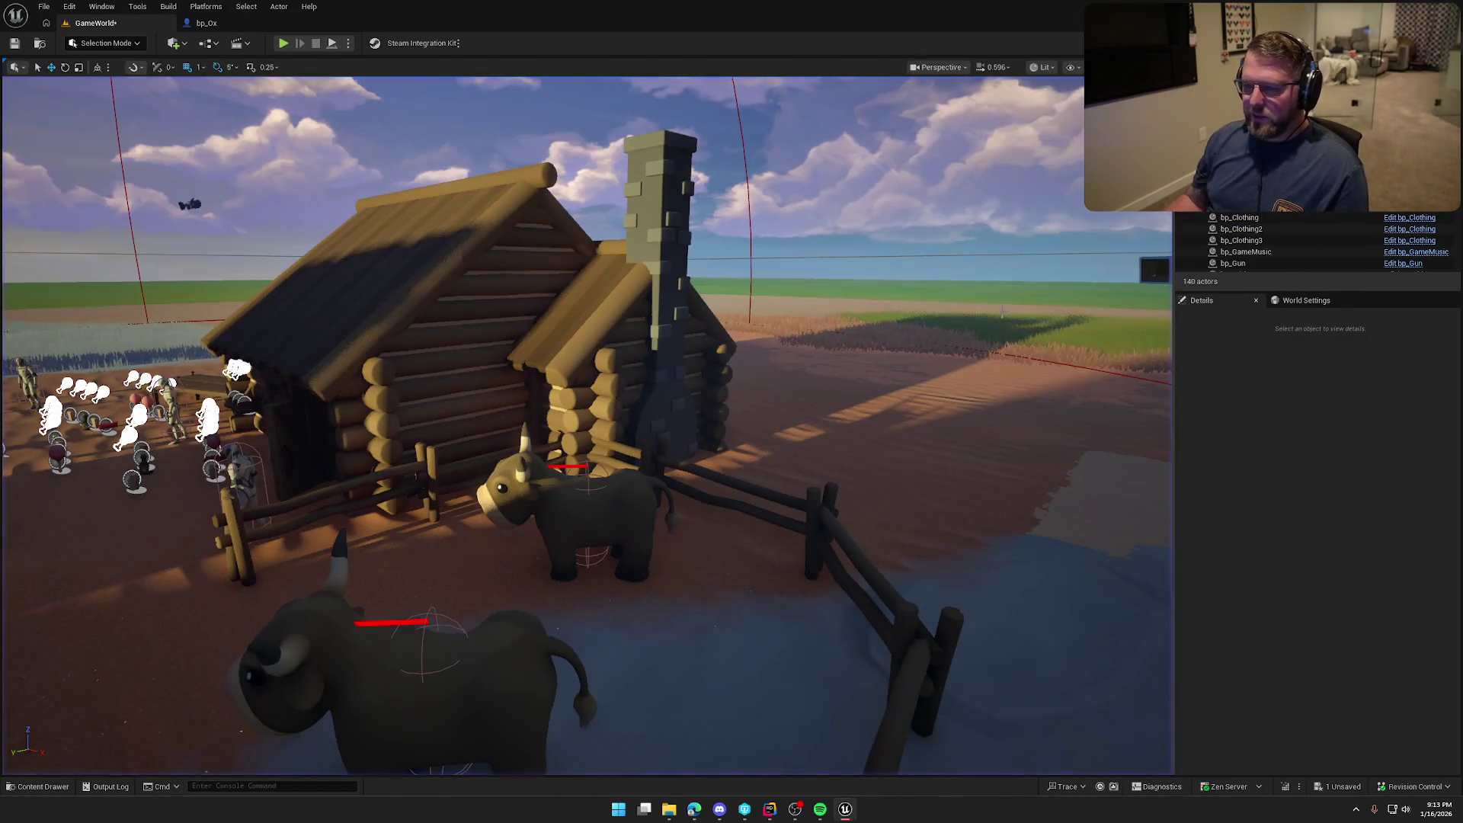
Review Multicast_StartRiding_Implementation's AttachToComponent call in RidableAnimal.cpp
left_click(770, 810)
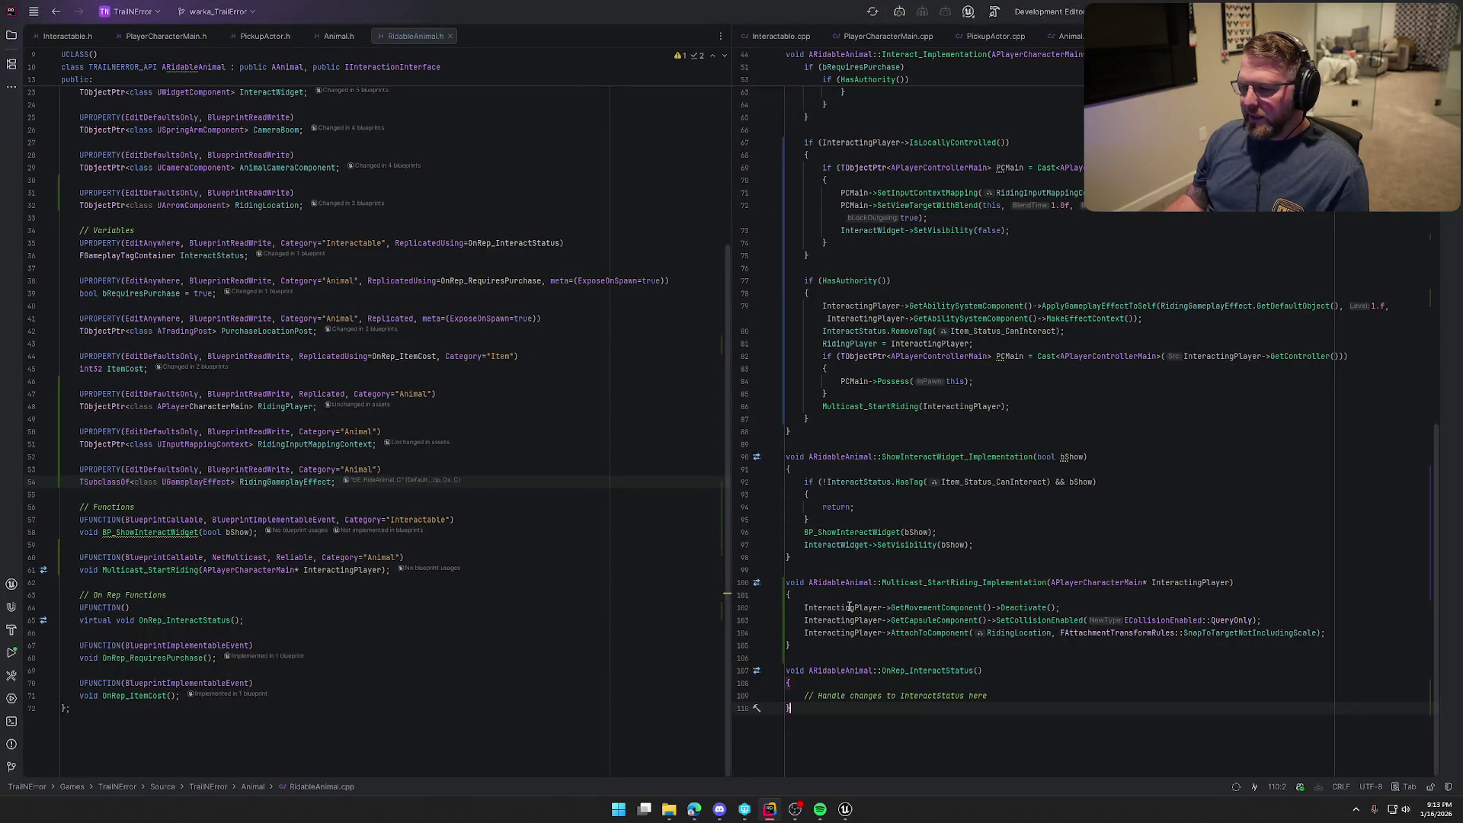
left_click(803, 644)
left_click(792, 582, "shift")
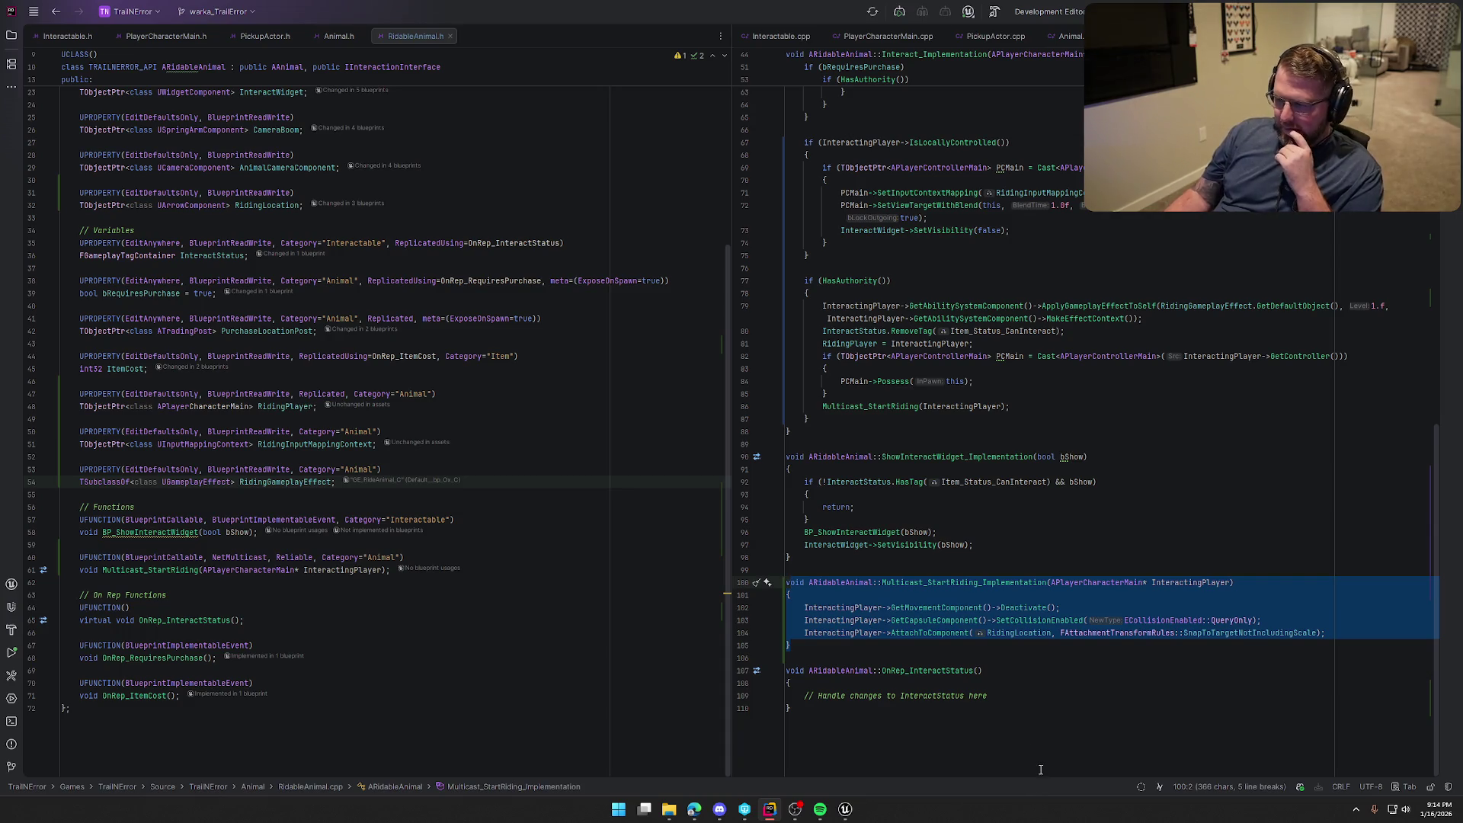
left_click(914, 633)
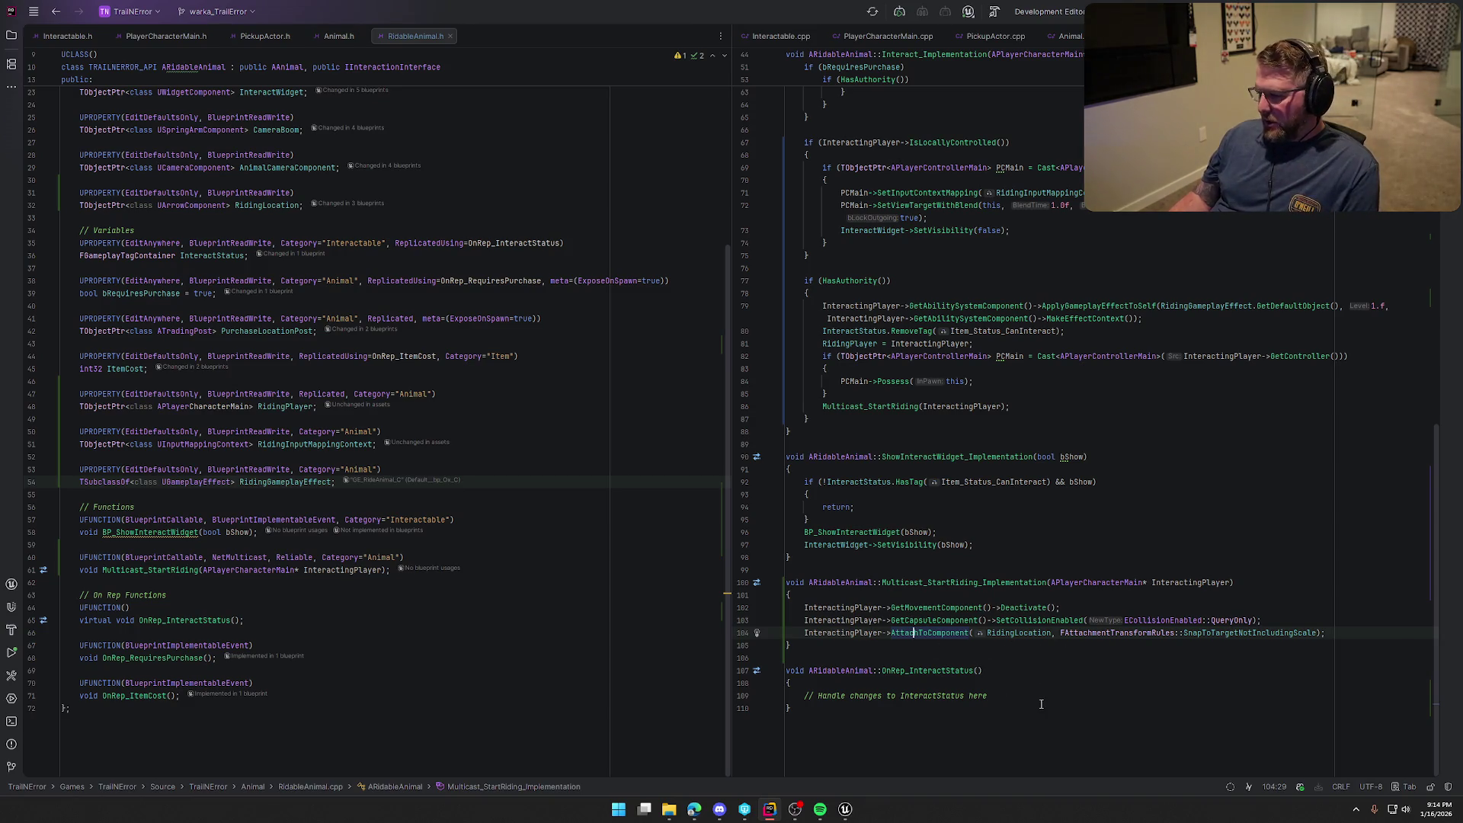
left_click(844, 810)
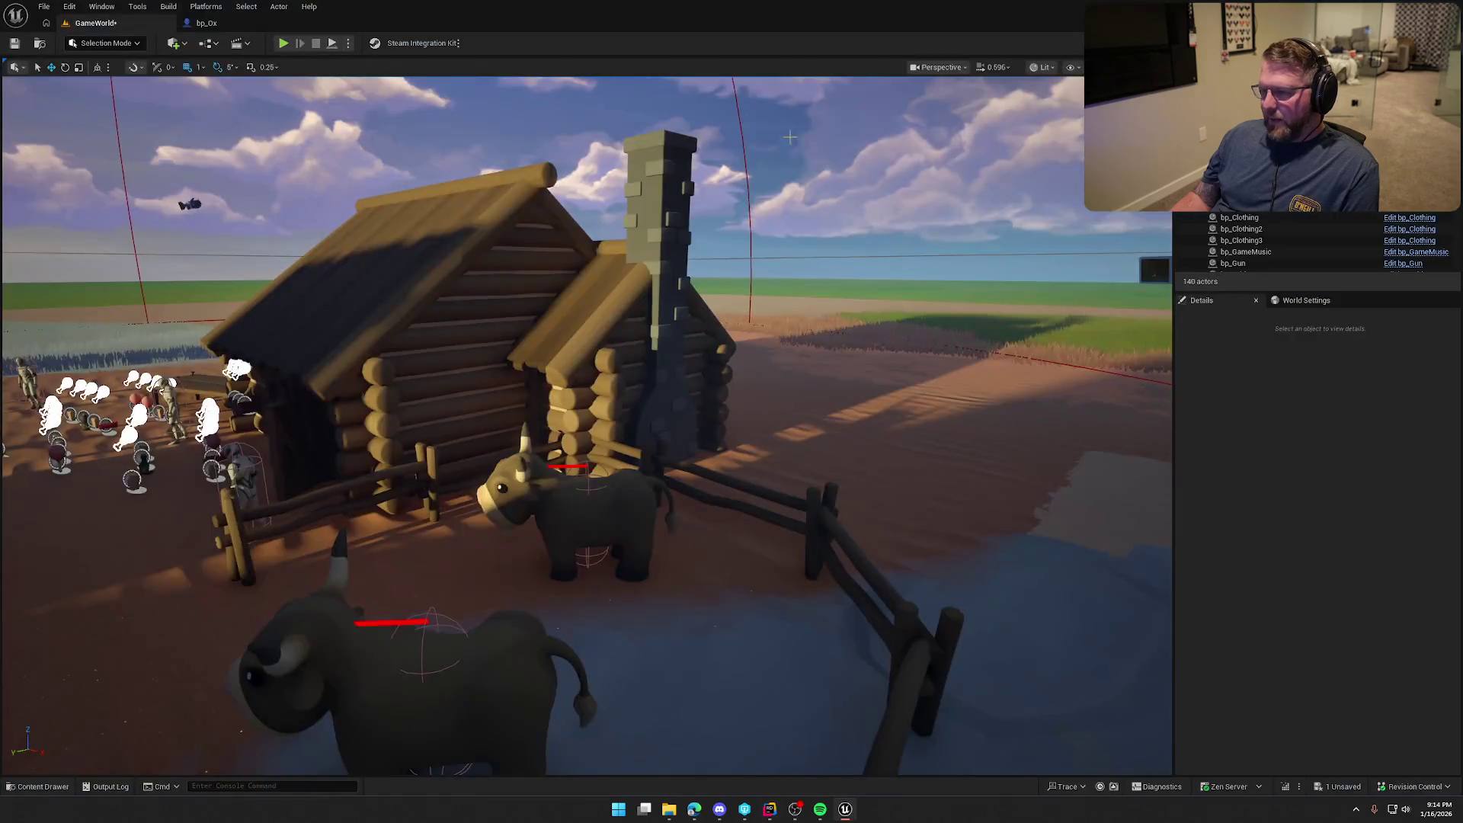
key("alt+Tab")
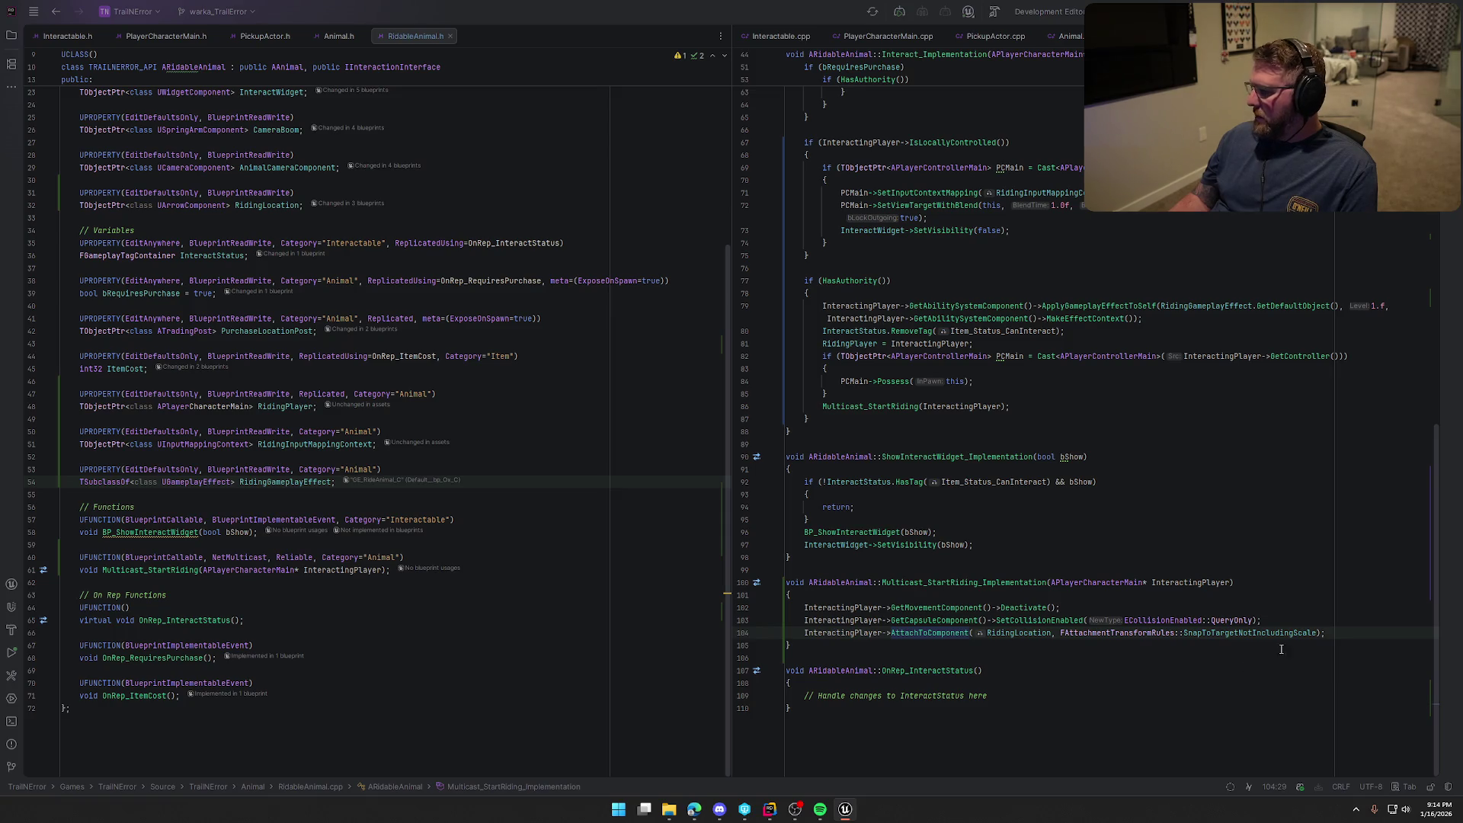
Append ', NAME_None, true' to the line 104 attach call, then remove it again
left_click(1319, 633)
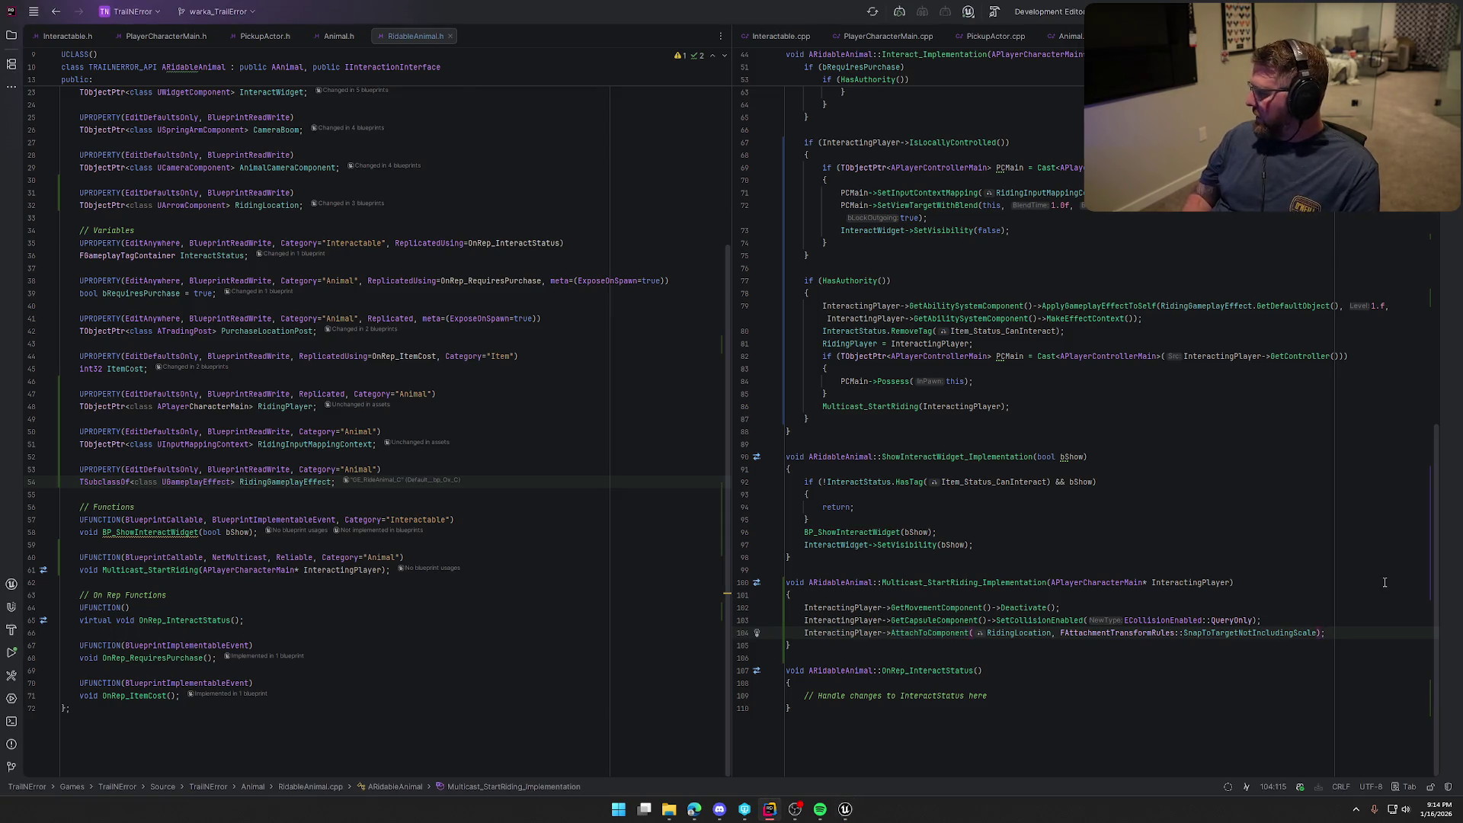
type(", ")
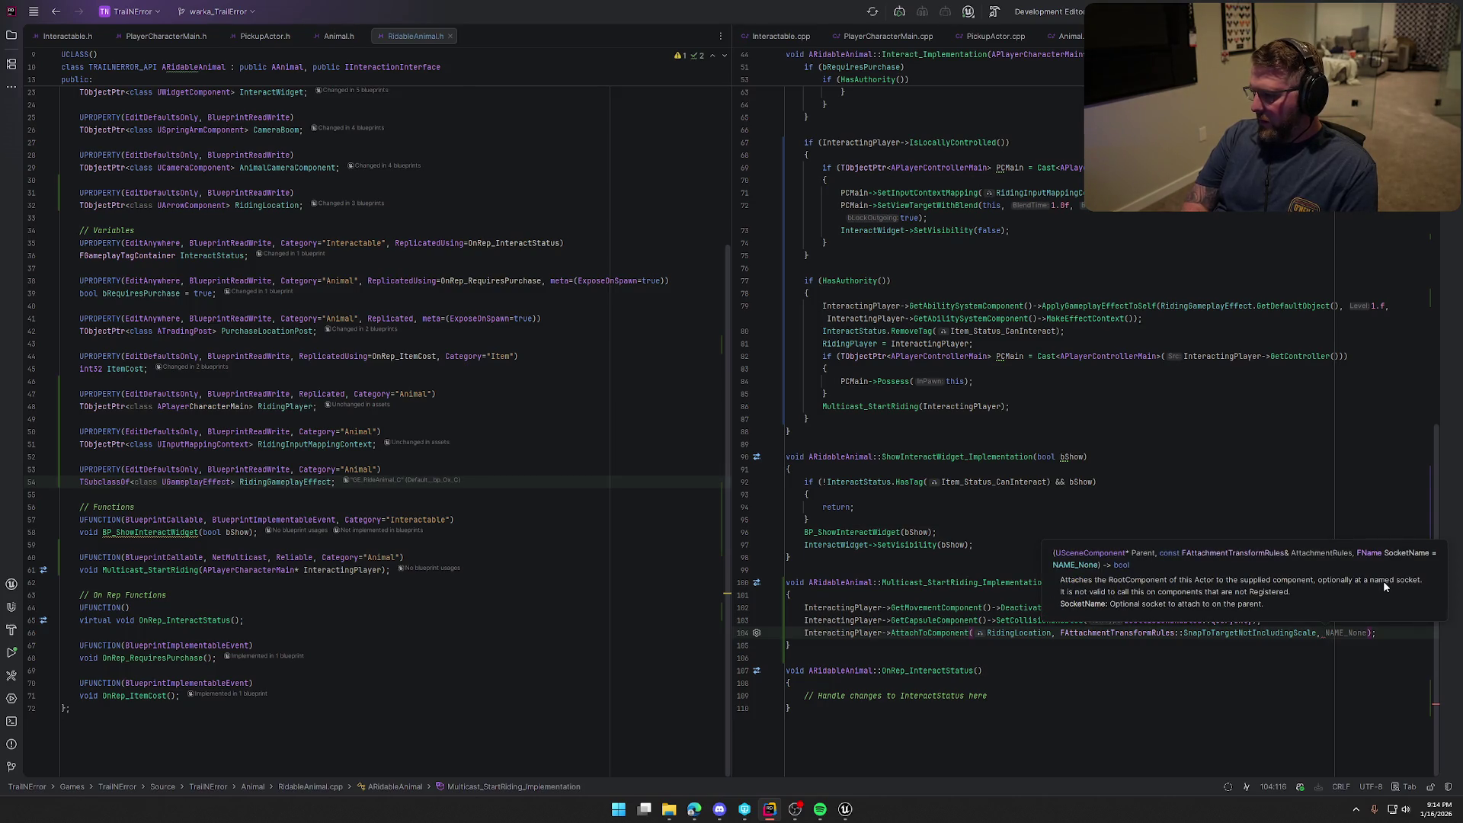
type("NAME_None")
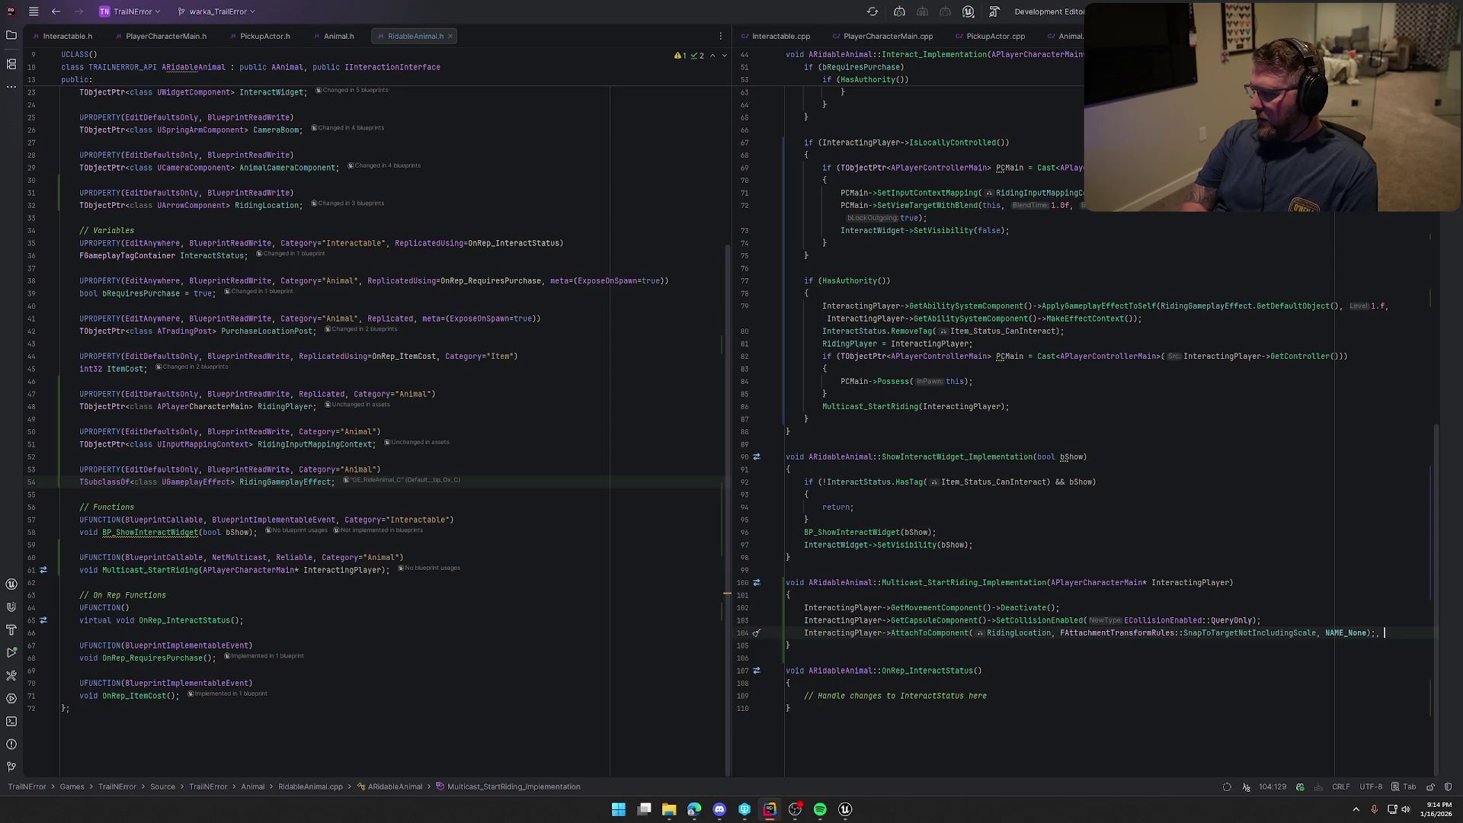
type(", ")
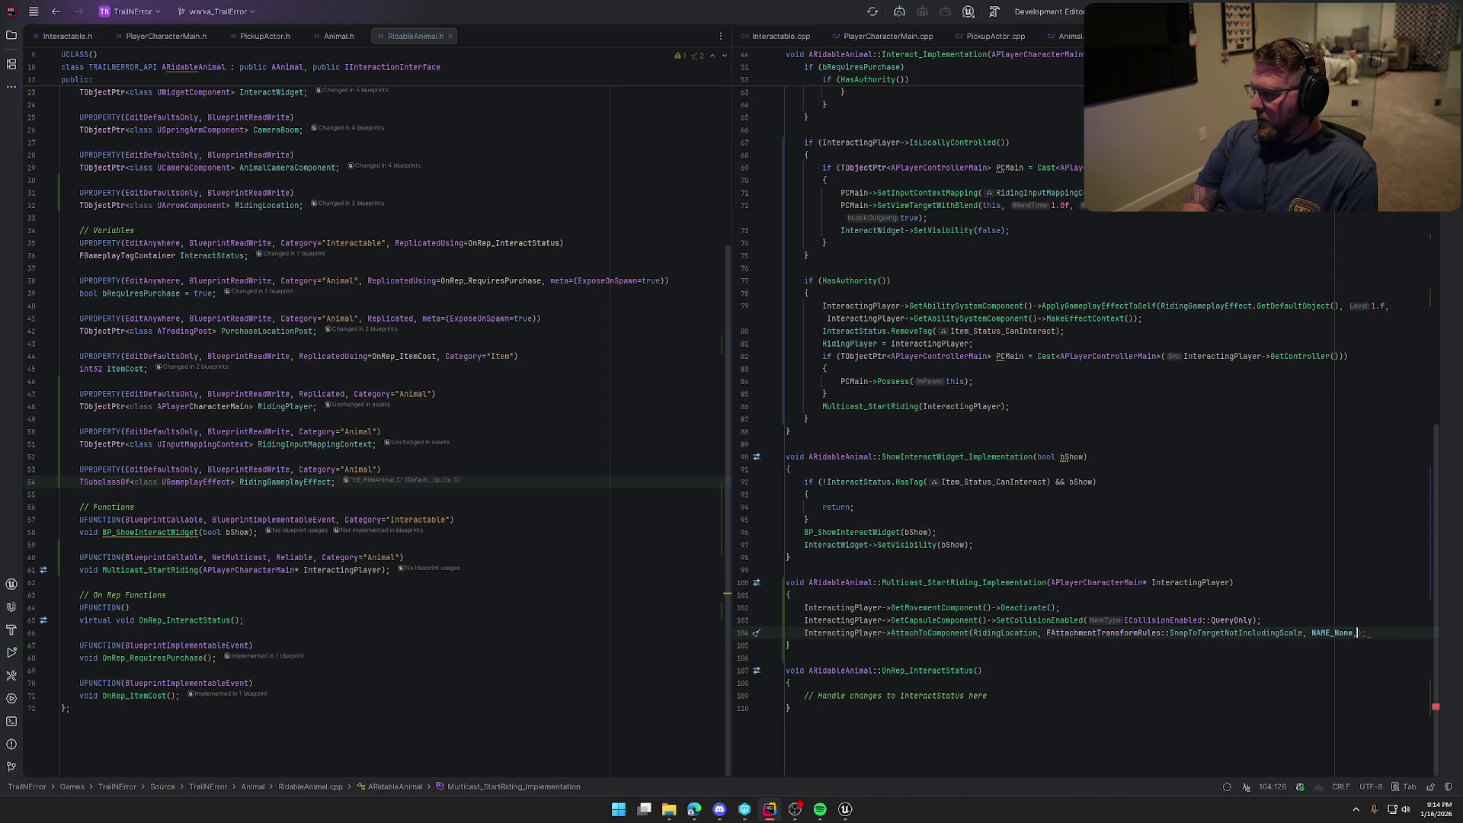
type("true")
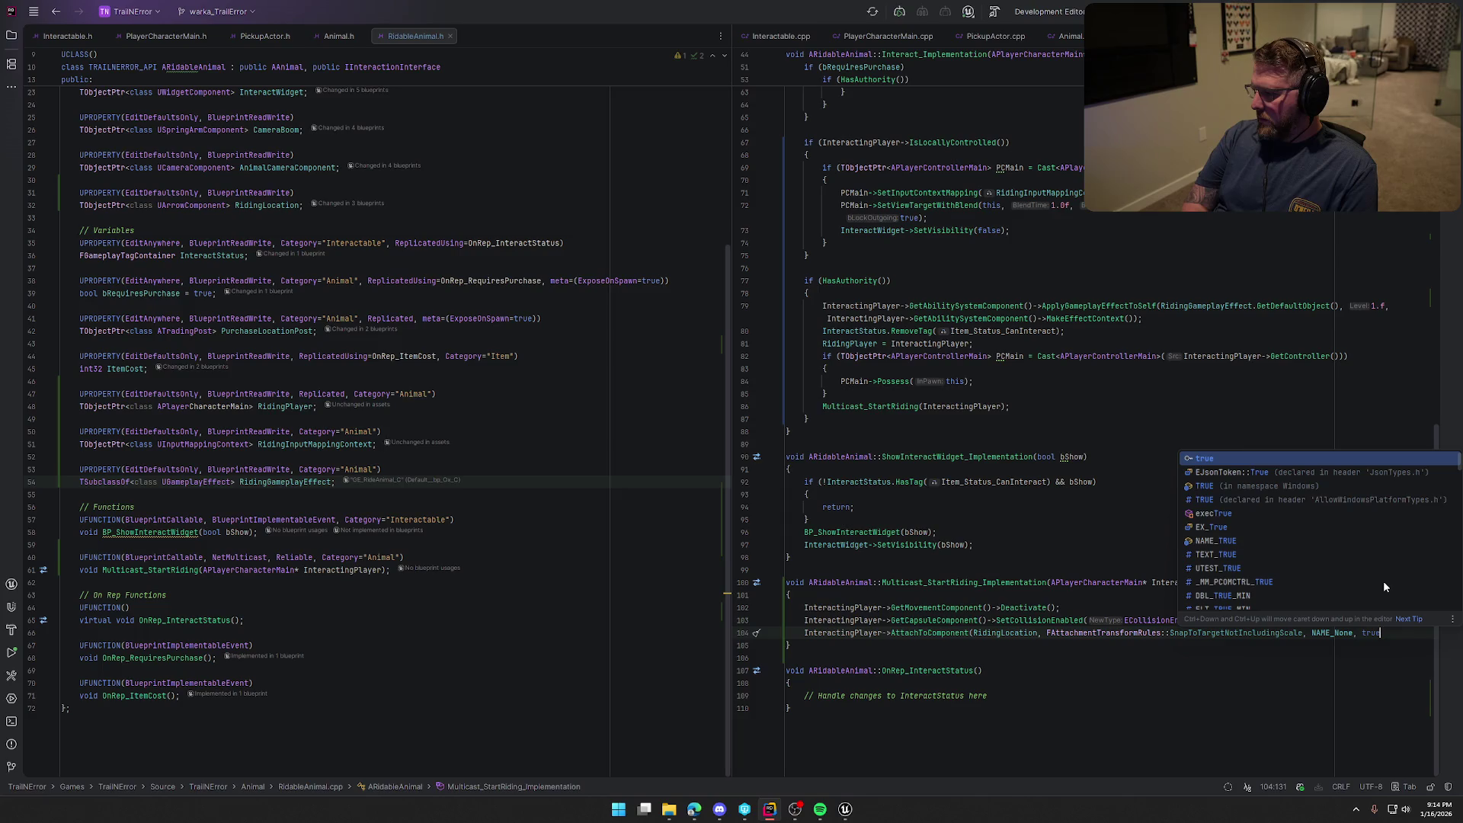
type(");")
key("Left")
key("Left")
key("BackSpace")
key("BackSpace")
key("BackSpace")
key("BackSpace")
key("BackSpace")
key("Down")
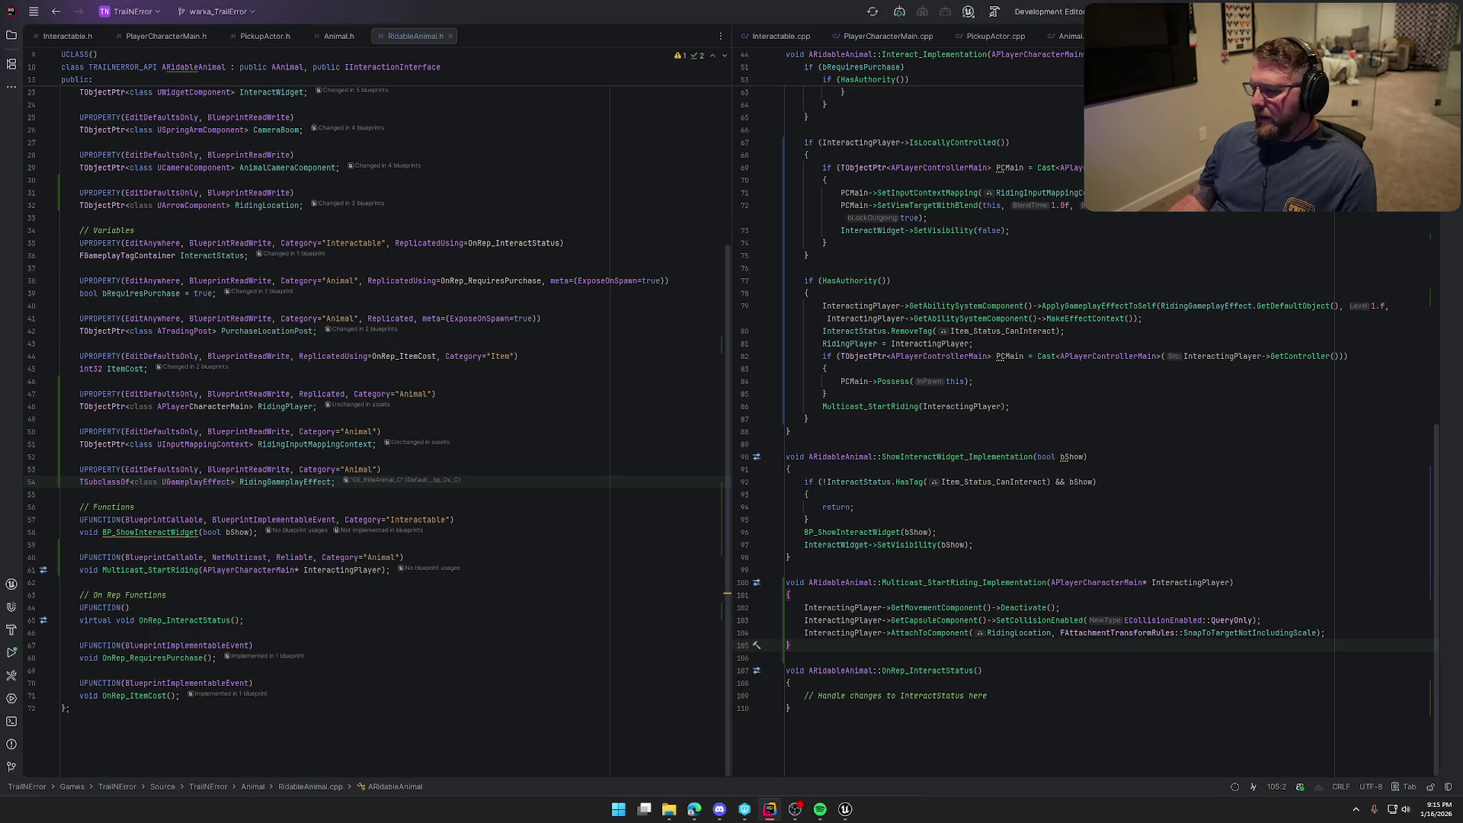
key("alt+Tab")
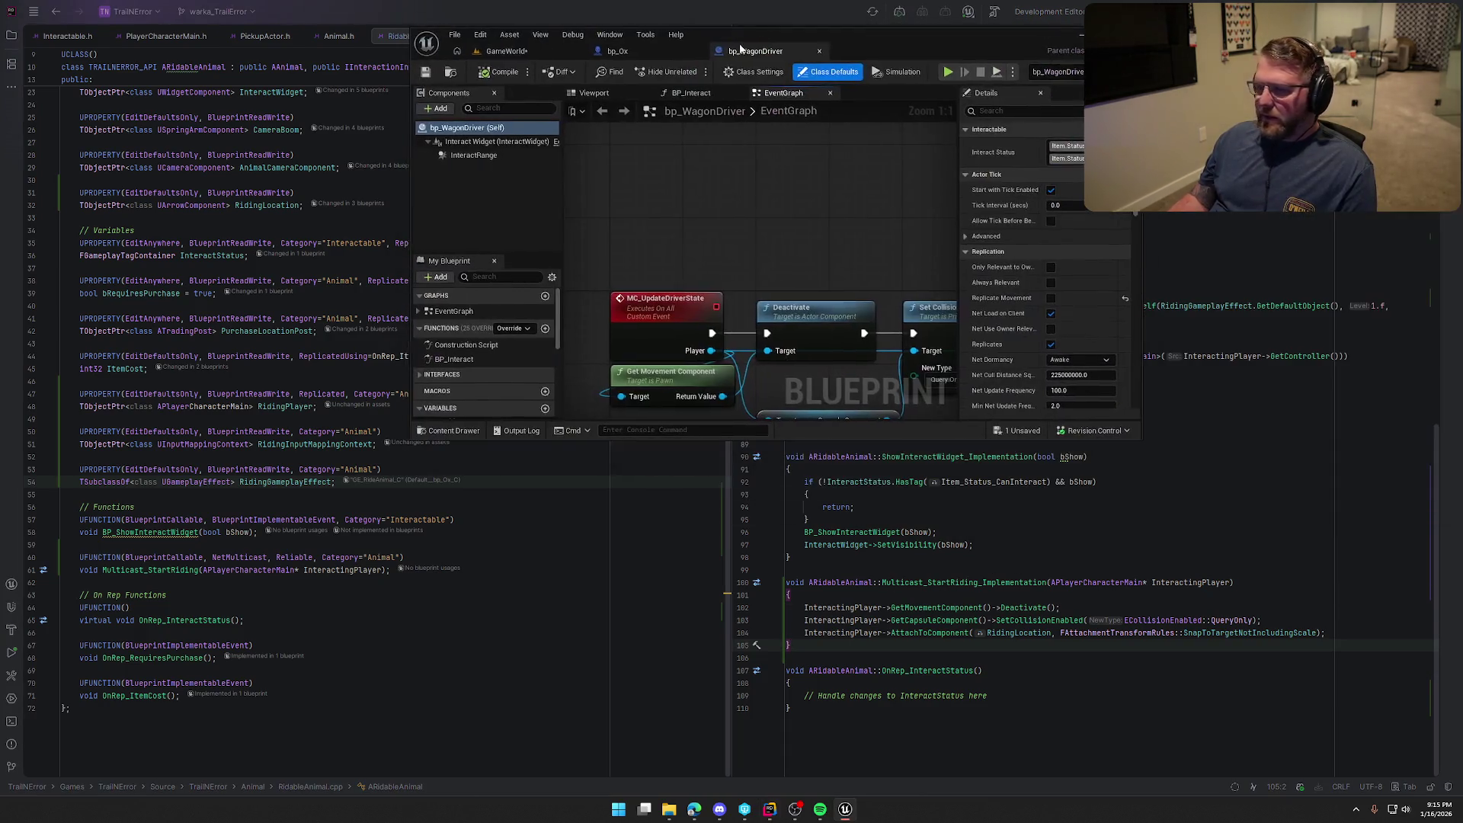
Inspect bp_WagonDriver's EventGraph and its BP_Interact function graph full screen
double_click(914, 36)
left_click_drag(352, 206, 1067, 597)
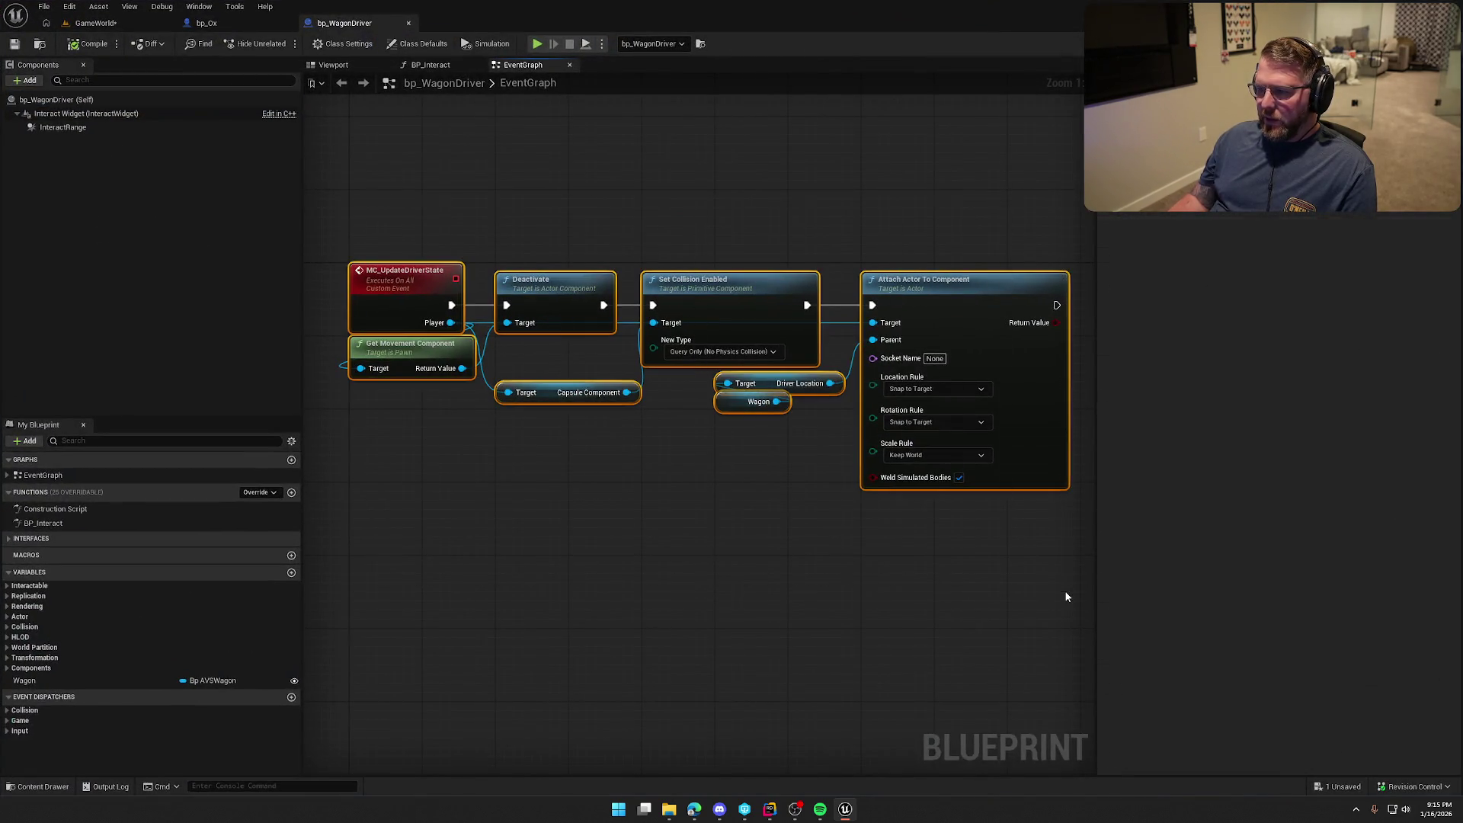
left_click(617, 178)
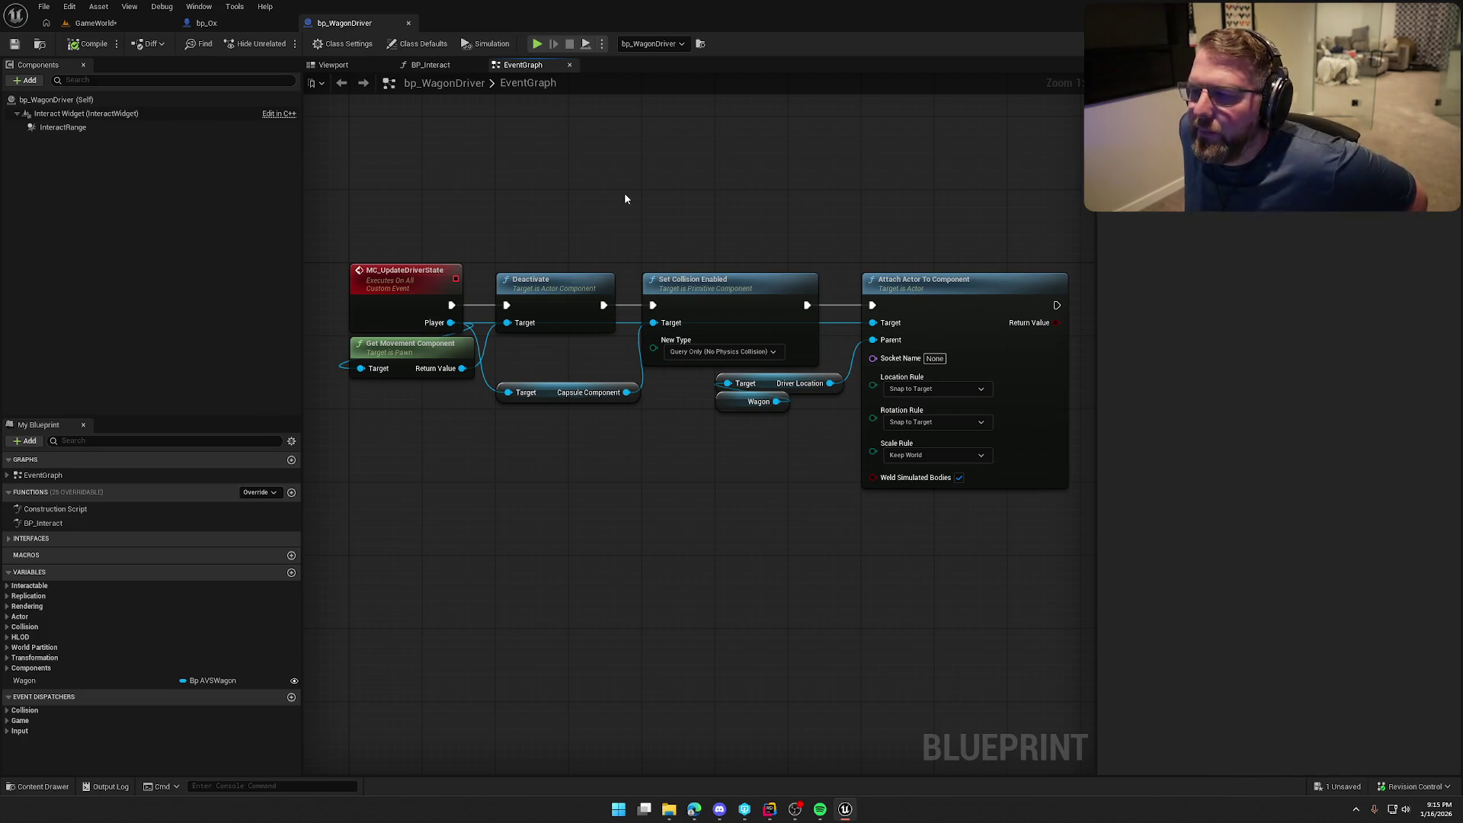
double_click(46, 524)
mouse_move(470, 554)
left_mouse_down()
mouse_move(601, 522)
mouse_move(663, 557)
left_mouse_up()
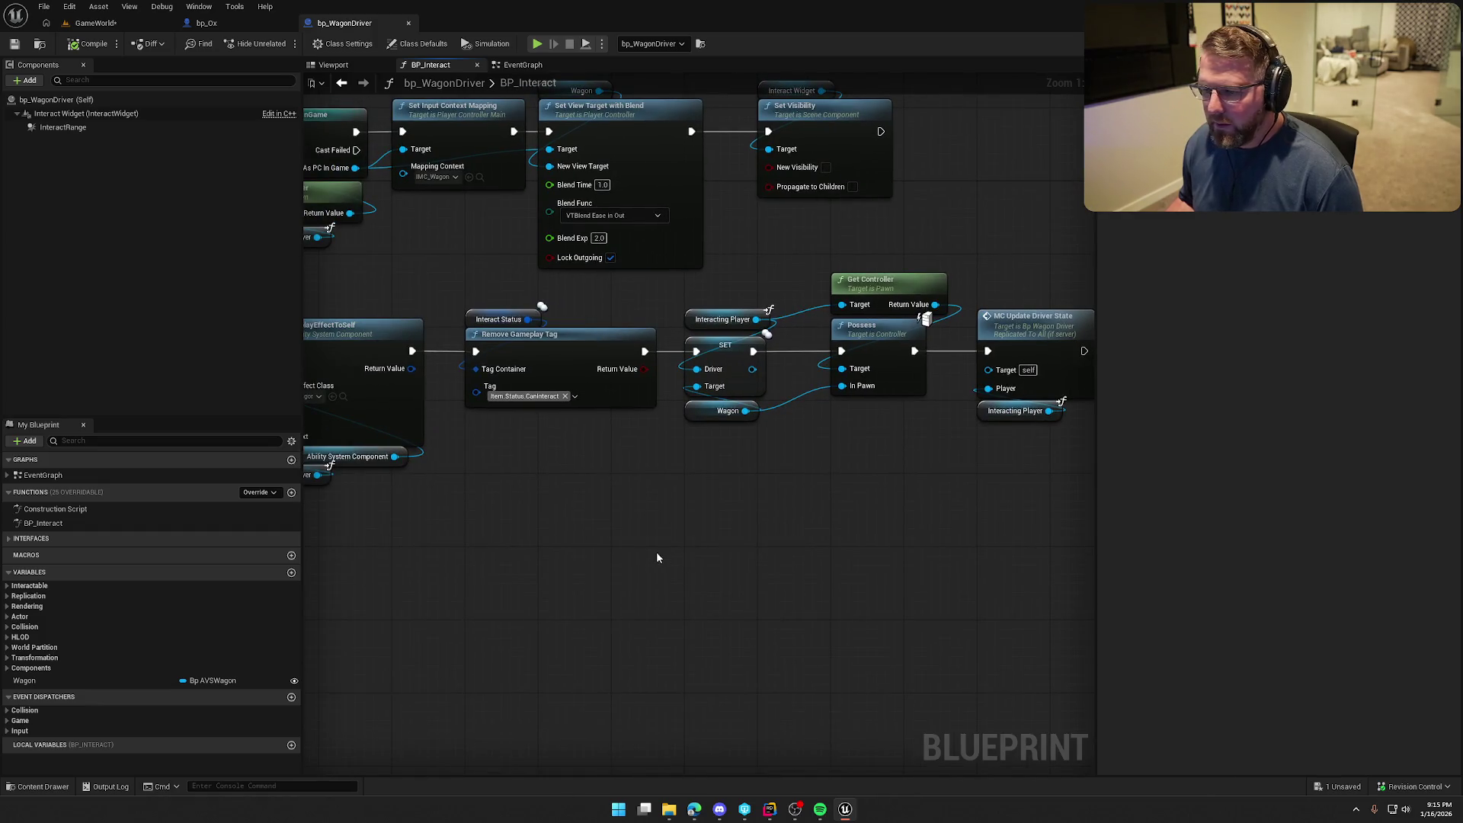
Examine the Multicast_StartRiding call and its implementation in RidableAnimal.cpp
left_click(770, 810)
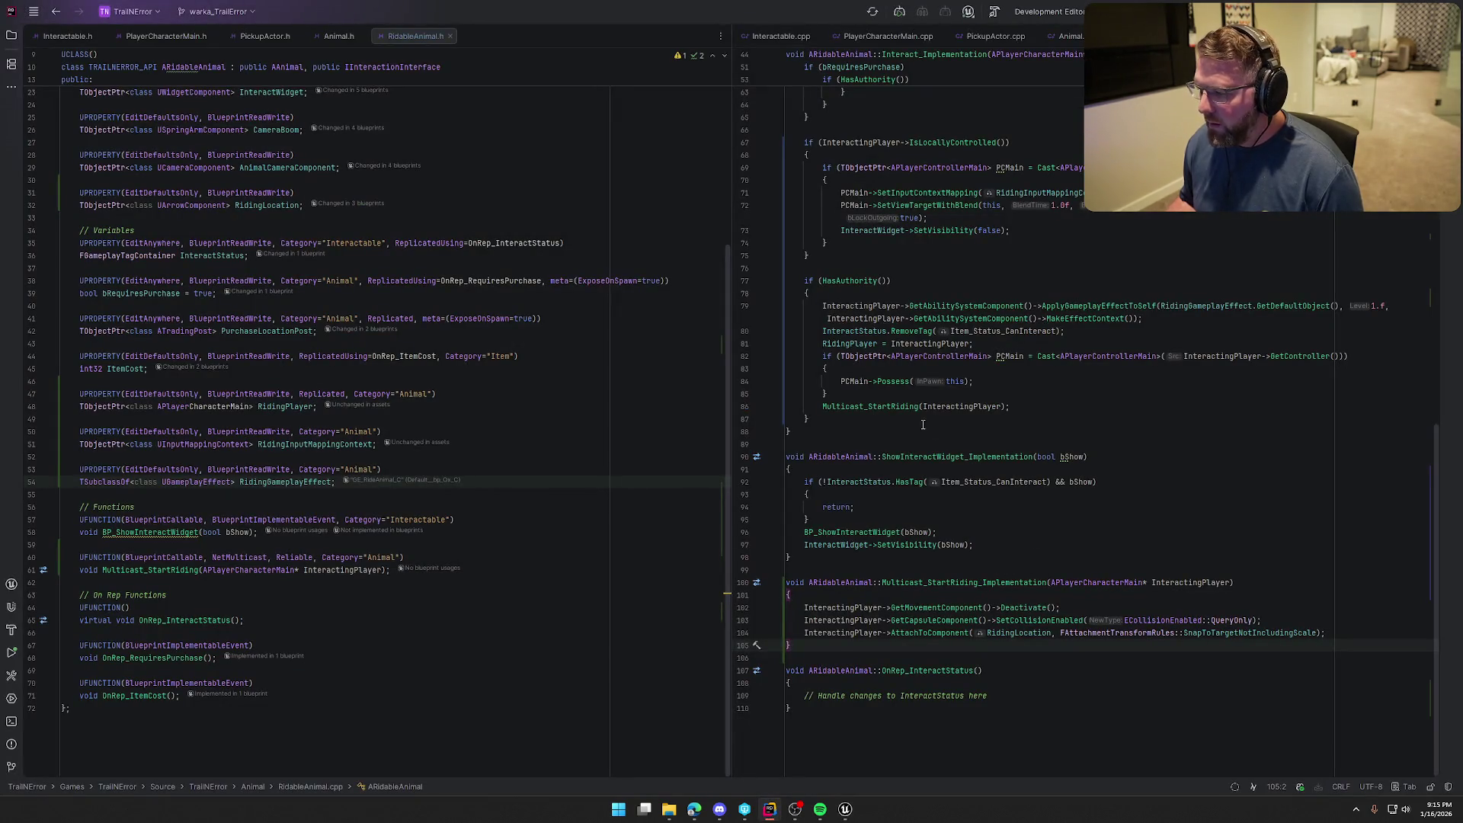
left_click_drag(824, 406, 1010, 406)
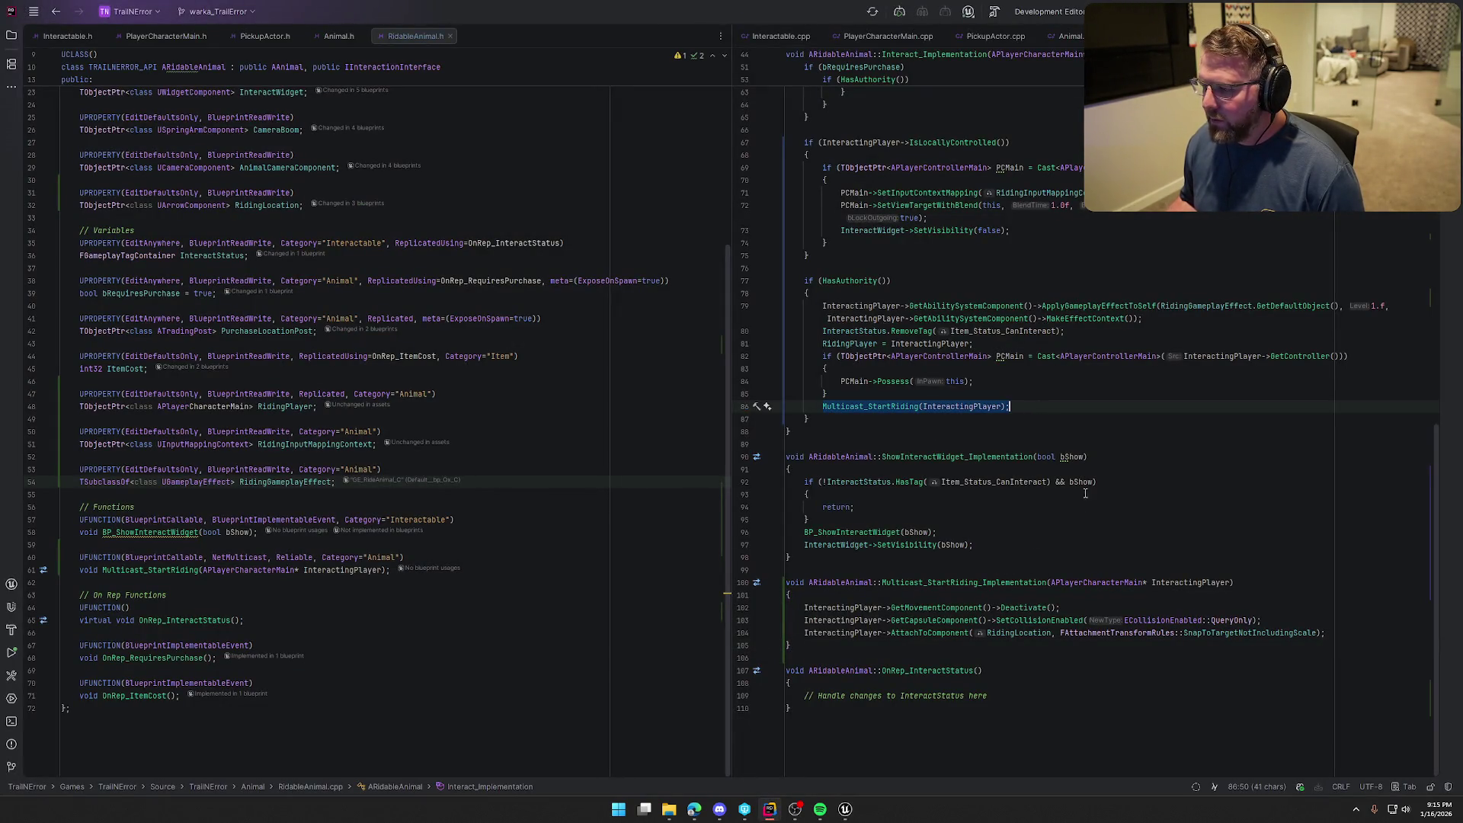
scroll(939, 181, "up", 8)
scroll(1145, 531, "down", 1)
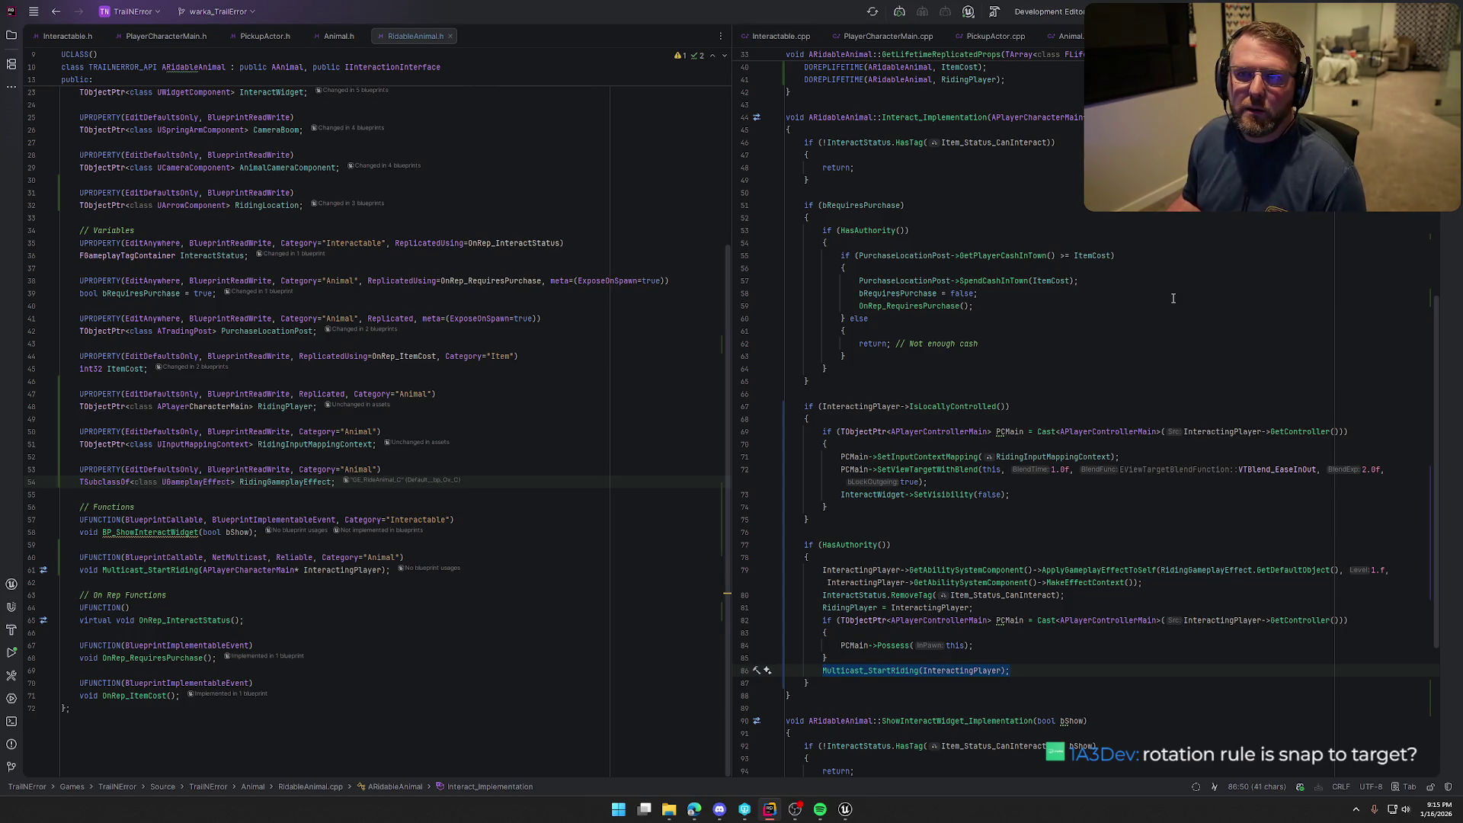
scroll(1174, 331, "down", 7)
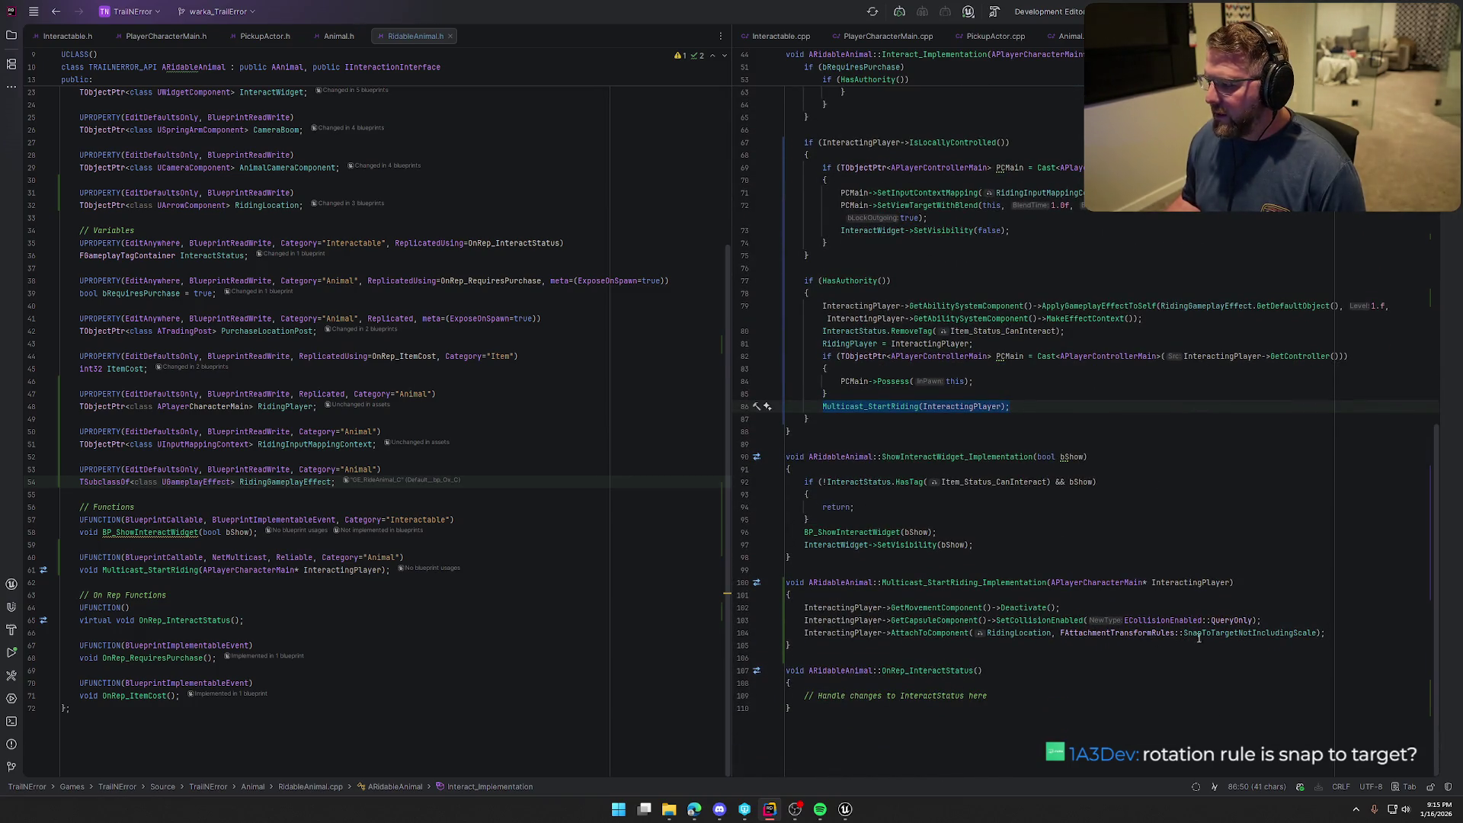
left_click(1252, 644)
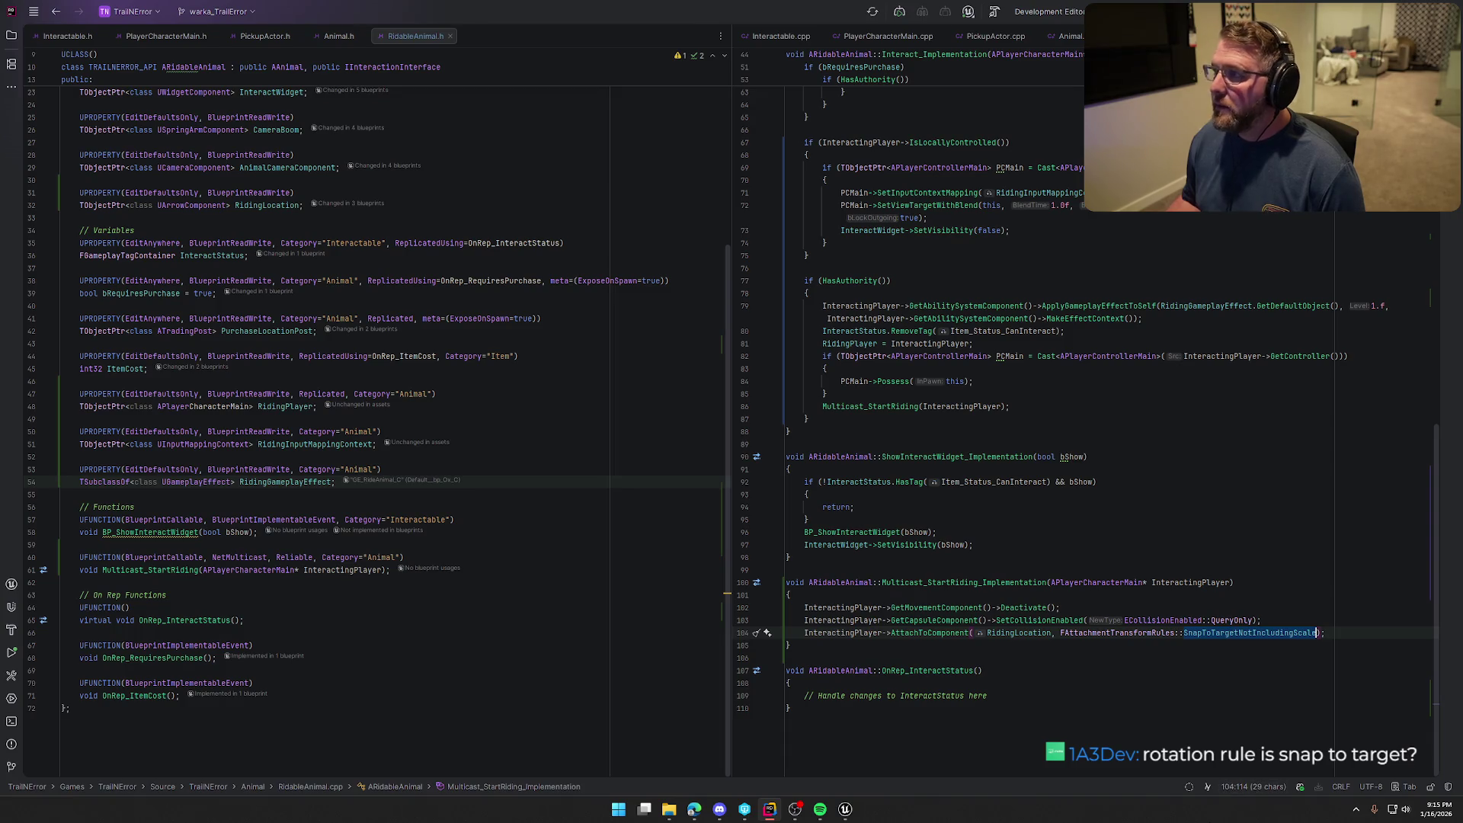
Compare the wagon driver's attach node chain with the code's InteractingPlayer and RidingLocation usages
left_click(845, 809)
double_click(1010, 330)
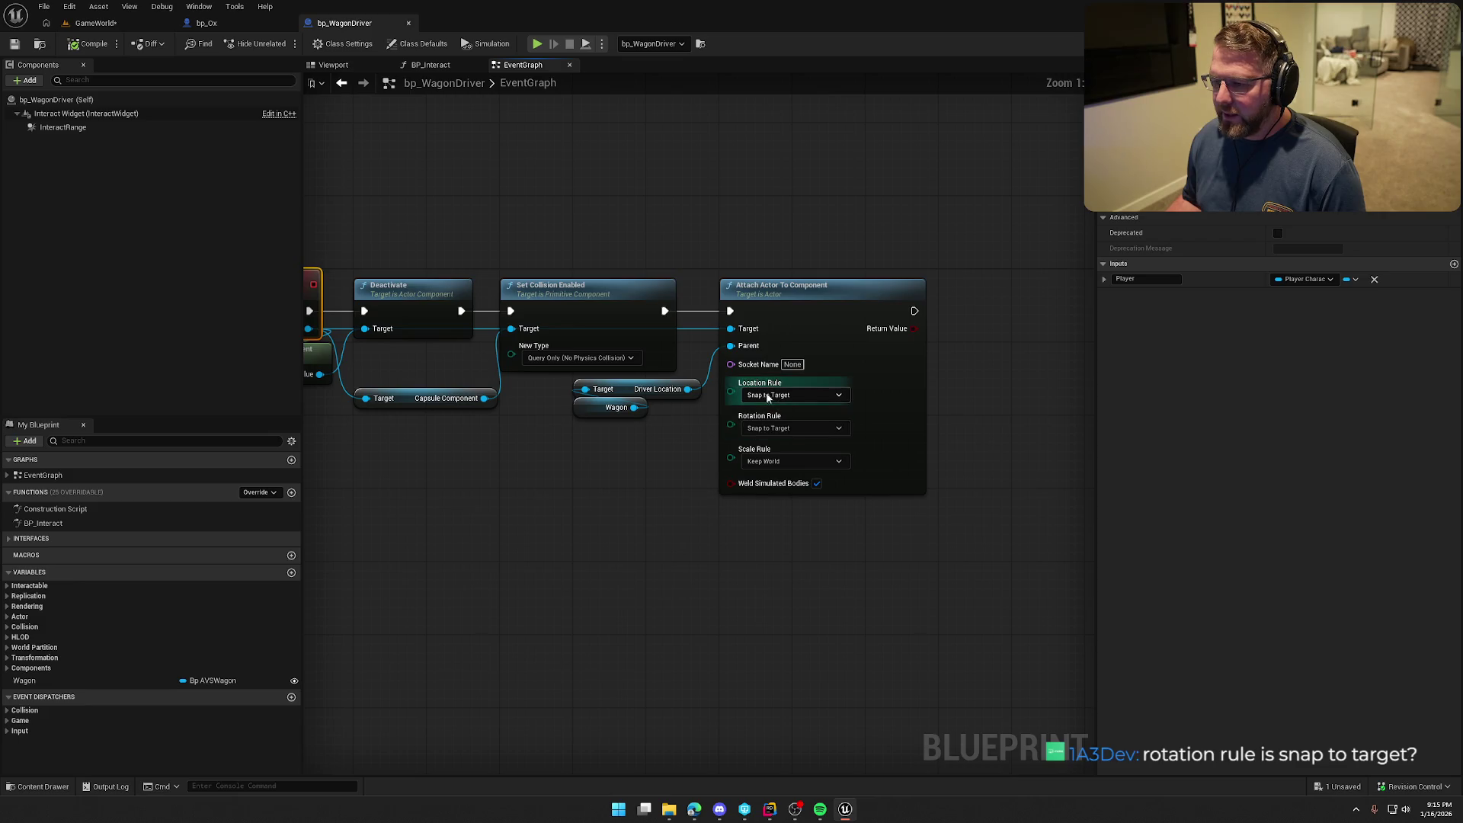
left_click(741, 591)
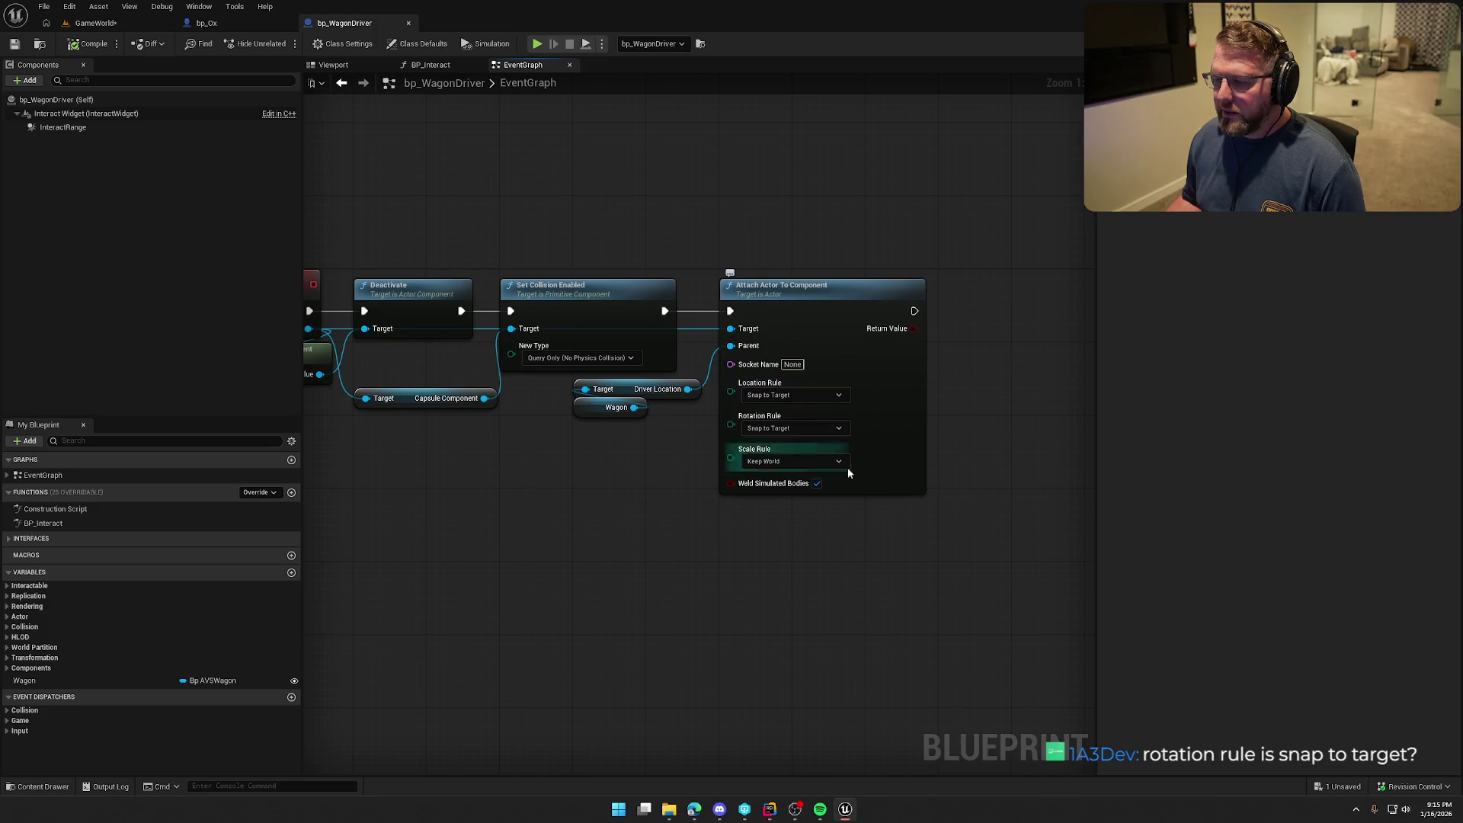
left_click(770, 809)
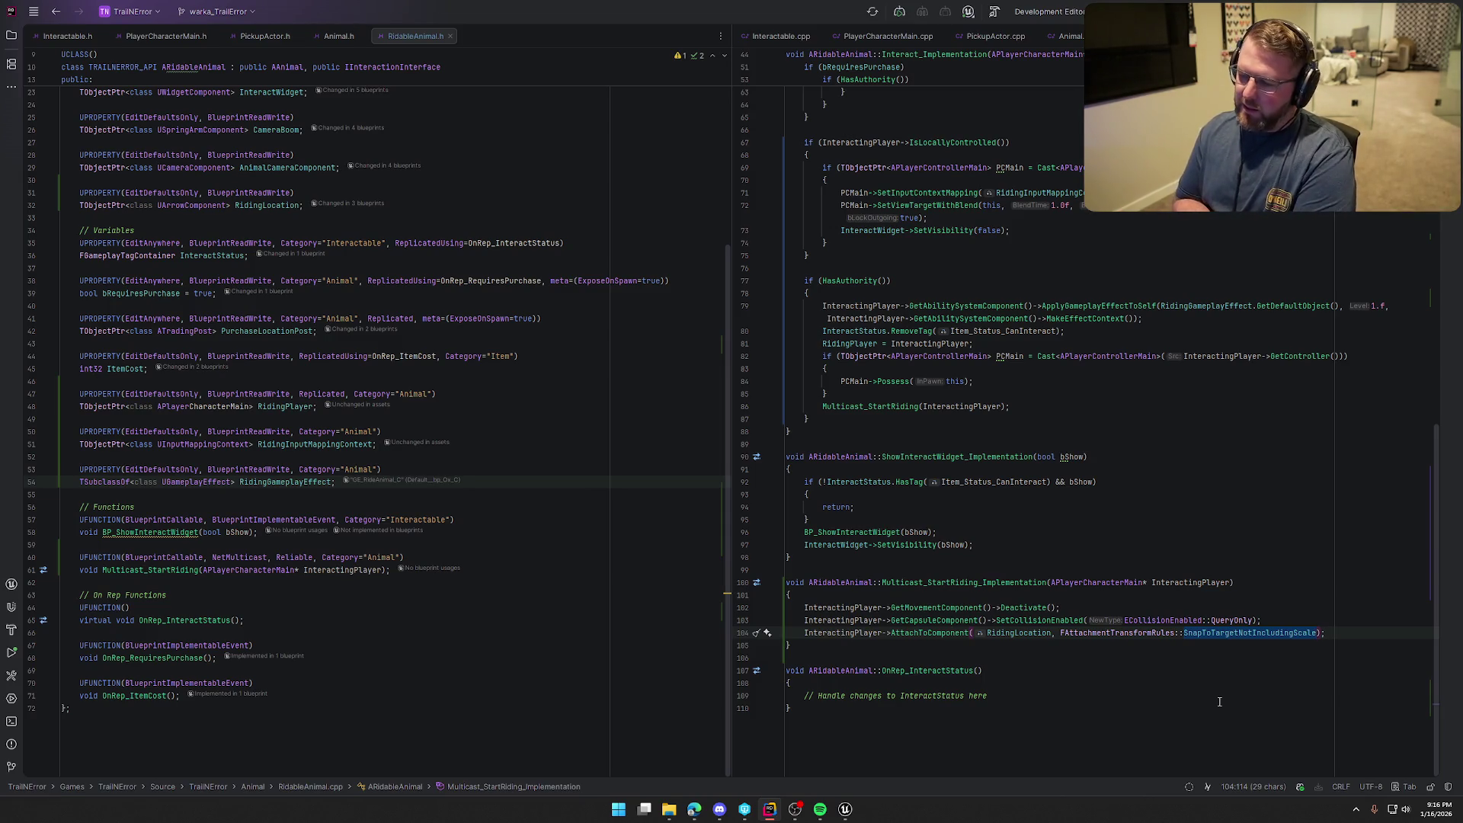
left_click(831, 633)
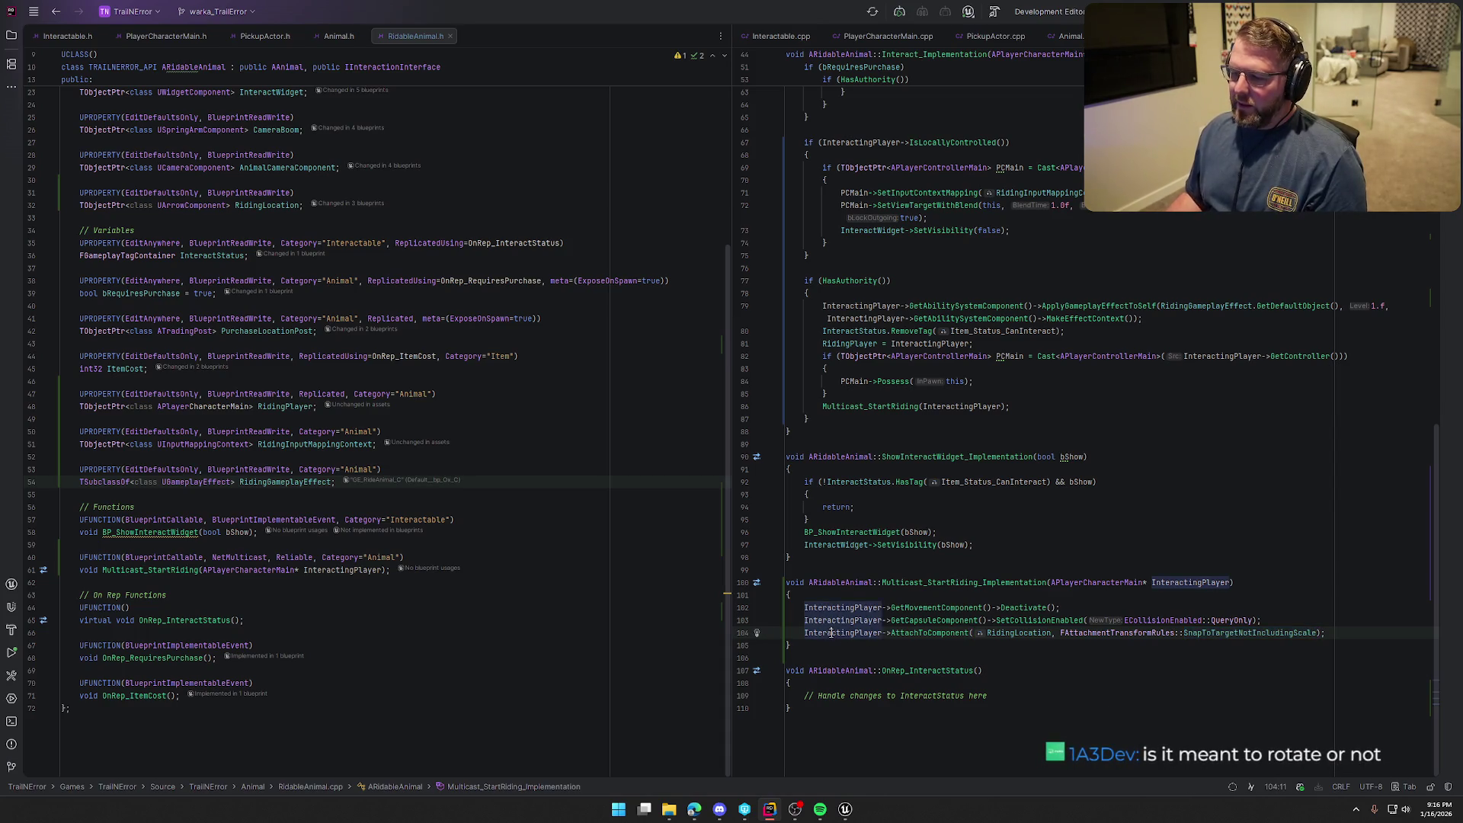
left_click(1005, 633)
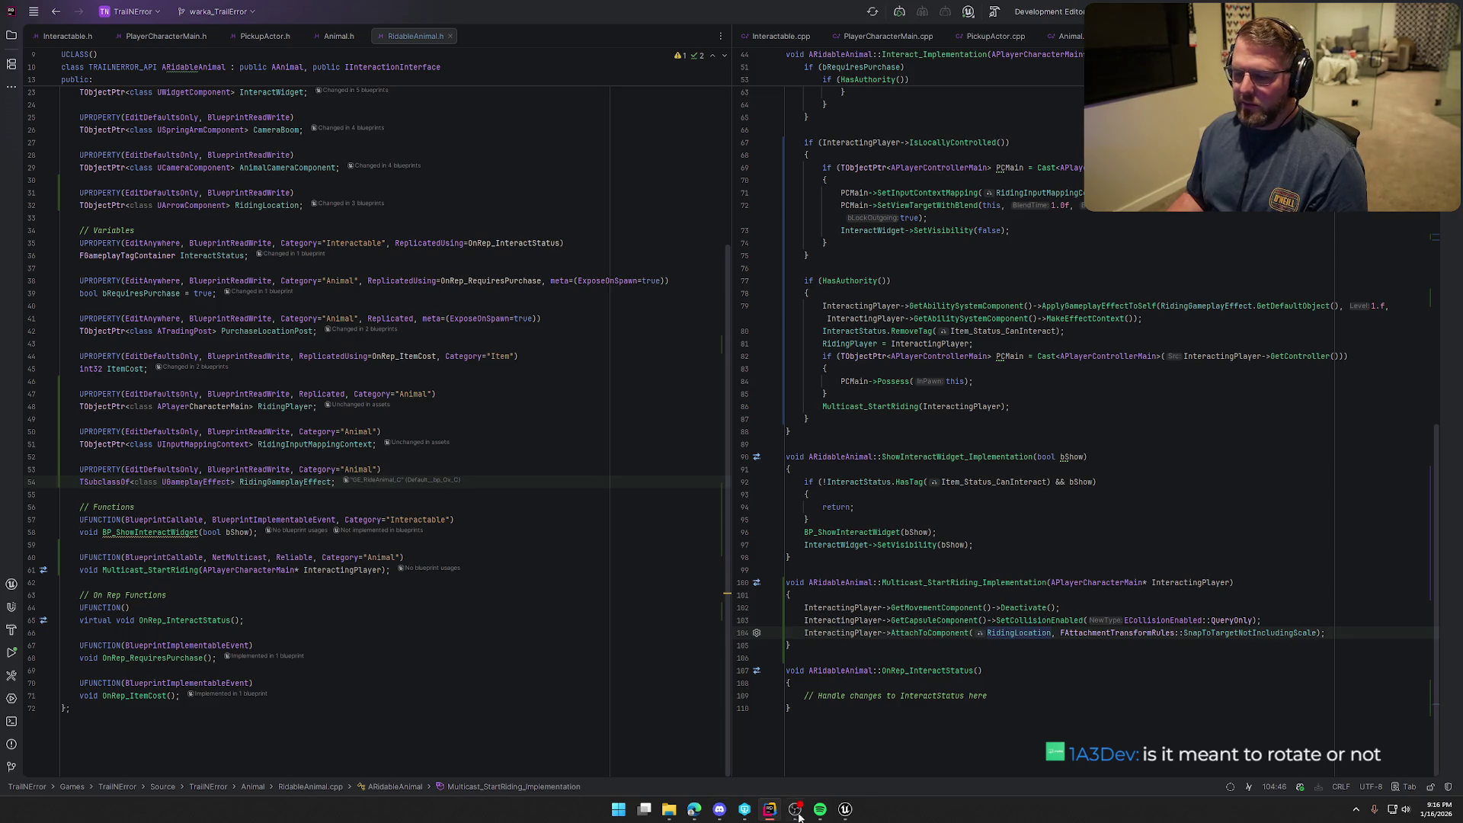
Switch to the bp_Ox Blueprint and select its Arrow Component
left_click(846, 809)
left_click(233, 24)
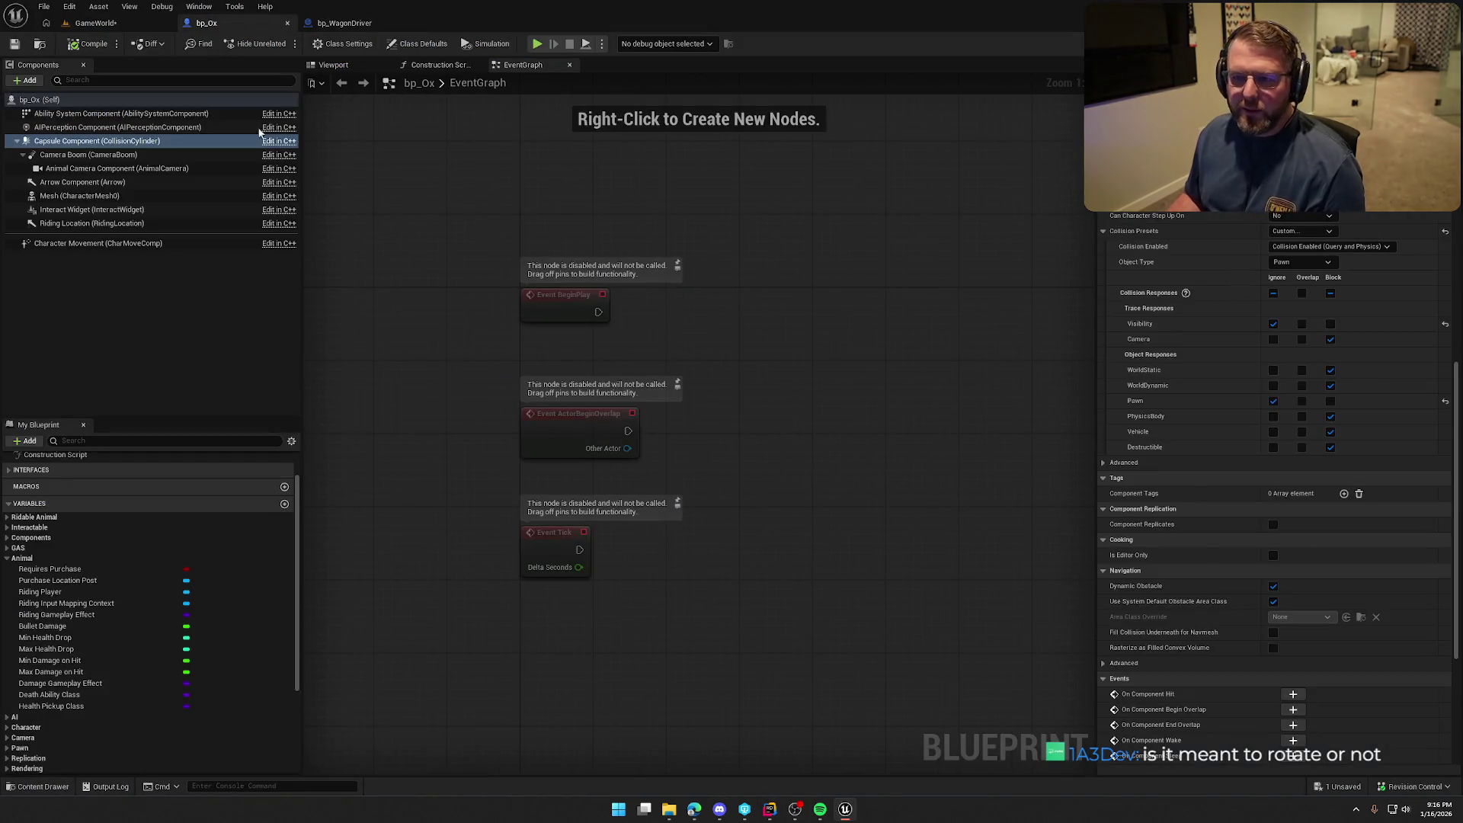
left_click(71, 180)
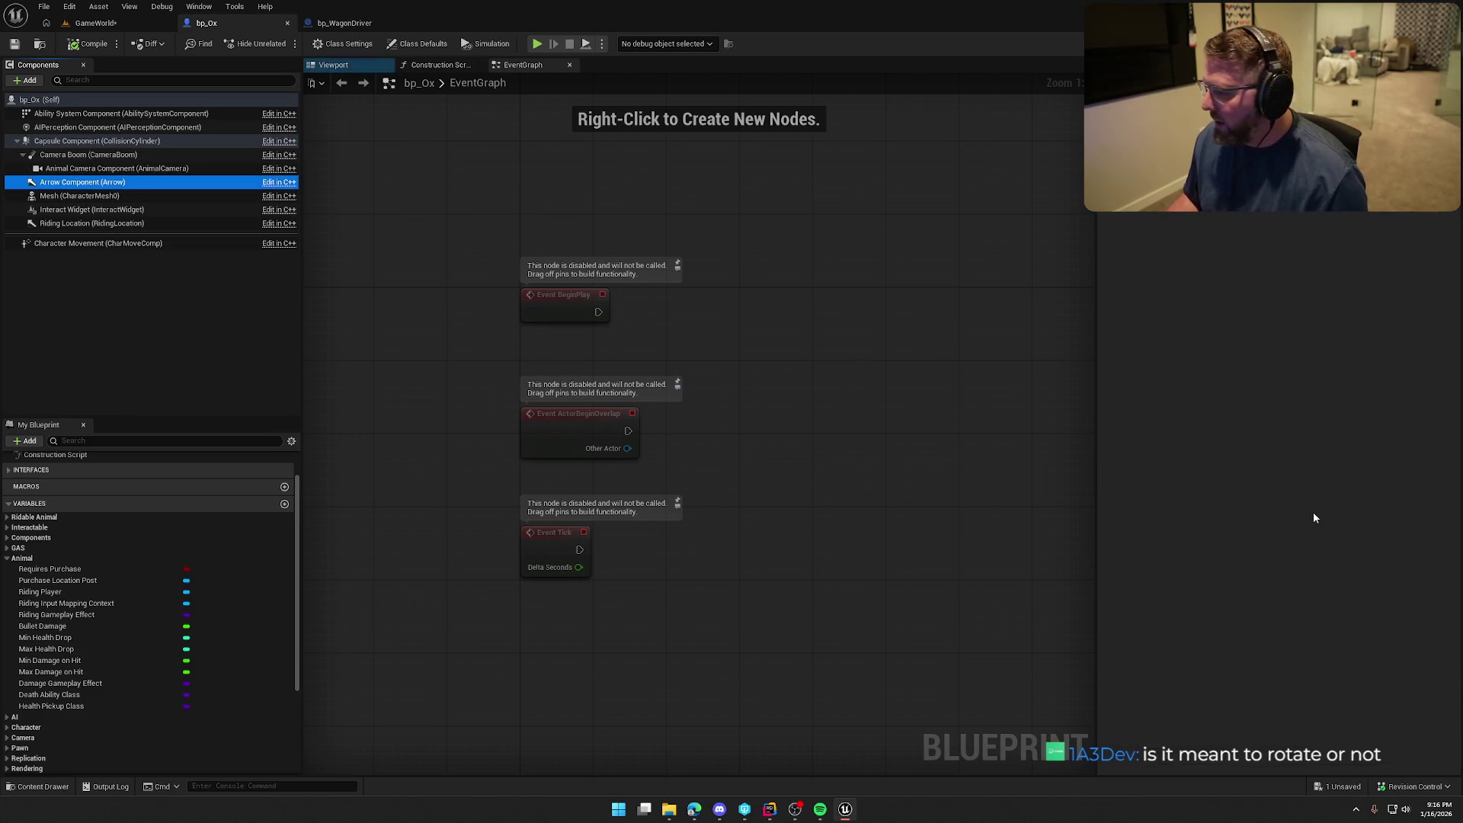
left_click(416, 180)
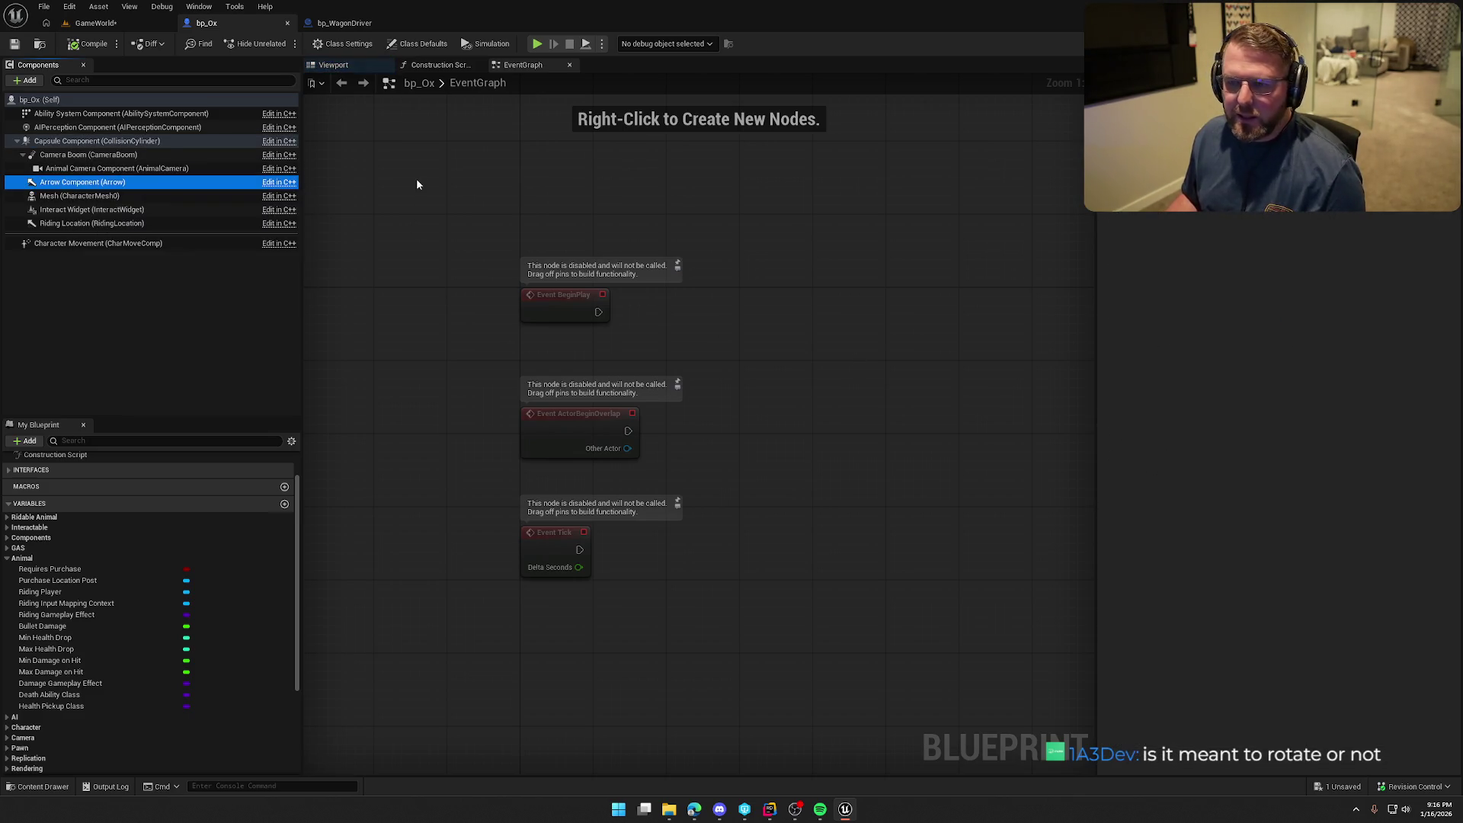
Show bp_Ox in its Viewport and select the Riding Location arrow
left_click(159, 26)
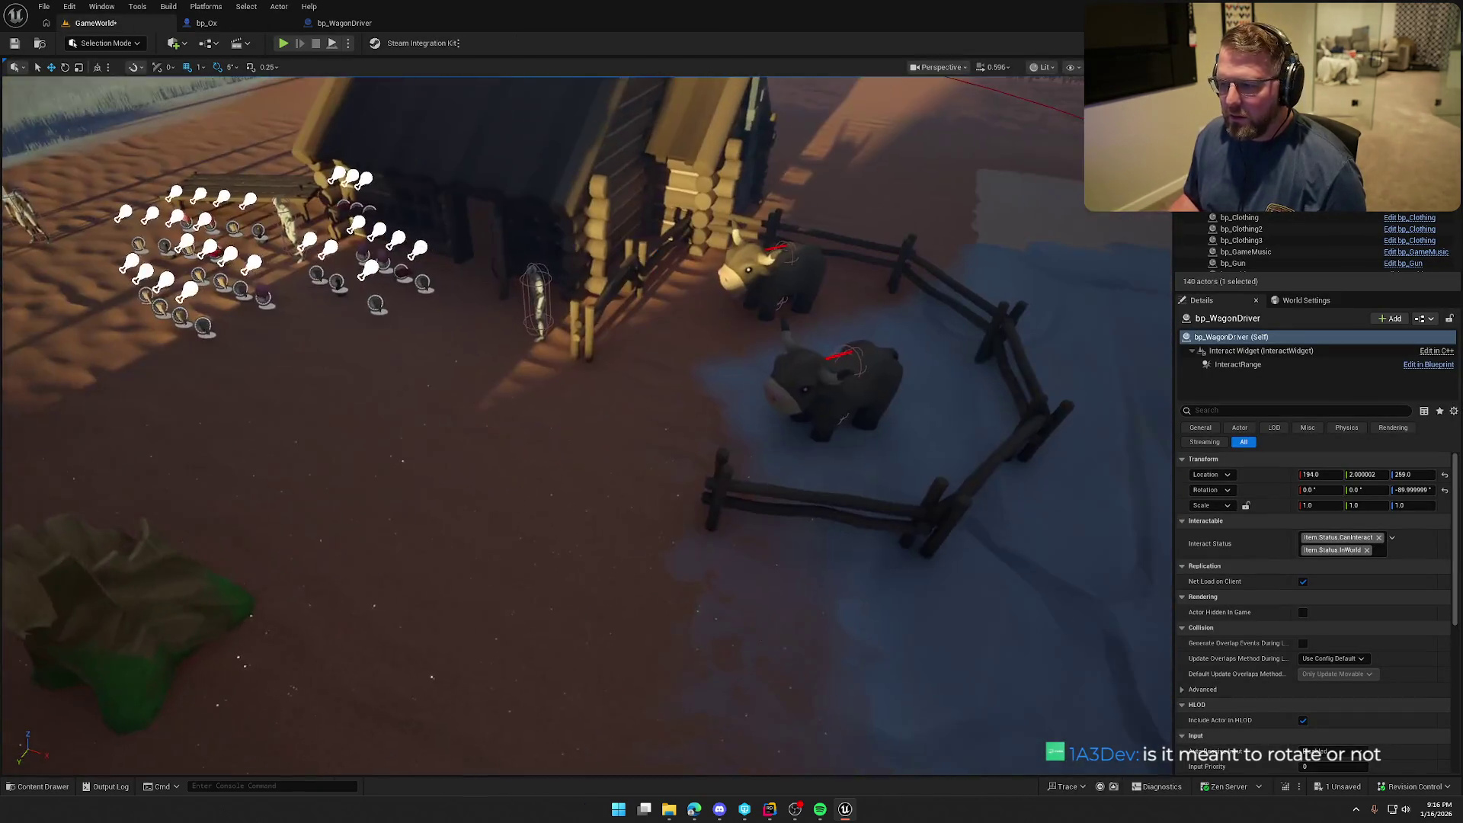
left_click(206, 23)
left_click(81, 184)
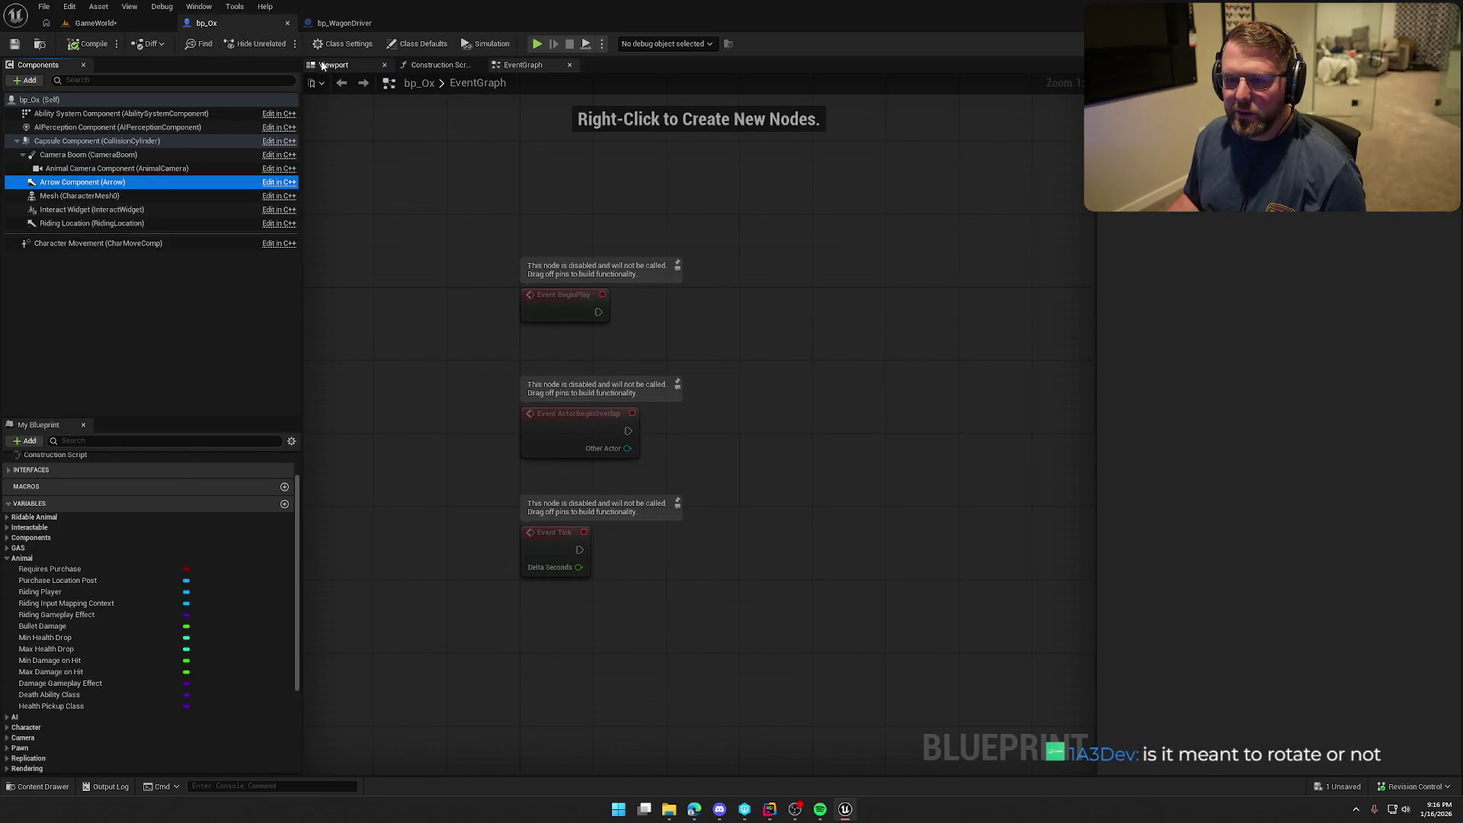
left_click(333, 65)
scroll(739, 272, "down", 5)
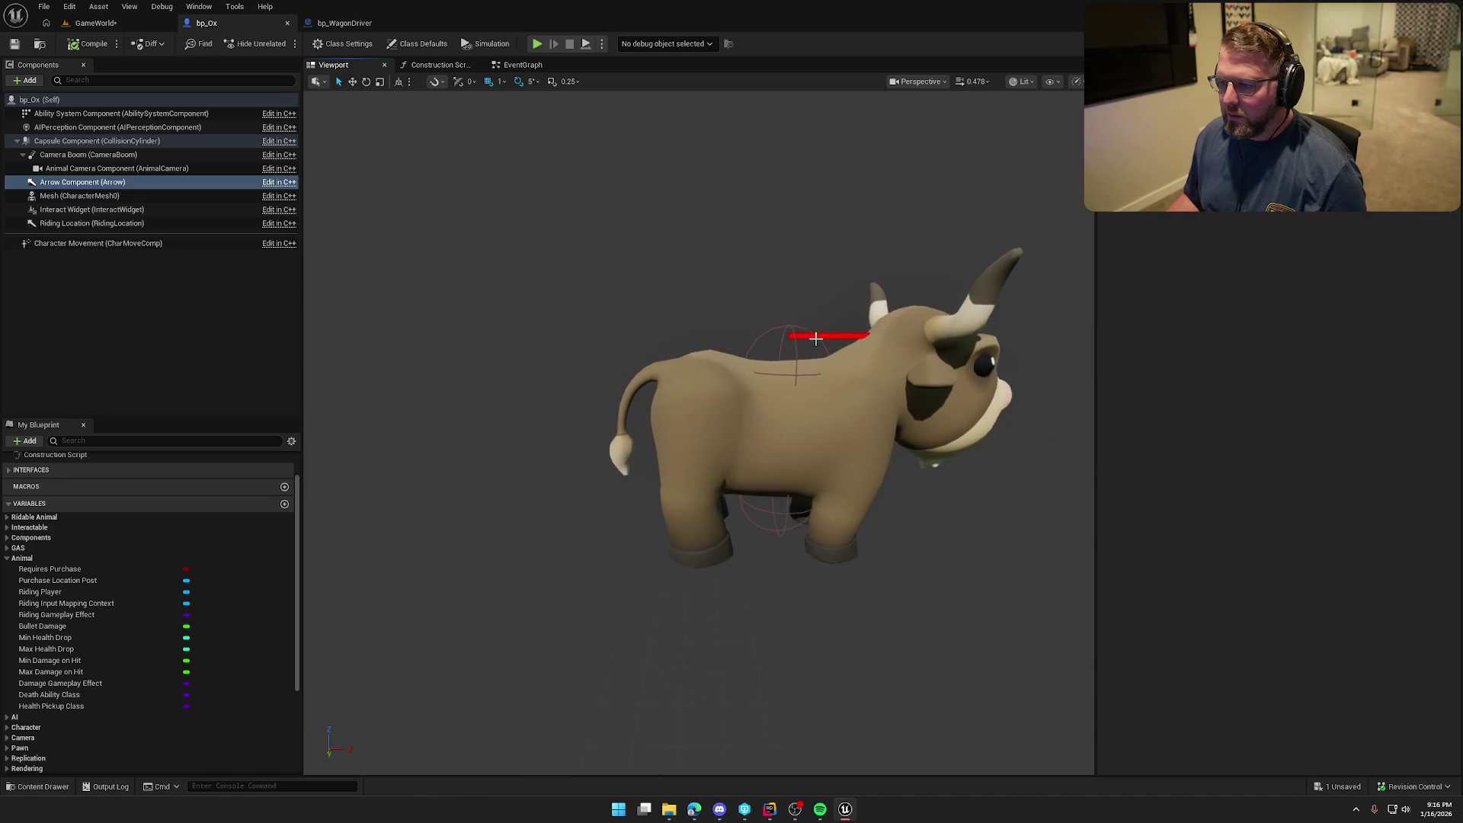
left_click(764, 327)
Check the Interact Widget, Arrow and Mesh components in the ox's viewport
left_click_drag(653, 271, 625, 271)
scroll(1232, 469, "up", 5)
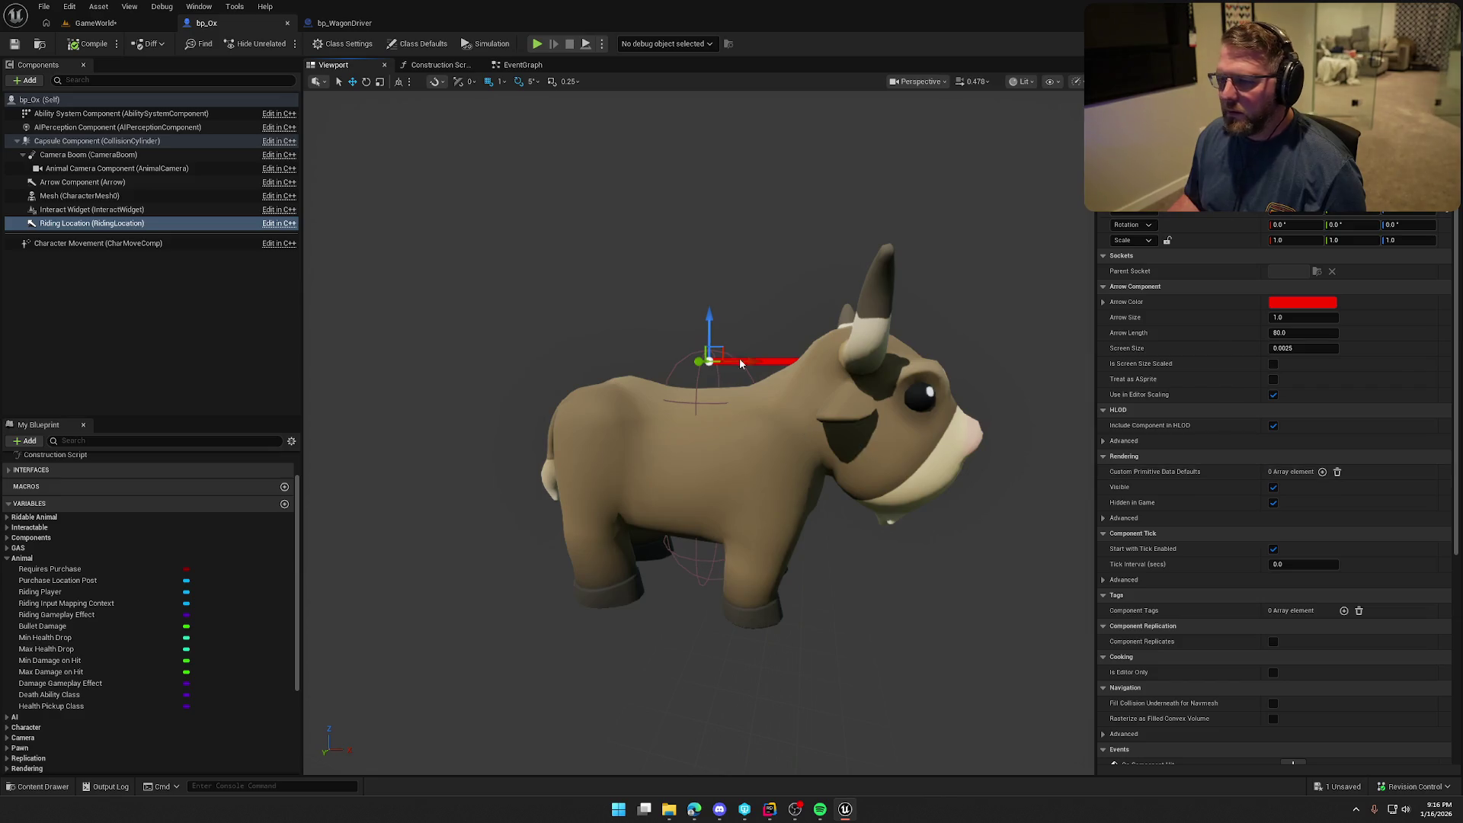
left_click(79, 211)
left_click(70, 183)
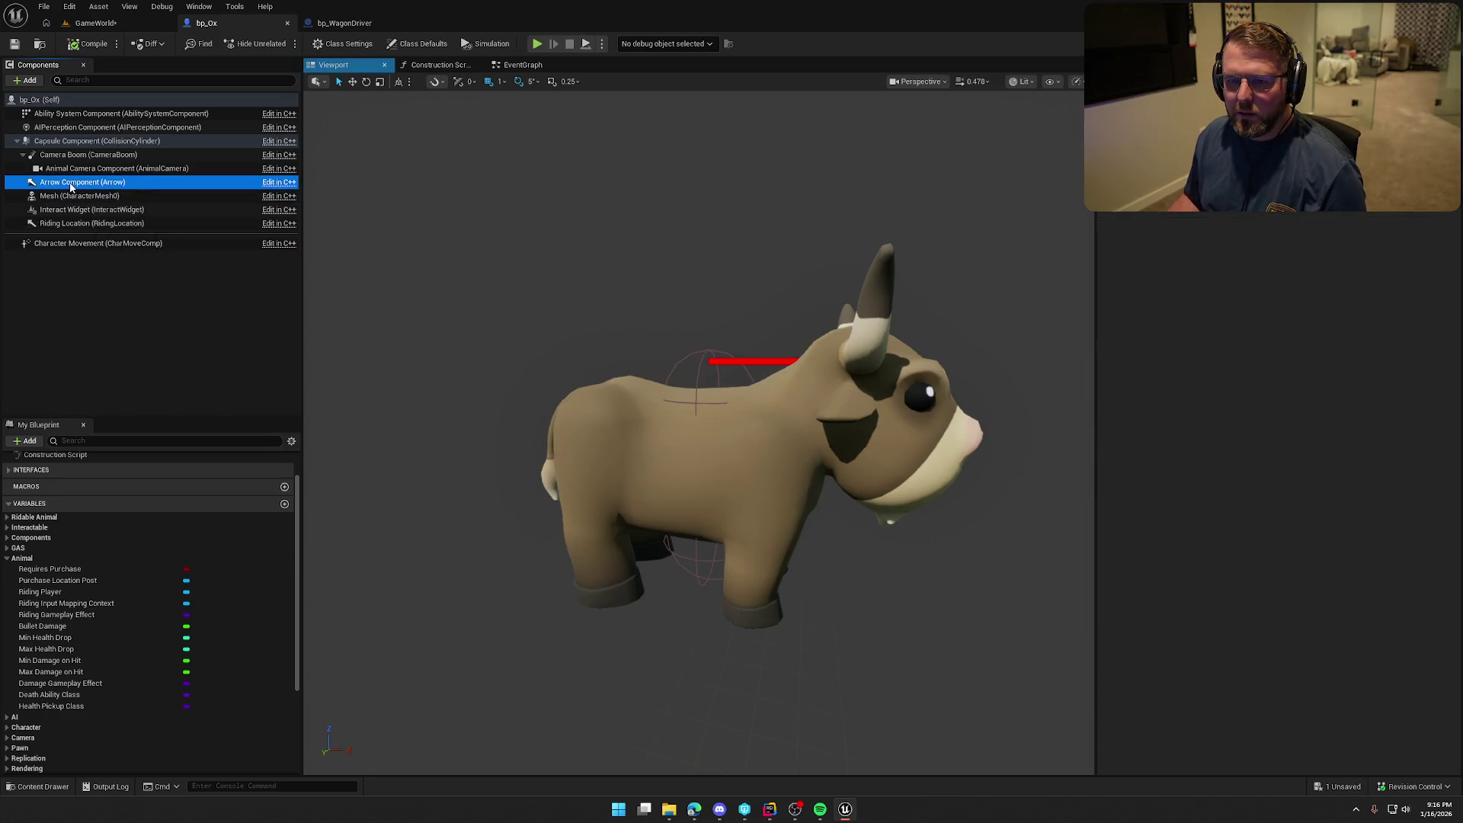
left_click(70, 196)
left_click(70, 183)
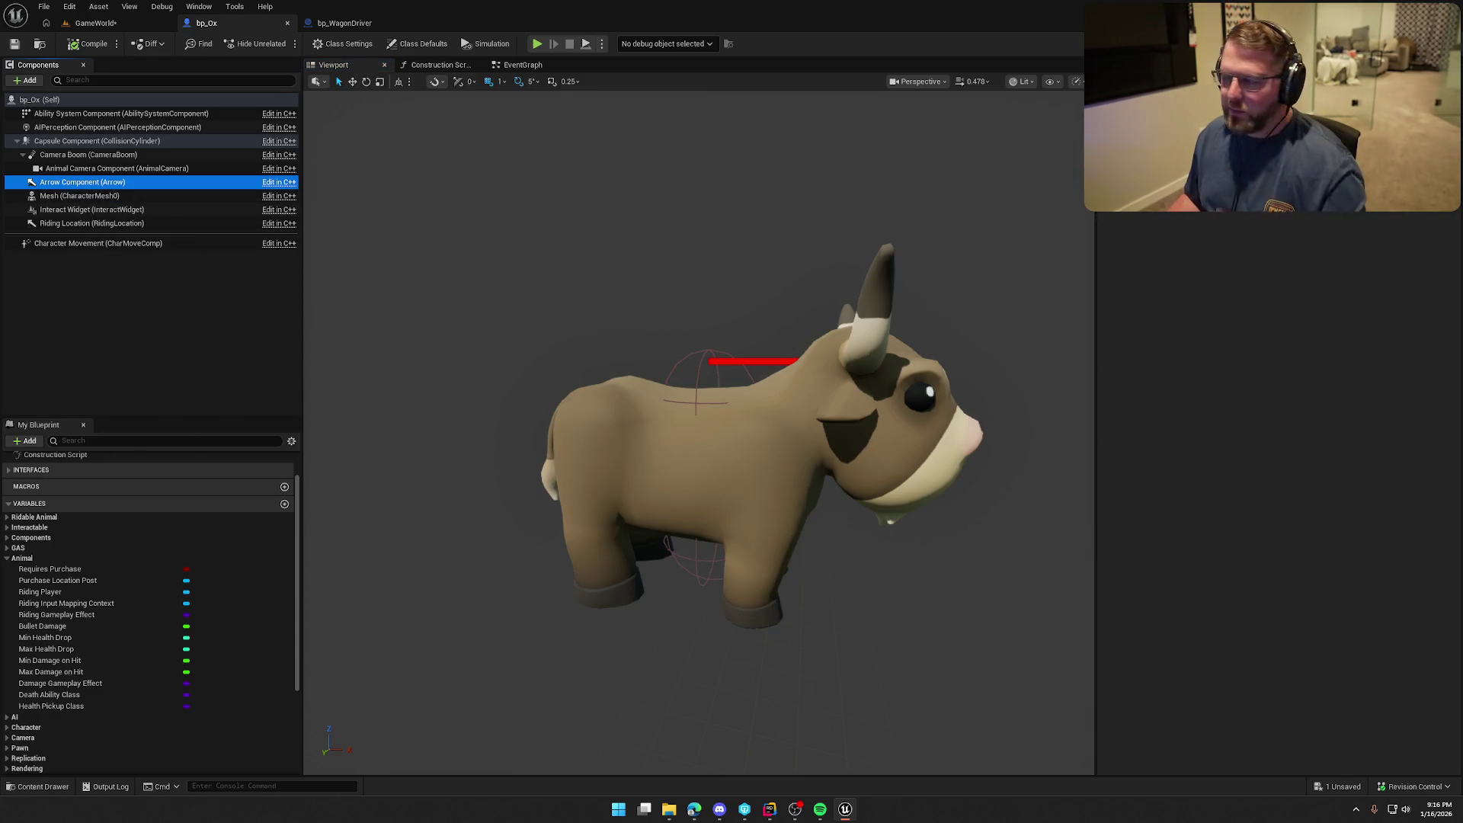
Save all content and bring up RidableAnimal.h in Rider
key("ctrl+shift+s")
left_click(759, 534)
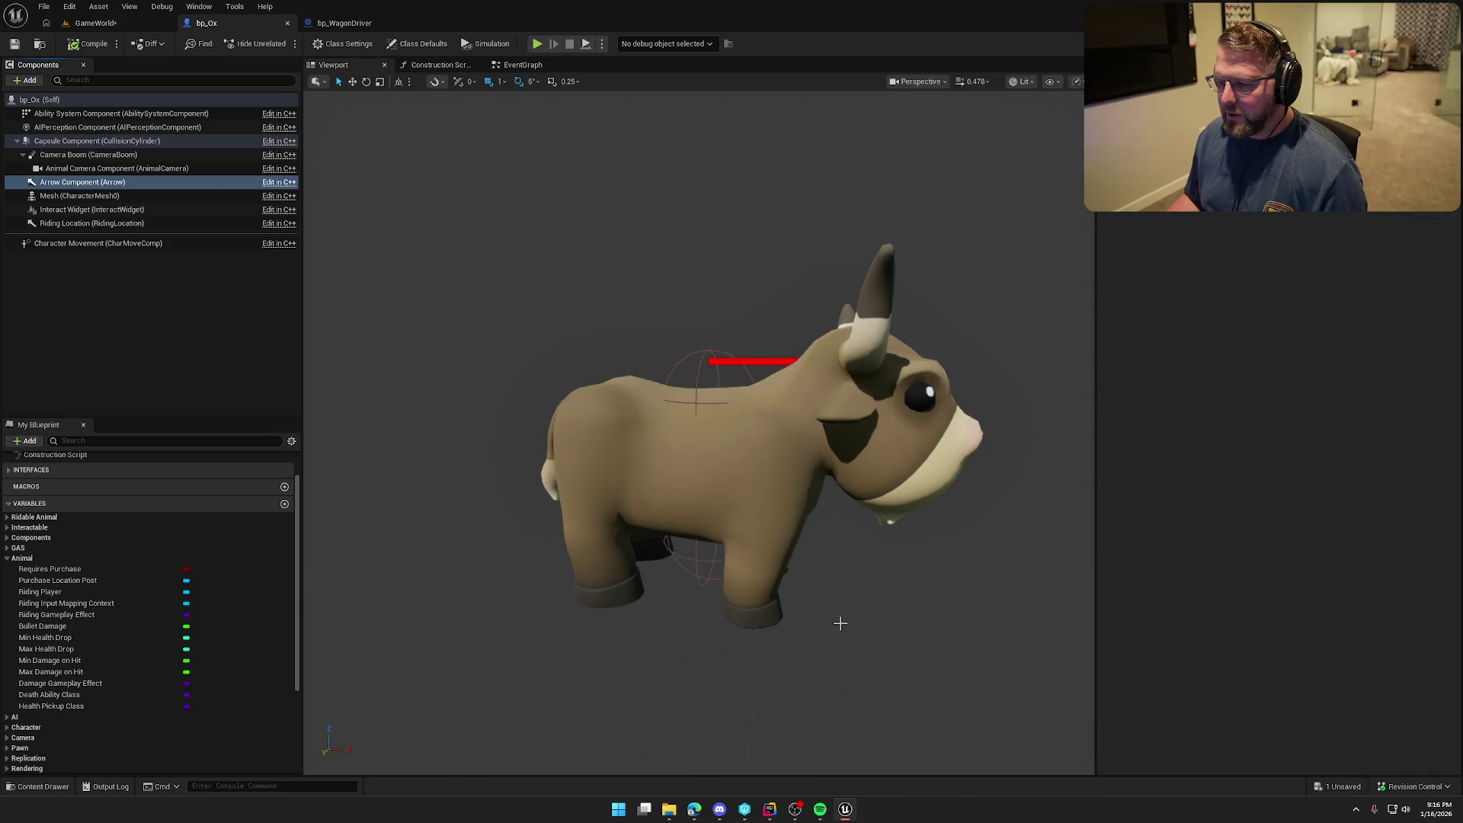
key("alt+Tab")
scroll(471, 538, "up", 5)
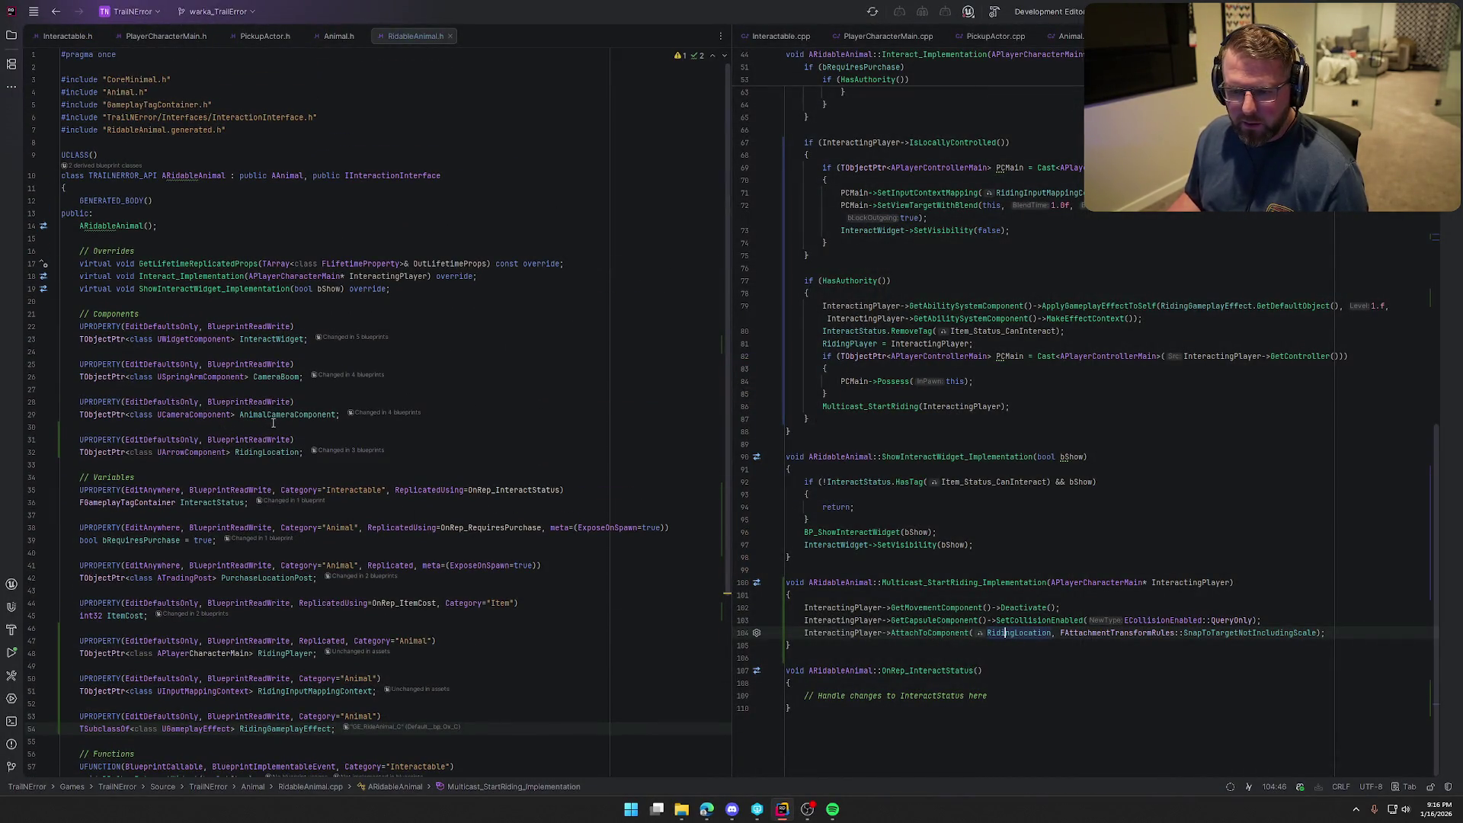
Shorten RidingLocation to RidingLoc in the constructor's TEXT name and lines 29–30 of RidableAnimal.cpp
left_click(301, 452)
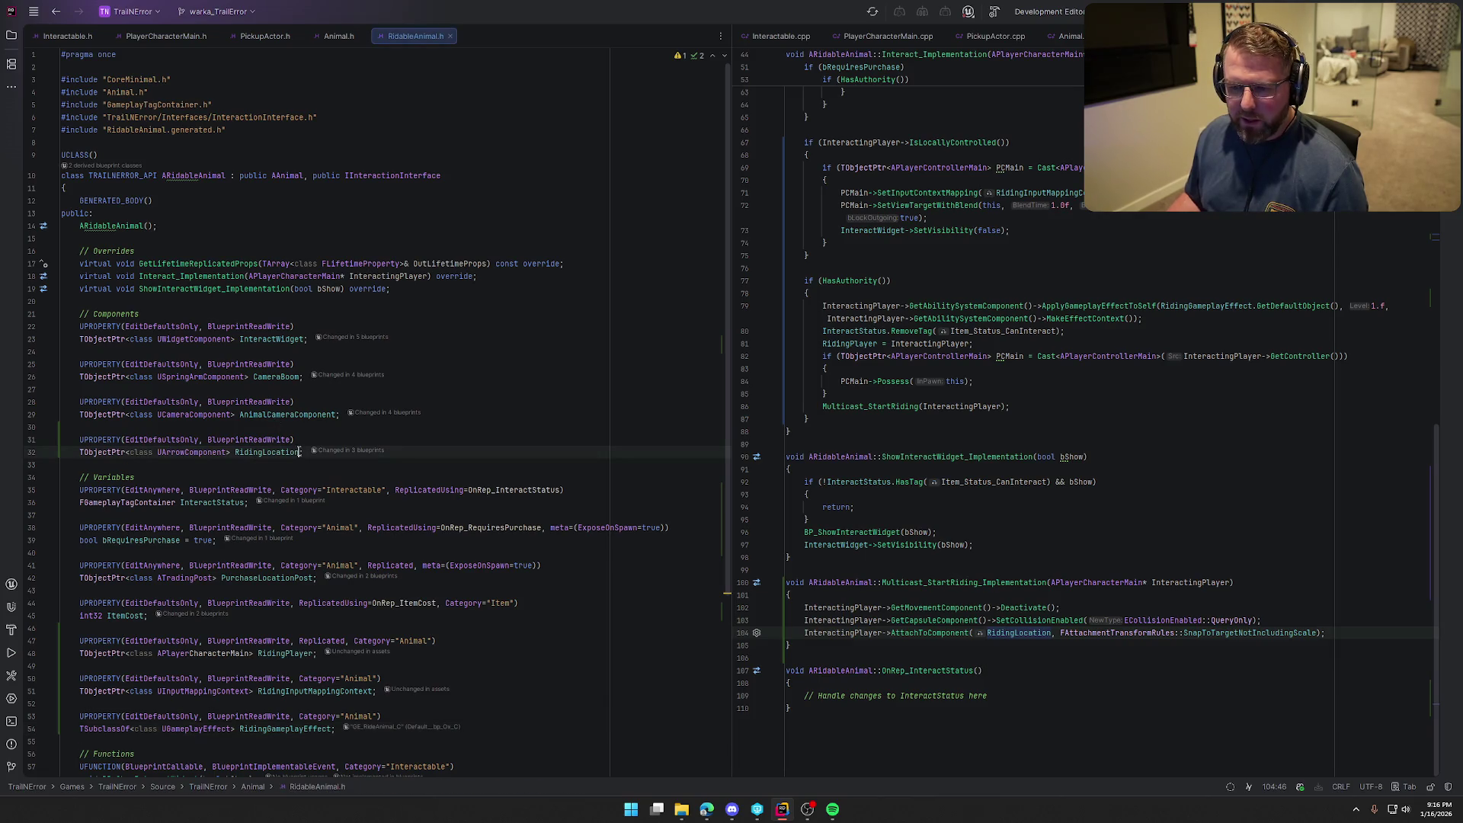
scroll(1143, 457, "up", 15)
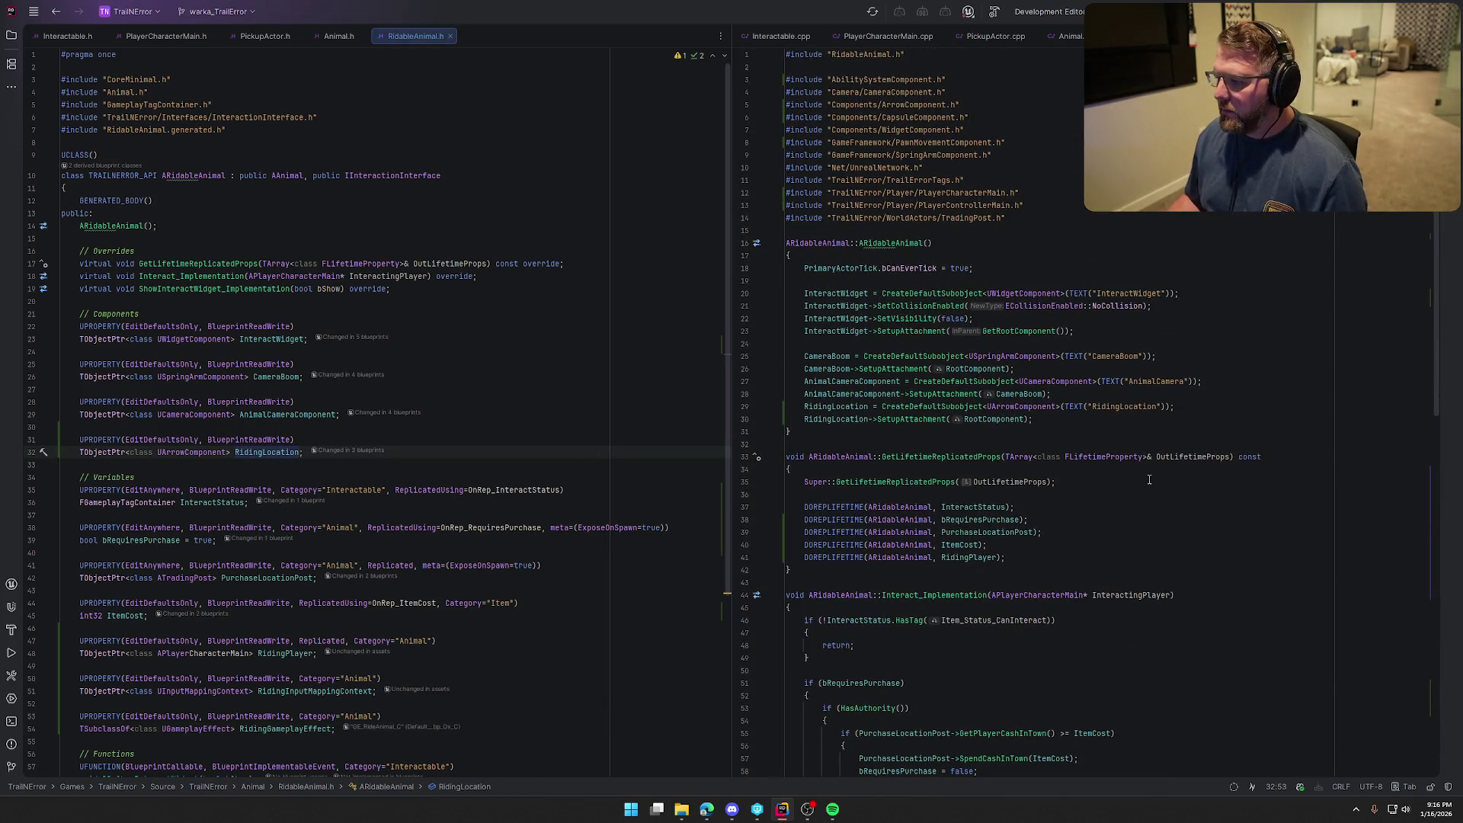
left_click(1156, 407)
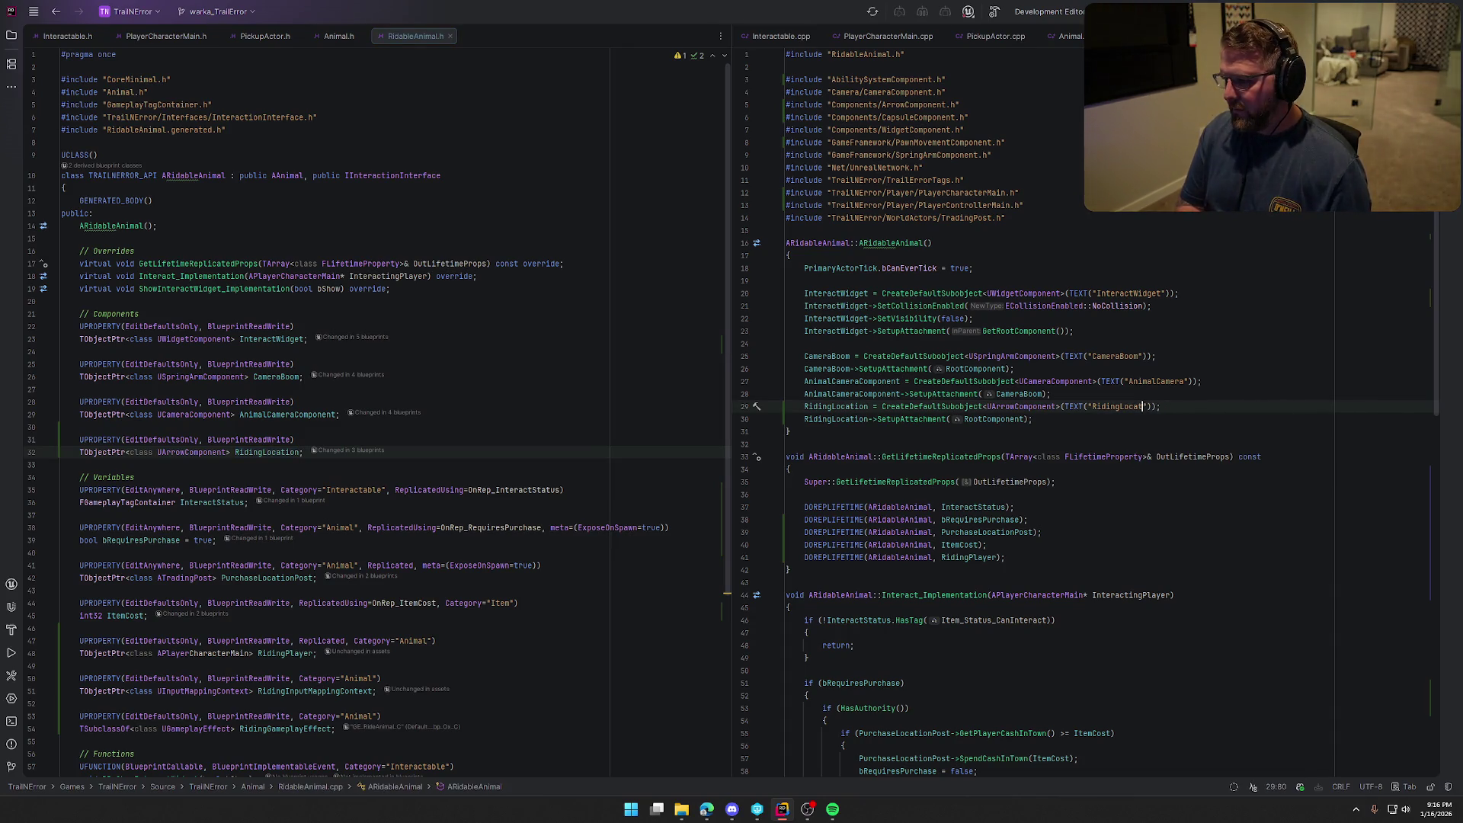
key("Delete")
key("Delete")
key("Delete")
left_click(1085, 427)
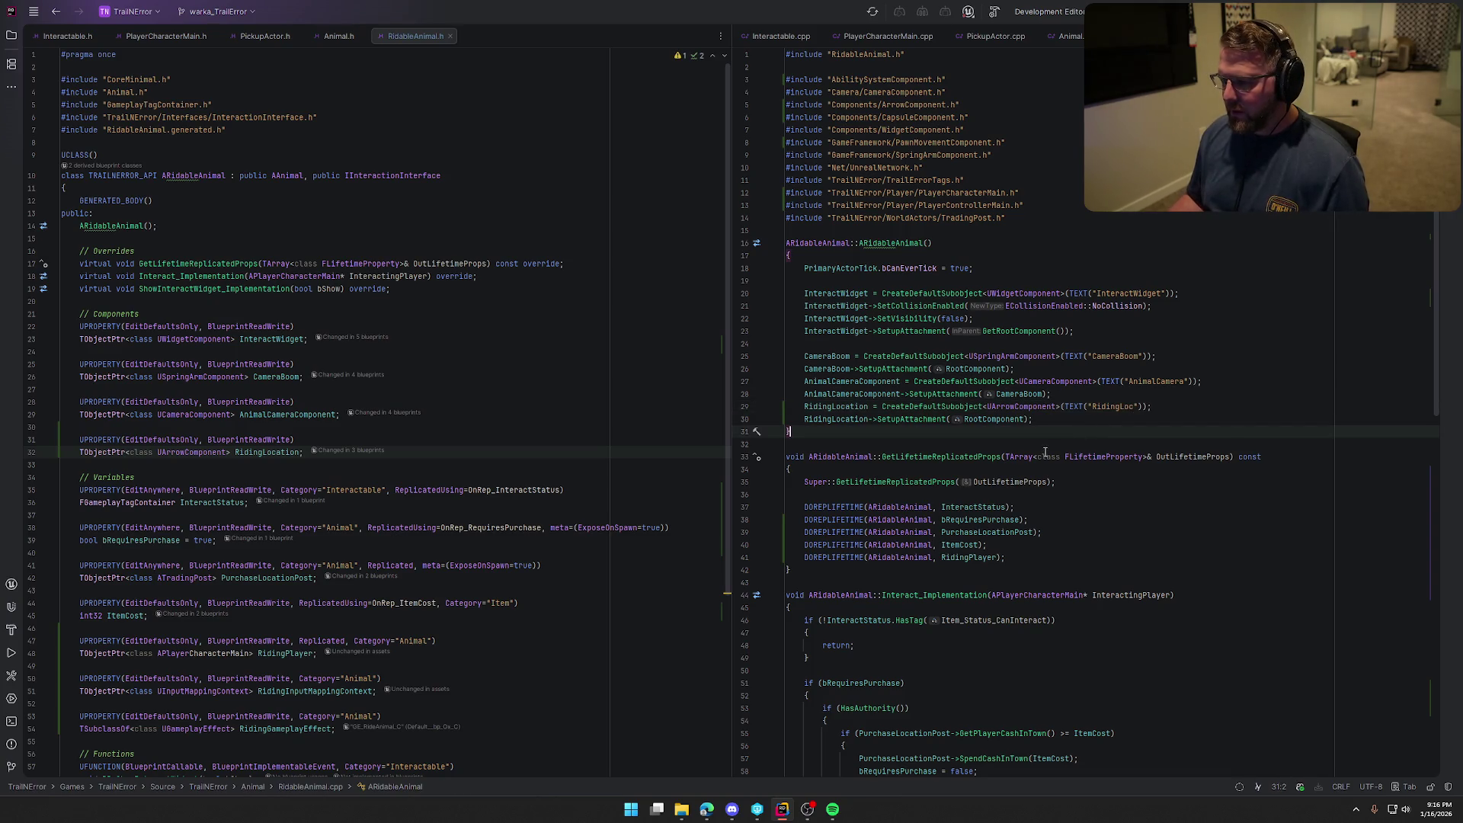
left_click(868, 407)
key("BackSpace")
key("BackSpace")
key("BackSpace")
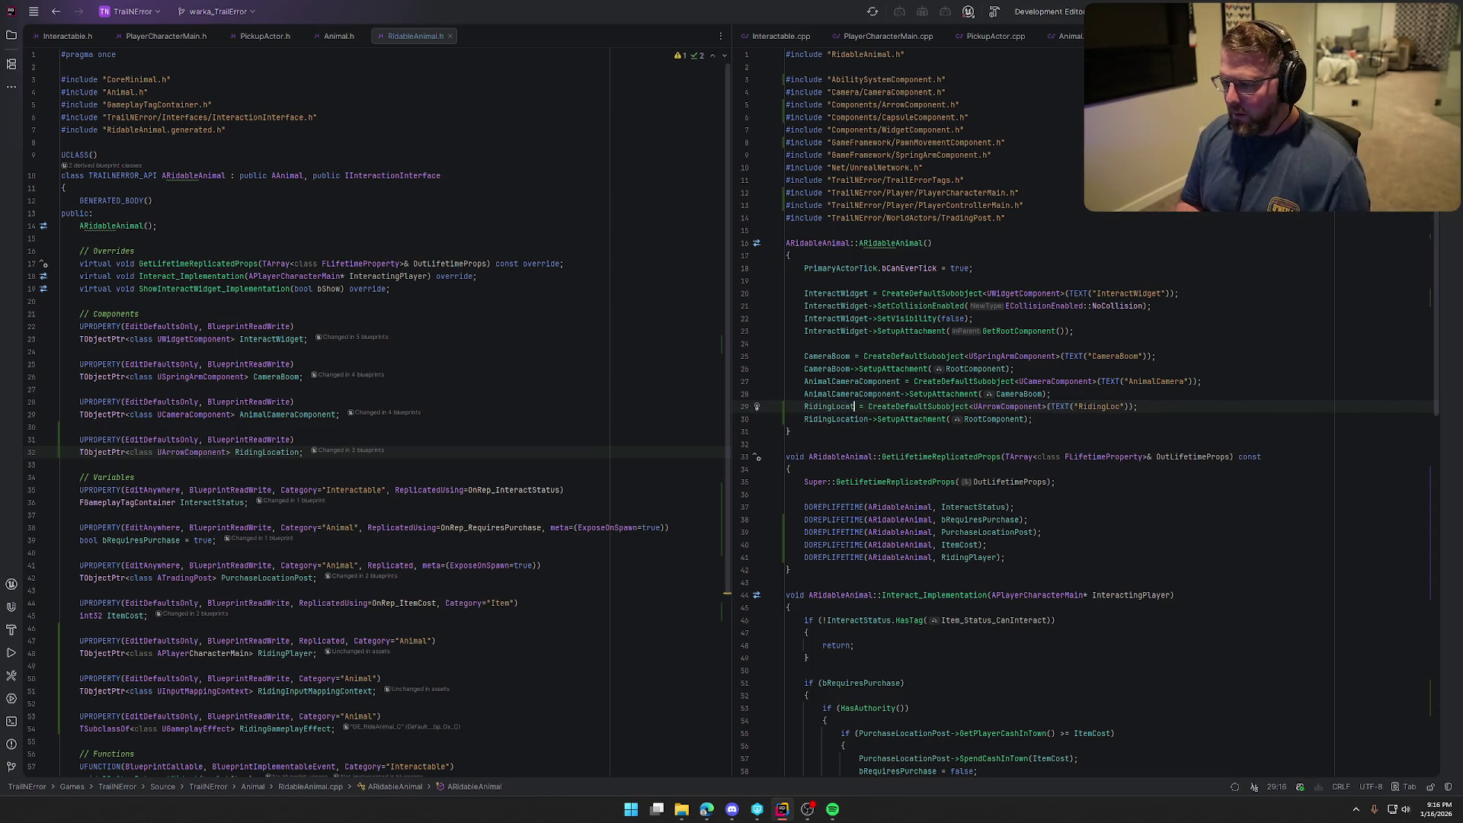
left_click(851, 420)
key("BackSpace")
key("BackSpace")
key("BackSpace")
Paste RidingLoc over RidingLocation in the header declaration and the AttachToComponent call
double_click(824, 406)
key("ctrl+c")
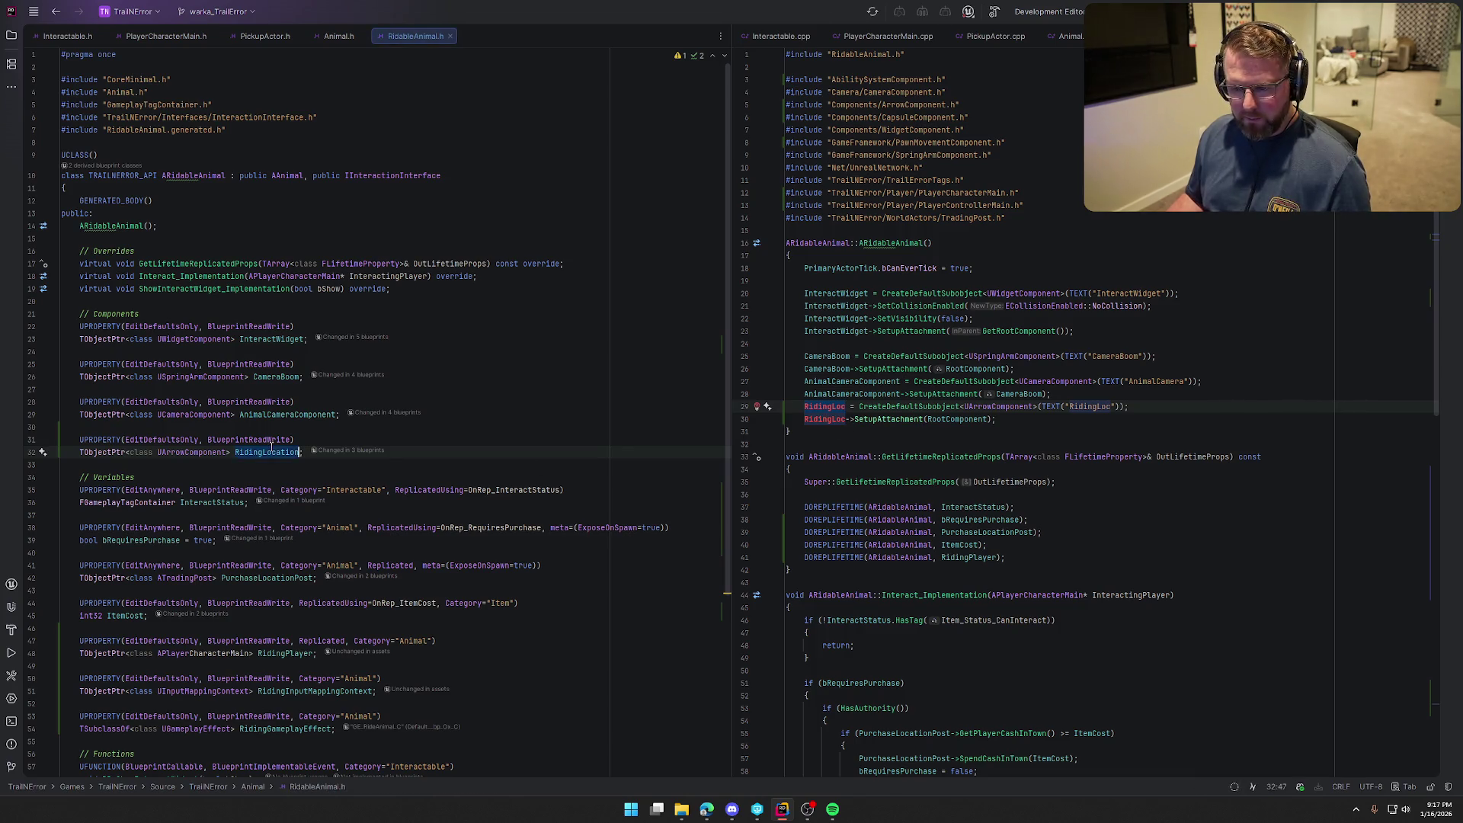
double_click(267, 452)
key("ctrl+v")
left_click(1129, 426)
scroll(1128, 426, "down", 15)
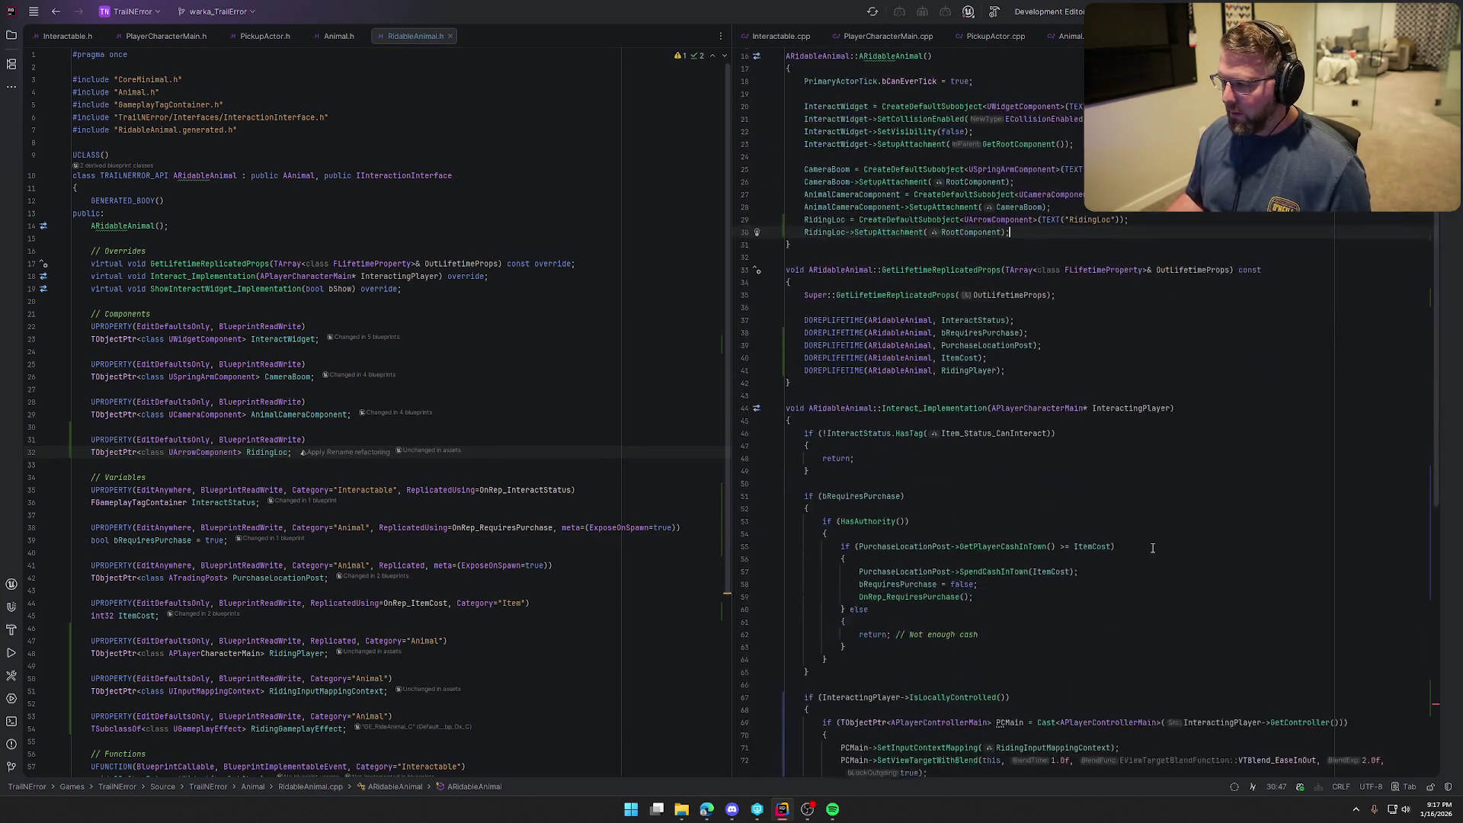
double_click(1005, 633)
key("ctrl+v")
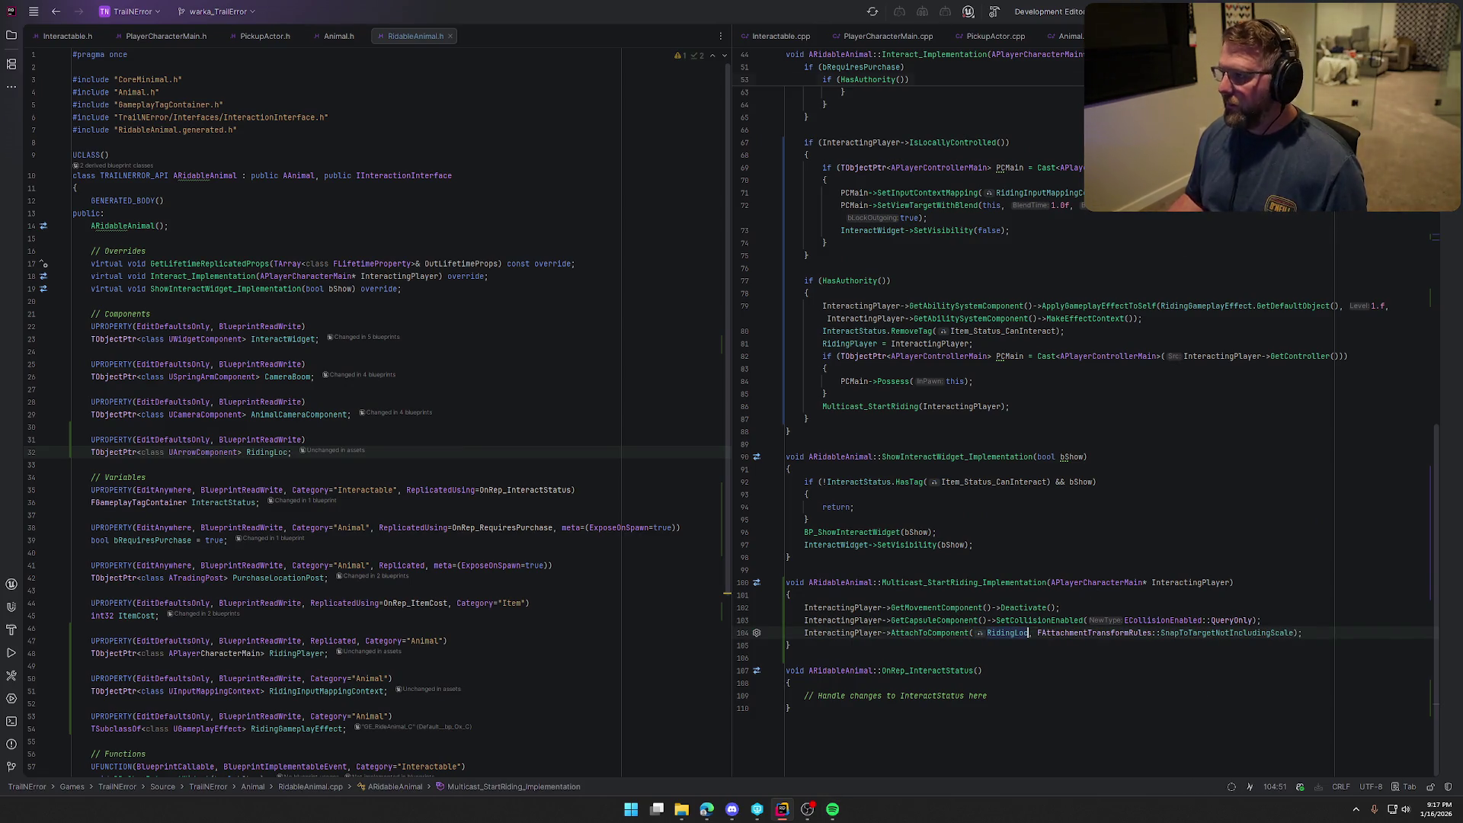
Build the project with Ctrl+Shift+B and return to Unreal Editor
key("ctrl+shift+b")
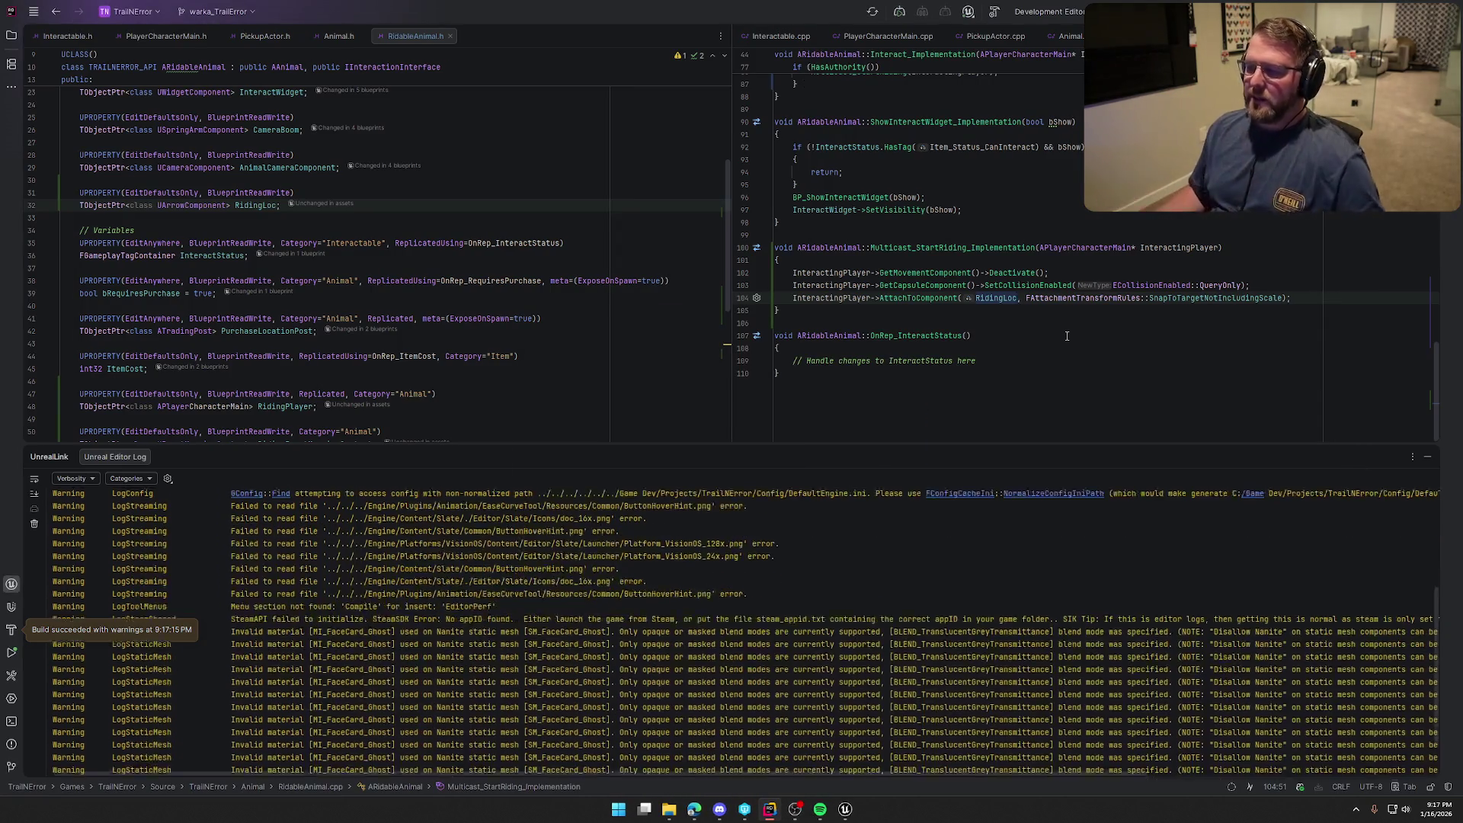
key("shift+Escape")
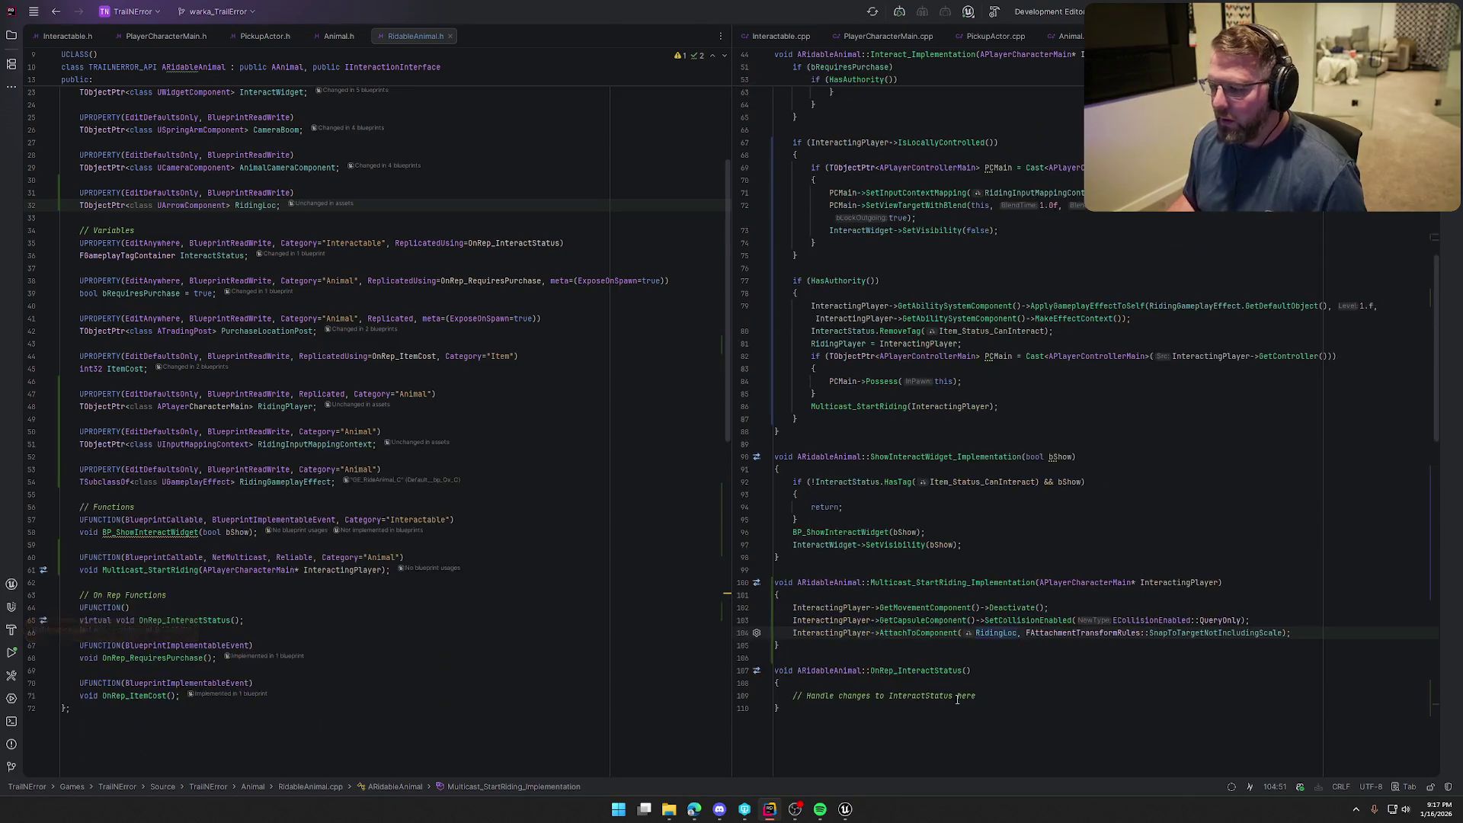
left_click(846, 810)
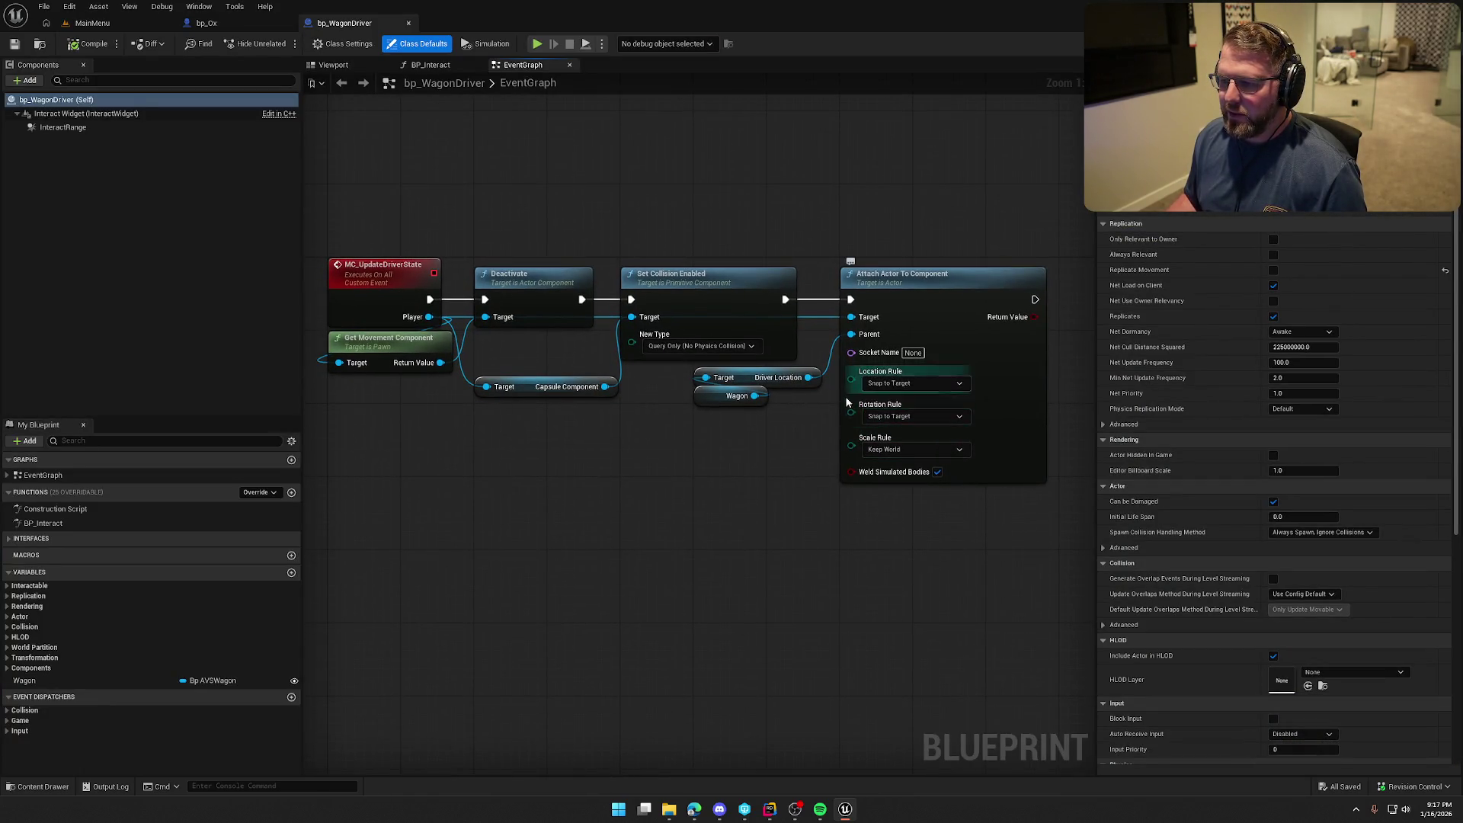
Open bp_Ox in the full Blueprint editor and select its Arrow Component, checking the Rider code briefly
left_click_drag(765, 478, 792, 471)
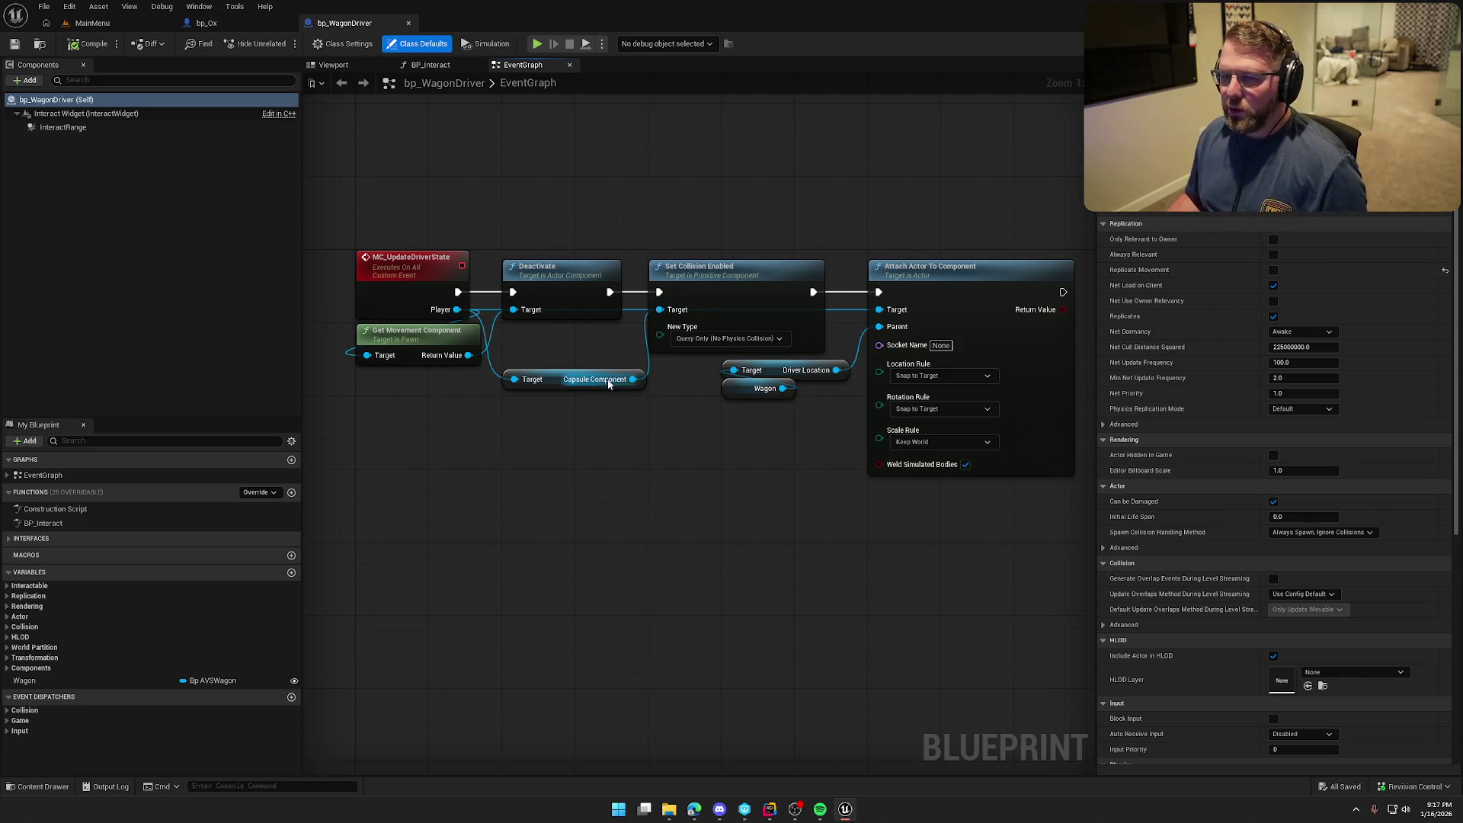
left_click(205, 23)
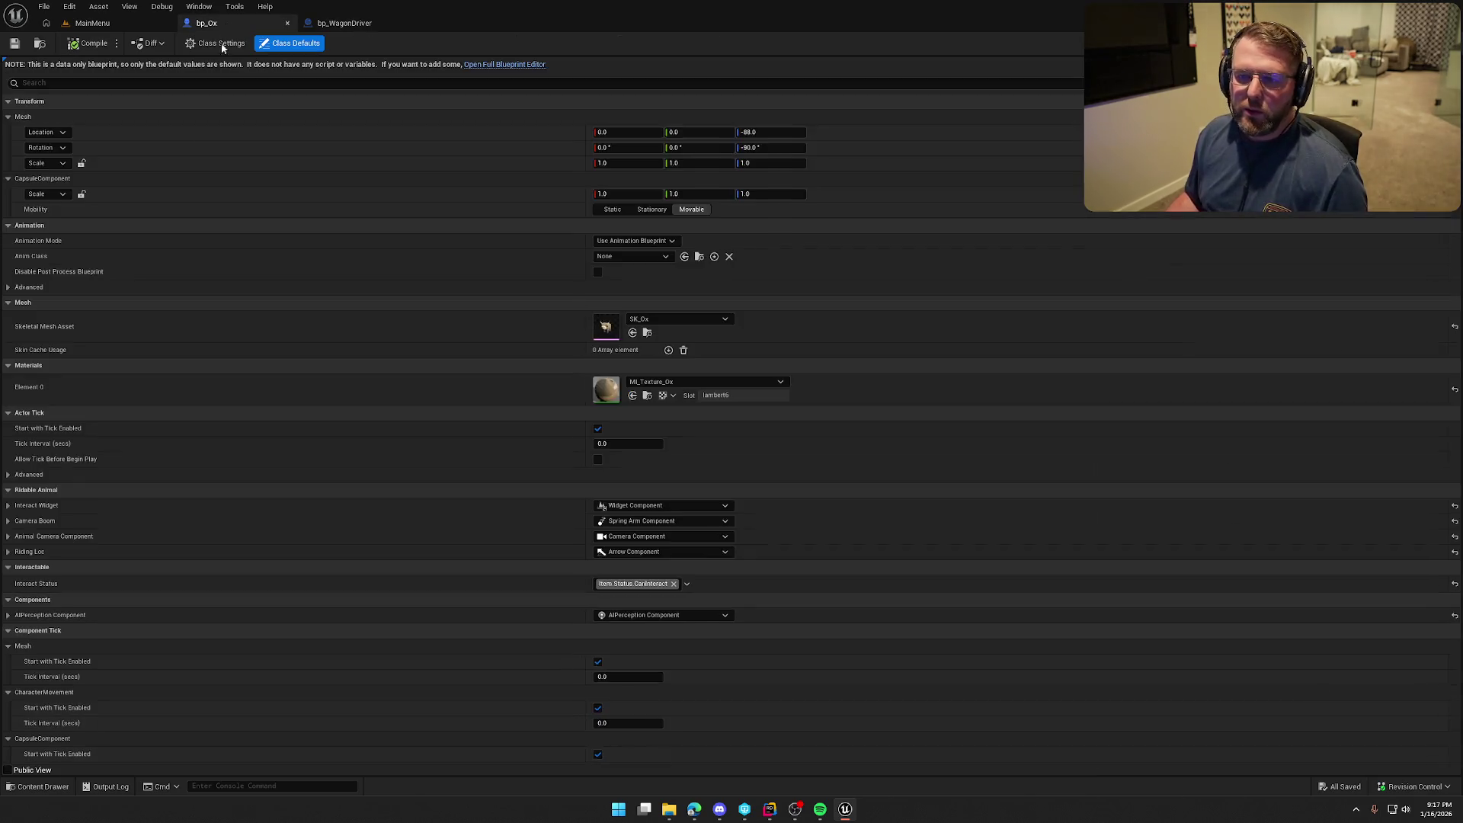
left_click(506, 64)
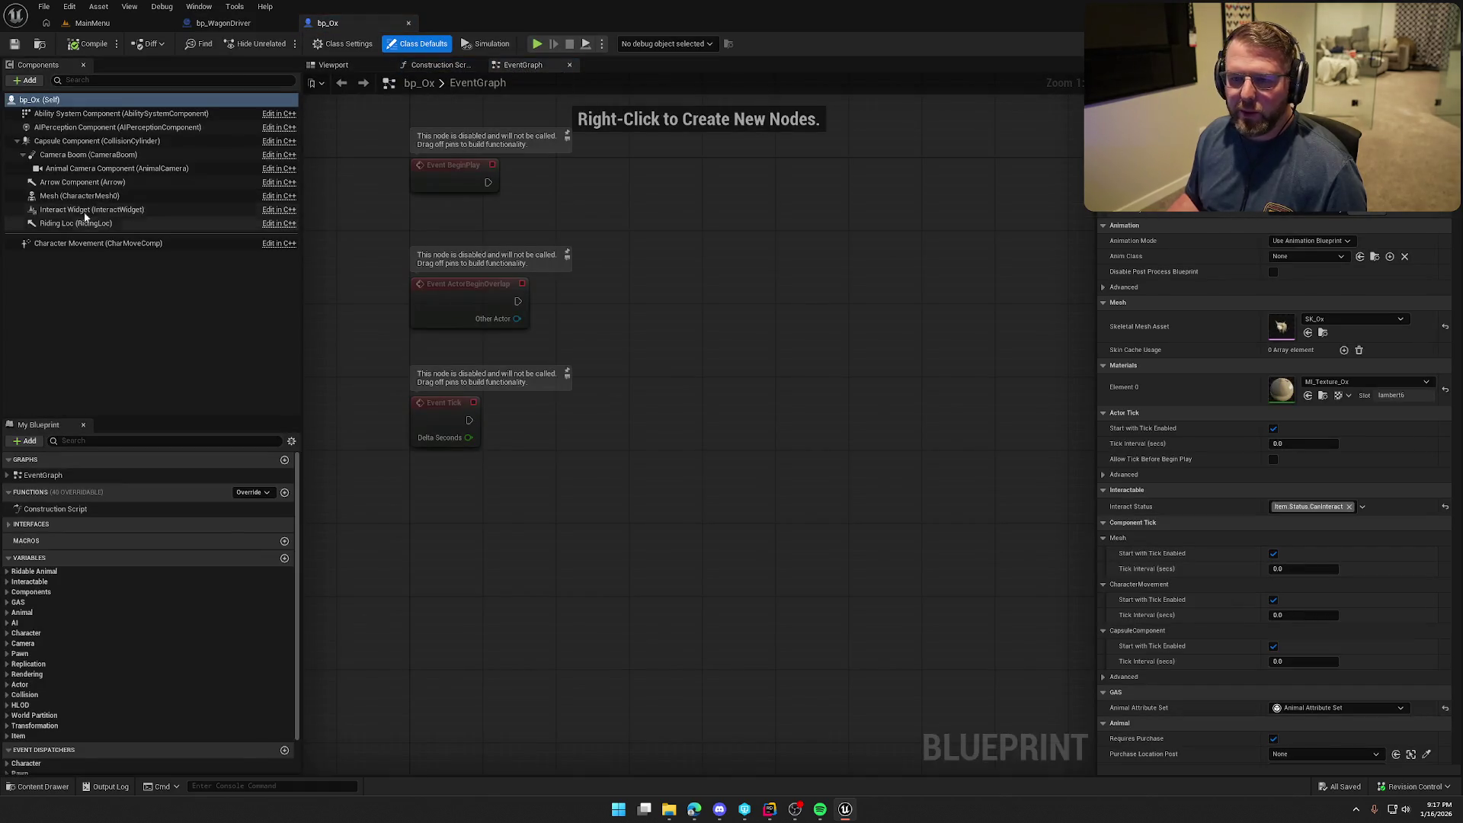
left_click(84, 184)
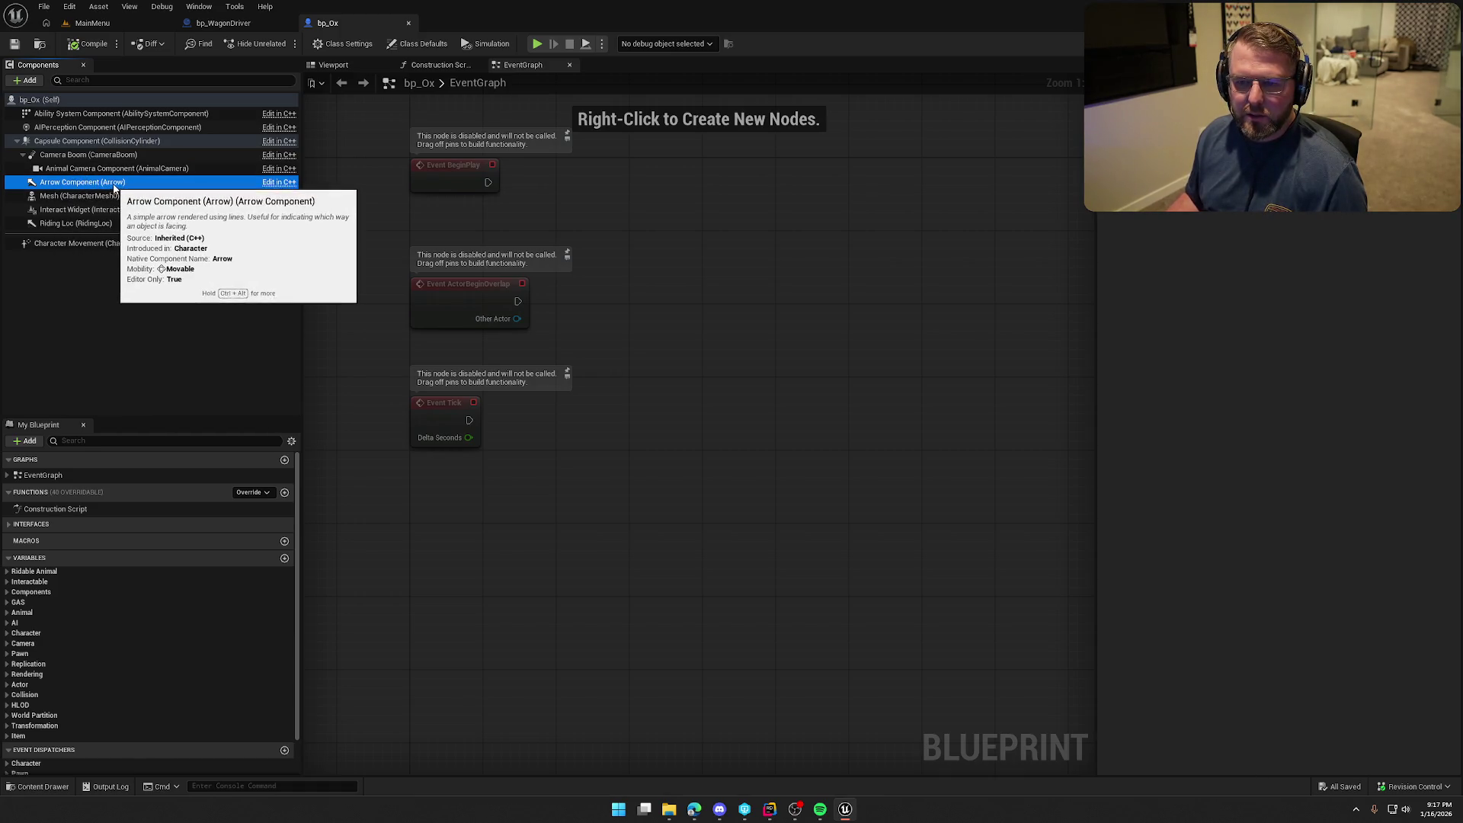
left_click(770, 810)
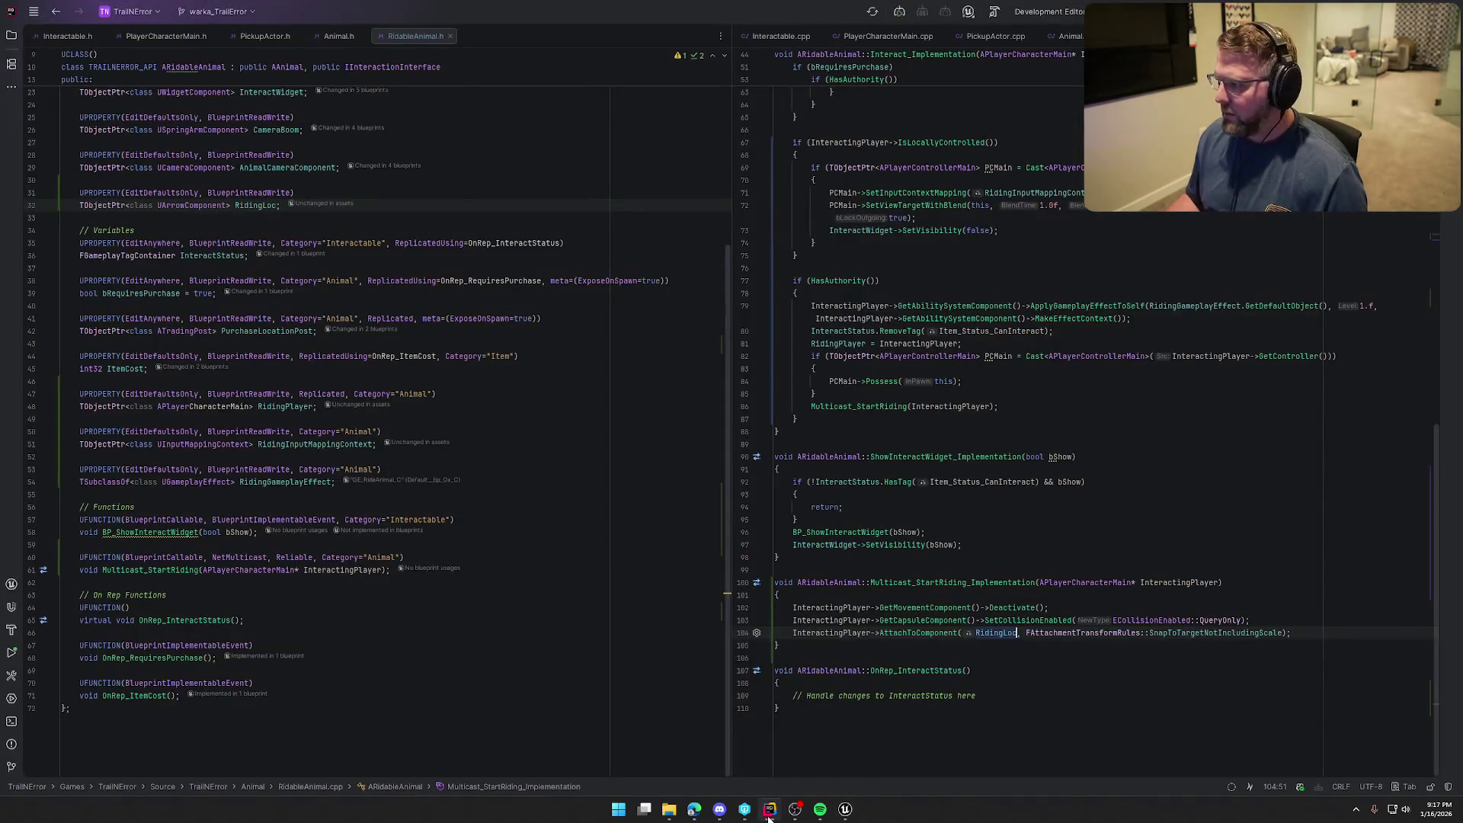
scroll(1160, 562, "up", 15)
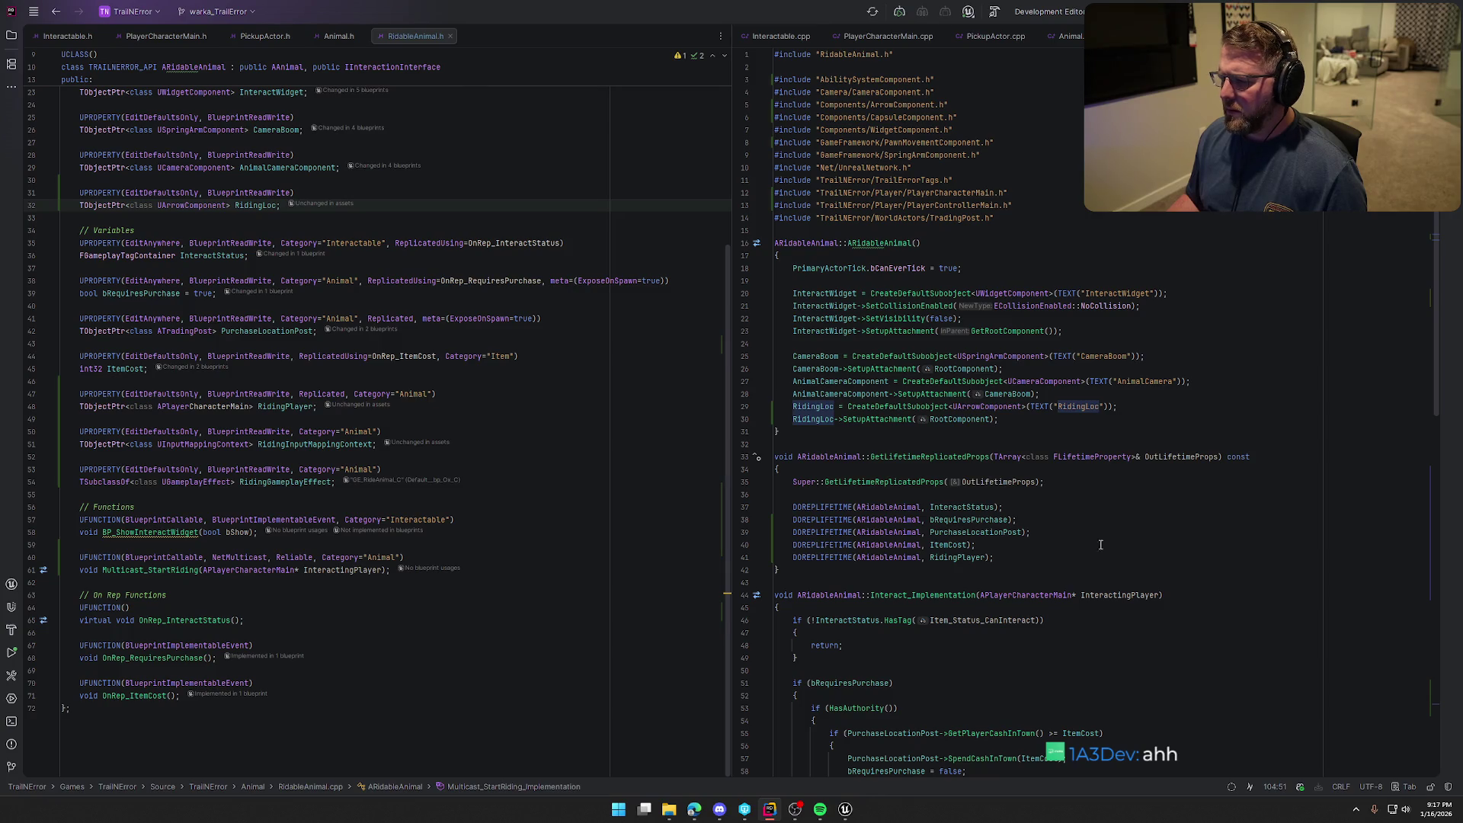
left_click(846, 810)
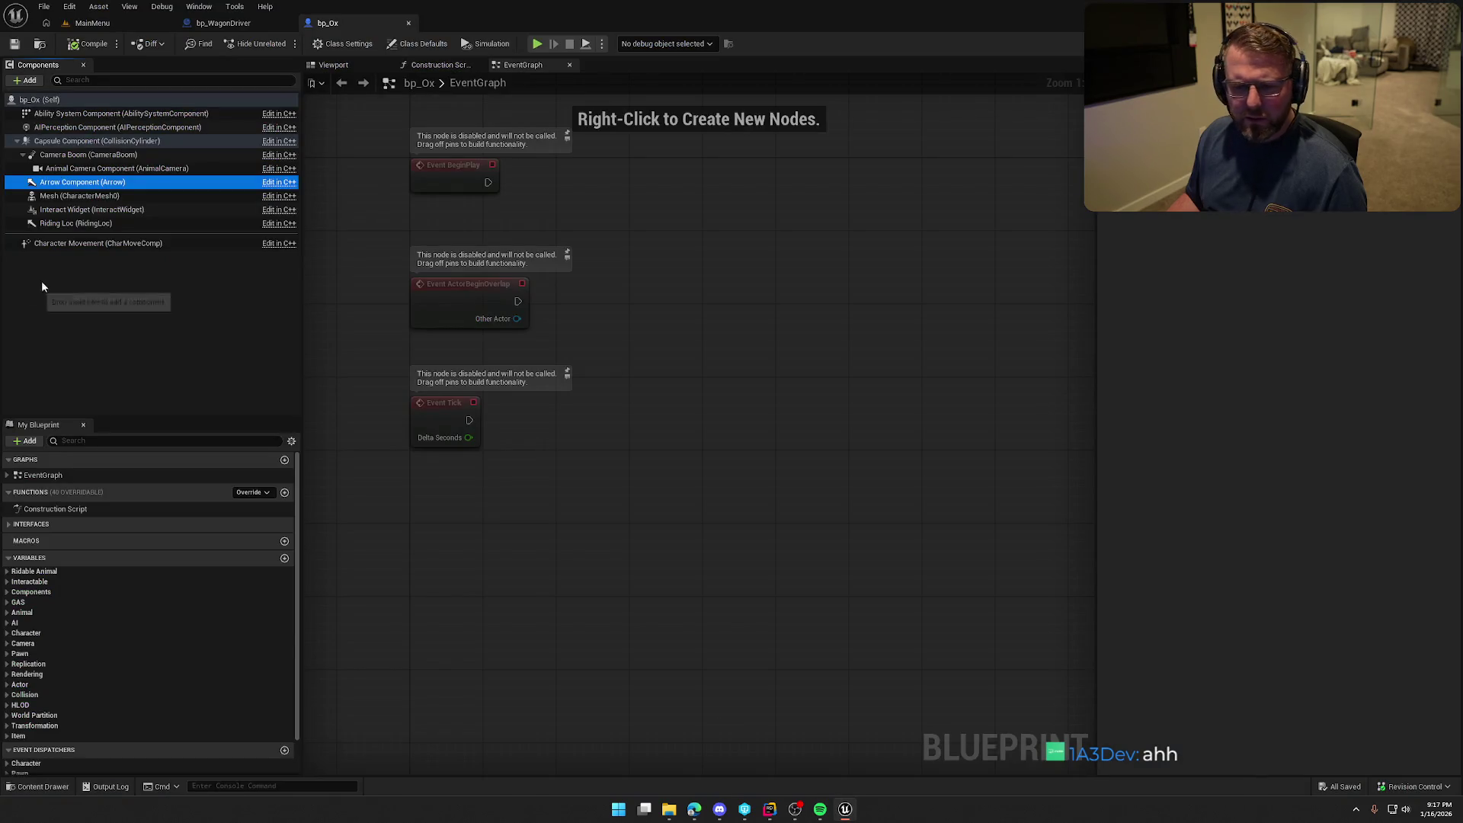
In bp_Ox's viewport, frame the Riding Loc component and raise it above the ox's back
left_click(81, 225)
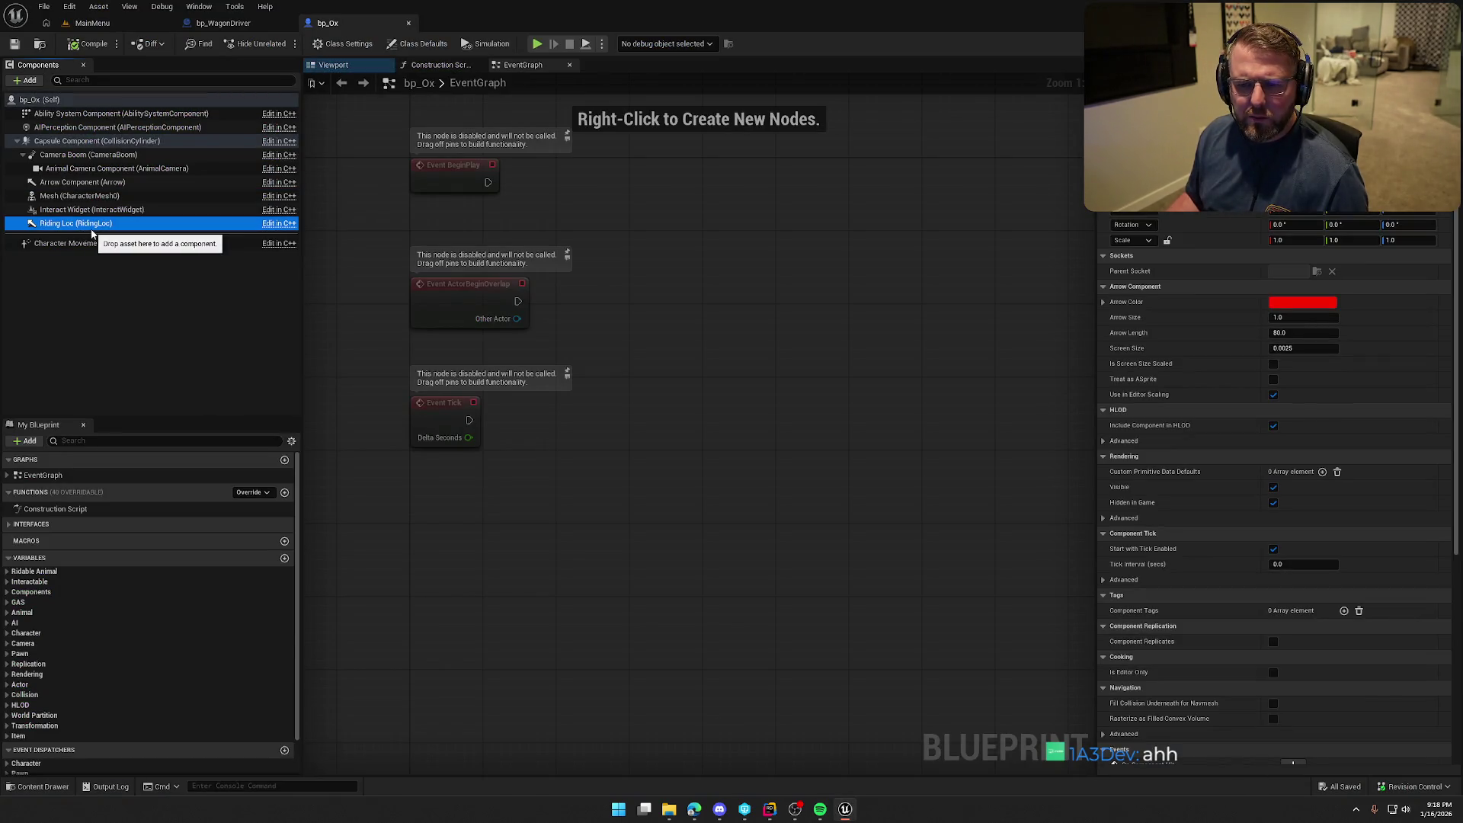
left_click(333, 65)
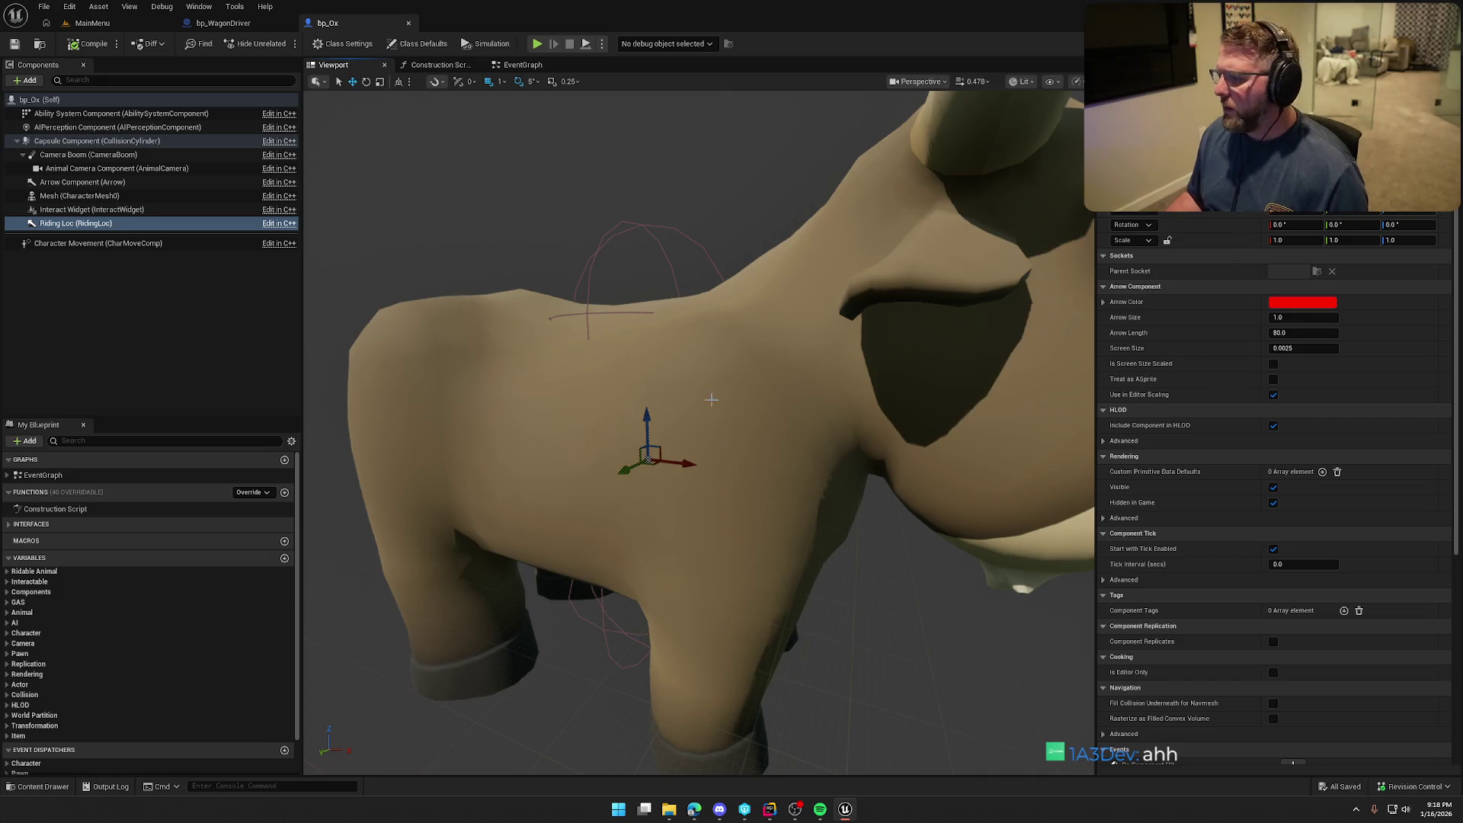
left_click(77, 182)
left_click(74, 226)
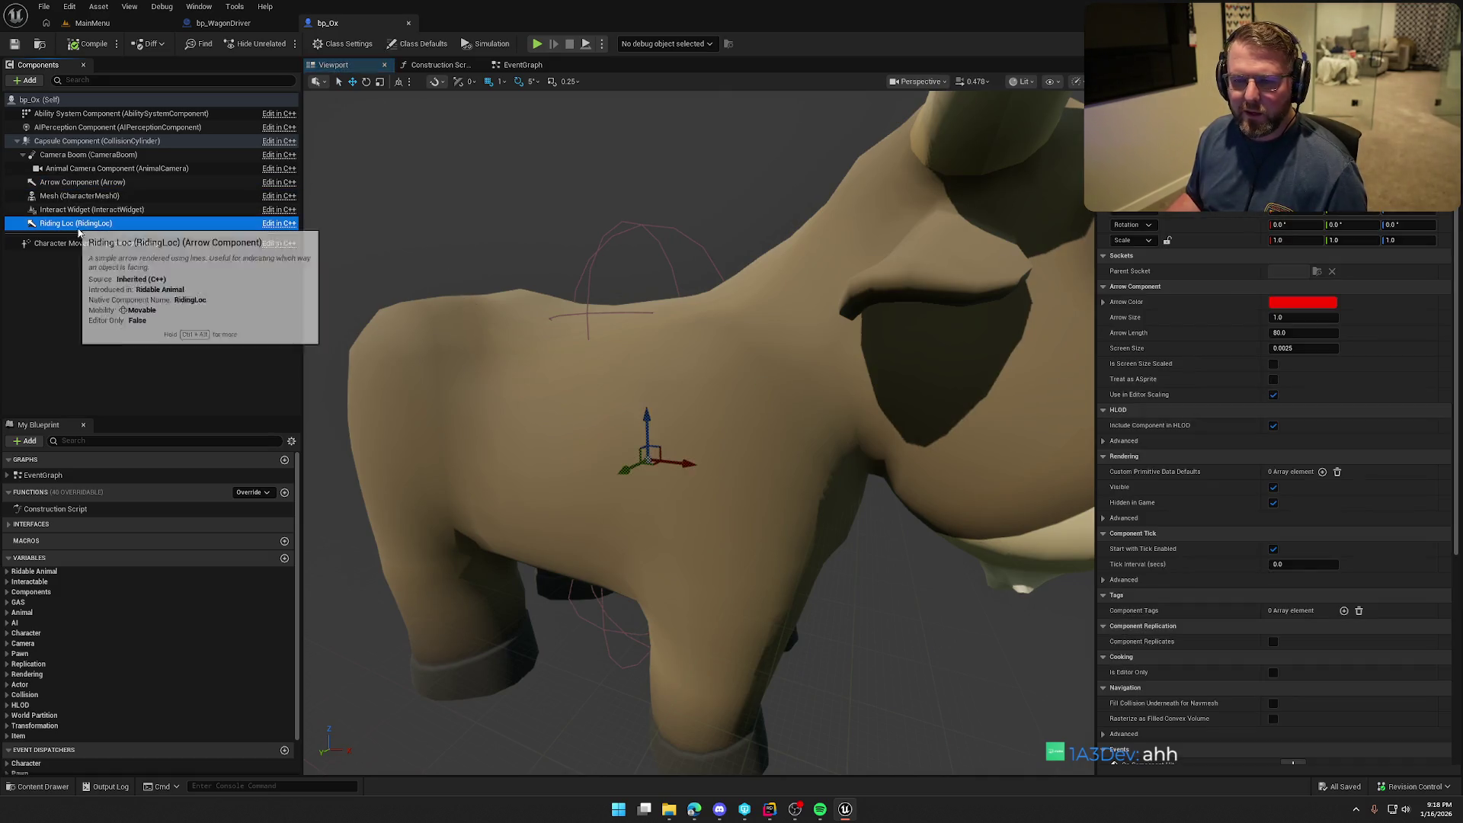
key("f")
left_click_drag(899, 494, 927, 494)
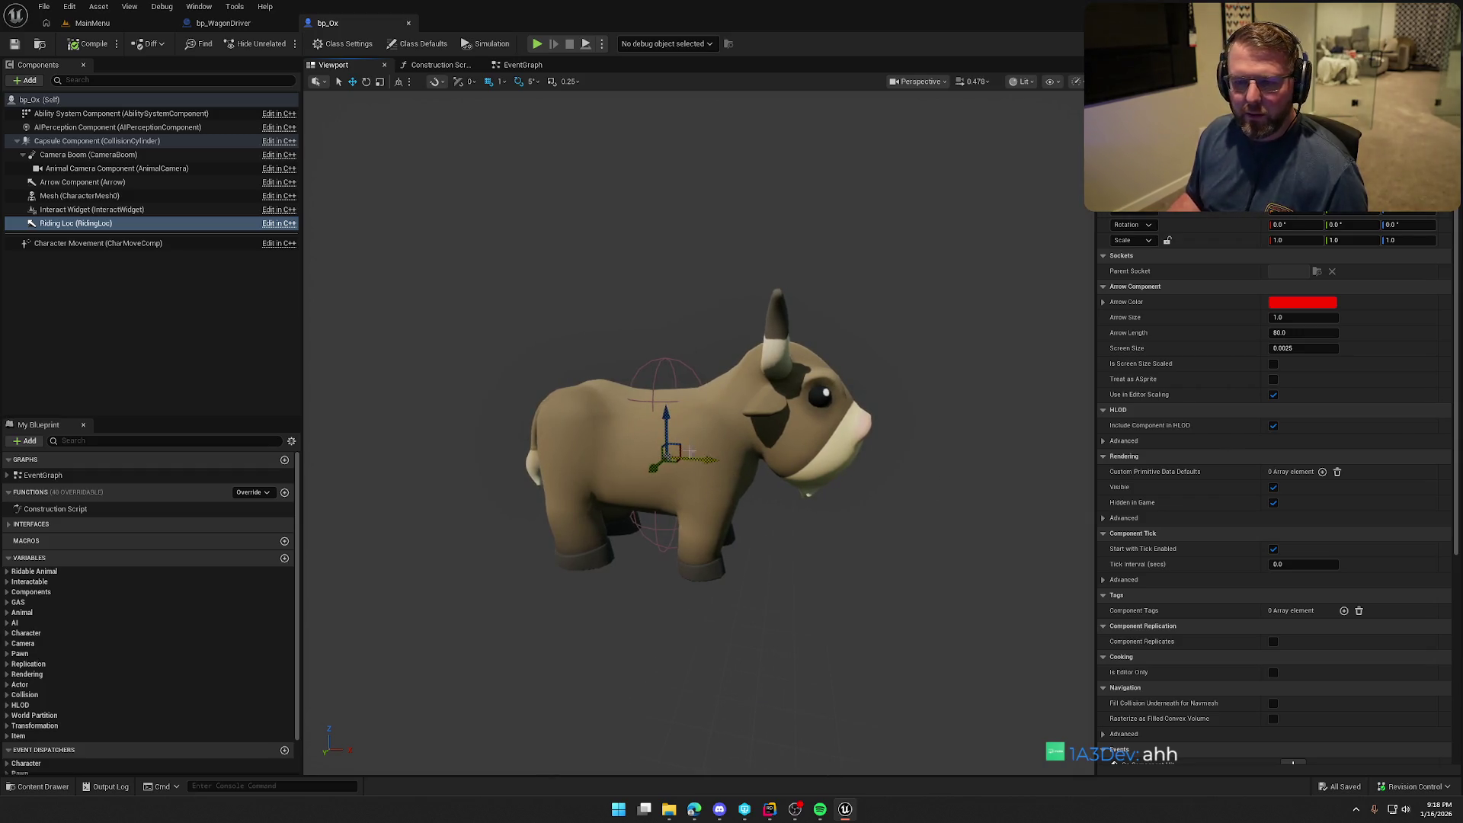
left_click_drag(666, 418, 664, 312)
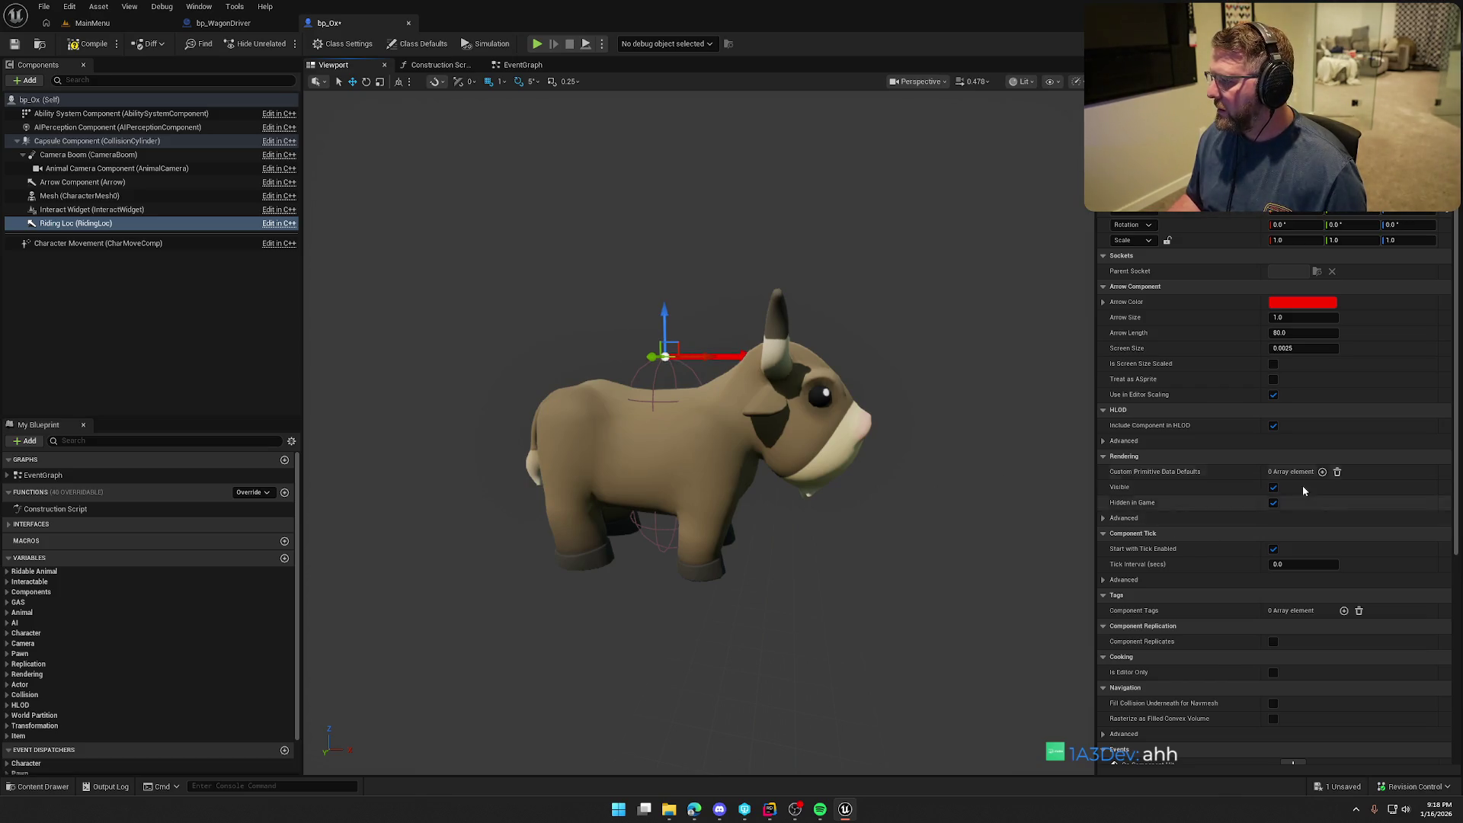
scroll(1370, 537, "down", 5)
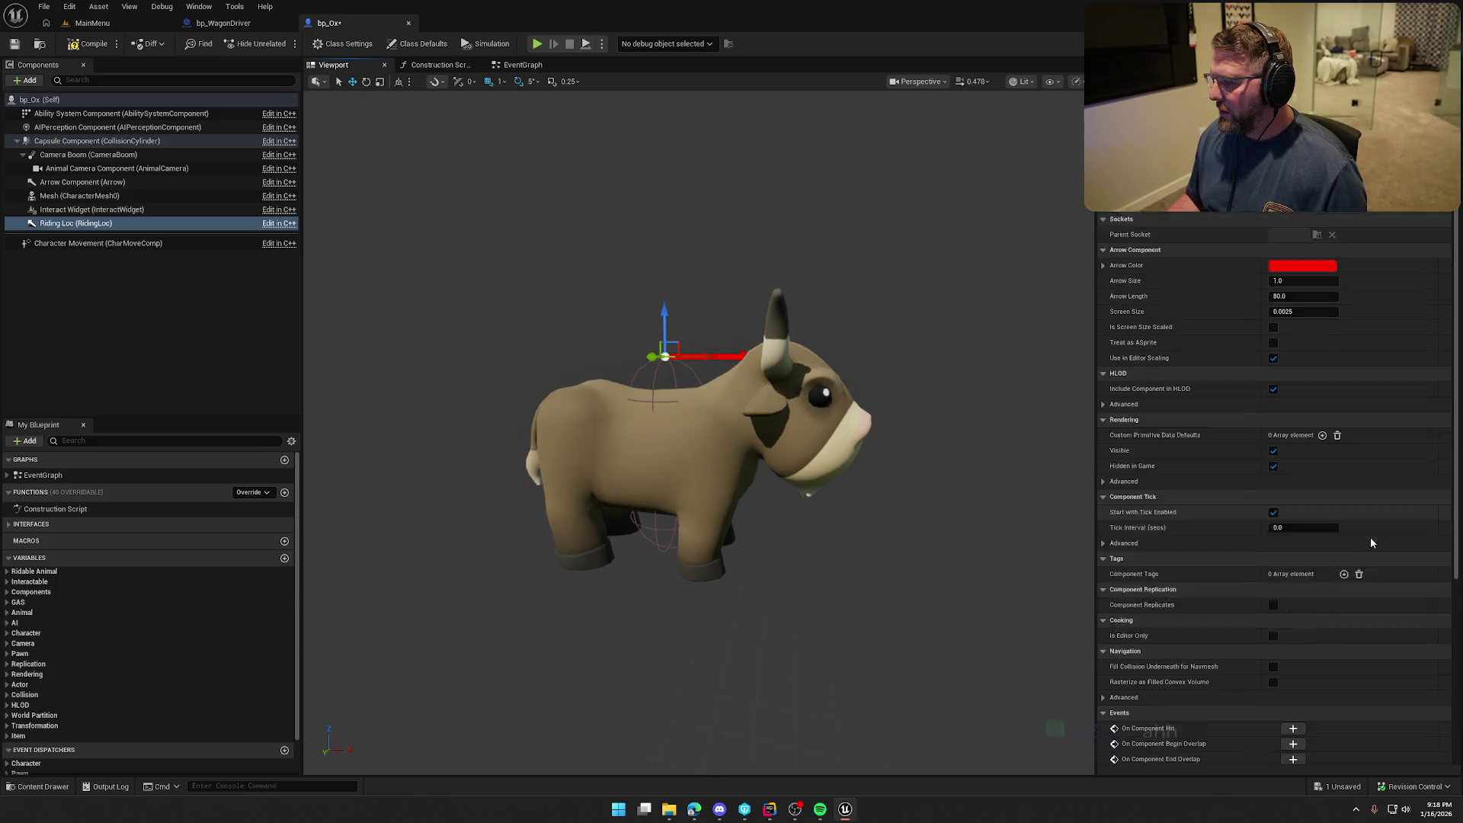
scroll(1378, 540, "down", 3)
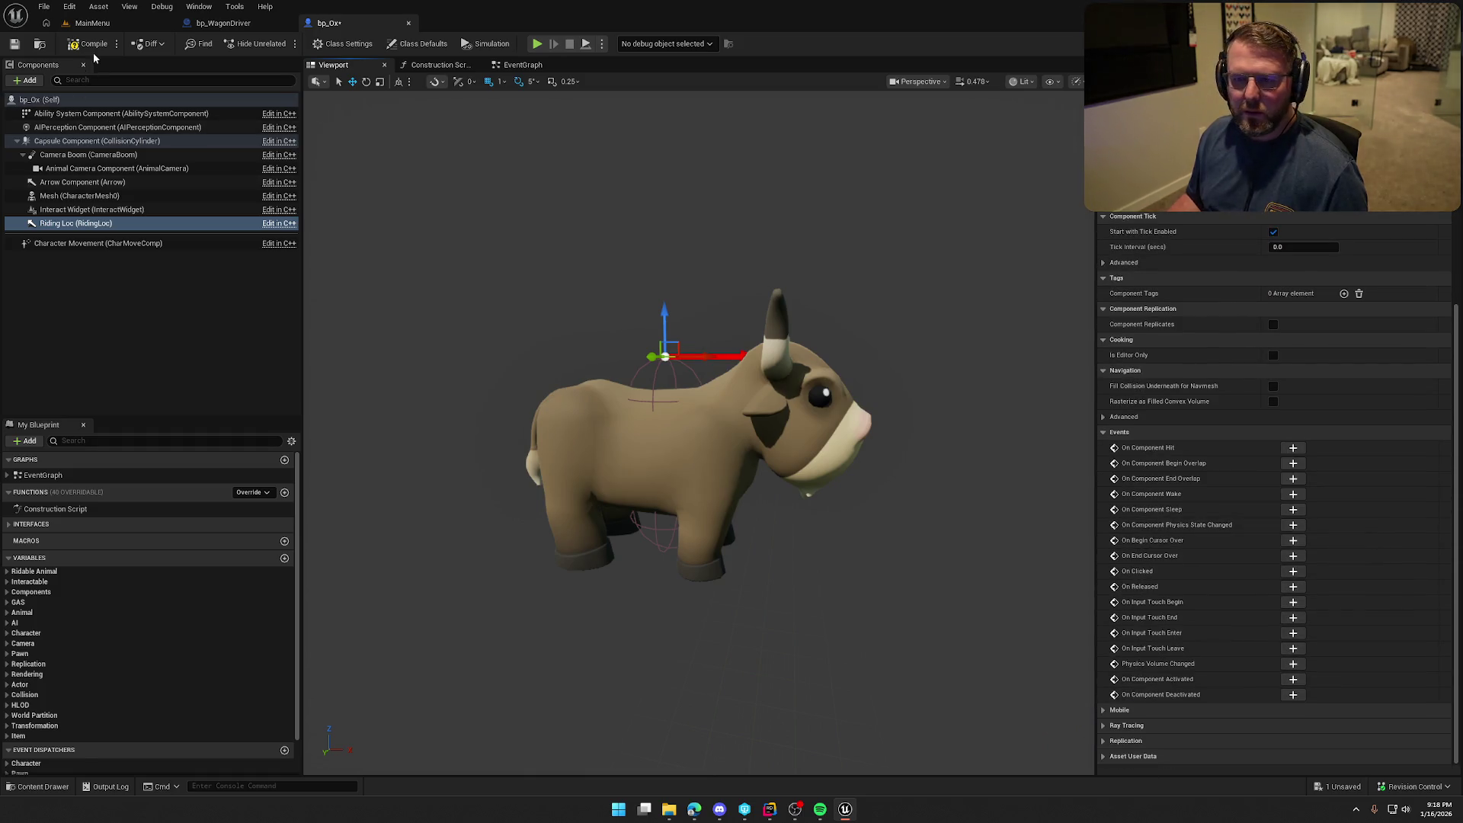
From the MainMenu level tab, load GameWorld from the Content Drawer's Maps folder
left_click(95, 23)
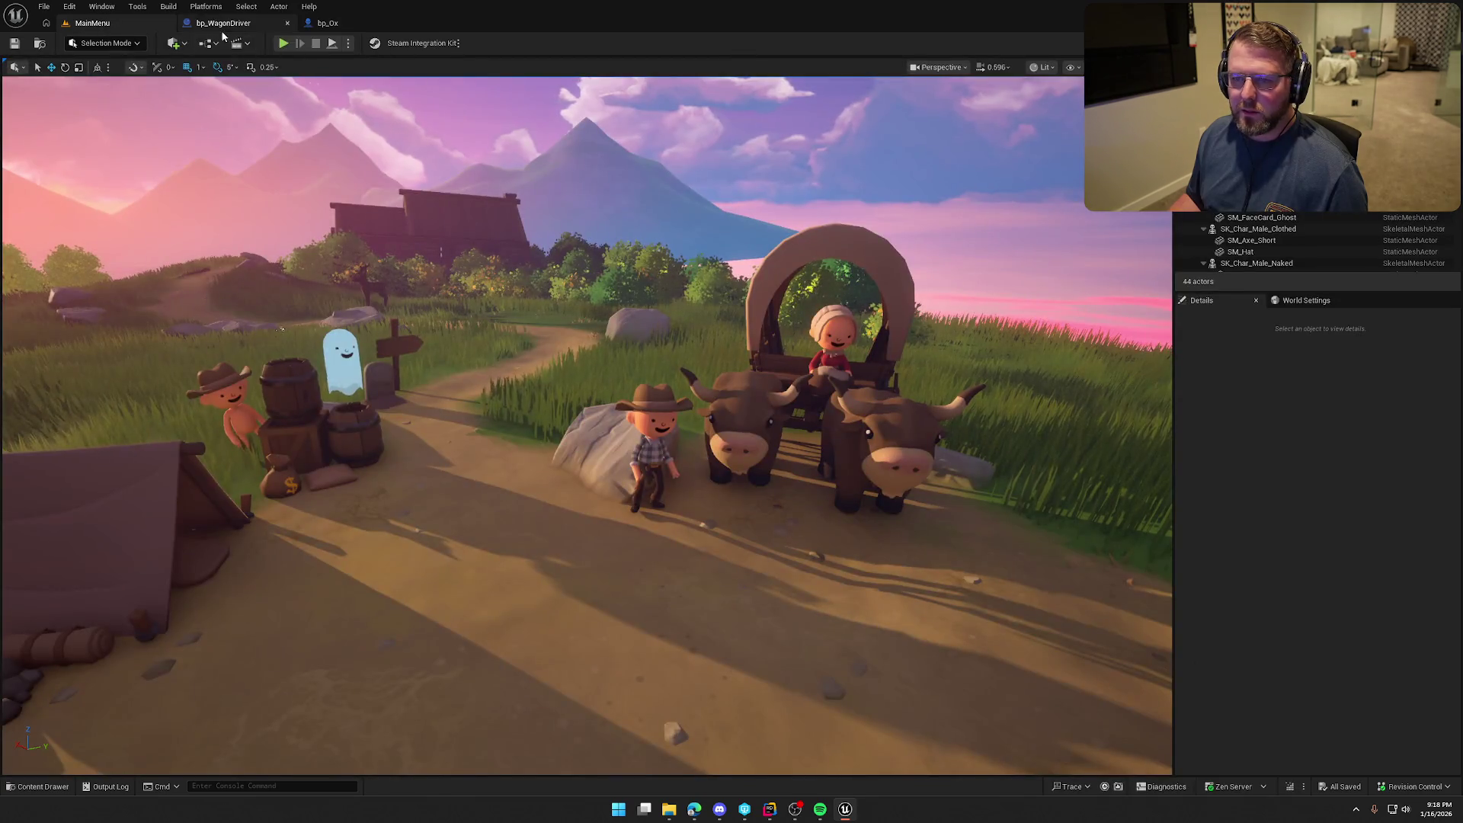
left_click(225, 23)
left_click(330, 23)
scroll(1162, 553, "up", 2)
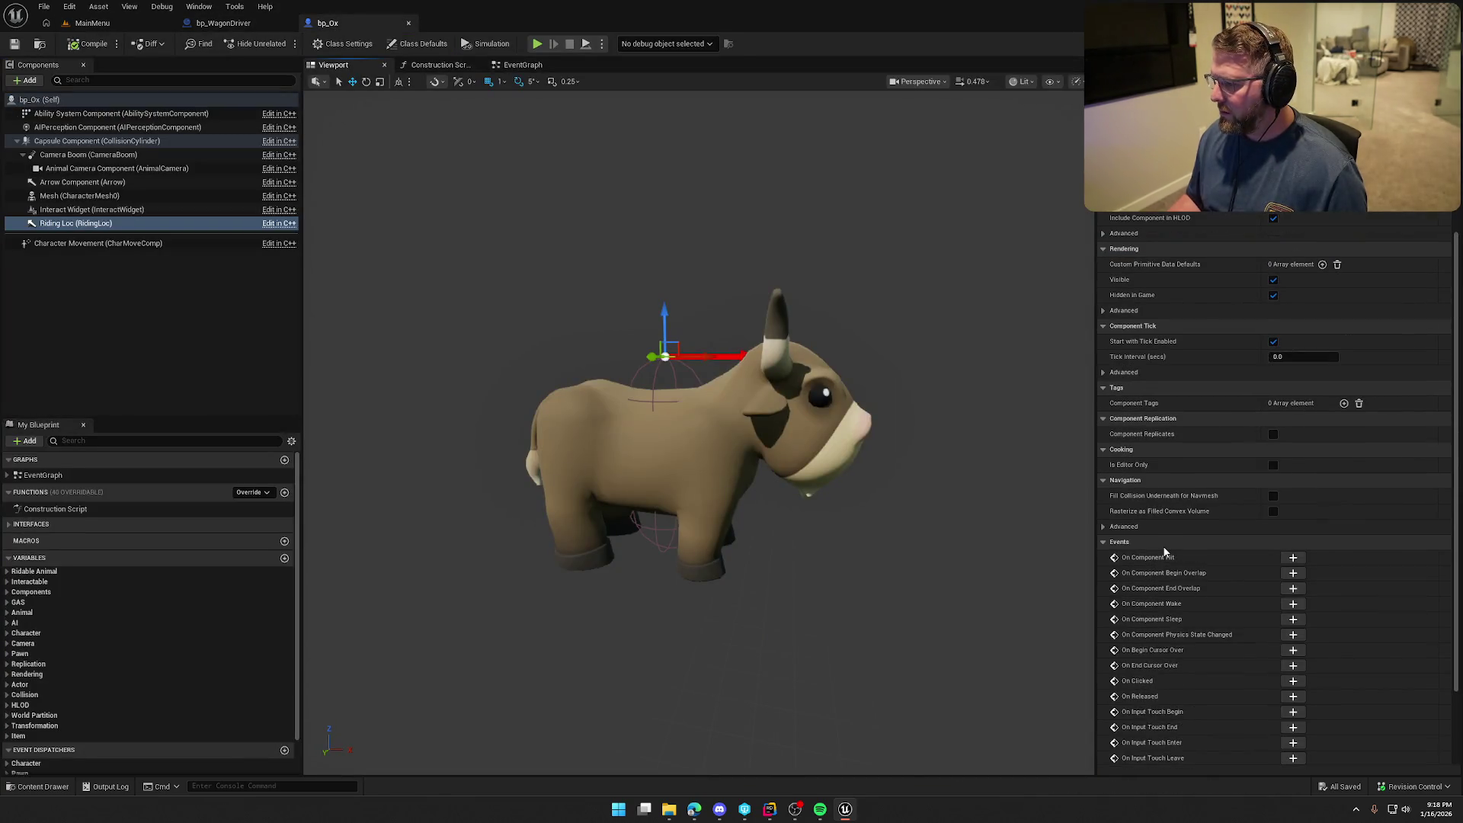
scroll(1163, 548, "up", 2)
scroll(1163, 546, "down", 3)
scroll(1174, 546, "up", 2)
scroll(1177, 549, "up", 1)
left_click(92, 23)
key("ctrl+space")
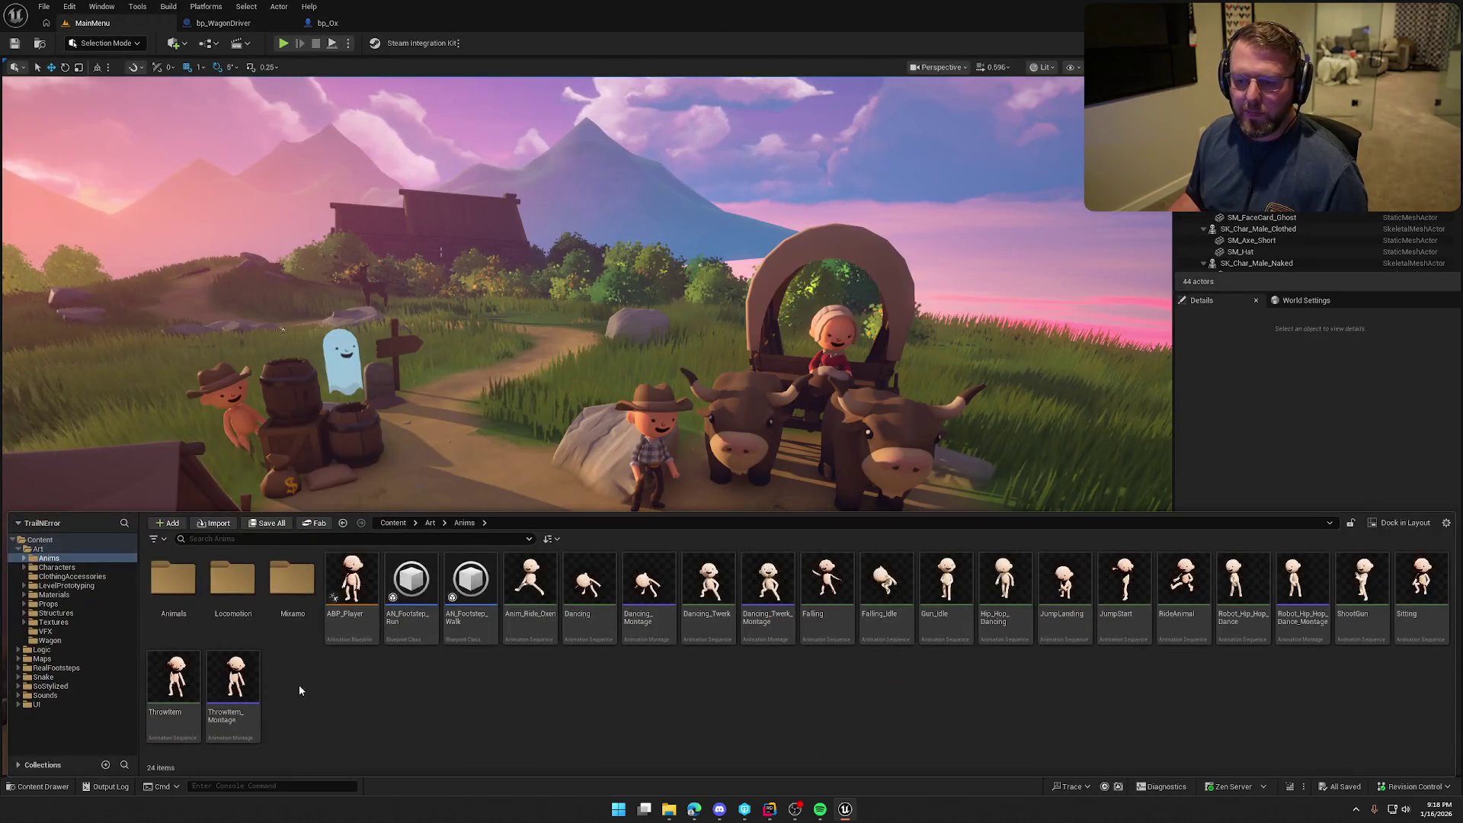
left_click(41, 658)
double_click(233, 583)
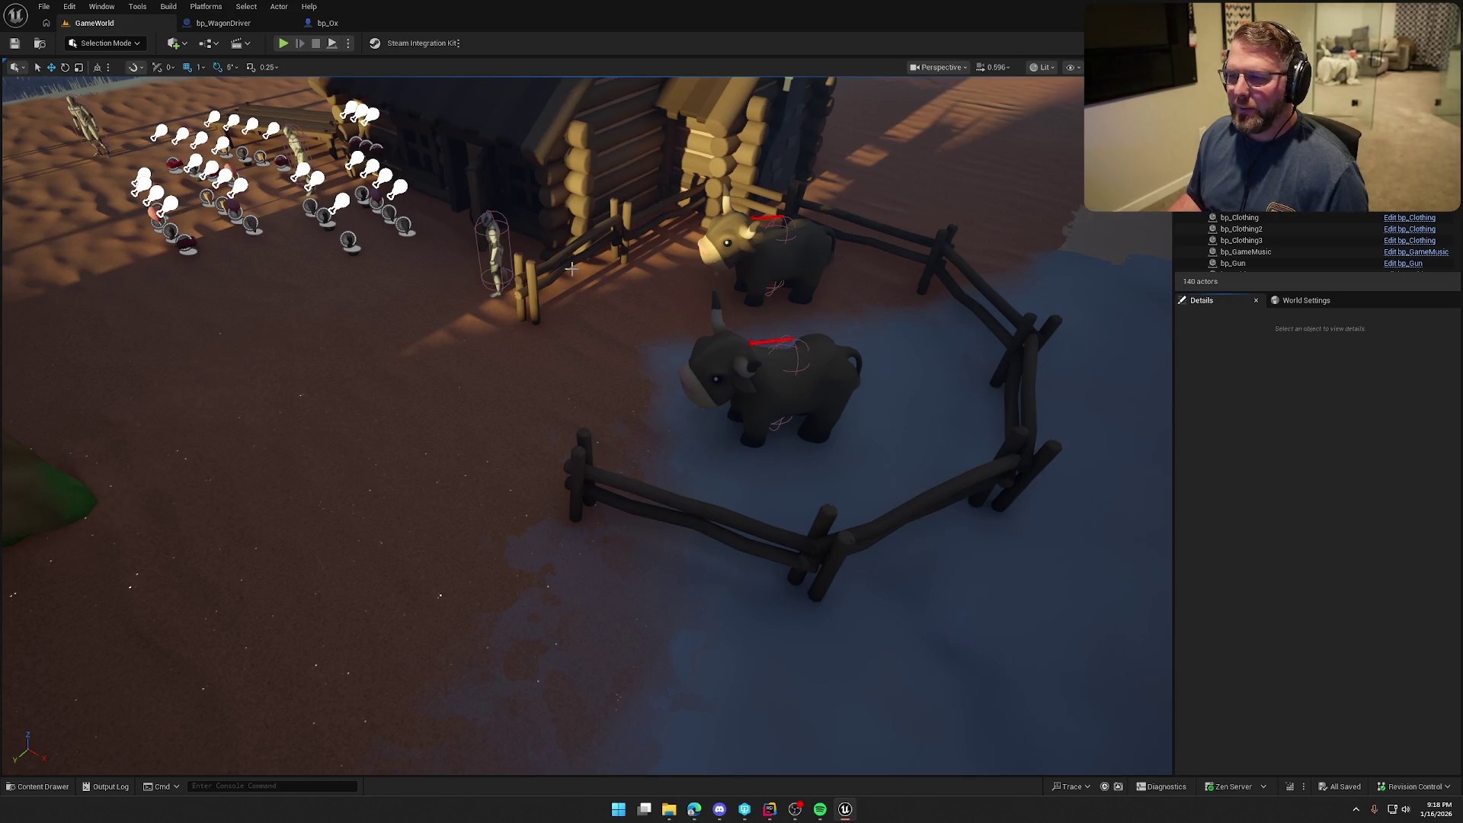
Play-test GameWorld, run to the ox pen and press E to buy and mount the ox
left_click(283, 43)
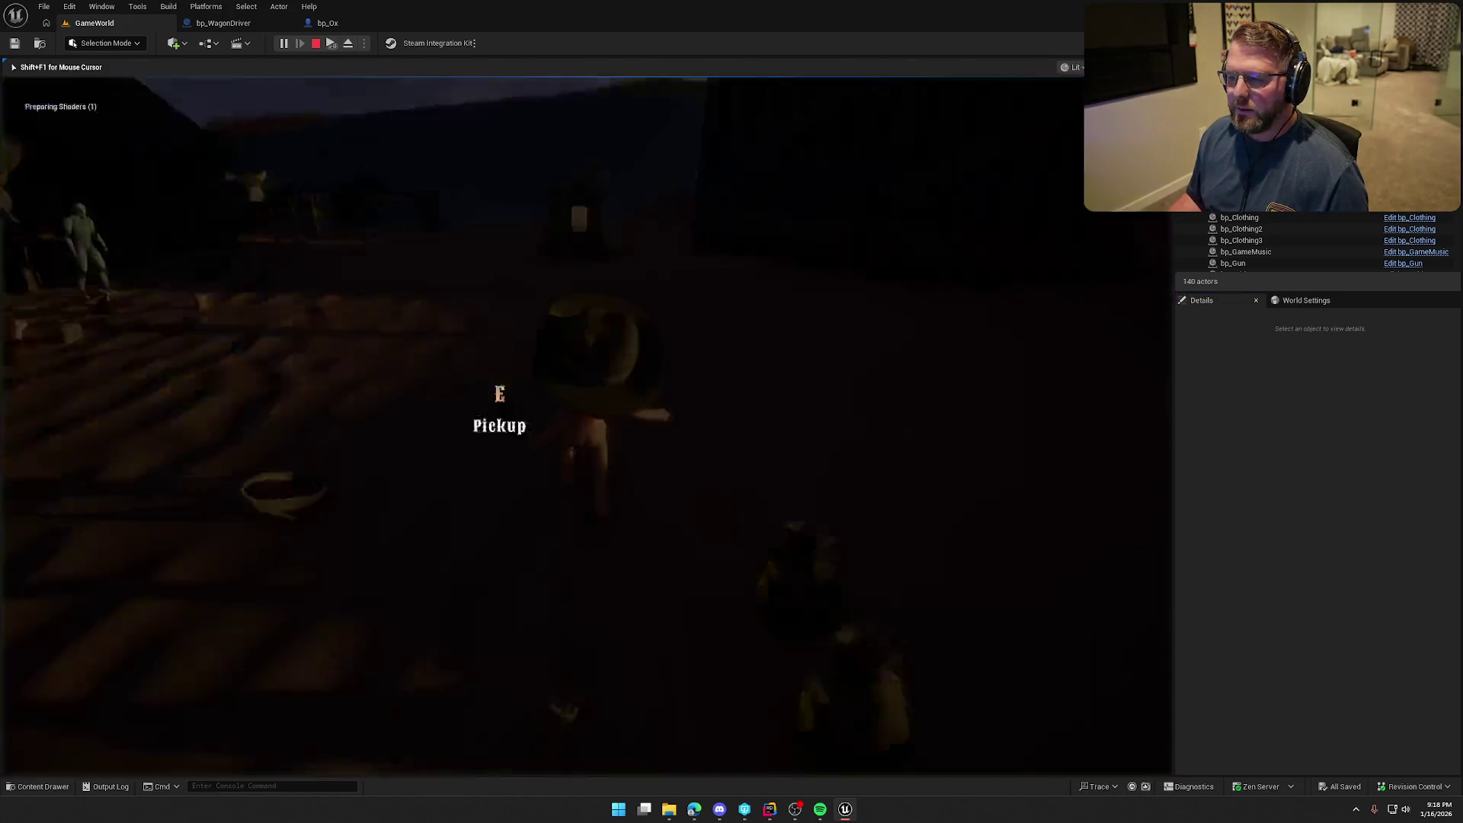
key("shift+w")
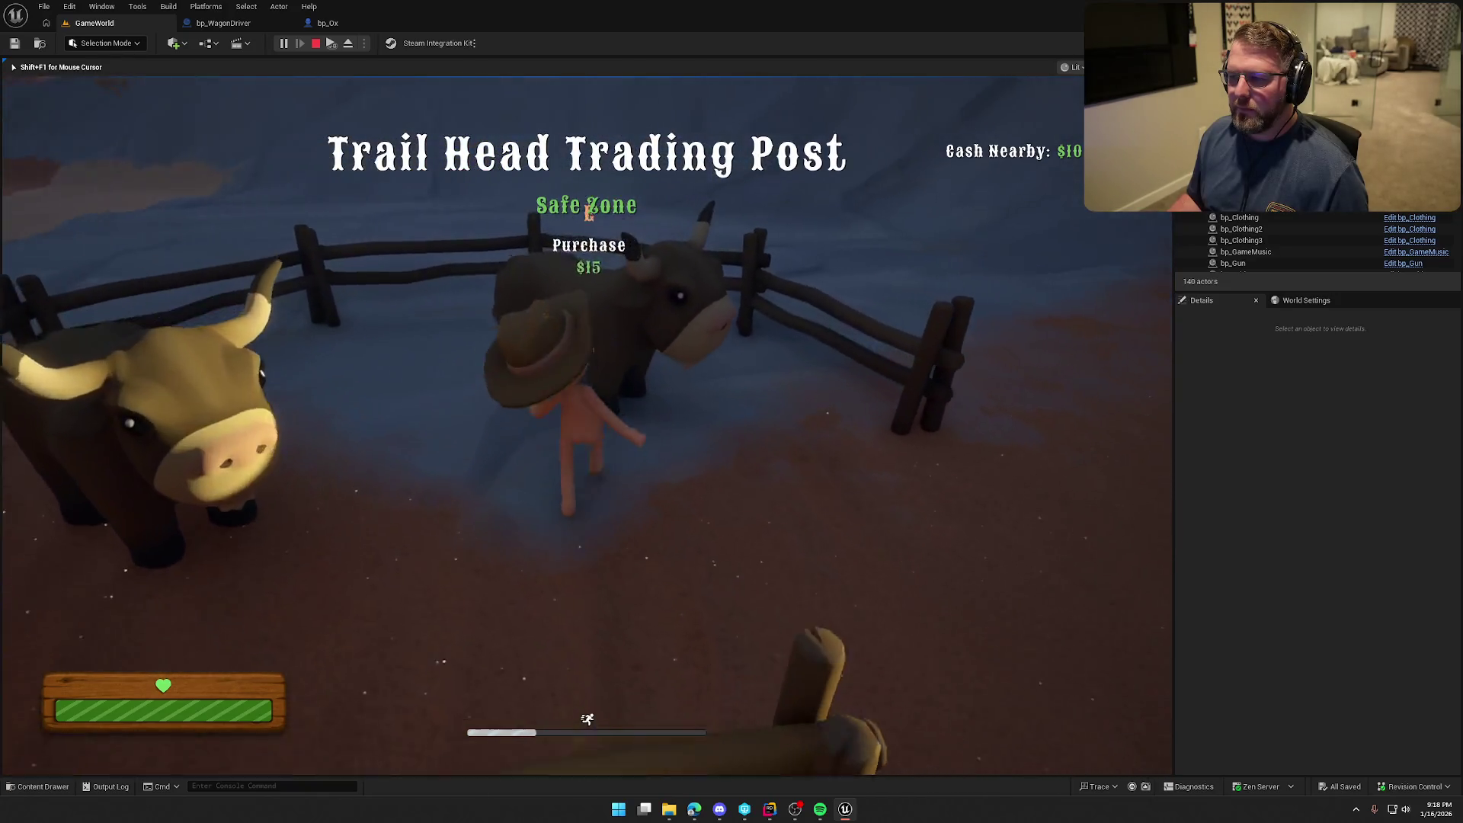
key("e")
key("shift+F1")
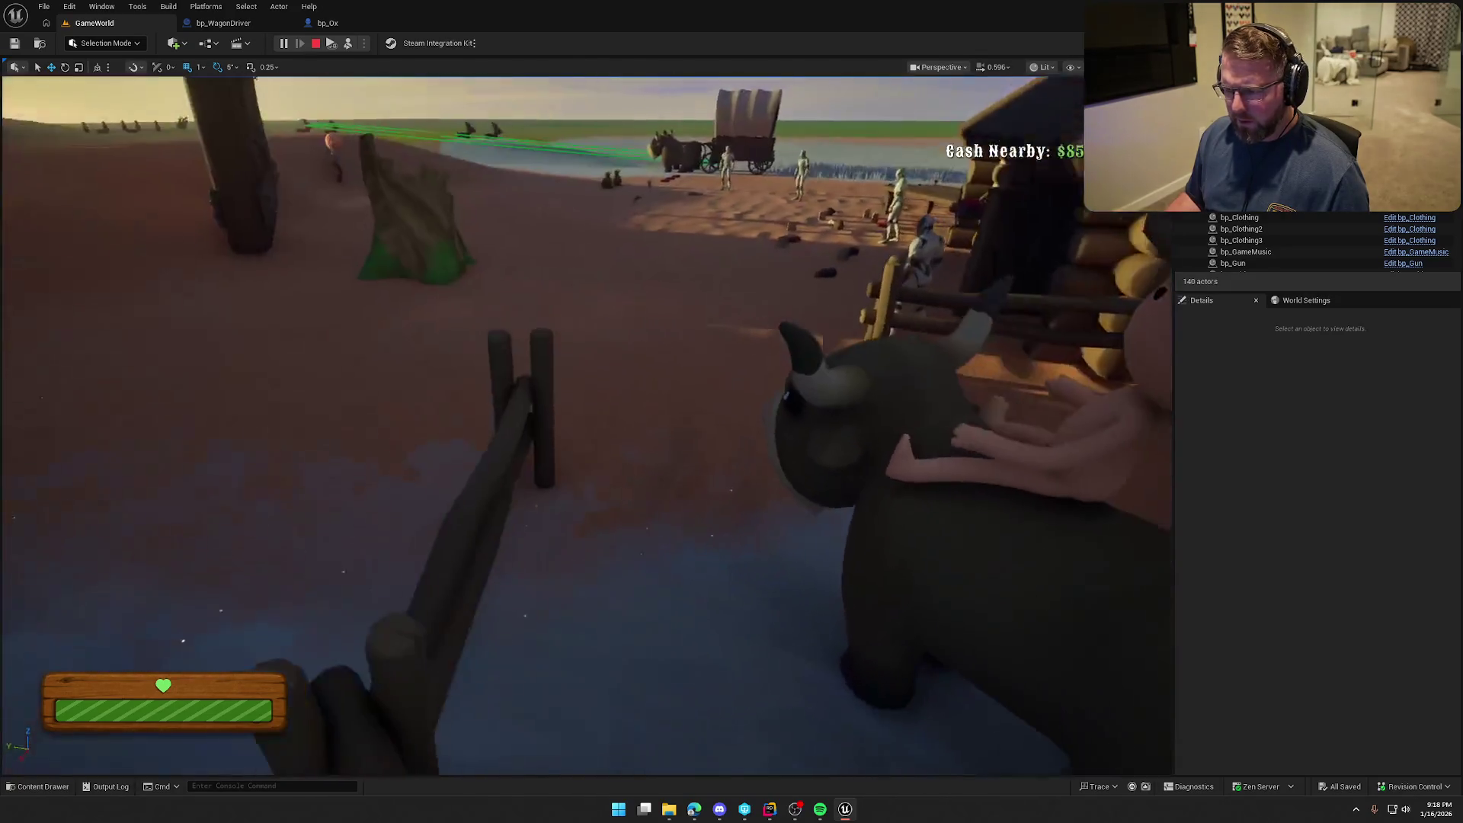
key("Escape")
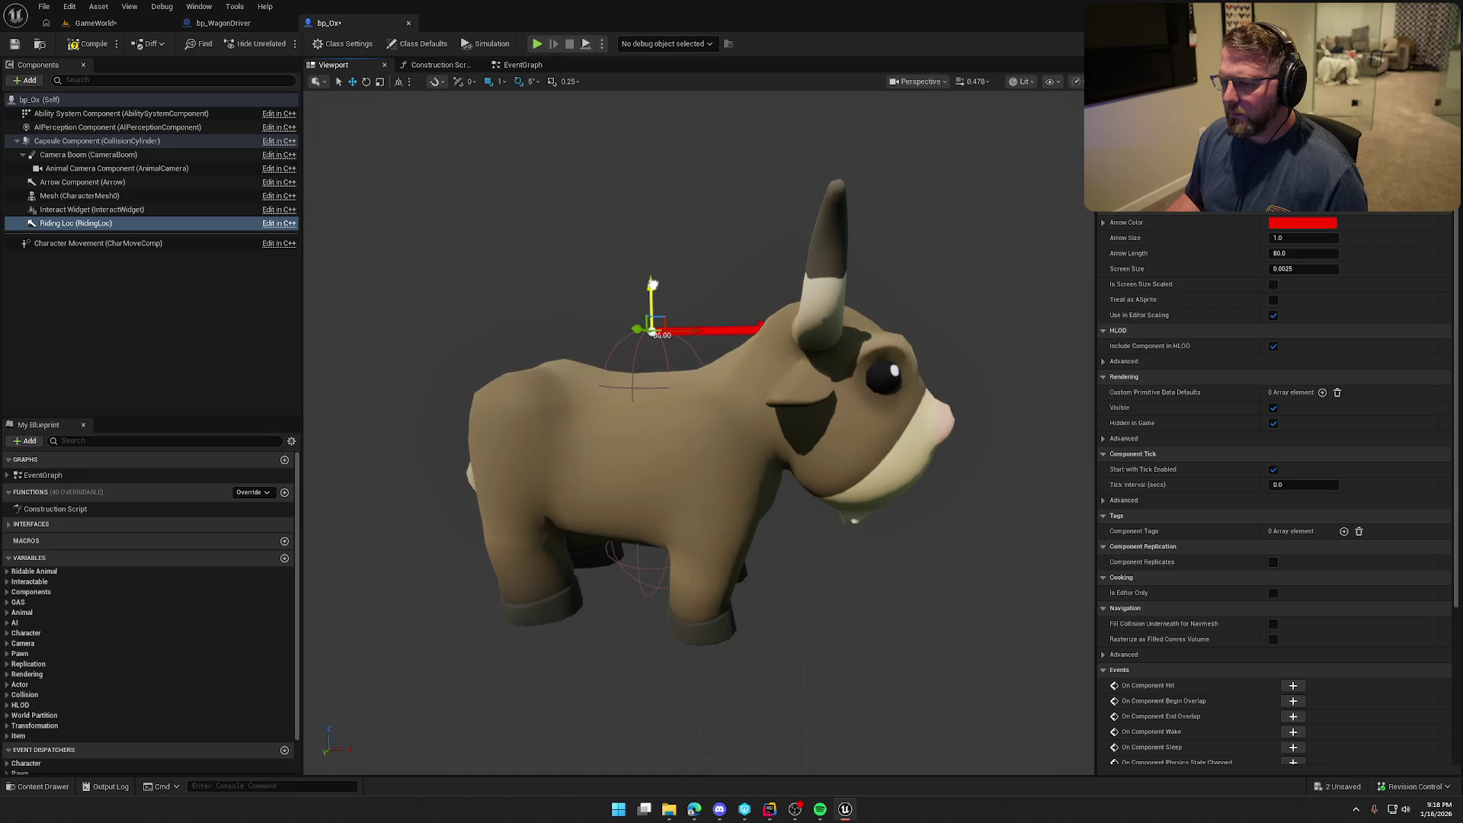
Replay the level with Alt+P and mount the ox in the pen again
key("alt+p")
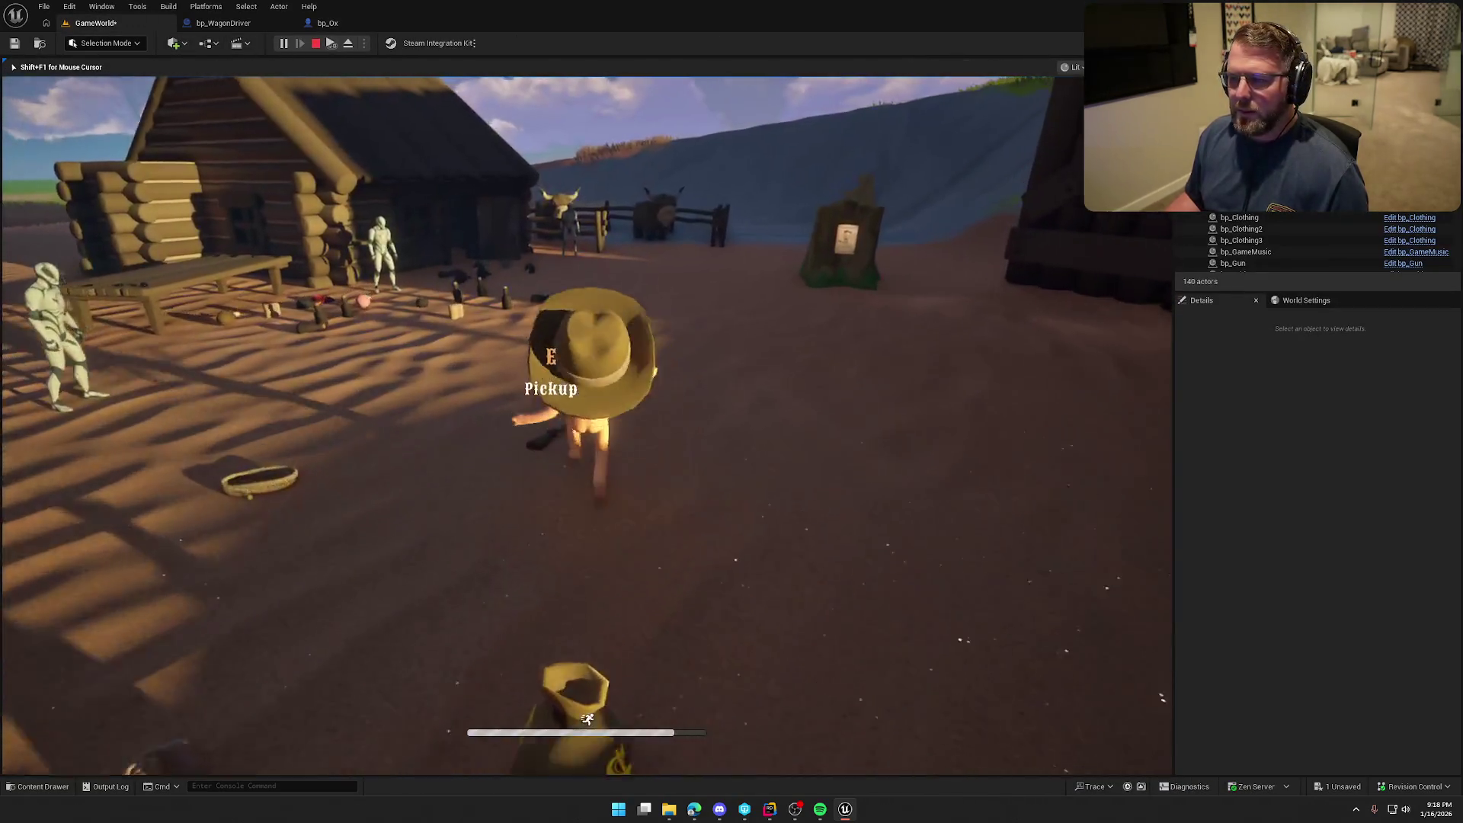
key("shift+w")
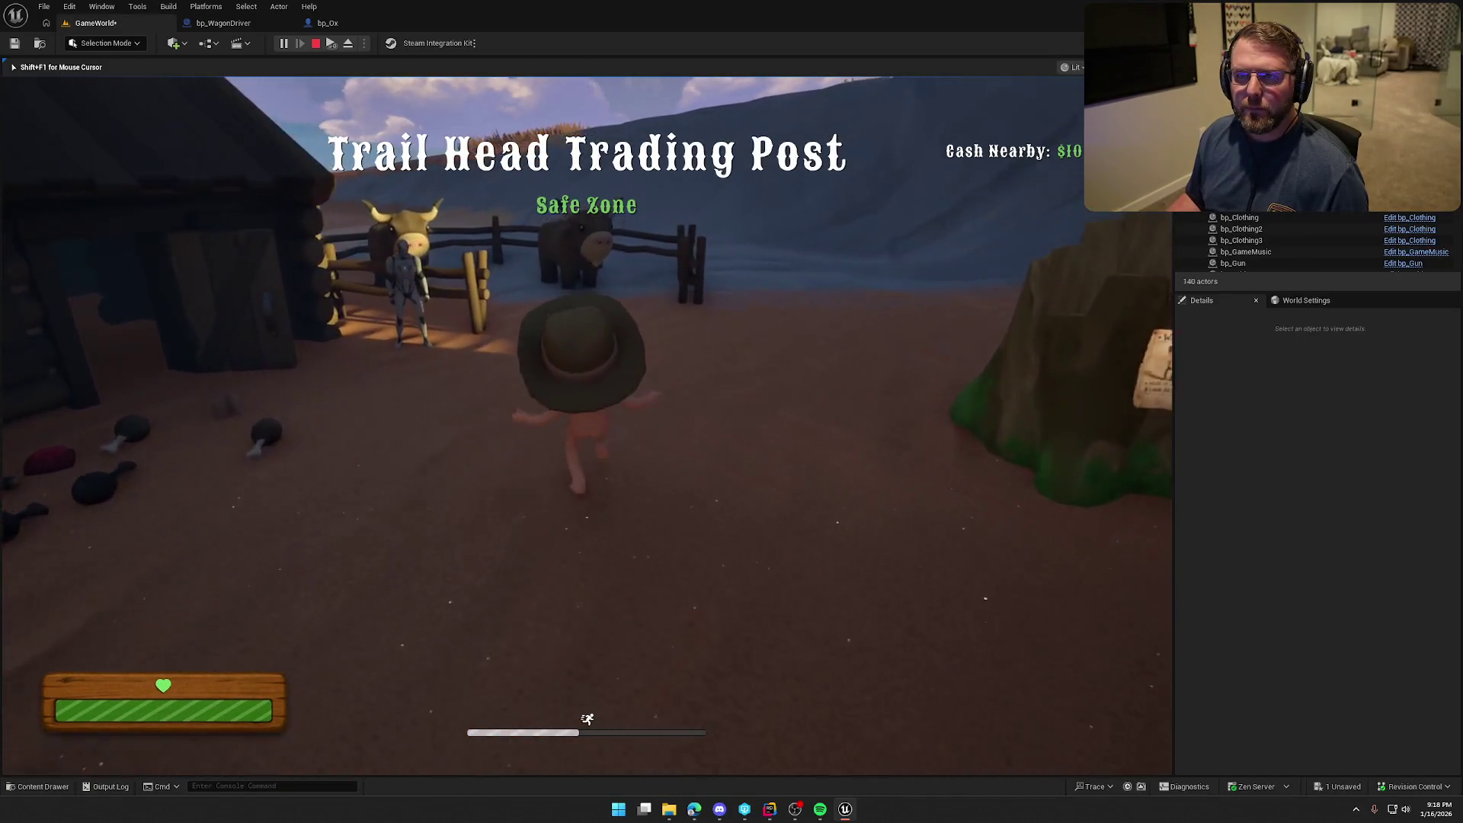
key("e")
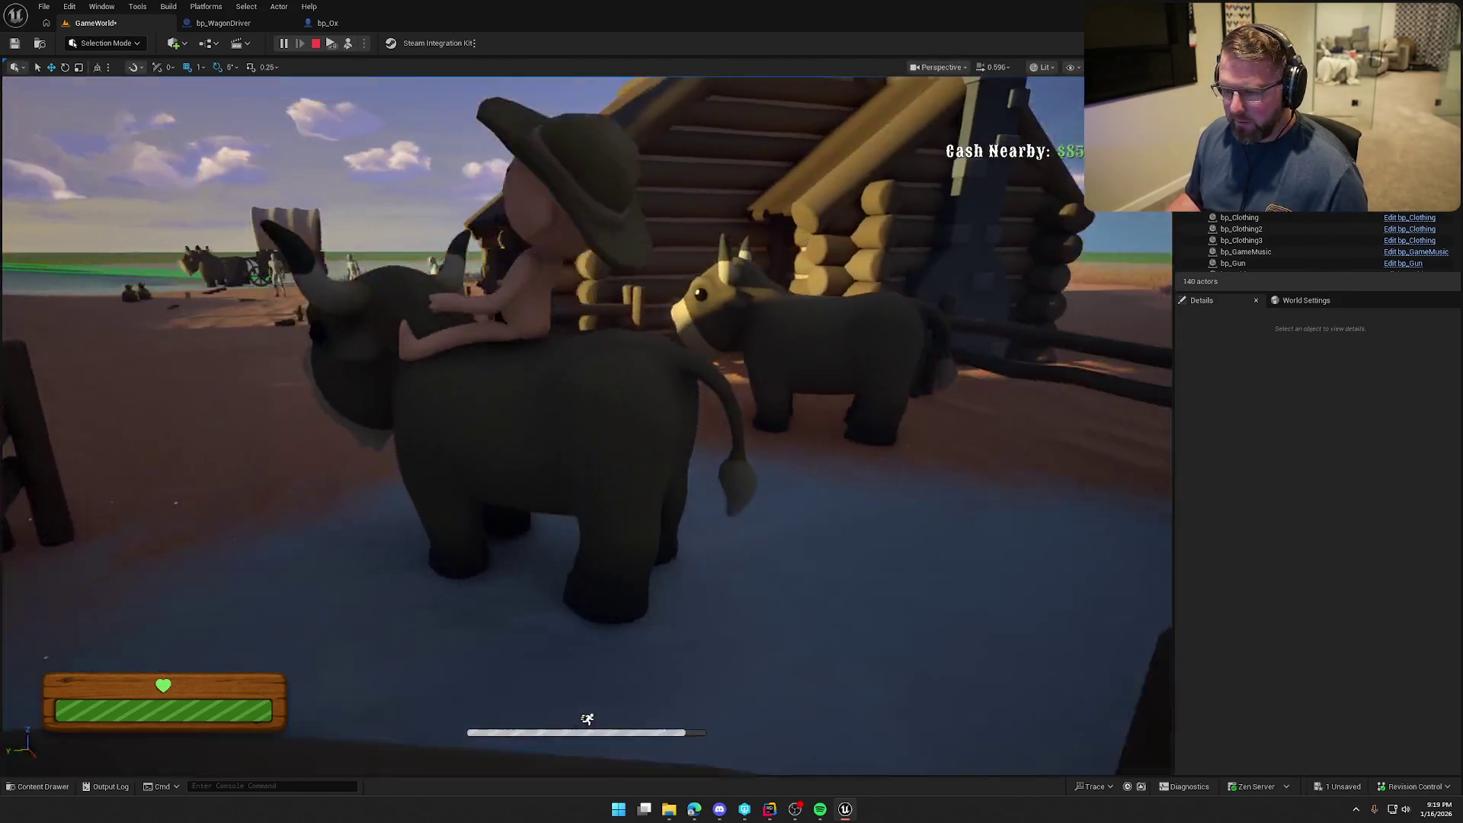
key("F8")
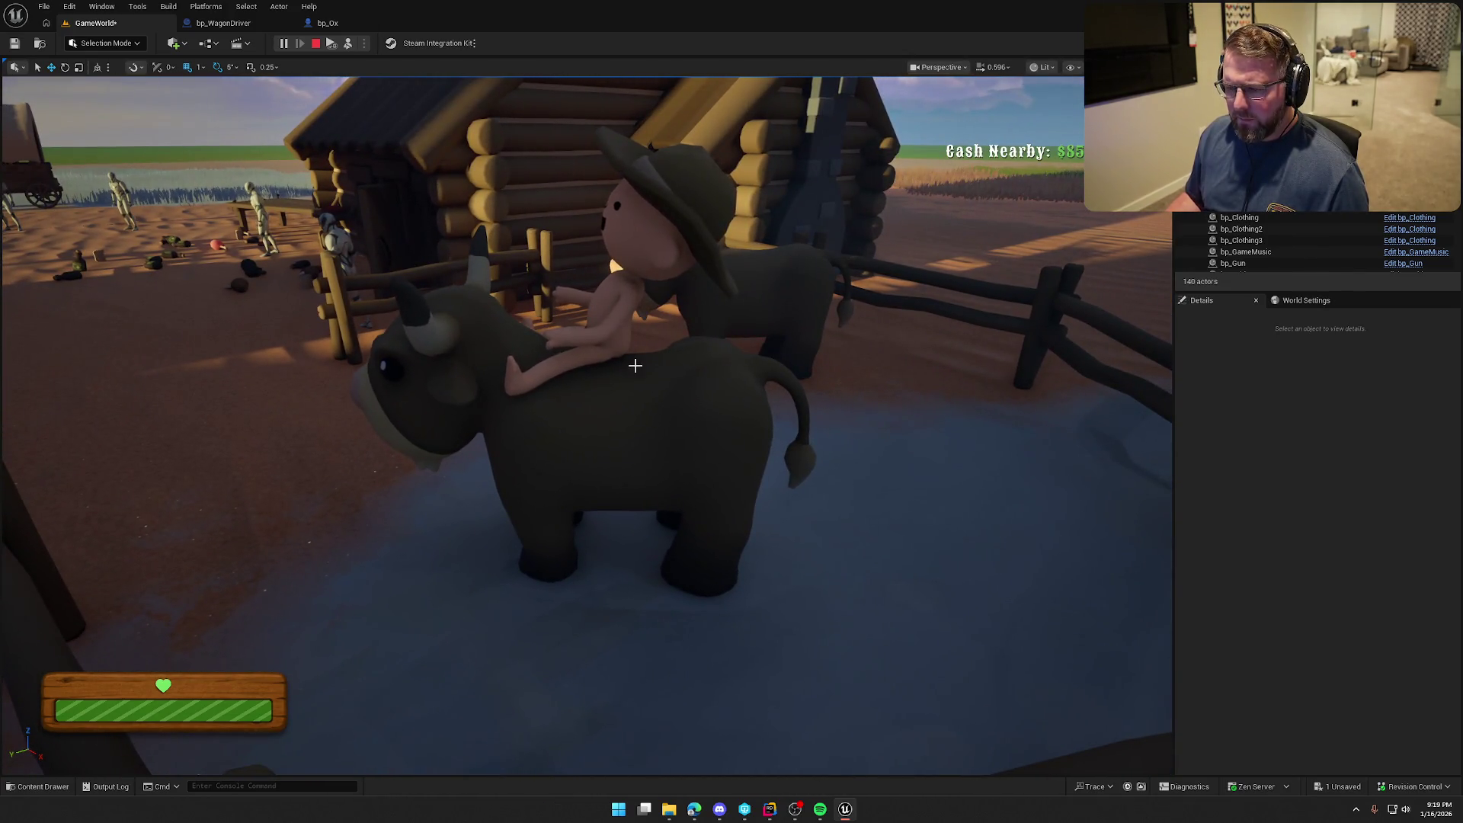
key("Escape")
Start a fresh play test and run the character toward the trading post
left_click(283, 43)
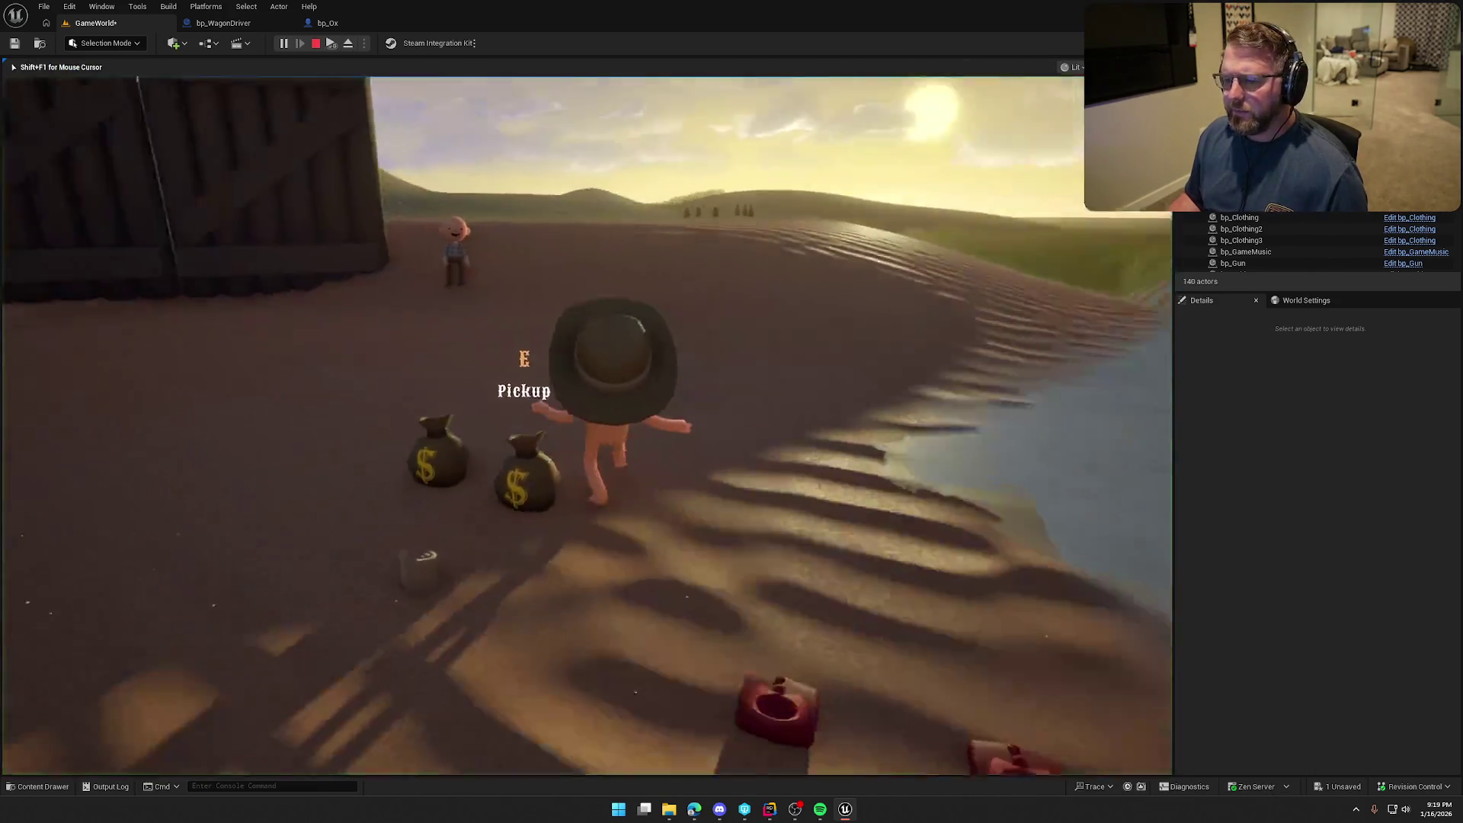
key("w")
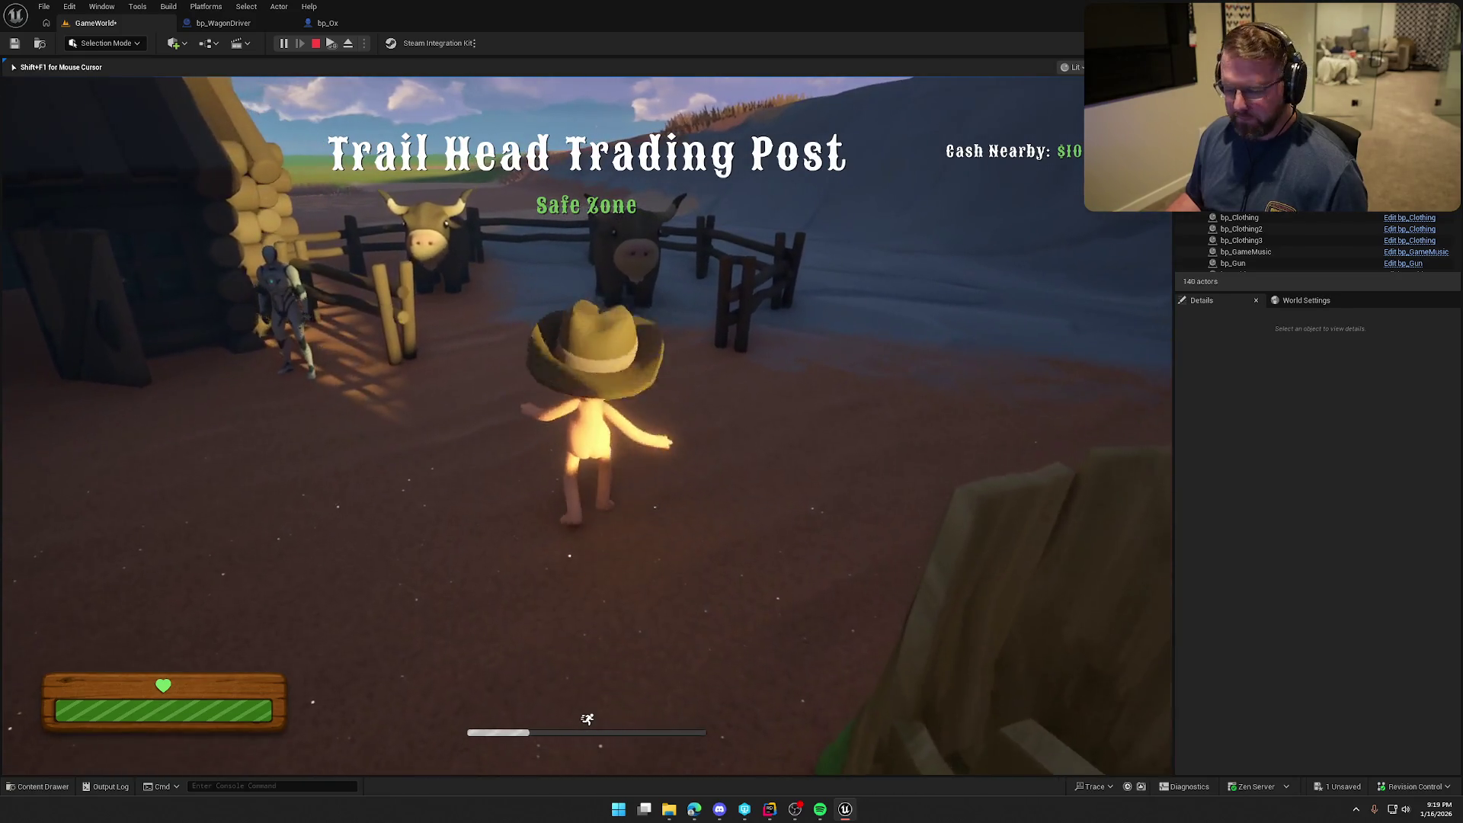
key("super")
left_click(287, 53)
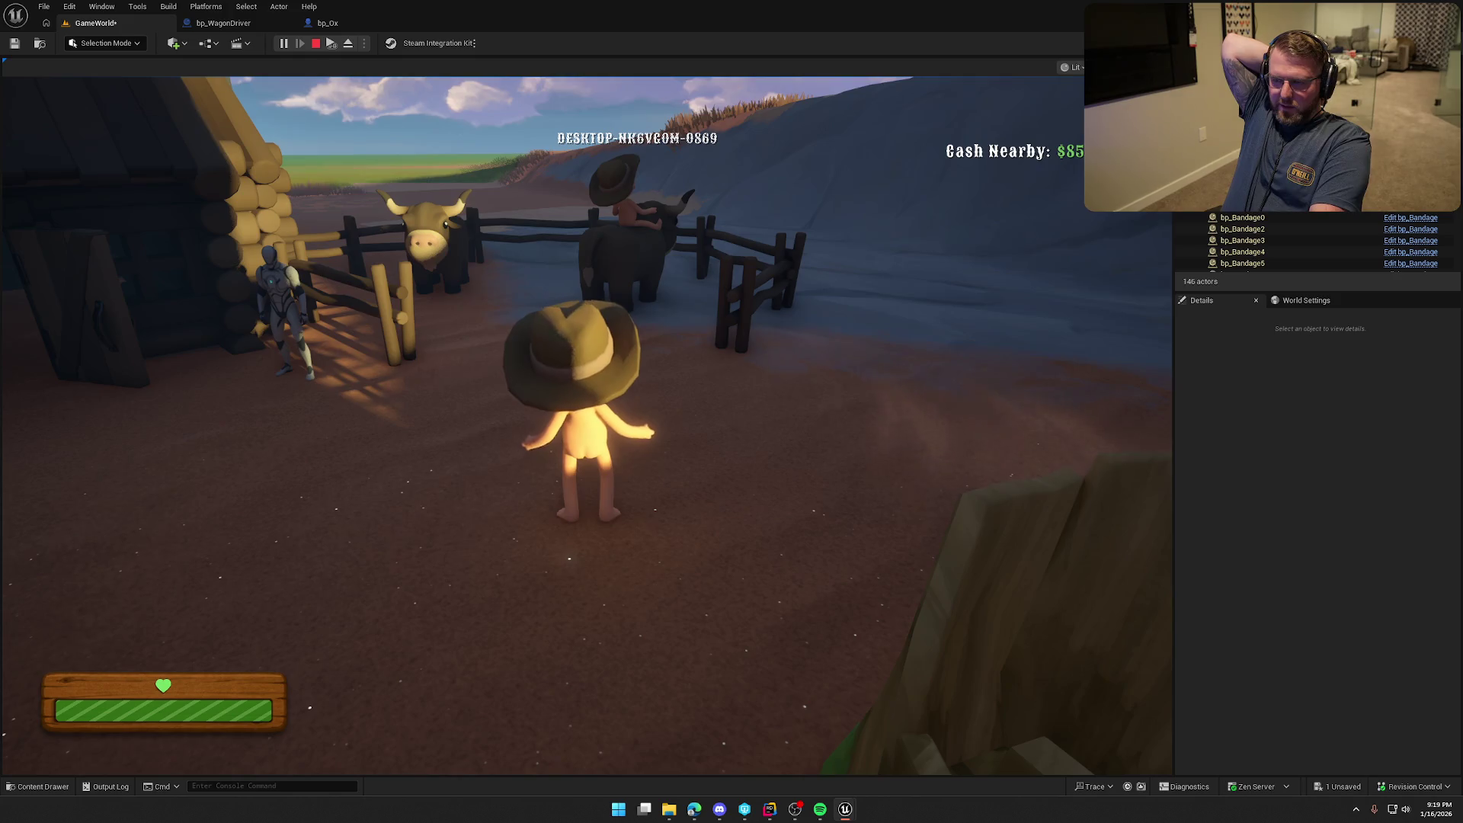
key("super")
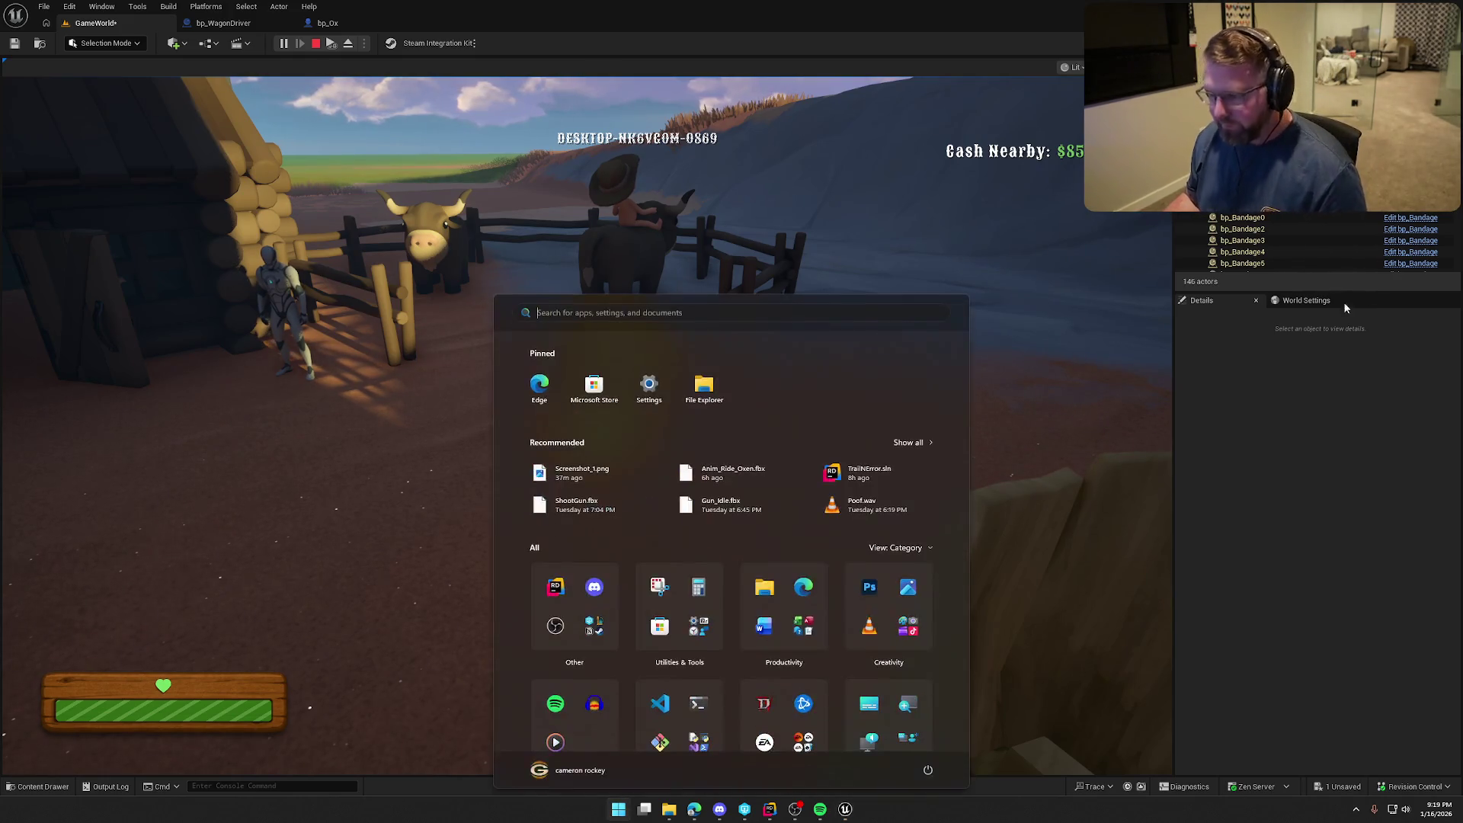
key("super")
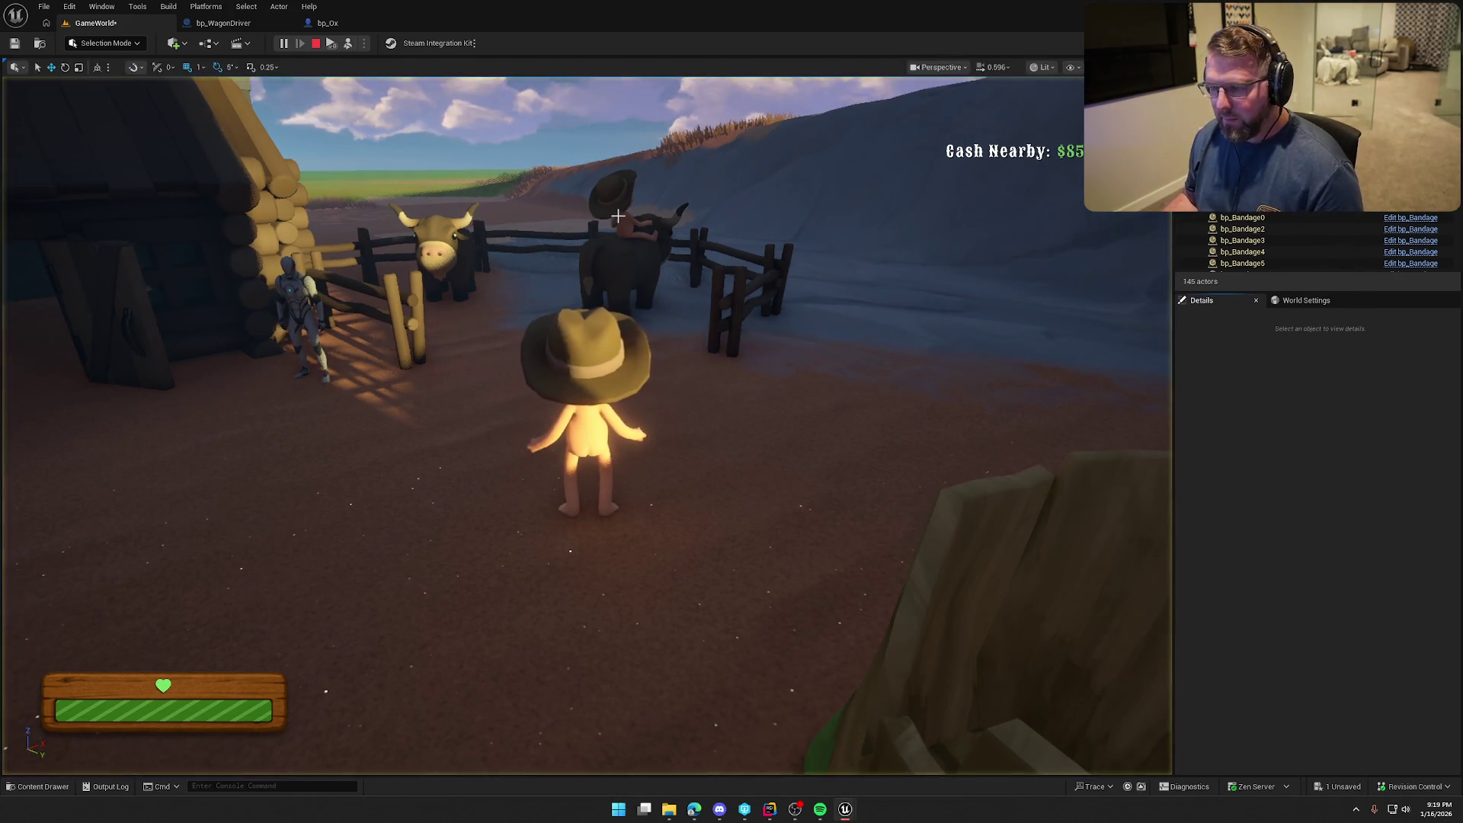
Select the rider, then the ridden ox, and inspect its Riding Loc component
left_click(585, 427)
mouse_move(585, 427)
left_mouse_down()
mouse_move(549, 449)
mouse_move(625, 465)
mouse_move(604, 479)
left_mouse_up()
left_click(605, 479)
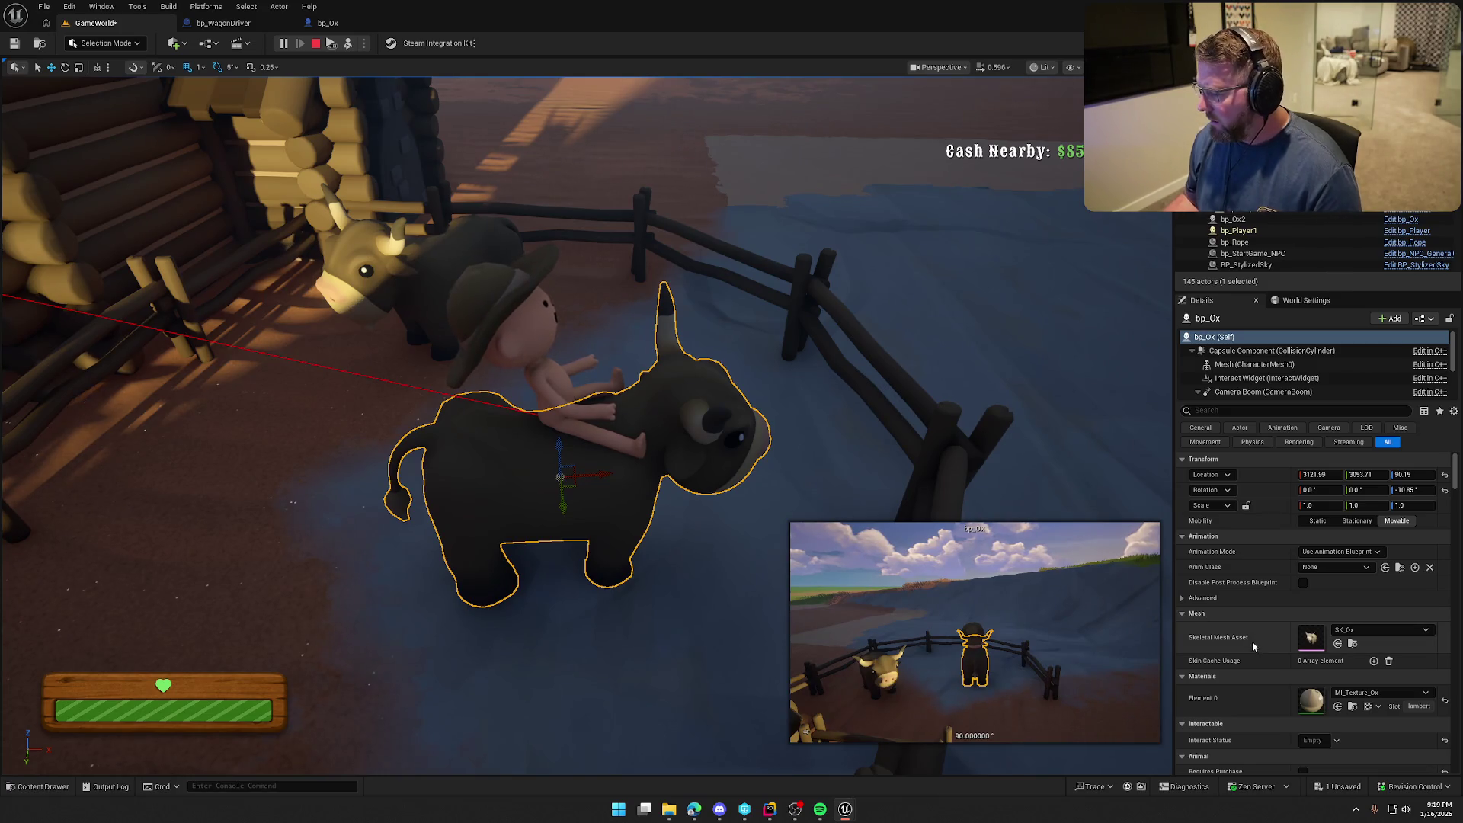
scroll(1291, 381, "down", 5)
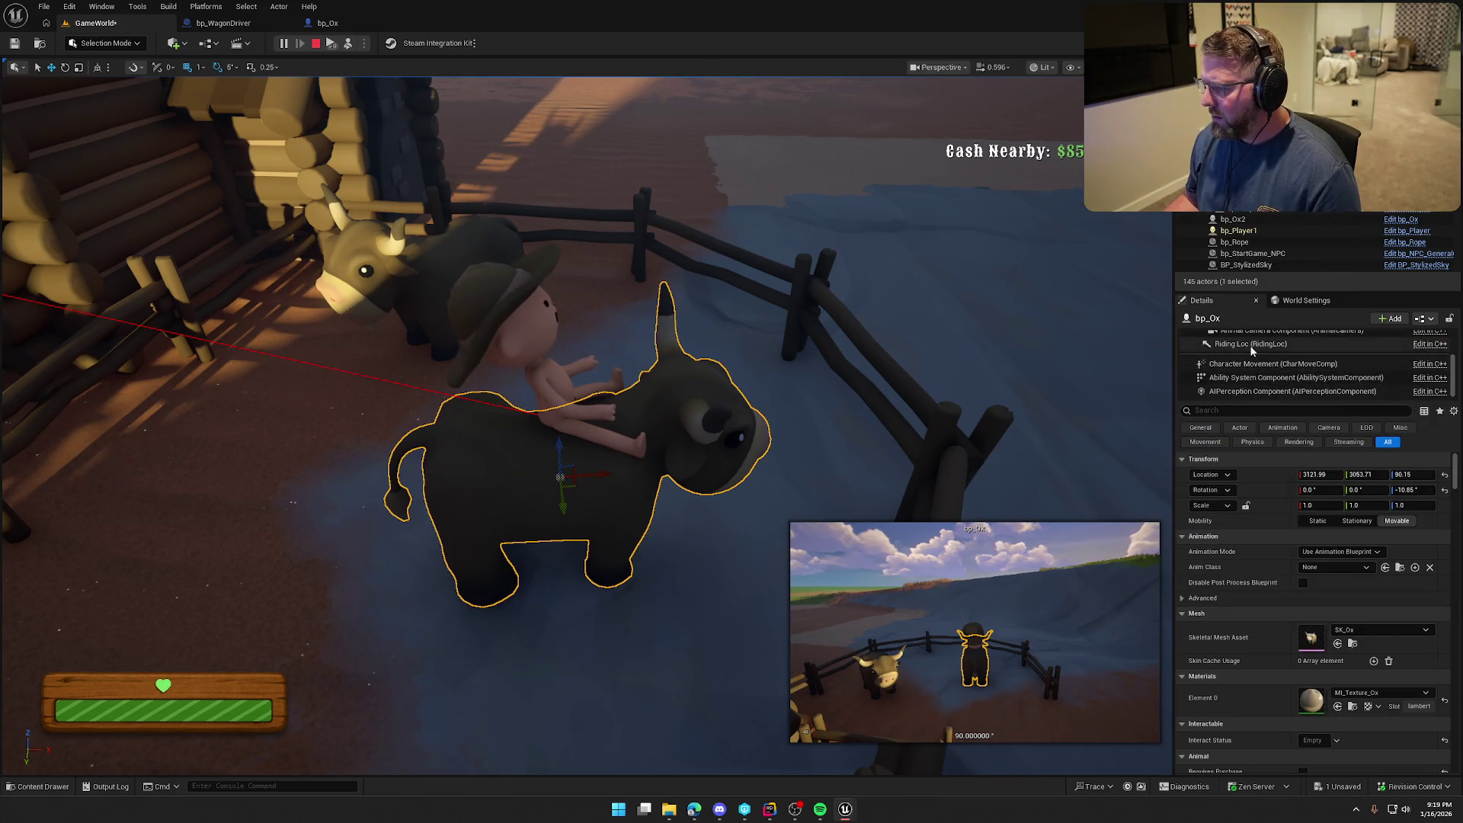
left_click(1269, 344)
scroll(1284, 377, "up", 5)
scroll(1287, 382, "down", 3)
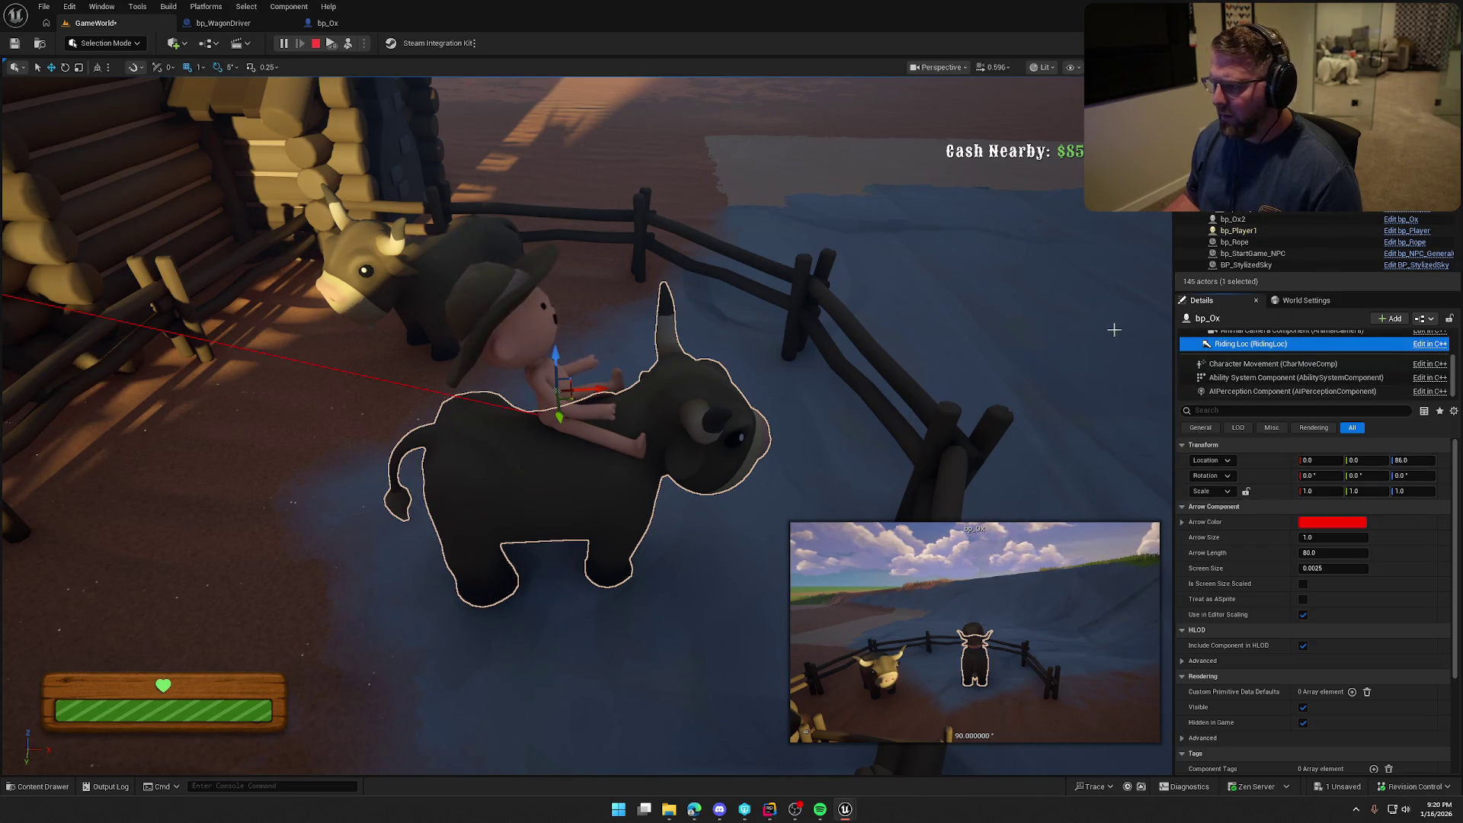
Rotate the whole ox actor around its vertical axis with the rotate gizmo
left_click(677, 436)
scroll(677, 435, "down", 5)
key("e")
left_click_drag(595, 472, 534, 454)
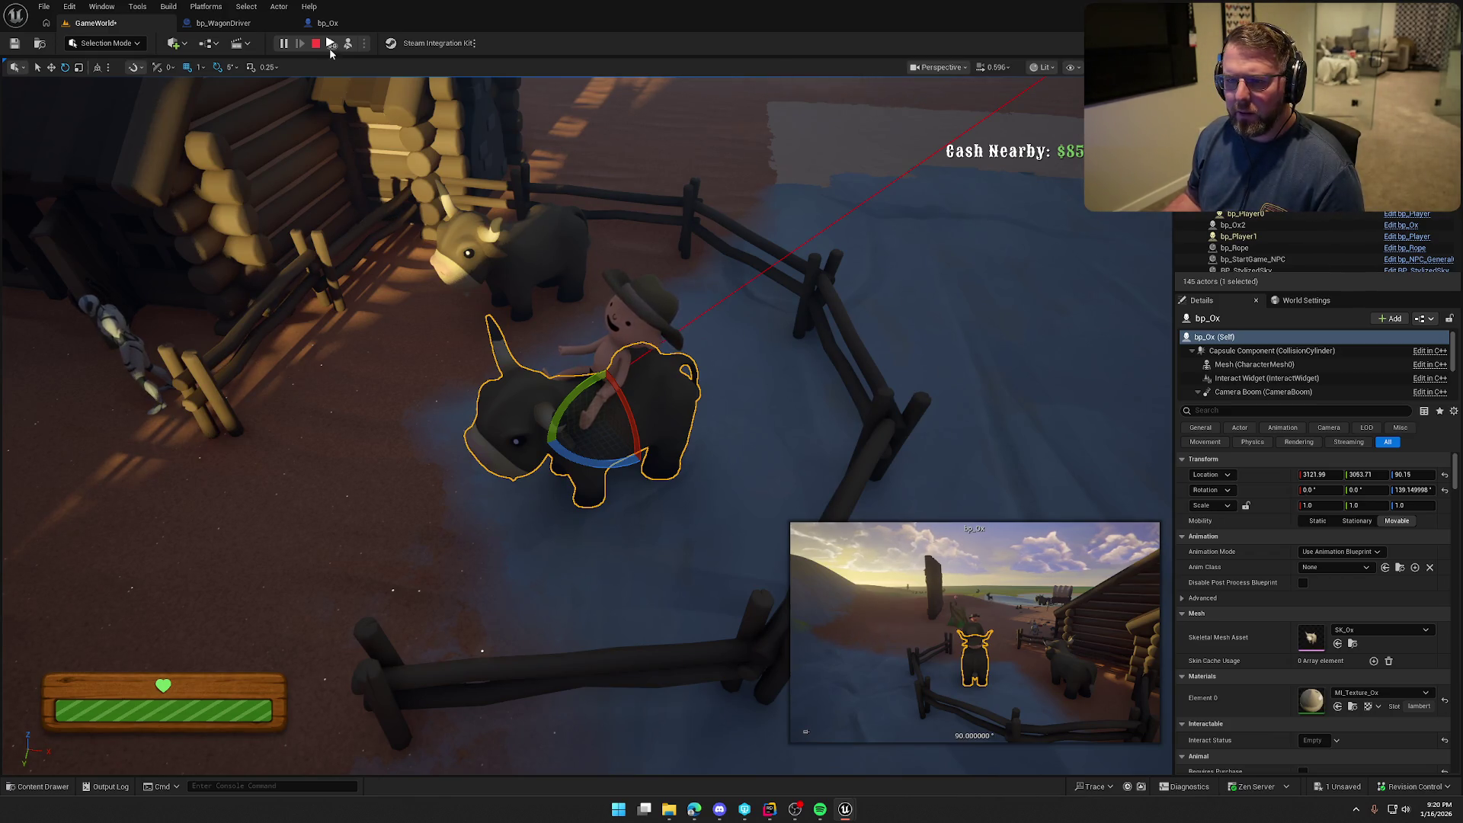
Stop play, run another test toward the trading post, then stop it
left_click(316, 44)
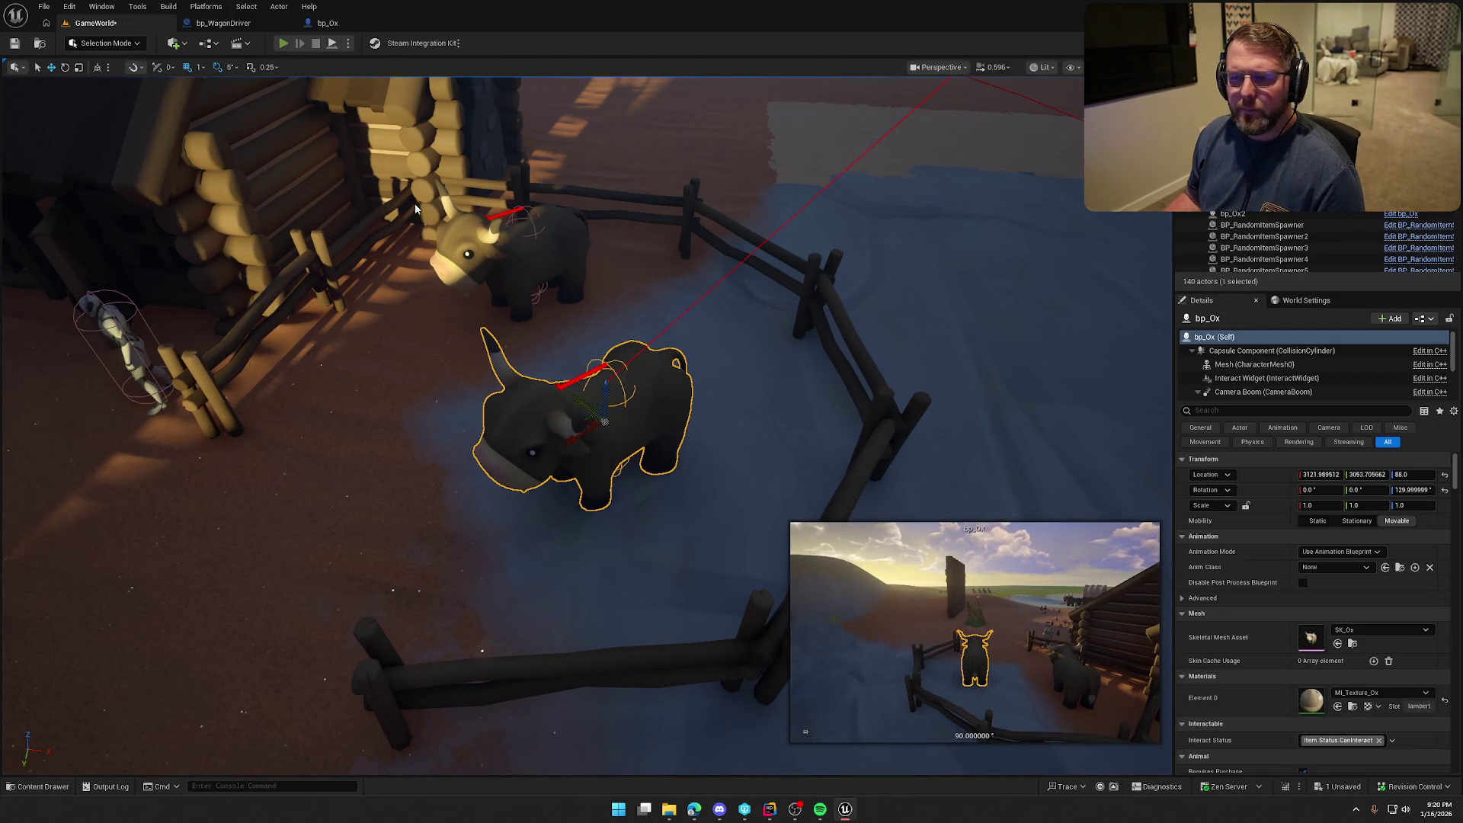
key("alt+p")
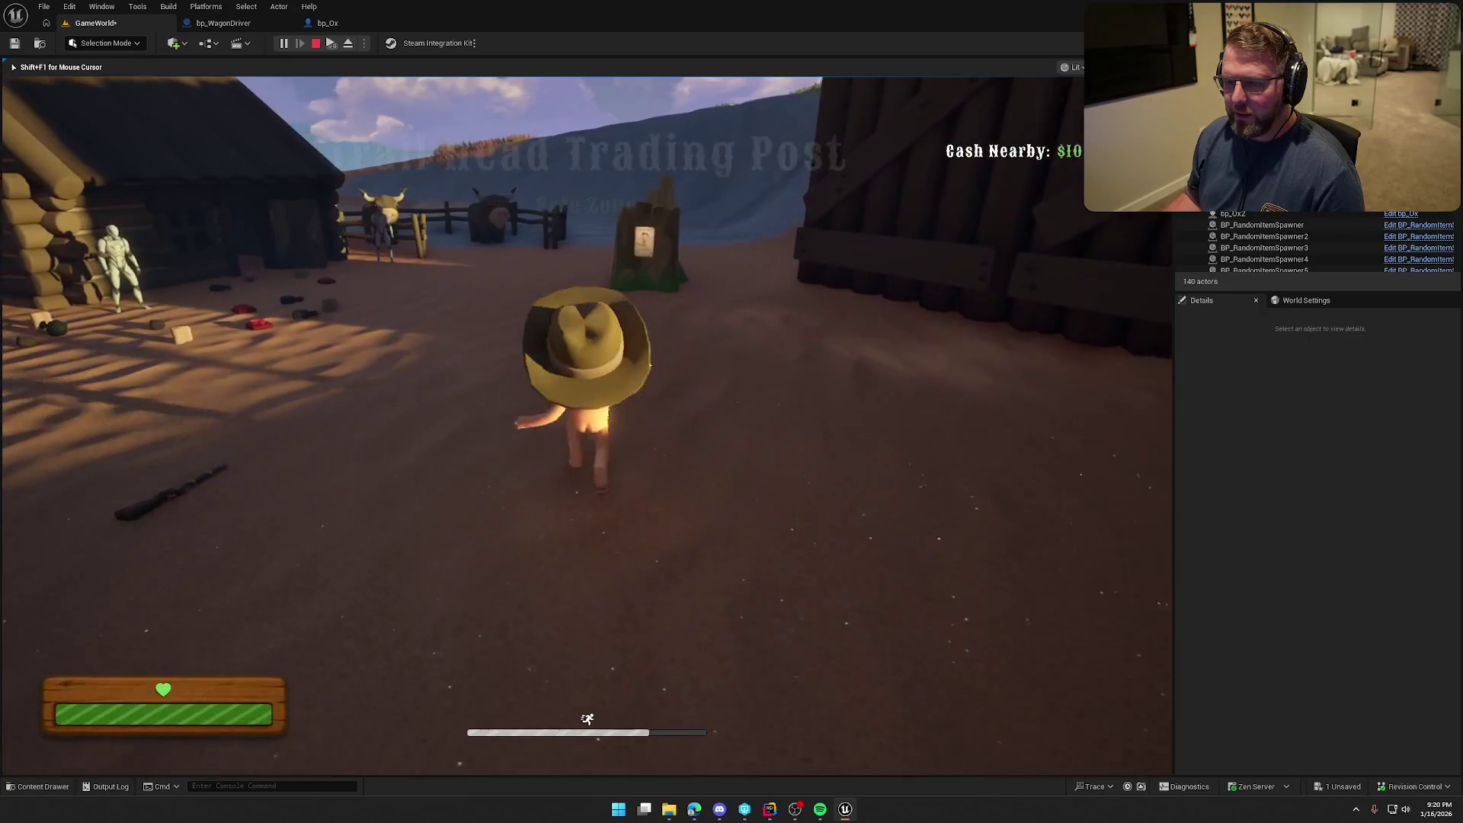
key("shift+w")
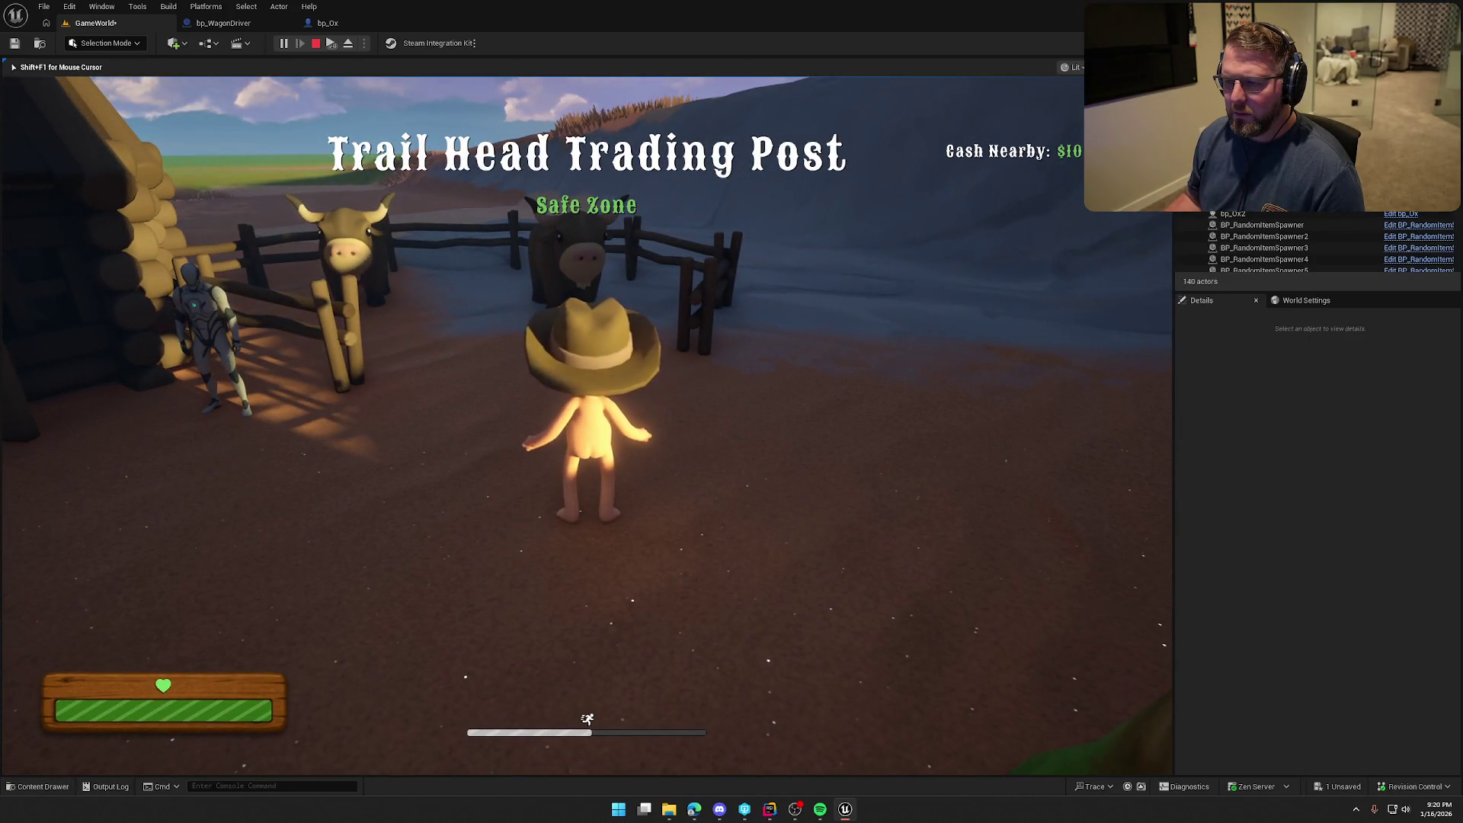
key("Escape")
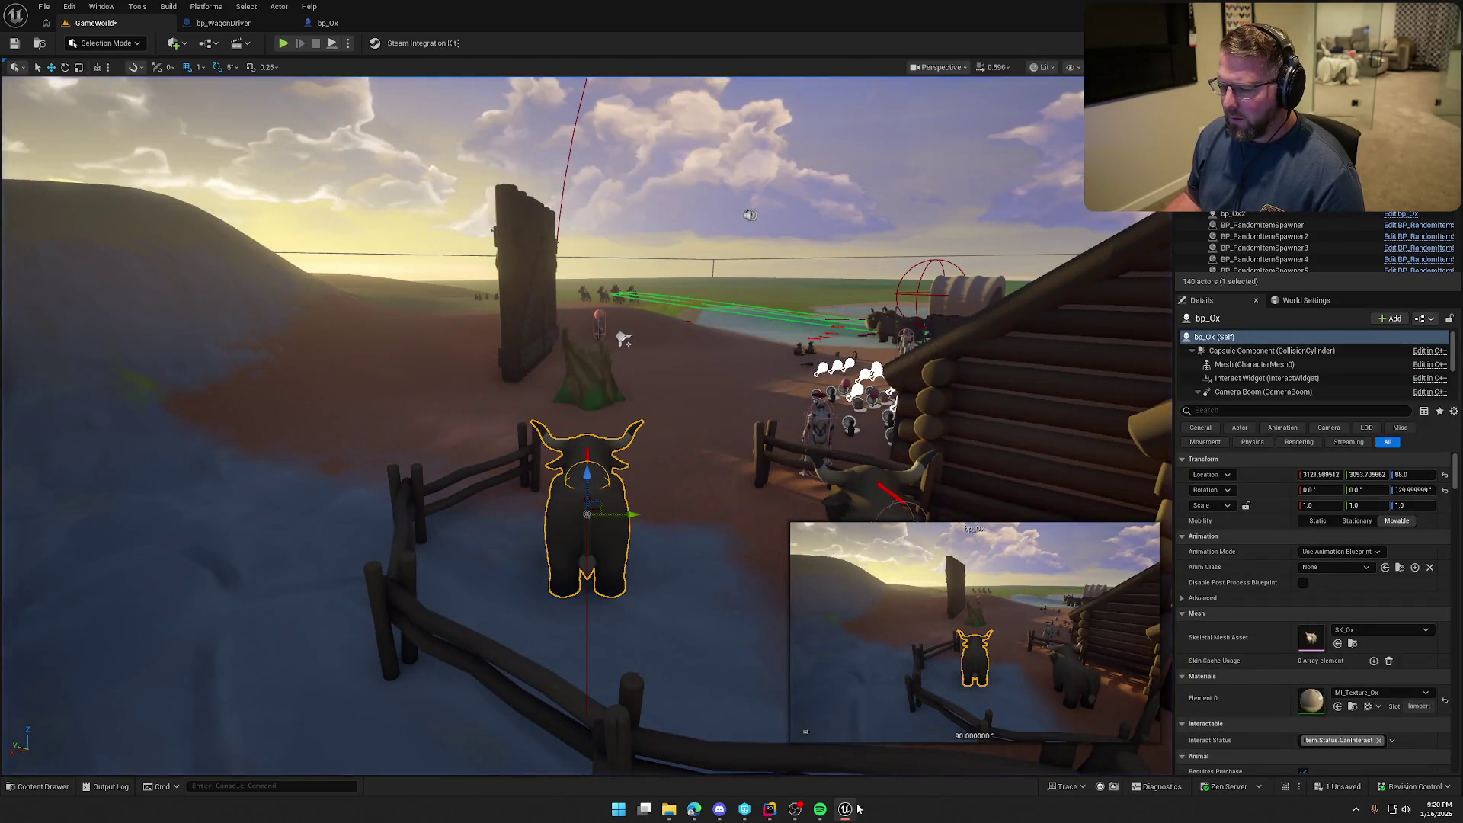
left_click(257, 24)
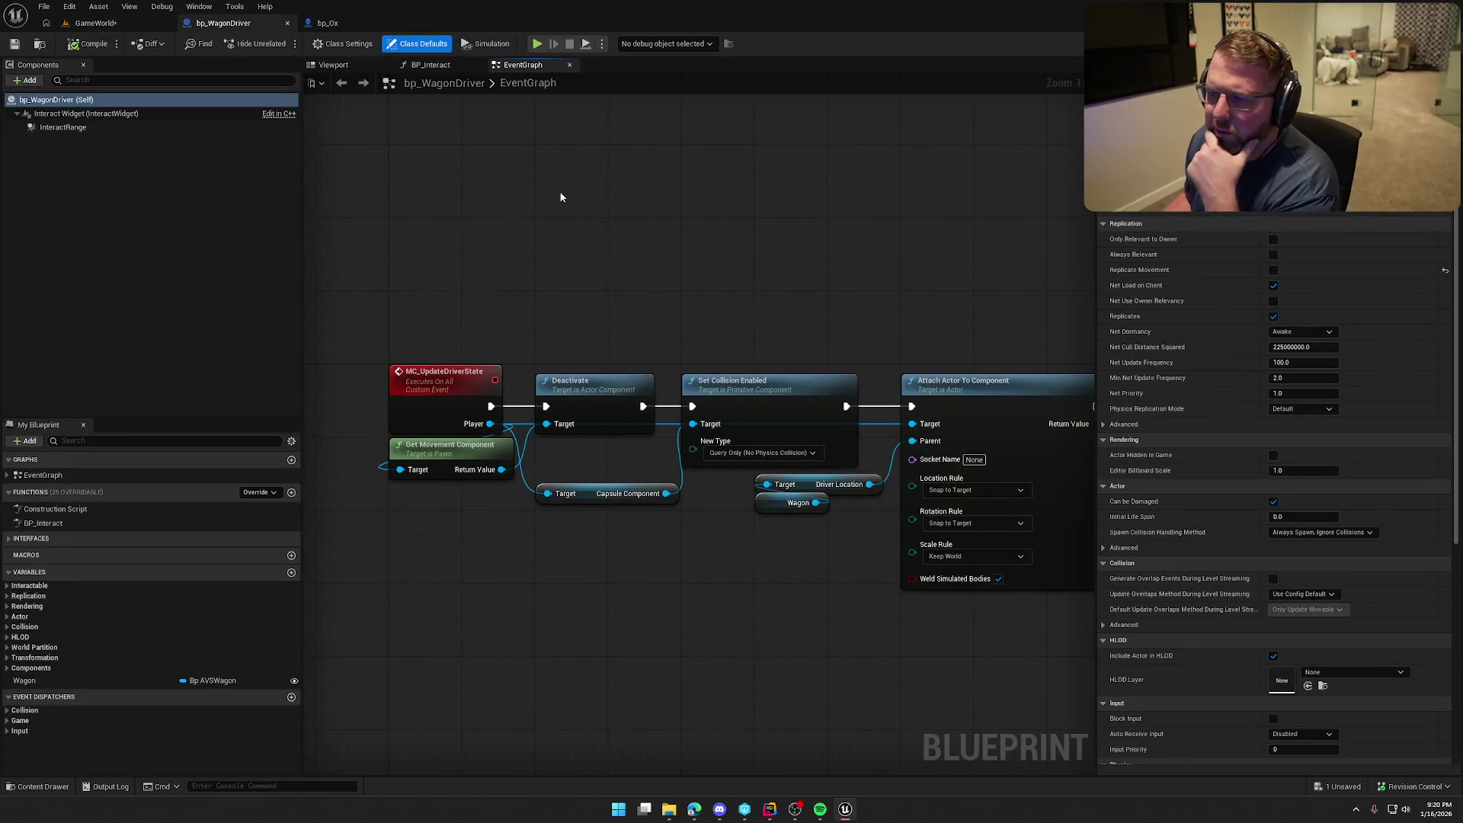
Open bp_WagonDriver's BP_Interact graph and look over the Set Input Context Mapping node
left_click(427, 66)
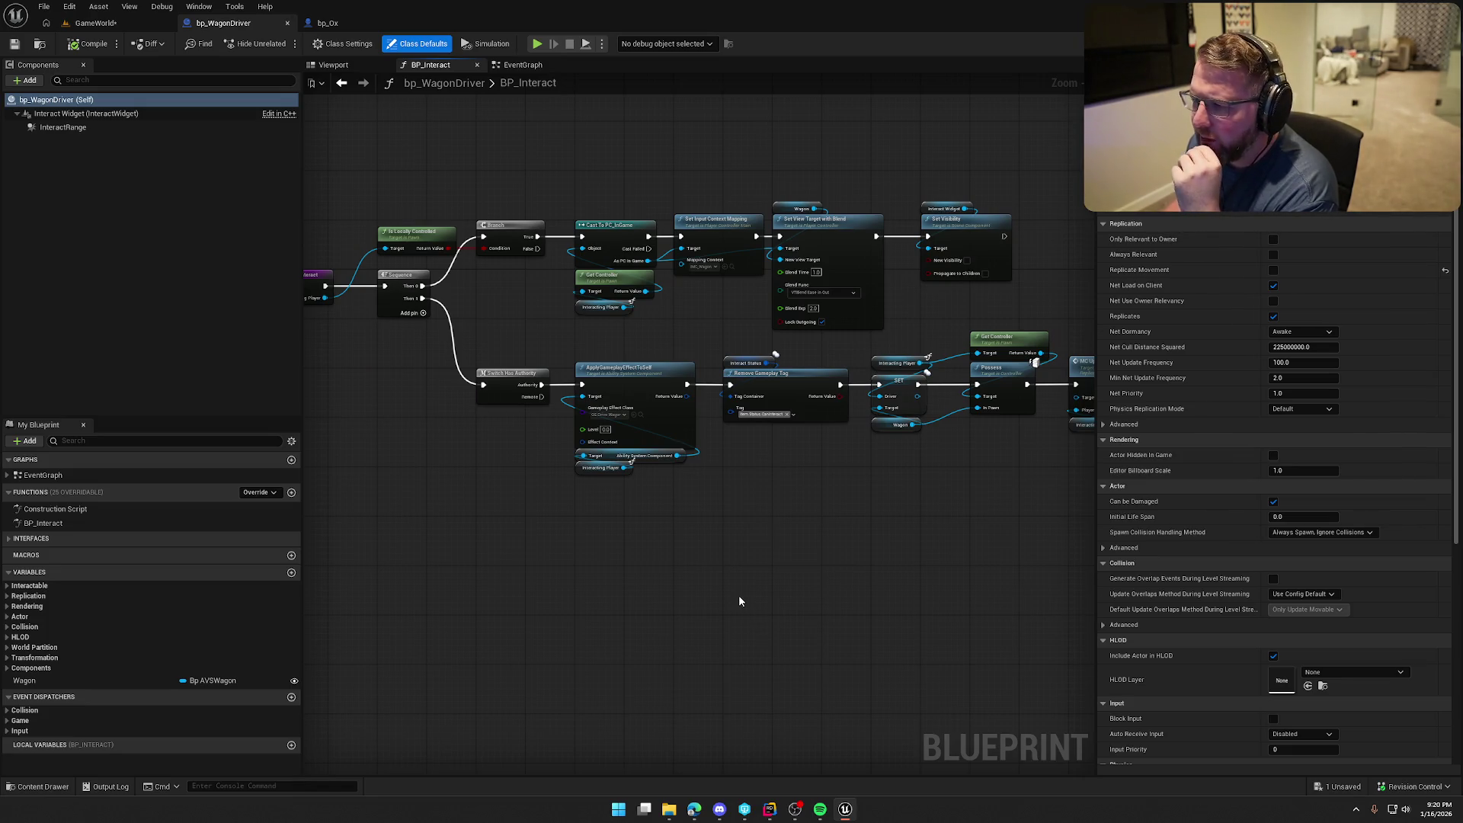
left_click_drag(775, 567, 702, 555)
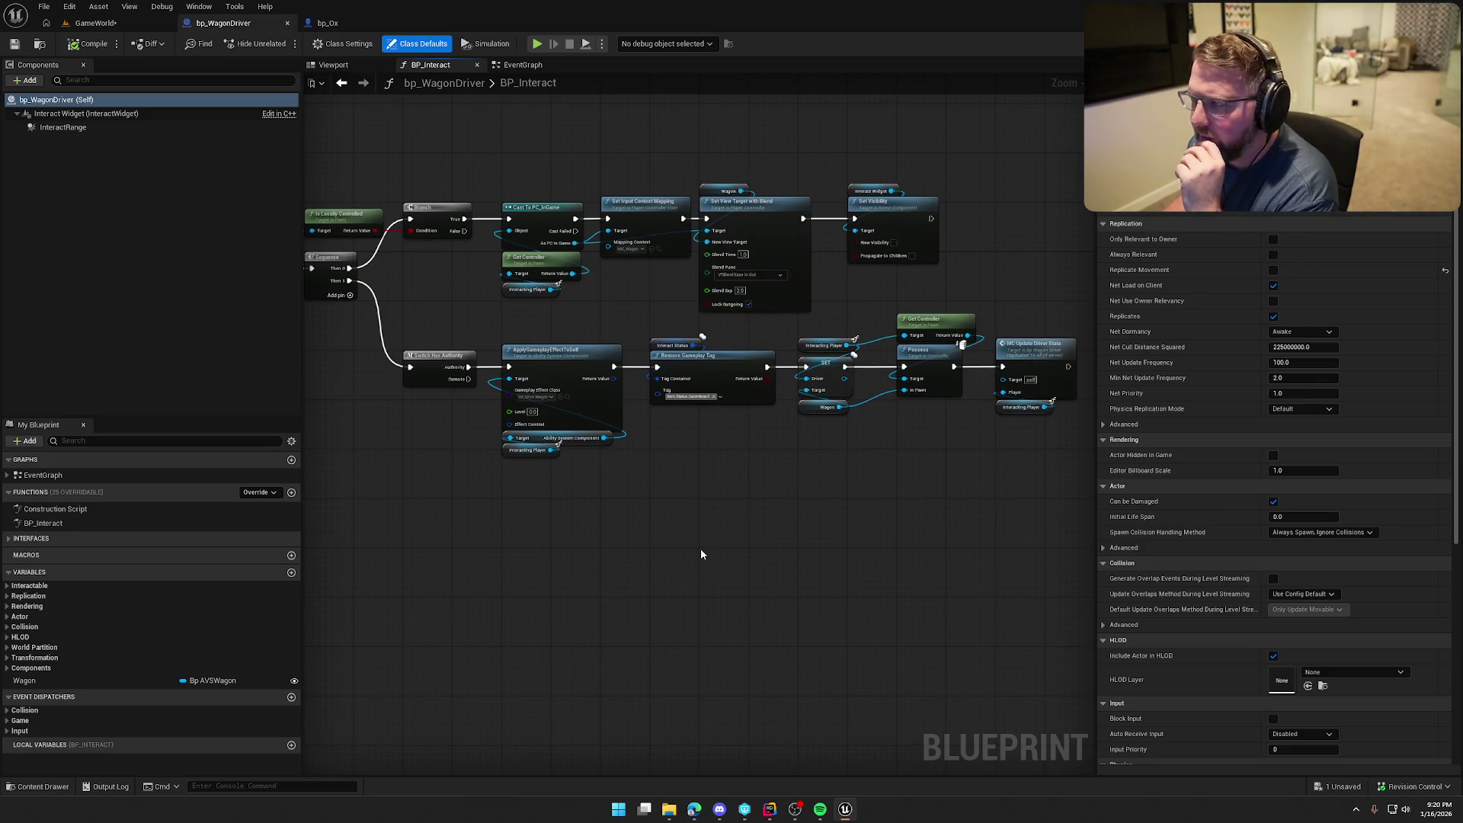
left_click_drag(760, 469, 776, 478)
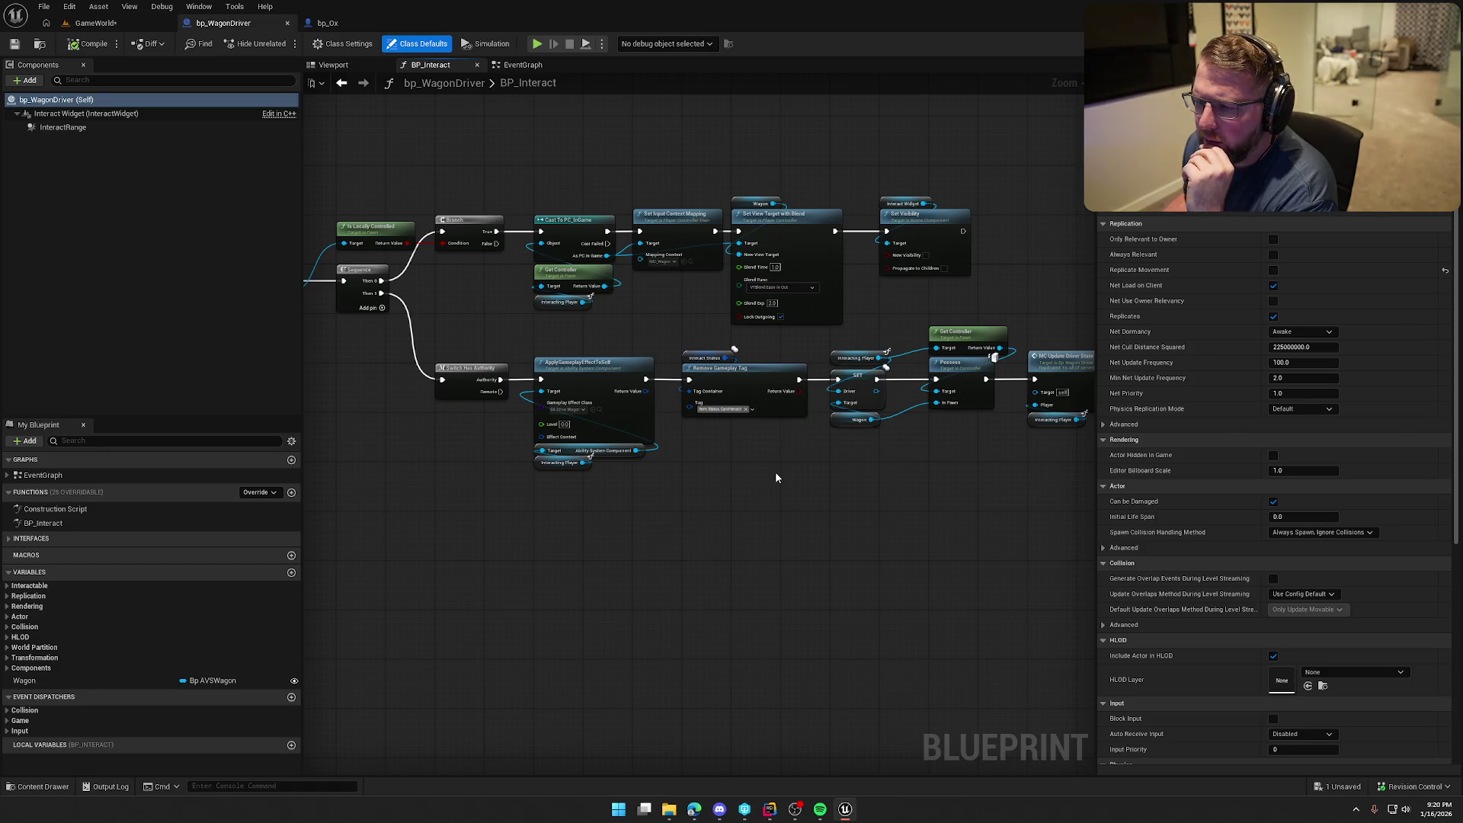
left_click(676, 221)
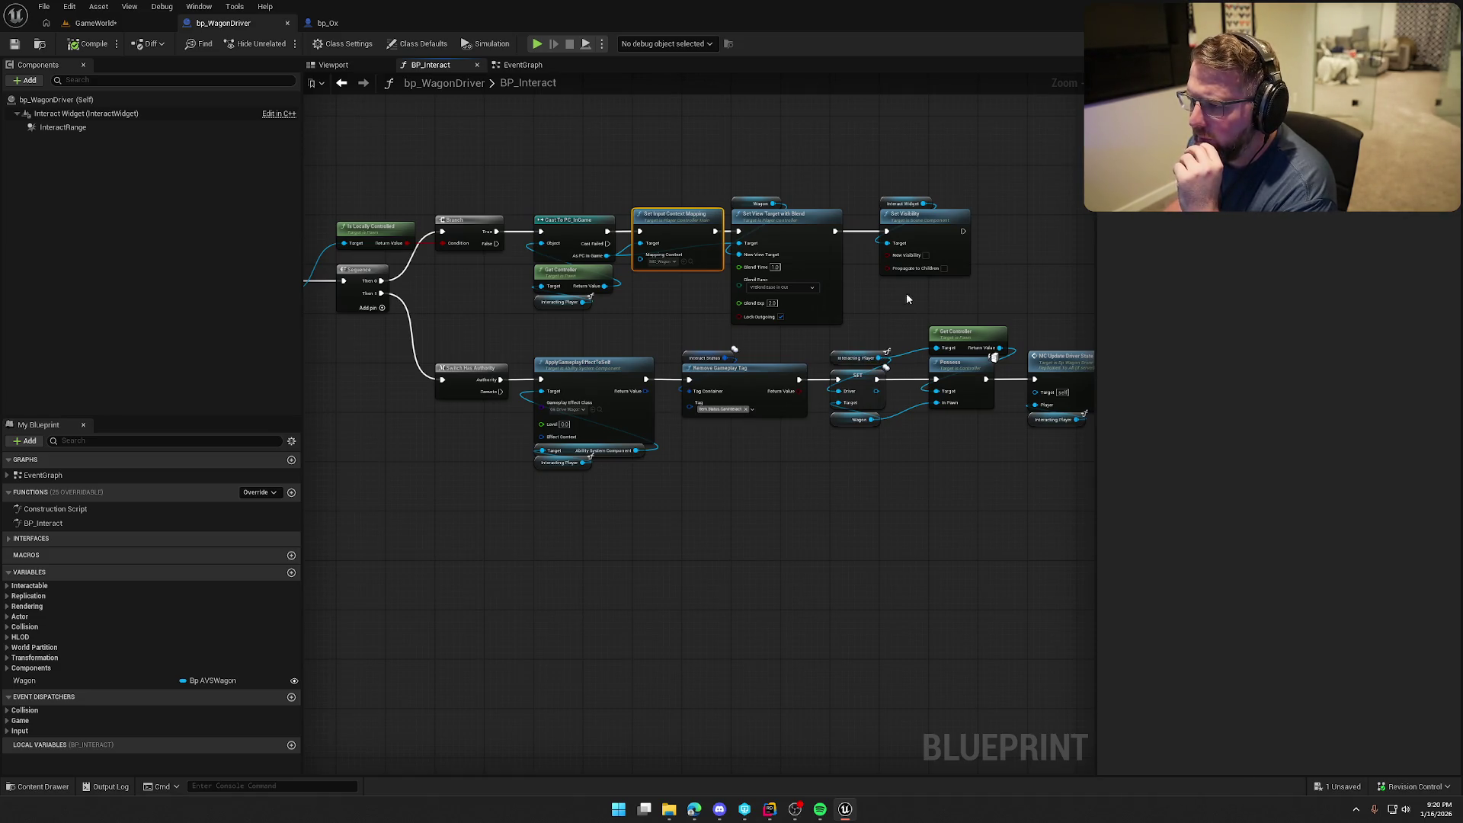
left_click_drag(881, 295, 880, 402)
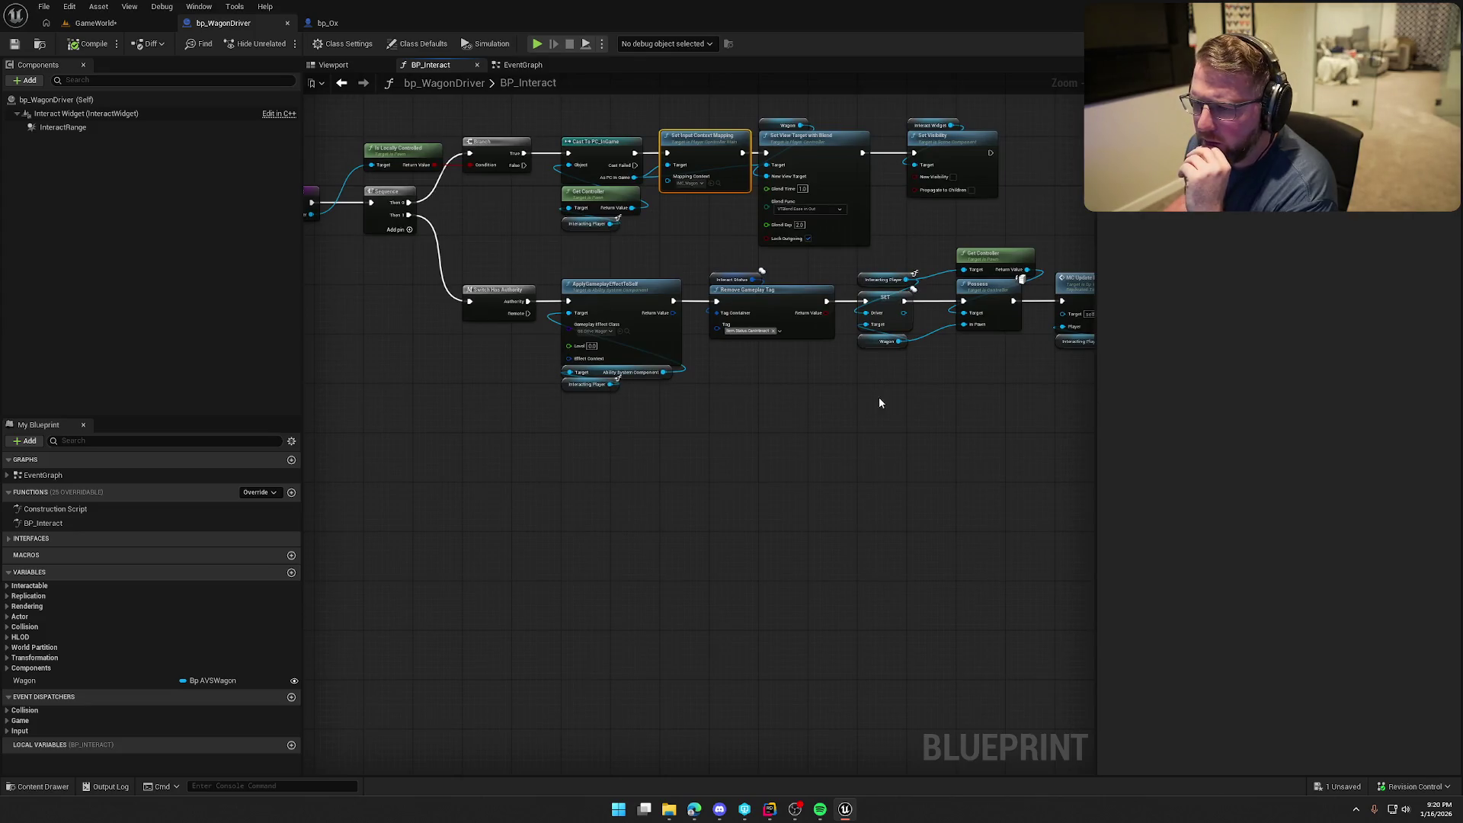
left_click(789, 461)
Inspect the Interact Status, Remove Gameplay Tag and SET Driver nodes in the graph
mouse_move(788, 449)
left_mouse_down()
mouse_move(740, 407)
mouse_move(636, 403)
left_mouse_up()
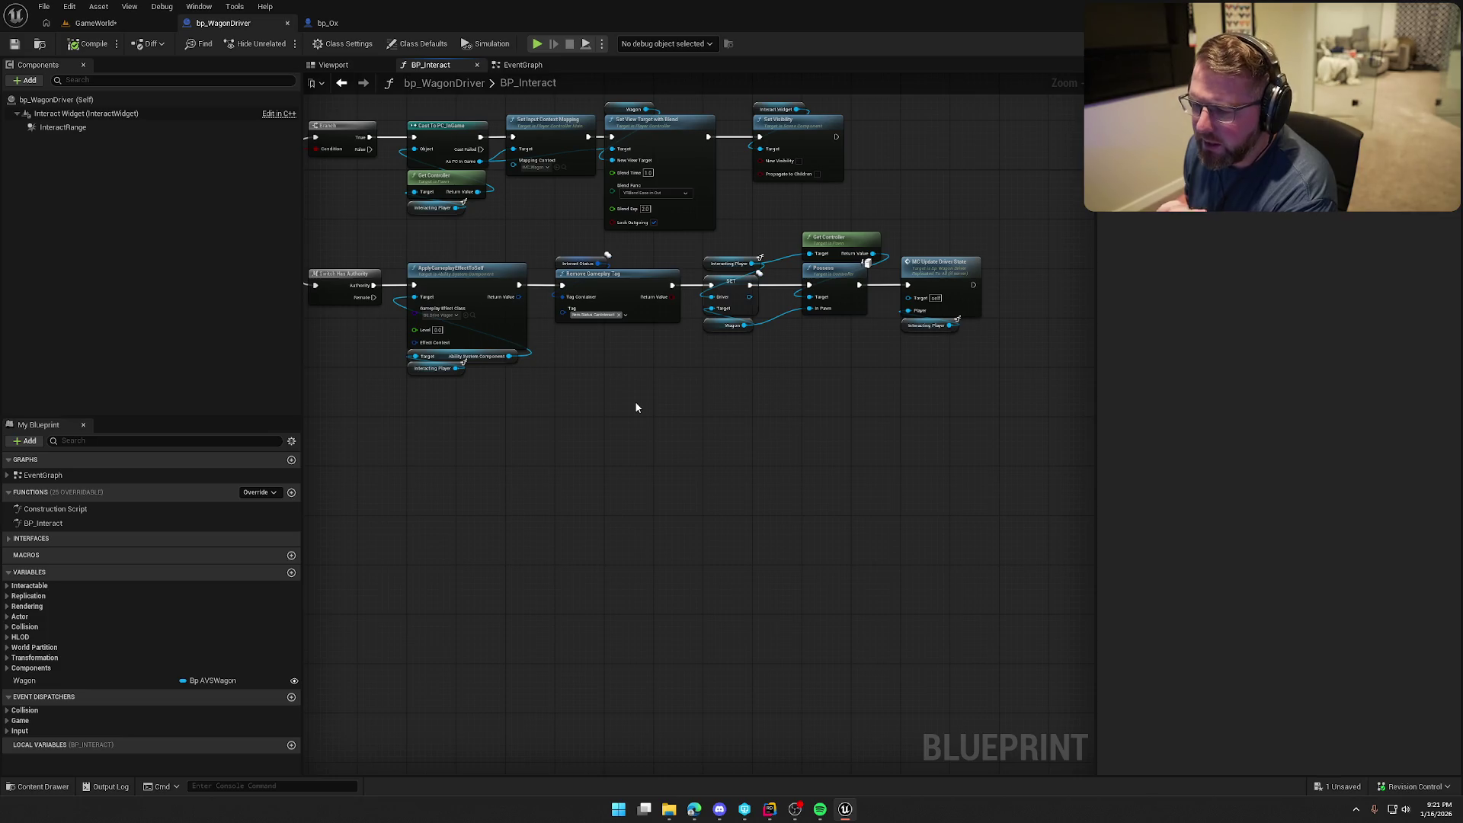
left_click_drag(559, 238, 602, 359)
left_click(675, 381)
left_click_drag(765, 388, 695, 395)
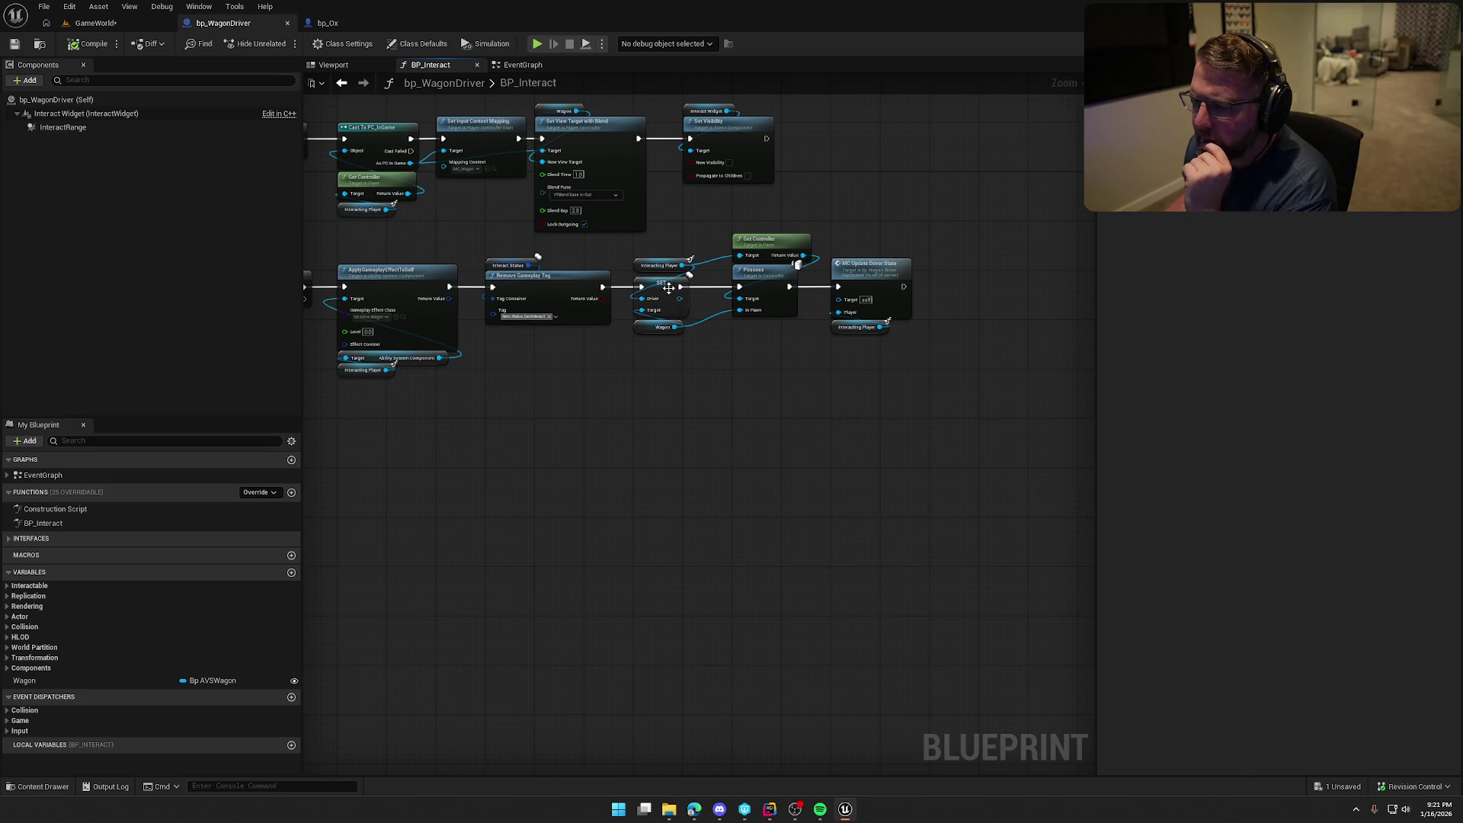
left_click(668, 289)
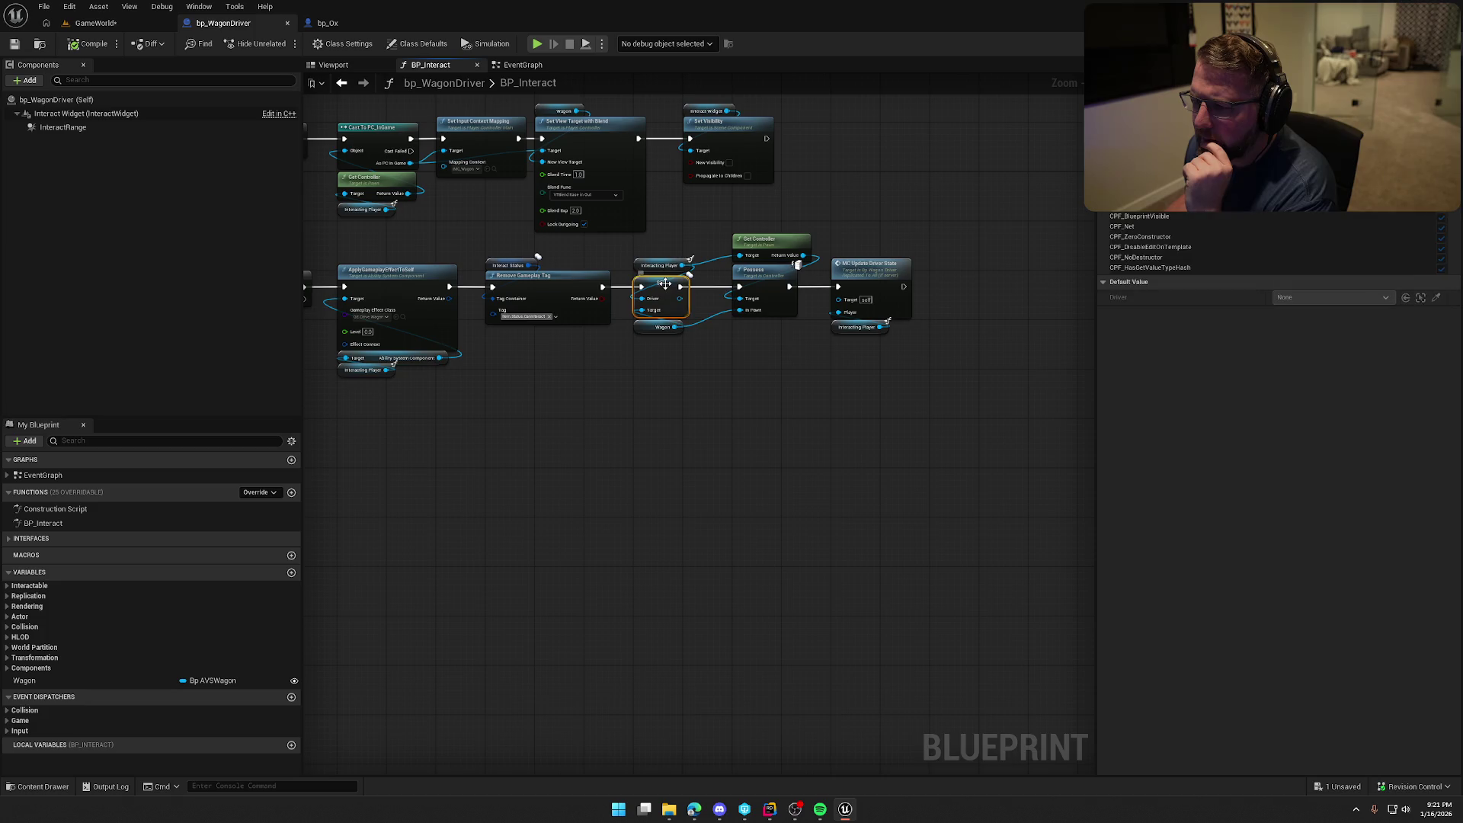
left_click(795, 427)
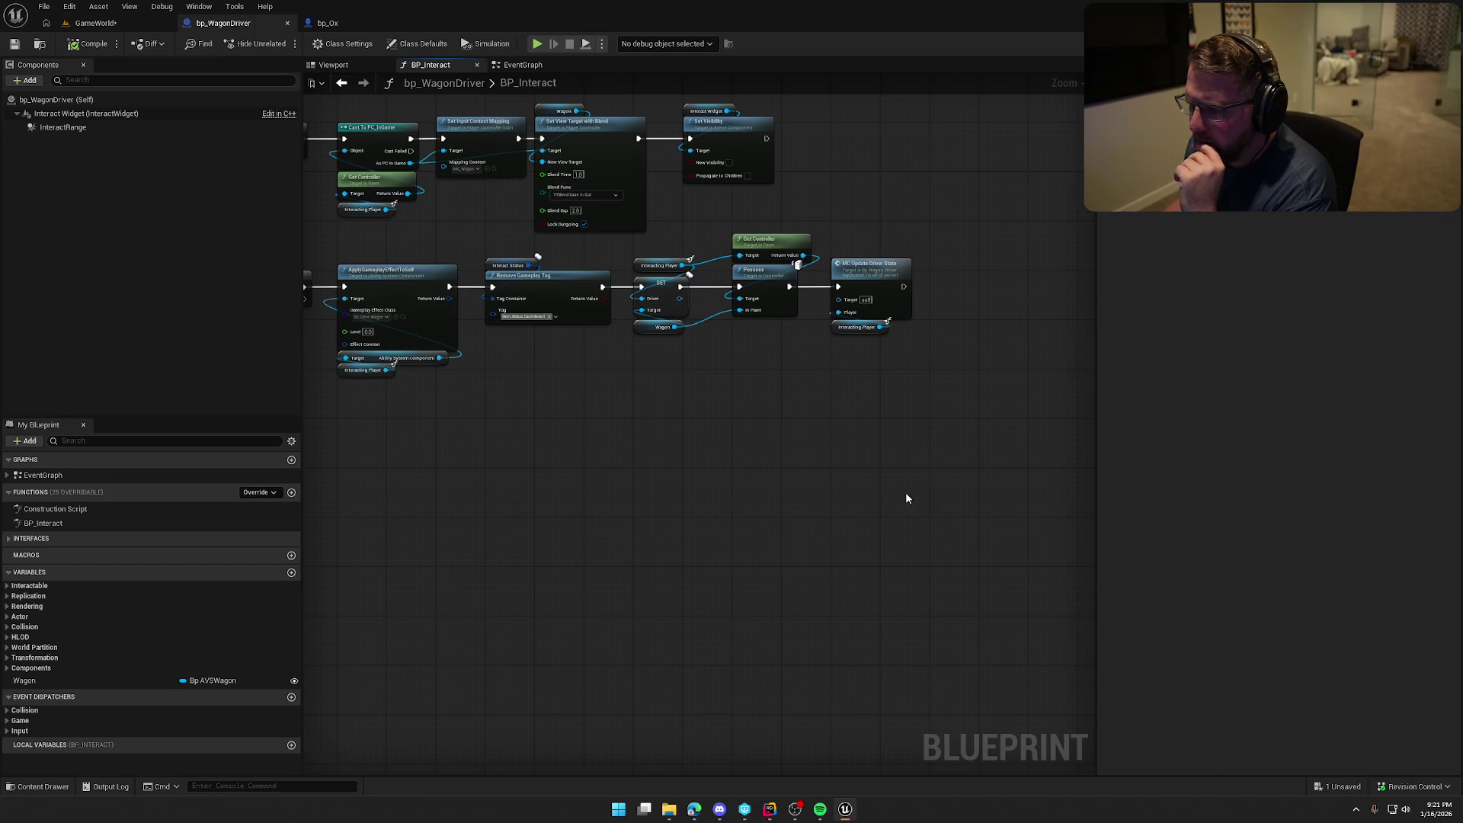
left_click(770, 814)
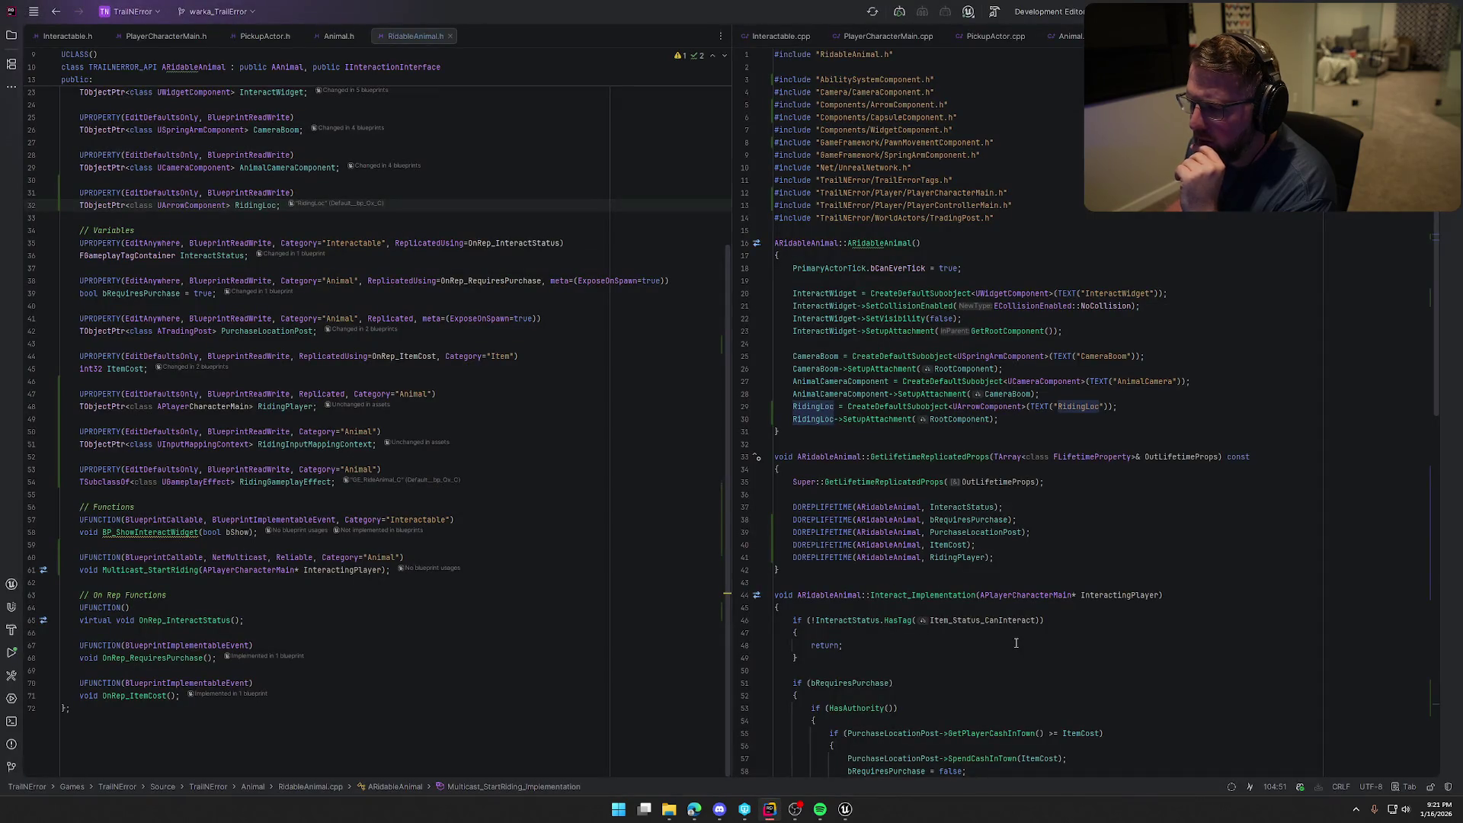
Move the Multicast_StartRiding call above the possess block with Alt+Shift+Up
scroll(1016, 643, "down", 15)
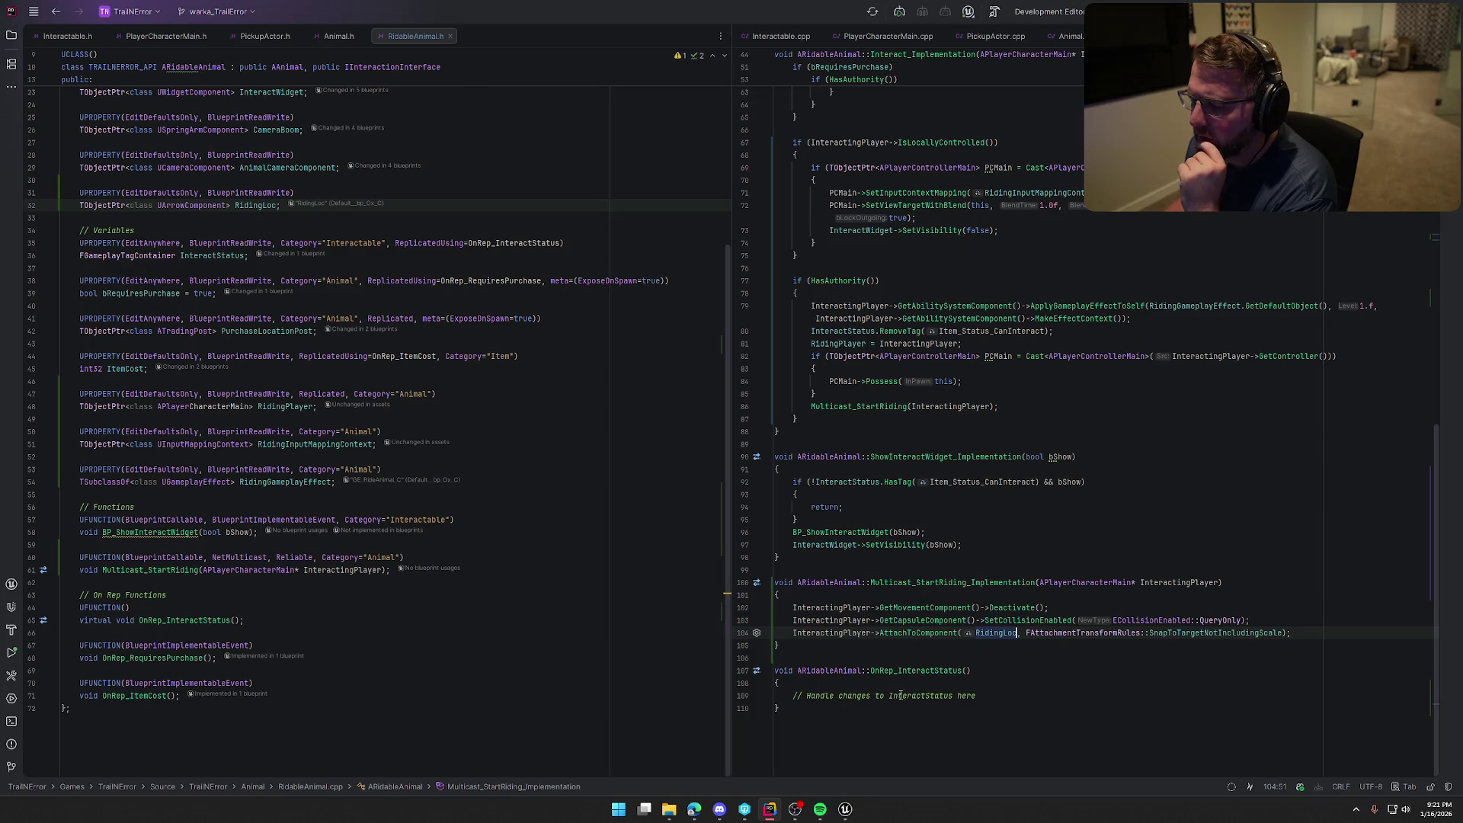
left_click(813, 407)
key("alt+shift+Up")
key("alt+shift+Up")
key("alt+shift+Up")
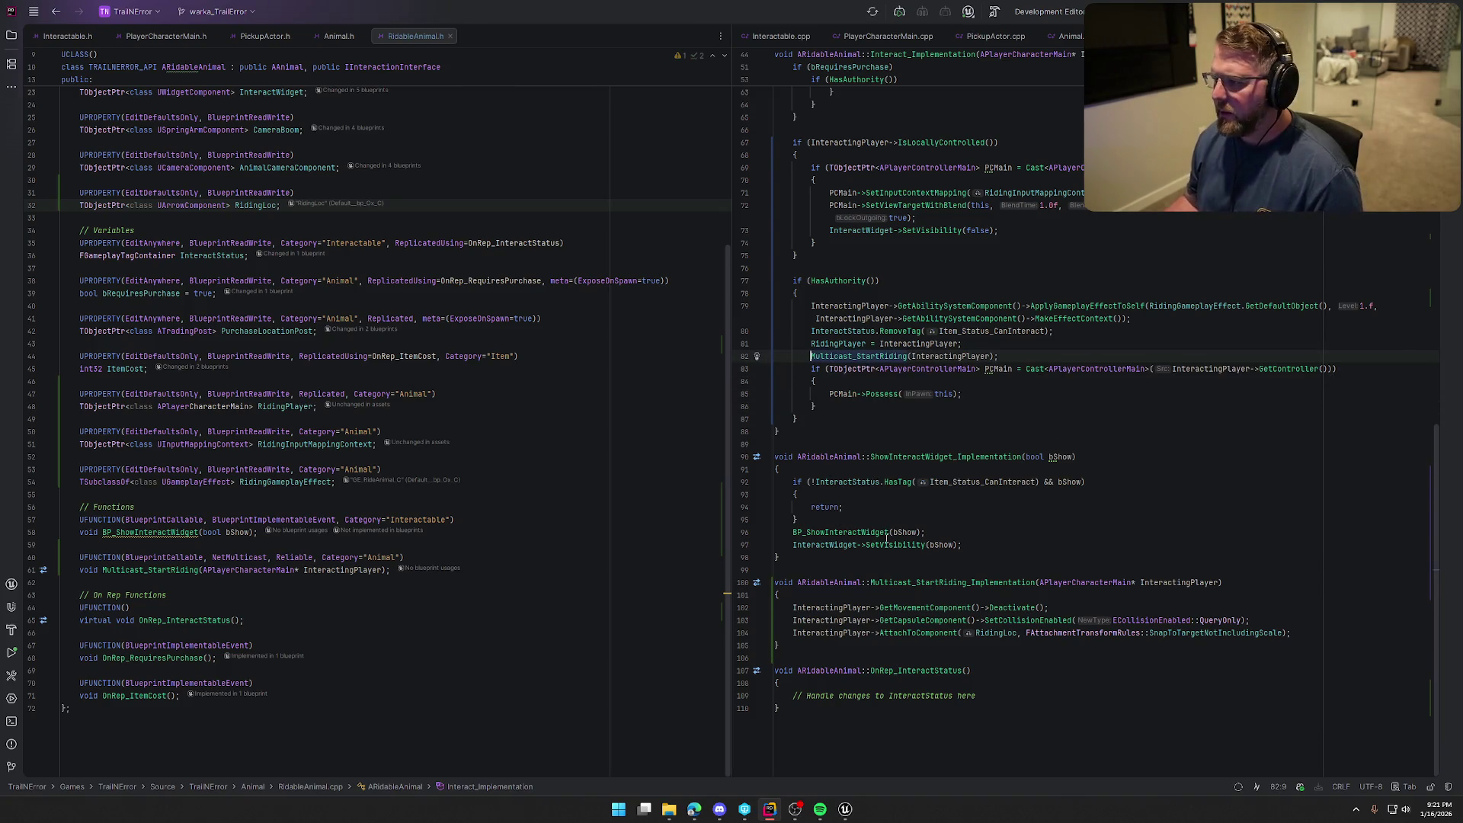
Live-compile the change in Unreal and start a play-in-editor test
left_click(844, 815)
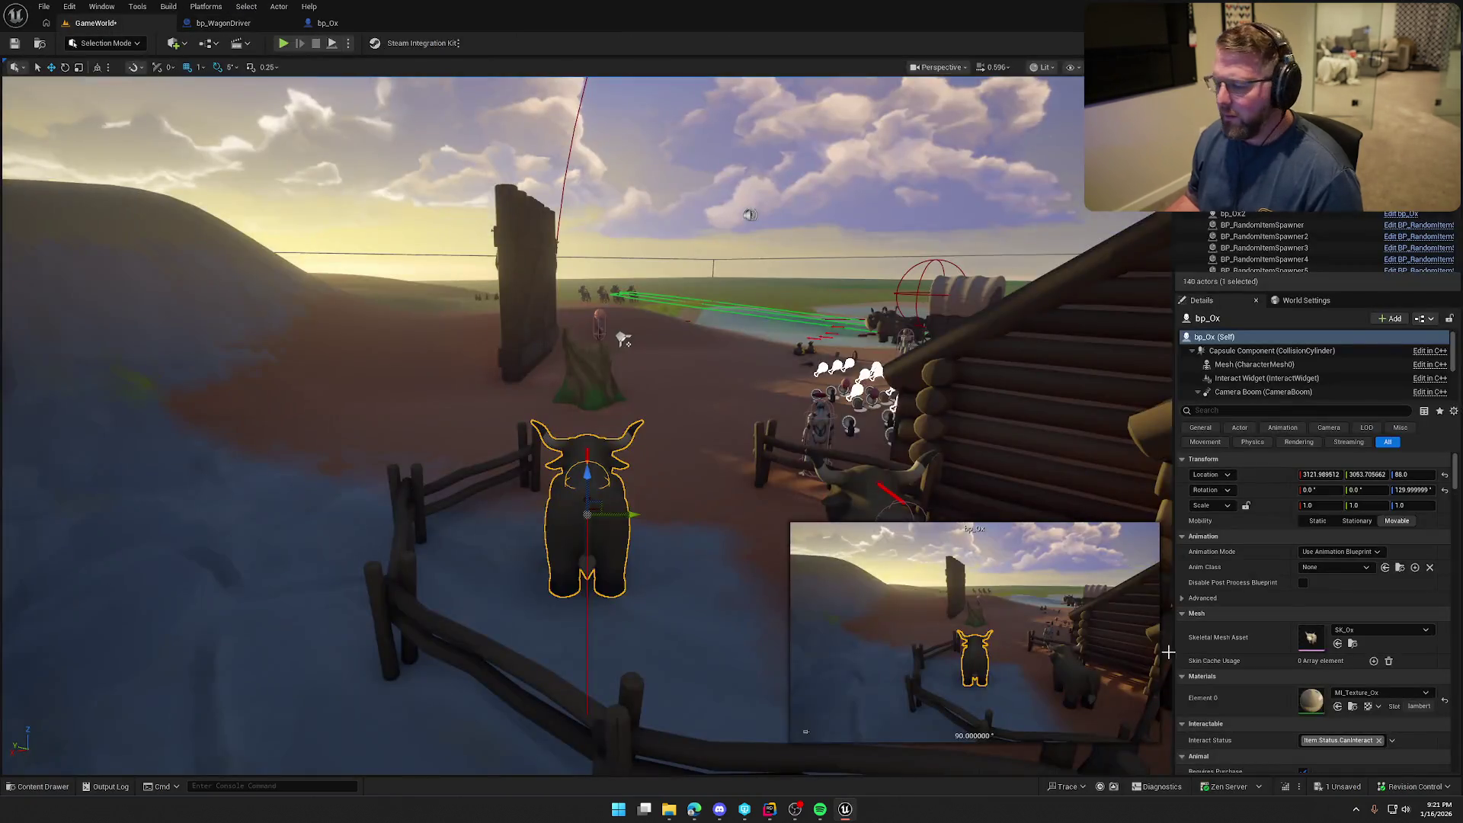
left_click(1286, 788)
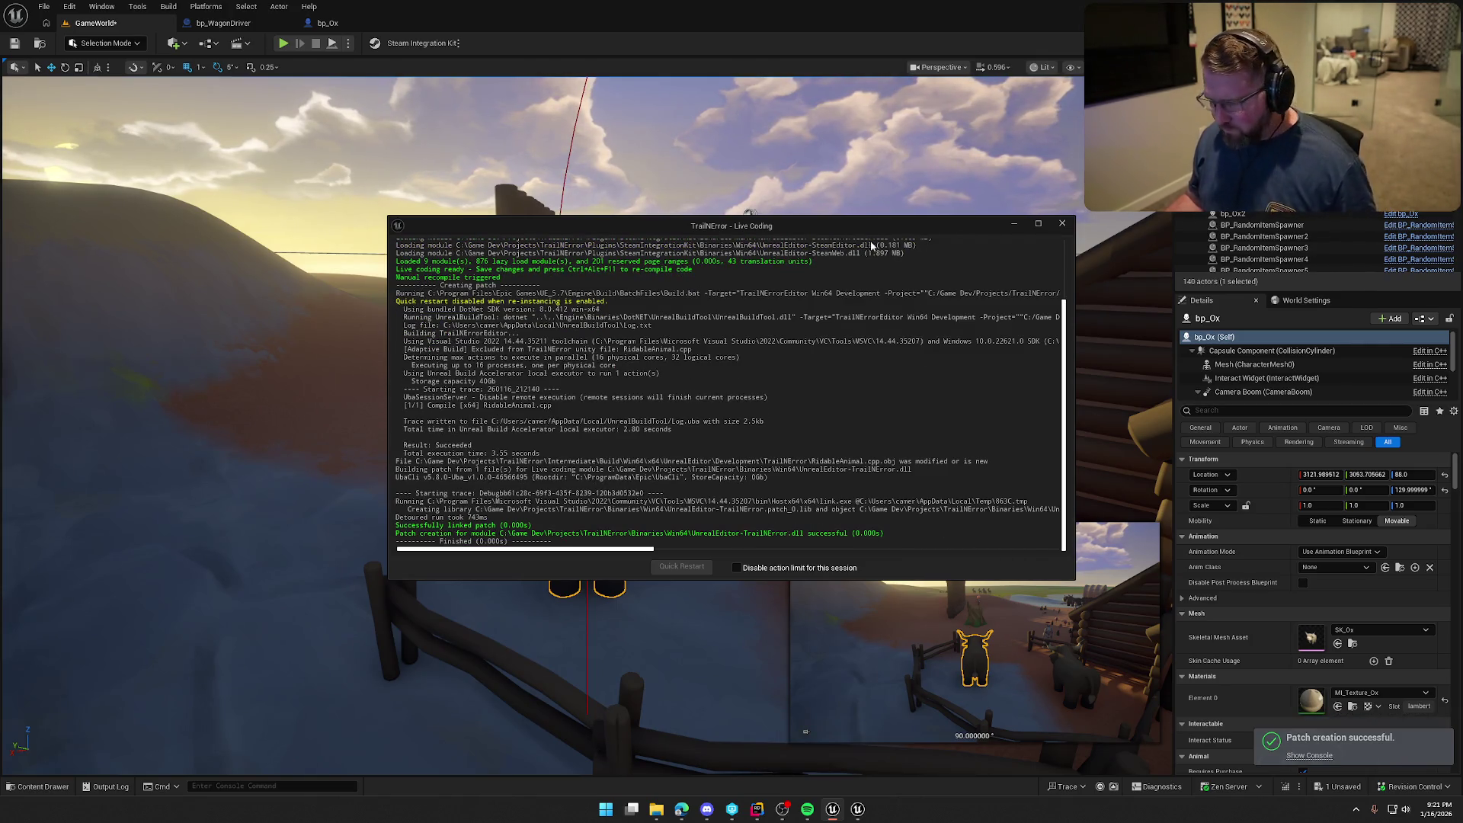
left_click(1062, 223)
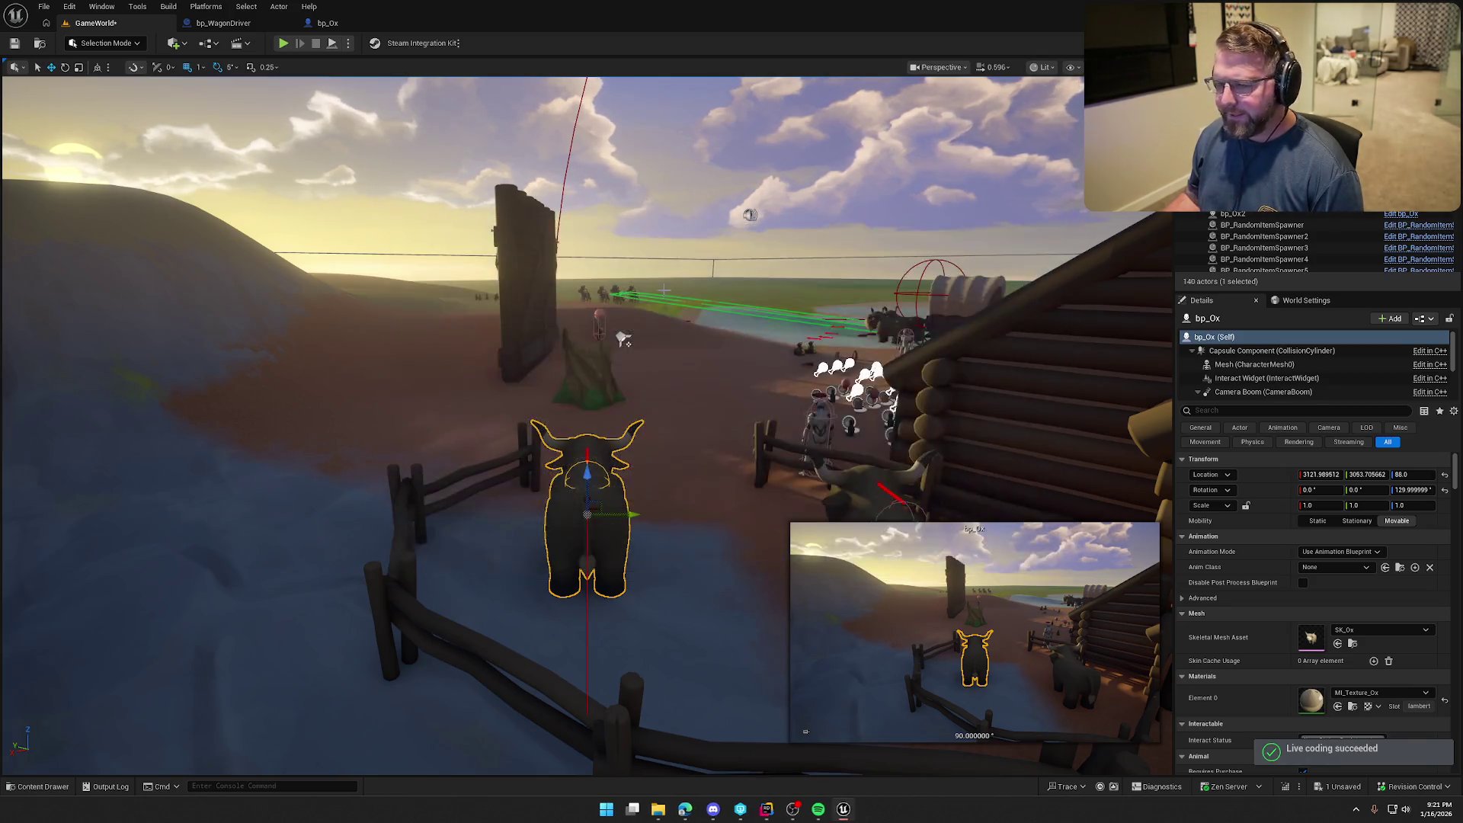
left_click(282, 43)
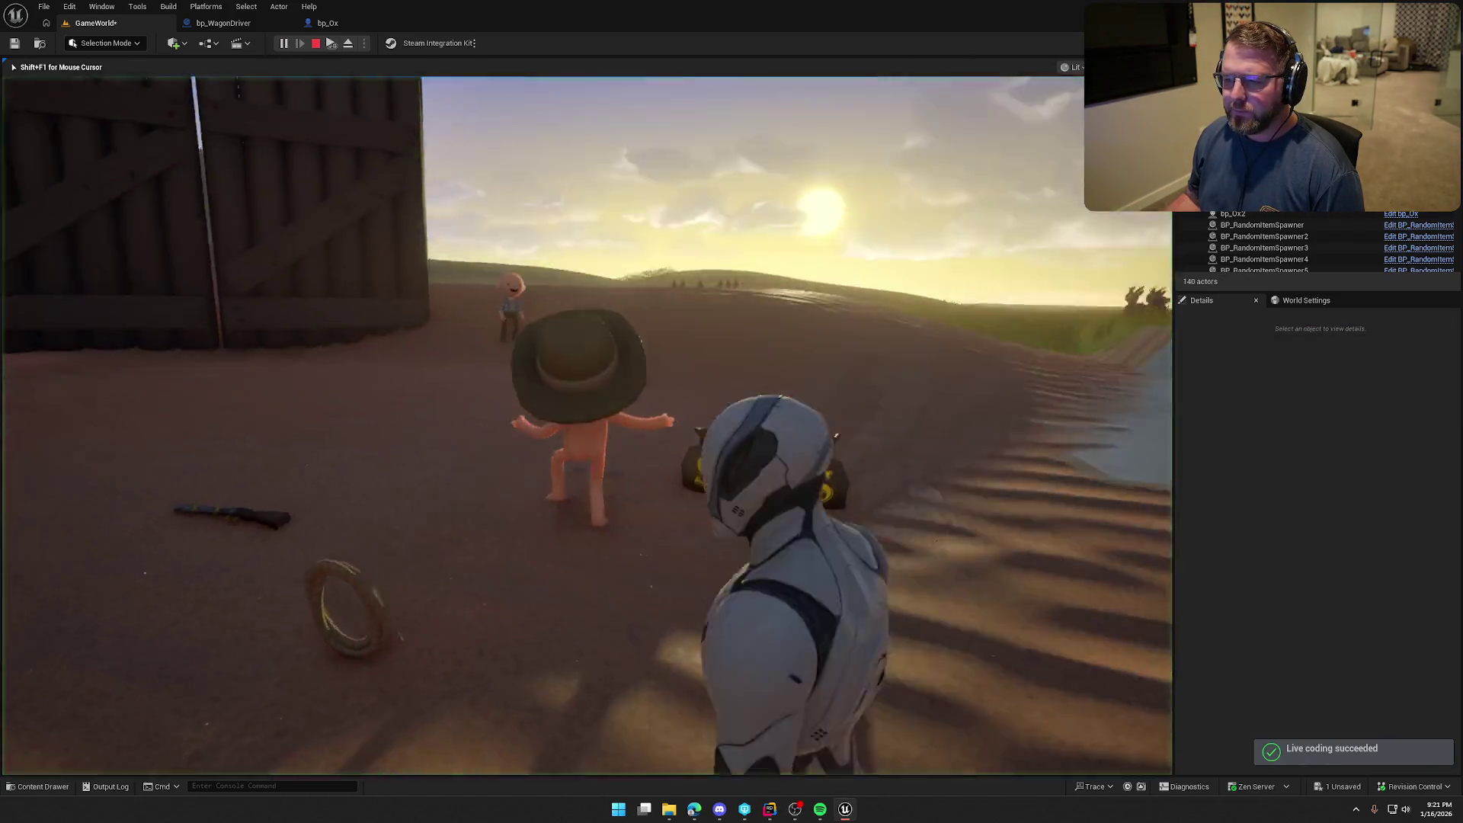
Sprint the character into the ox pen, then stop the play session
key("shift+w")
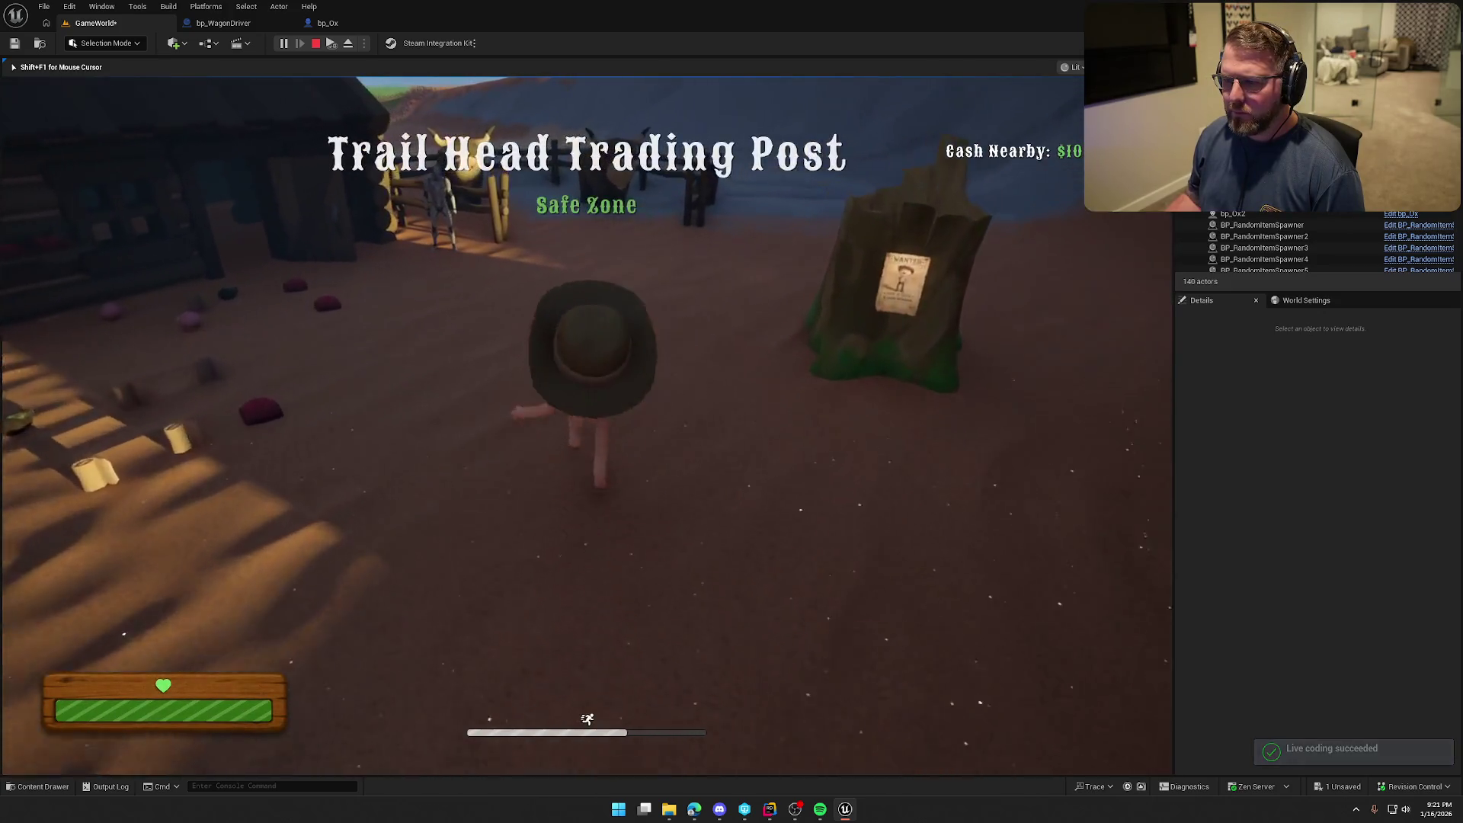
key("shift+w")
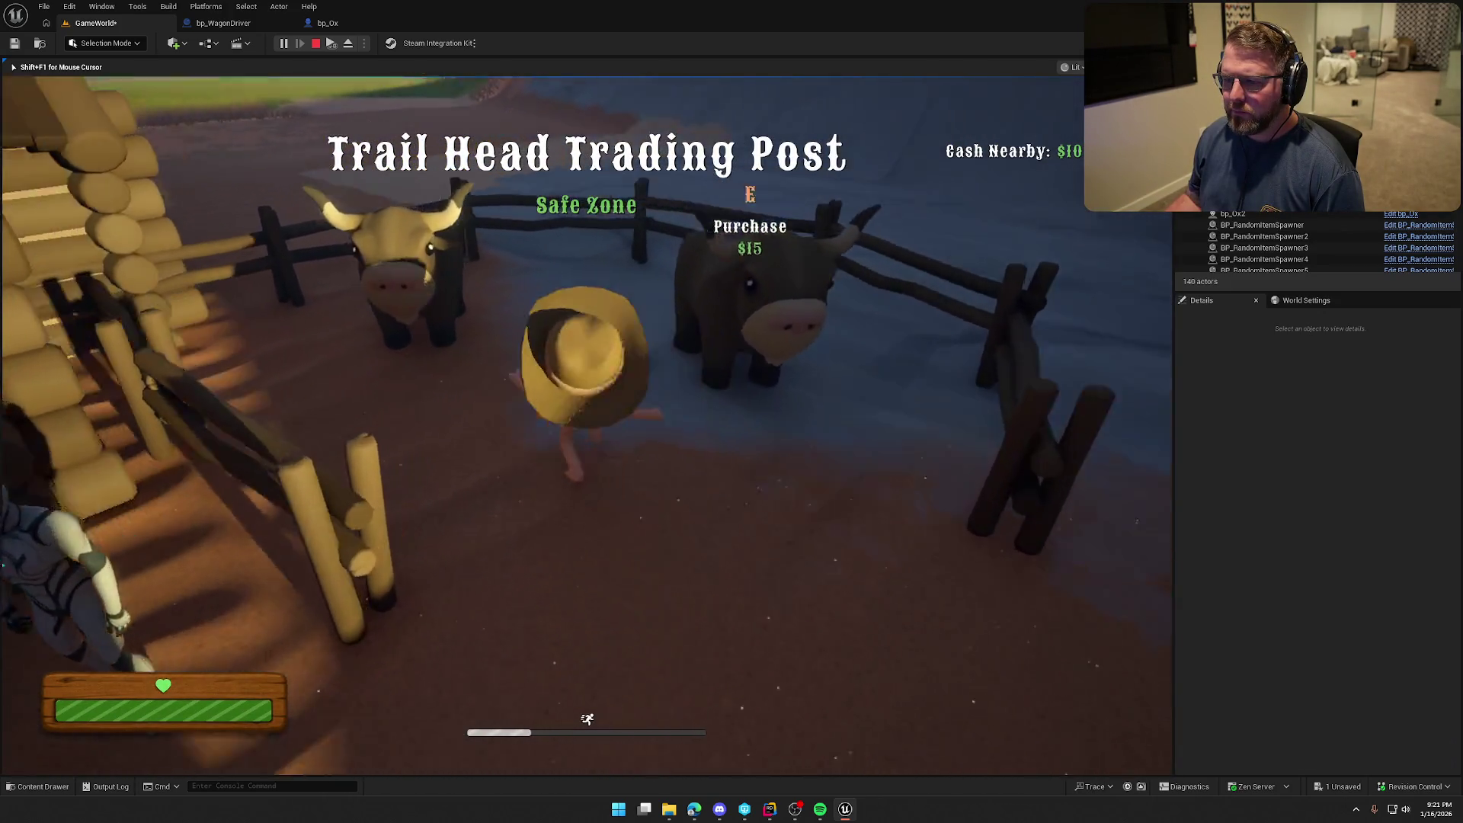
key("super")
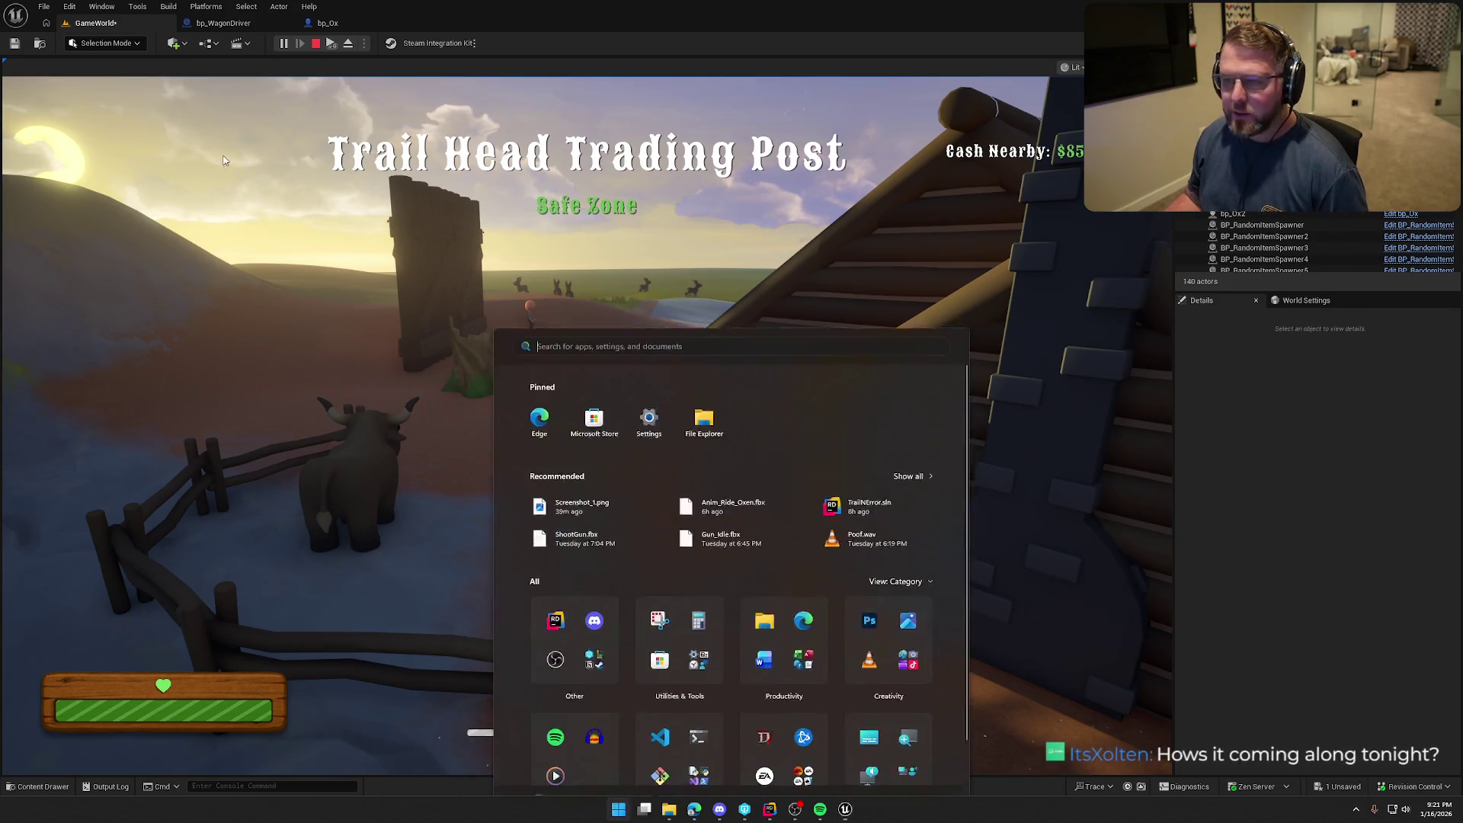
left_click(334, 50)
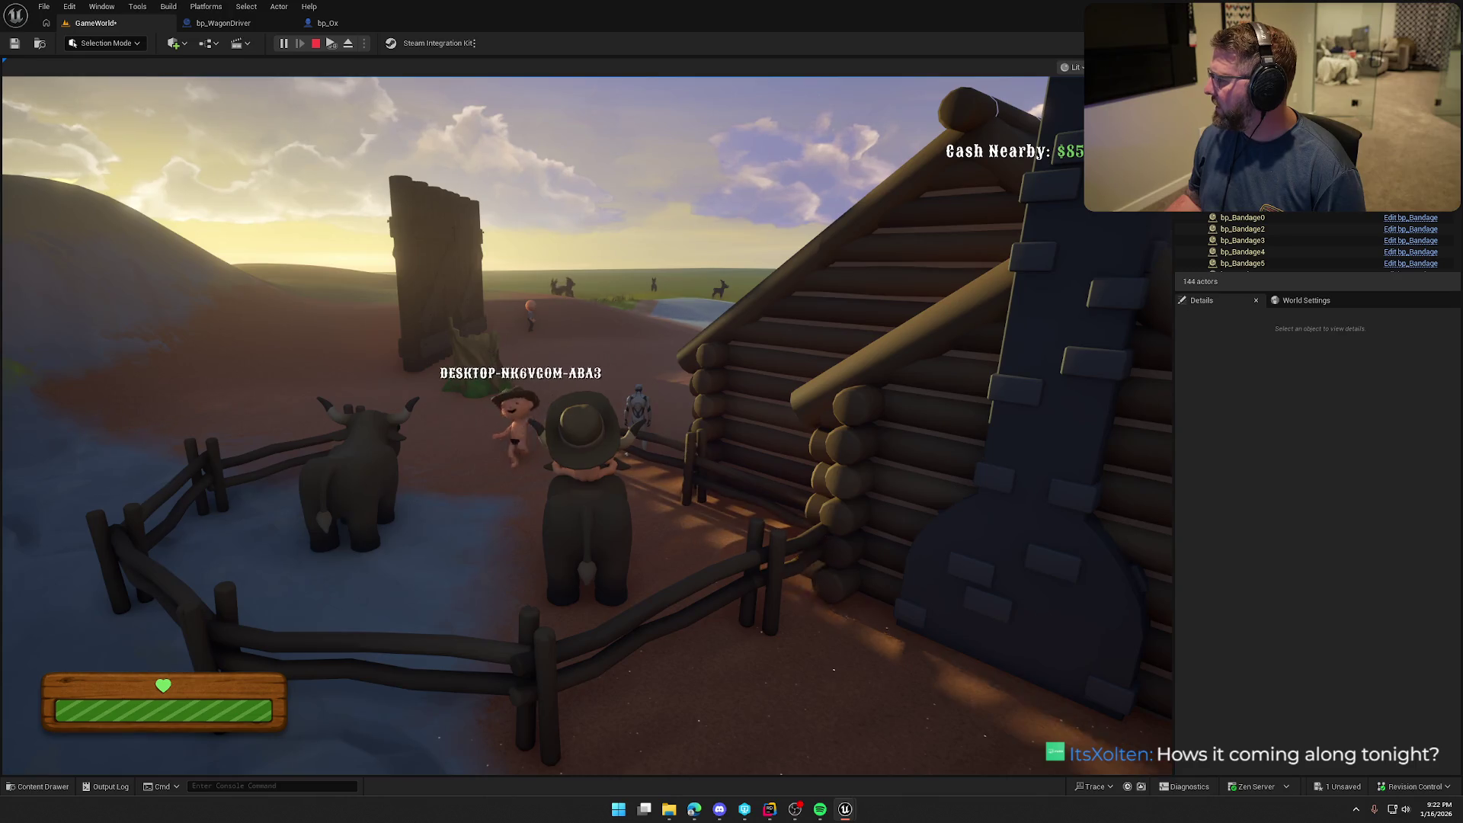
key("Escape")
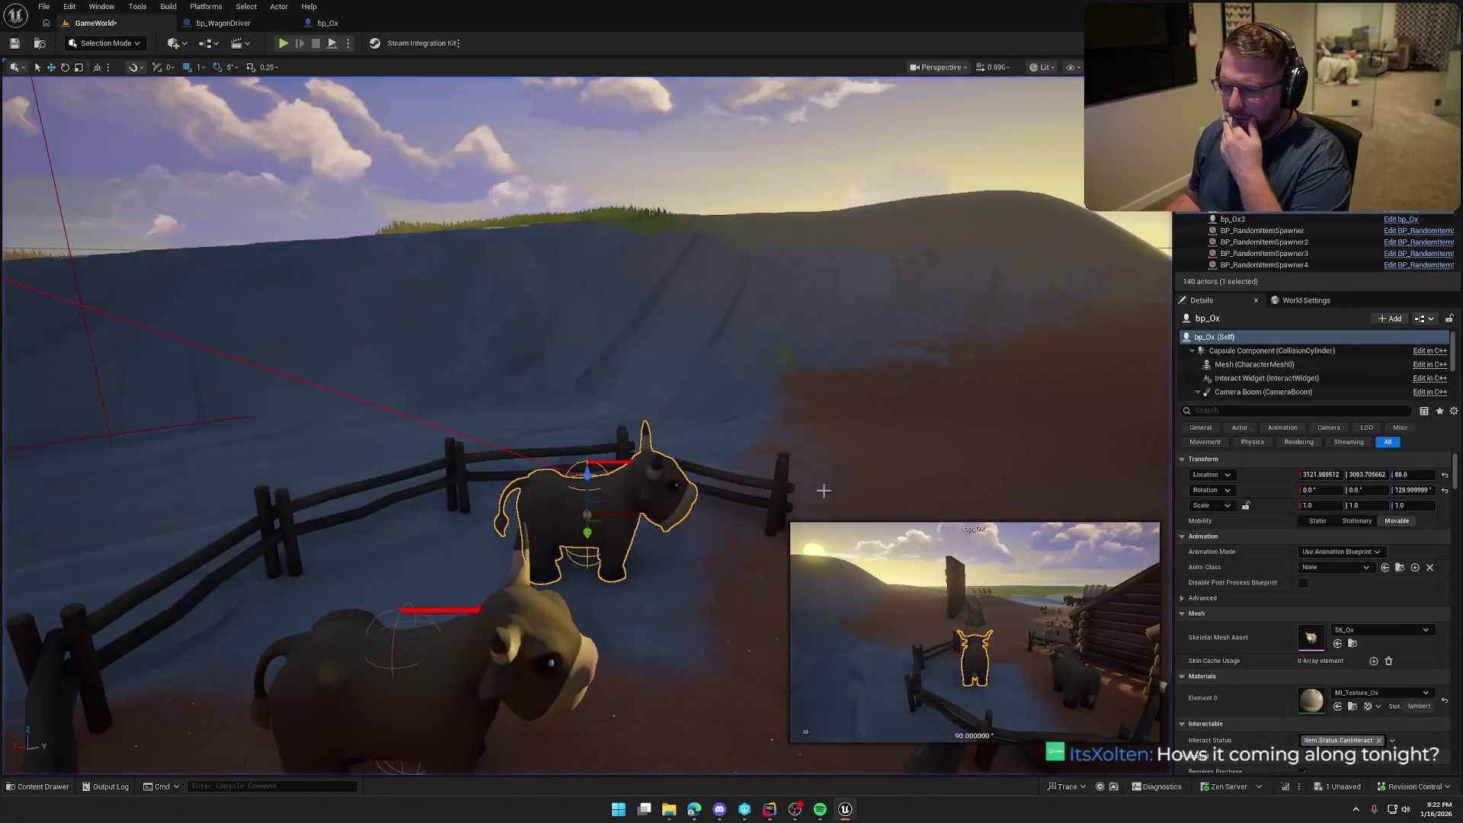
Recompile with Live Coding, play-test again, and stop the session
left_click(1286, 788)
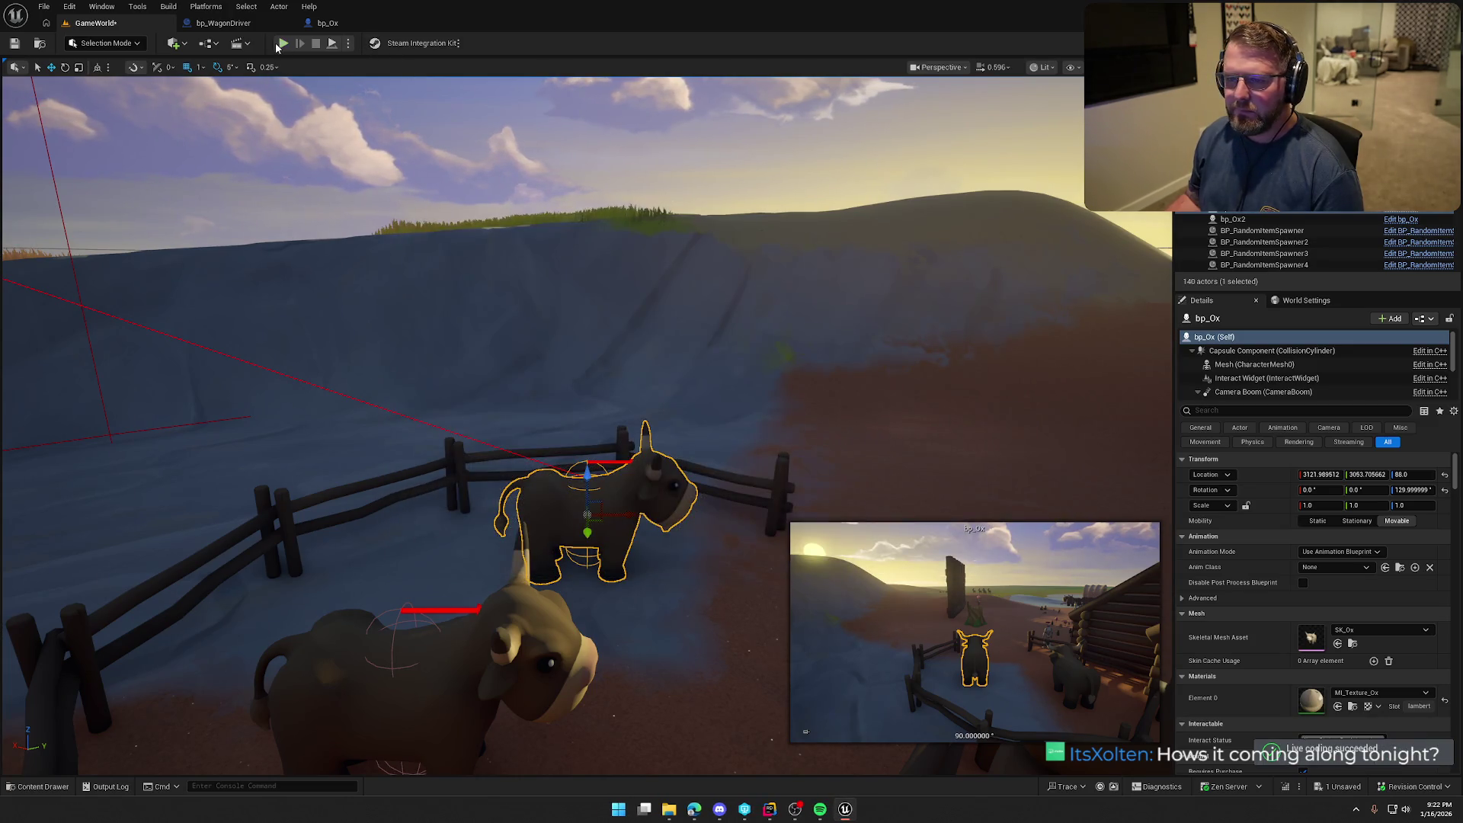
left_click(282, 43)
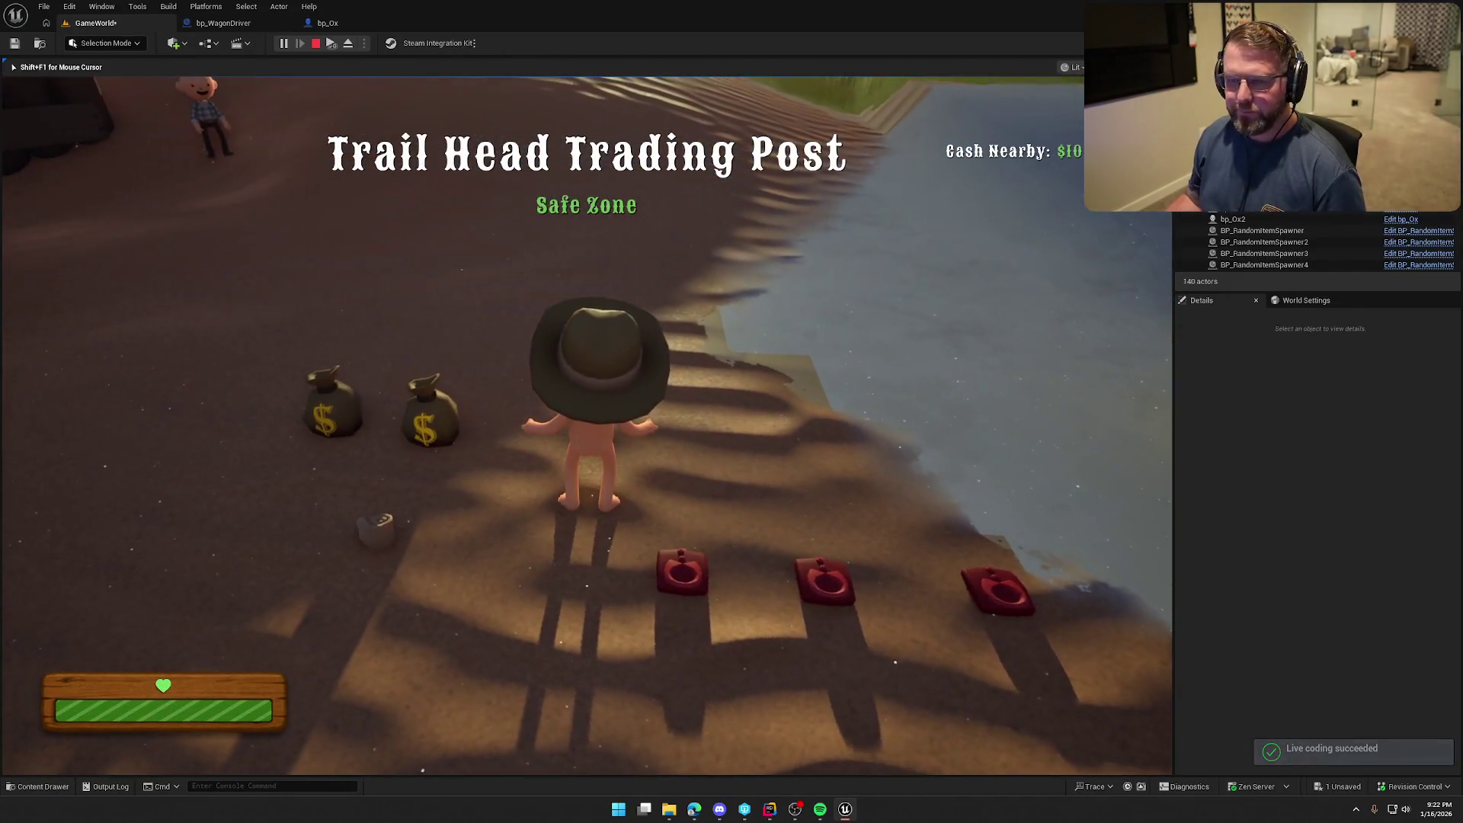
key("super")
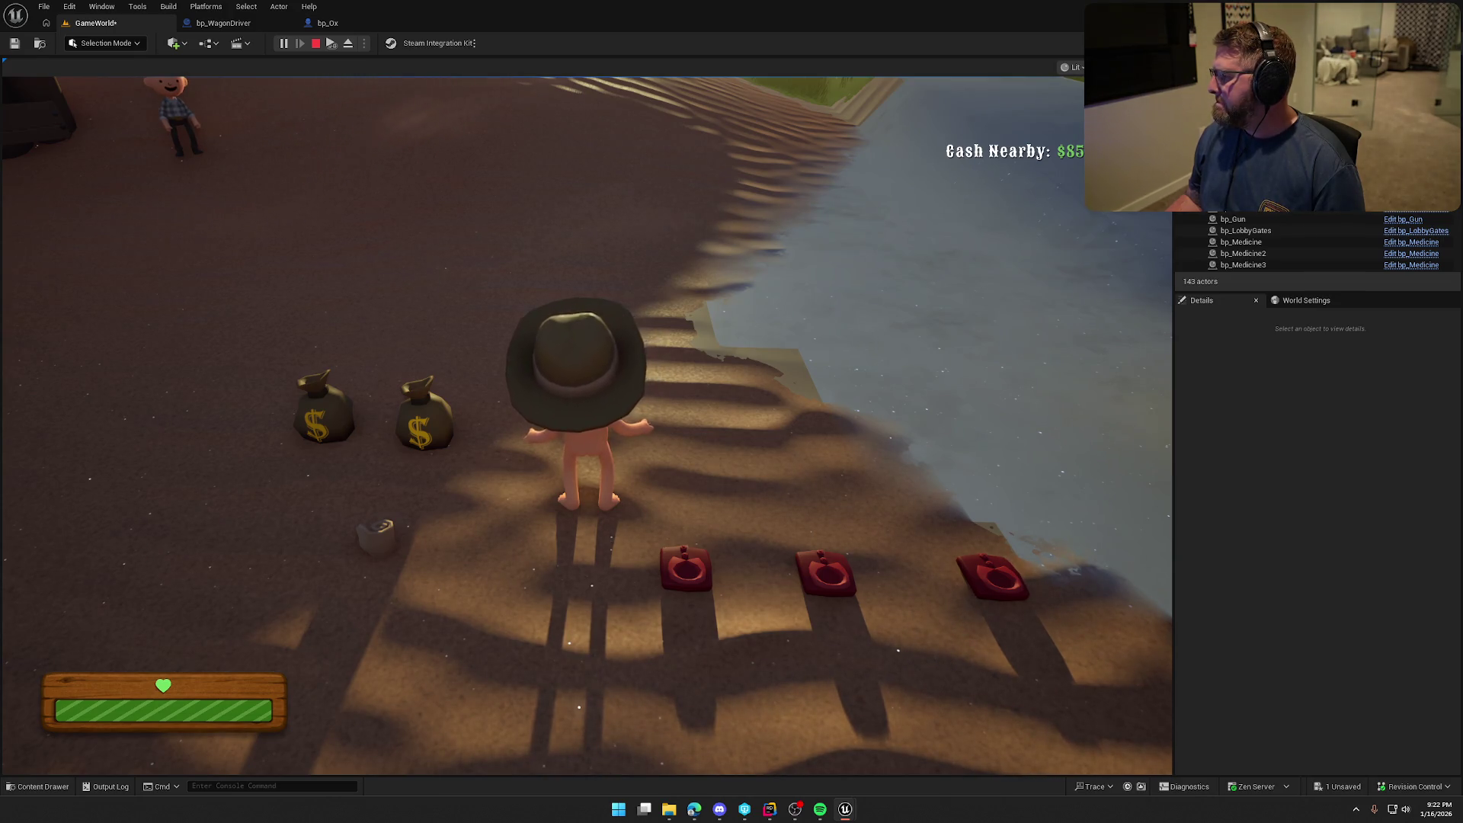
key("Escape")
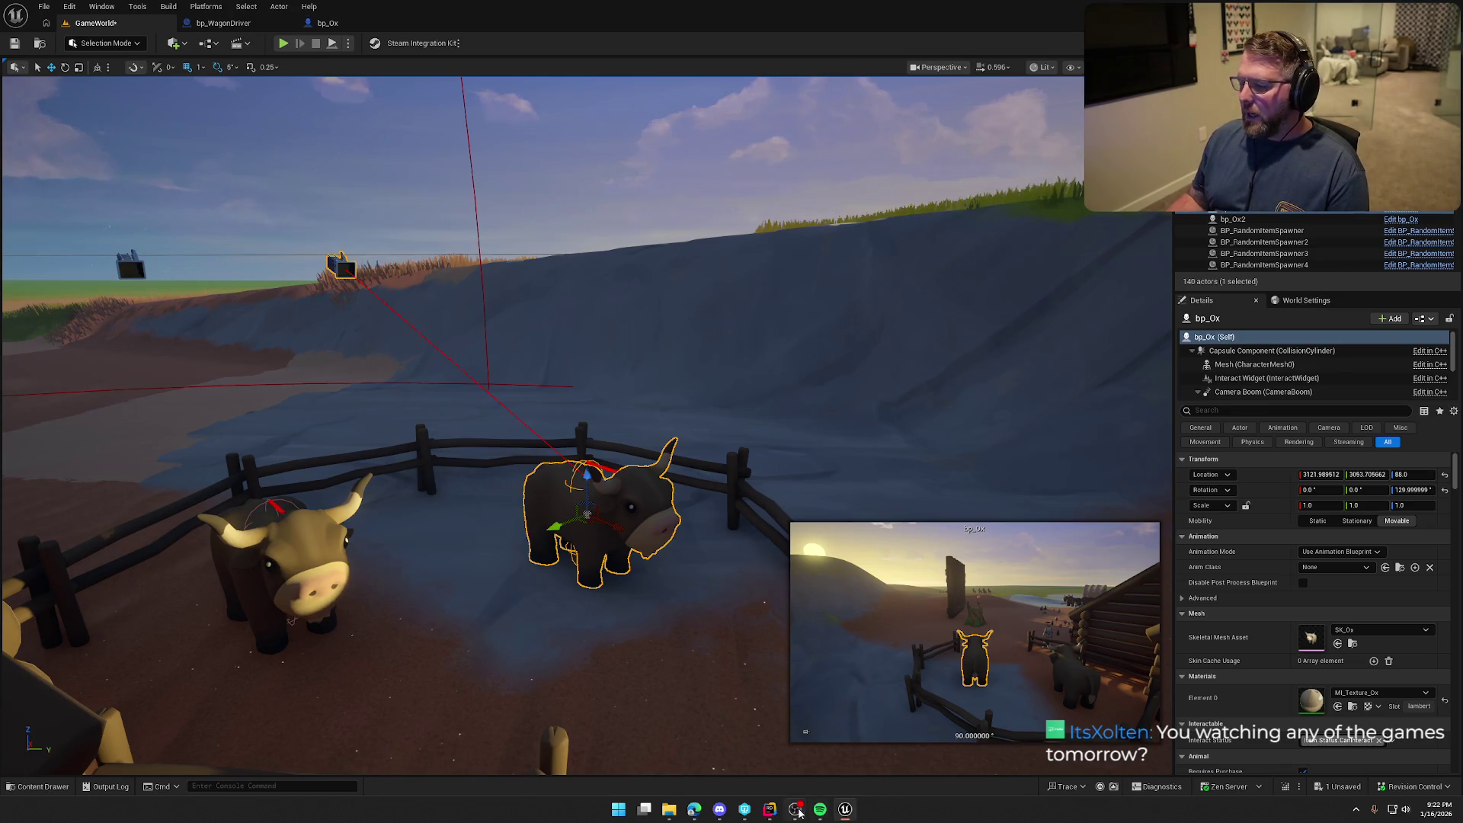
Move Multicast_StartRiding back below the possess block with Alt+Shift+Down
left_click(776, 812)
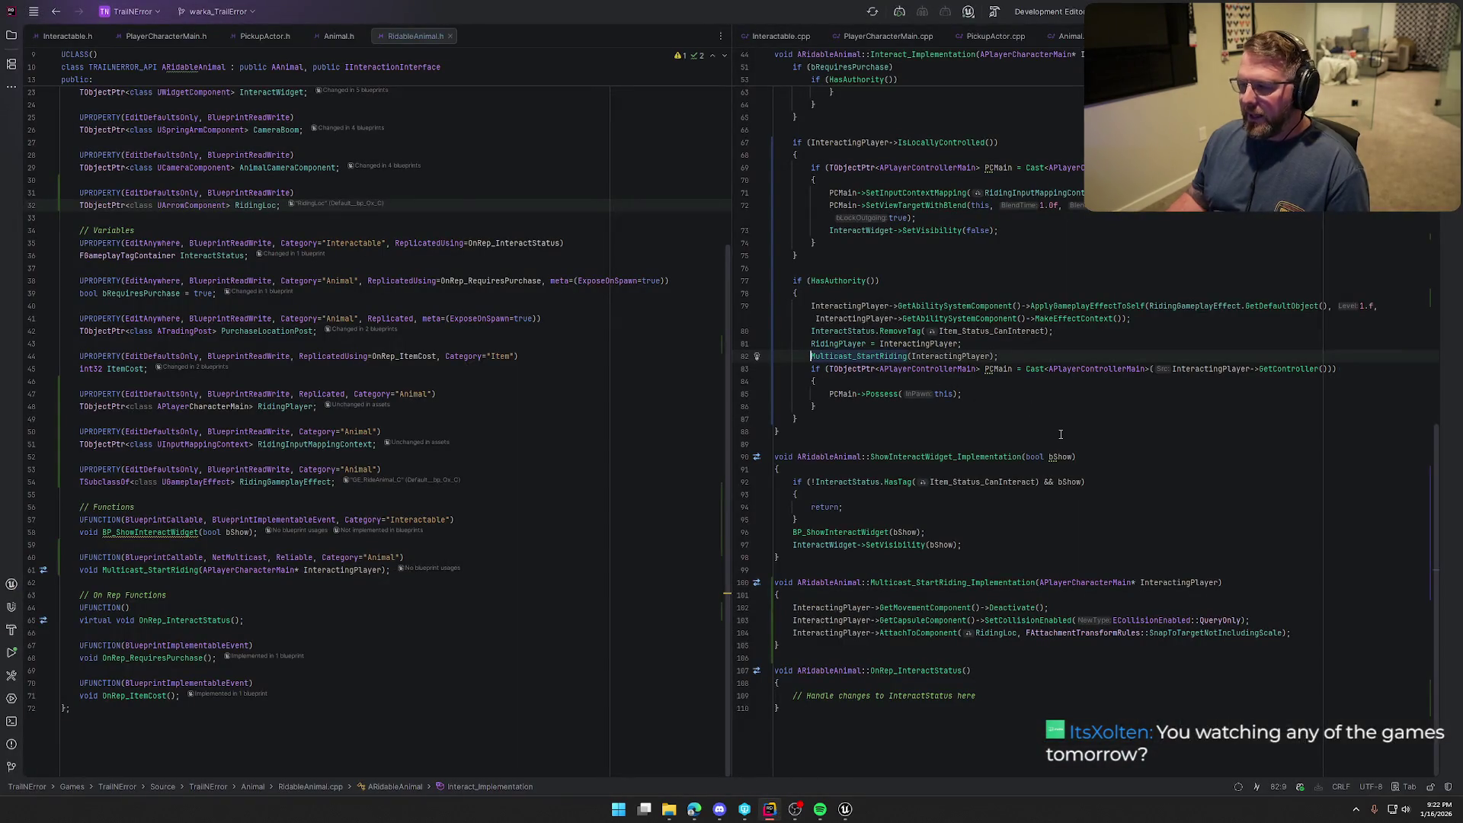
key("alt+shift+Down")
key("alt+shift+Down")
key("alt+shift+Down")
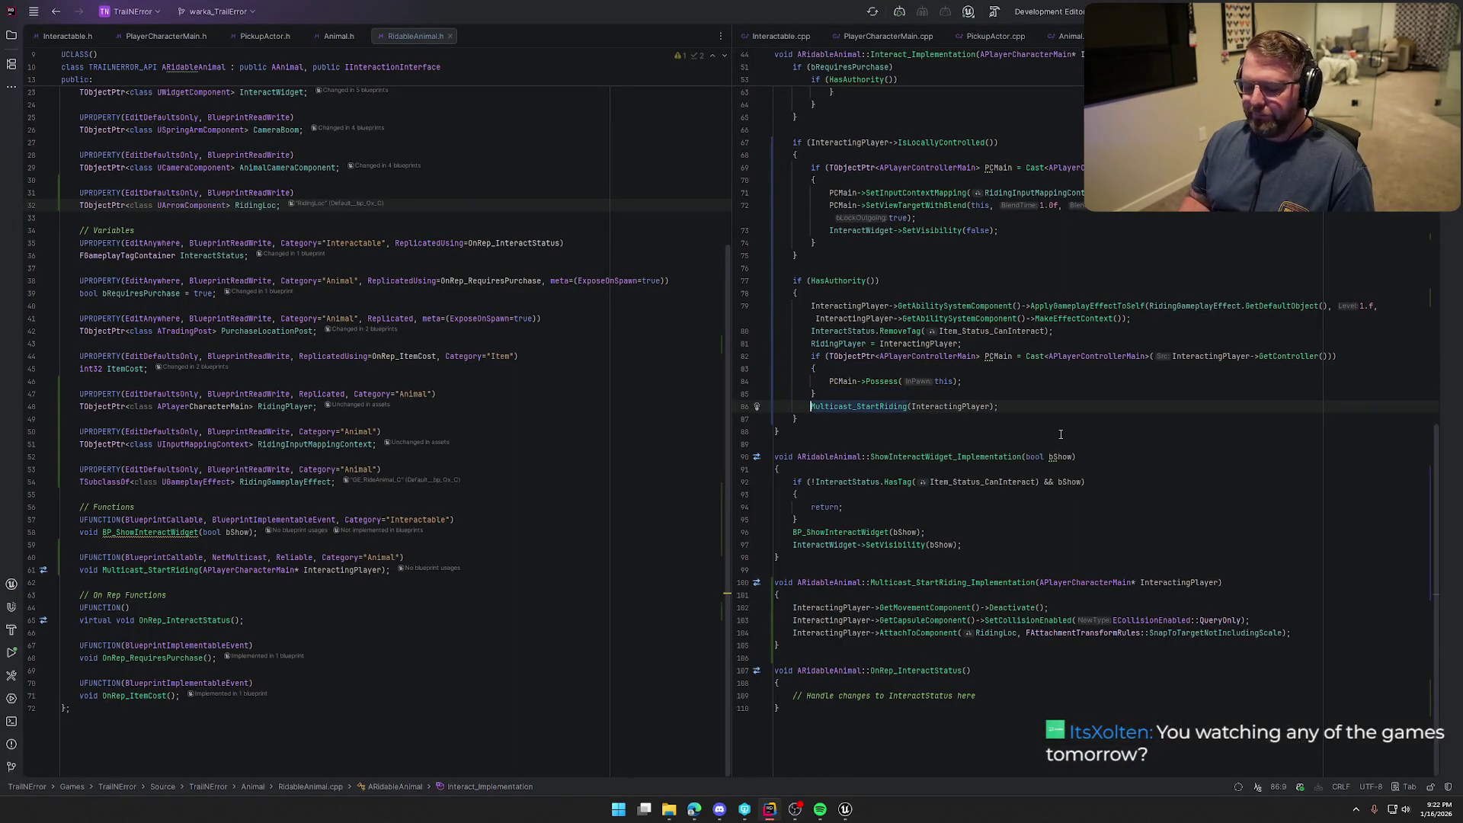
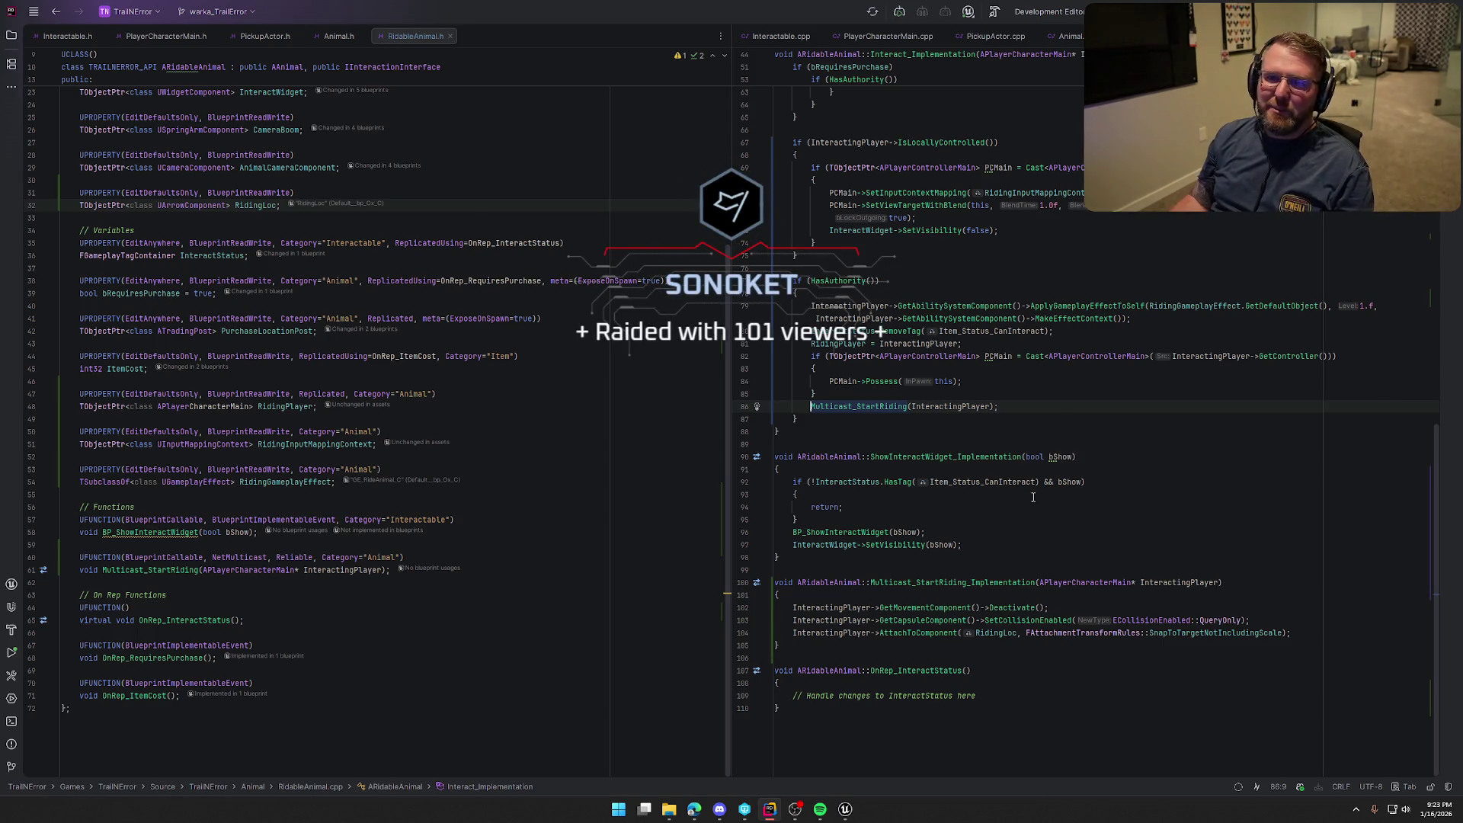
Play the level in Unreal, walk to the ox pen, buy the $15 ox and stop
left_click(846, 810)
left_click(774, 391)
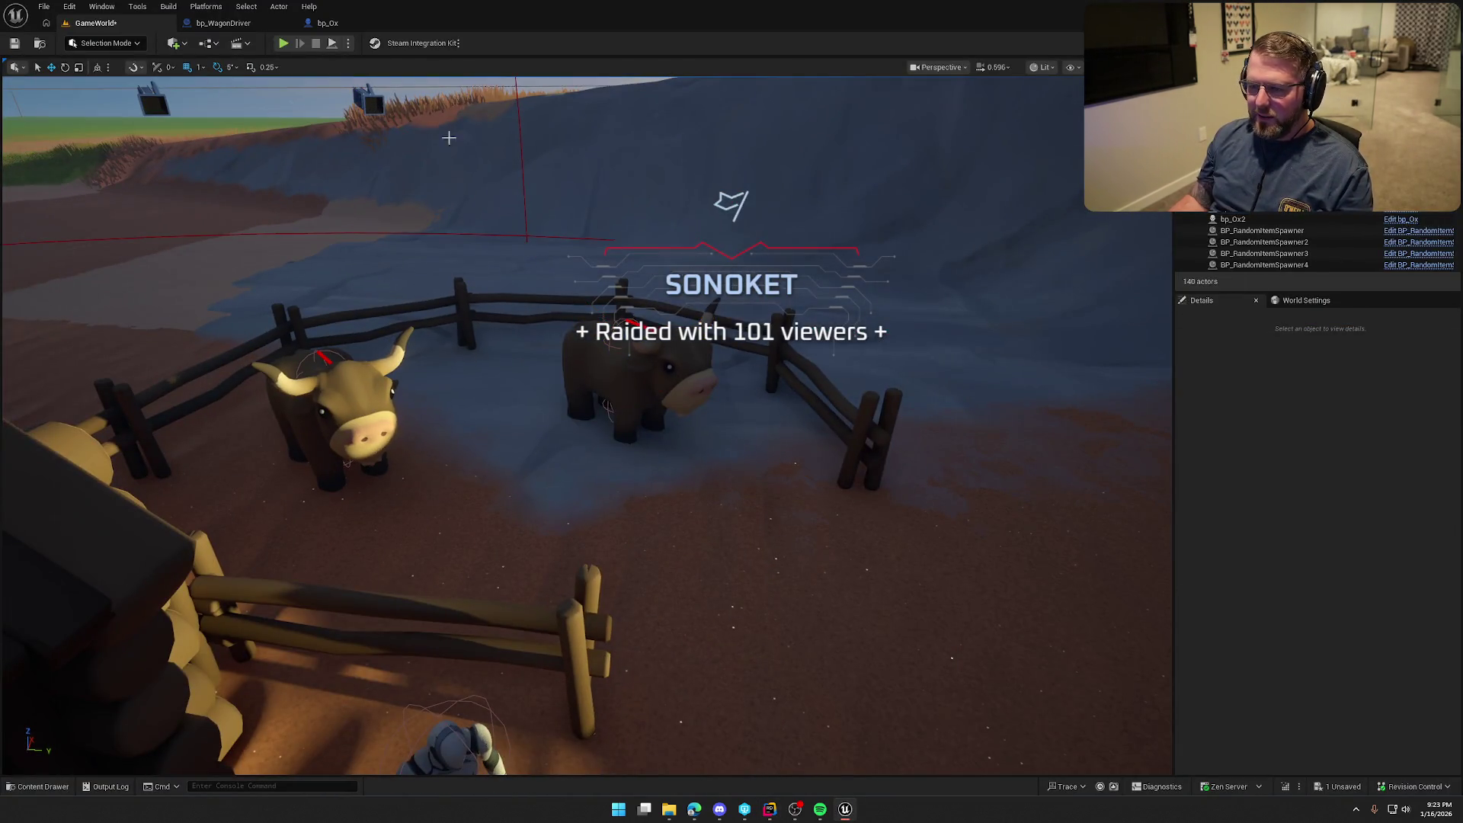
left_click(283, 44)
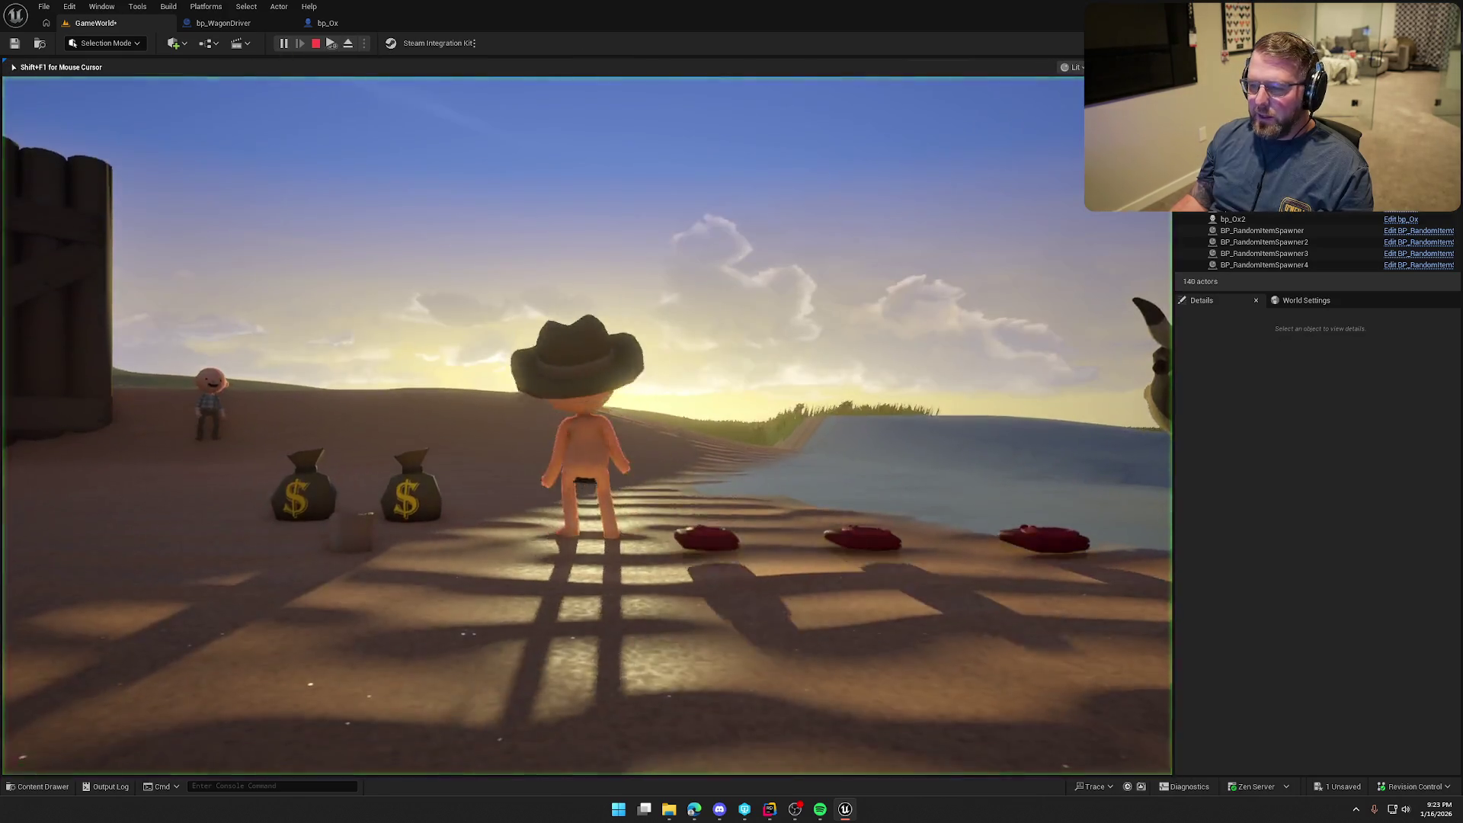
key("w")
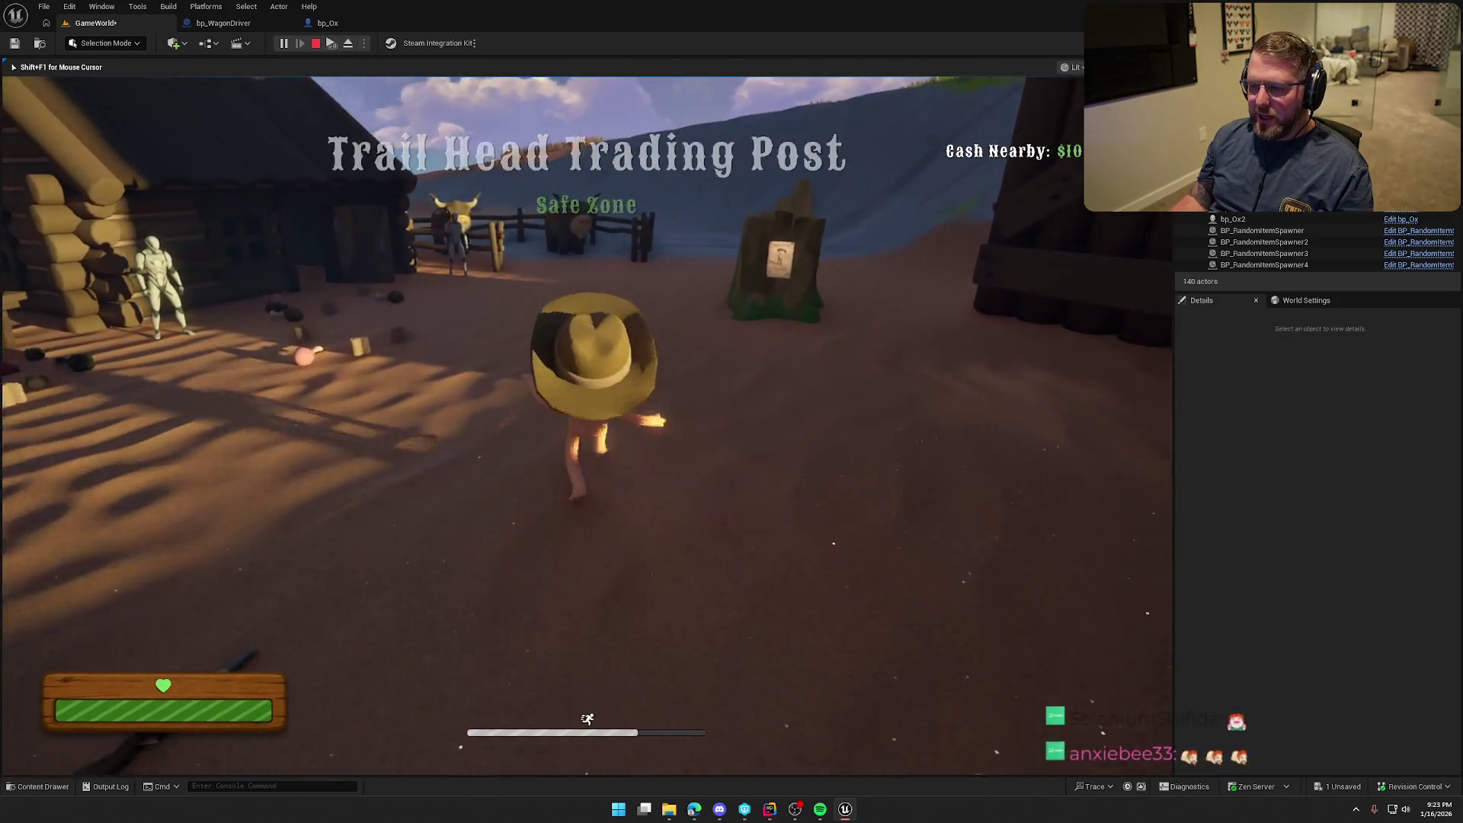
key("w")
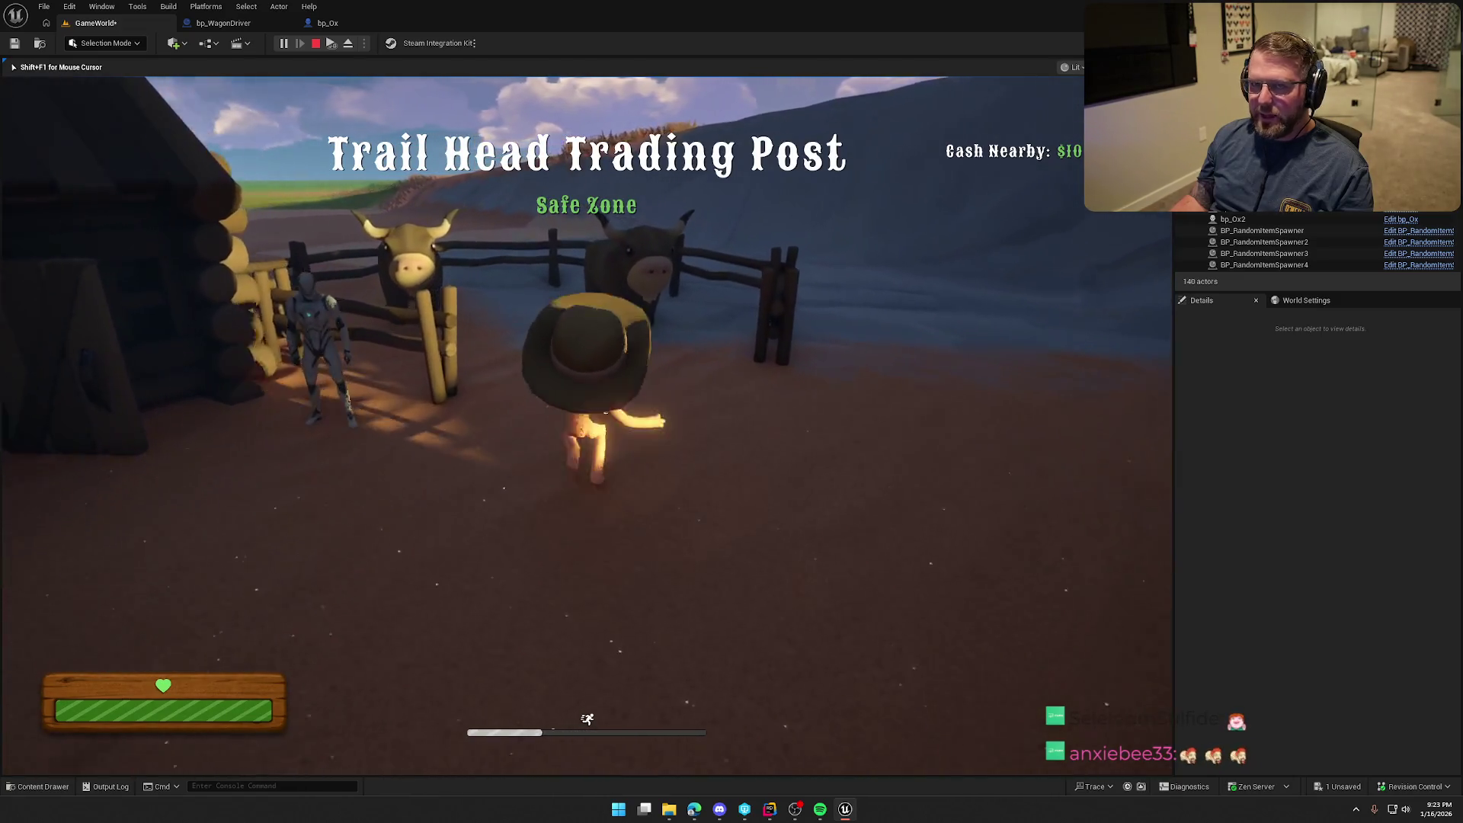
key("w")
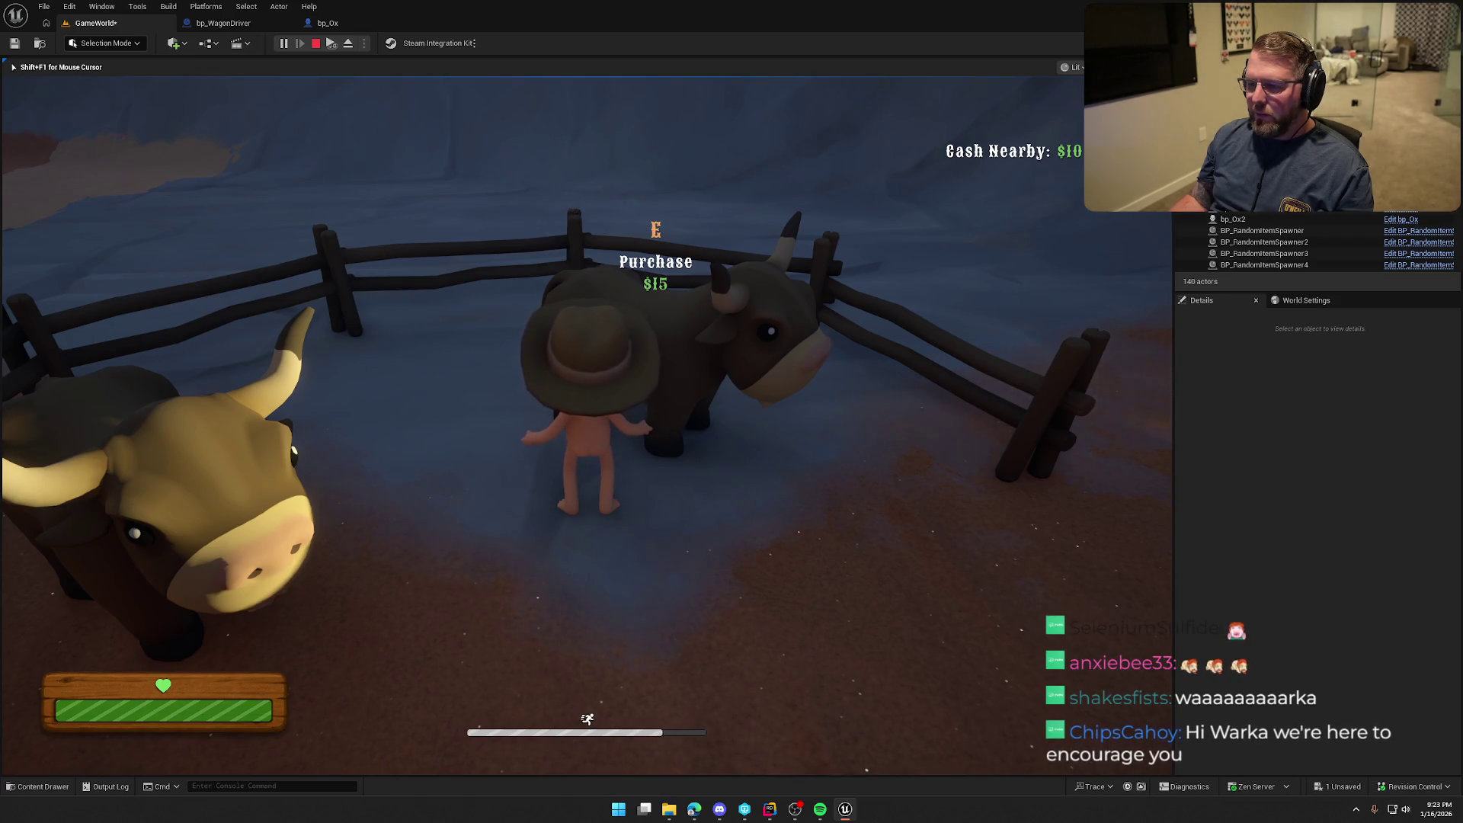
key("e")
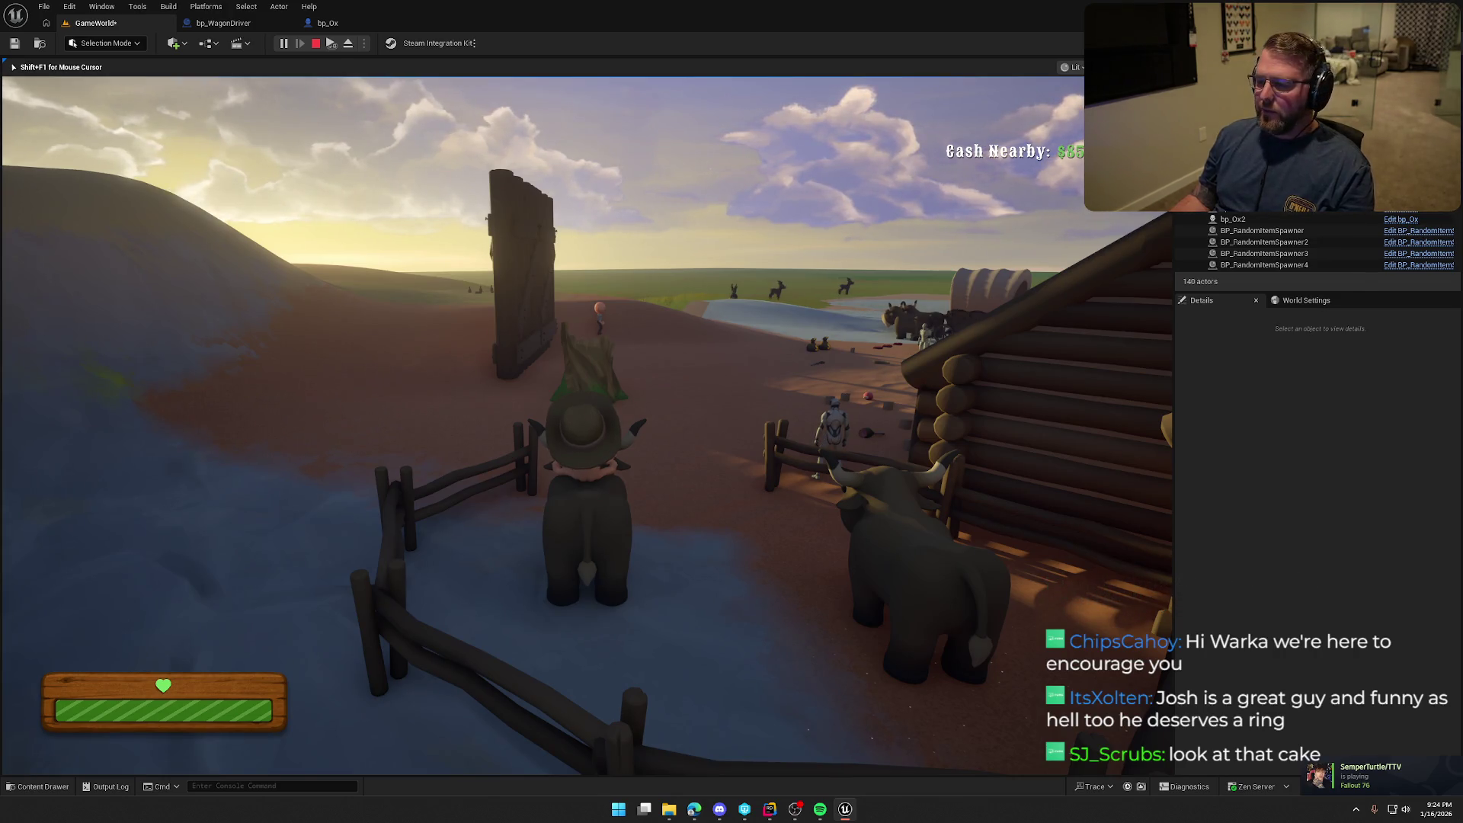
key("Escape")
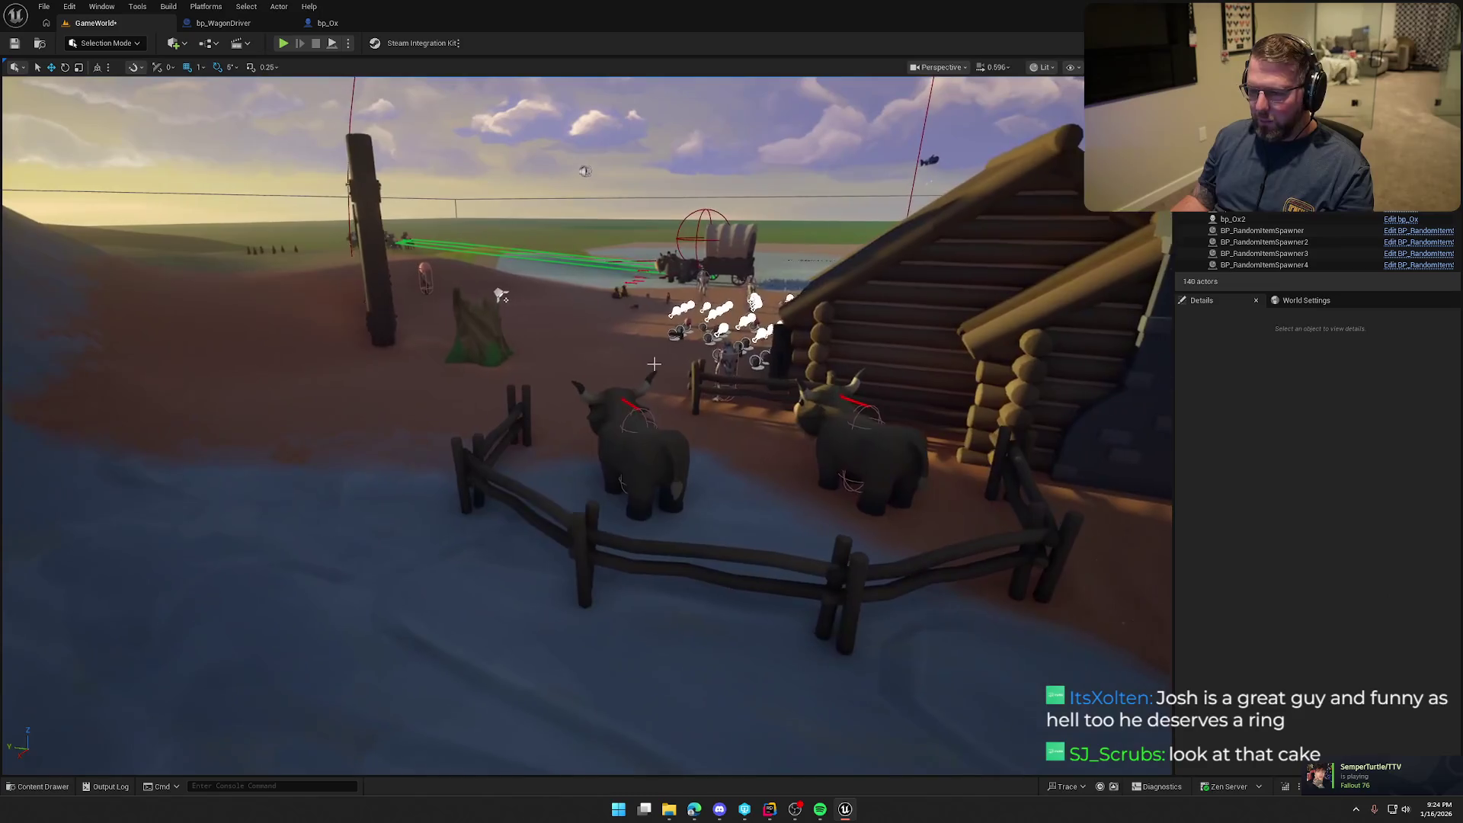
Run a second short play session by the ox pen, then stop it with Esc
left_click(283, 43)
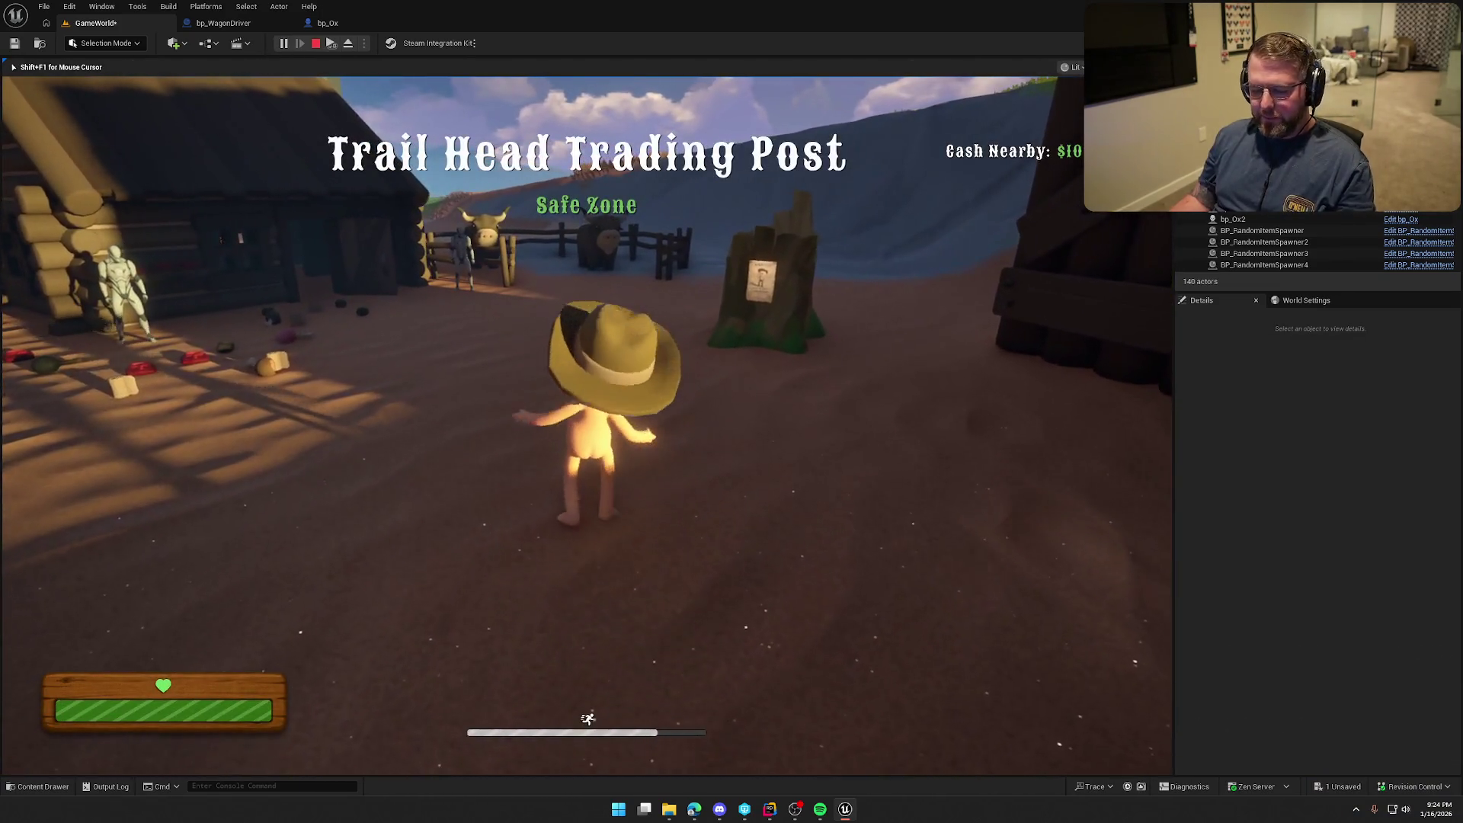
key("super")
left_click(483, 297)
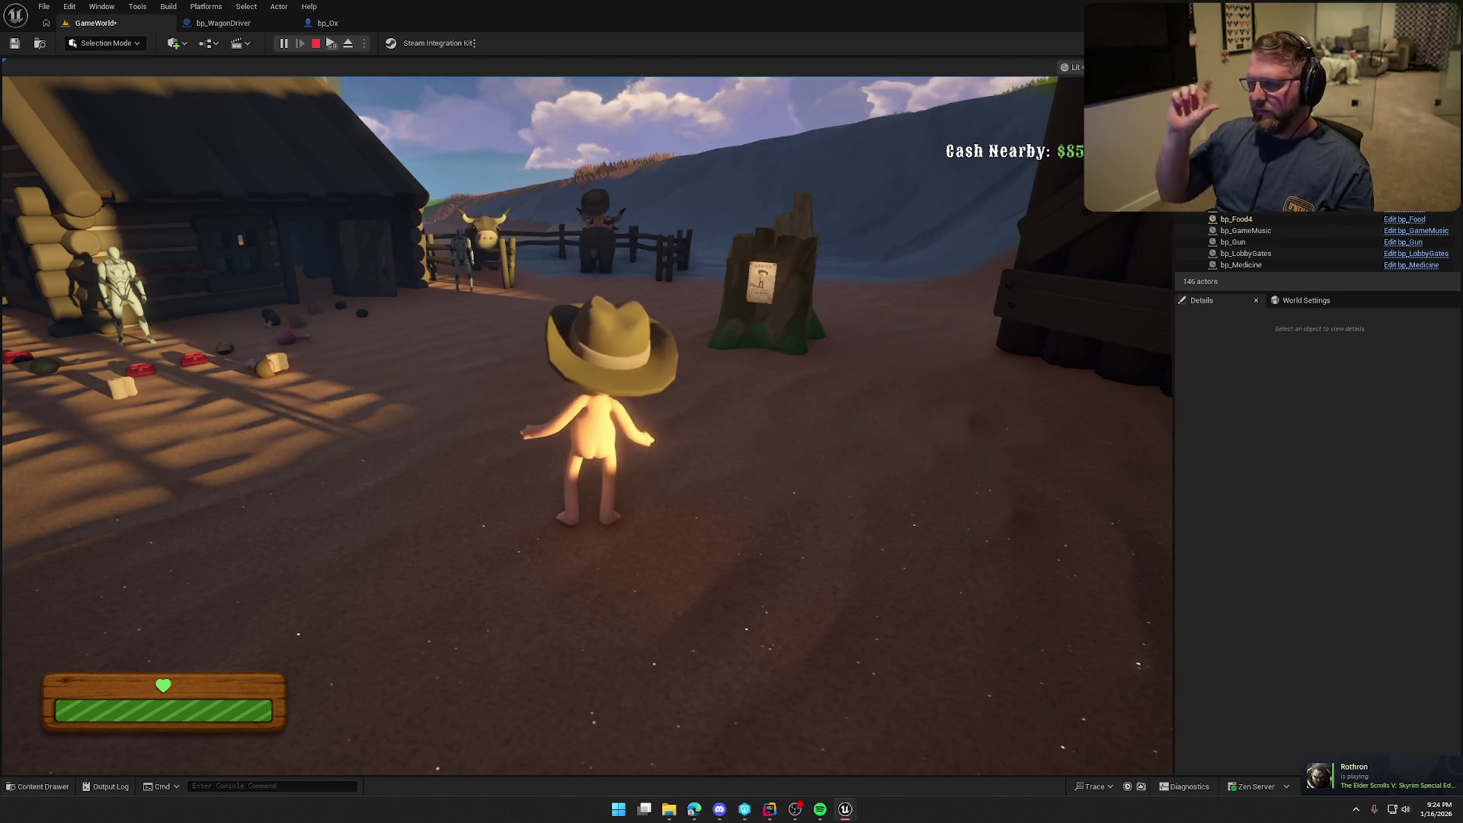
key("Escape")
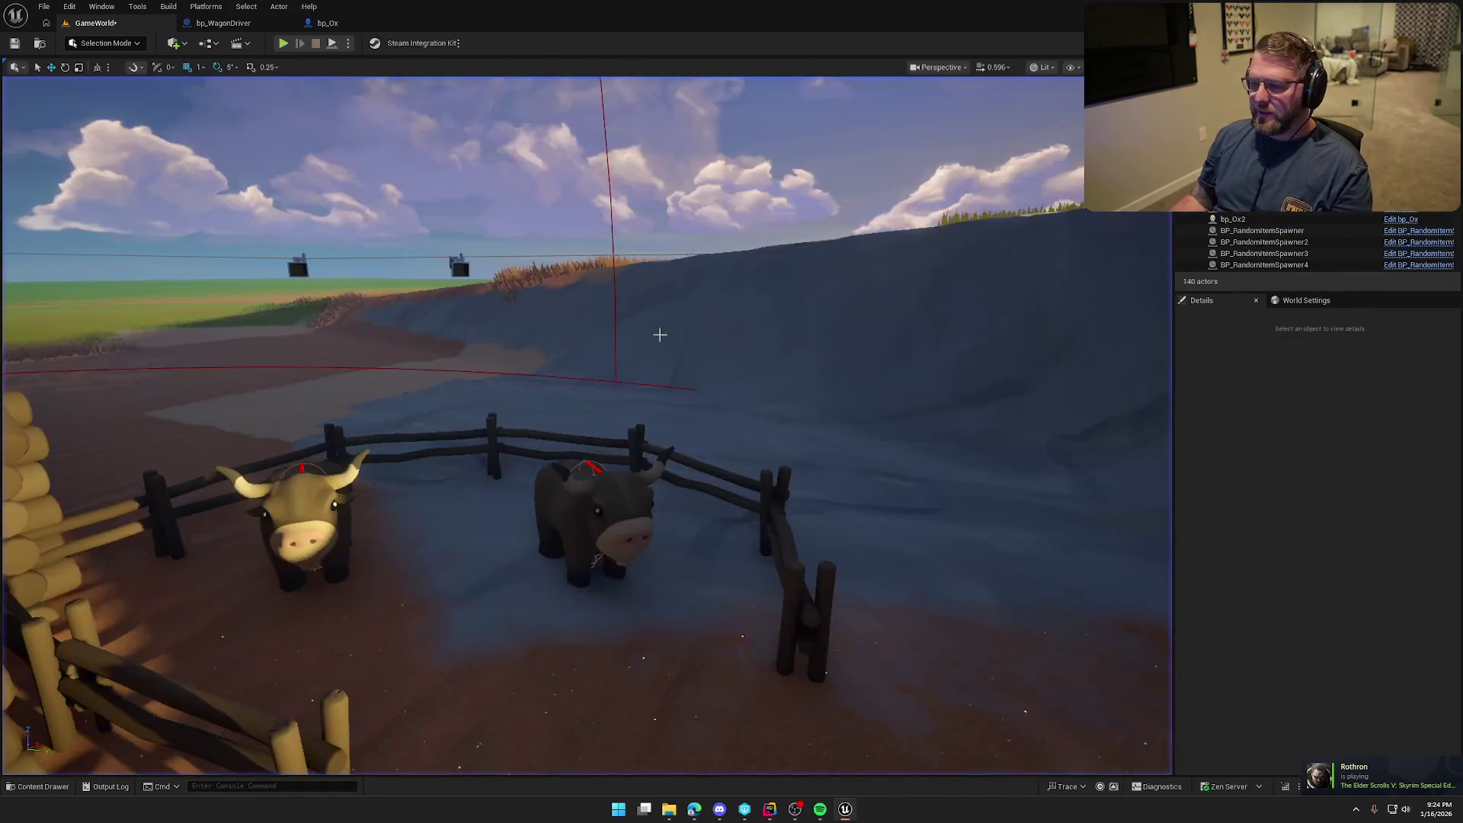
Frame the wagon, cabin and oxen in the viewport and start a new play session
left_click_drag(1117, 415, 913, 382)
scroll(914, 383, "down", 10)
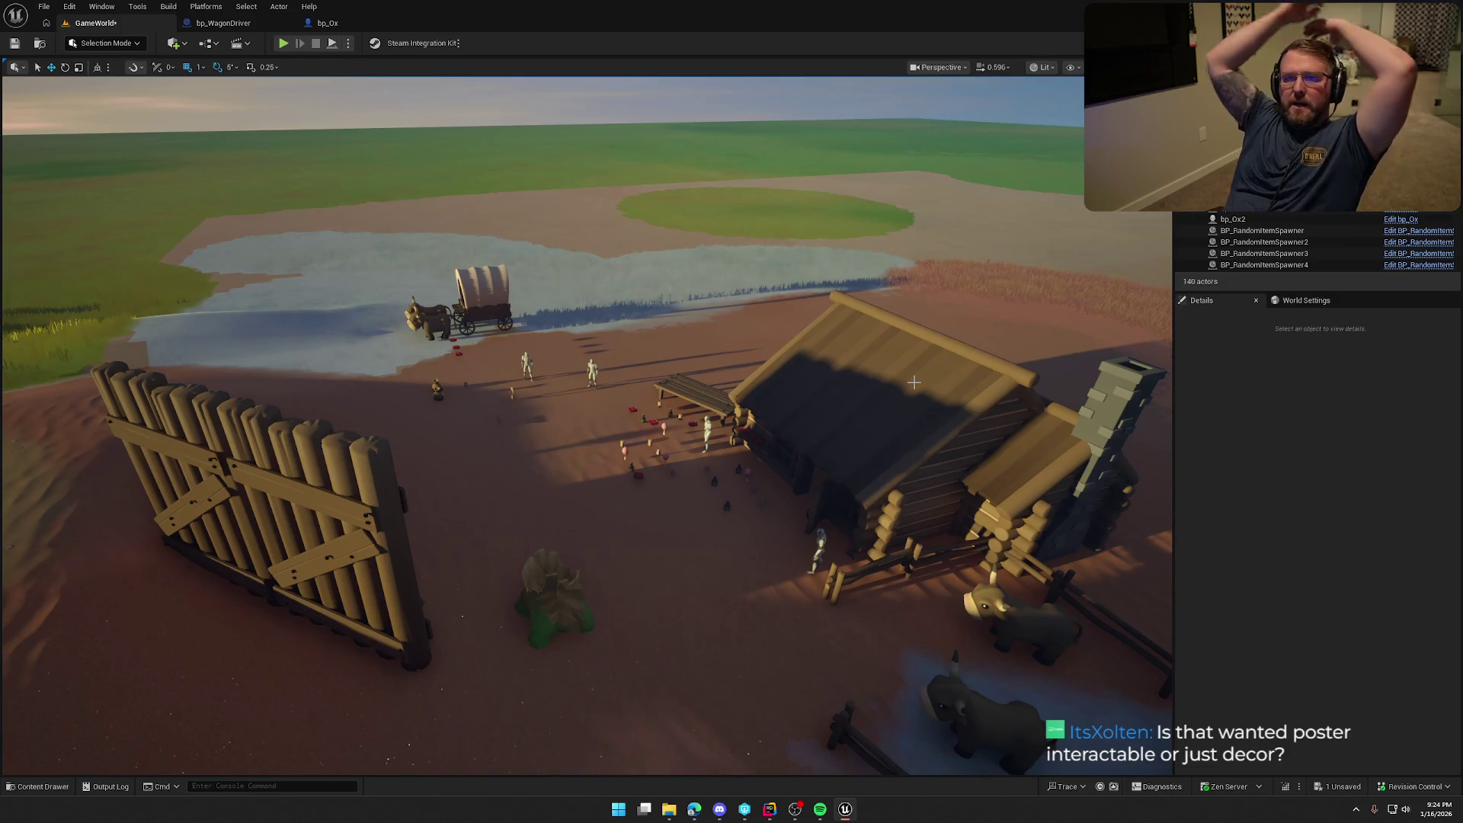
mouse_move(915, 381)
left_mouse_down()
mouse_move(937, 358)
mouse_move(884, 252)
mouse_move(900, 377)
left_mouse_up()
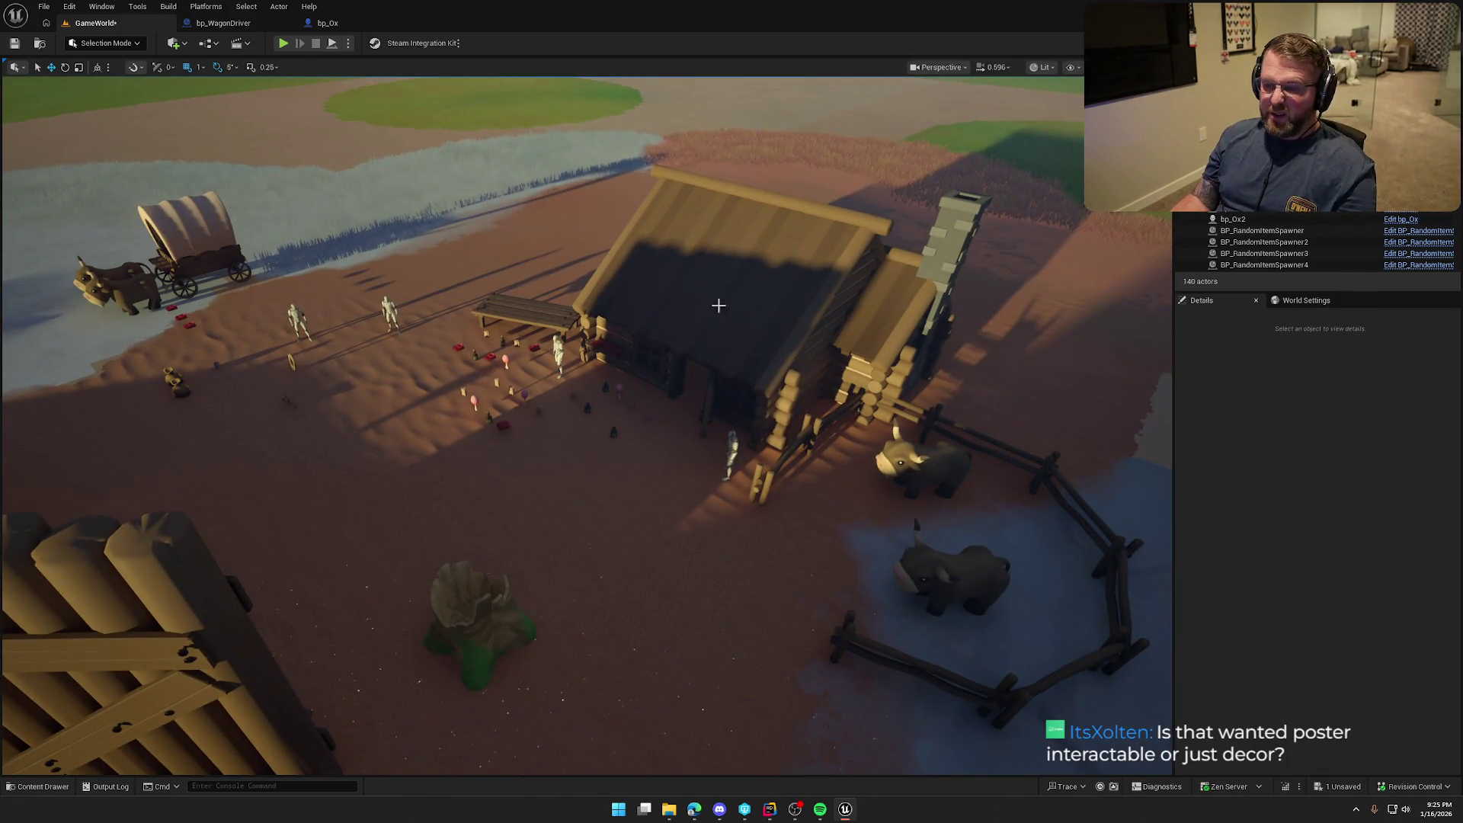
left_click_drag(776, 331, 732, 371)
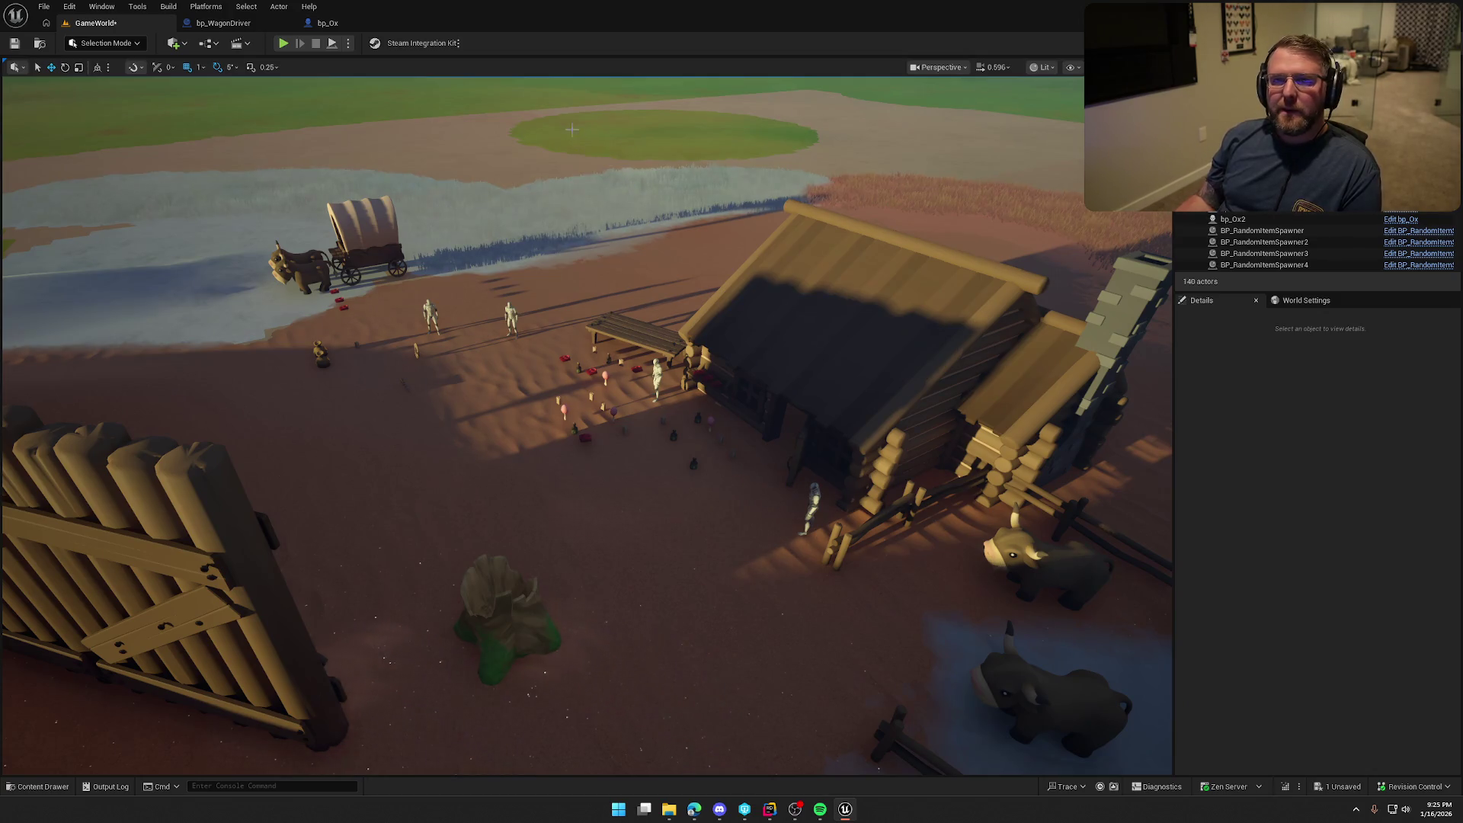
left_click(285, 43)
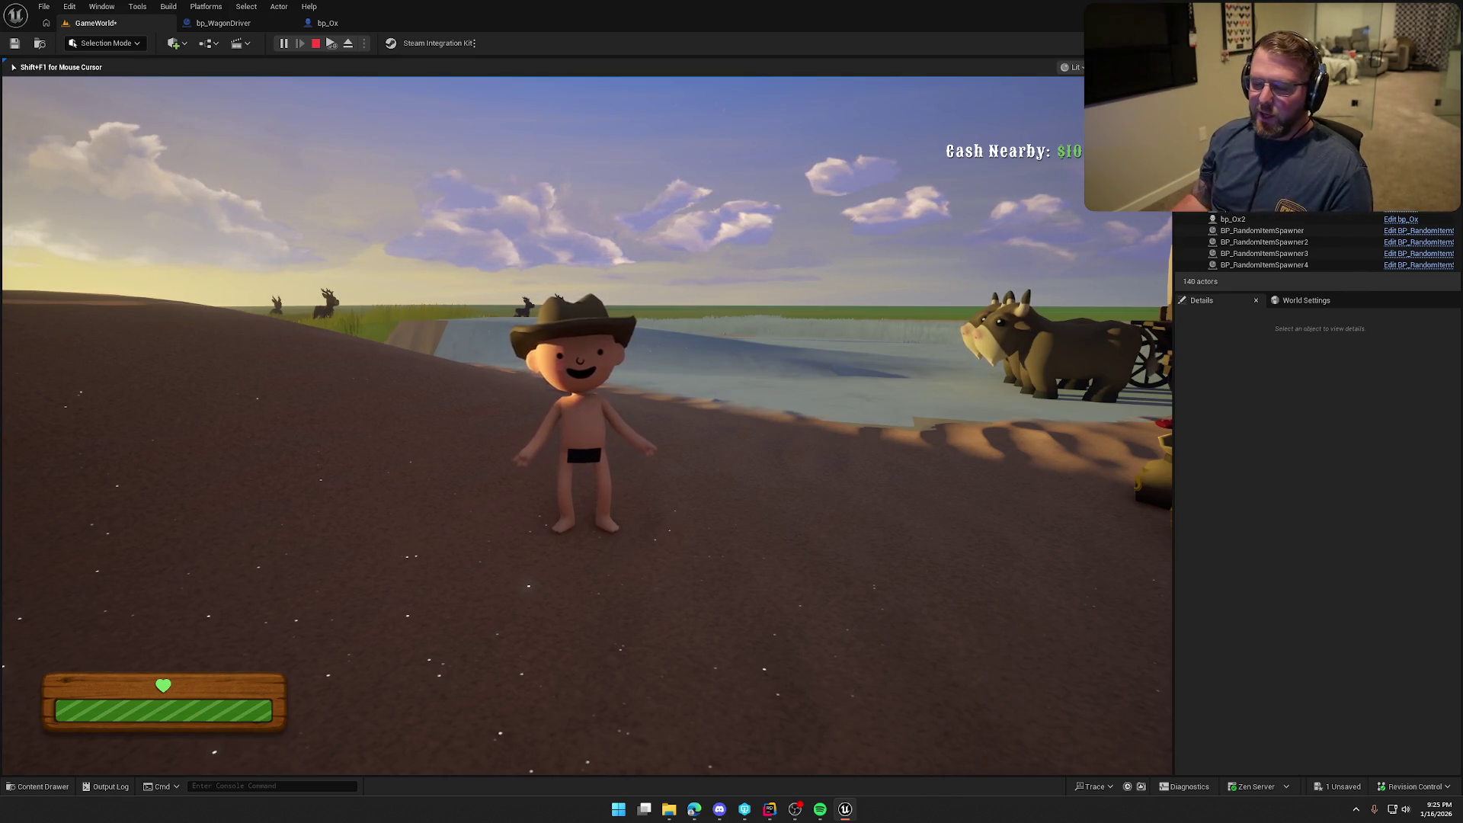
Sprint the character to the cabin shop window, then back toward the wagon
mouse_move(586, 412)
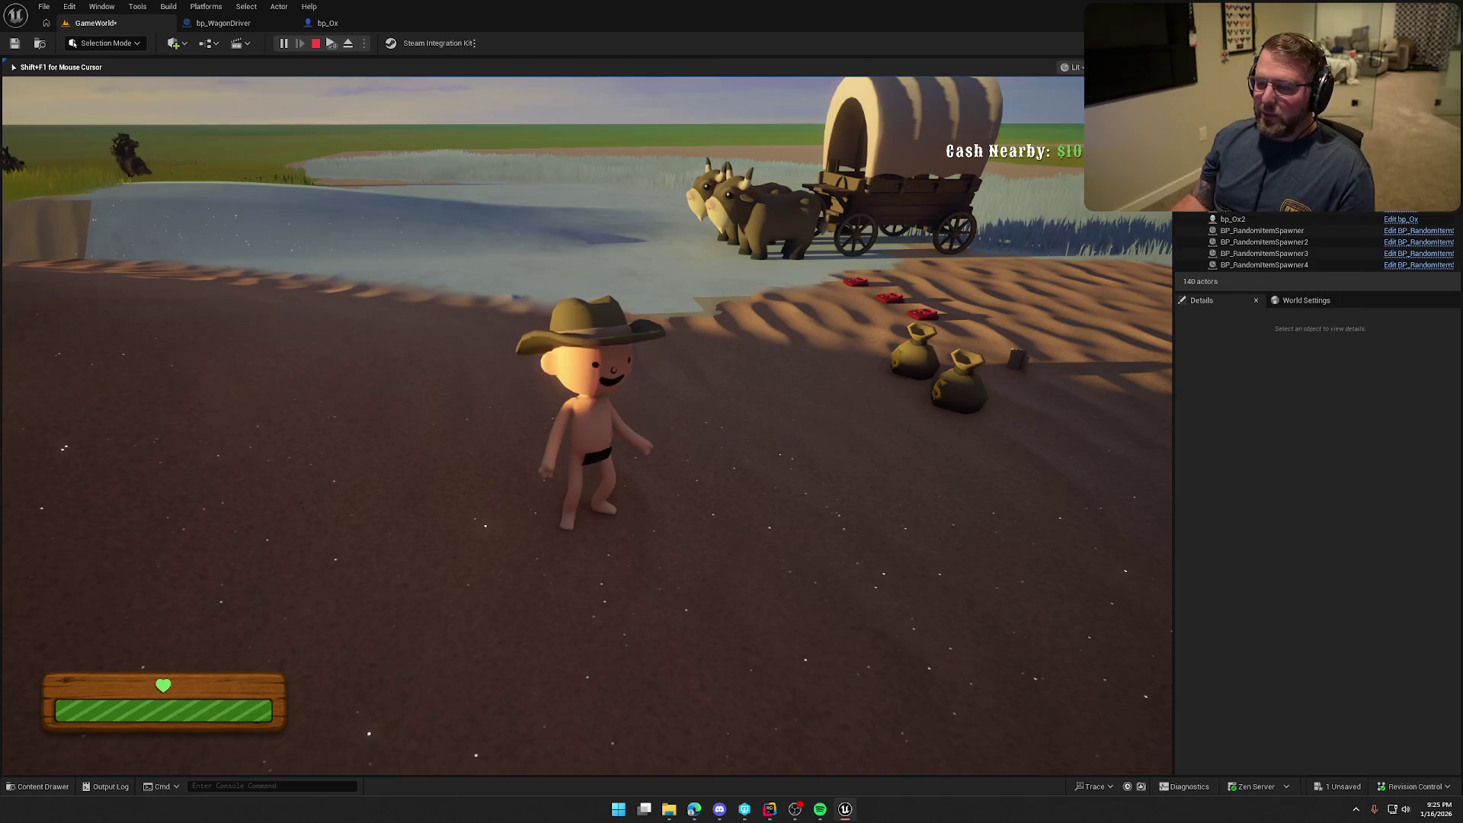
key("shift+w")
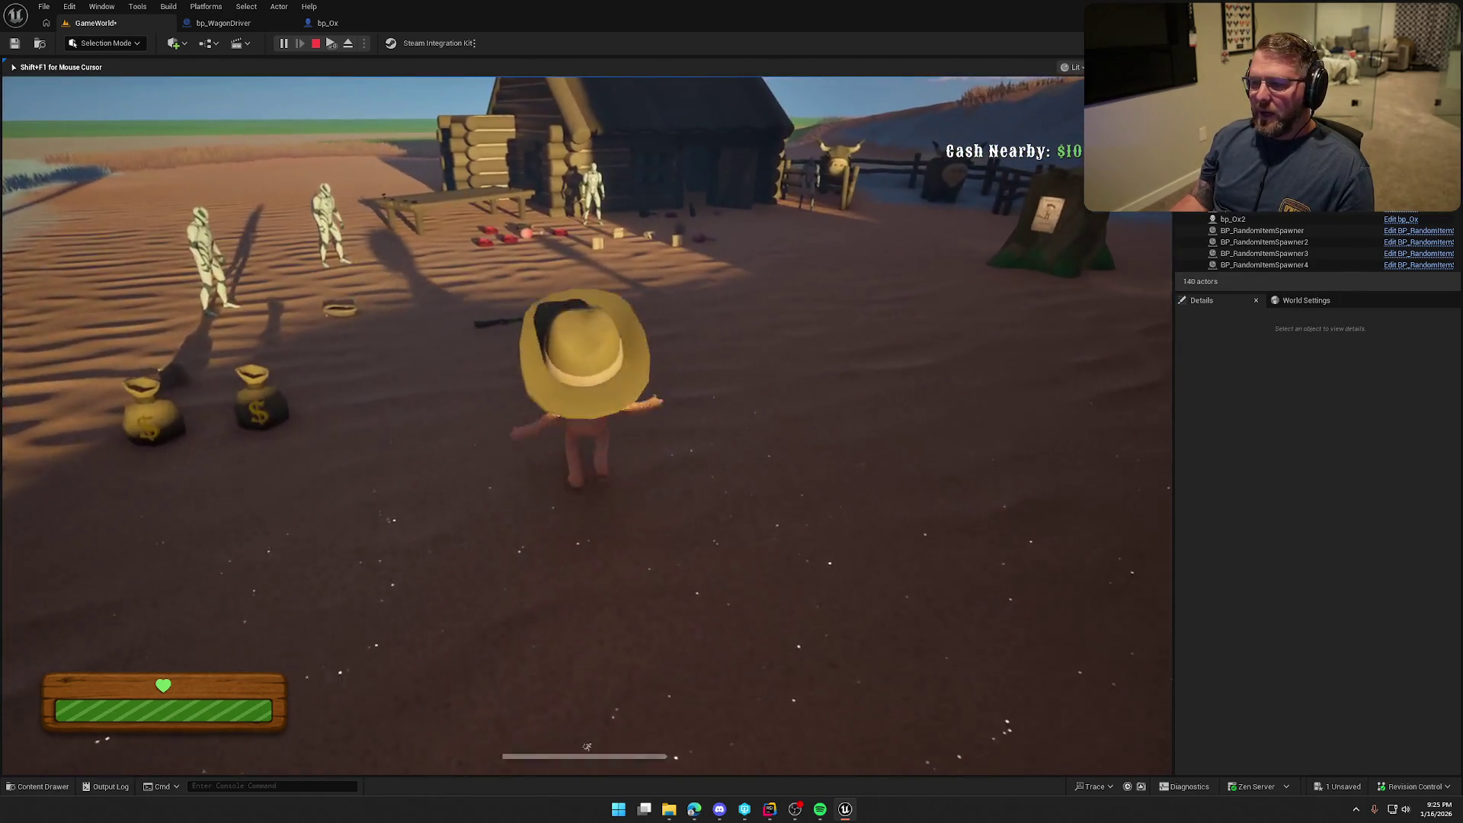
key("shift+w")
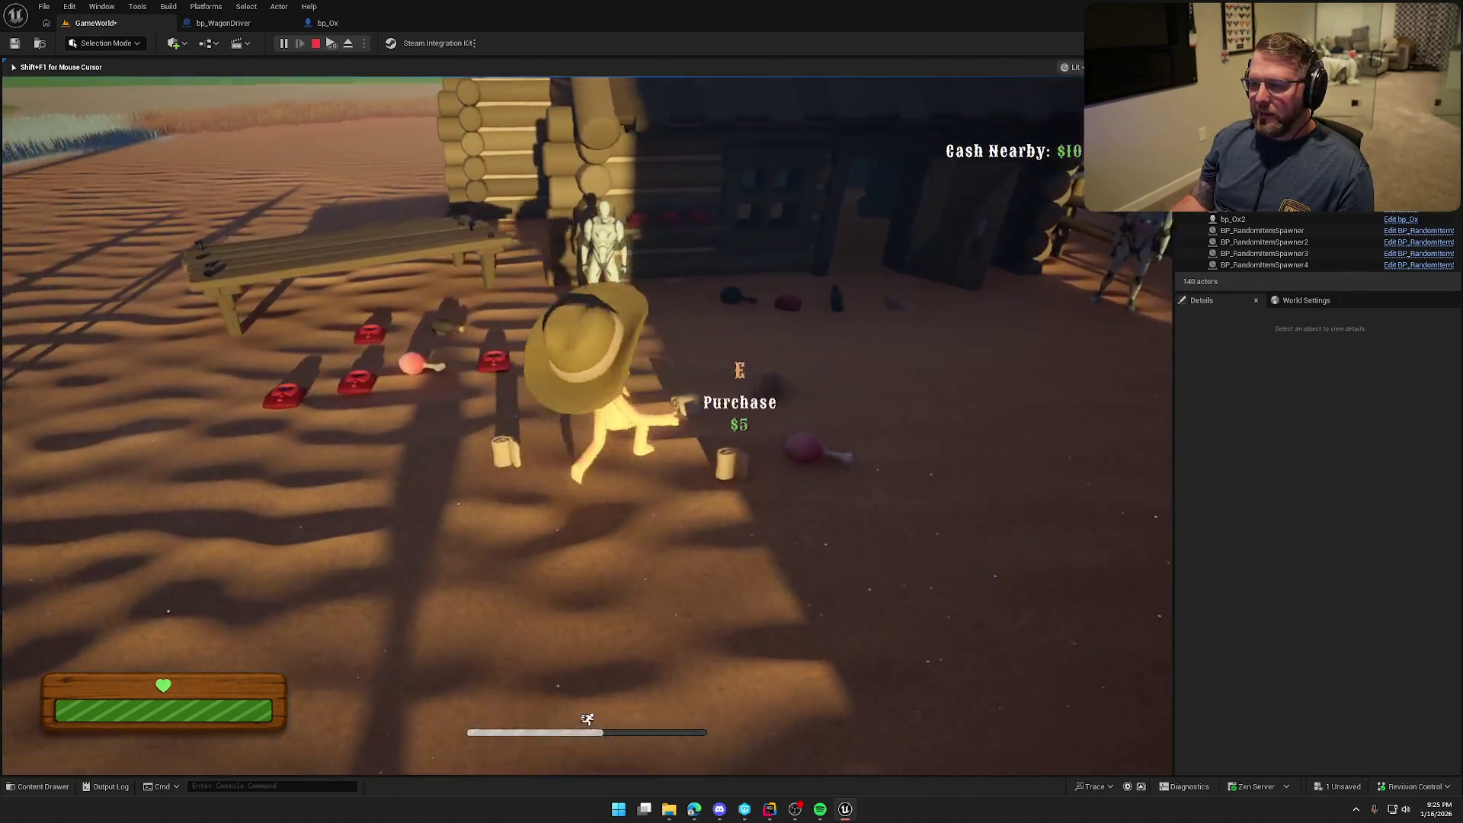
key("w")
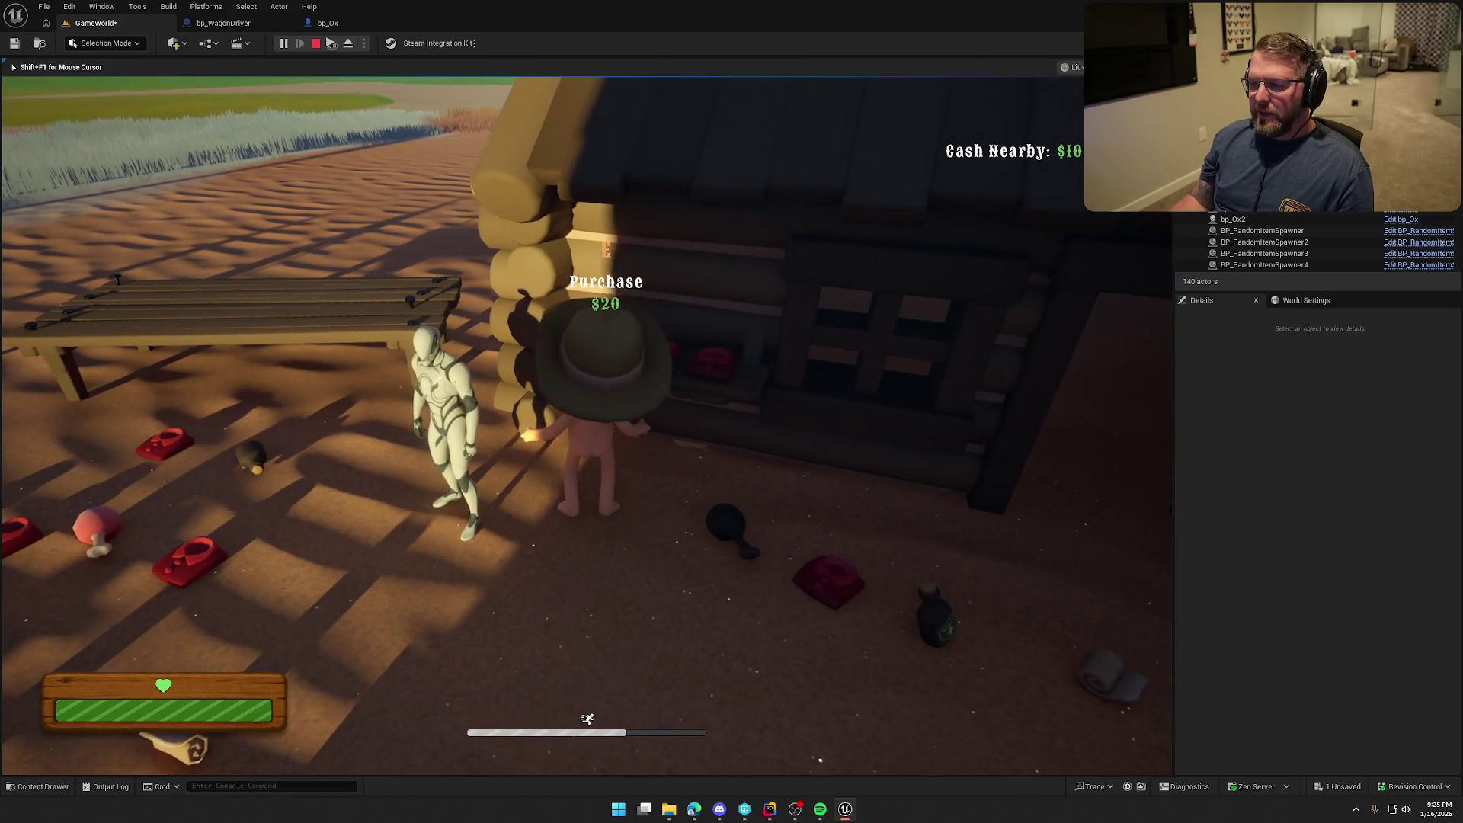
key("w")
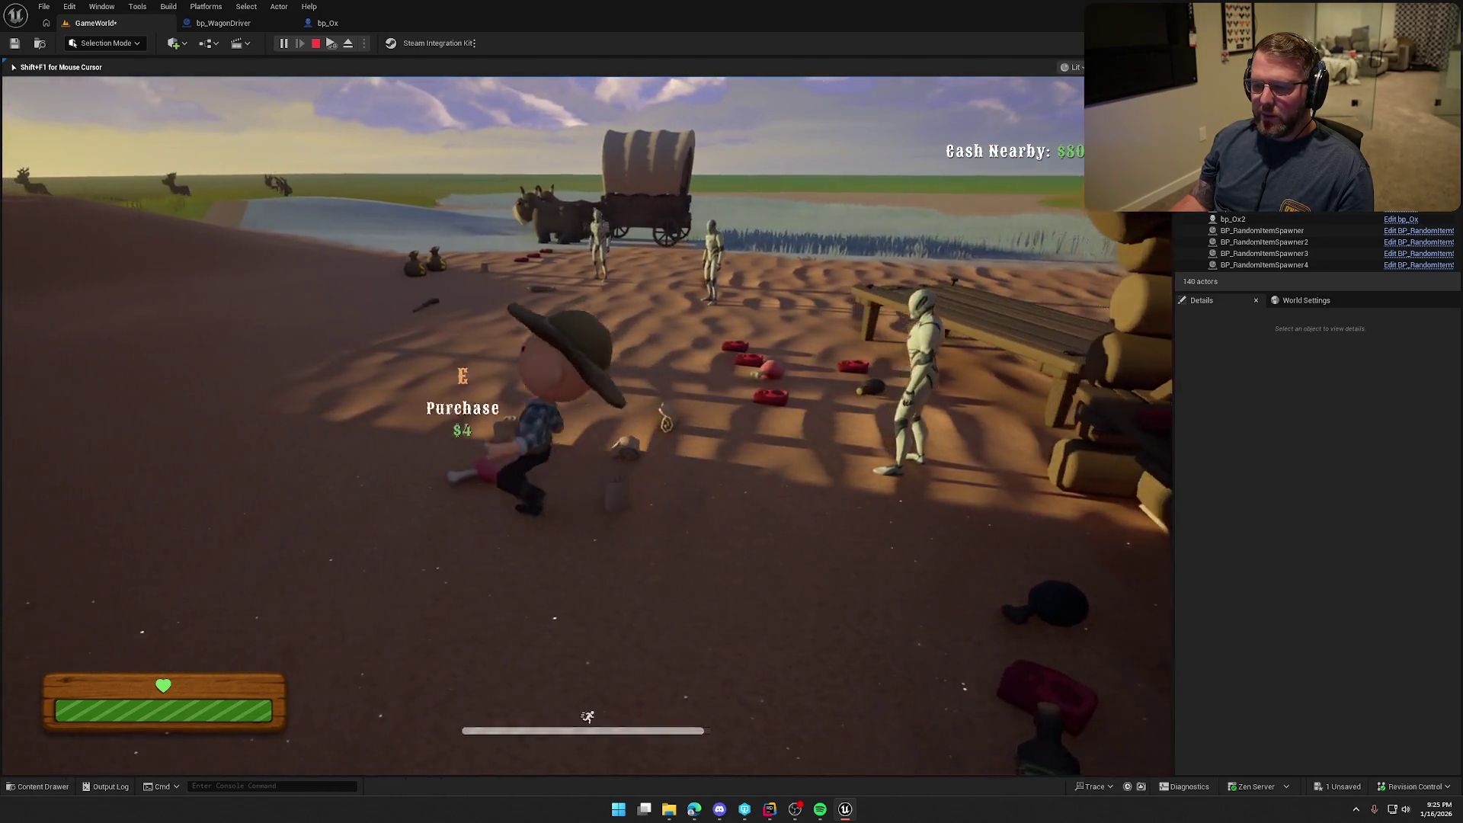
key("s")
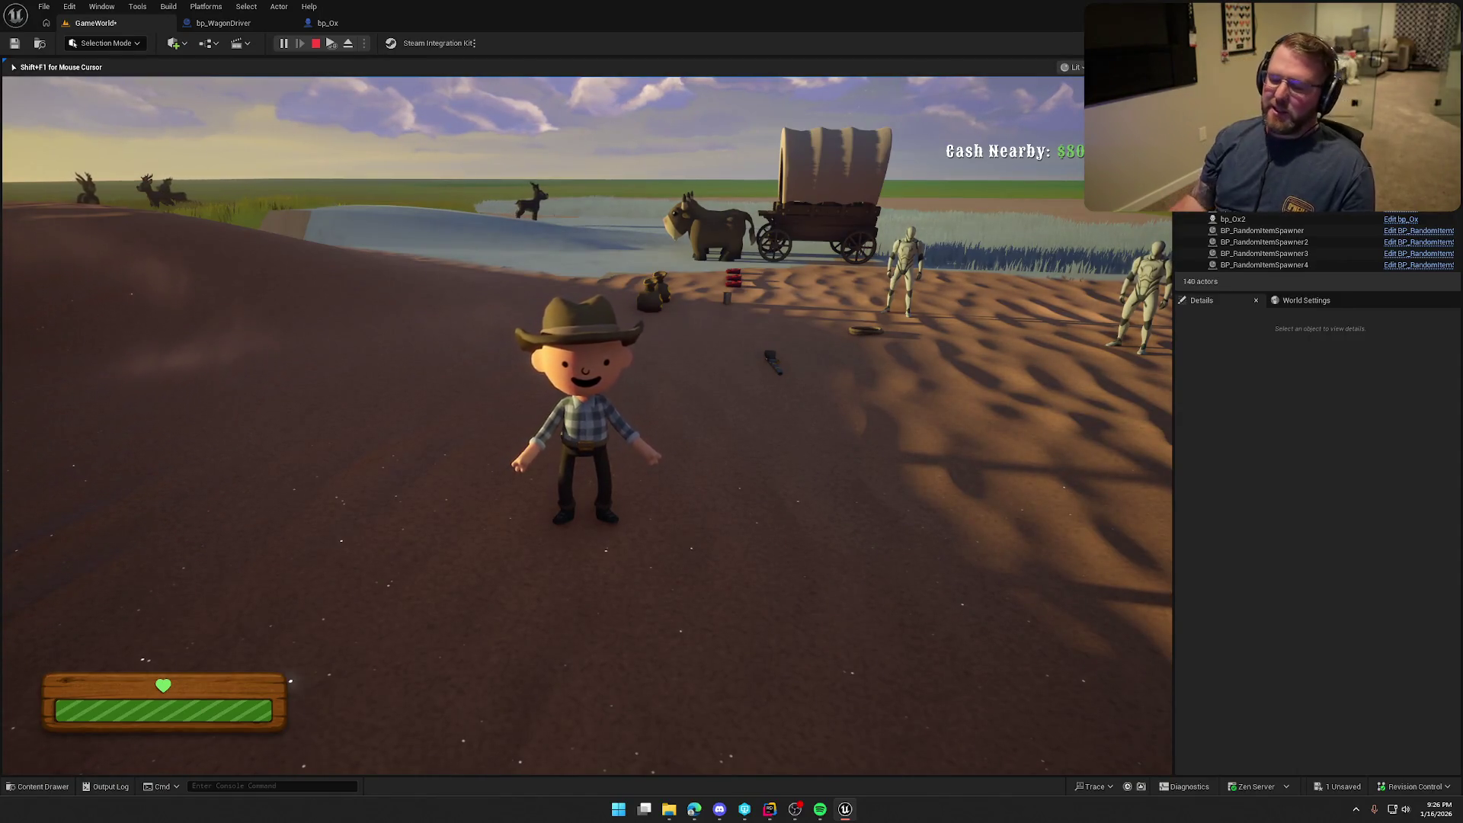
Drop the worn outfit, sprint to the Invite Friends stump and bring up the pause menu
key("g")
key("w")
key("shift")
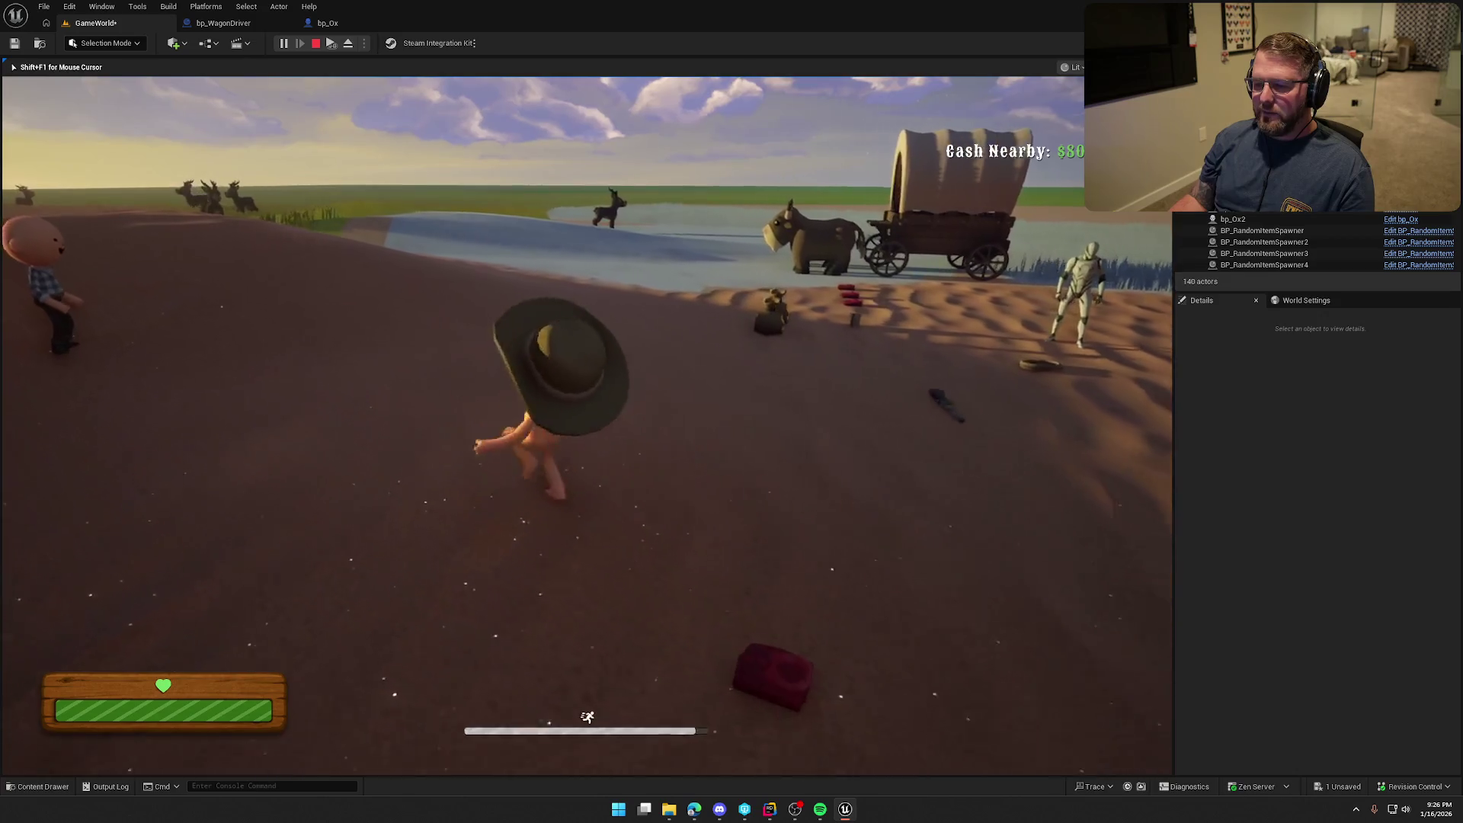
key("s")
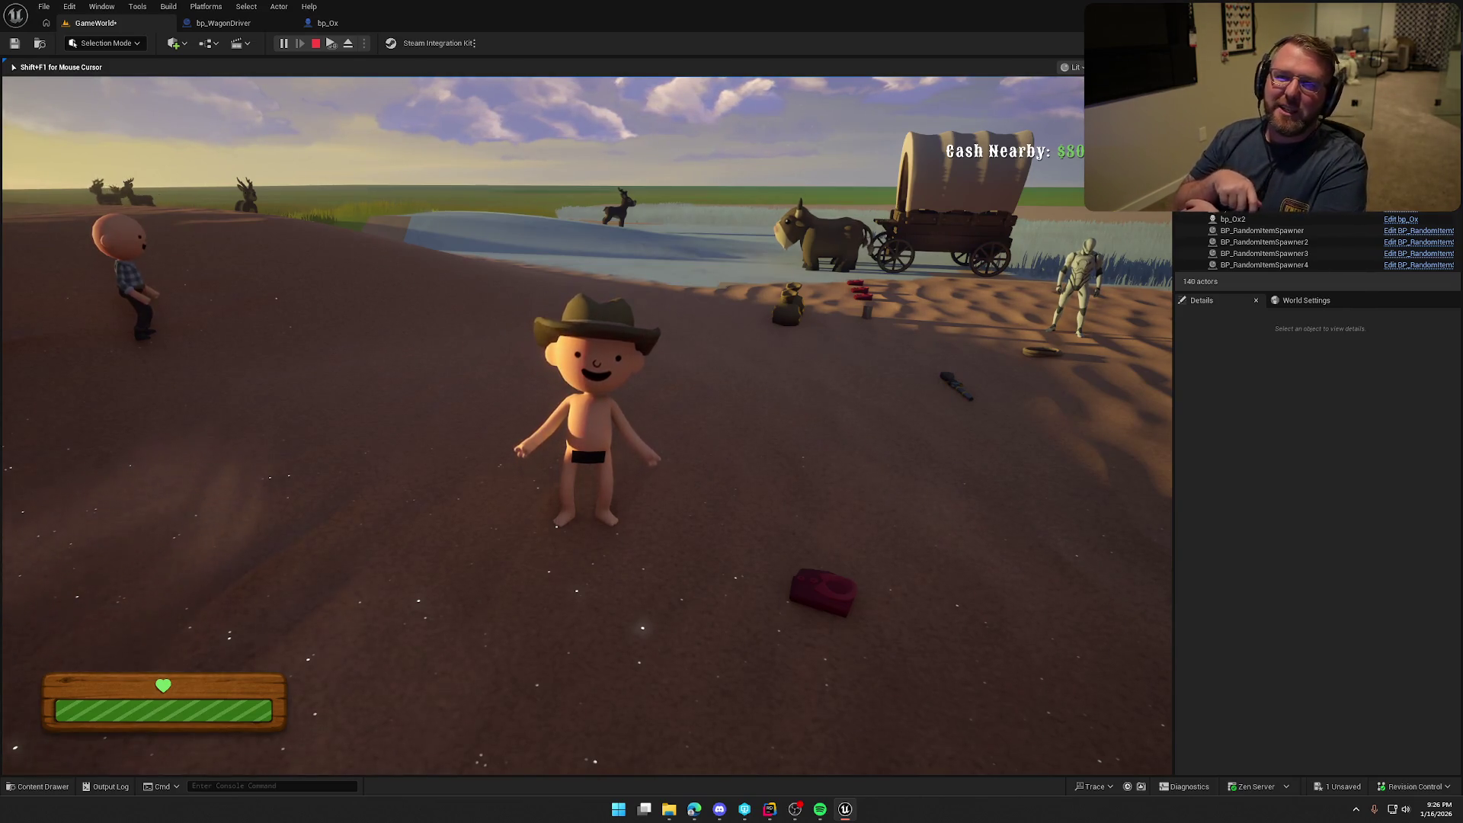
key("w")
key("shift")
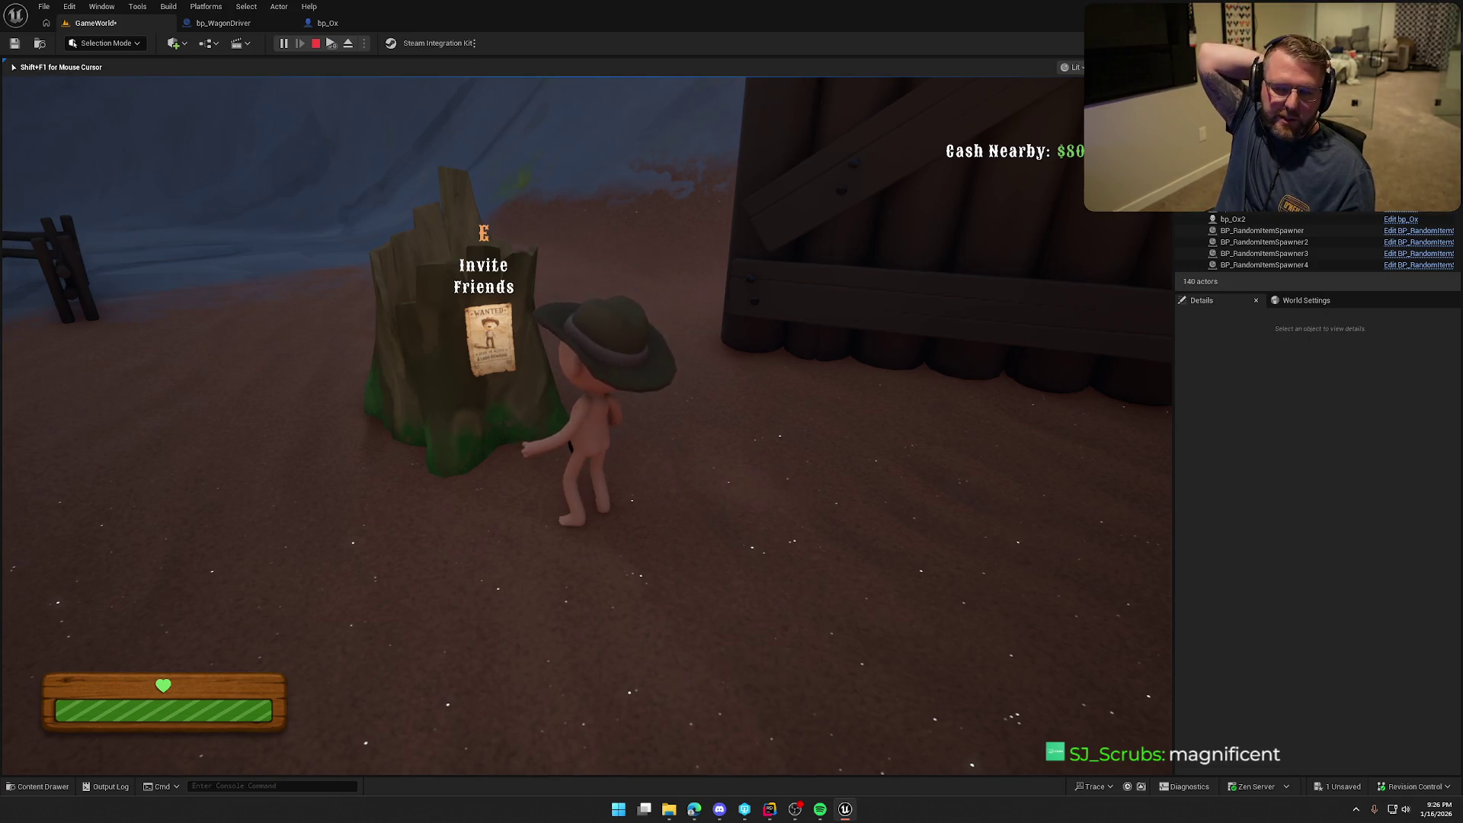
key("p")
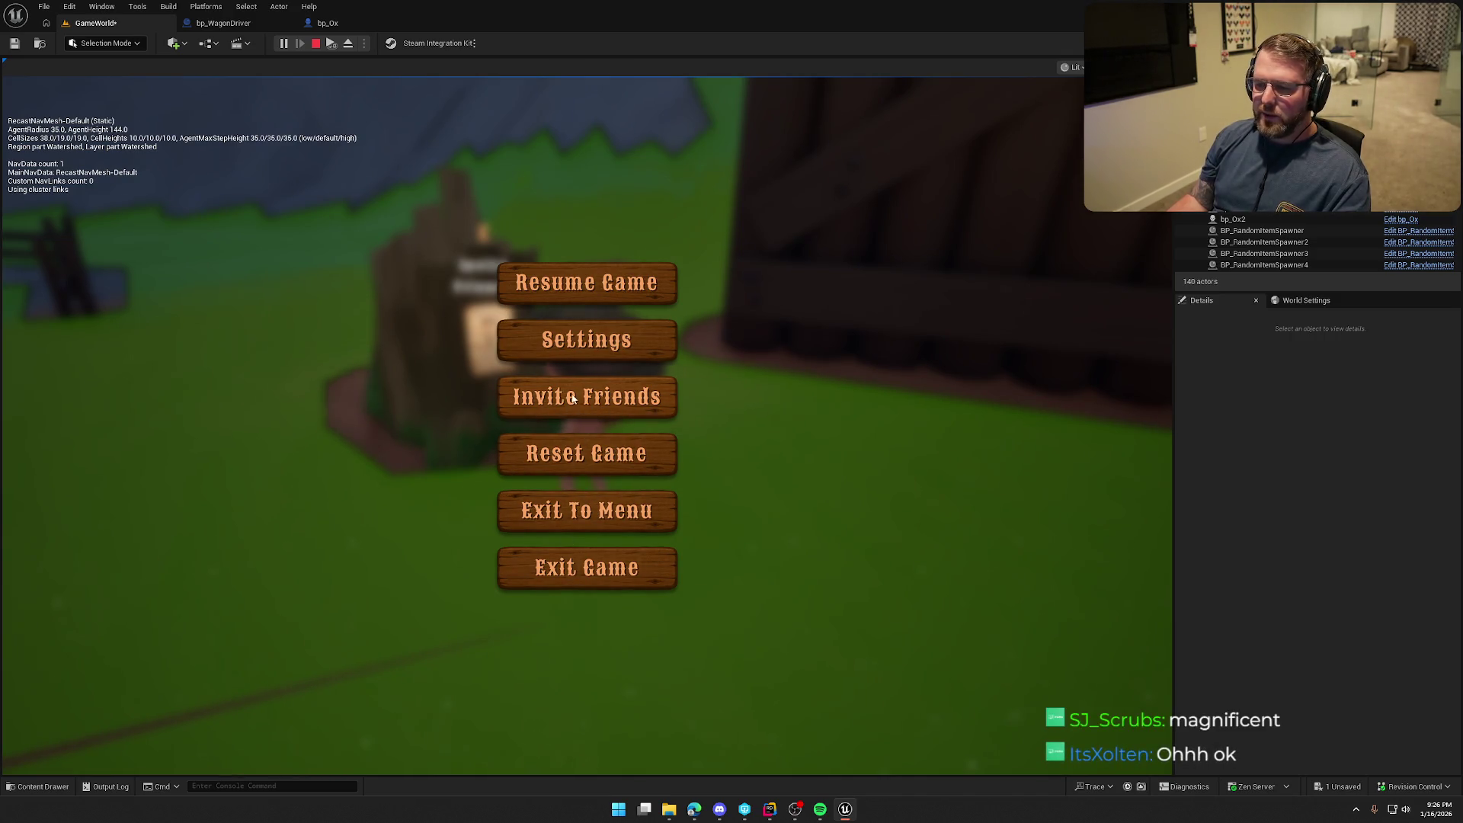
Resume play, sprint to the ox wagon and board it
key("p")
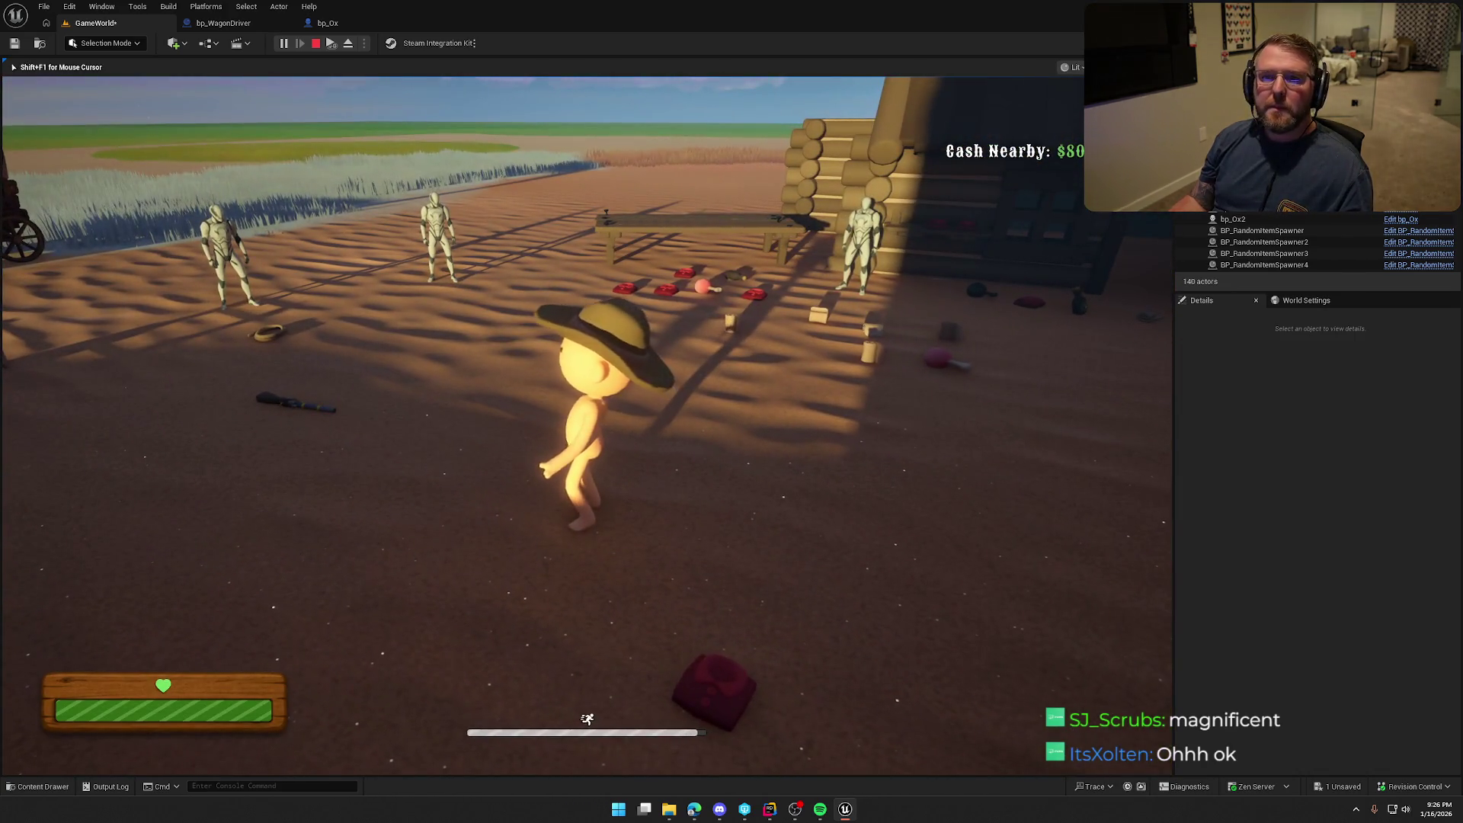
key("w")
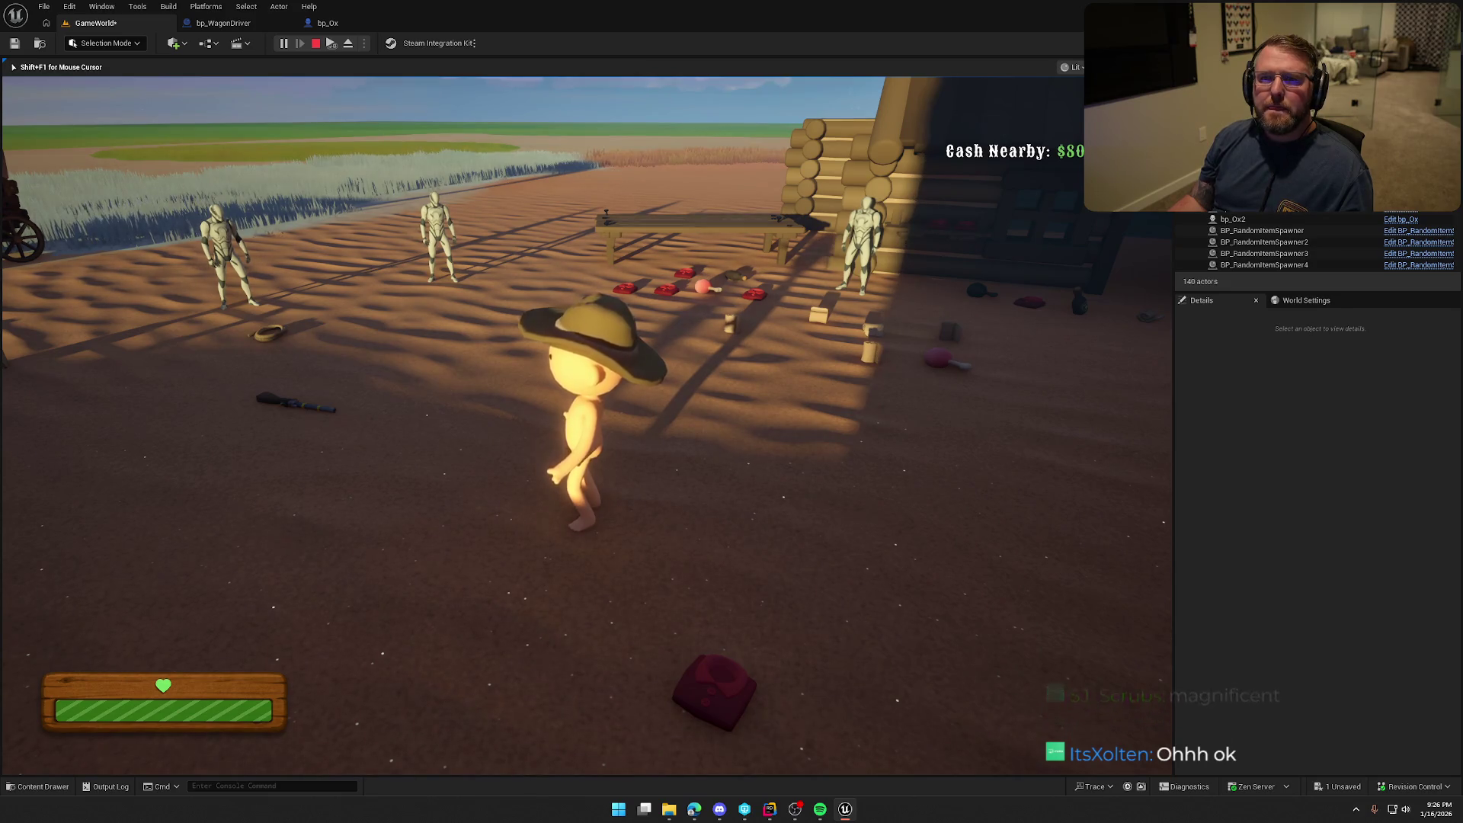
key("shift")
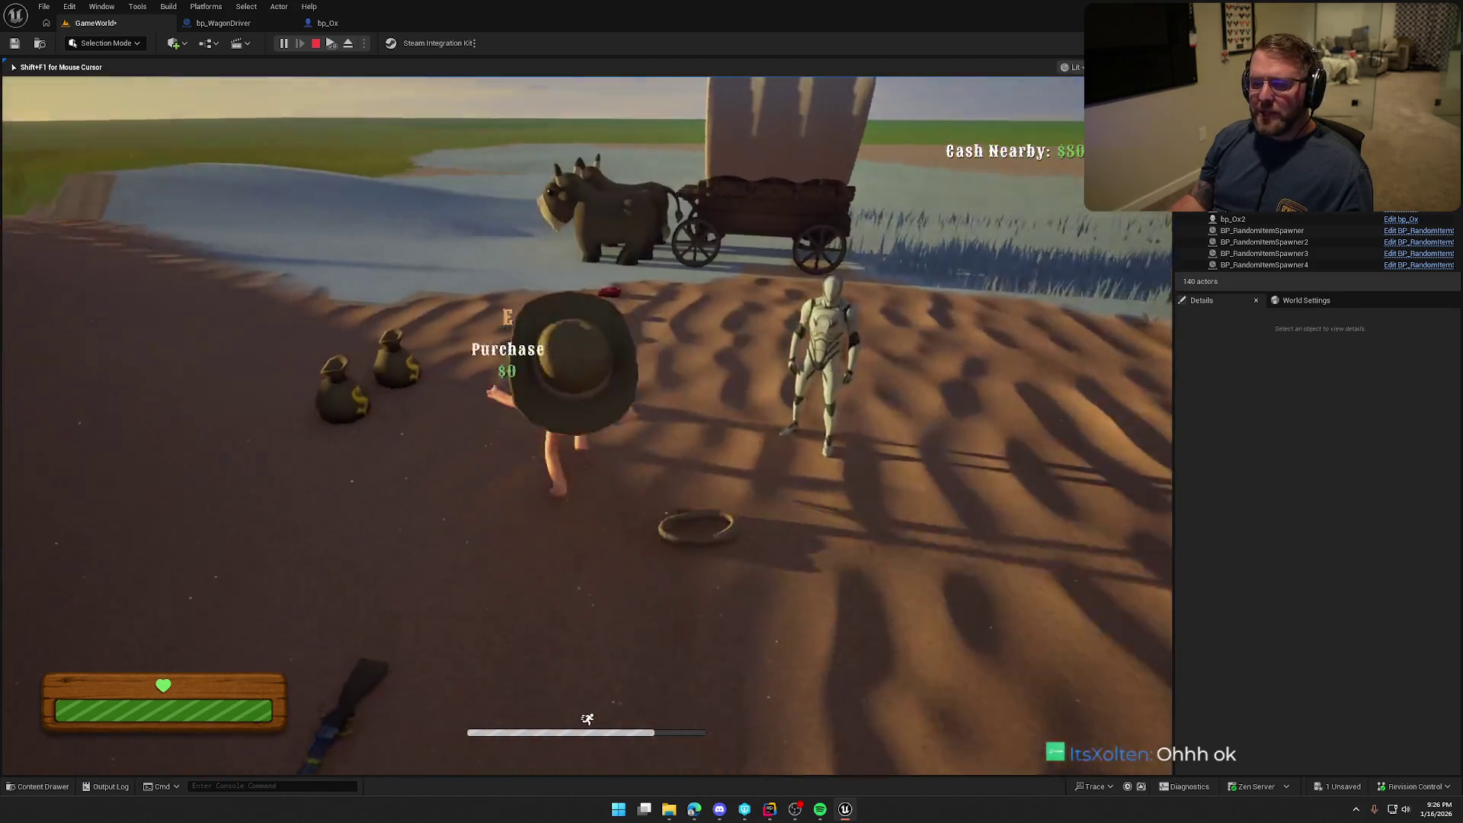
key("e")
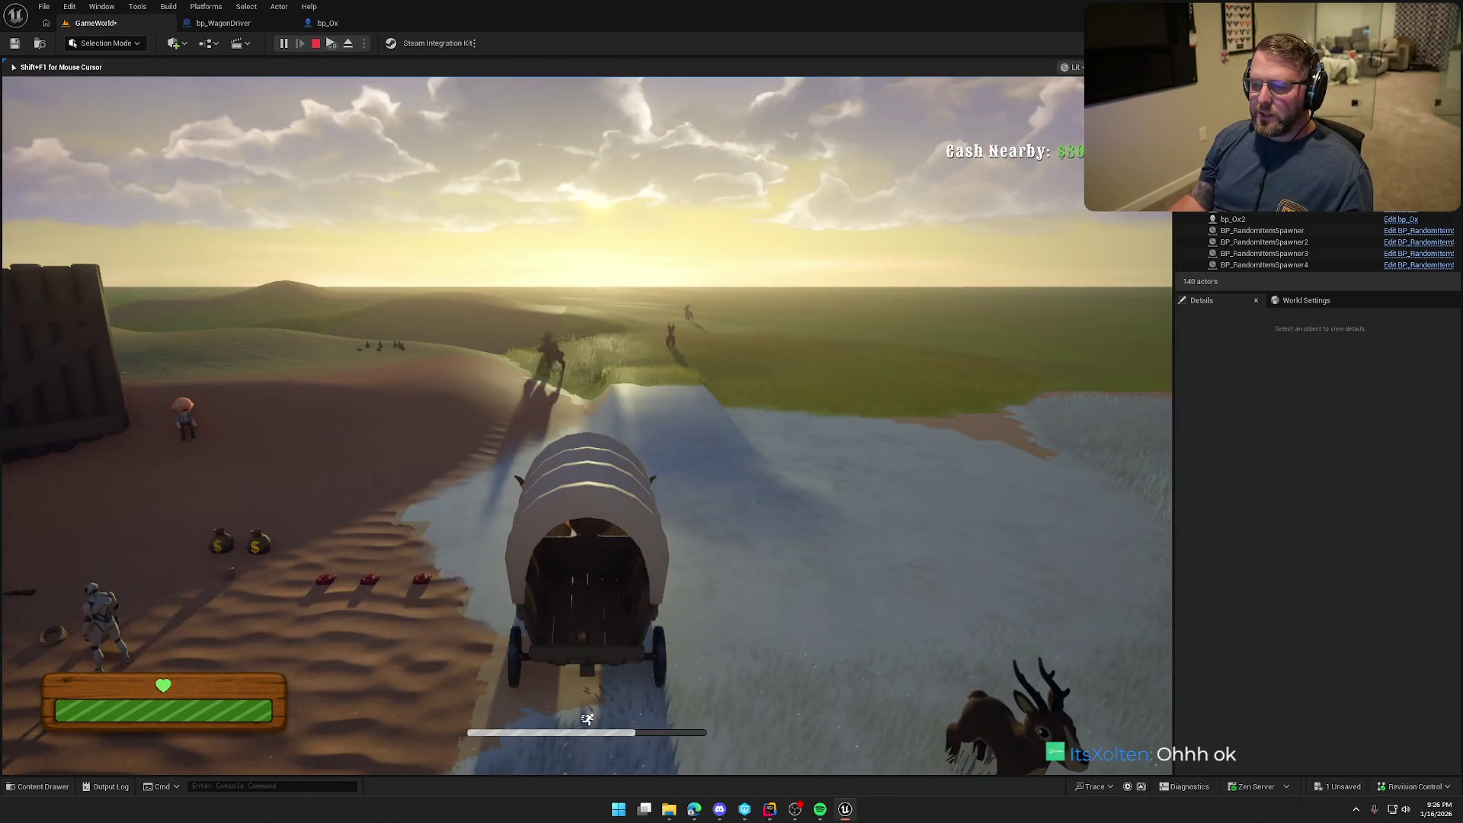
Drive the wagon across the water onto the grassland, then return to Rider
key("w")
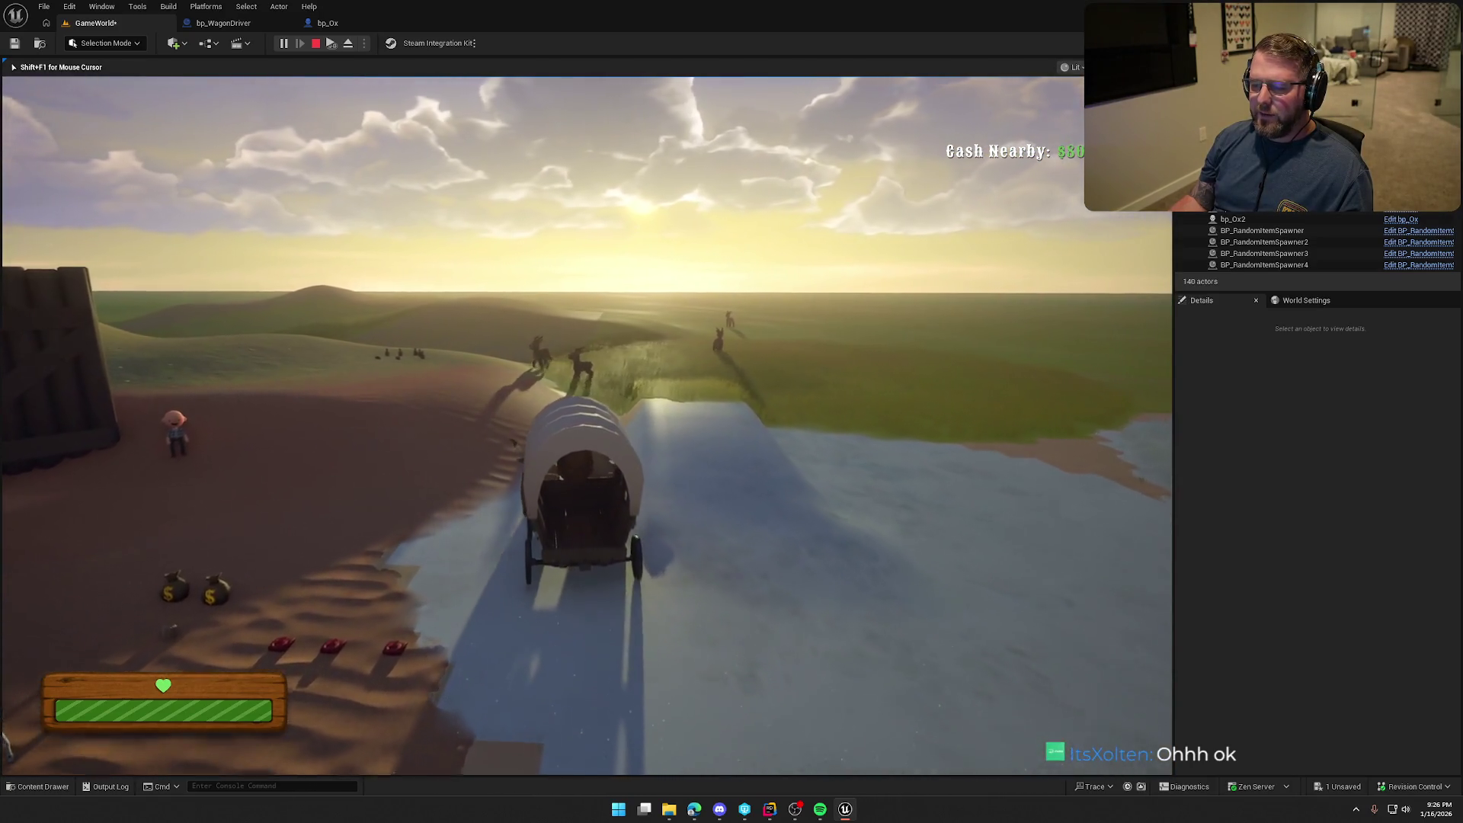
key("a")
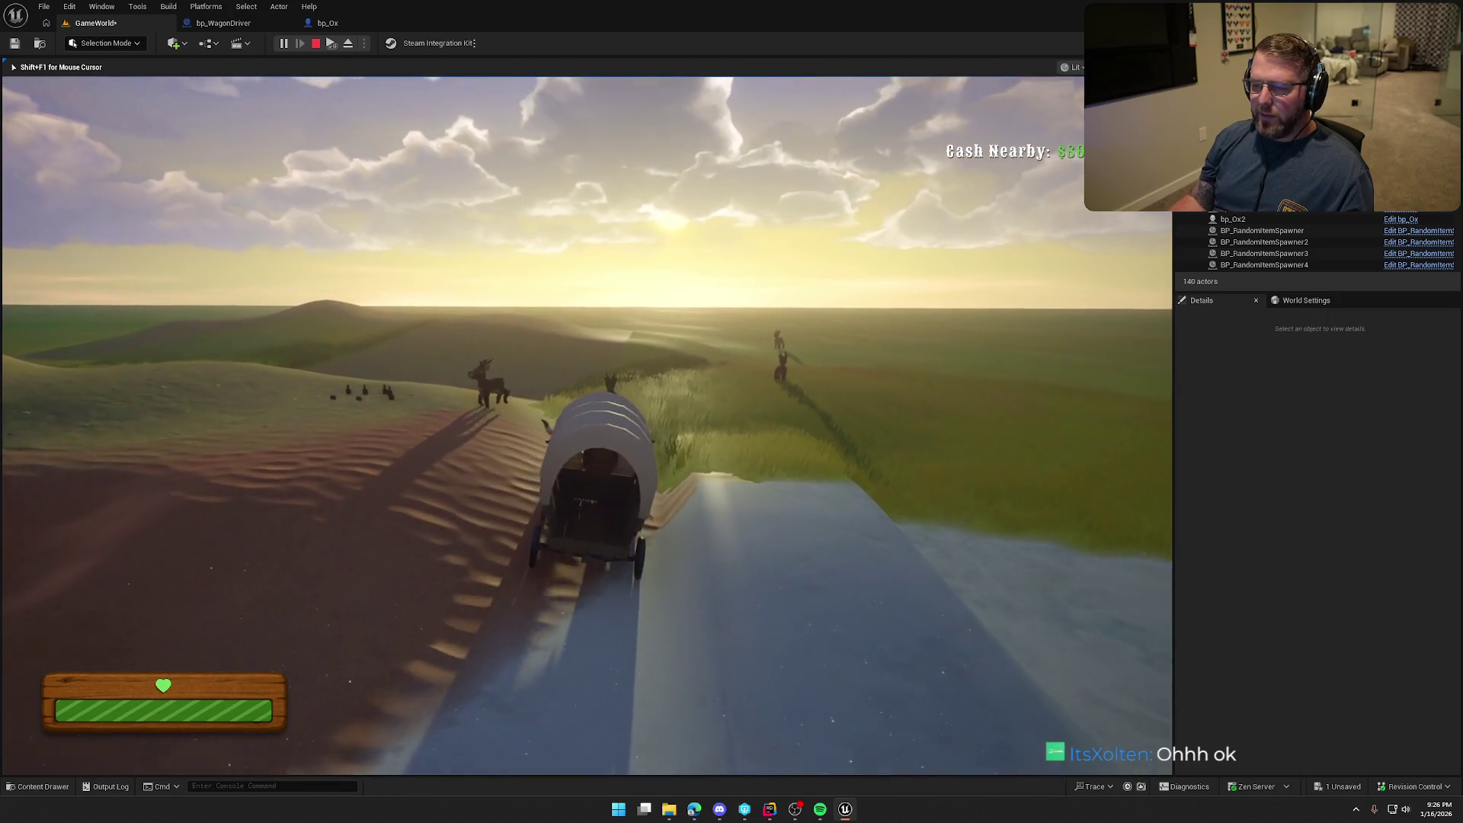
key("d")
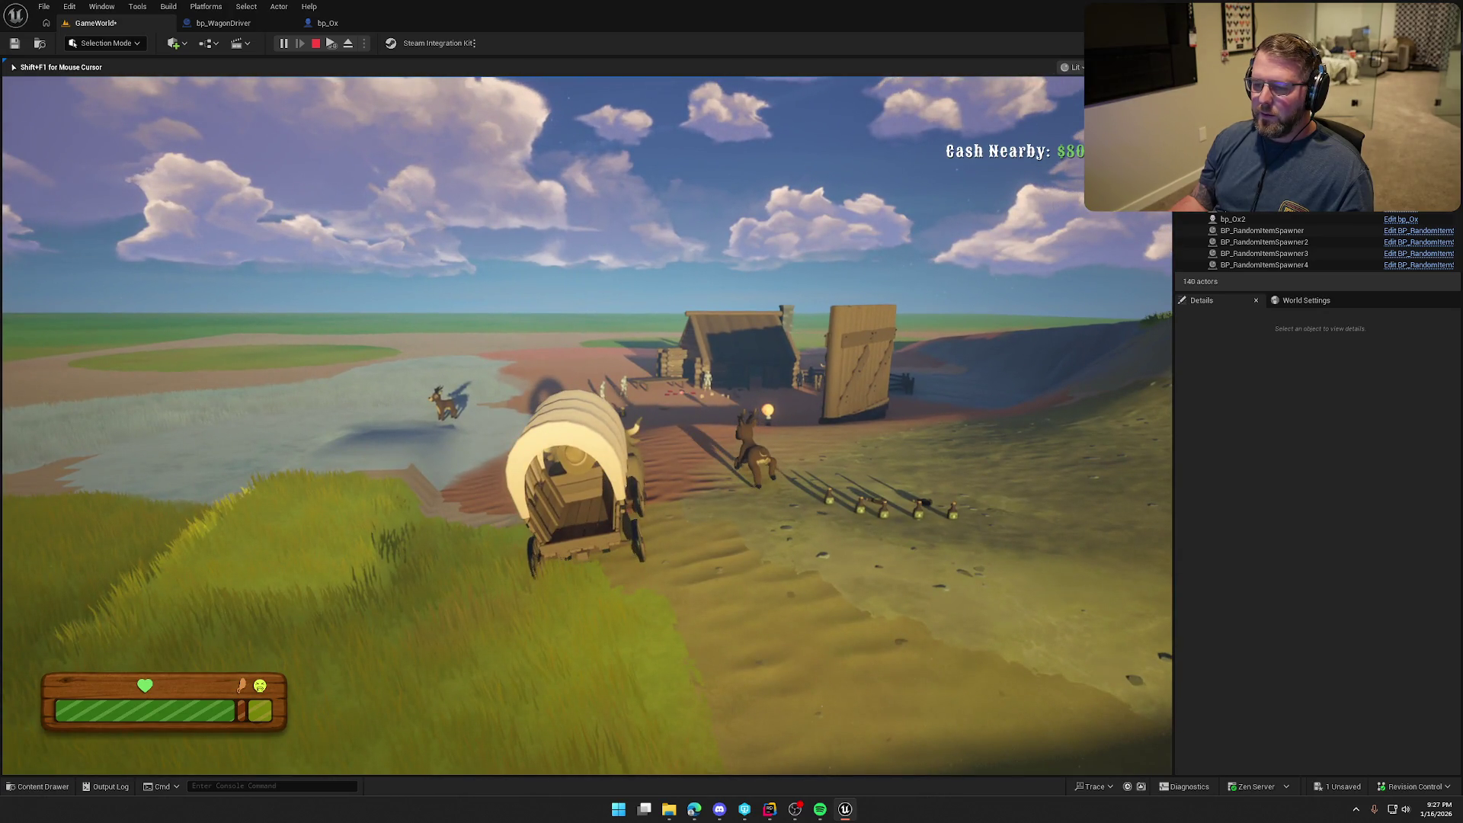
key("alt+Tab")
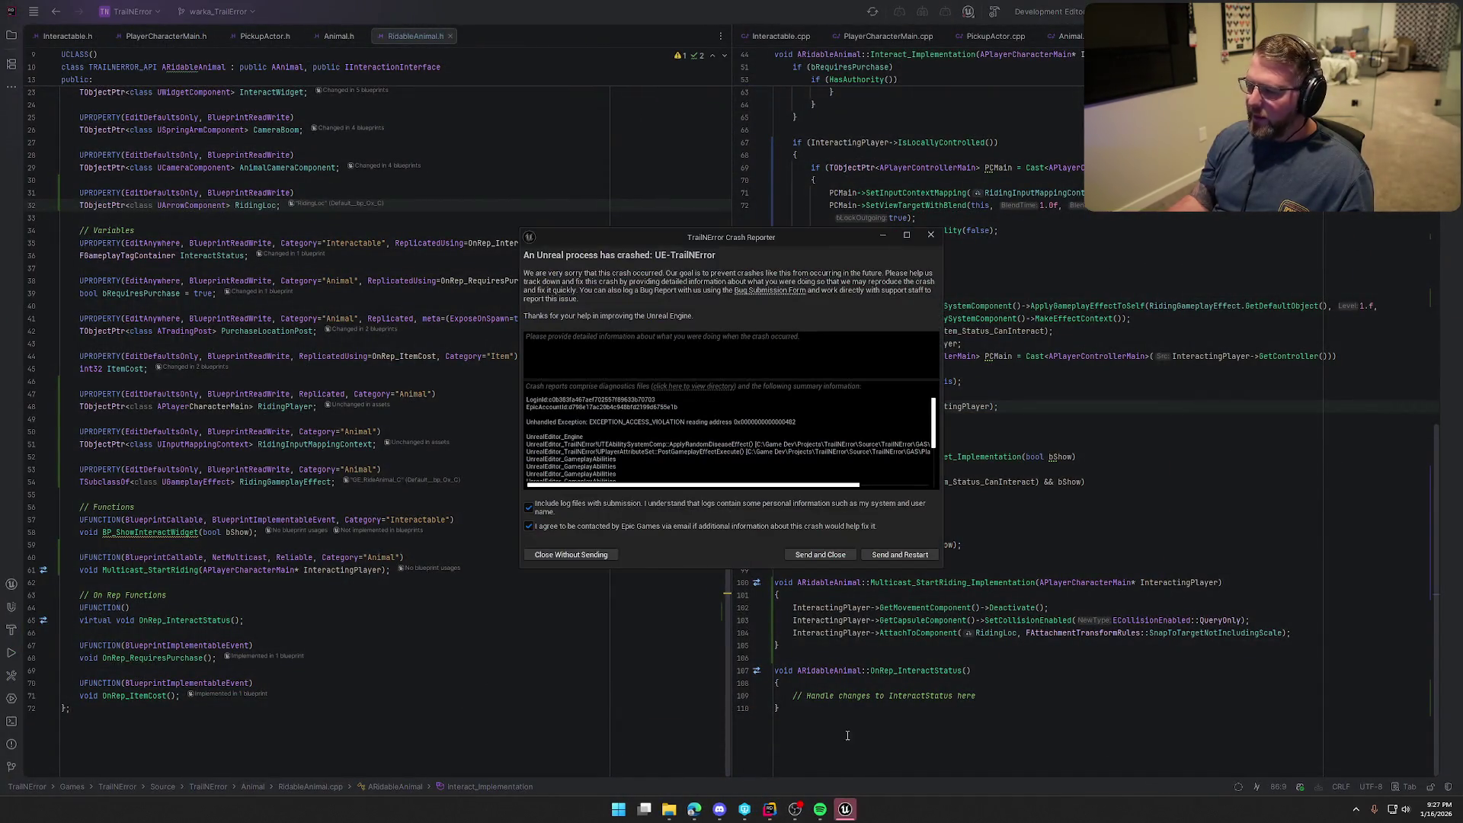
Close the crash report without sending and refocus Rider's code editor
left_click(932, 236)
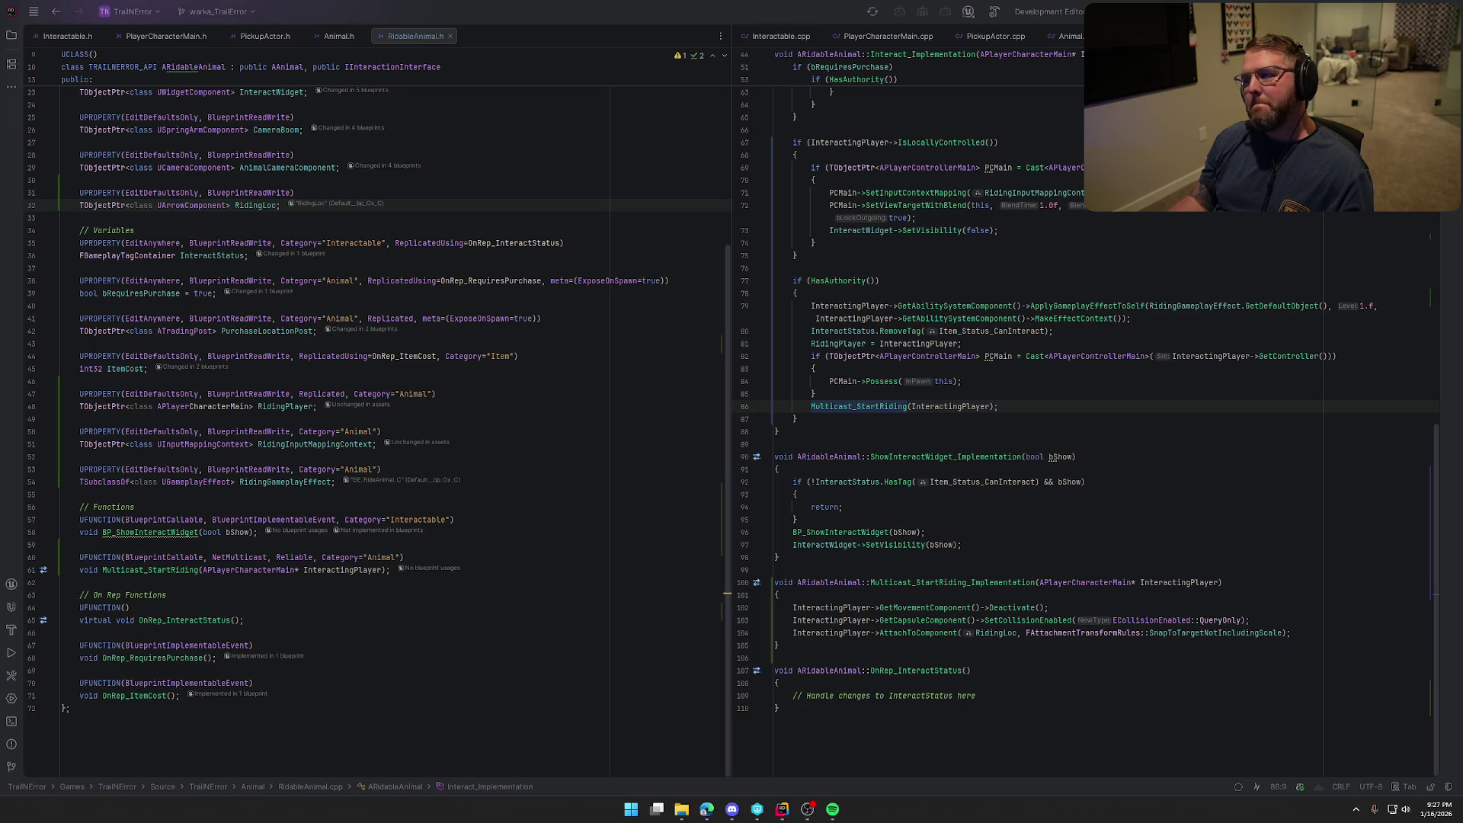
key("alt+Tab")
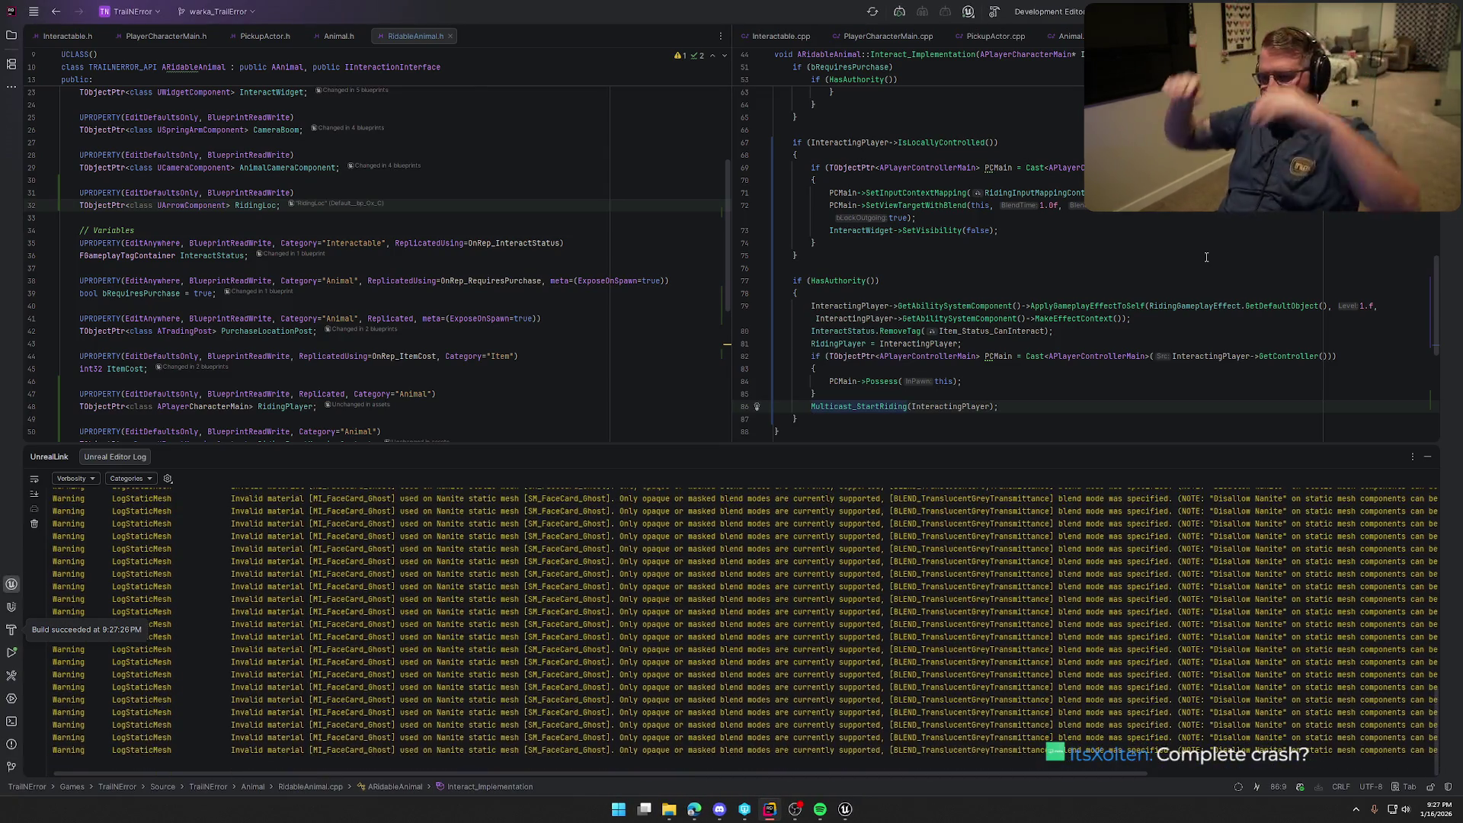
Hide the Rider log, start a play session in Unreal and run to board the ox wagon
left_click(1429, 459)
left_click(845, 811)
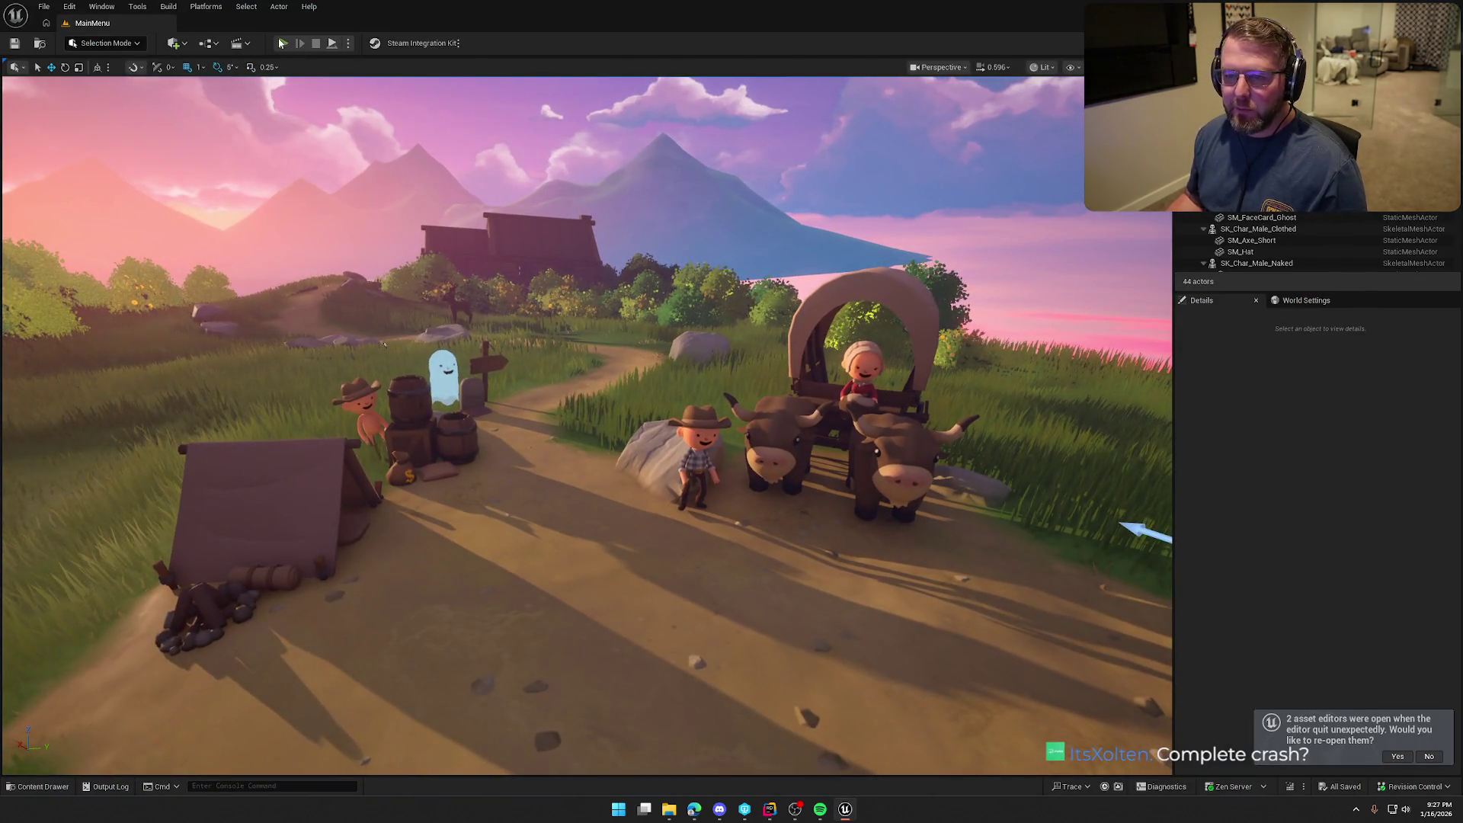
left_click(281, 43)
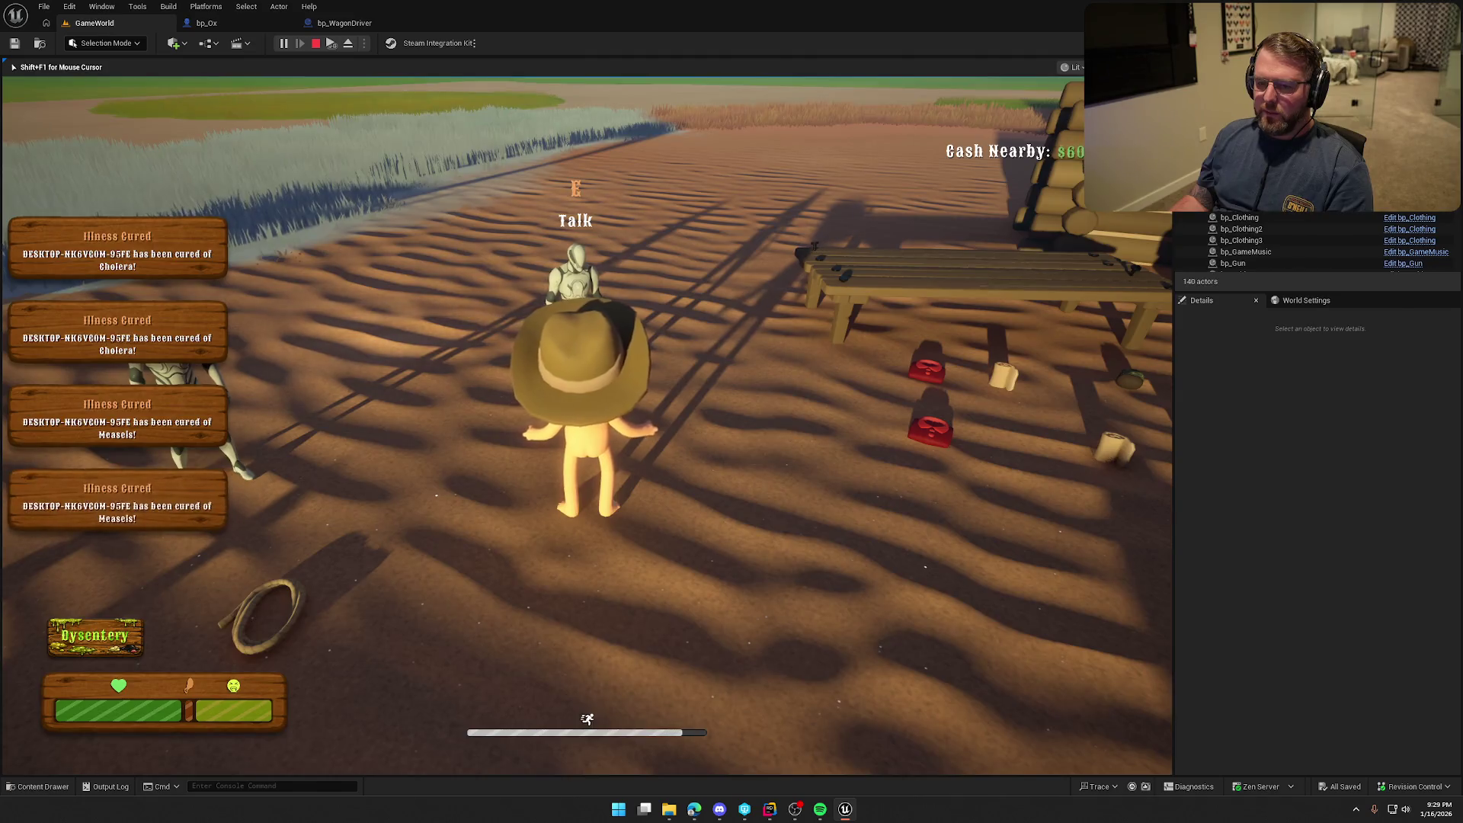
key("shift+w")
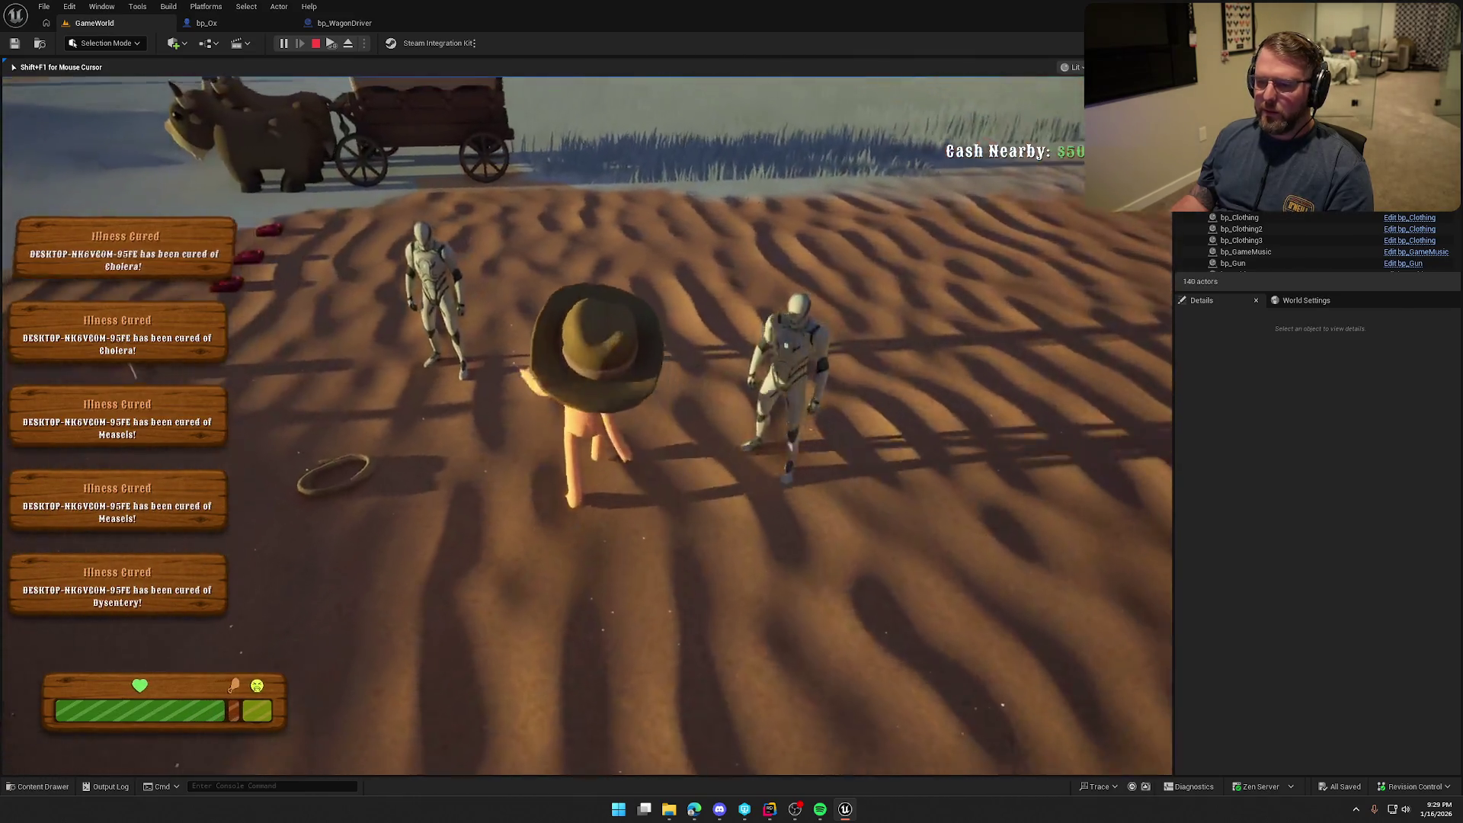
key("w")
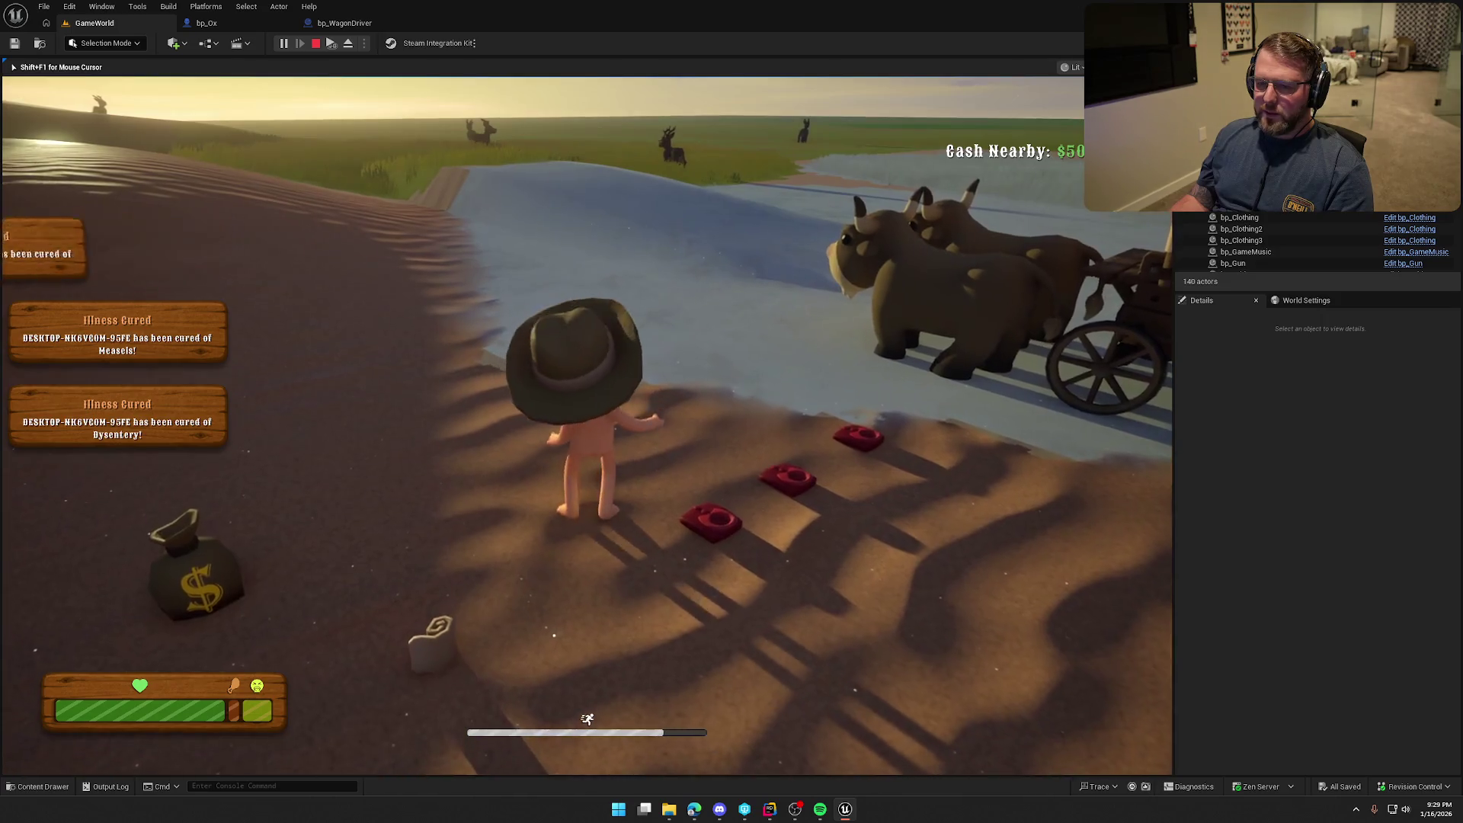
key("e")
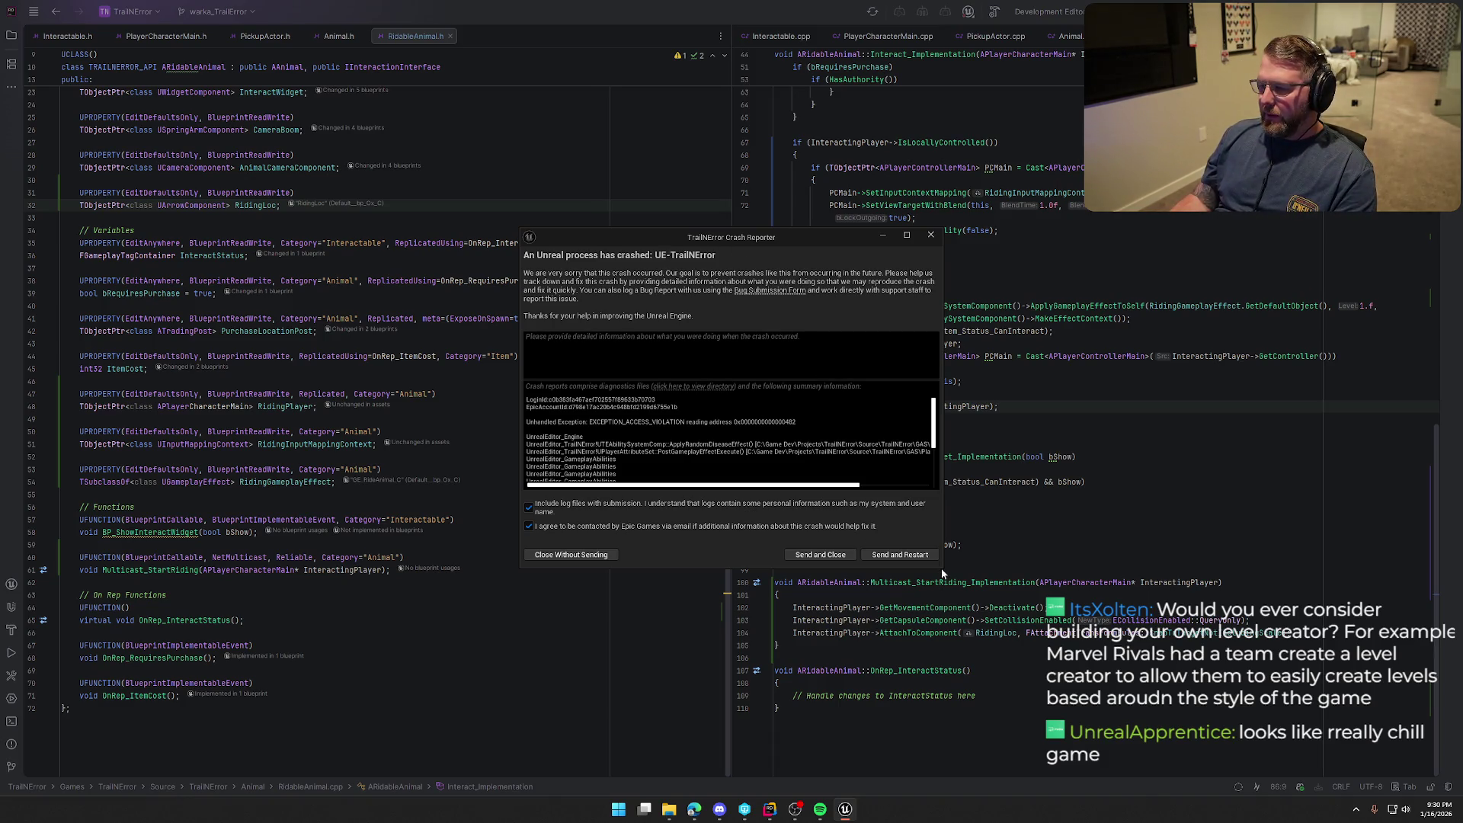
Move the crash report aside and open TEAbilitySystemComp.cpp from the project tree
left_click_drag(941, 568, 1121, 635)
left_click_drag(813, 252, 1462, 259)
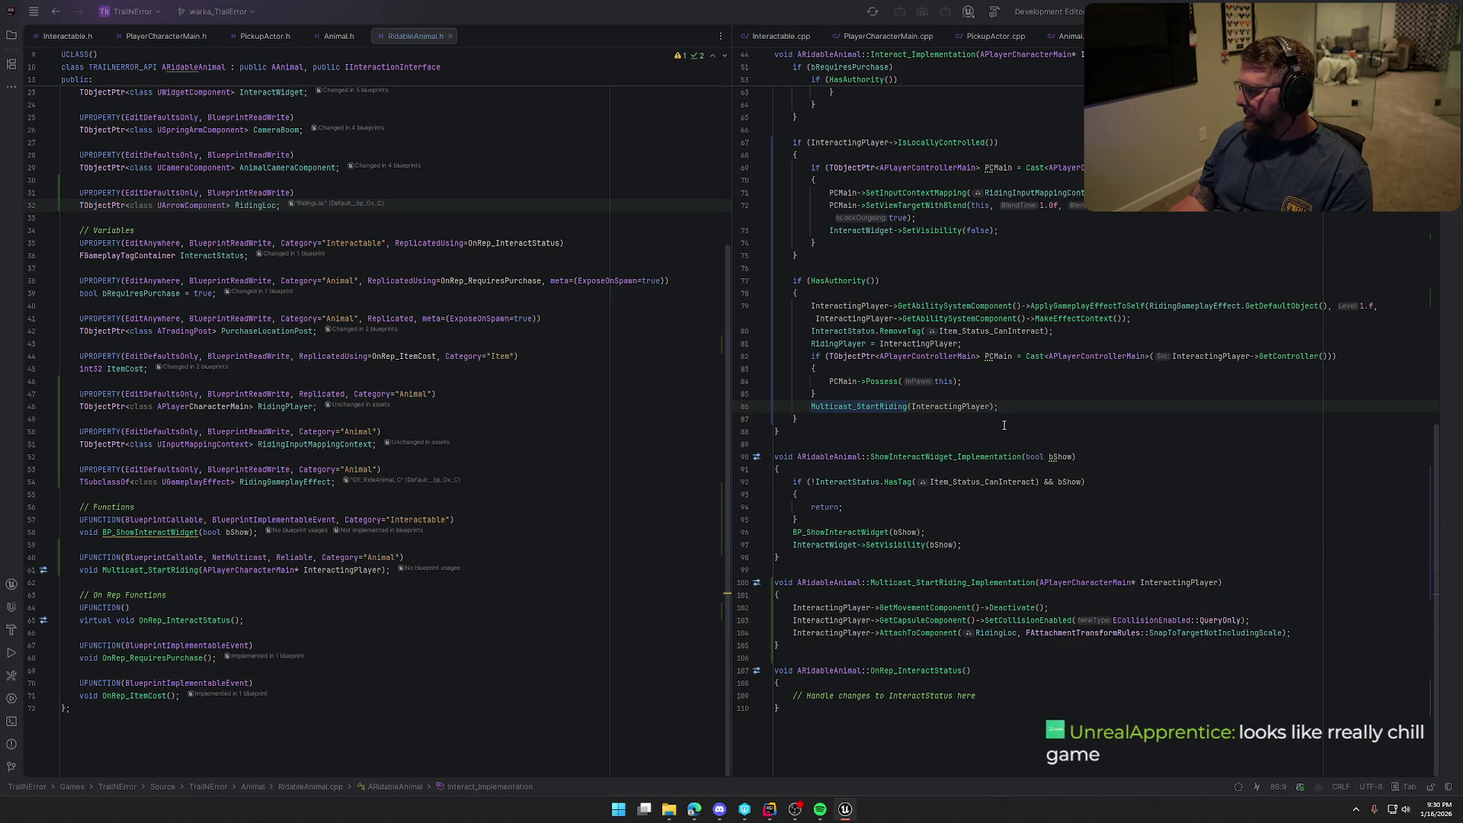
left_click(12, 35)
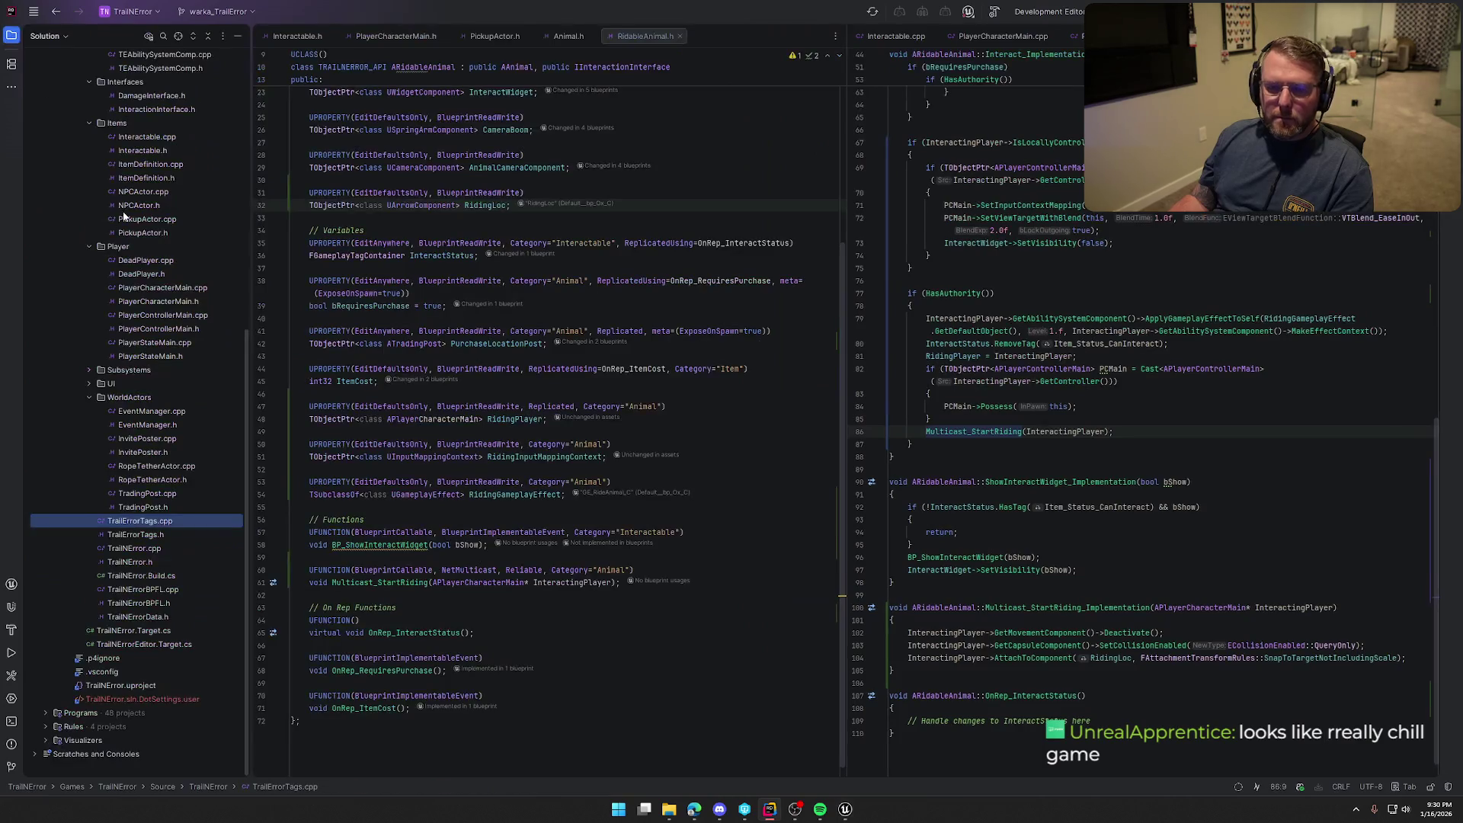
scroll(158, 573, "up", 10)
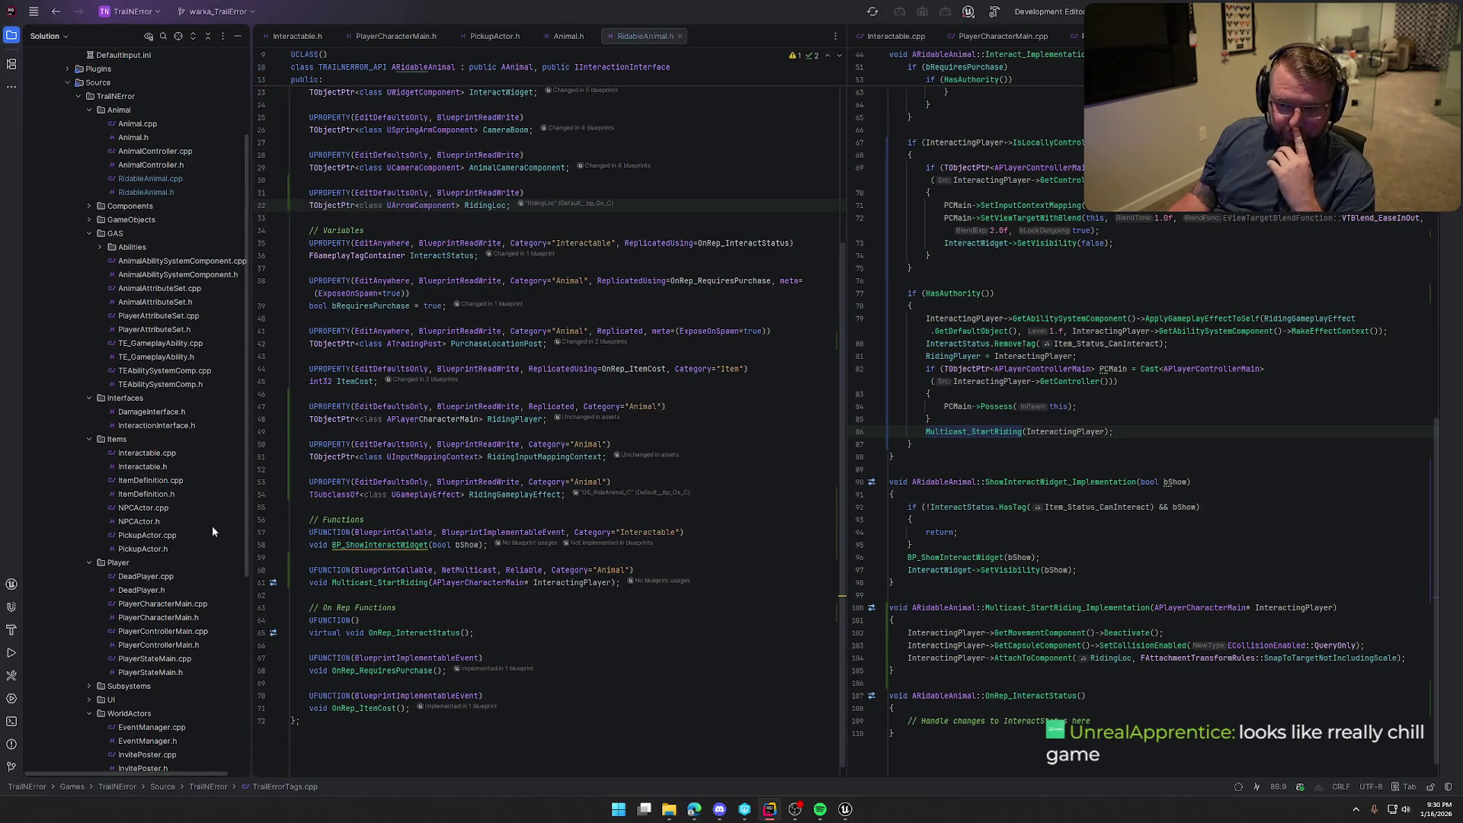
double_click(164, 453)
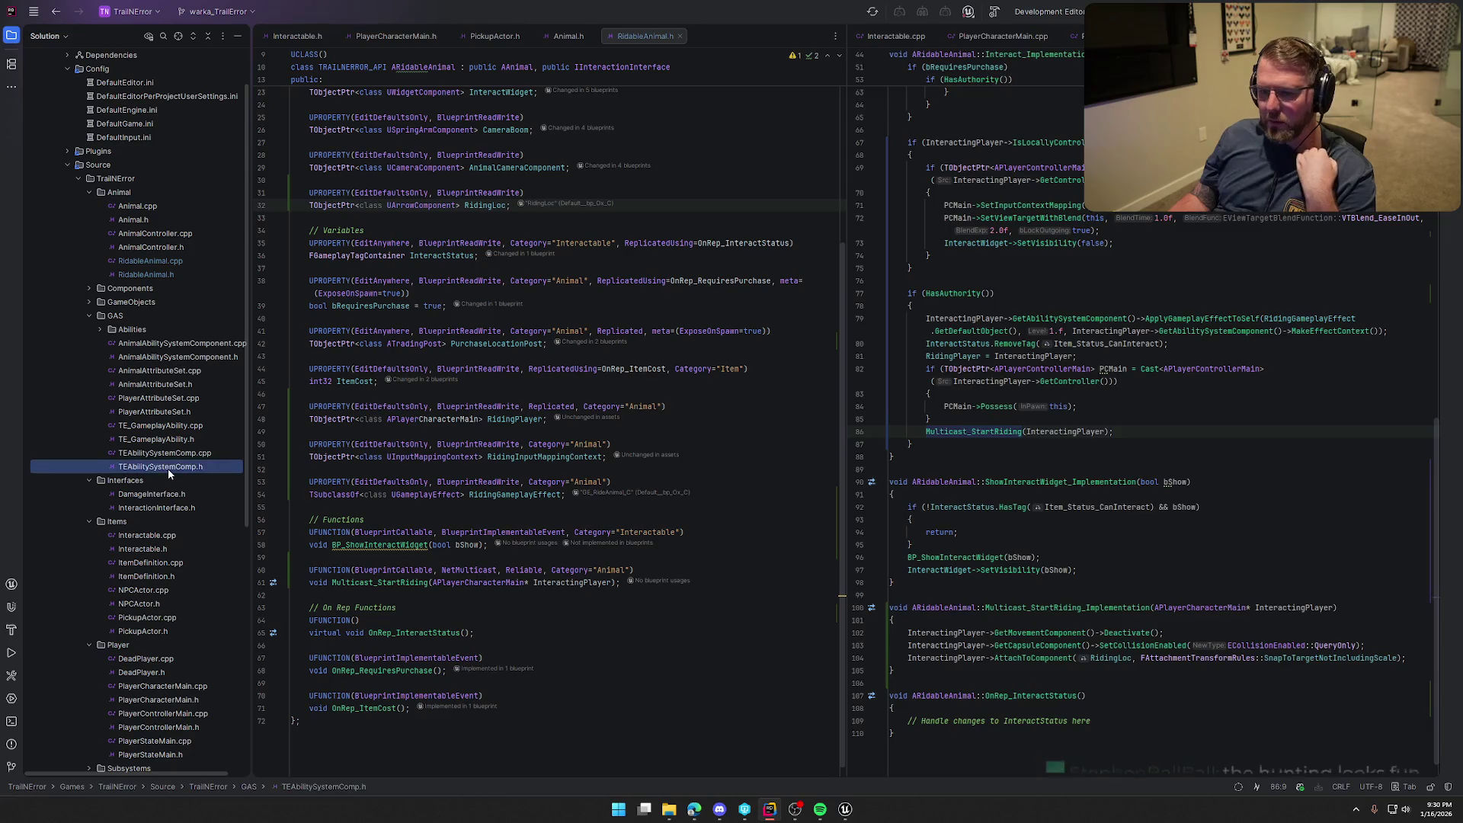
left_click(11, 35)
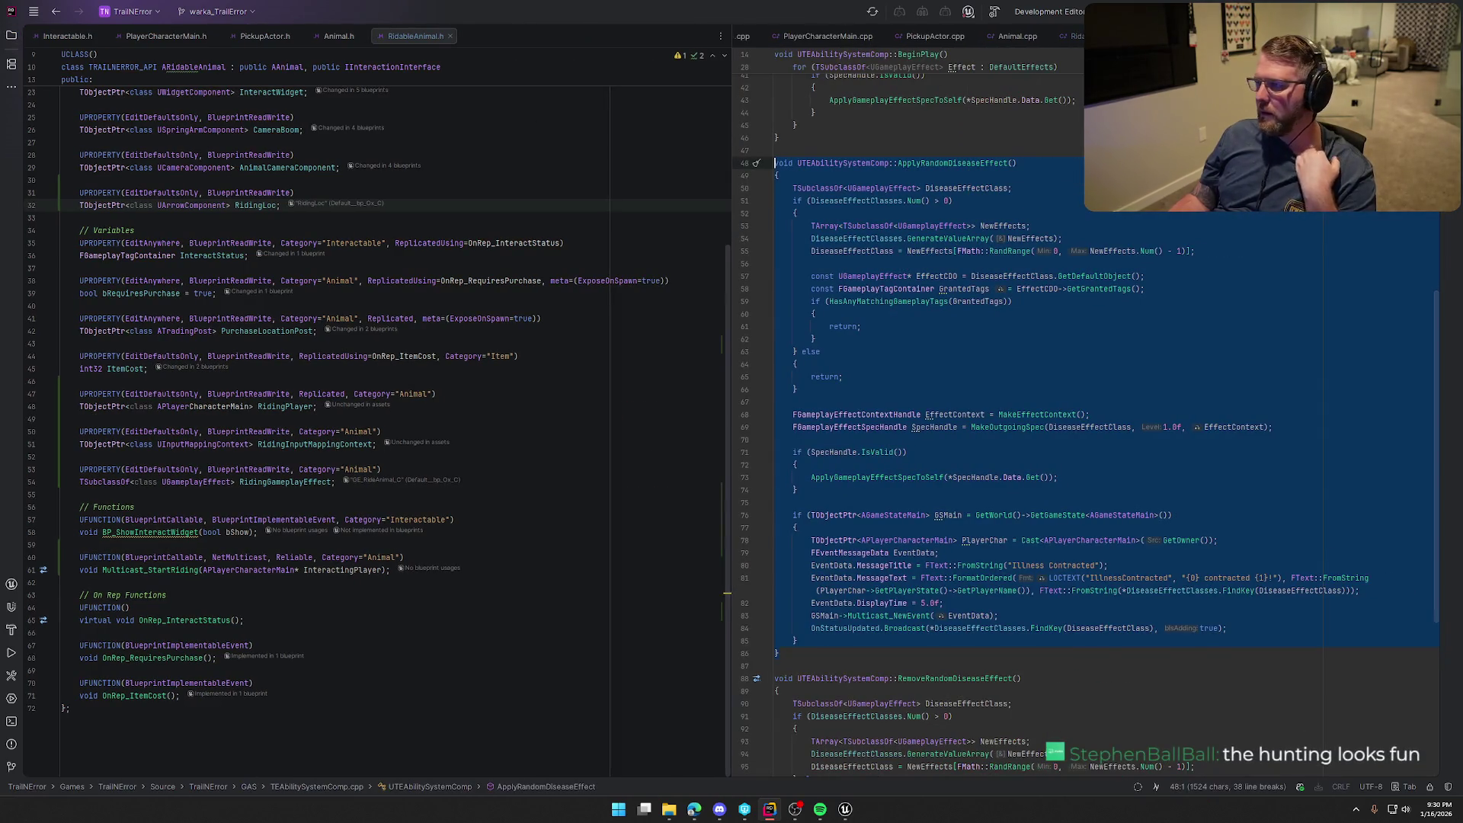
Show TEAbilitySystemComp.h in the left pane and move to the illness message code
mouse_move(1144, 36)
left_mouse_down()
mouse_move(514, 63)
mouse_move(523, 39)
mouse_move(1143, 42)
mouse_move(447, 81)
left_mouse_up()
left_click(501, 34)
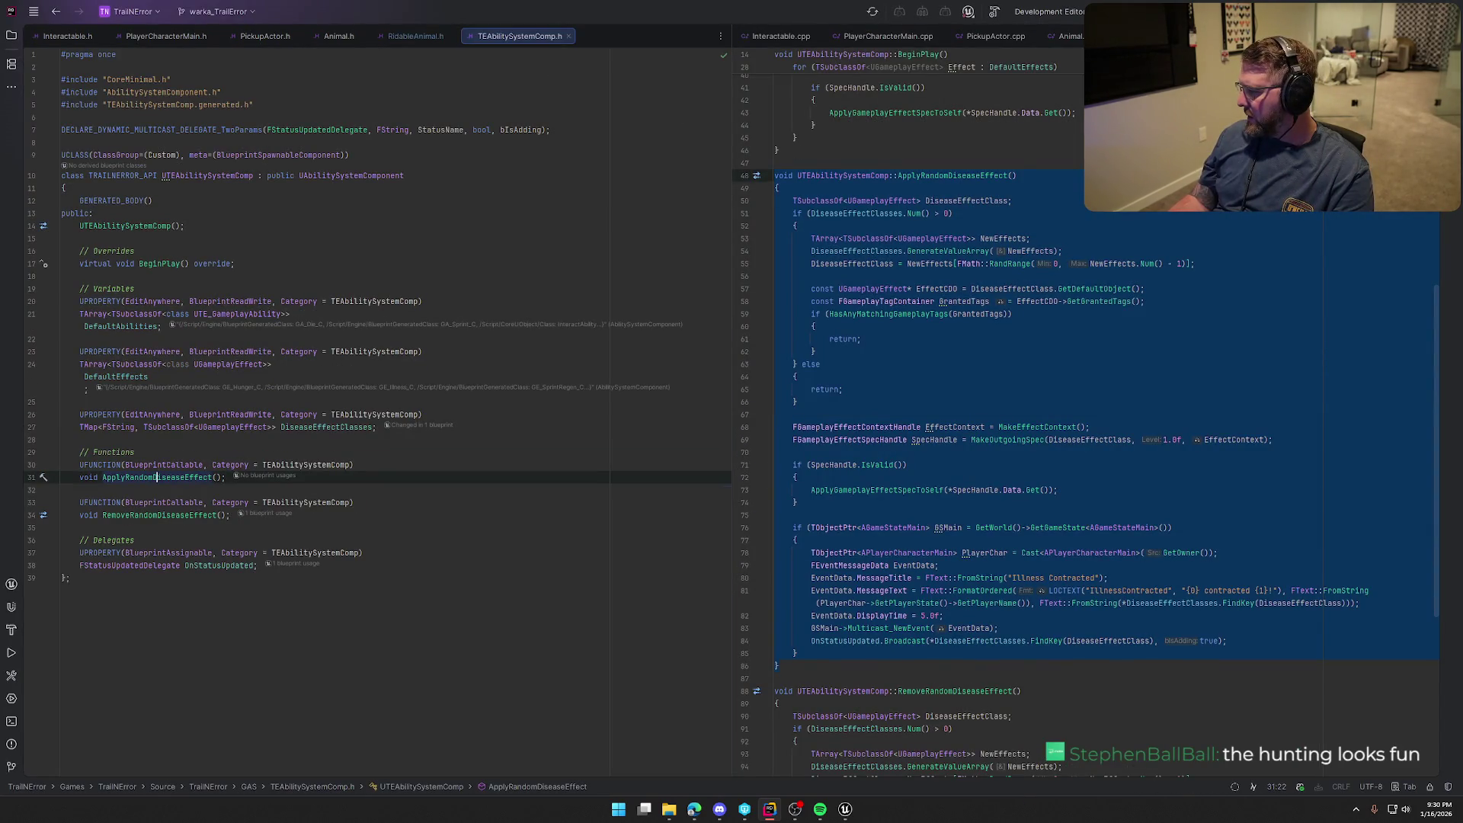
left_click(857, 593)
scroll(1125, 551, "down", 3)
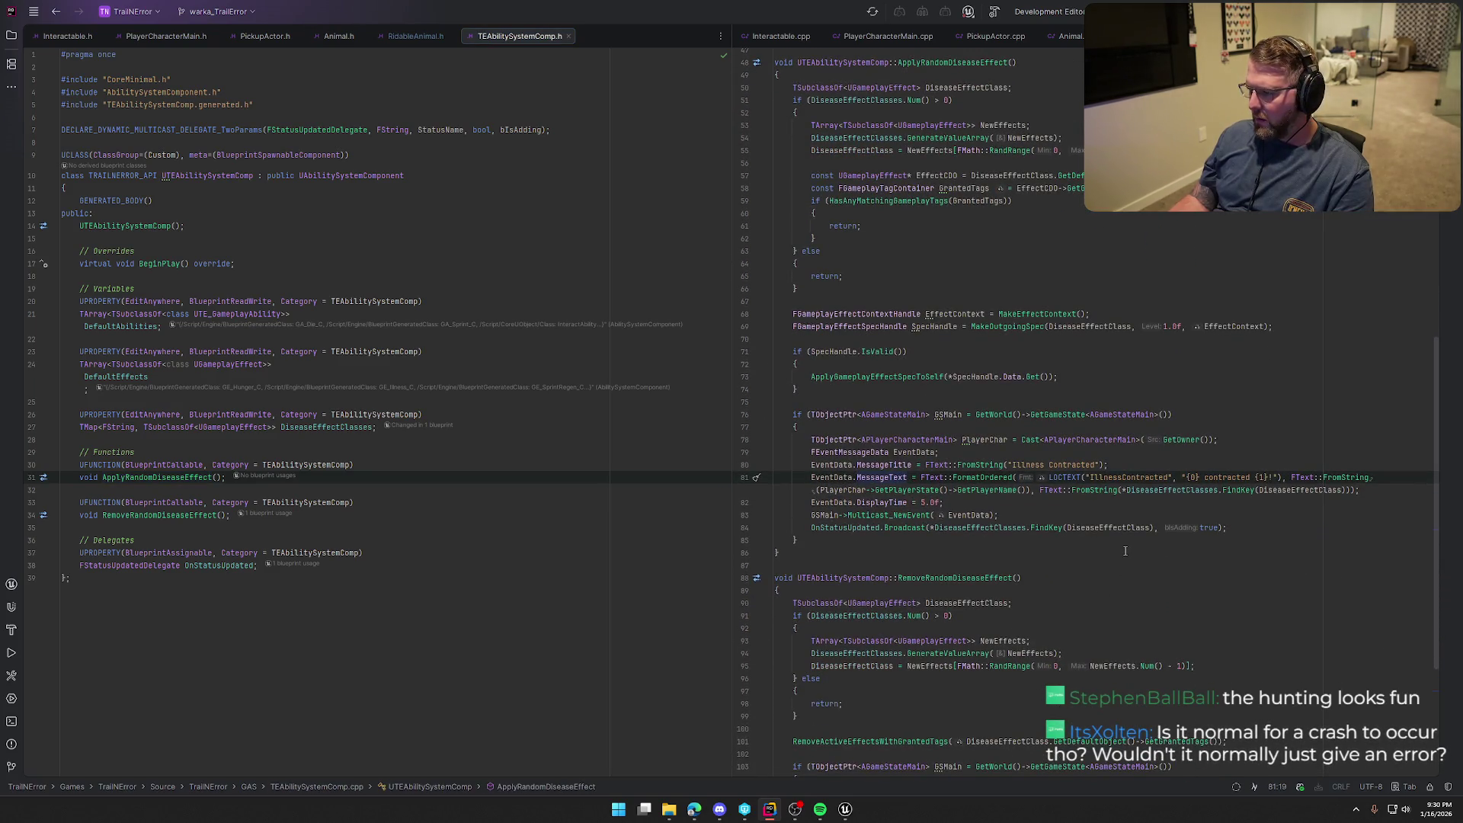
Select the PlayerChar reference on line 81 and its declaration on line 78
left_click(1042, 490)
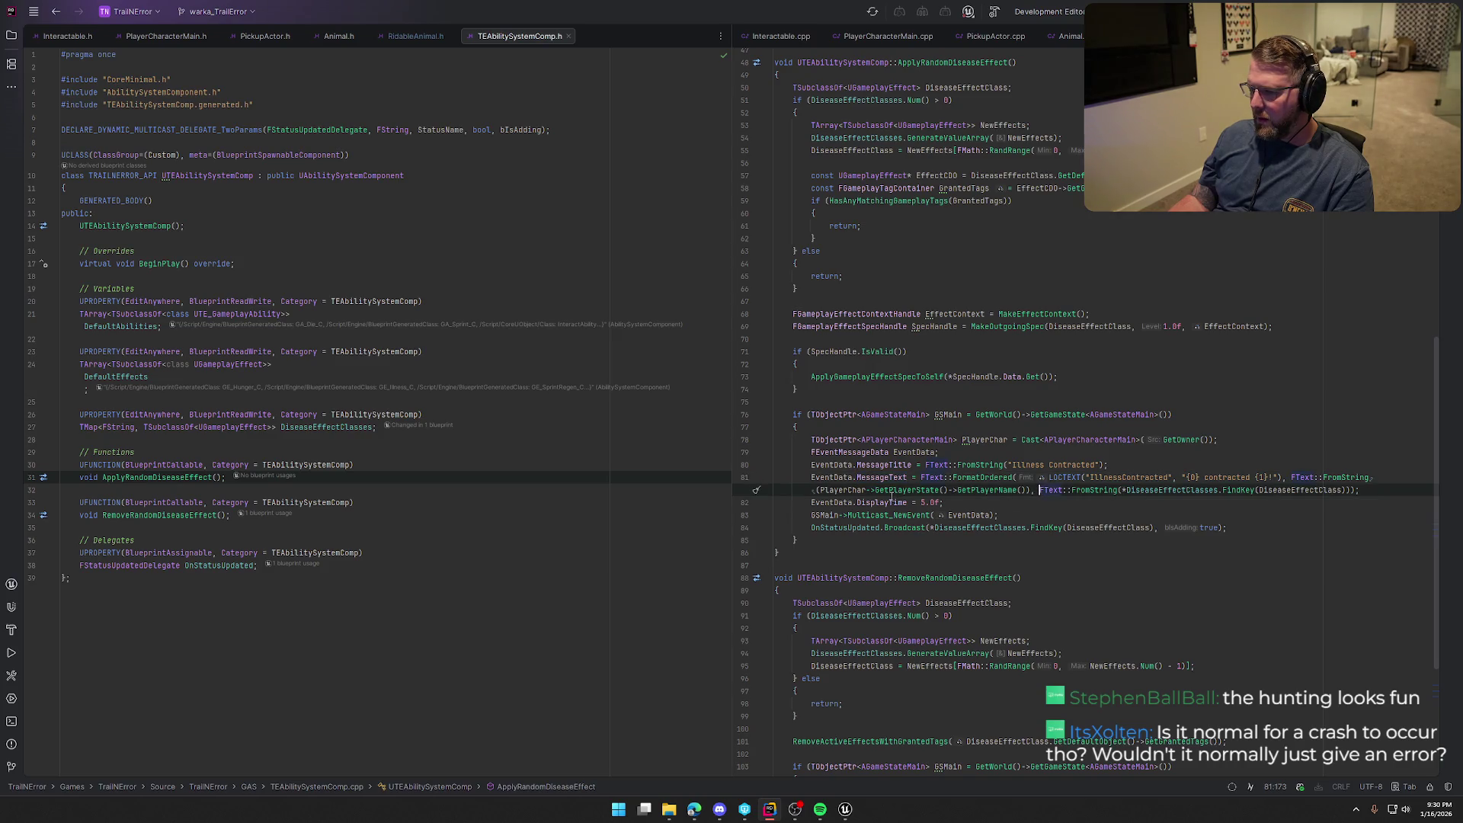
left_click(817, 490, "shift")
double_click(843, 490)
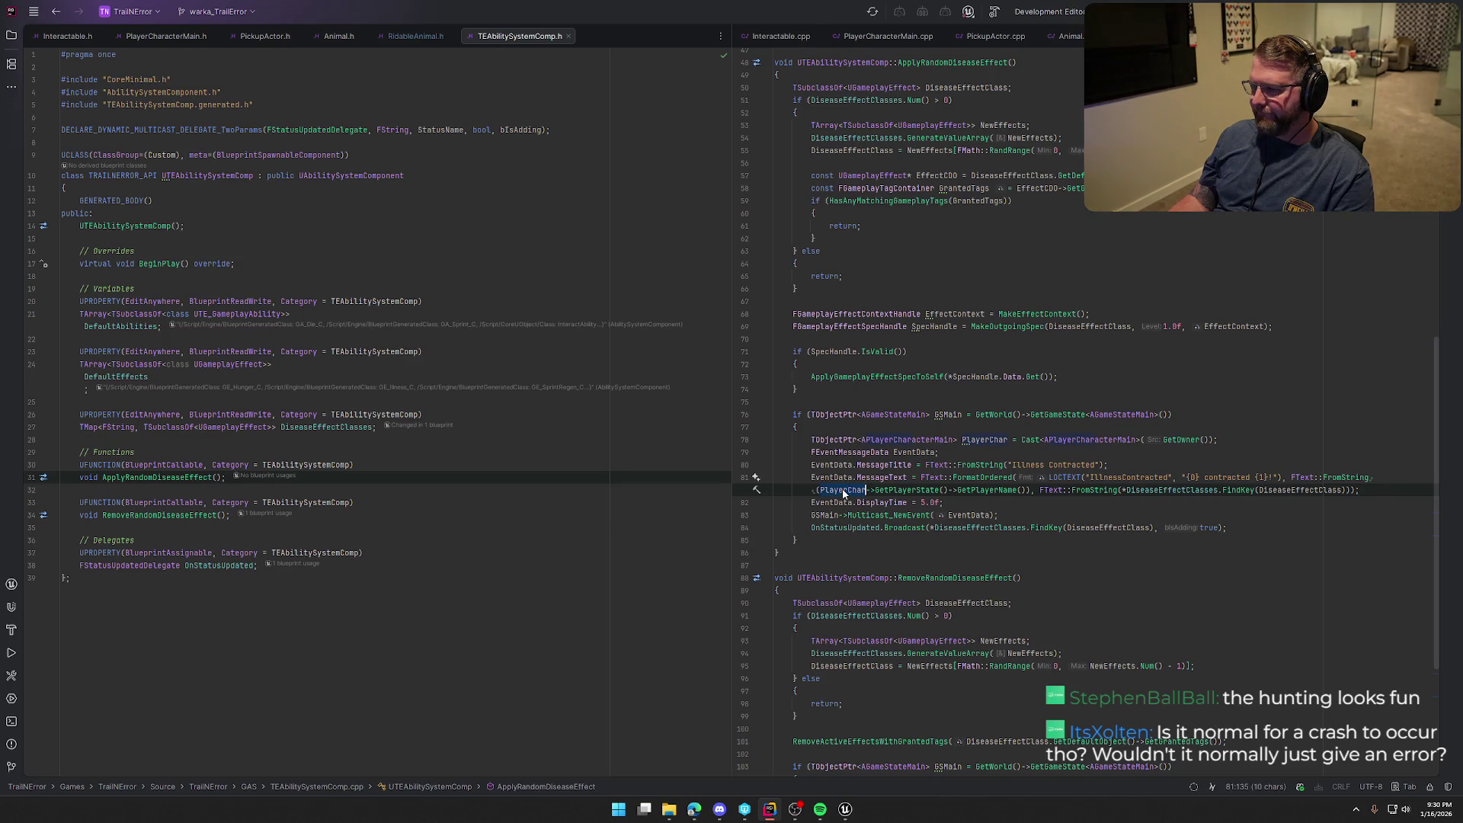
scroll(1023, 566, "up", 3)
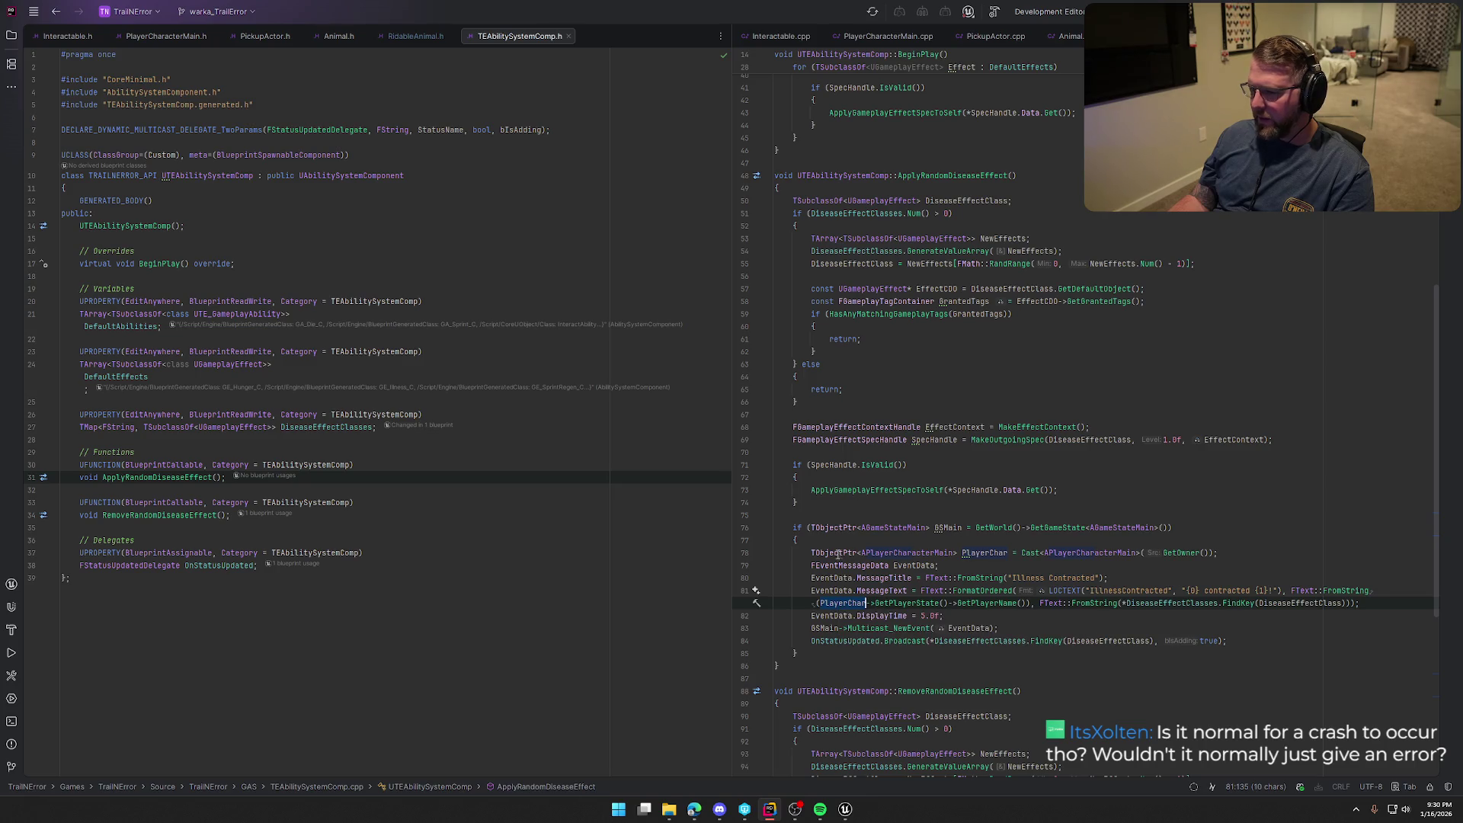
left_click(1223, 554)
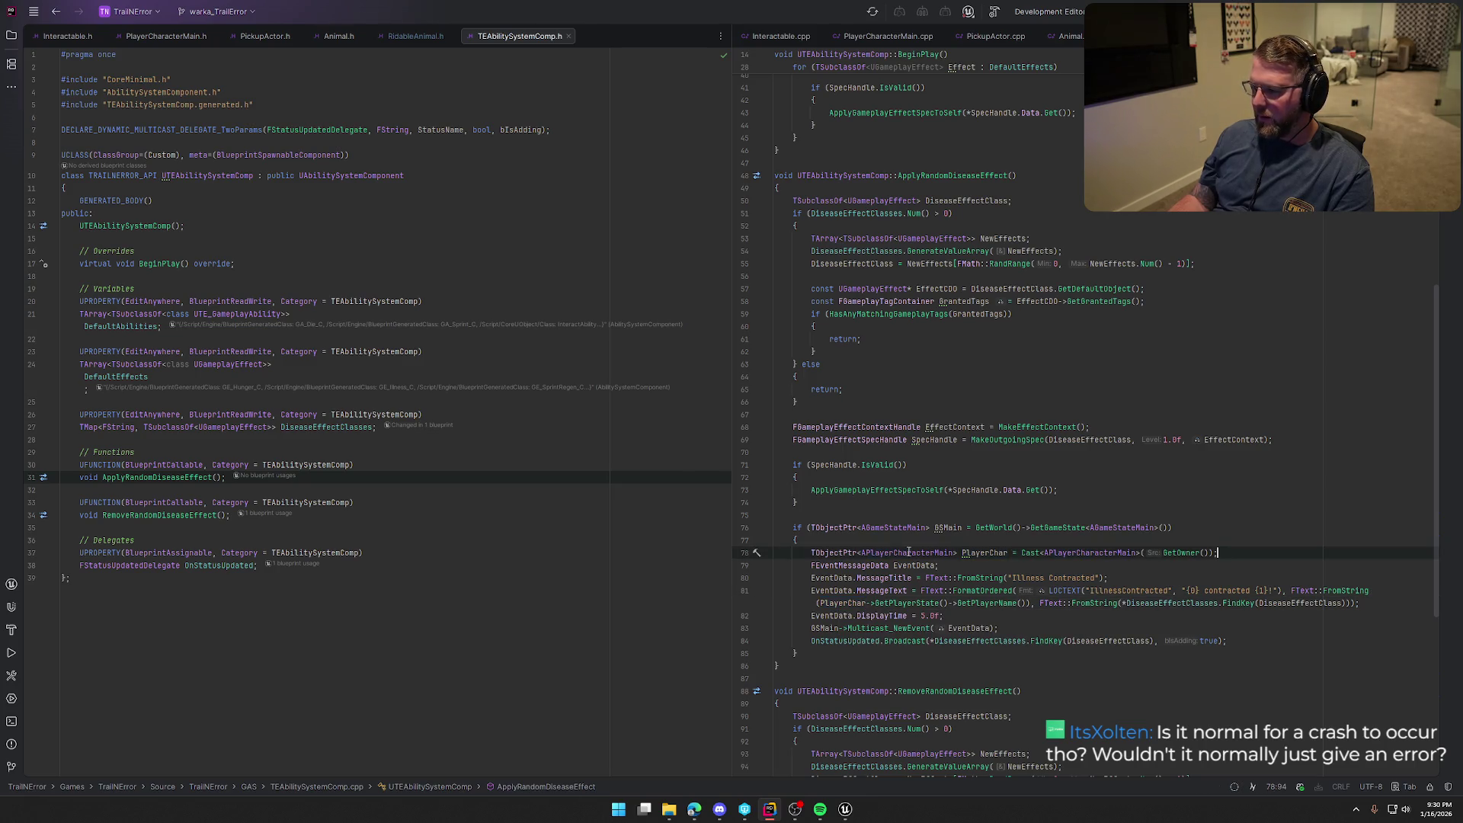
left_click(809, 555, "shift")
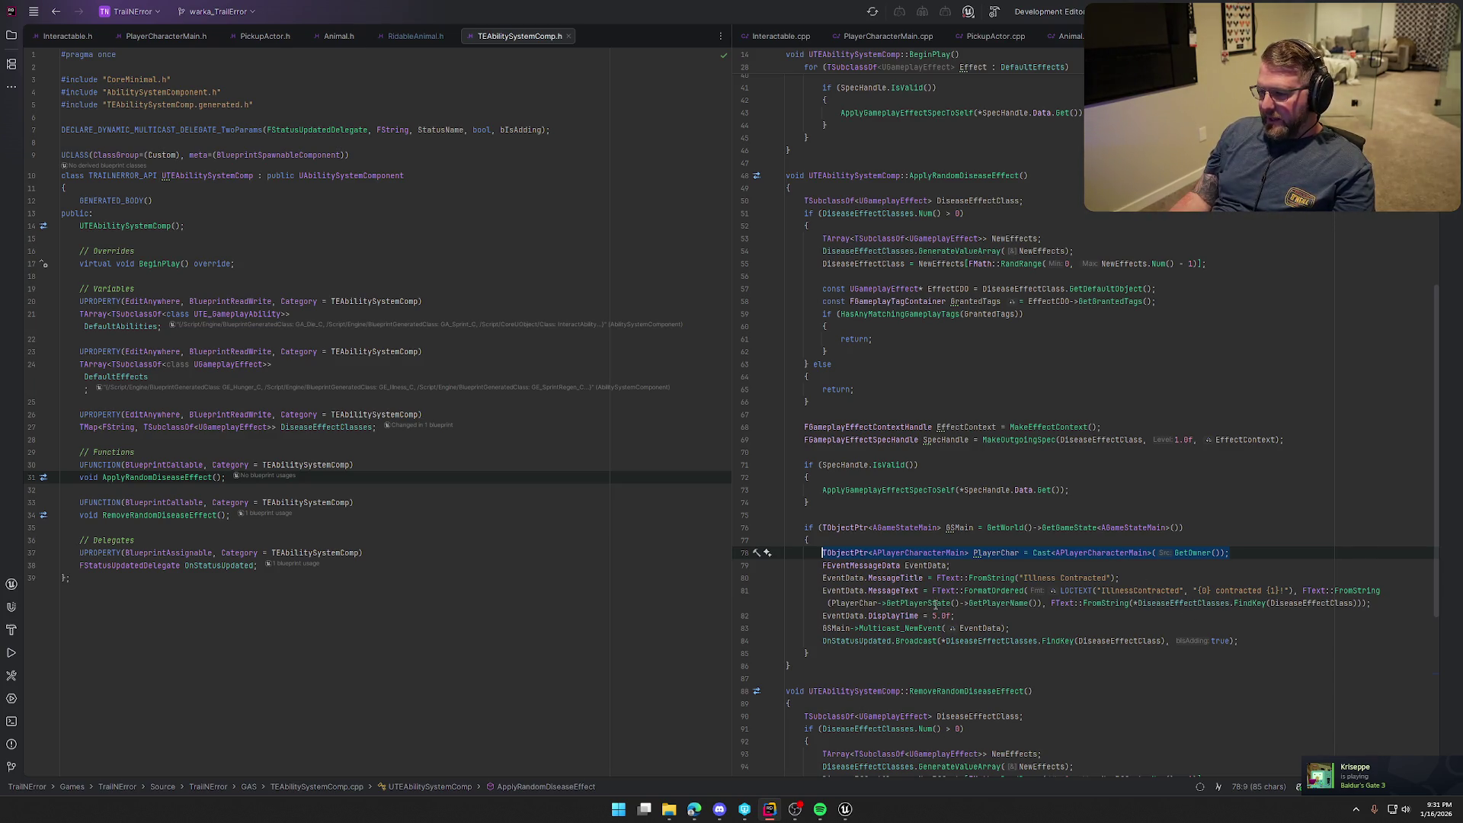
Select the player-name expression on line 81 and place the caret after the GetPlayerName() call
left_click_drag(829, 603, 1038, 603)
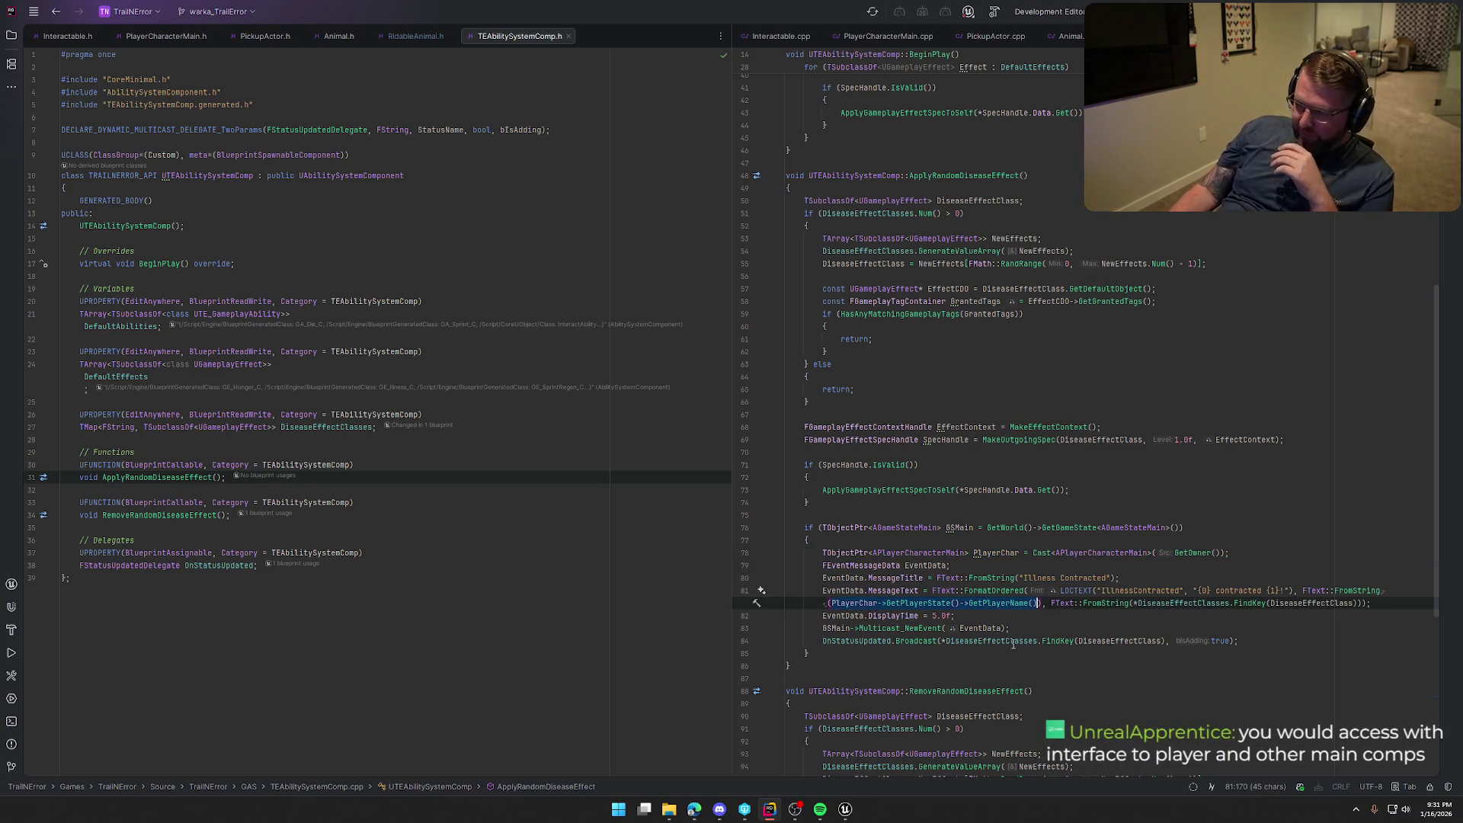
mouse_move(1031, 646)
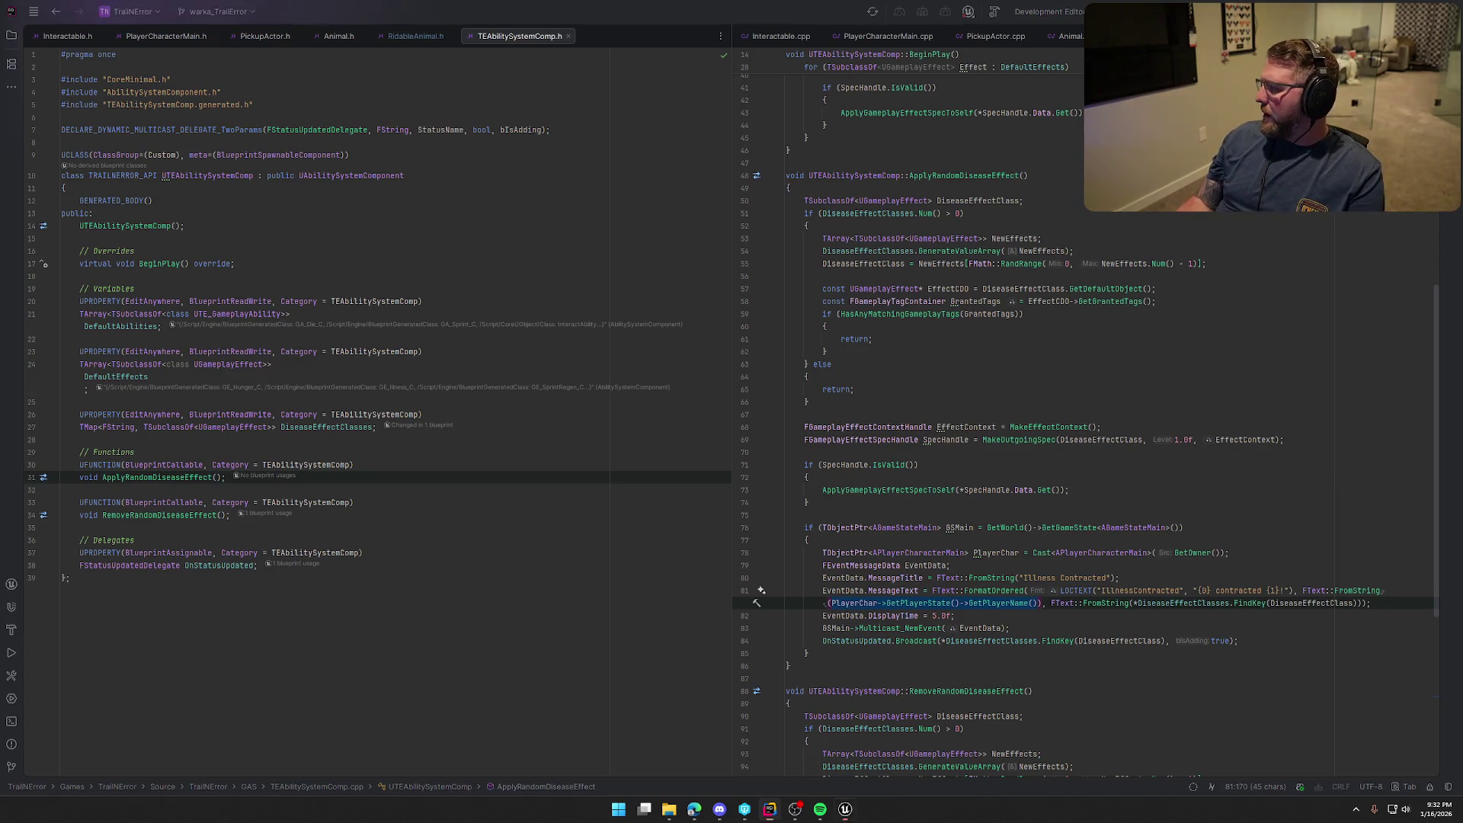
left_click(1044, 604)
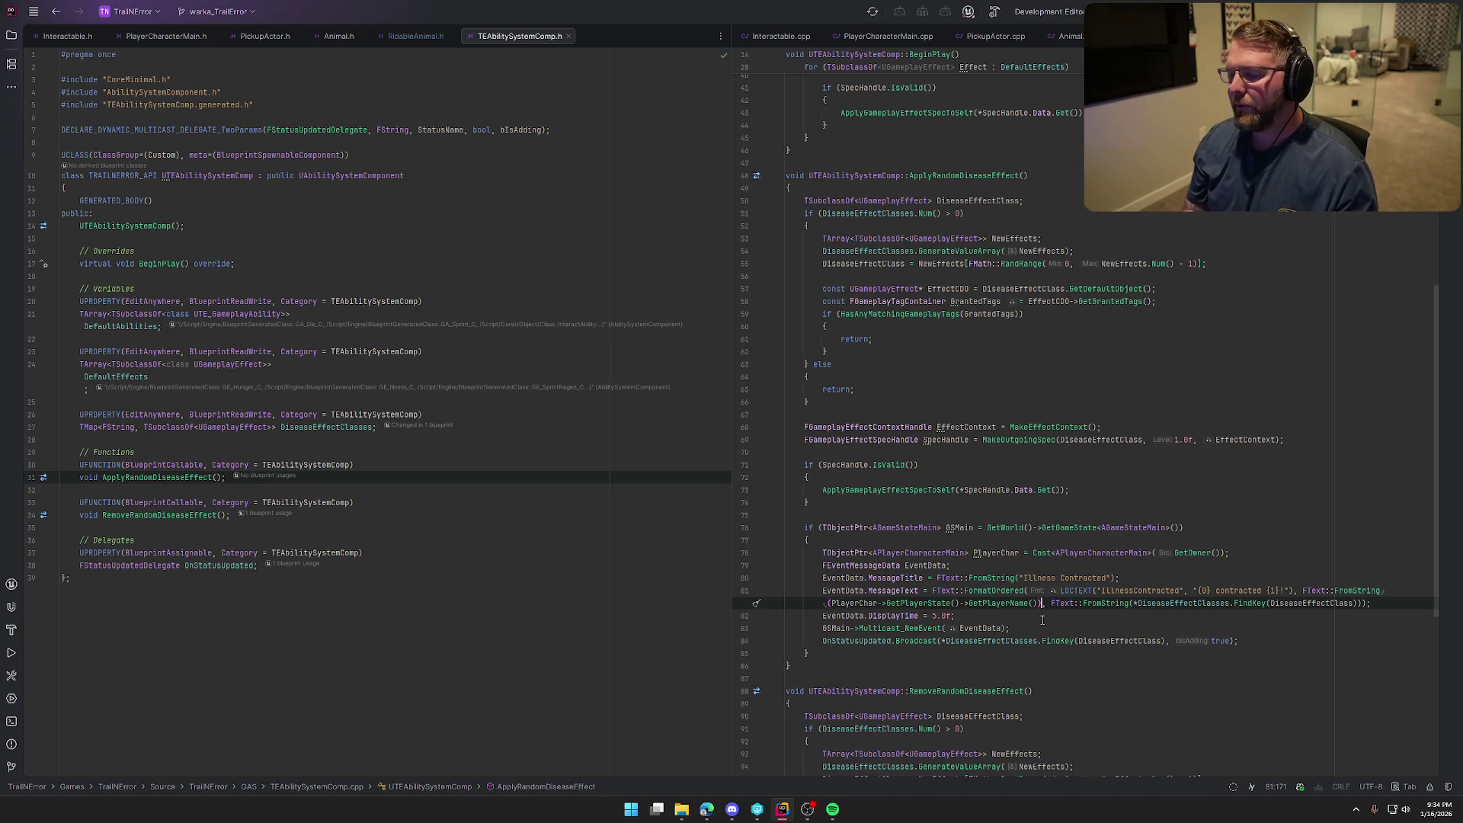
scroll(1043, 620, "down", 3)
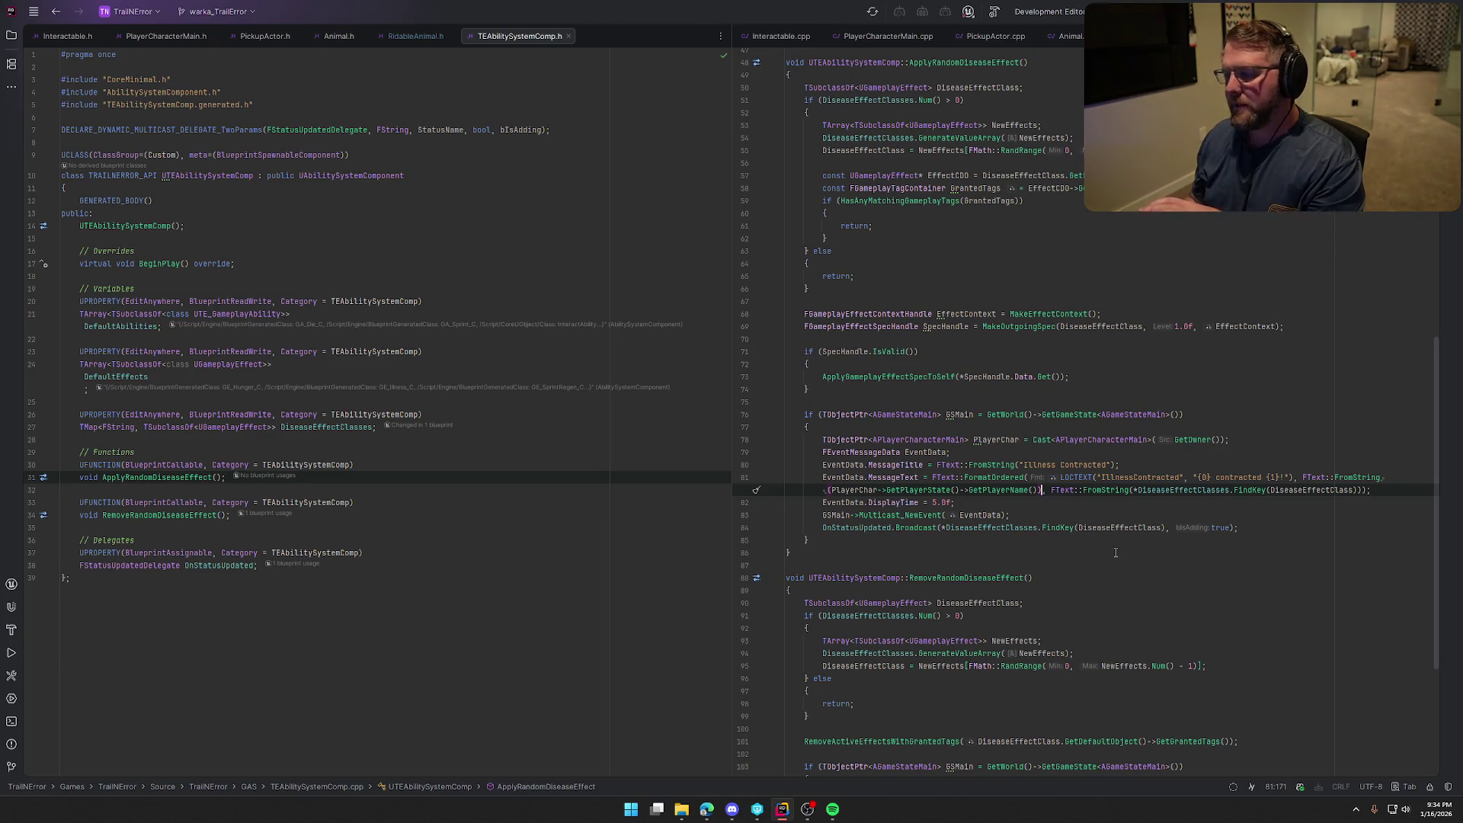
scroll(1129, 554, "down", 1)
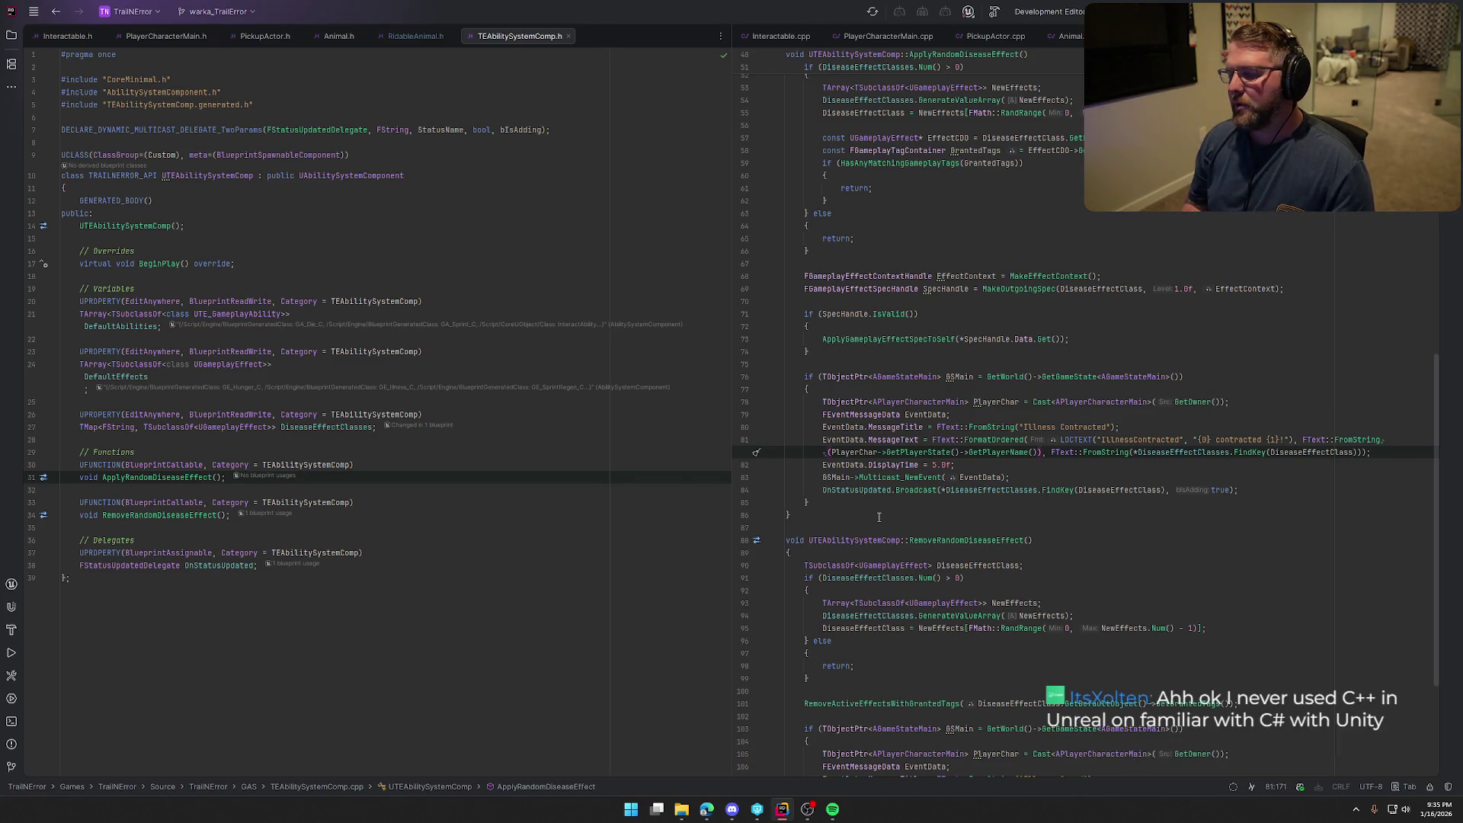
left_click(831, 453, "shift")
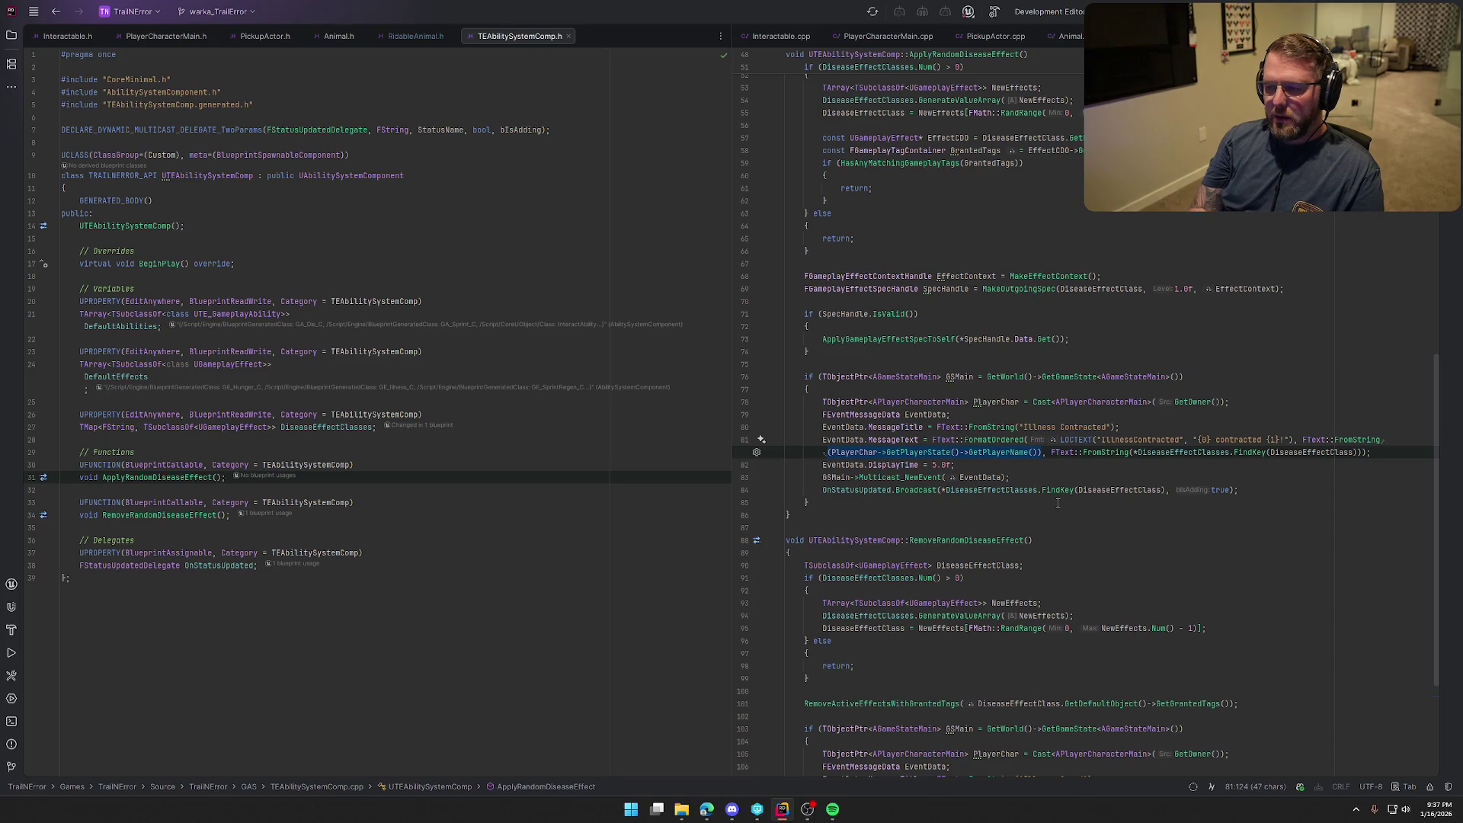
scroll(1058, 503, "up", 15)
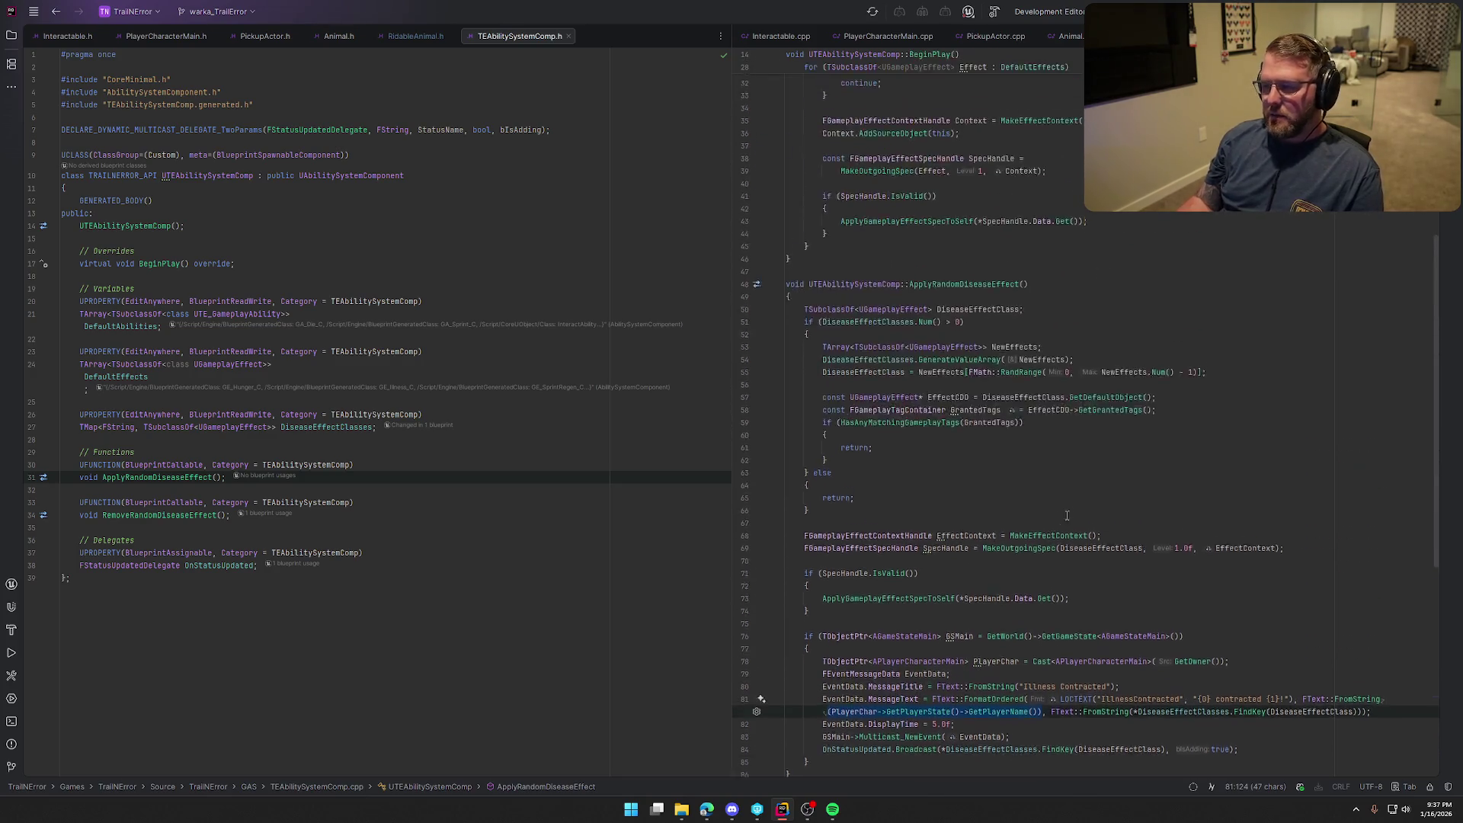
Return TEAbilitySystemComp.cpp to its top and show PlayerCharacterMain.cpp at BeginPlay in the right split
scroll(1068, 516, "up", 1)
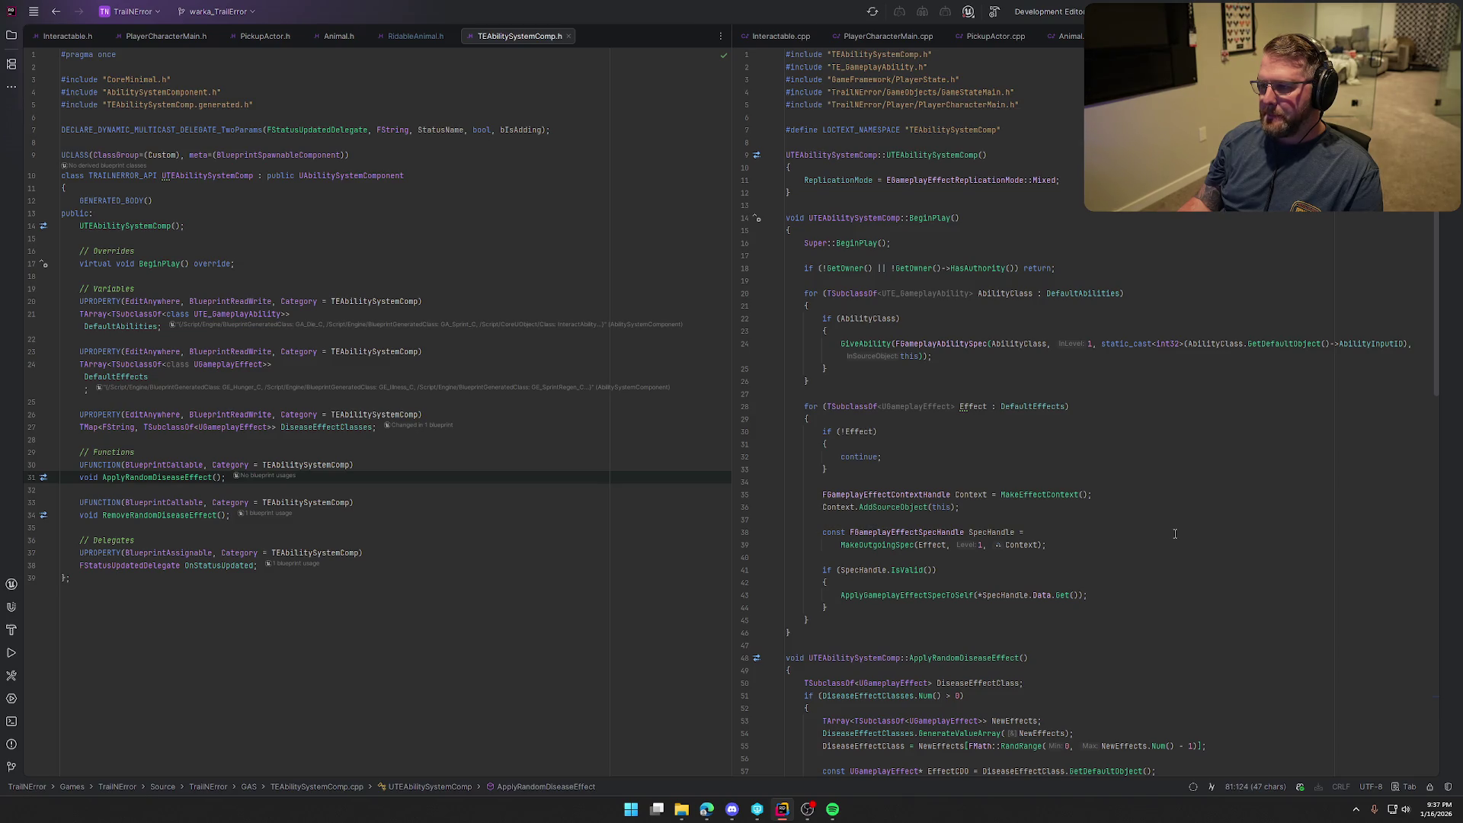
scroll(1175, 534, "down", 3)
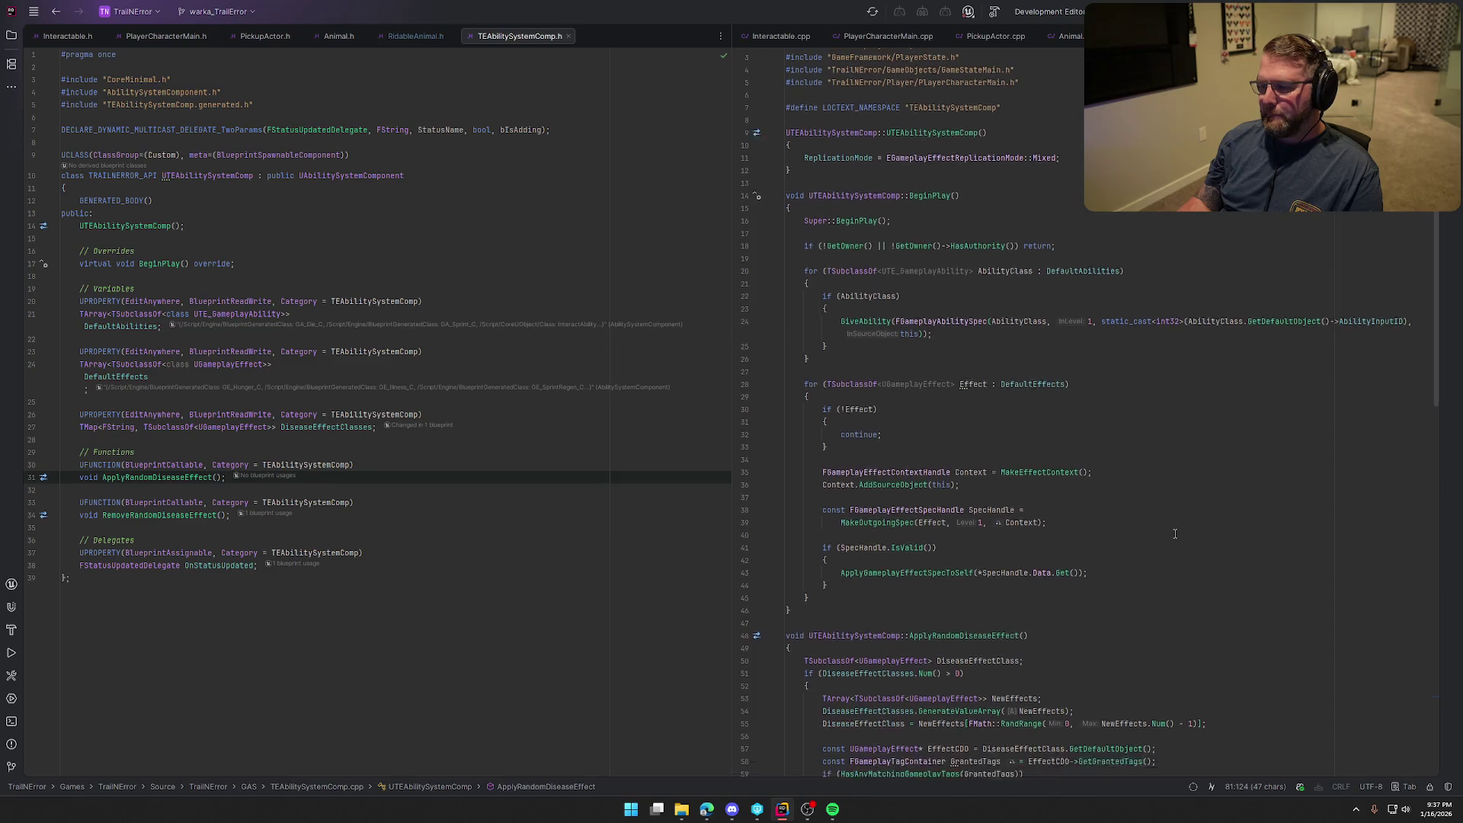
scroll(1174, 534, "up", 3)
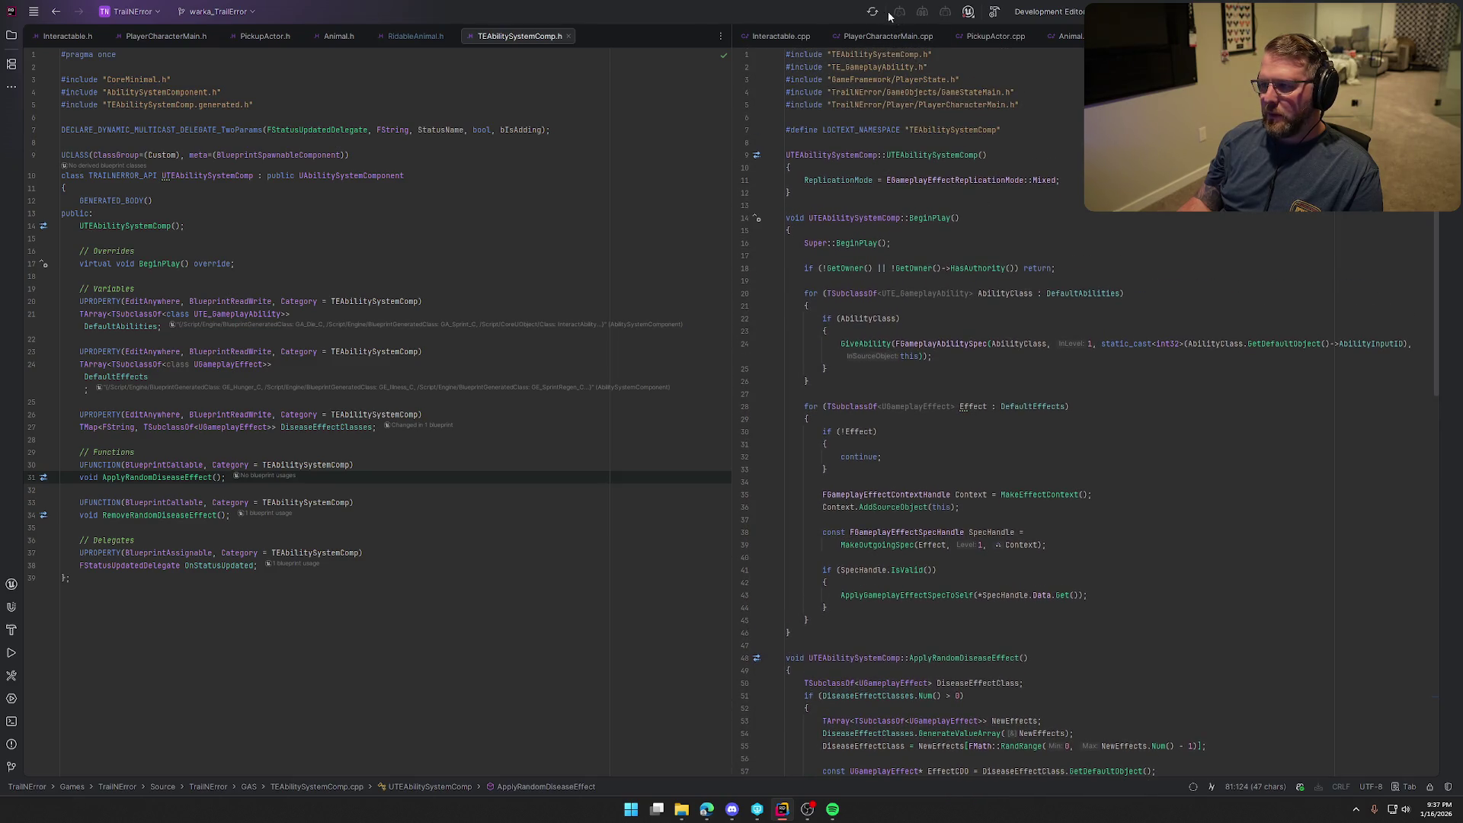
left_click(888, 36)
scroll(1171, 499, "up", 20)
scroll(1170, 499, "up", 20)
scroll(1171, 498, "down", 7)
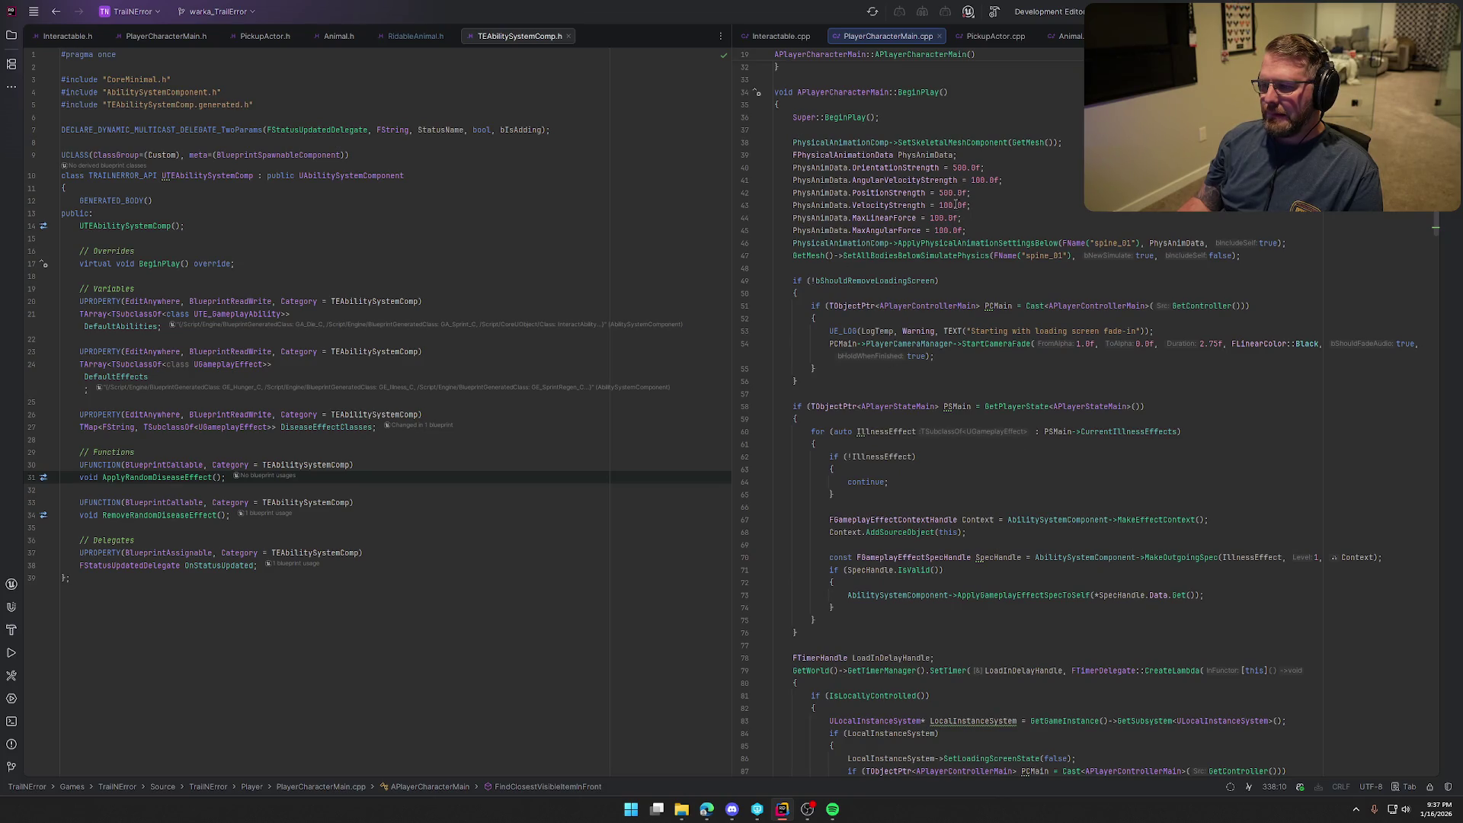
scroll(924, 387, "down", 3)
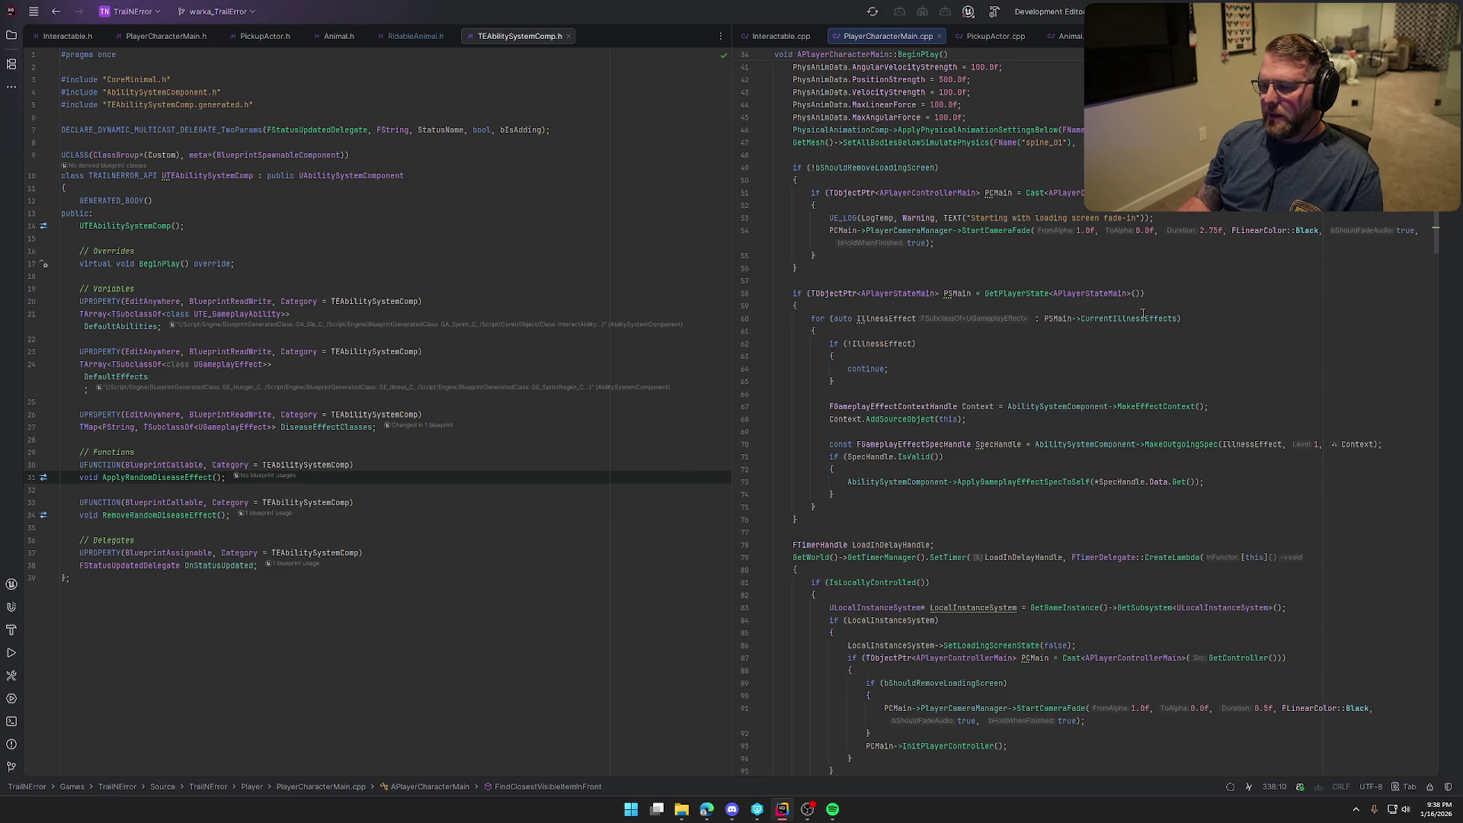
left_click(824, 507)
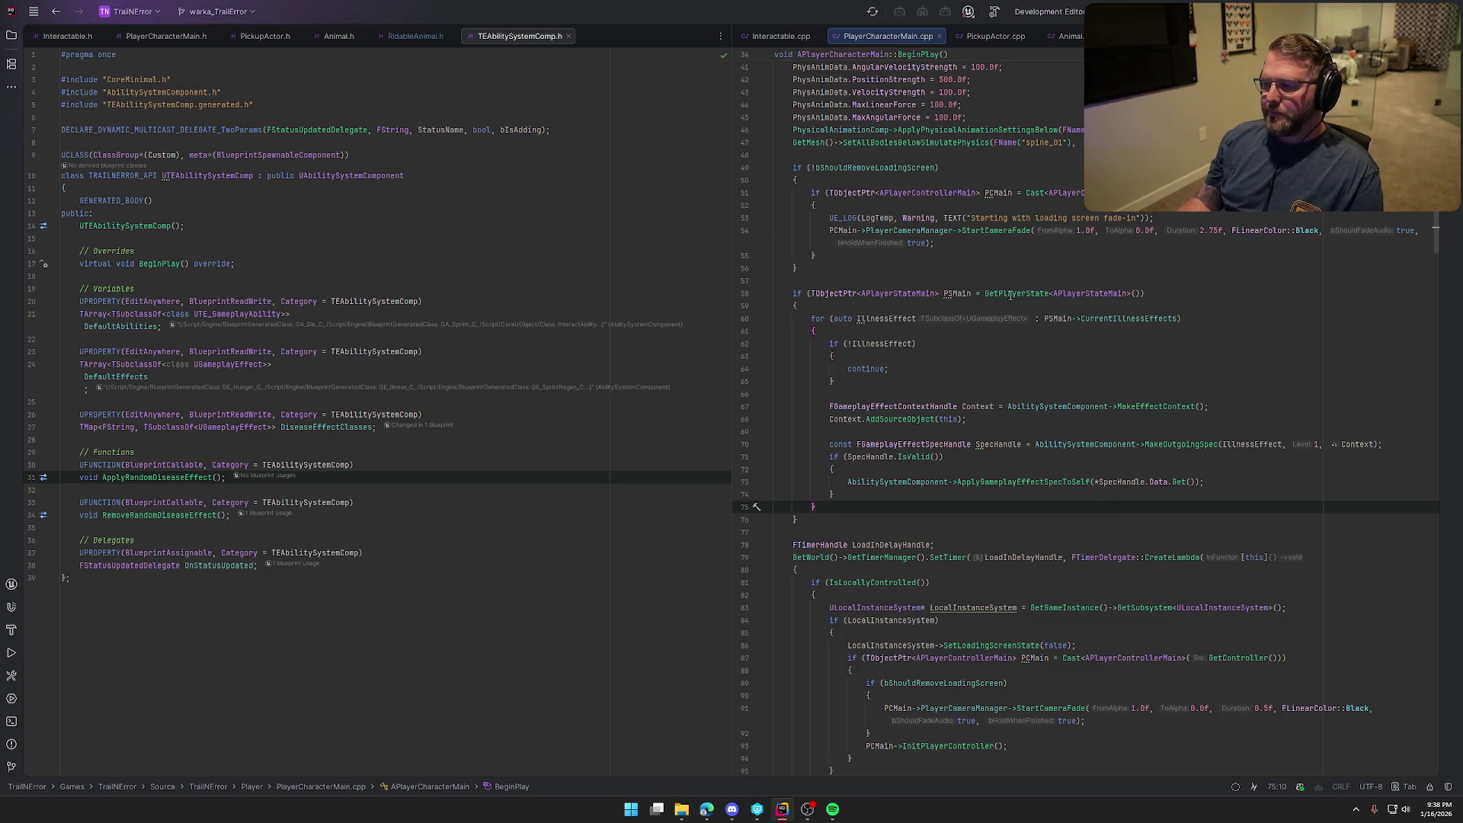
In PlayerCharacterMain.h, add a UPROPERTY with Category "Init" and Replicated under the Variables comment
left_click(855, 167, "ctrl")
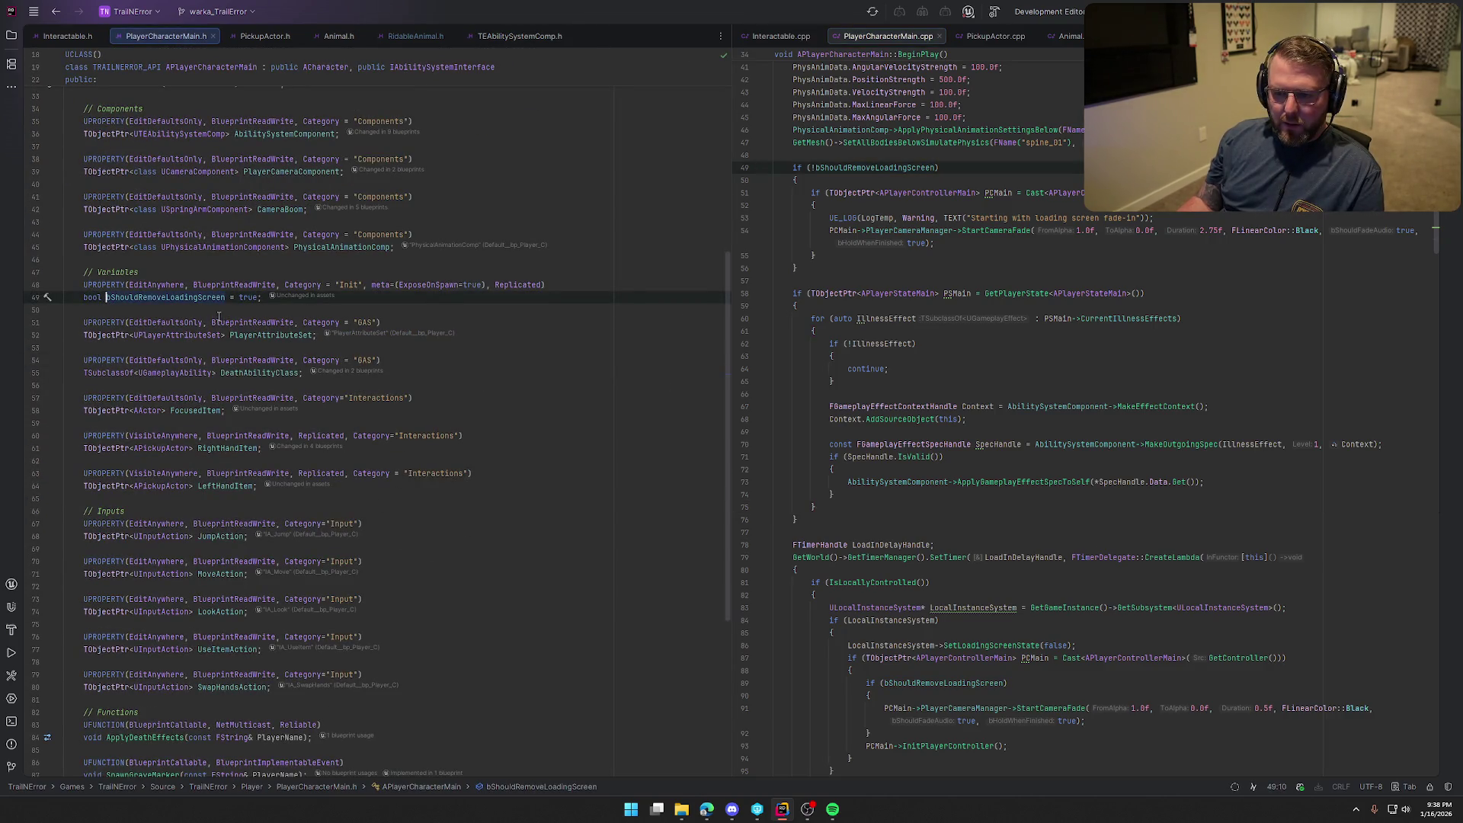
key("Up")
key("Up")
key("End")
key("Return")
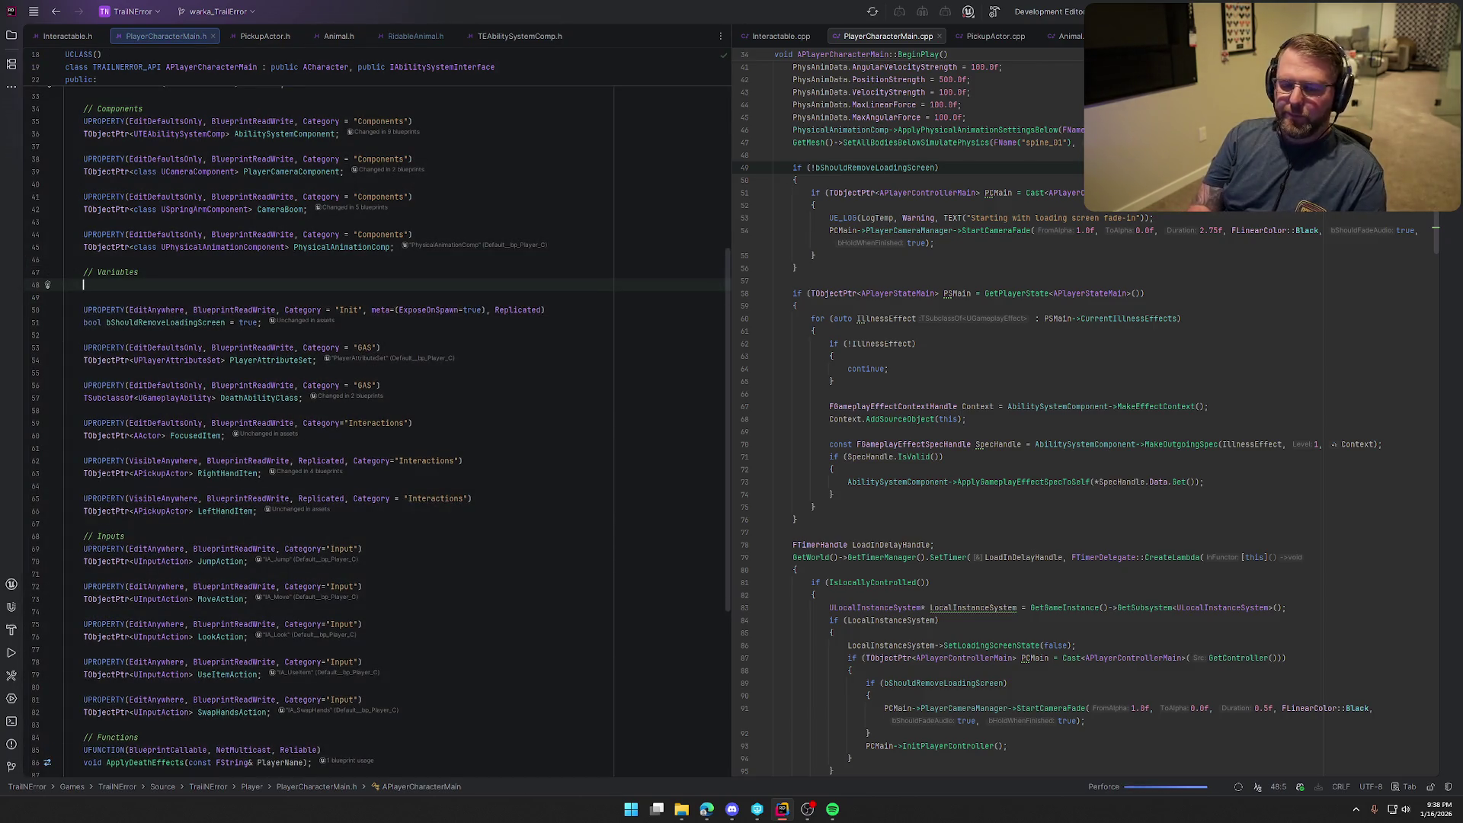
type("UPRO")
key("Return")
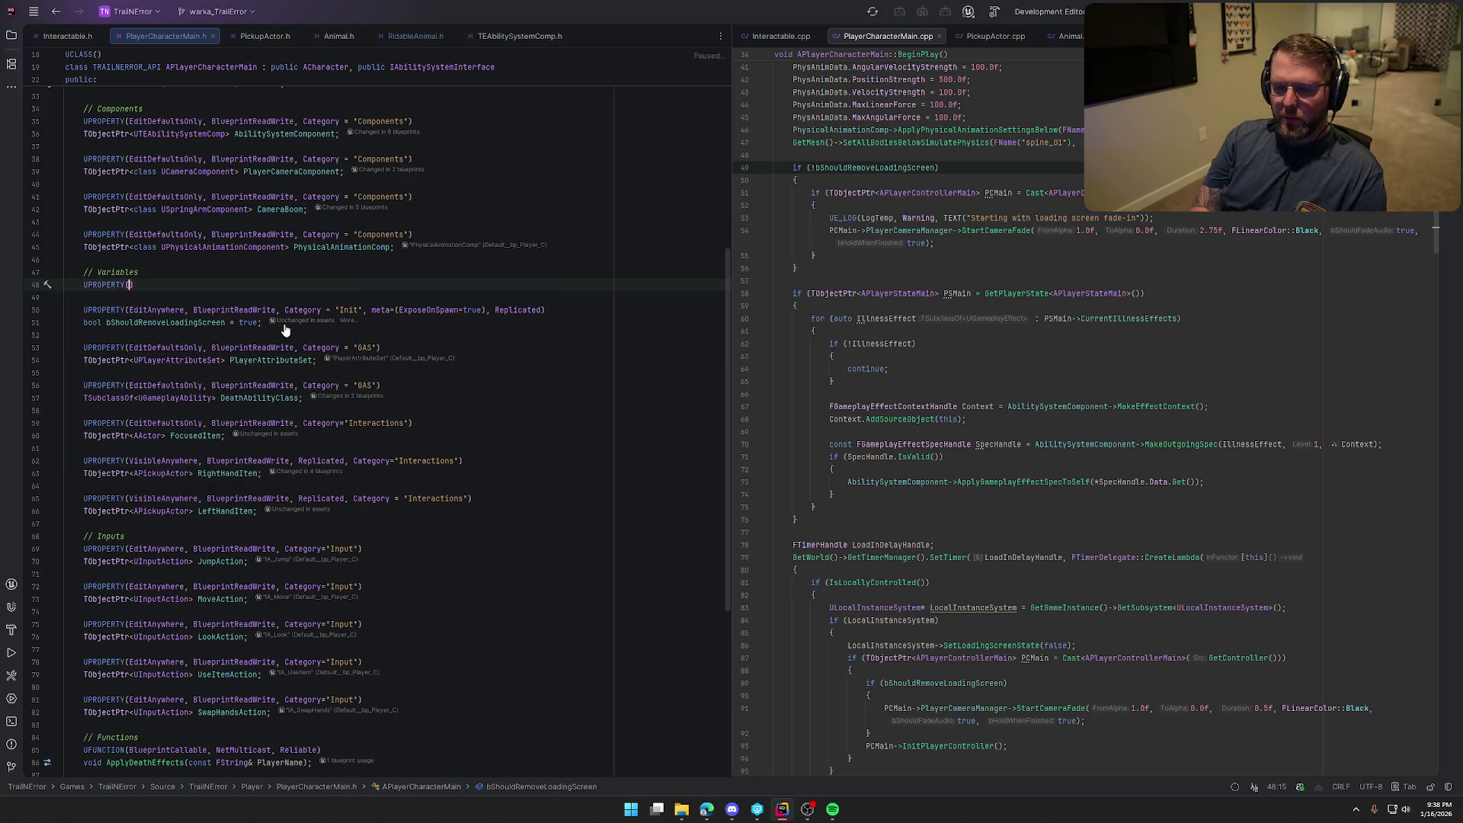
type("Ed")
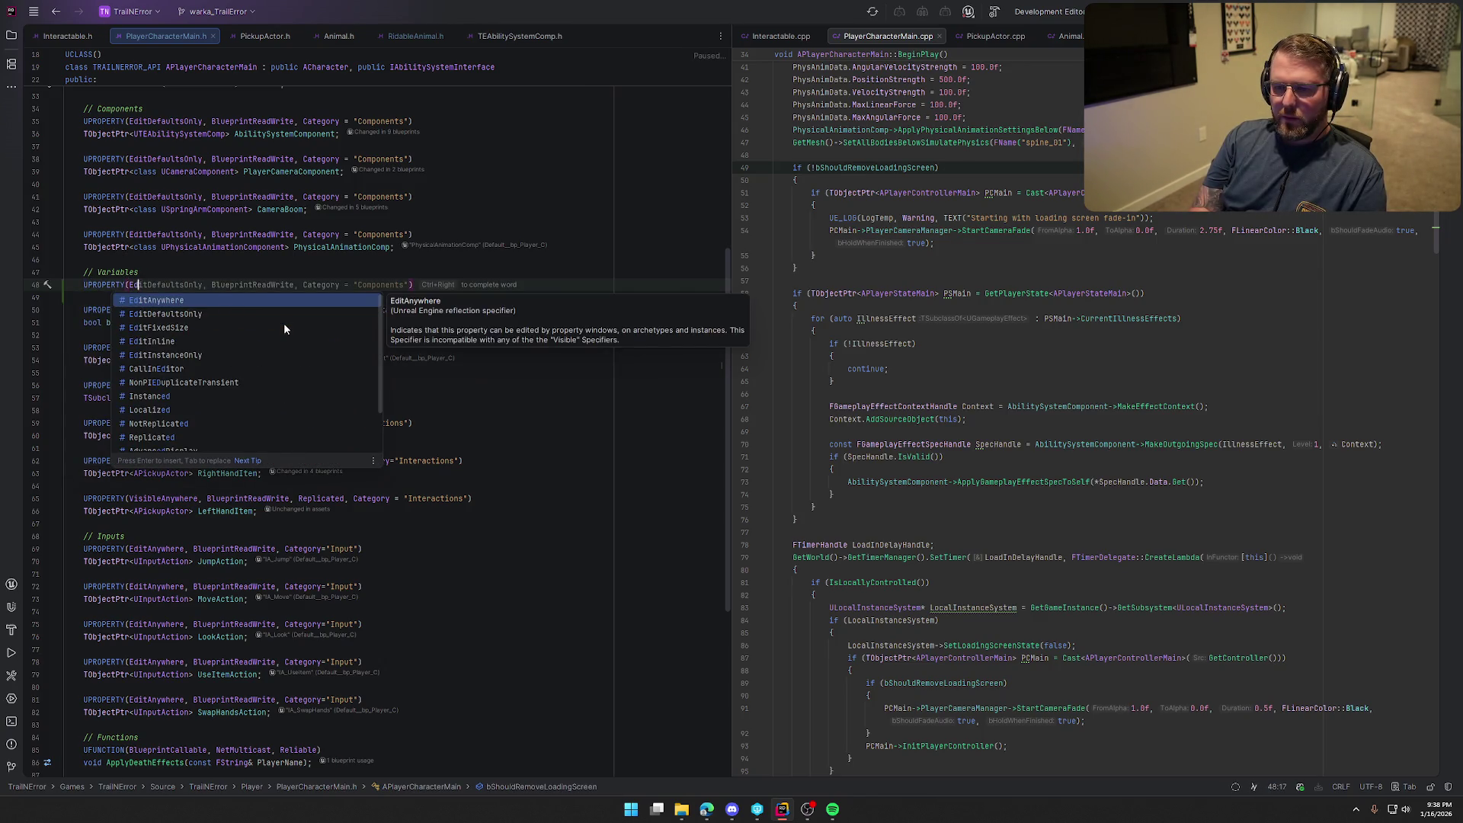
key("ctrl+Right")
key("ctrl+Right")
key("ctrl+Right")
key("BackSpace")
key("BackSpace")
key("BackSpace")
key("BackSpace")
key("BackSpace")
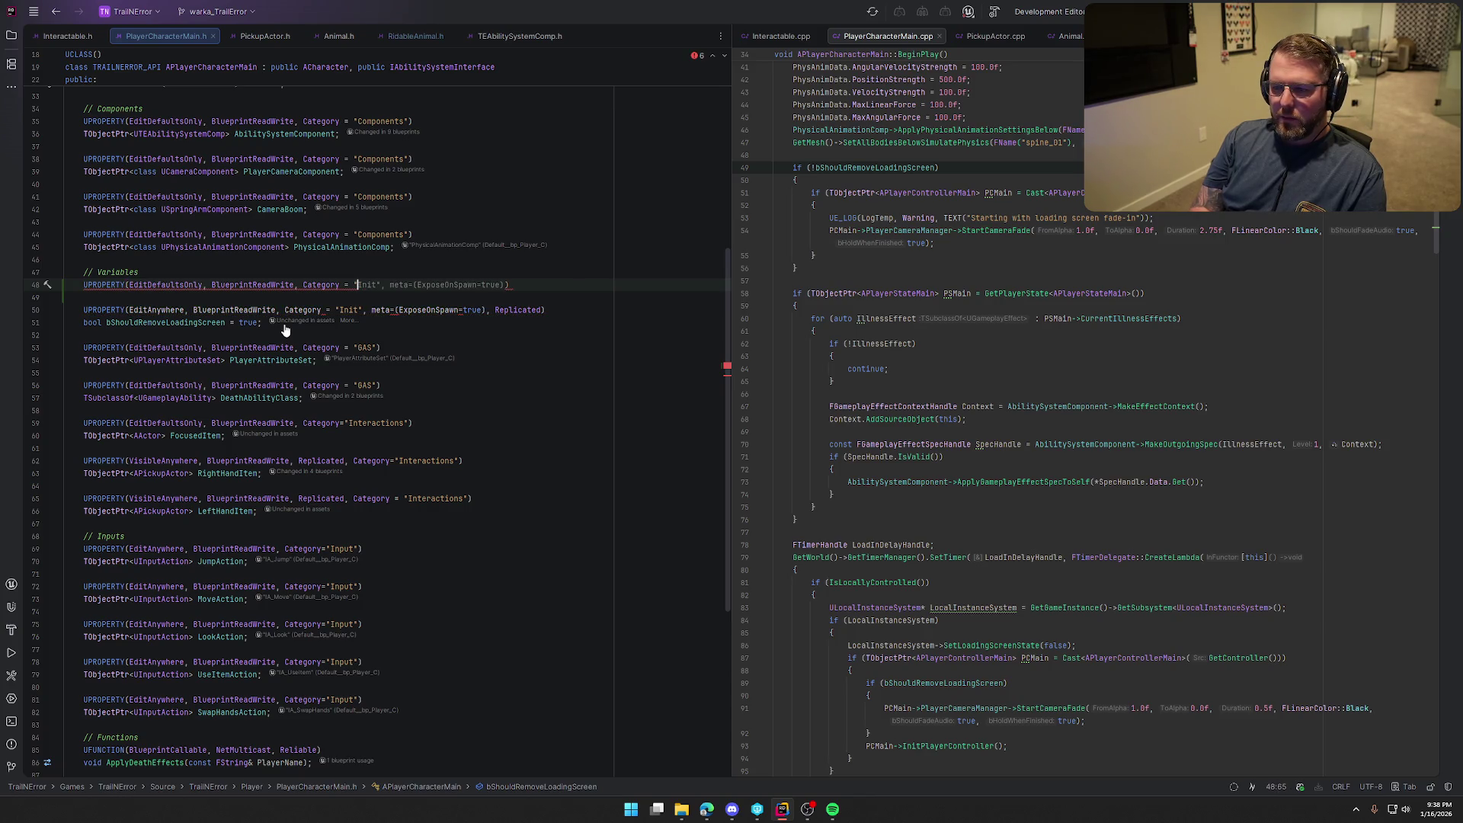
type("Init")
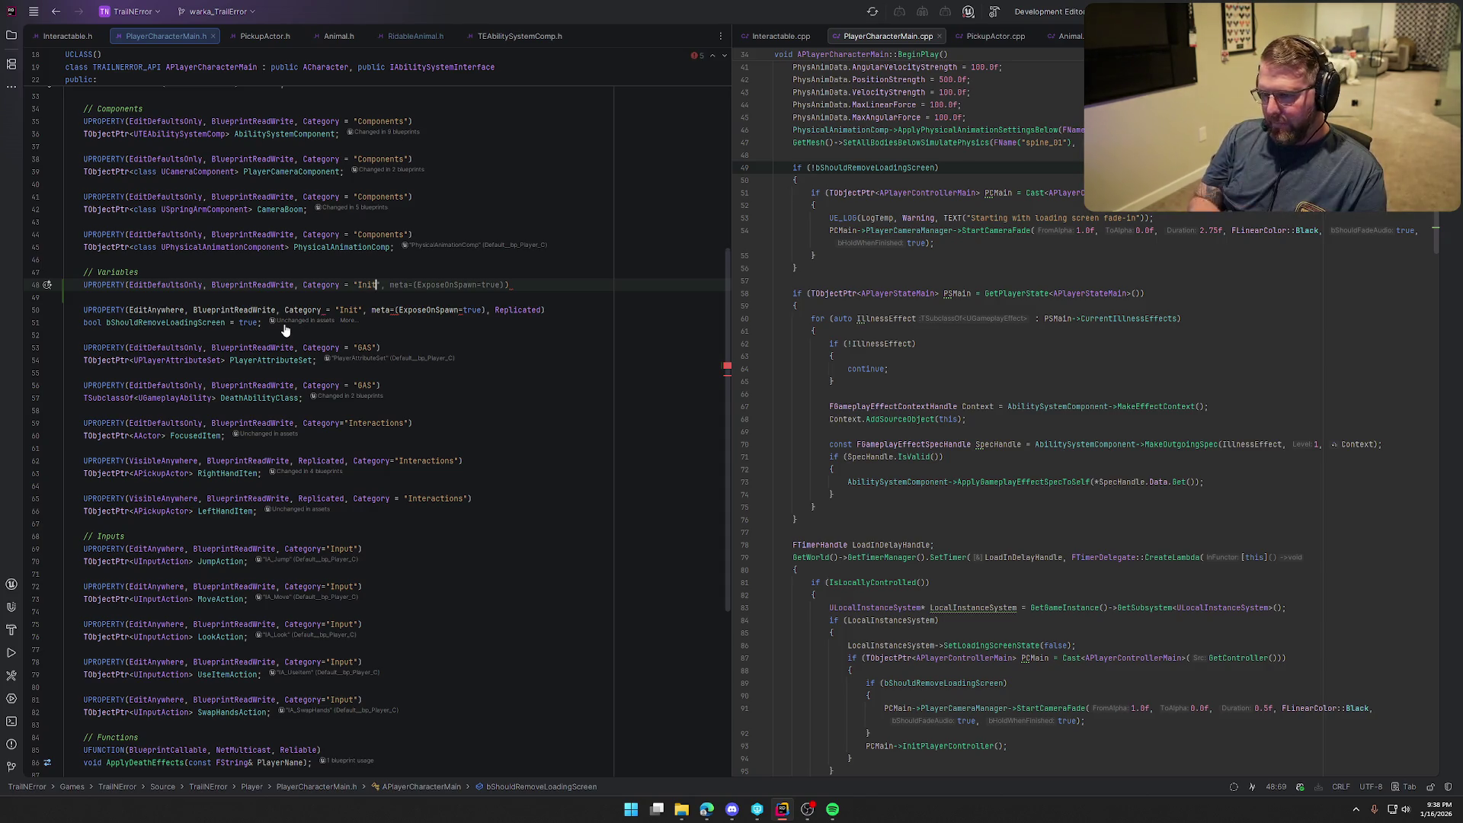
type("\"")
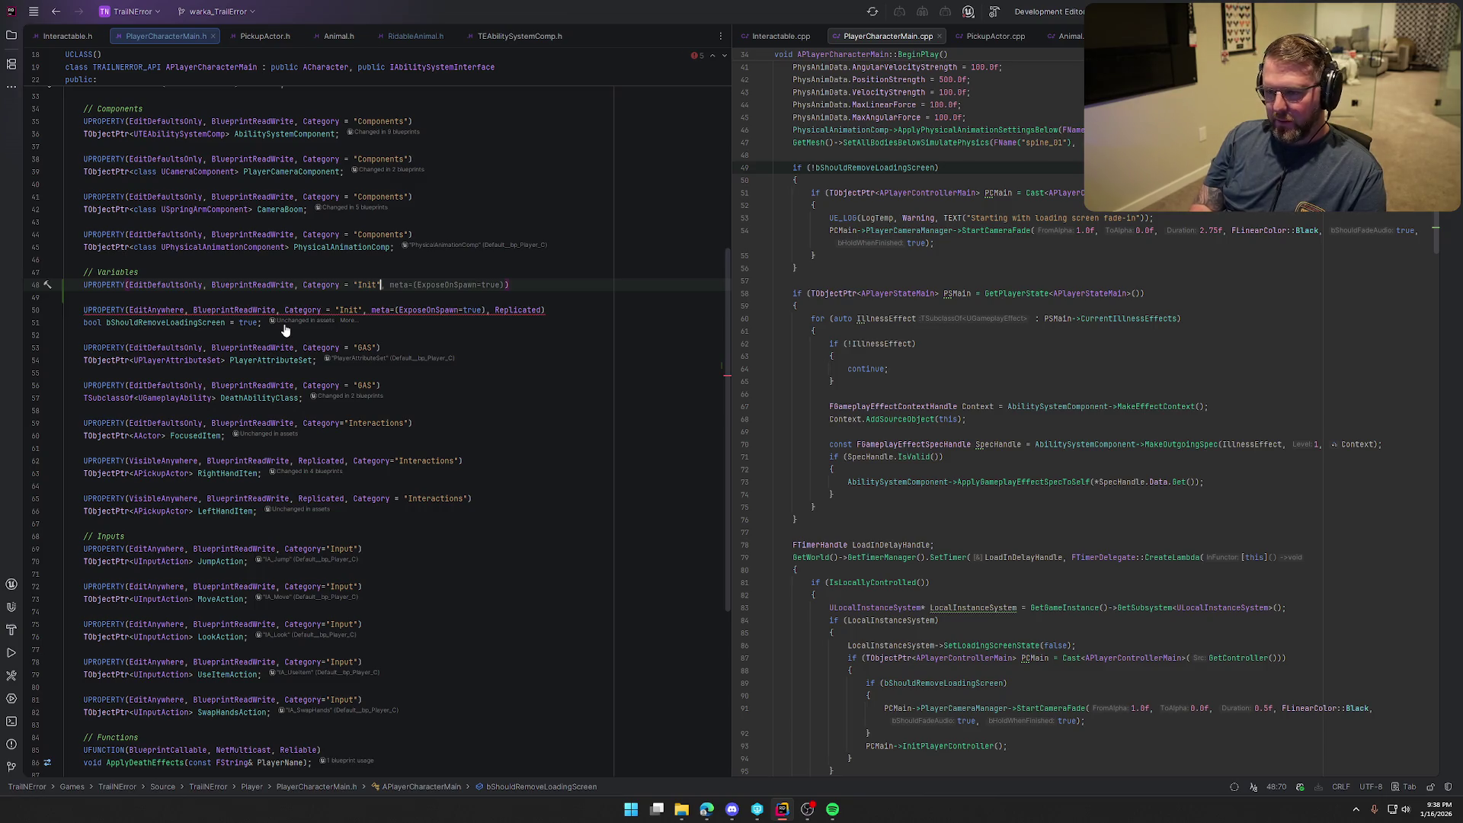
type(", Replicated")
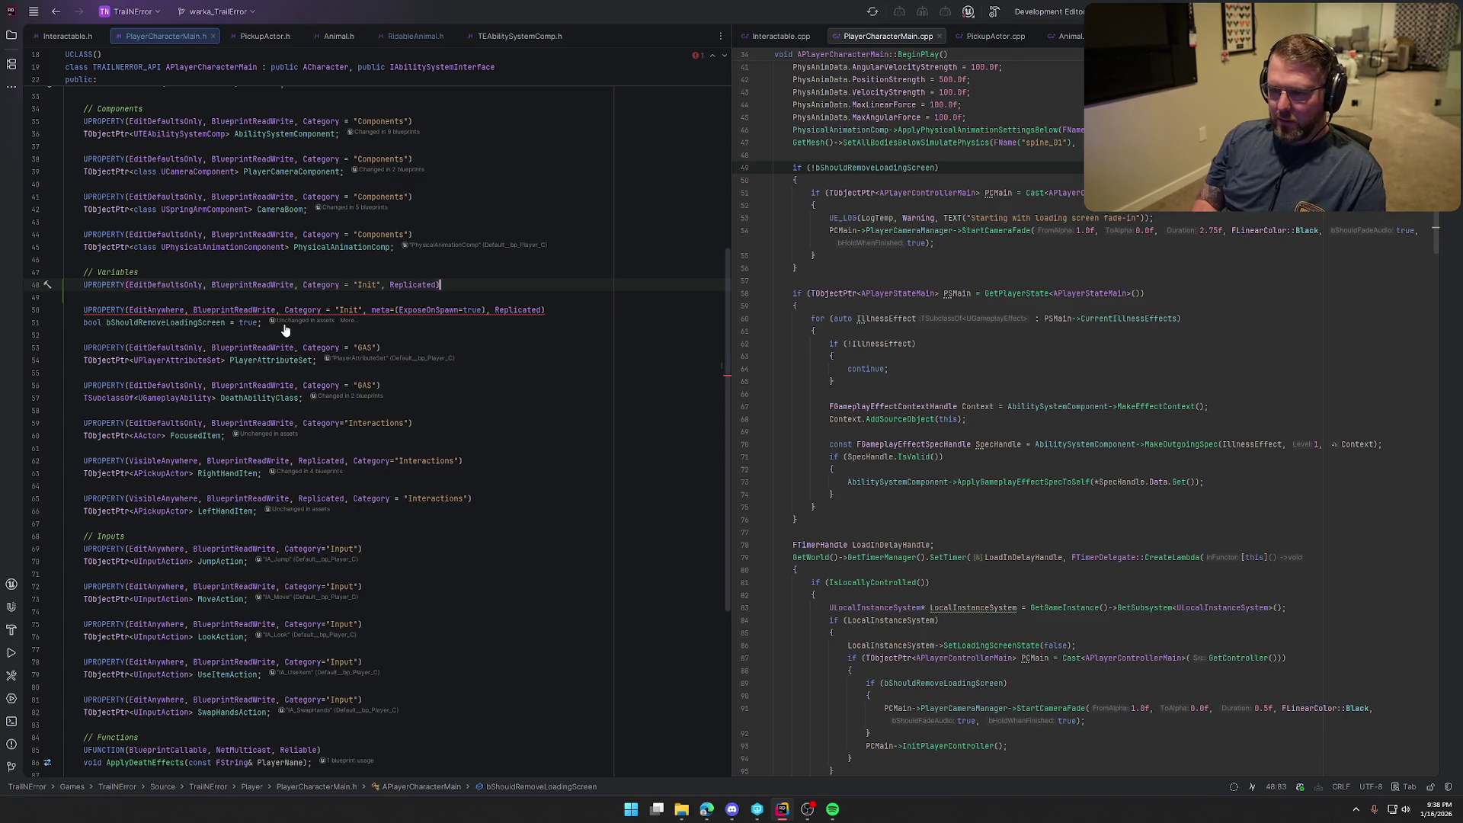
type(")")
key("Return")
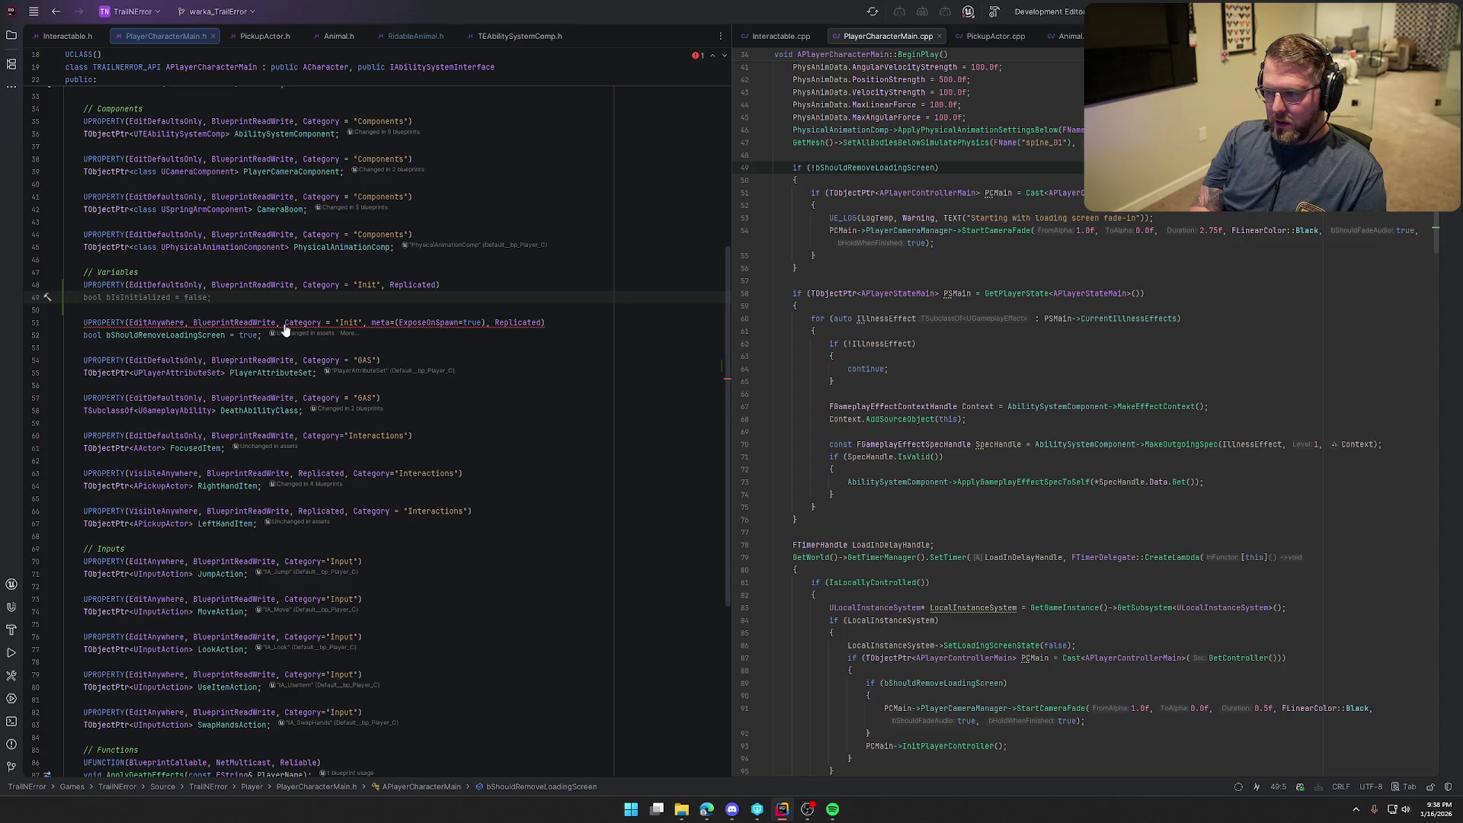
Check the player-name call in TEAbilitySystemComp.cpp, then declare FString PlayerName under the new UPROPERTY
left_click(1311, 36)
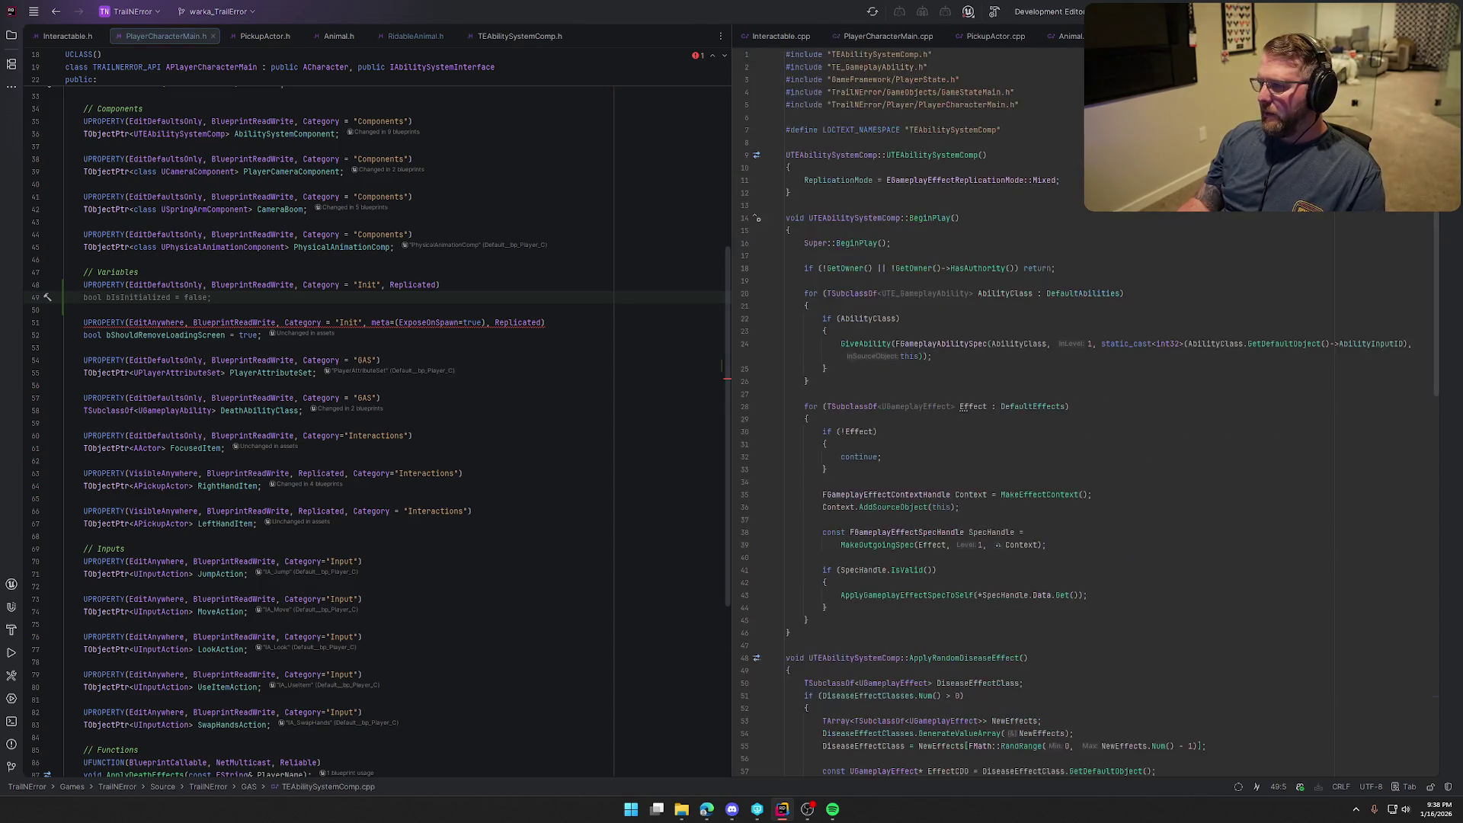
scroll(1199, 429, "down", 15)
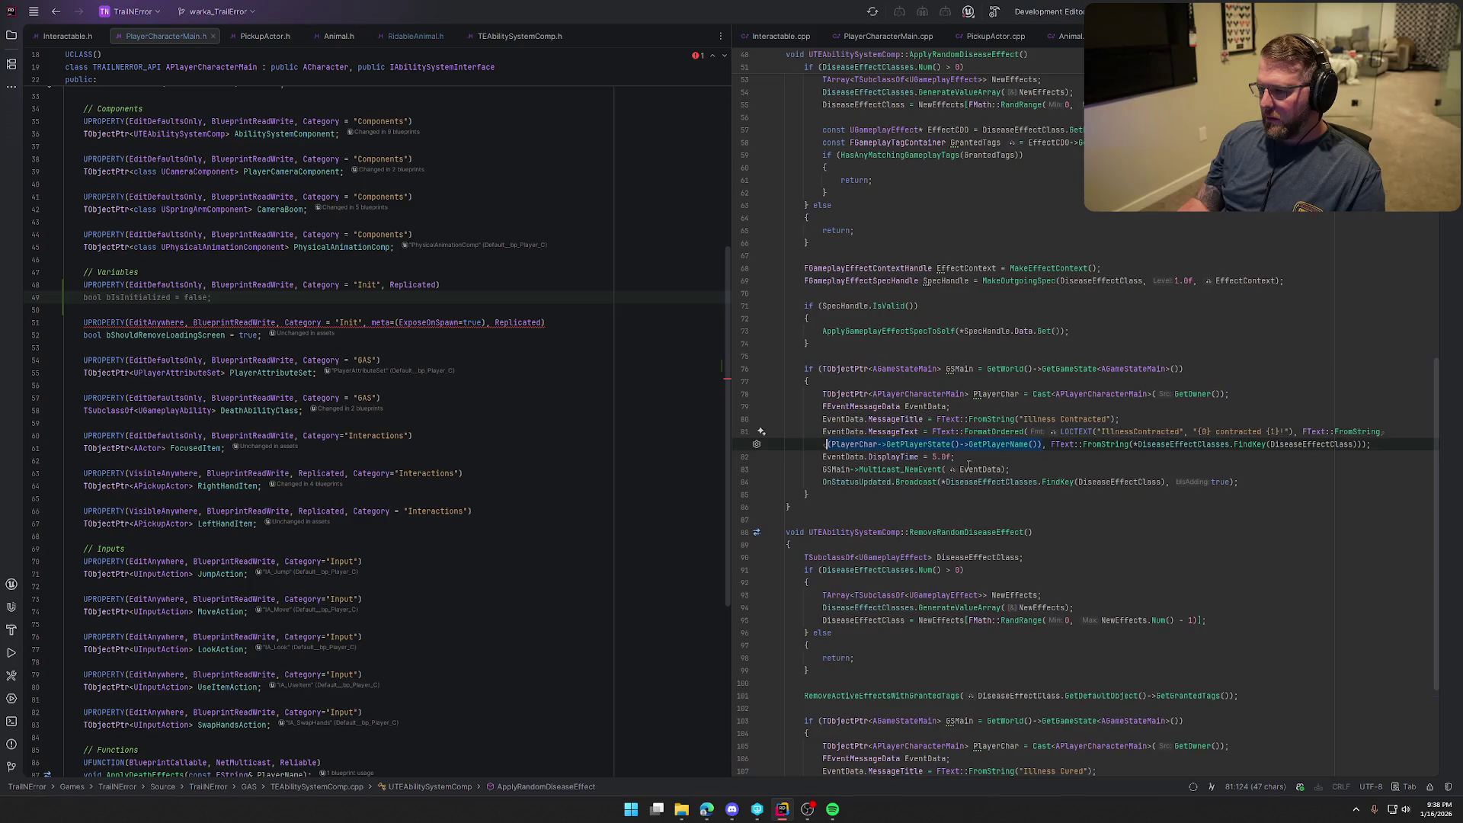
mouse_move(986, 444)
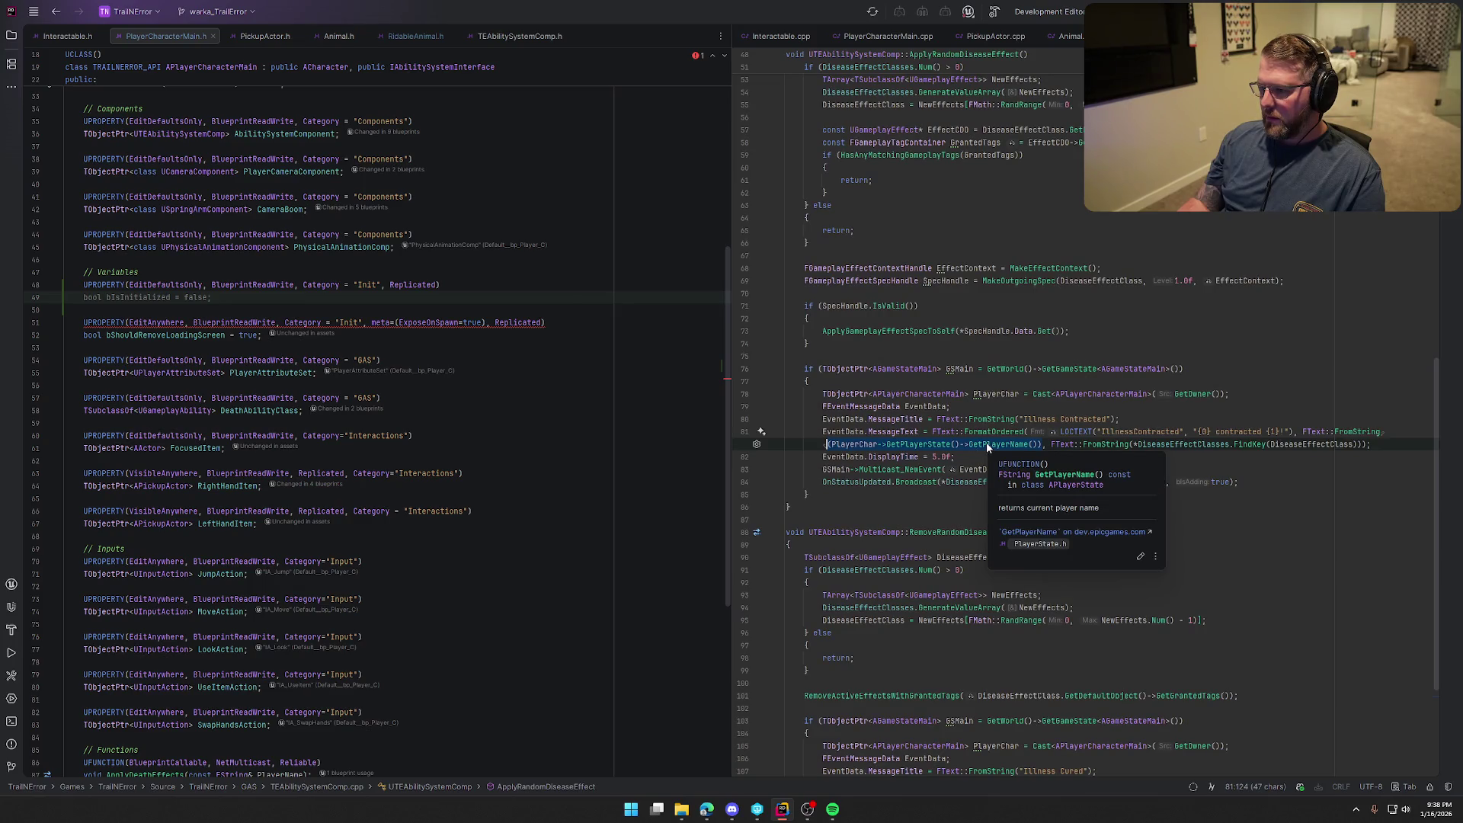
left_click(114, 297)
type("FStr")
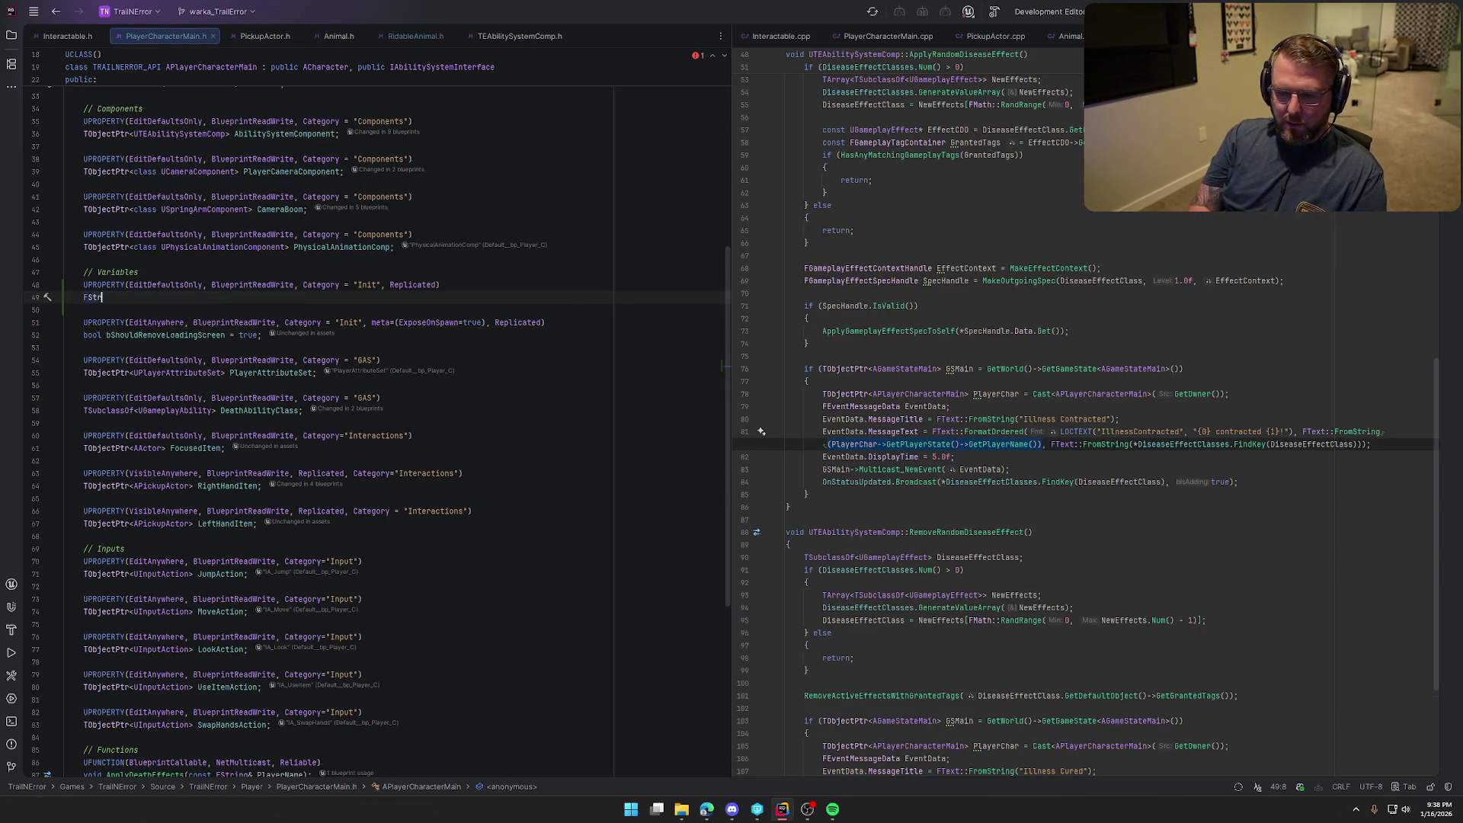
type("ing PlayerName;")
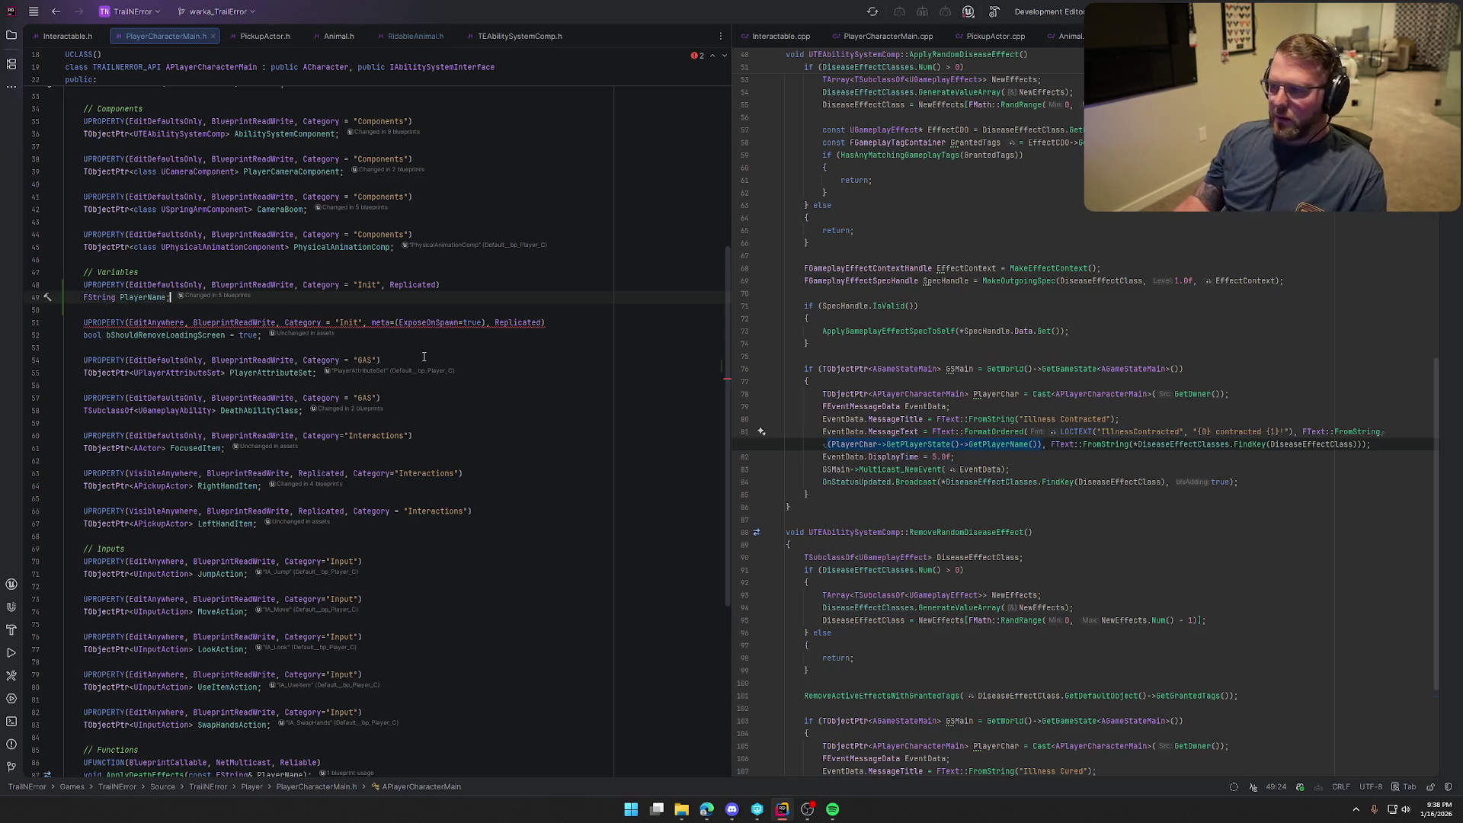
left_click(888, 36)
scroll(1058, 510, "up", 1)
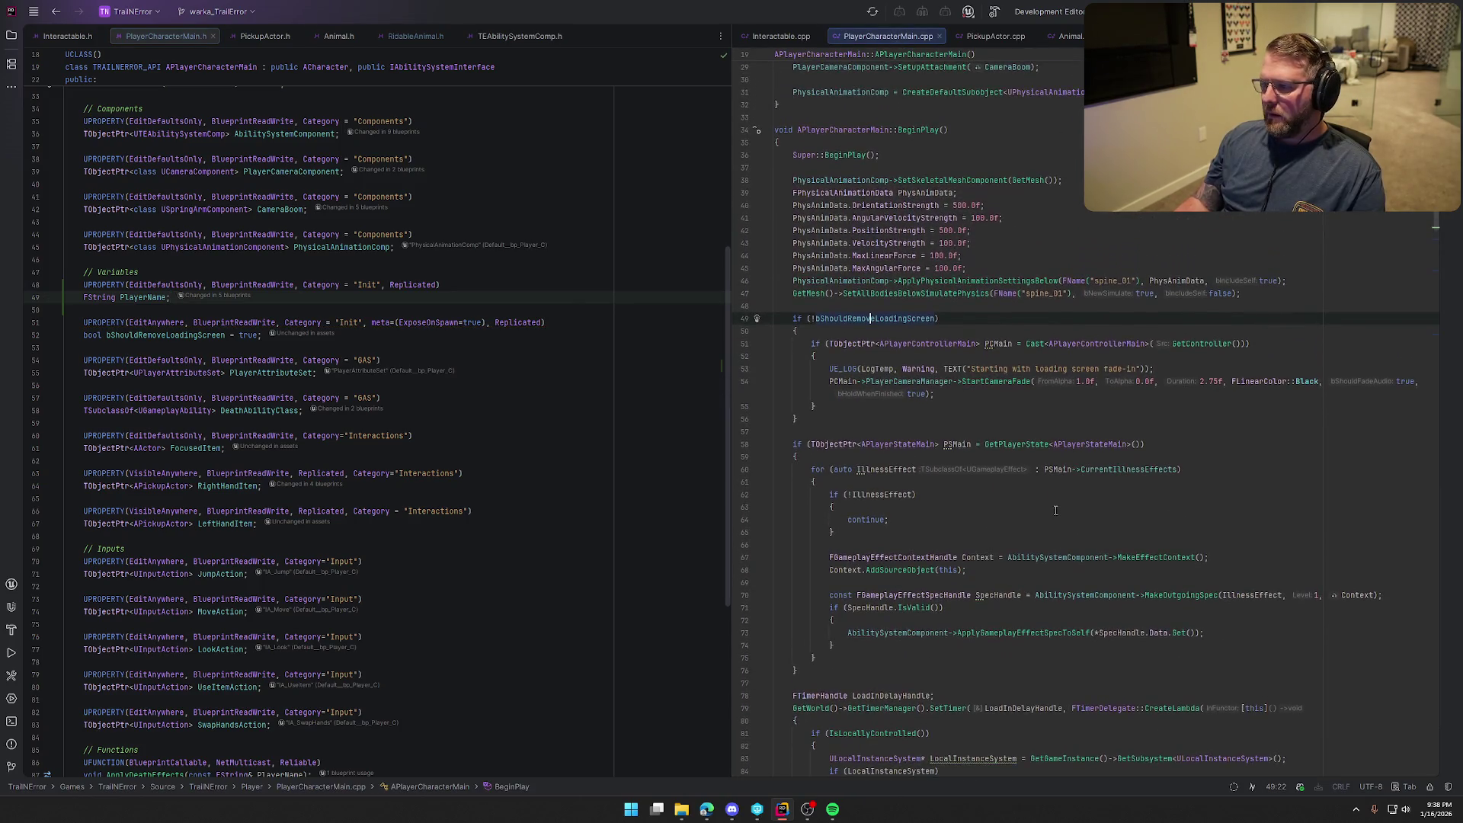
Assign PlayerName = PSMain->GetPlayerName() in BeginPlay and remove Replicated from its UPROPERTY
scroll(988, 509, "down", 4)
left_click(831, 508)
key("Return")
key("Return")
type("PlayerName")
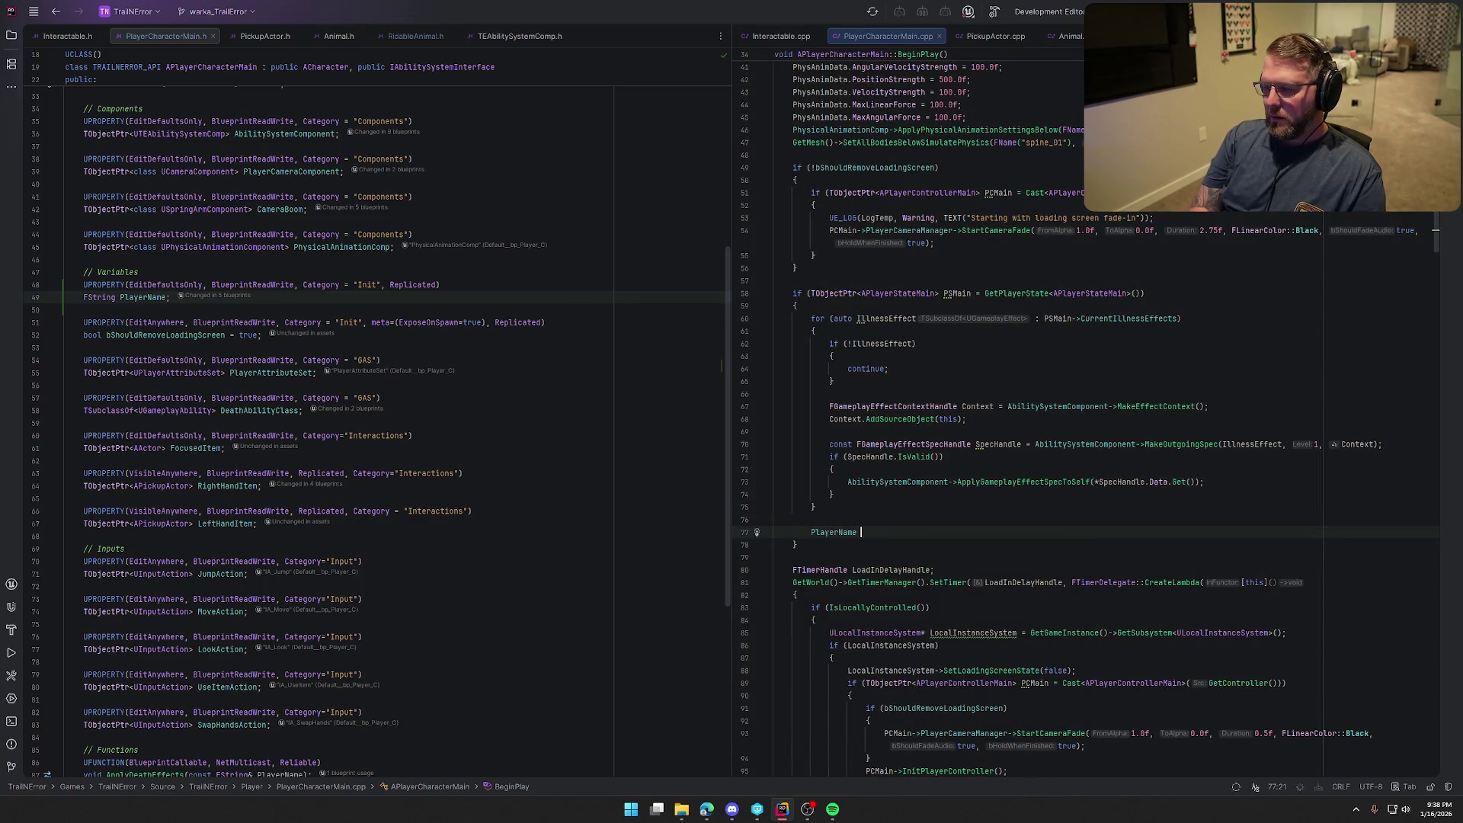
key("Tab")
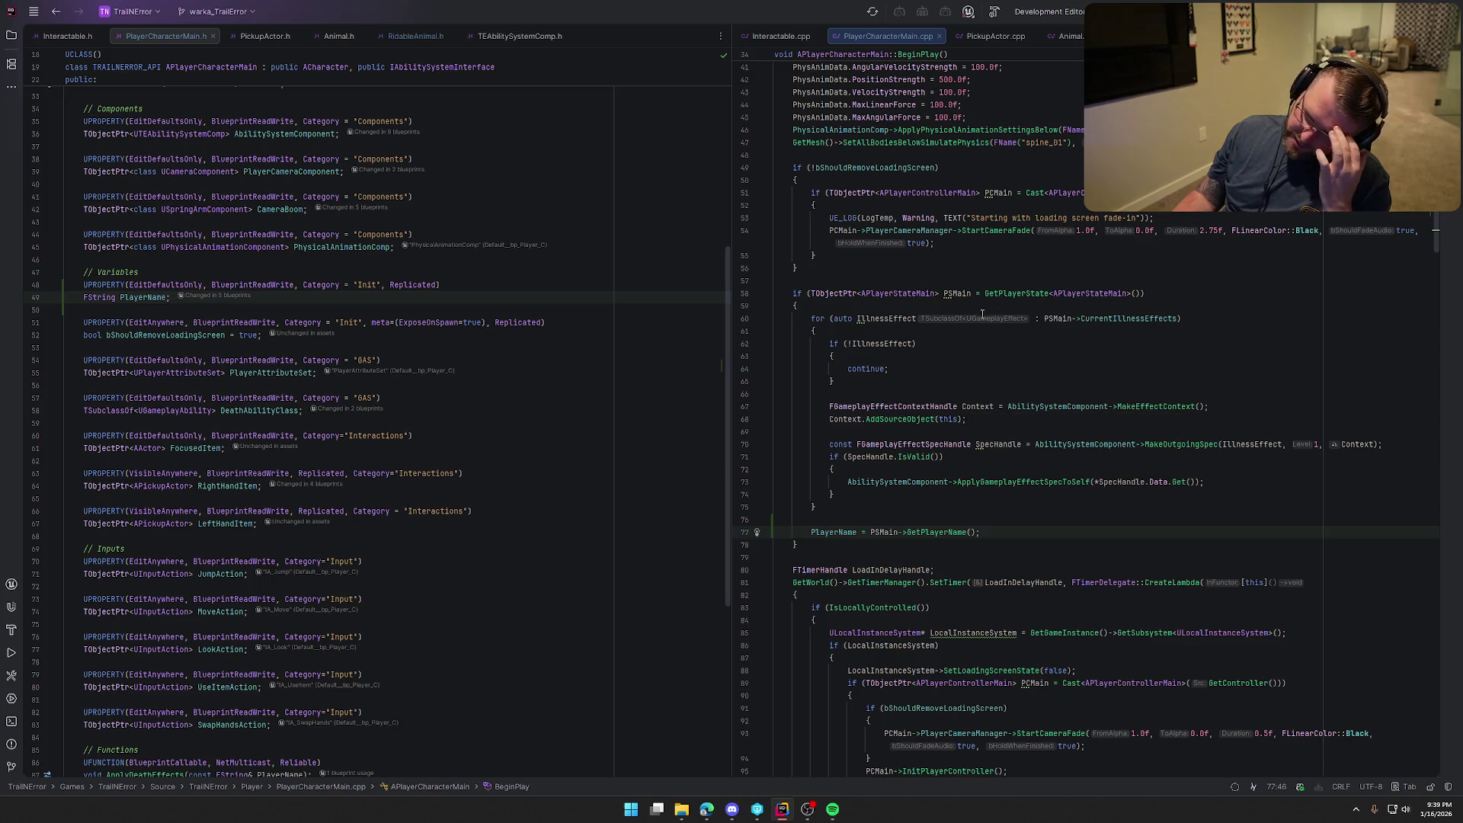
double_click(413, 284)
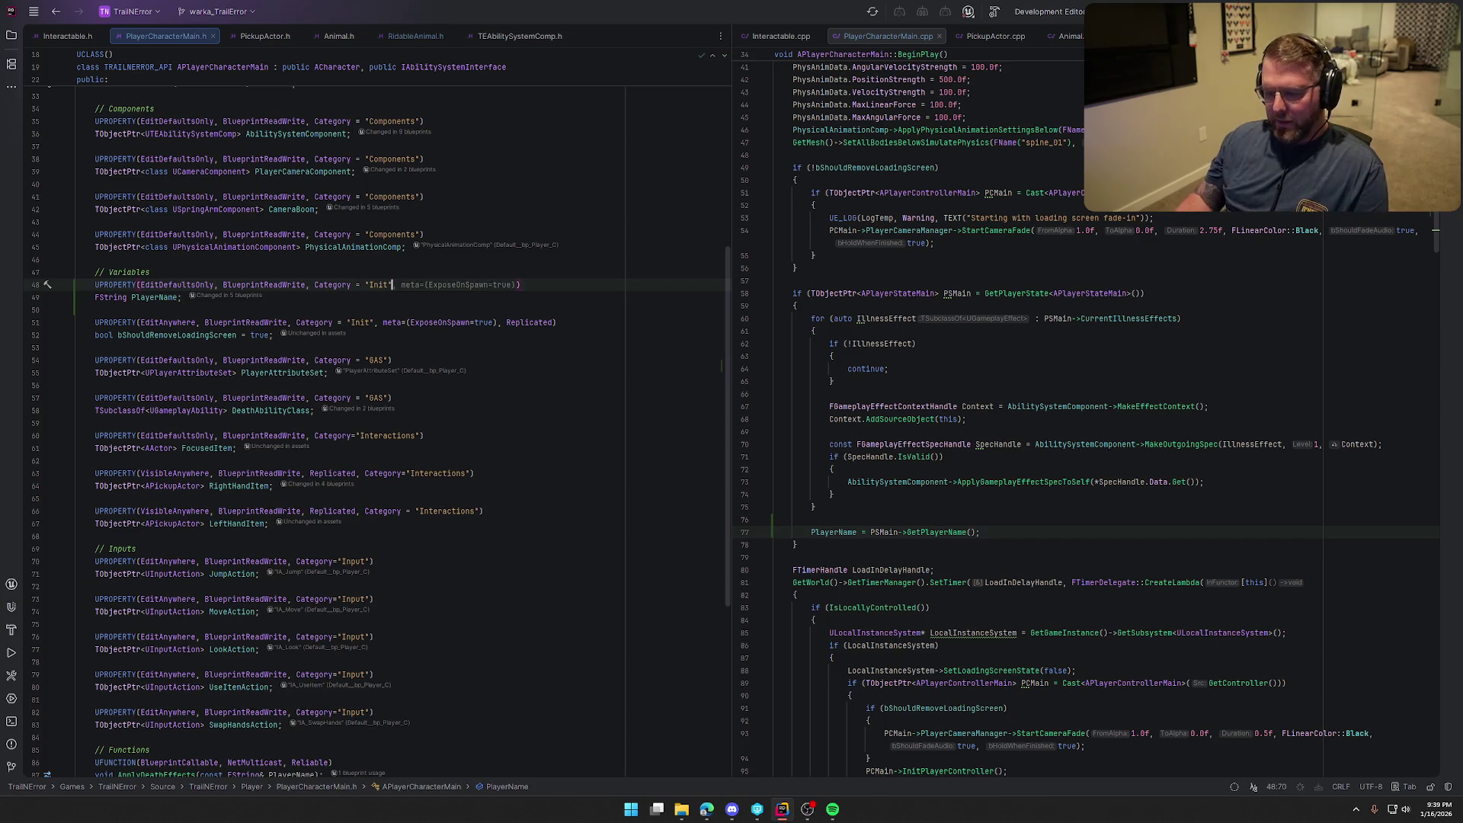
key("BackSpace")
key("BackSpace")
key("BackSpace")
key("Up")
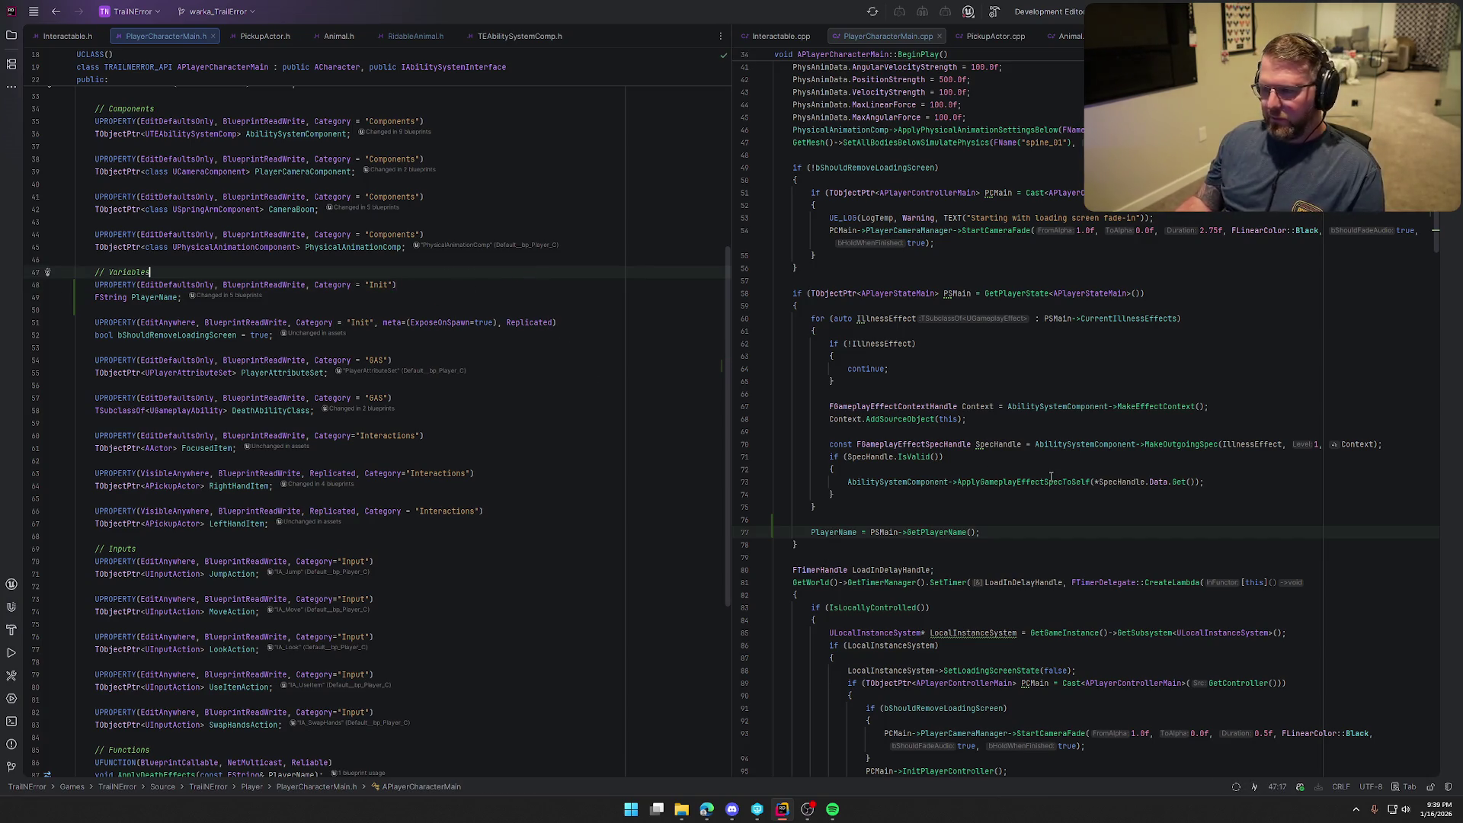
Replace the player state name lookup on line 81 with PlayerName and build the project
key("ctrl+alt+Left")
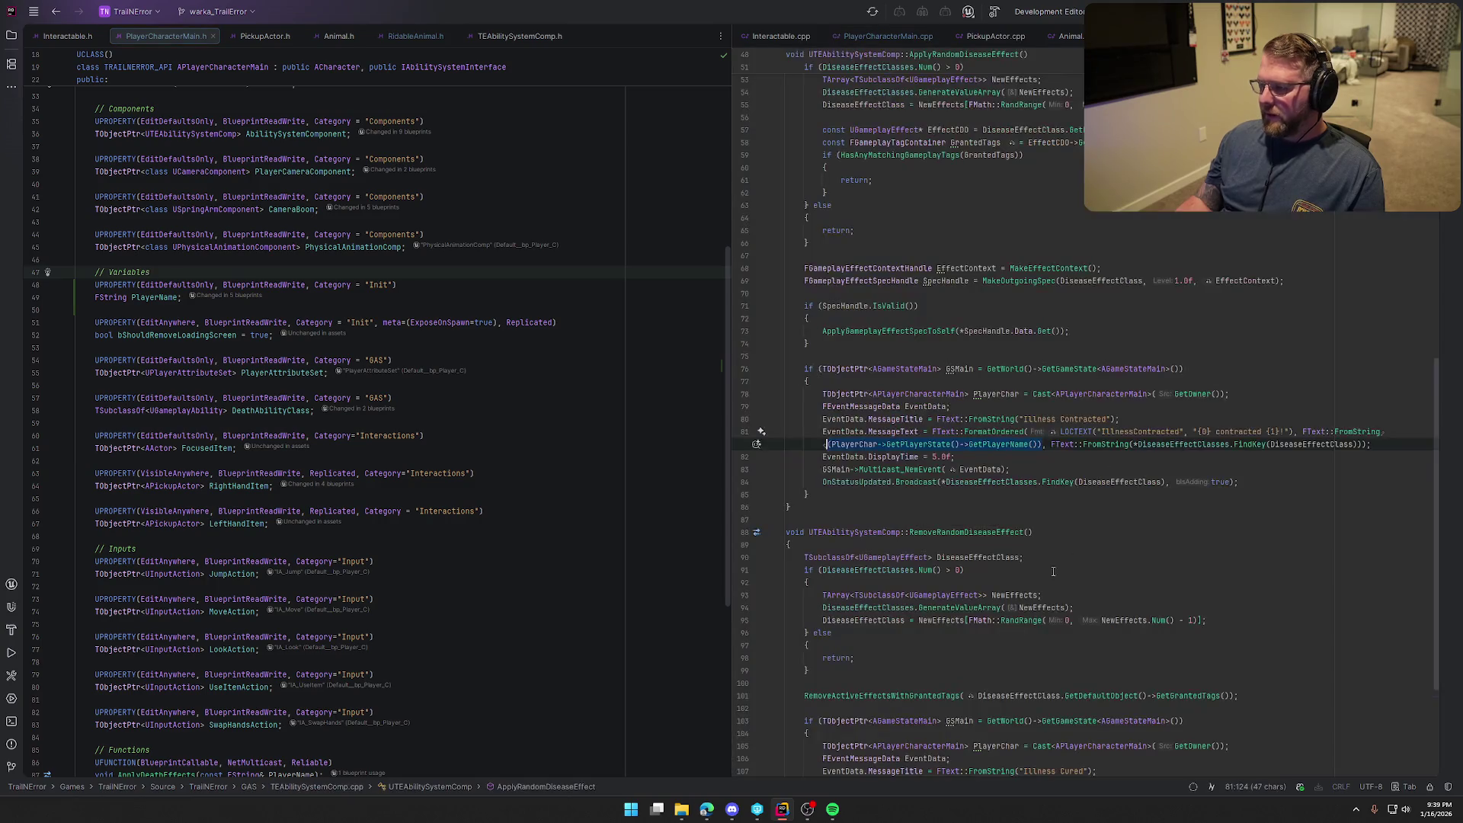
left_click(886, 444)
left_click(1037, 445, "shift")
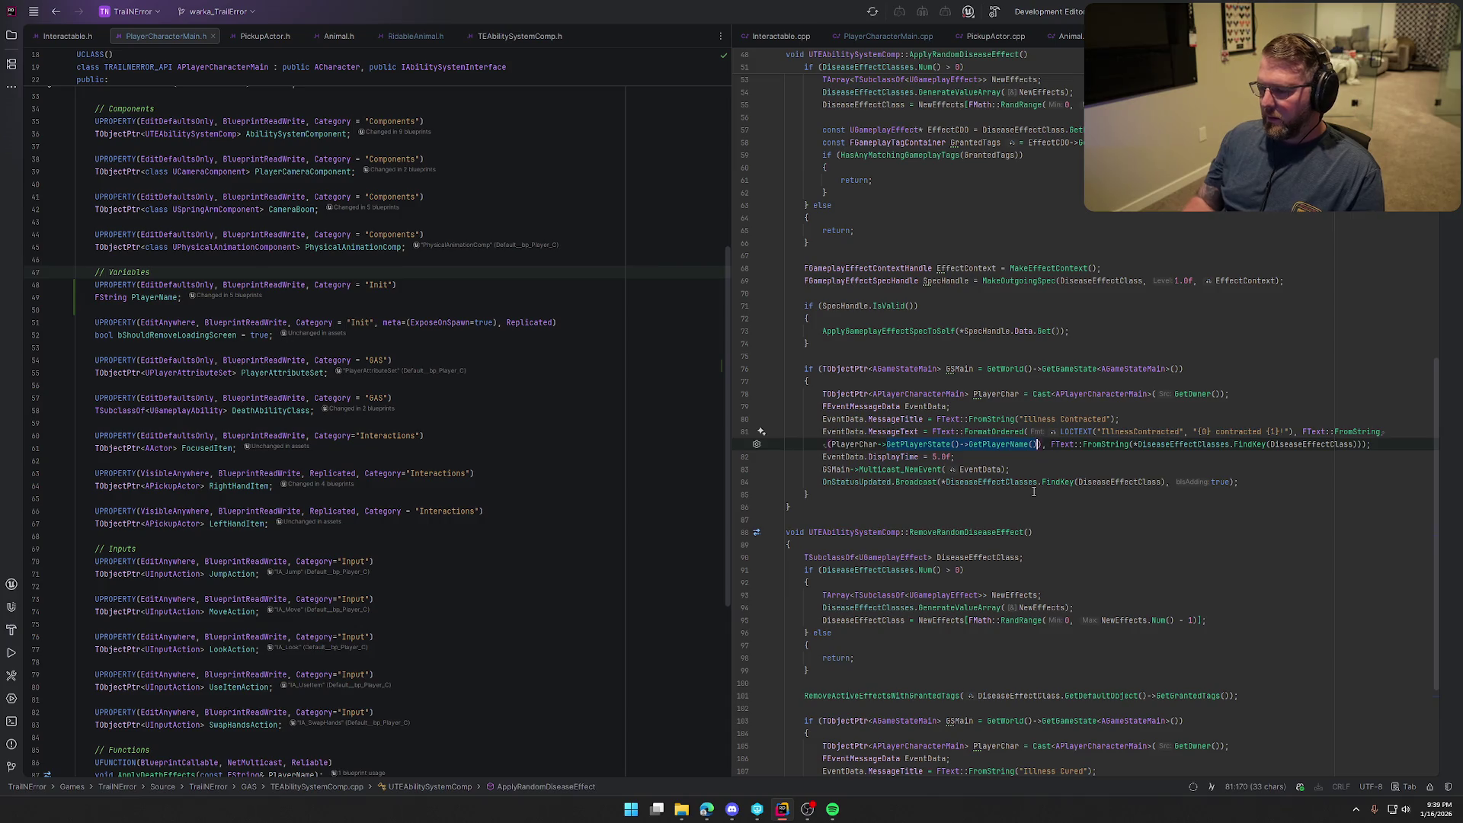
type("PlayerN")
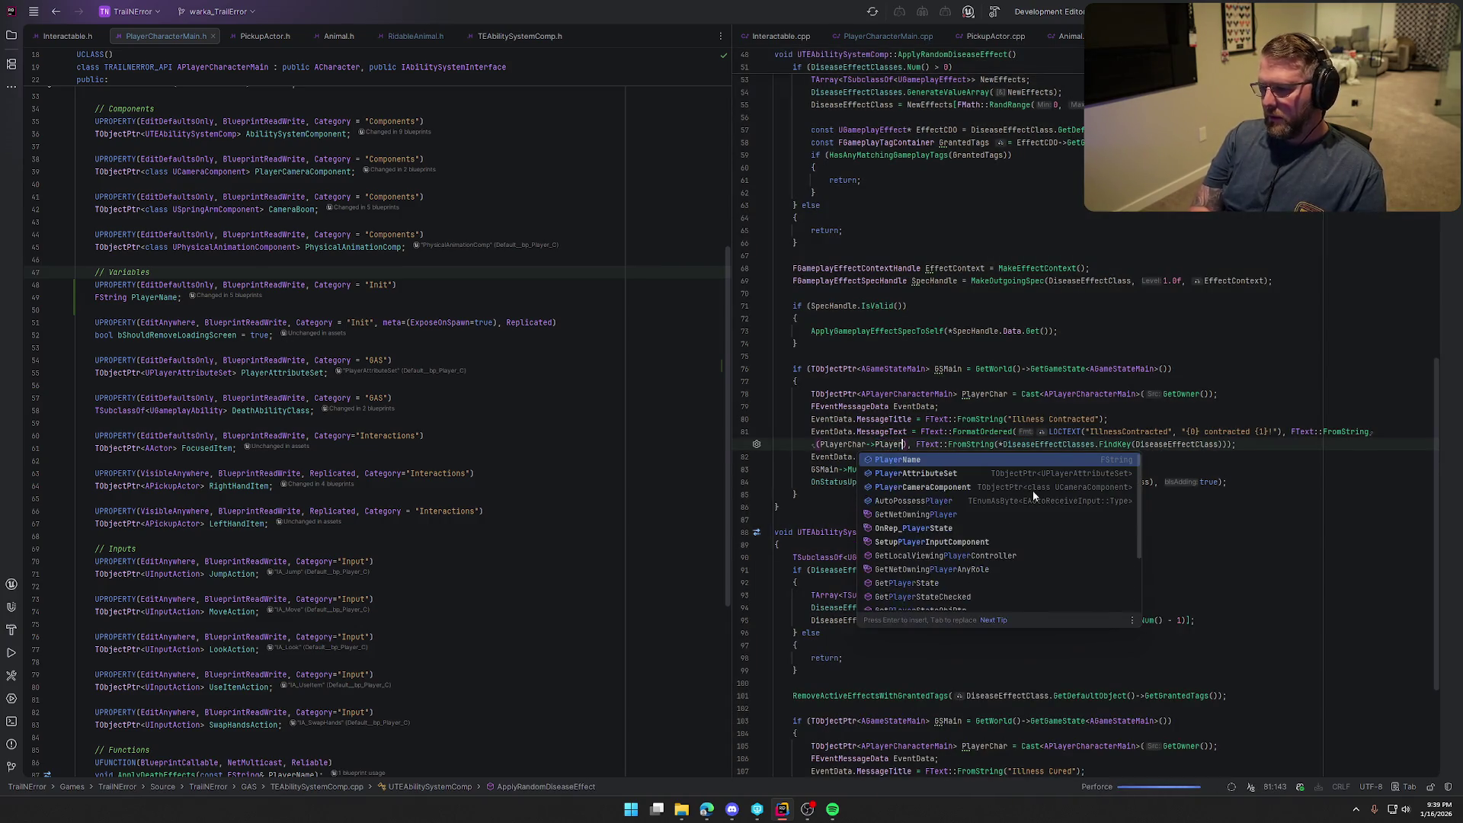
key("Return")
left_click(1133, 496)
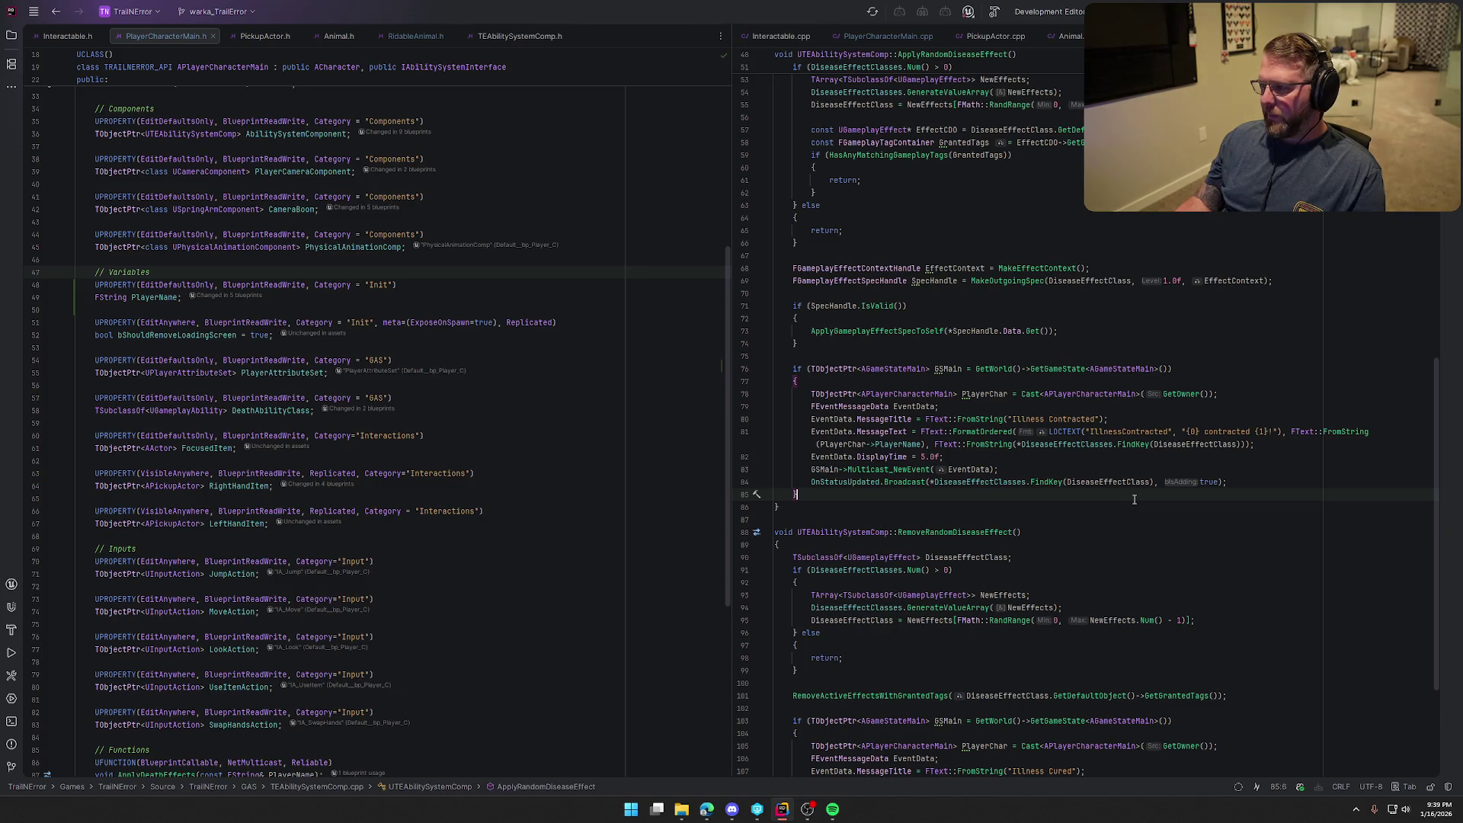
key("ctrl+shift+b")
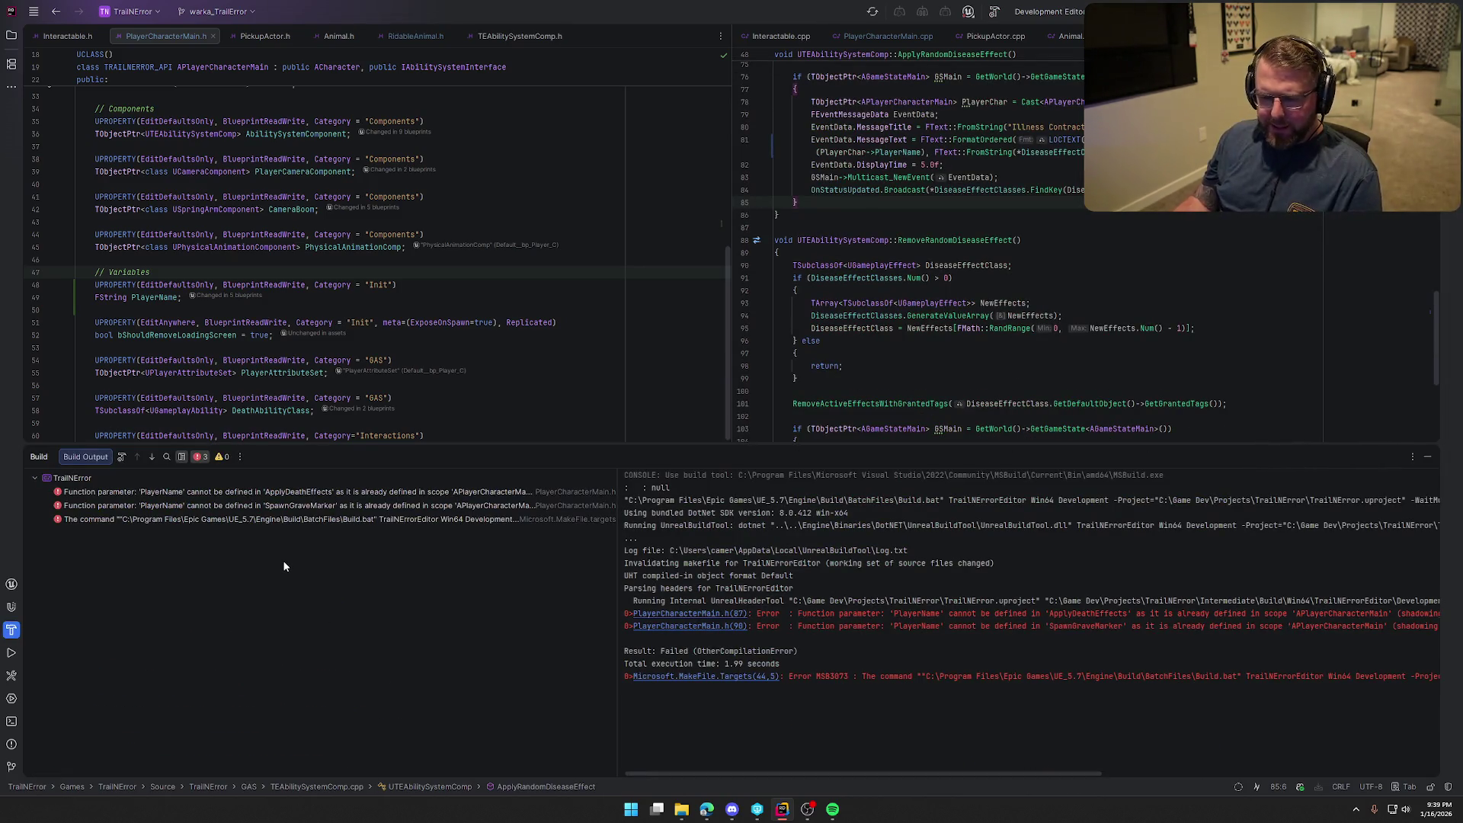
After the PlayerName shadowing errors, rename the header property to PlayerSteamName
left_click(241, 496)
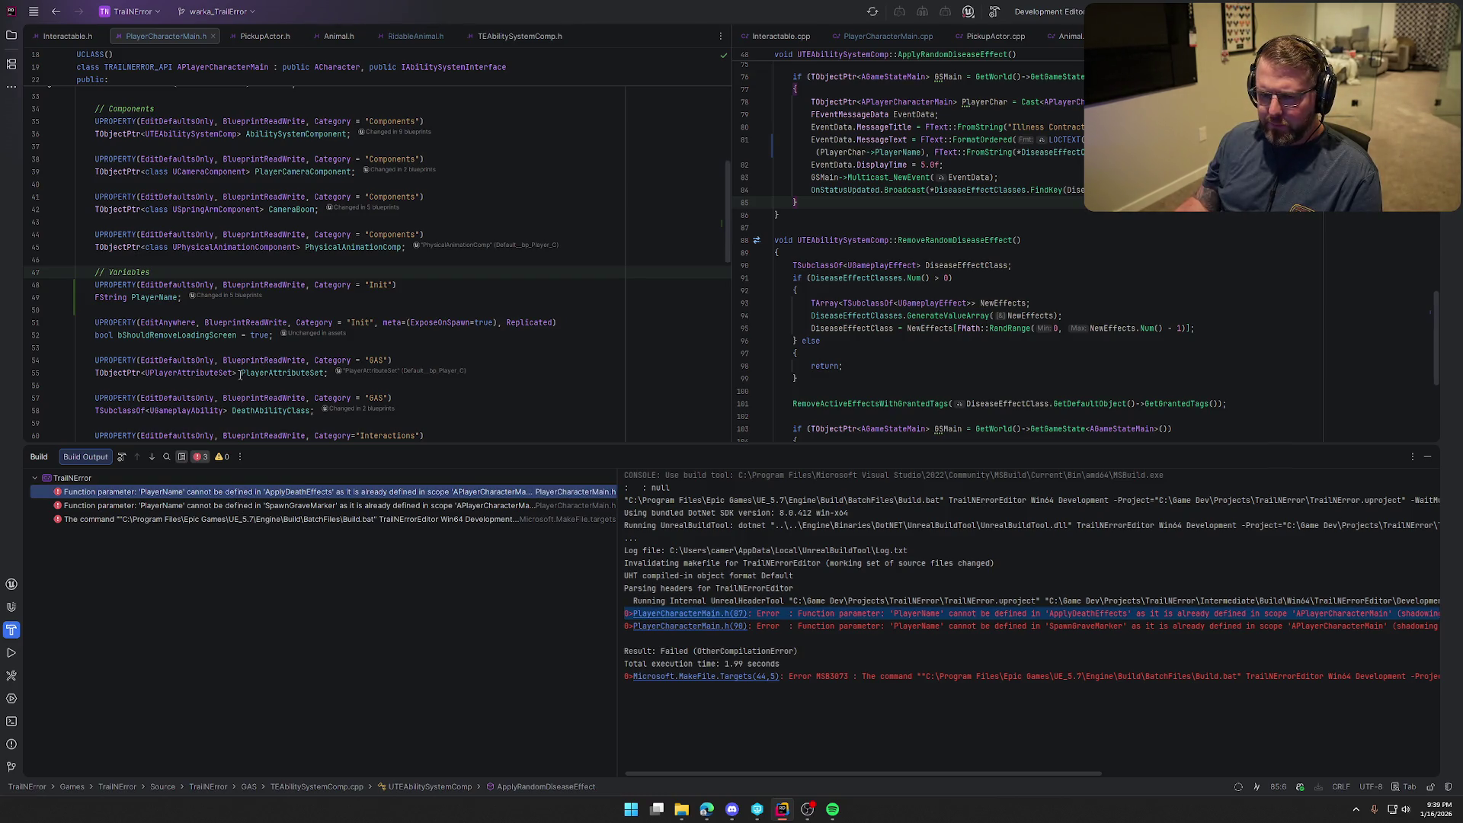
left_click(180, 298)
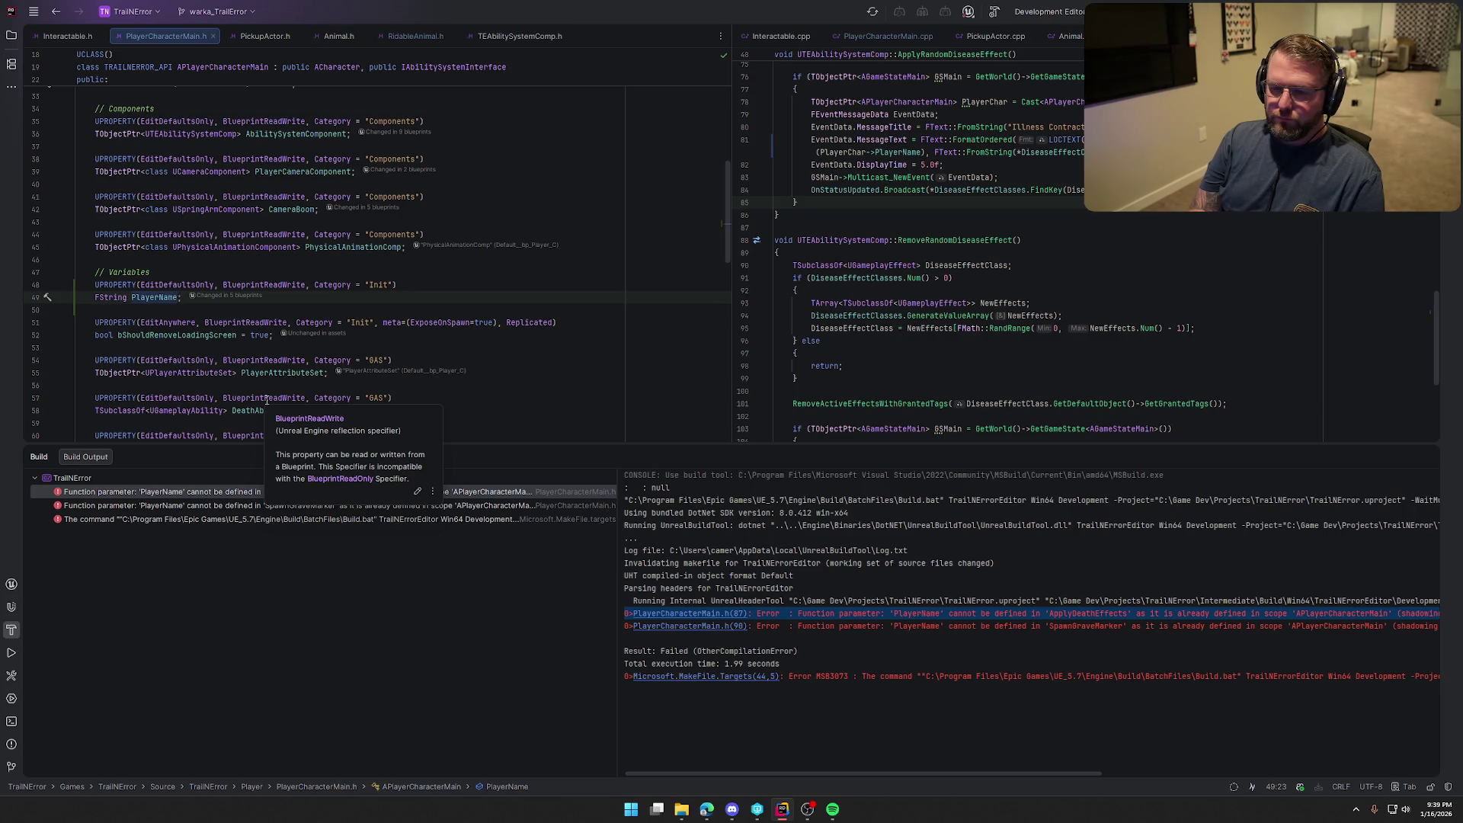
key("BackSpace")
key("BackSpace")
key("BackSpace")
type("SteamN")
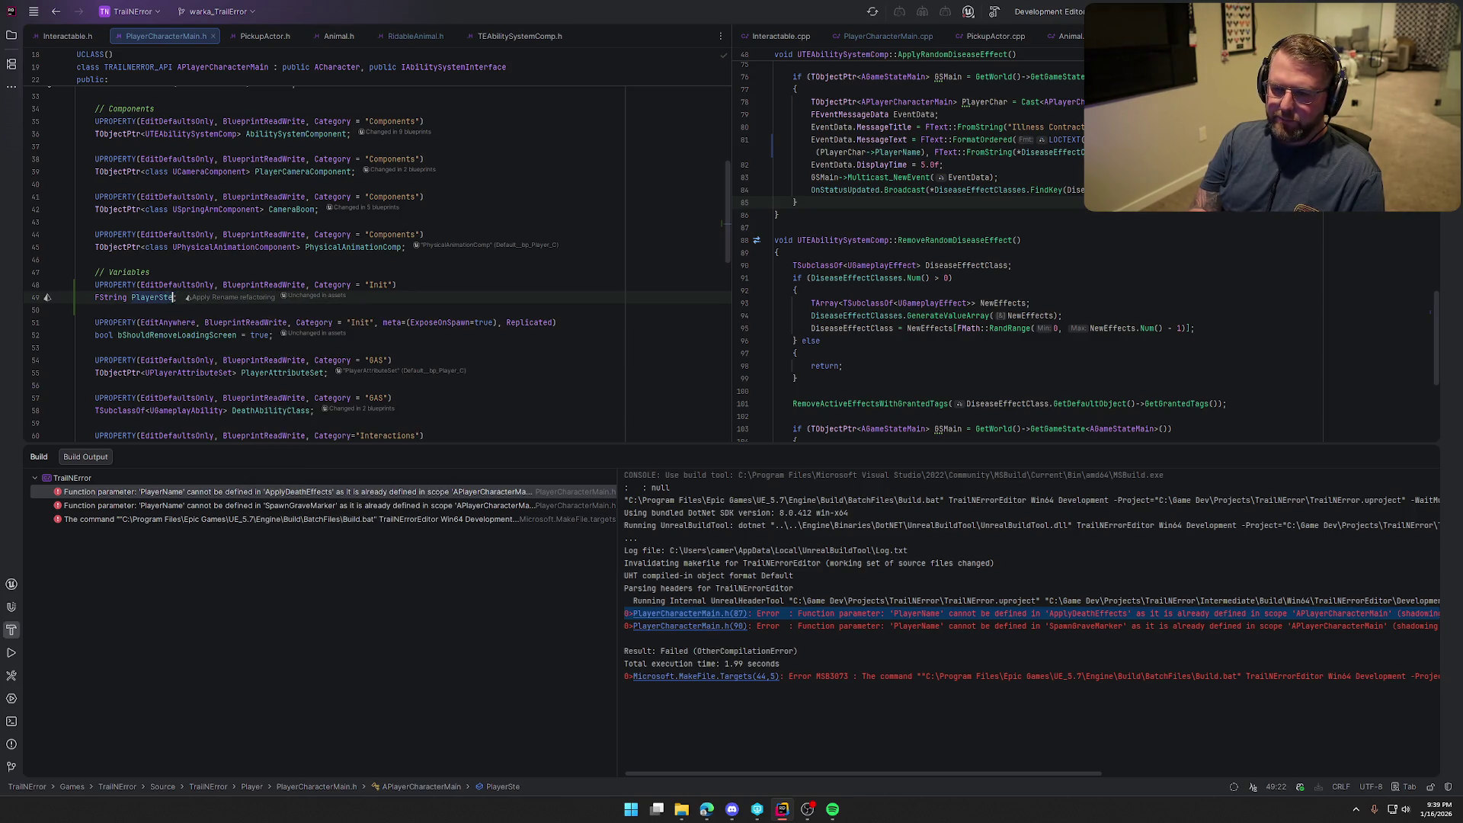
type("ame")
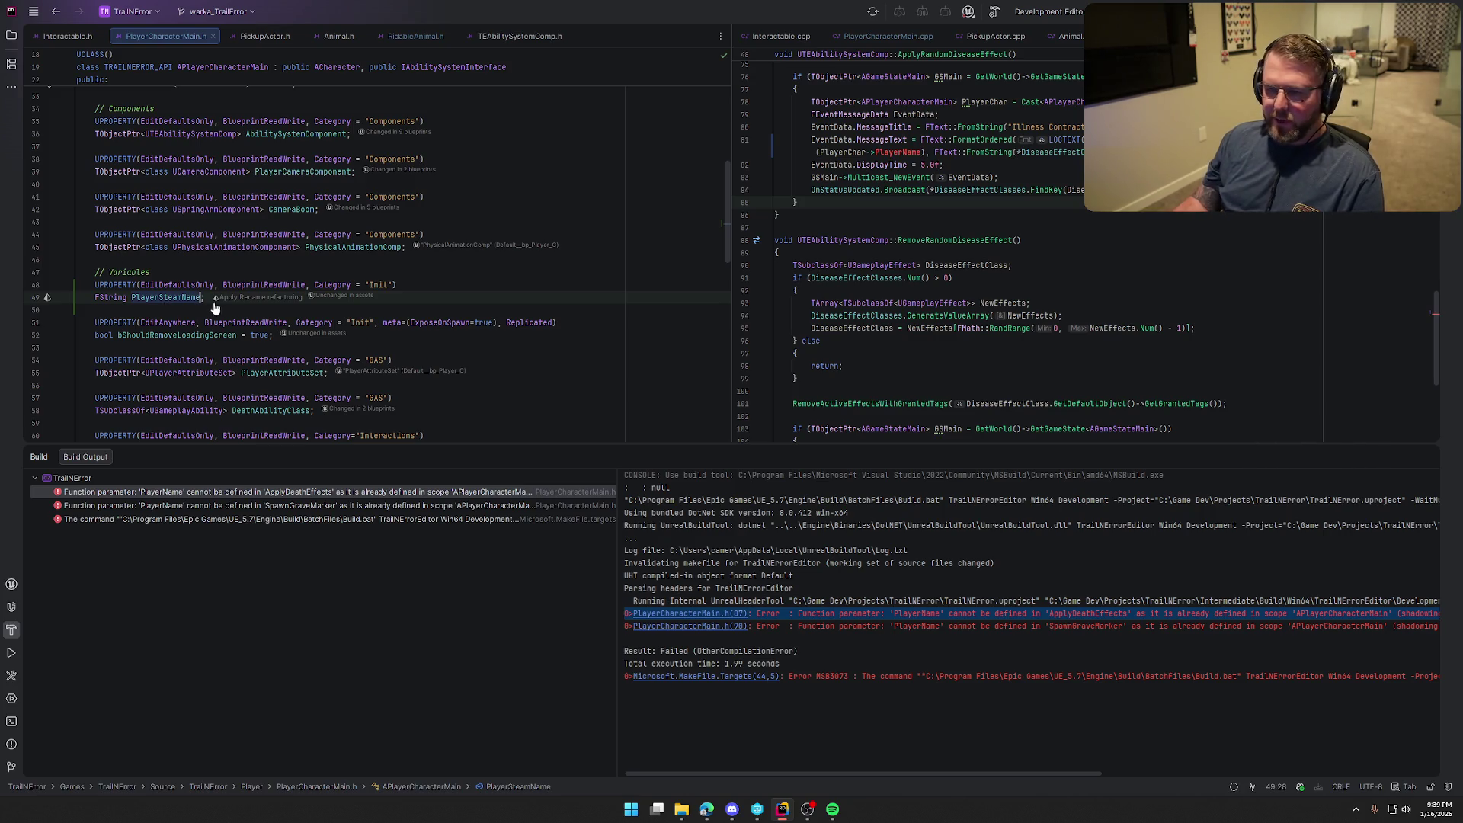
key("ctrl+w")
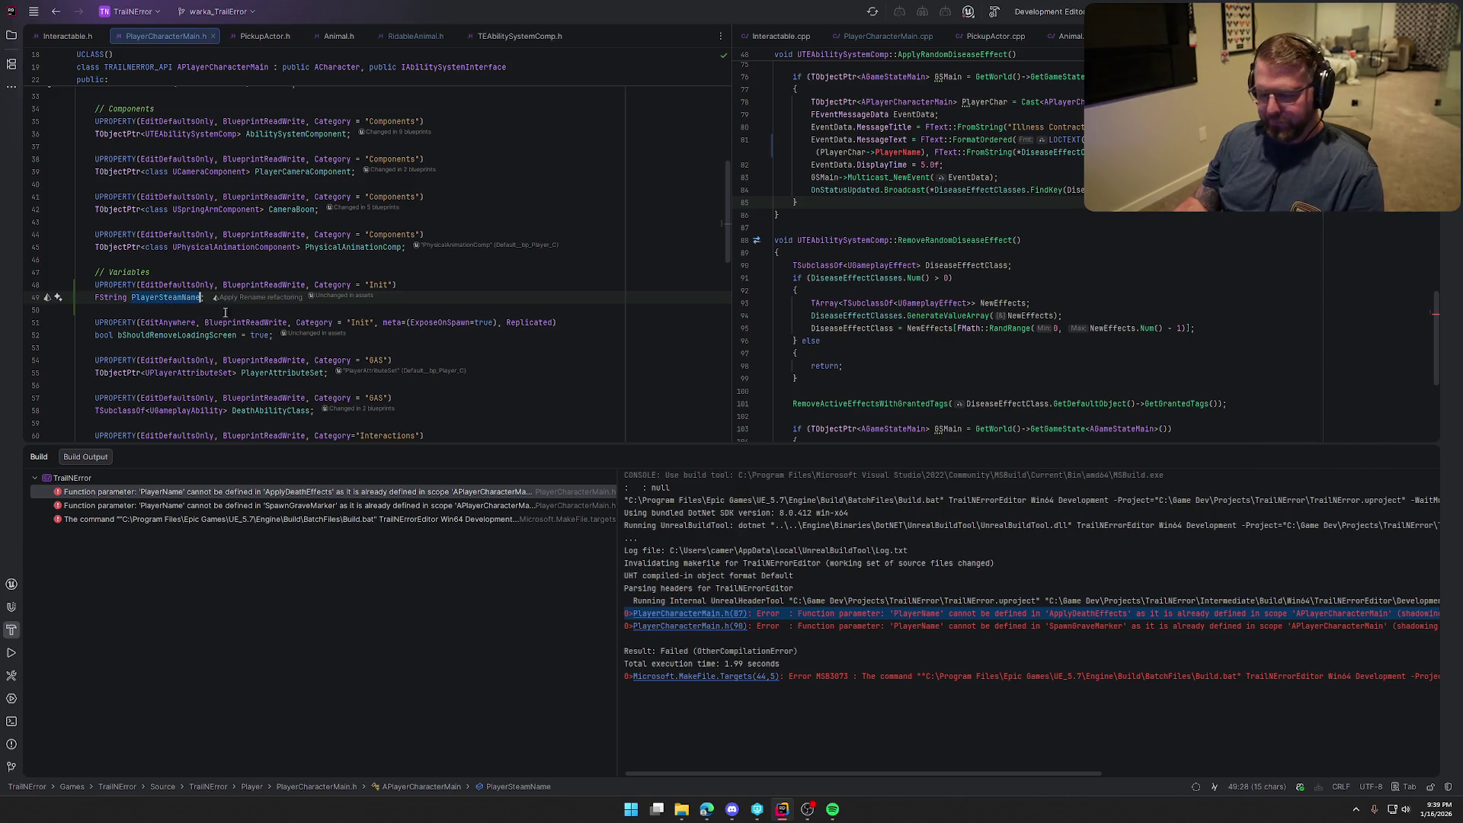
key("ctrl+shift+F12")
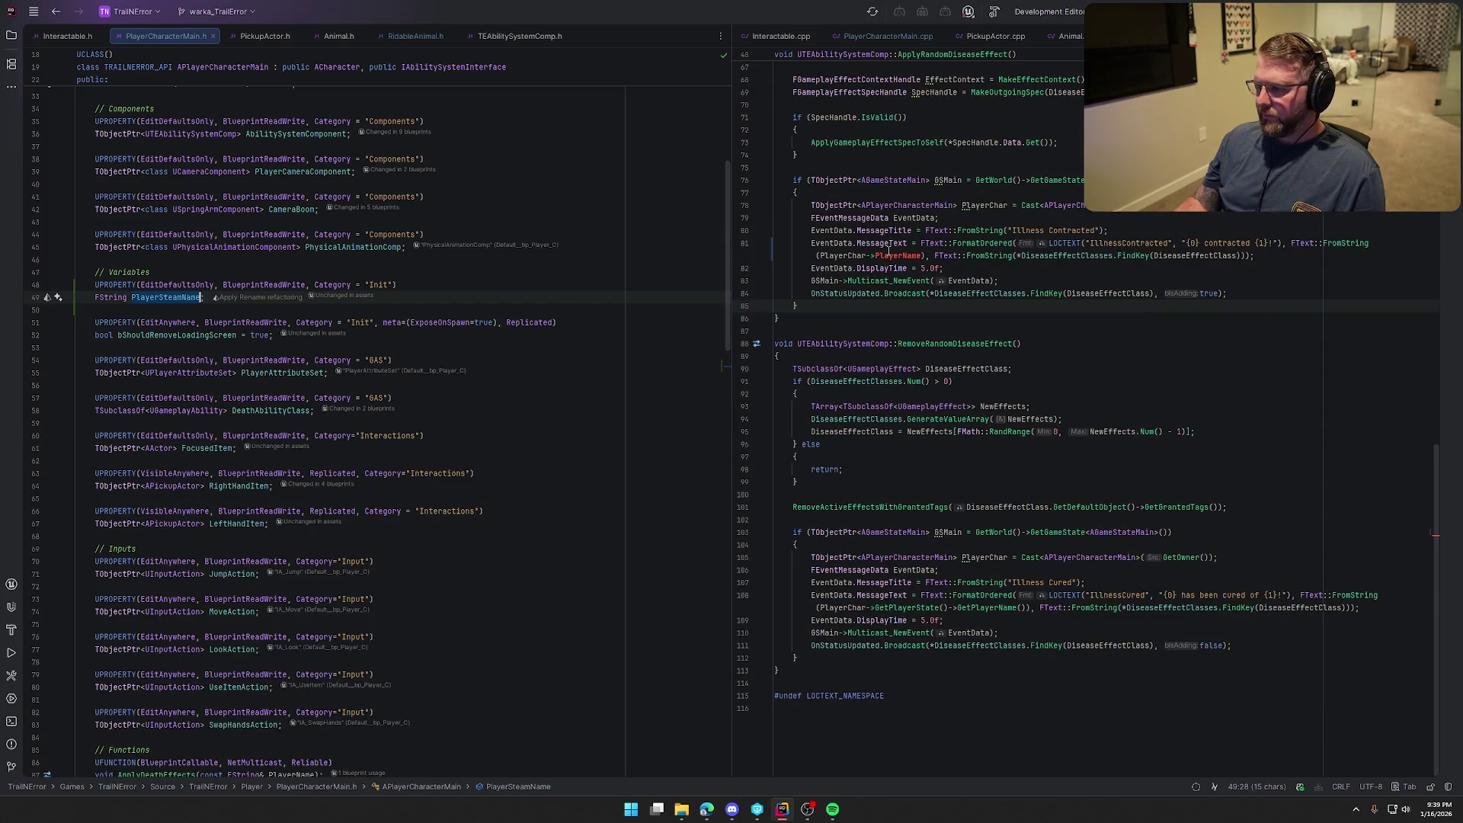
Put PlayerSteamName into the illness message and BeginPlay assignment, rebuild, and return to Unreal Editor
double_click(900, 255)
key("ctrl+v")
left_click(895, 42)
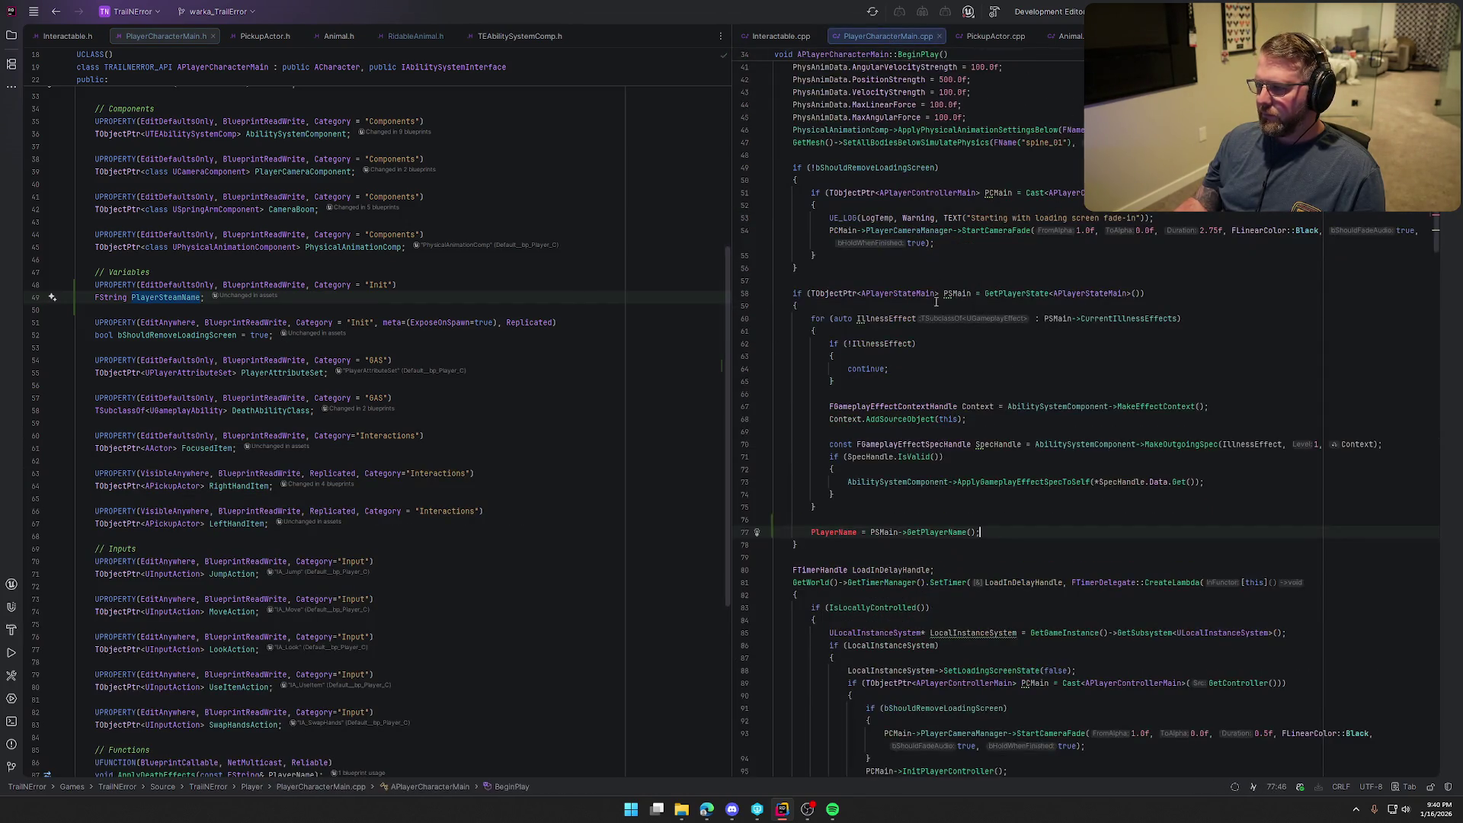
double_click(846, 532)
type("PlayerSteamName")
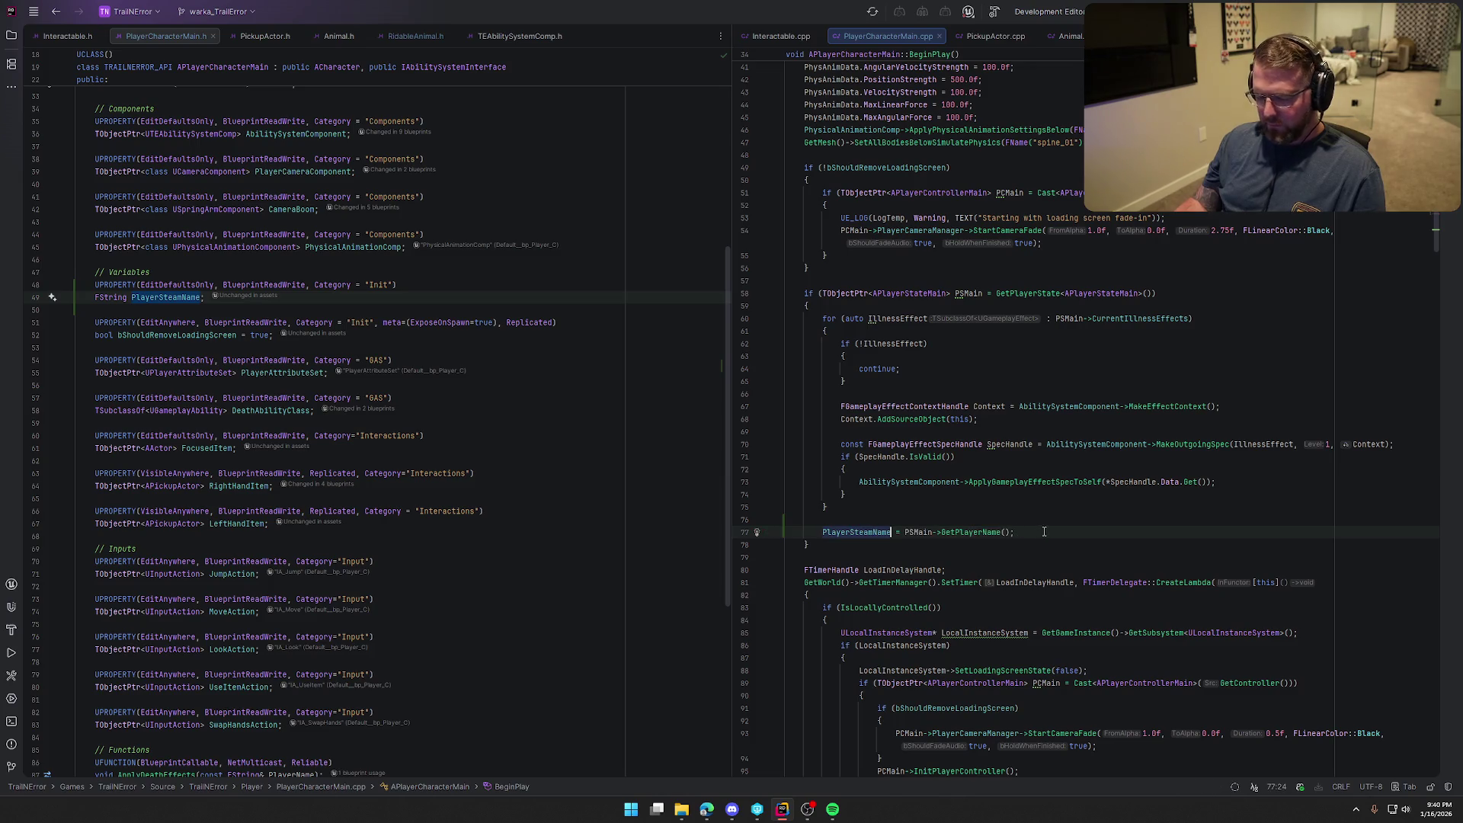
key("ctrl+shift+b")
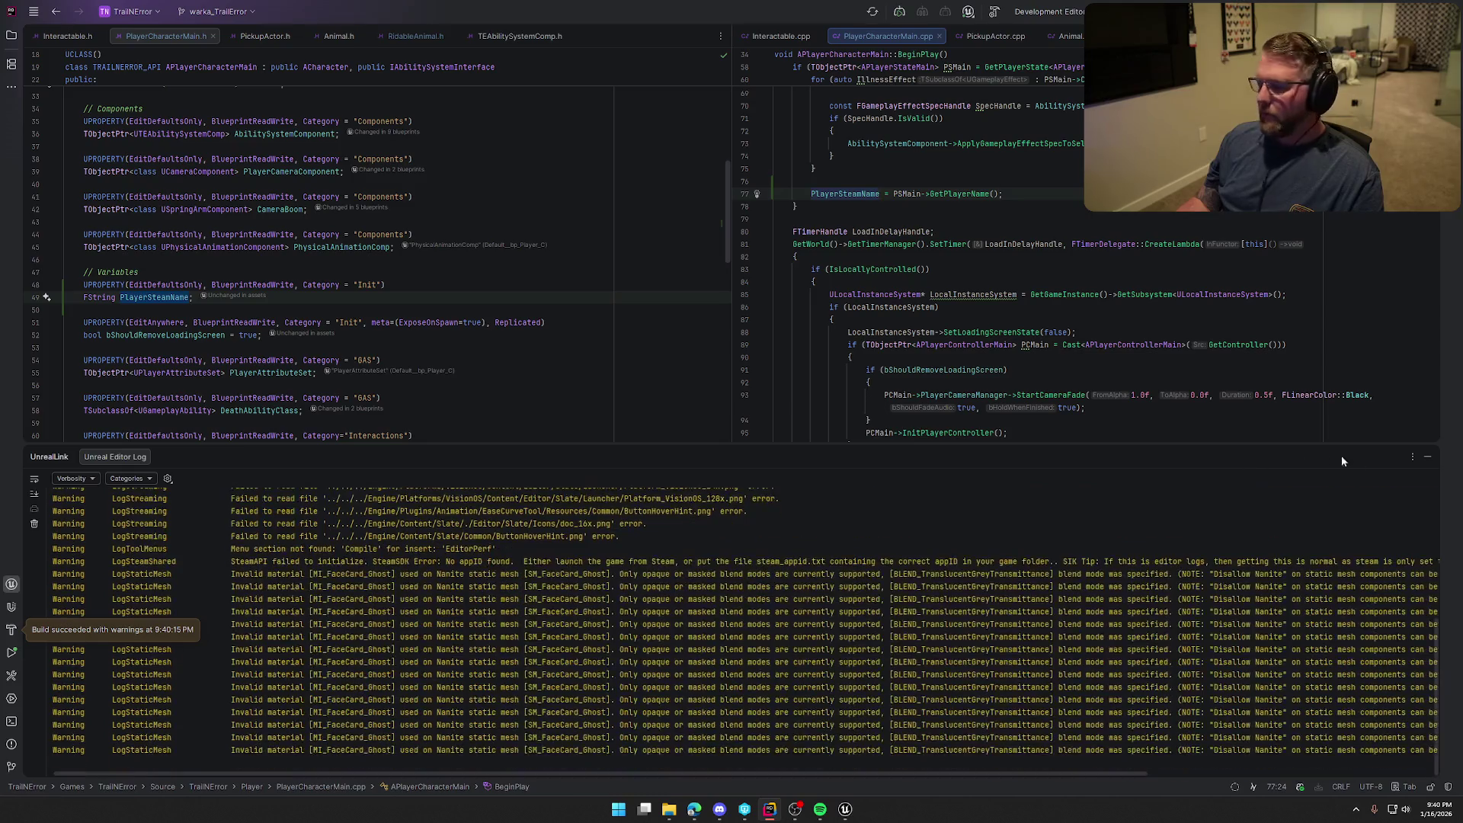
left_click(1429, 457)
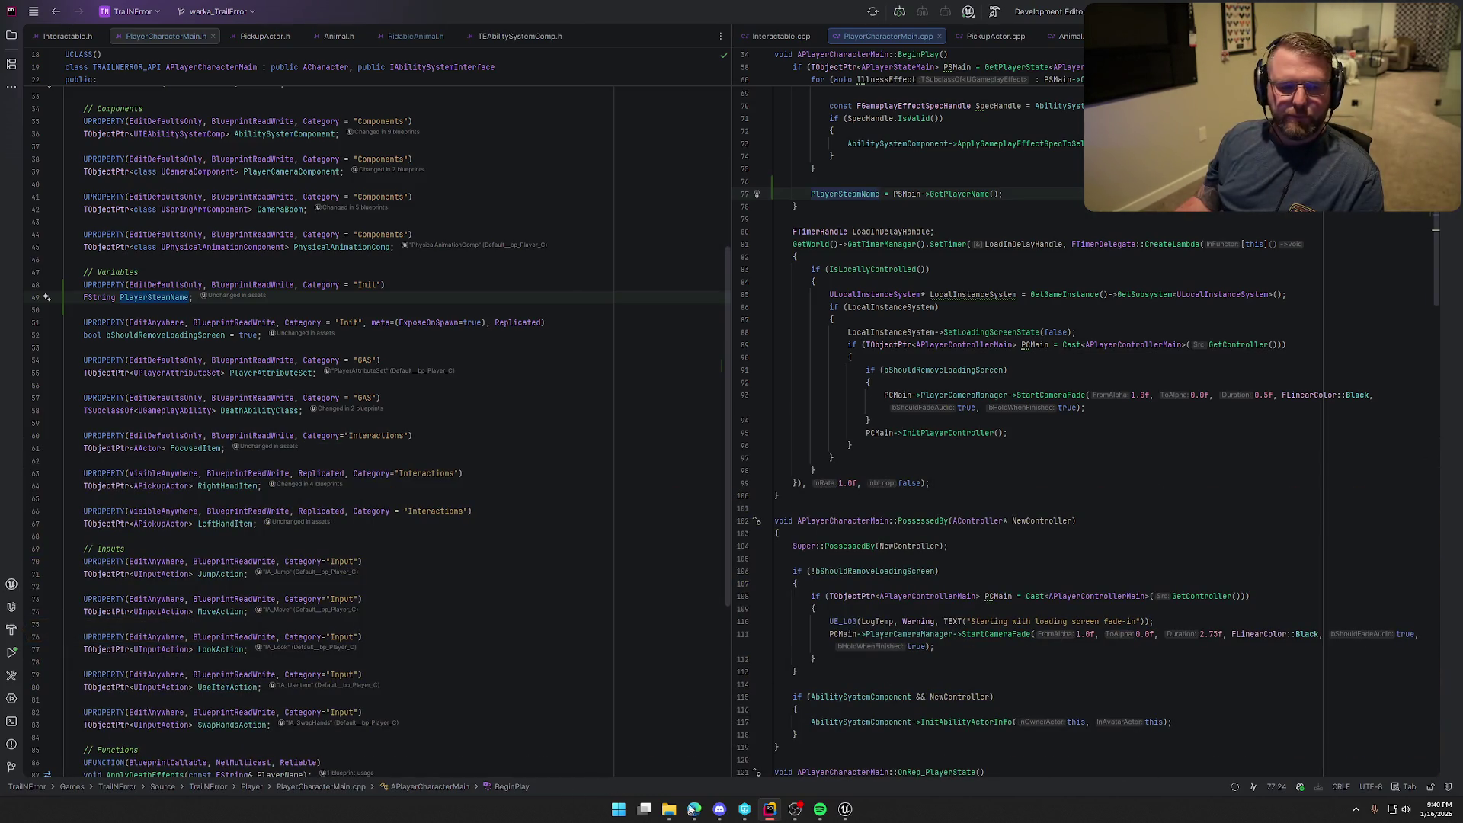
left_click(845, 810)
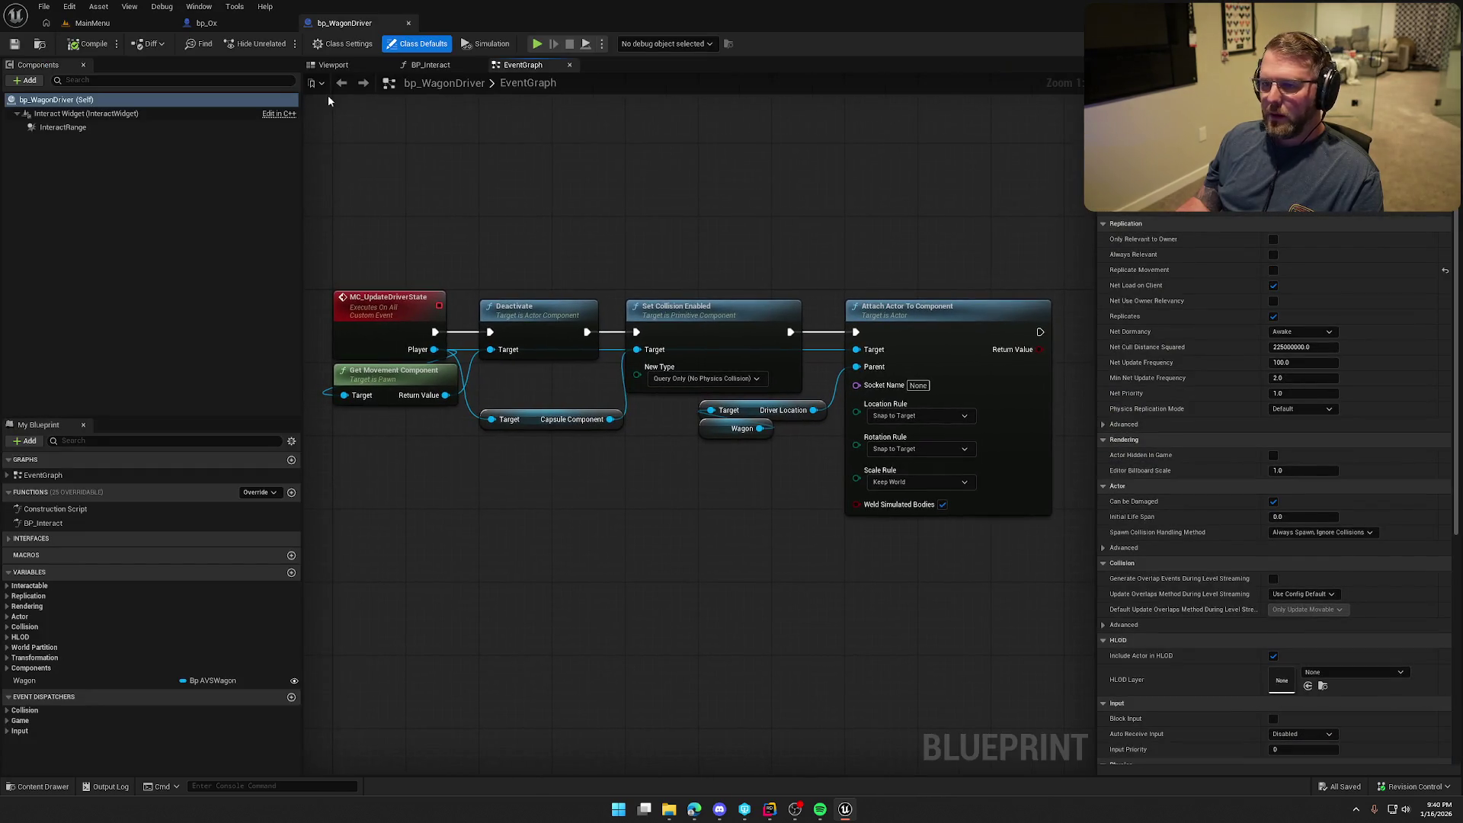
Open the GameWorld level, start play-in-editor, and drive the ox wagon until a Measles illness triggers
left_click(148, 28)
key("ctrl+space")
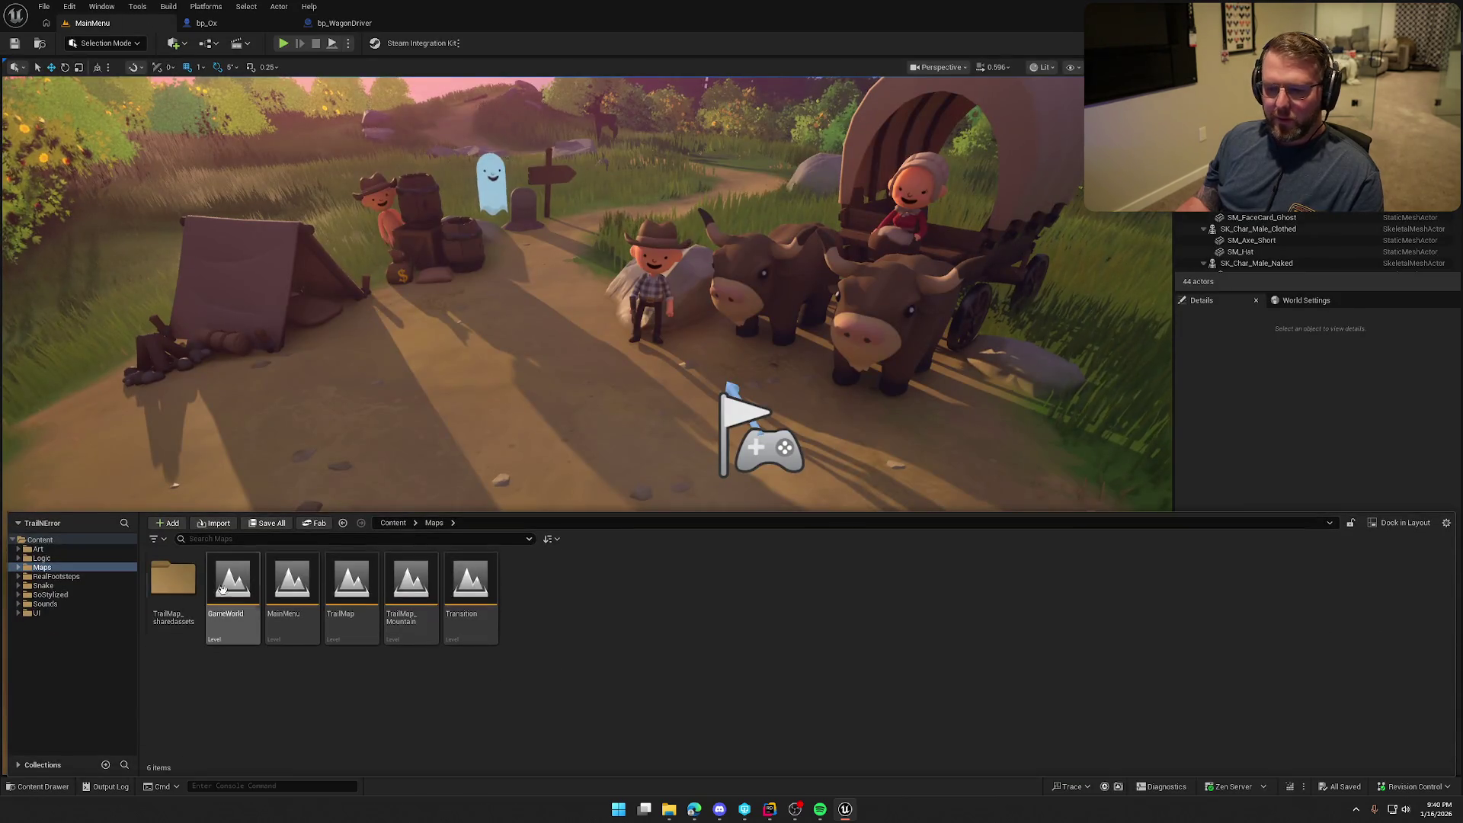
double_click(225, 598)
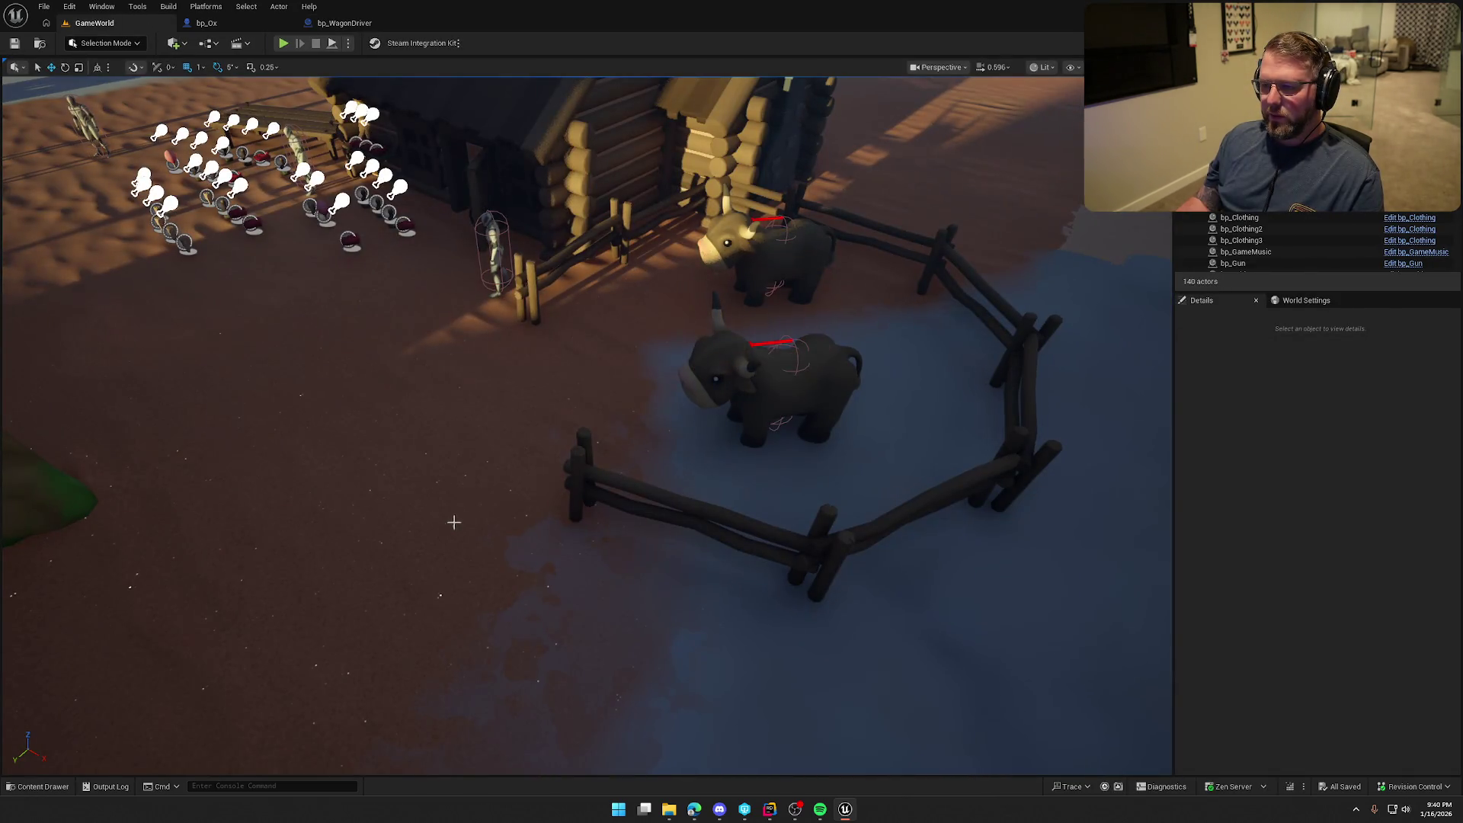
key("alt+p")
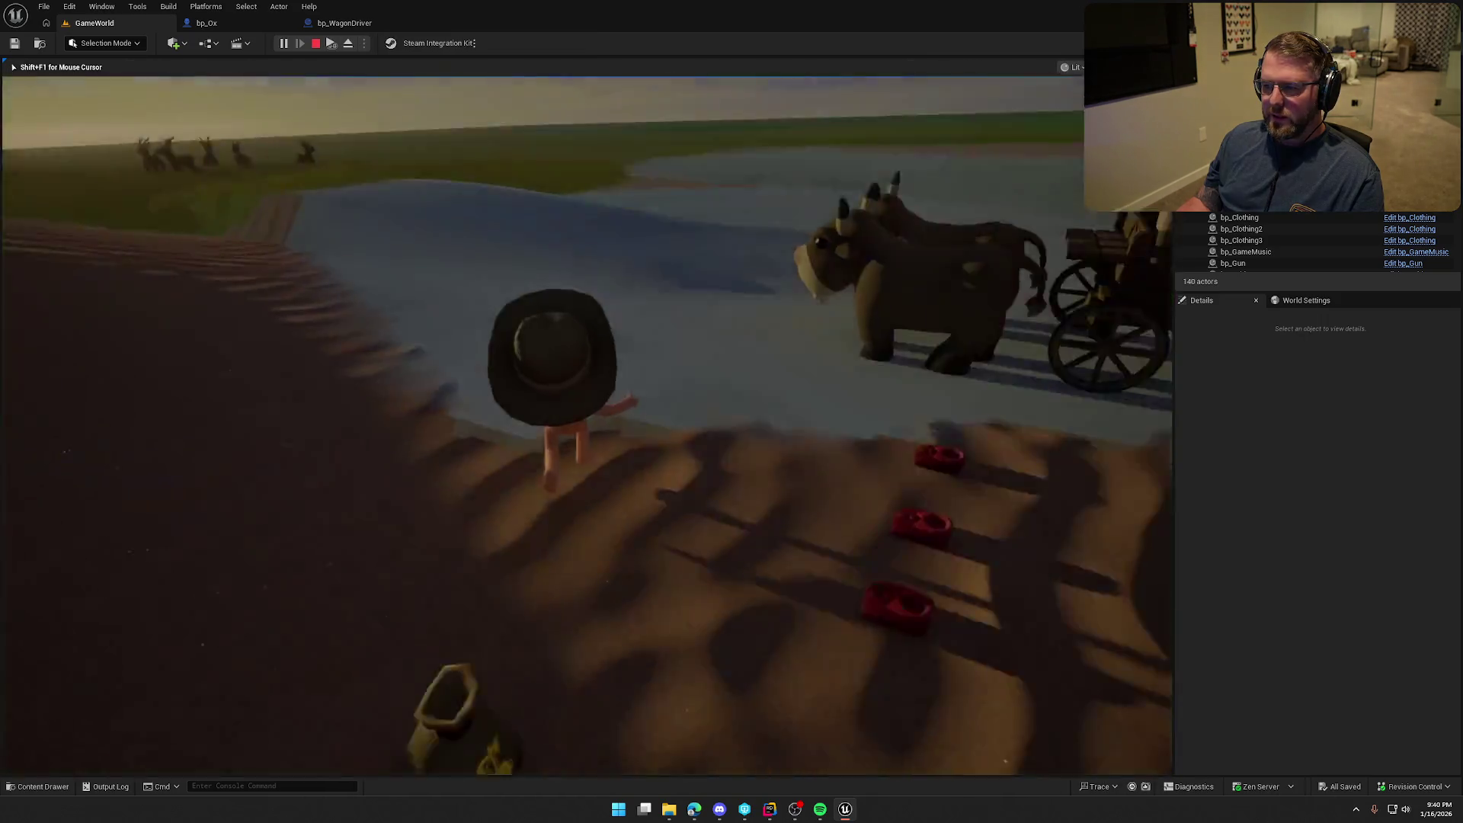
key("e")
key("w")
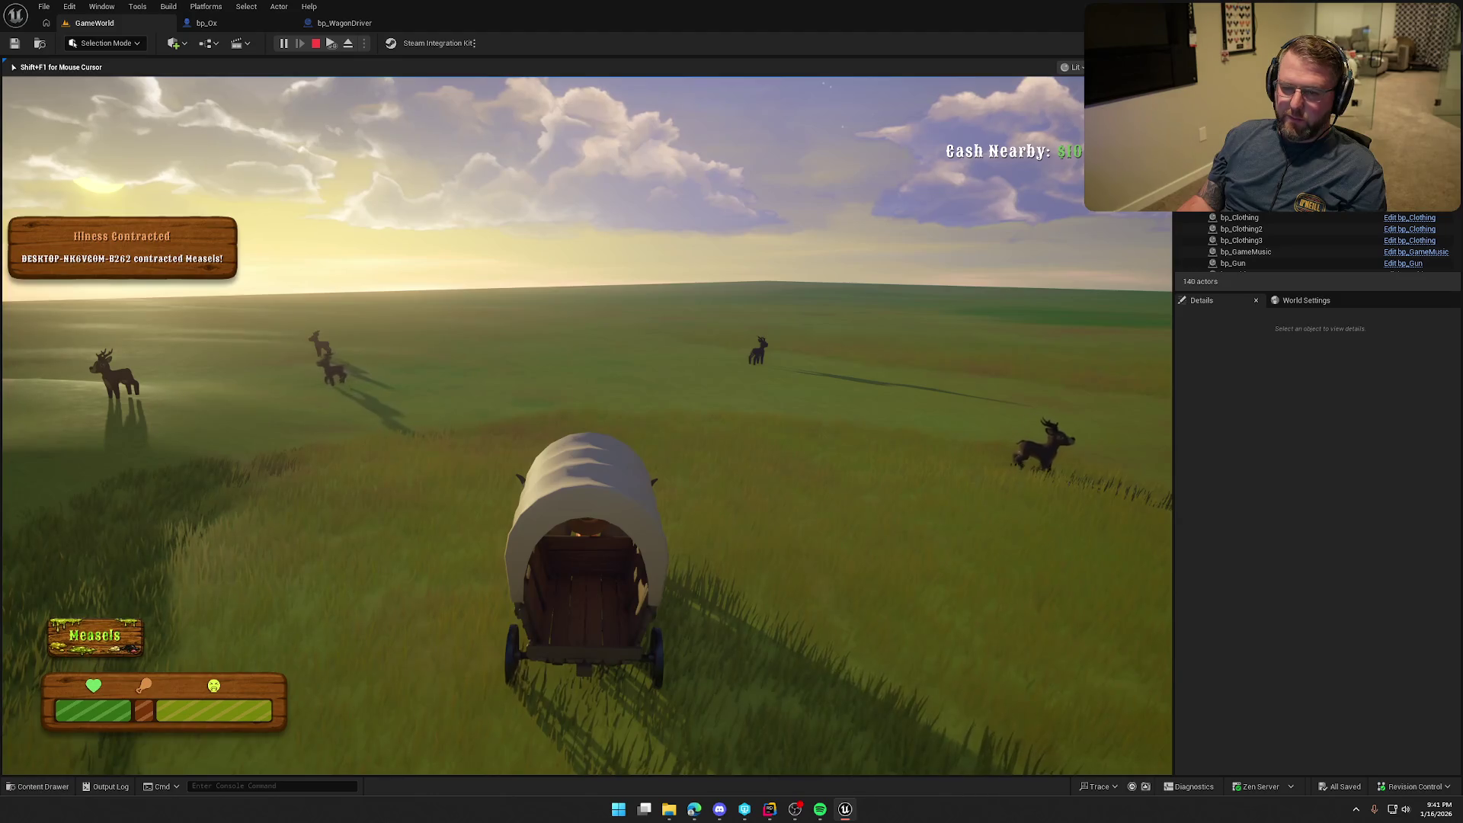
Steer the wagon right through the lake to the cabin, get out, and sprint to the mannequin
key("d")
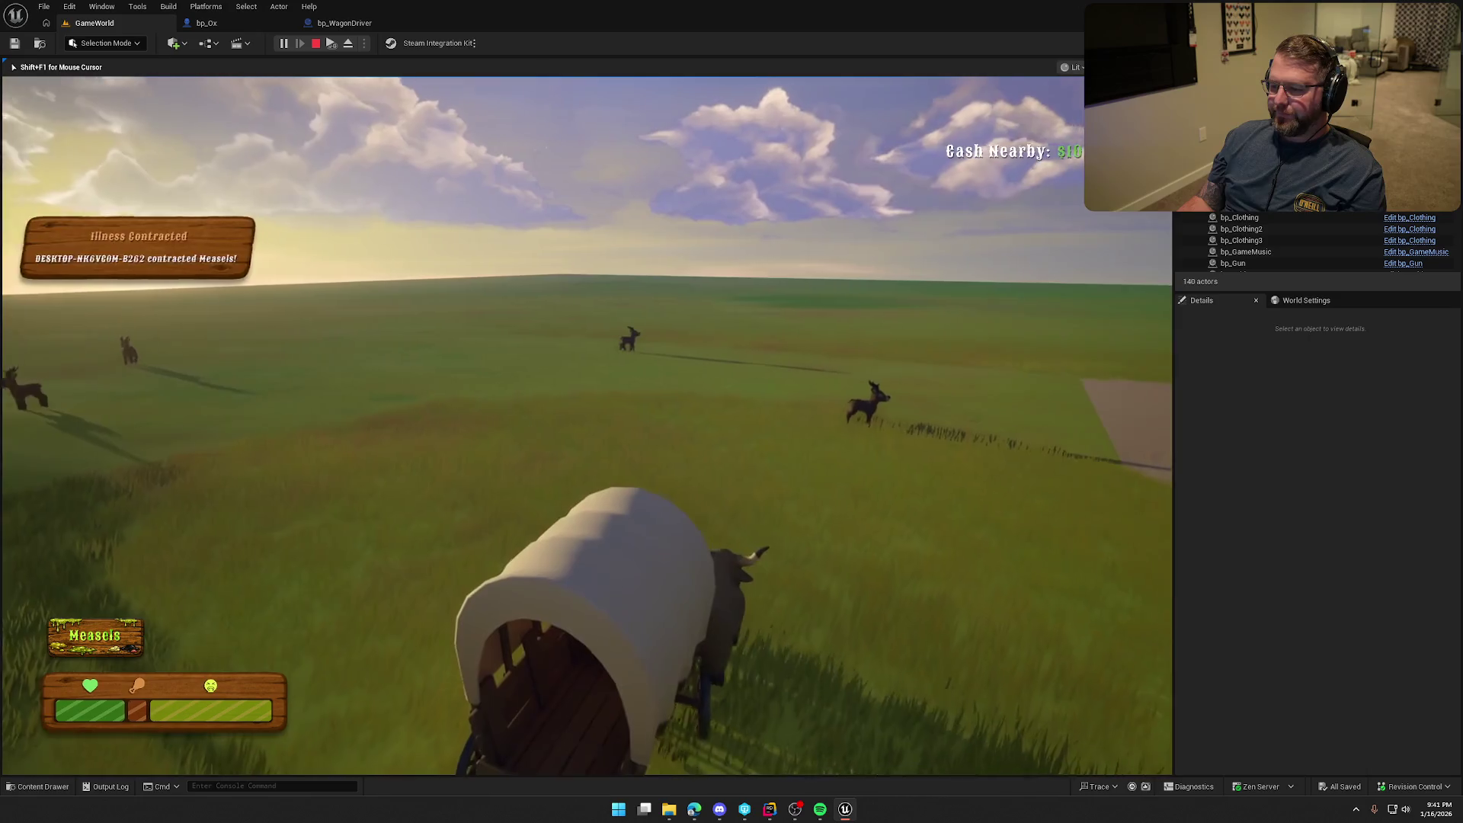
key("d")
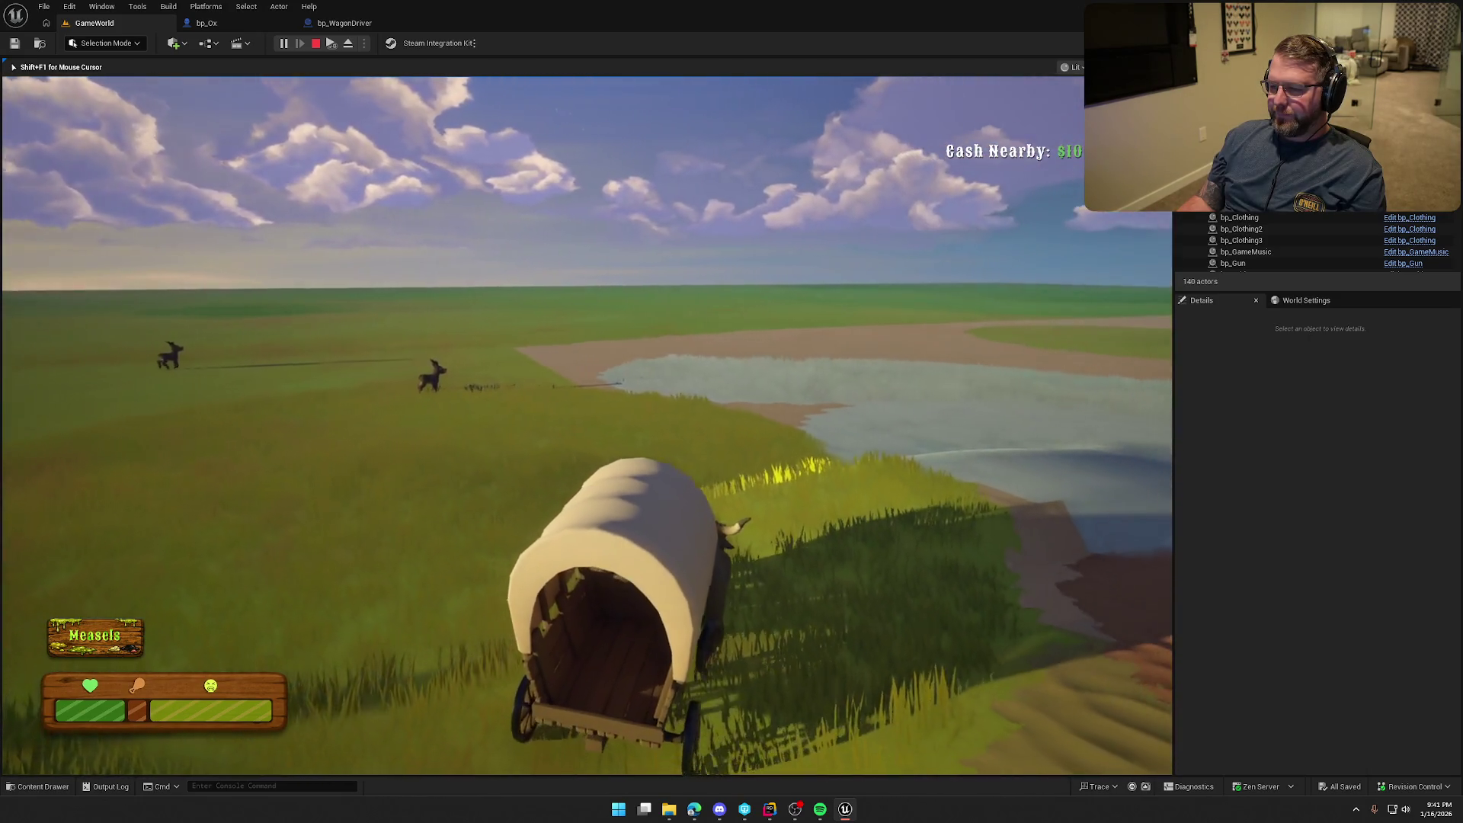
key("d")
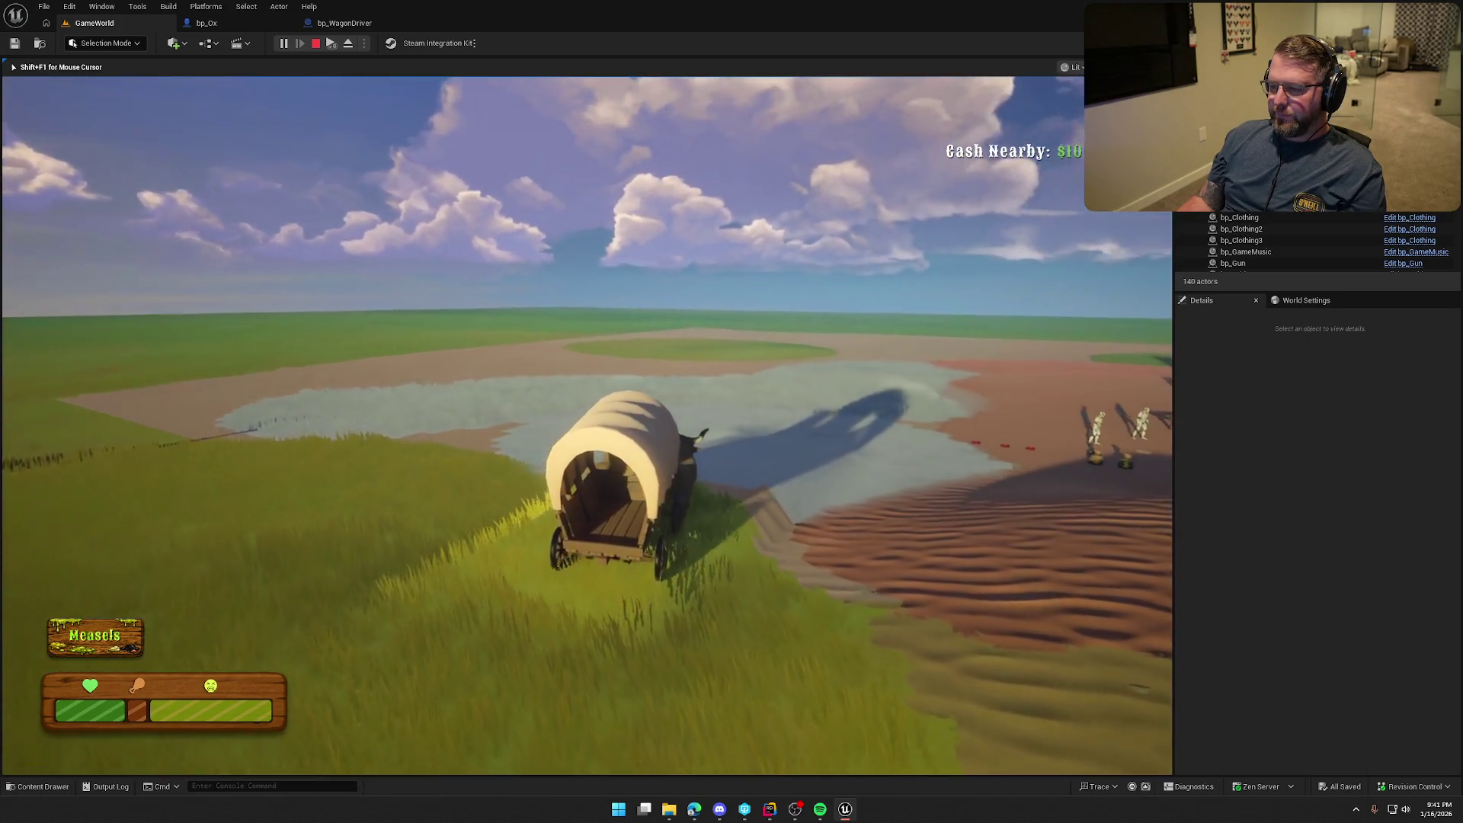
key("d")
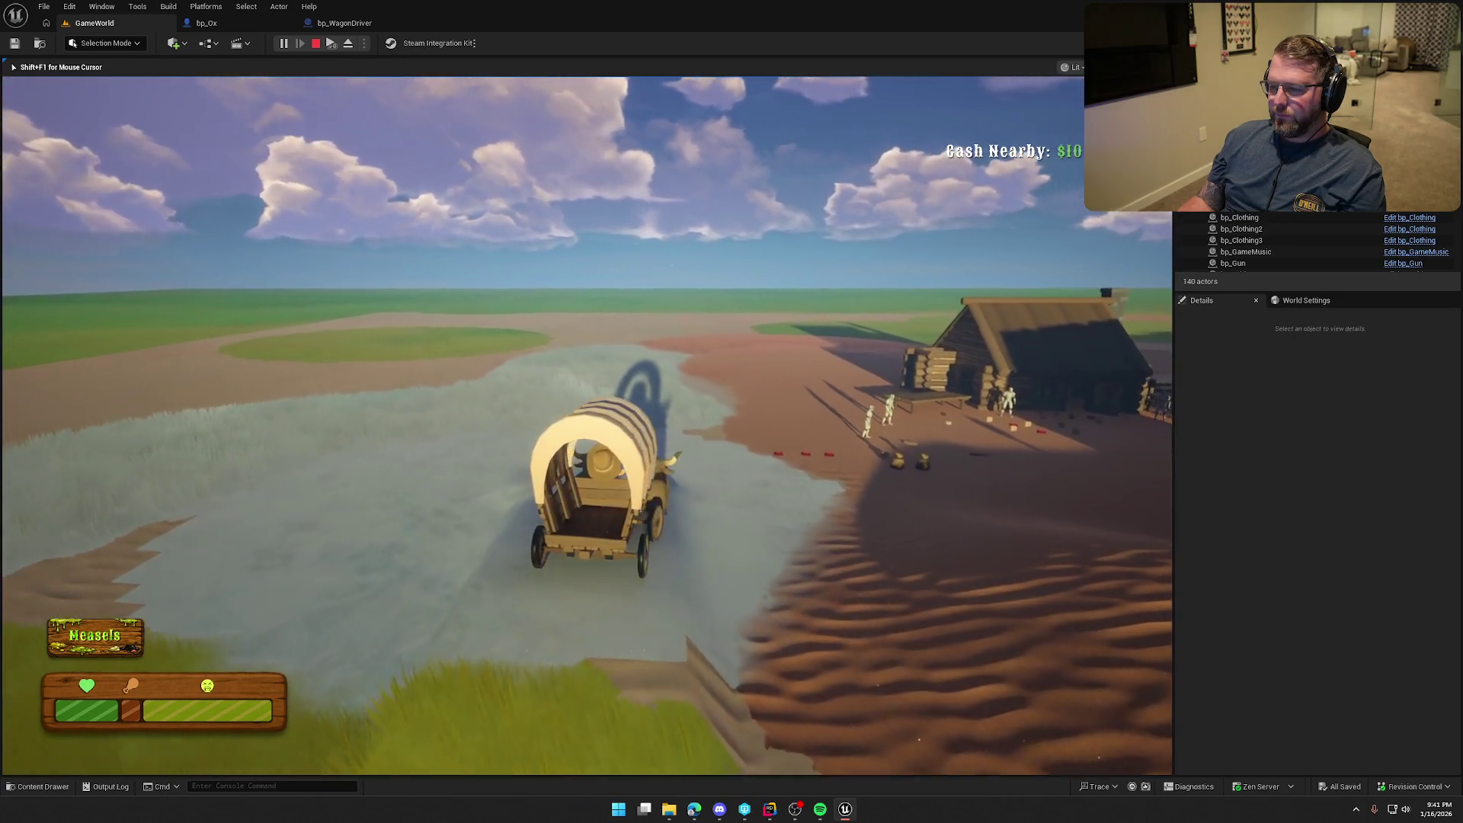
key("d")
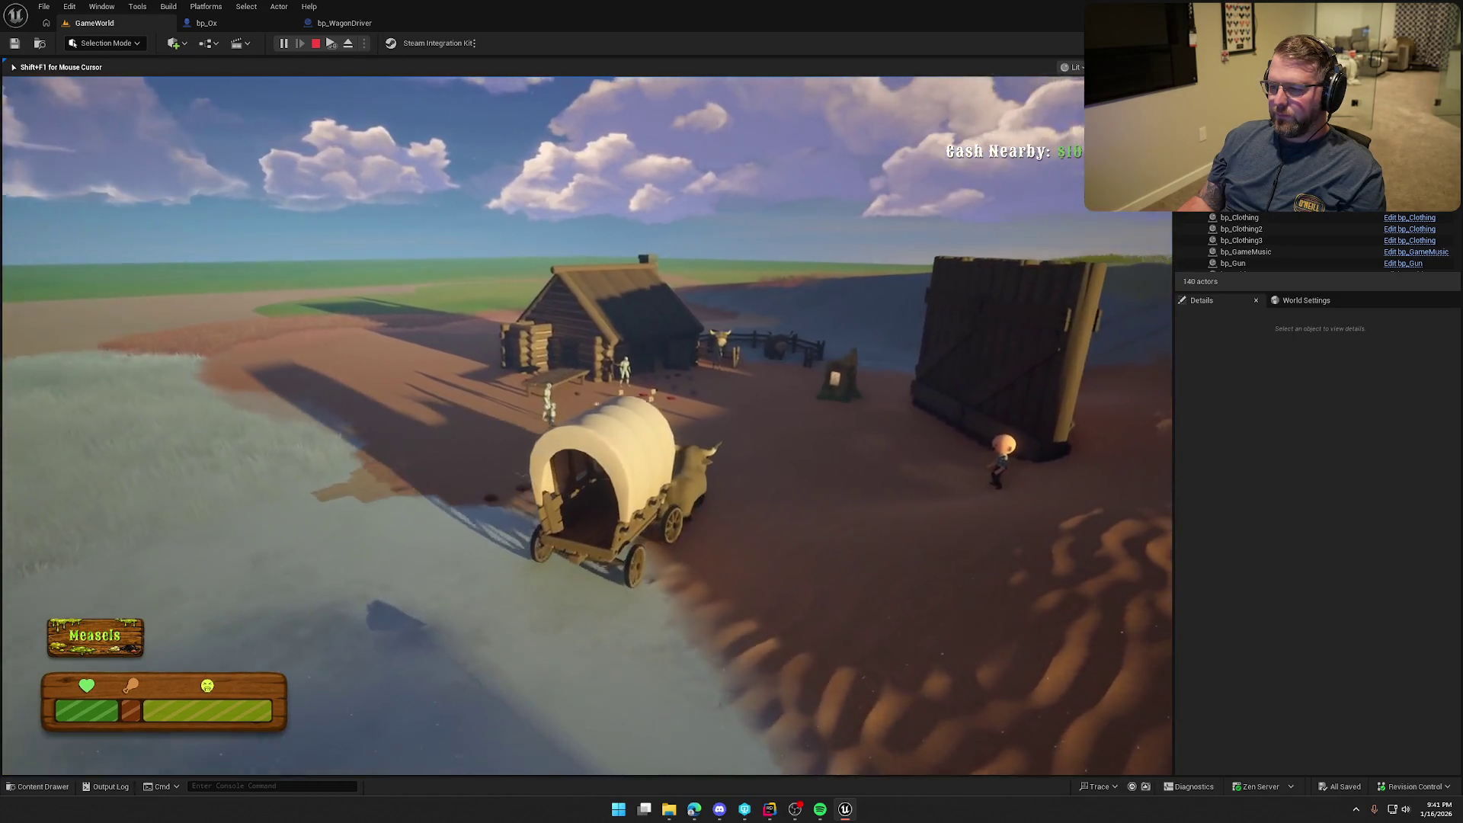
key("d")
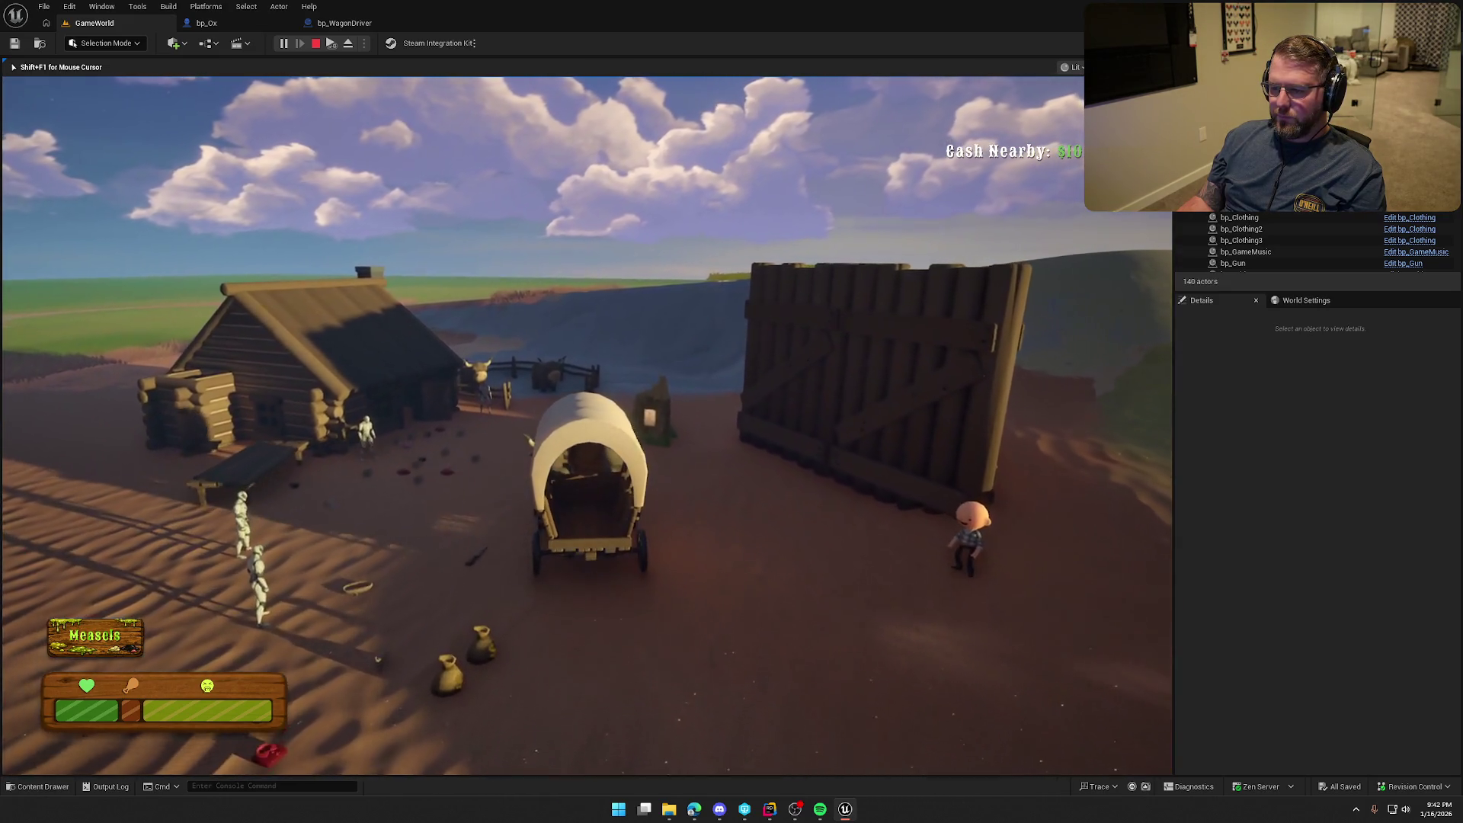
key("e")
key("shift+w")
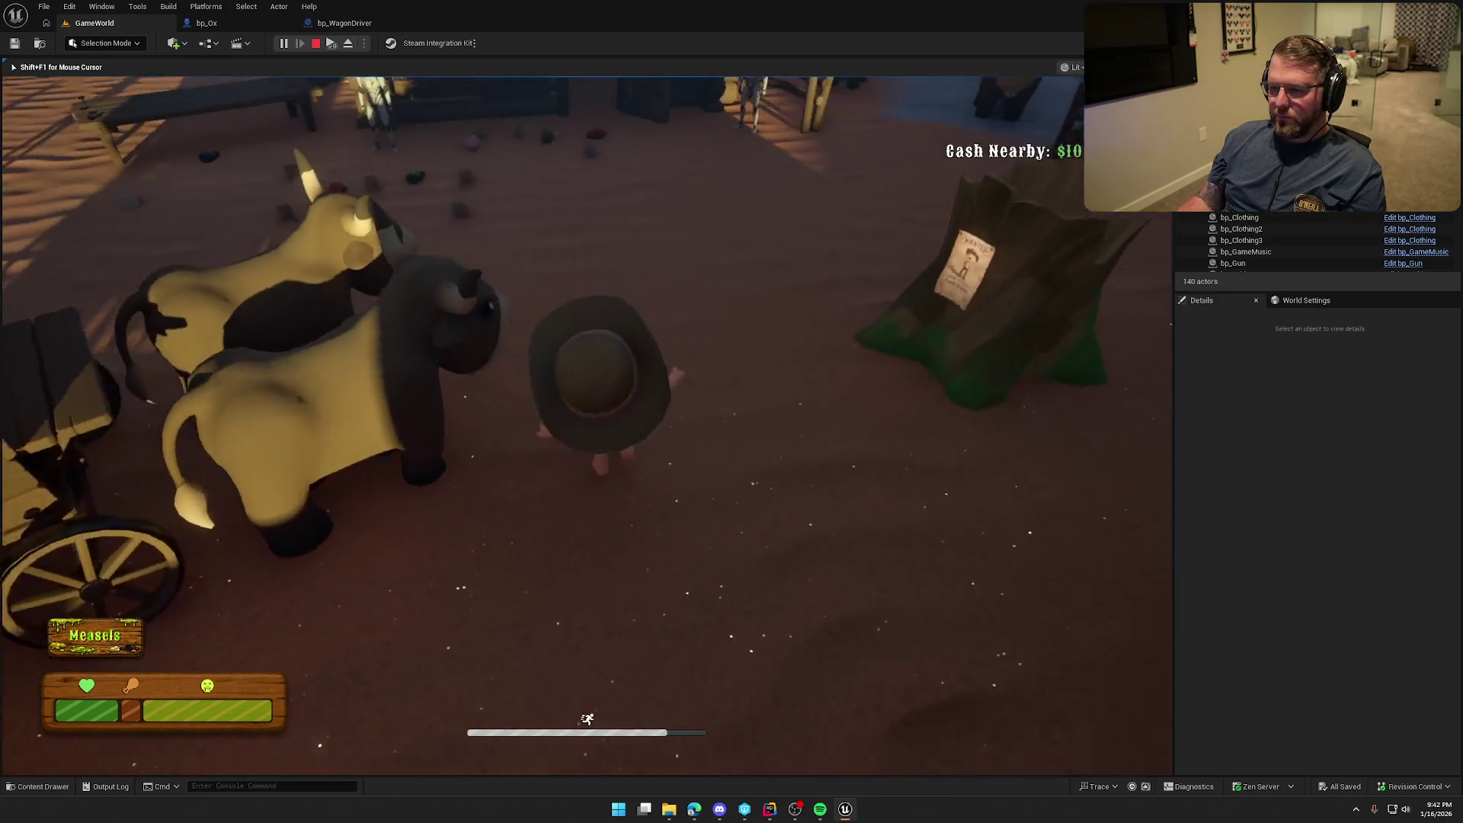
key("shift+w")
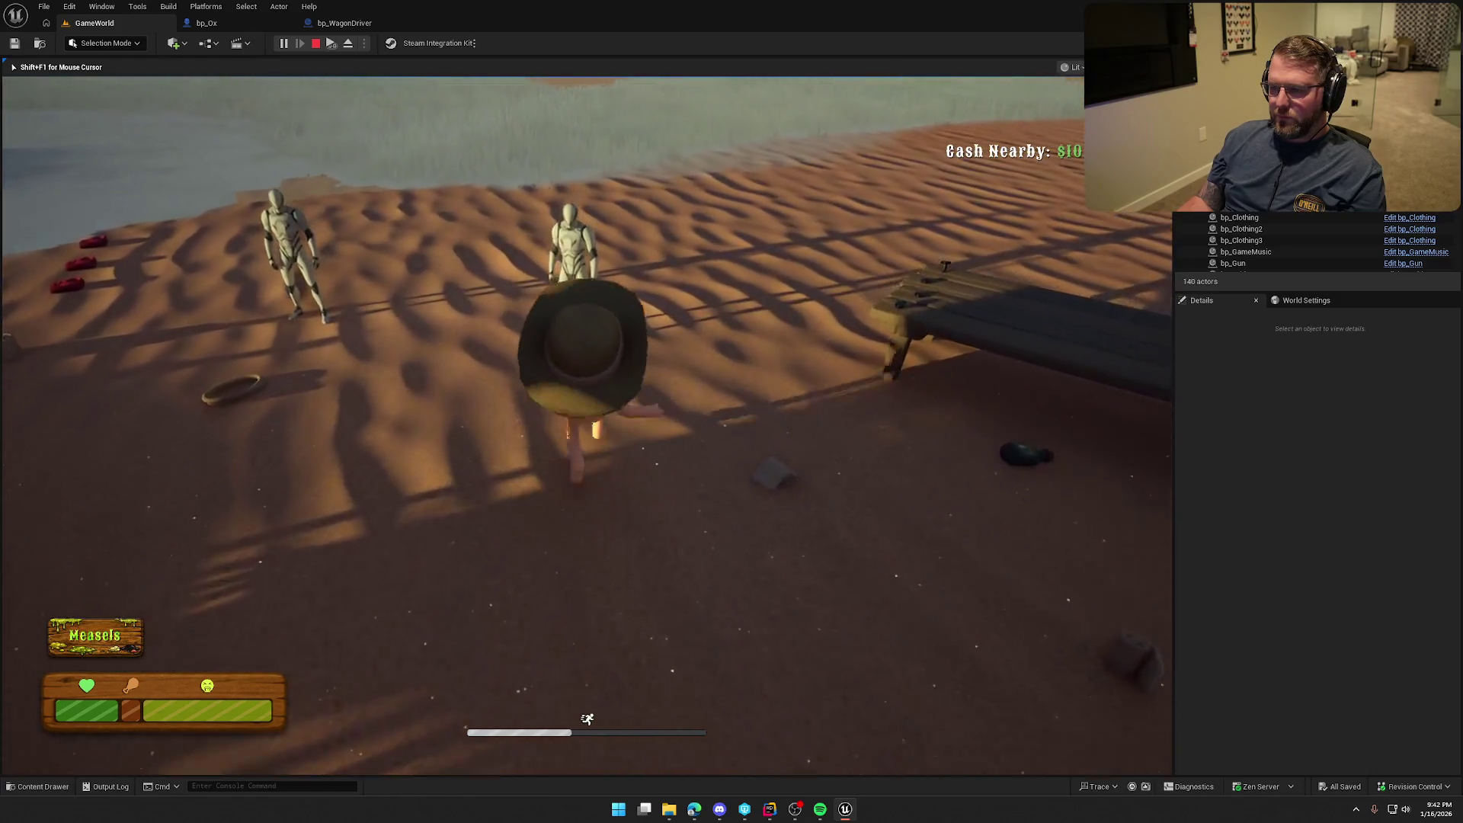
key("w")
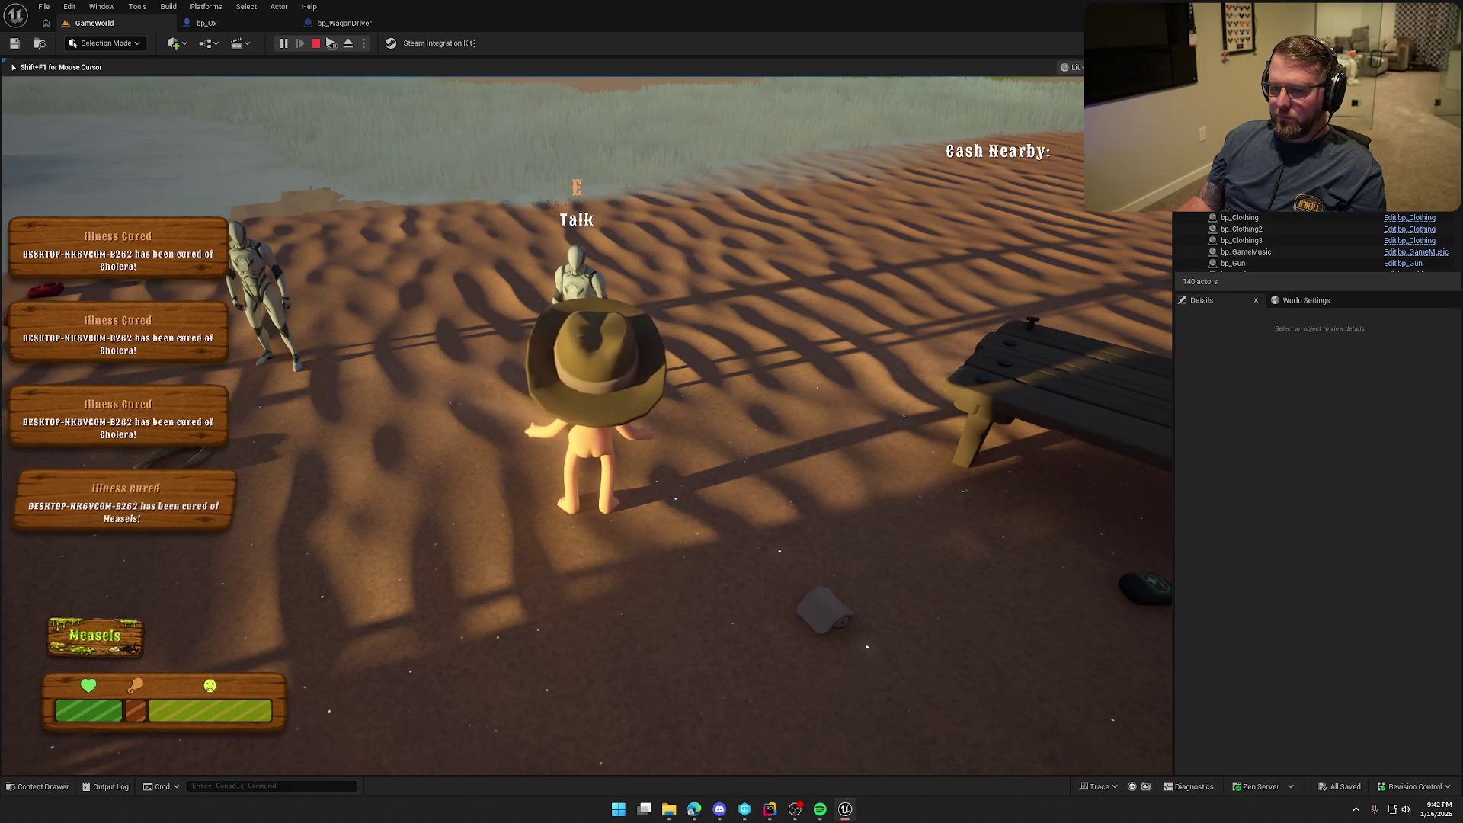
Sprint from the cabin over the hillside to the medicine bottles
key("shift+w")
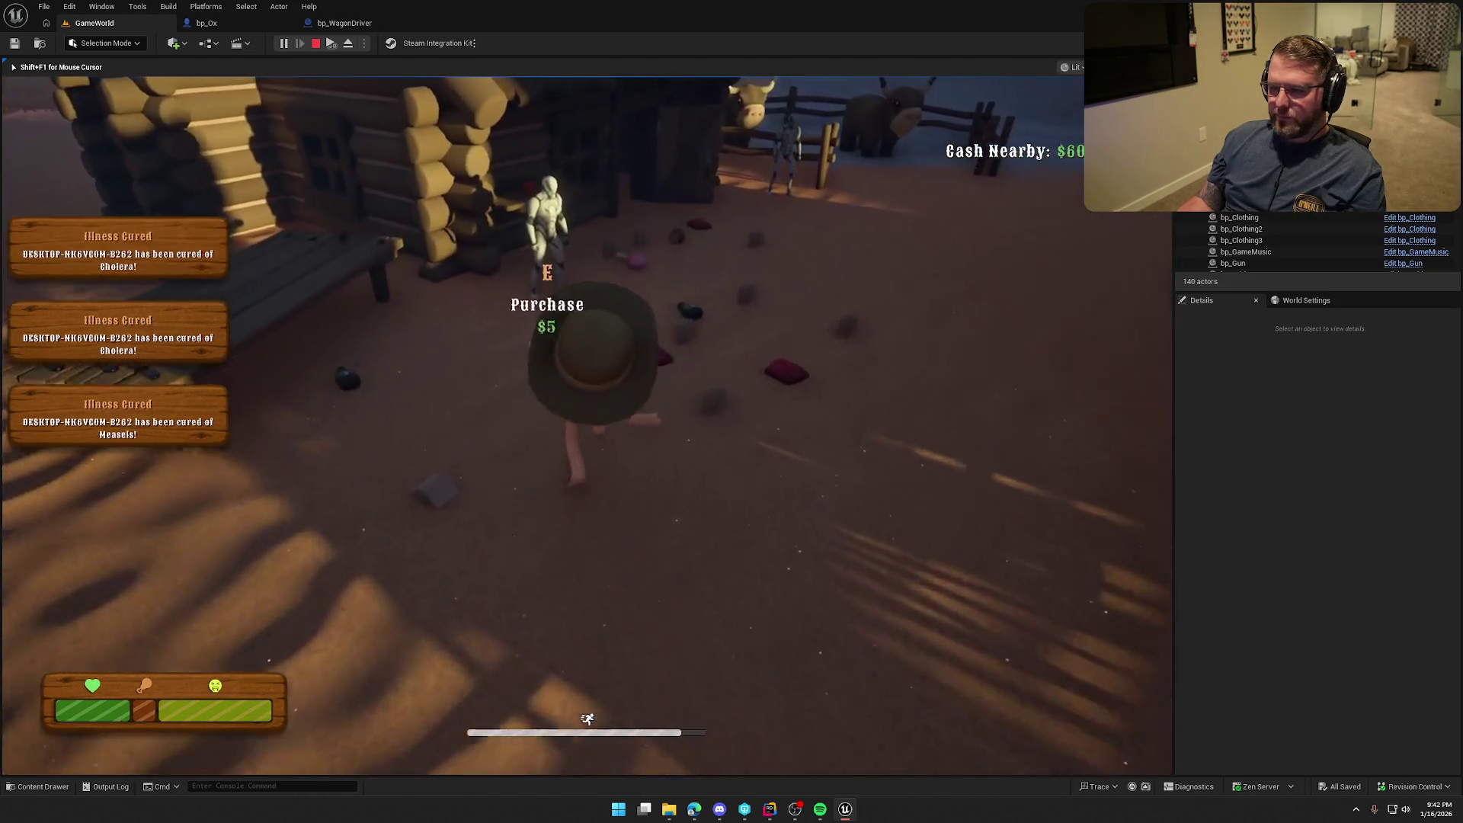
key("w")
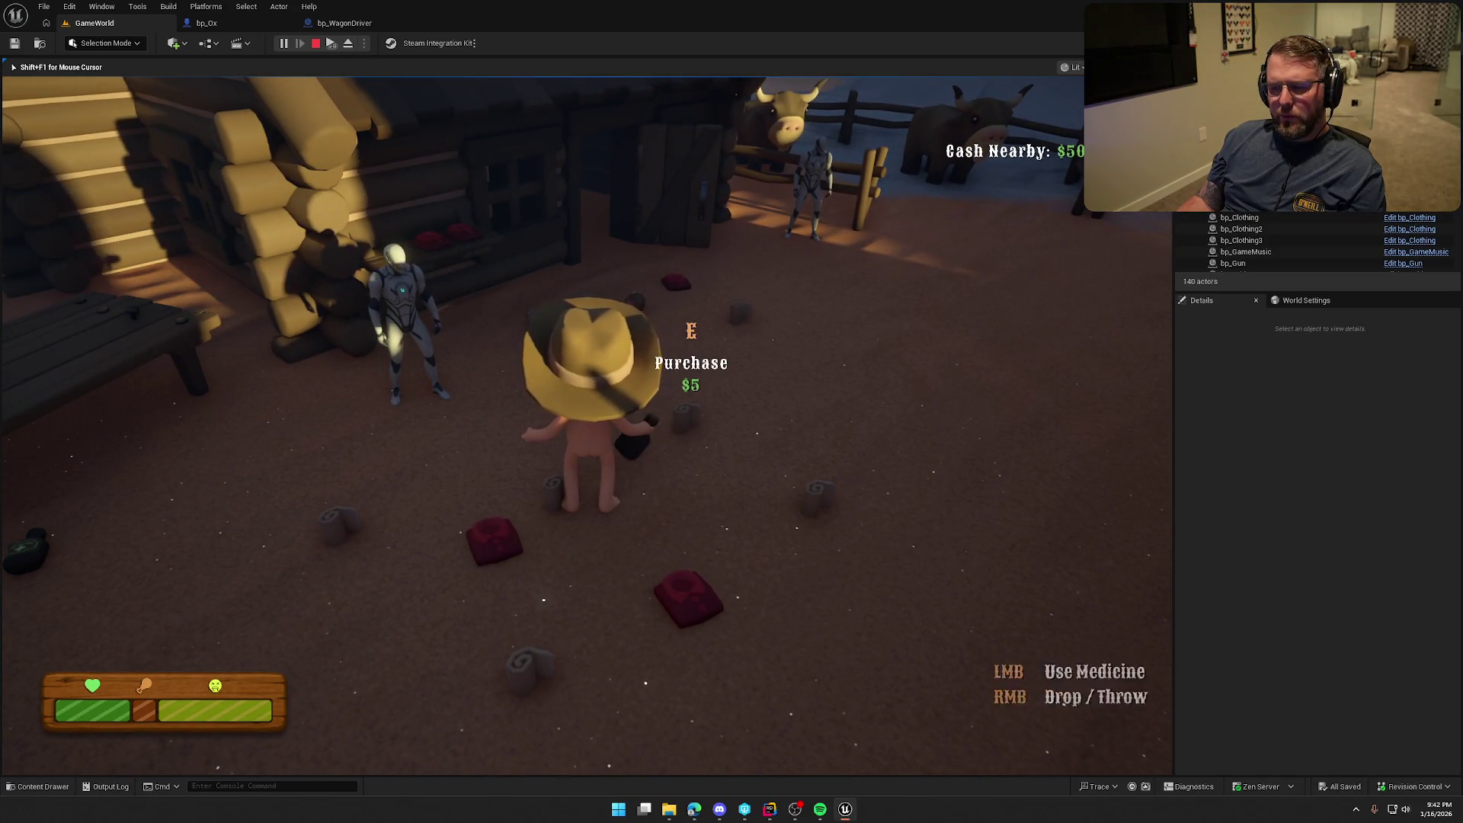
key("shift+s")
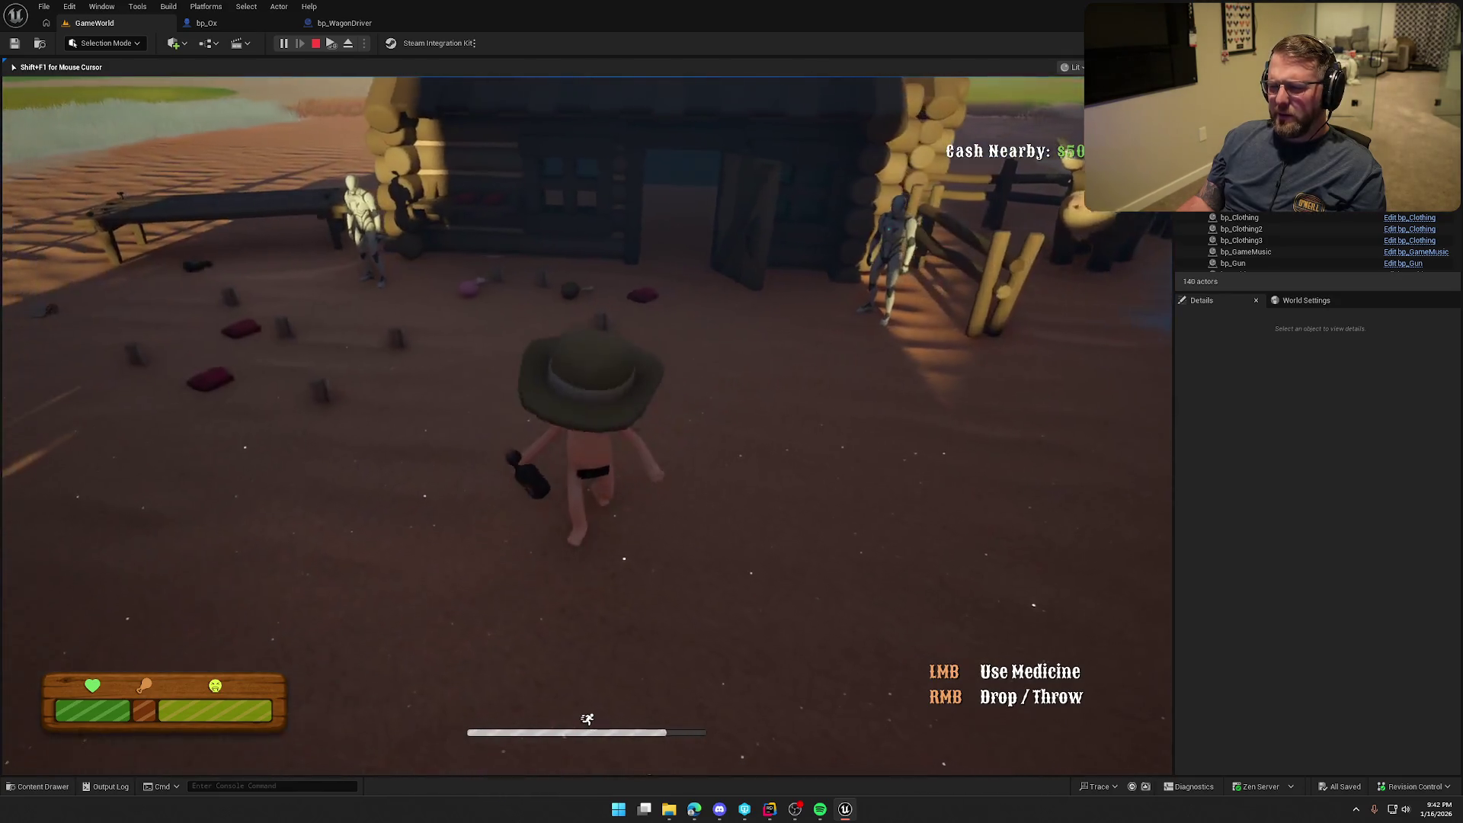
key("w")
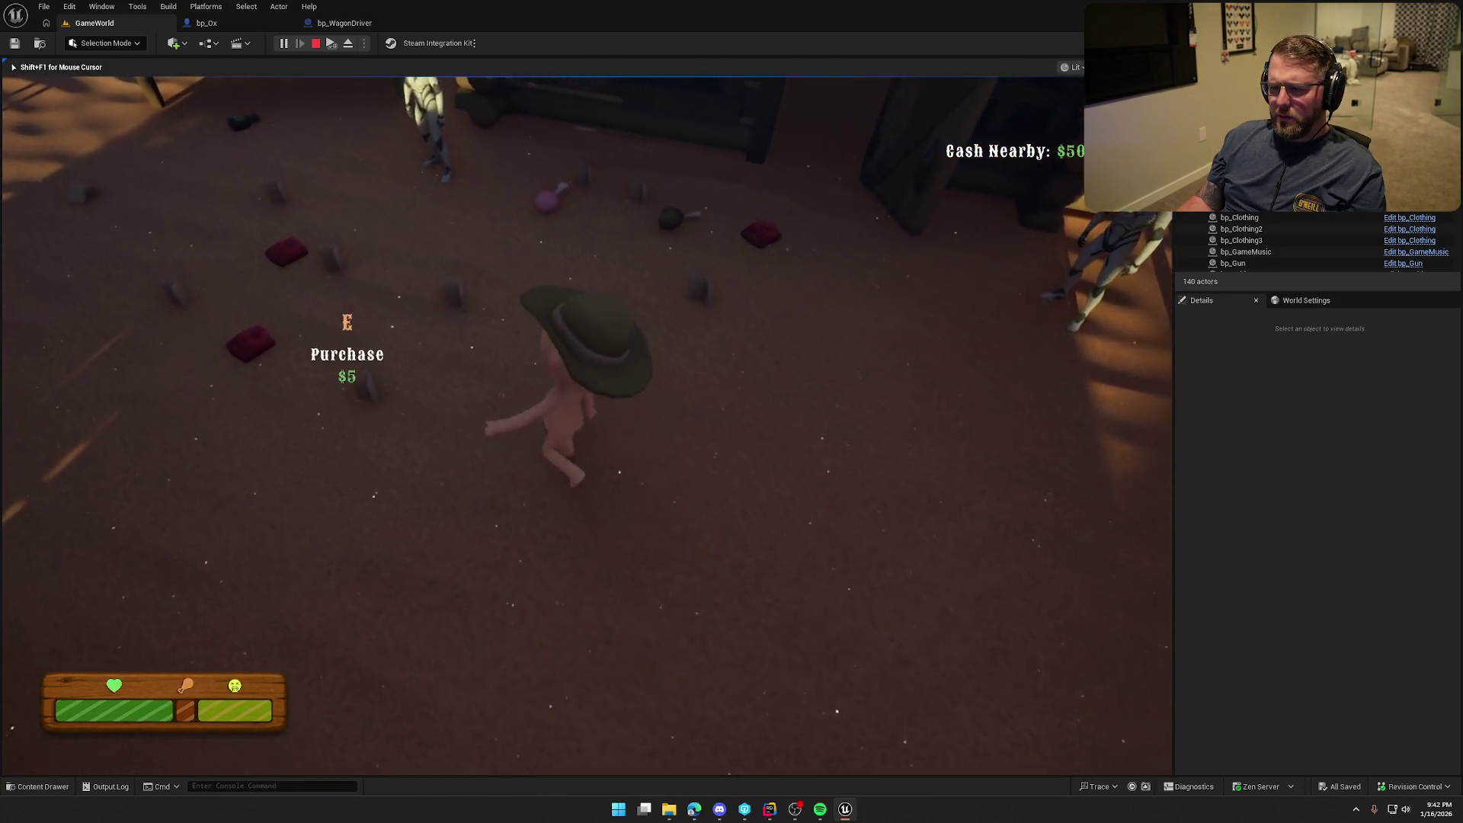
key("shift+w")
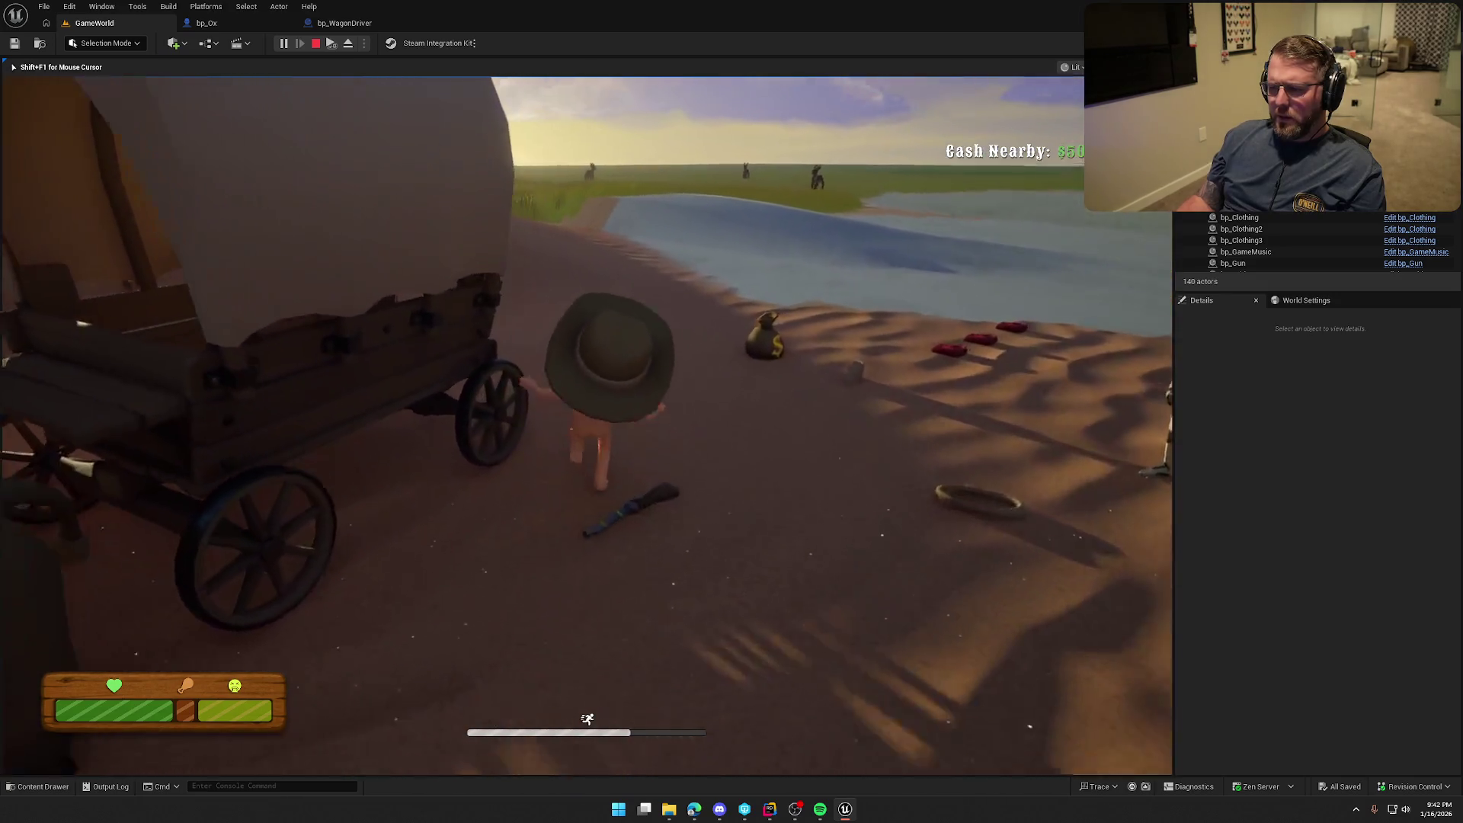
key("shift+a")
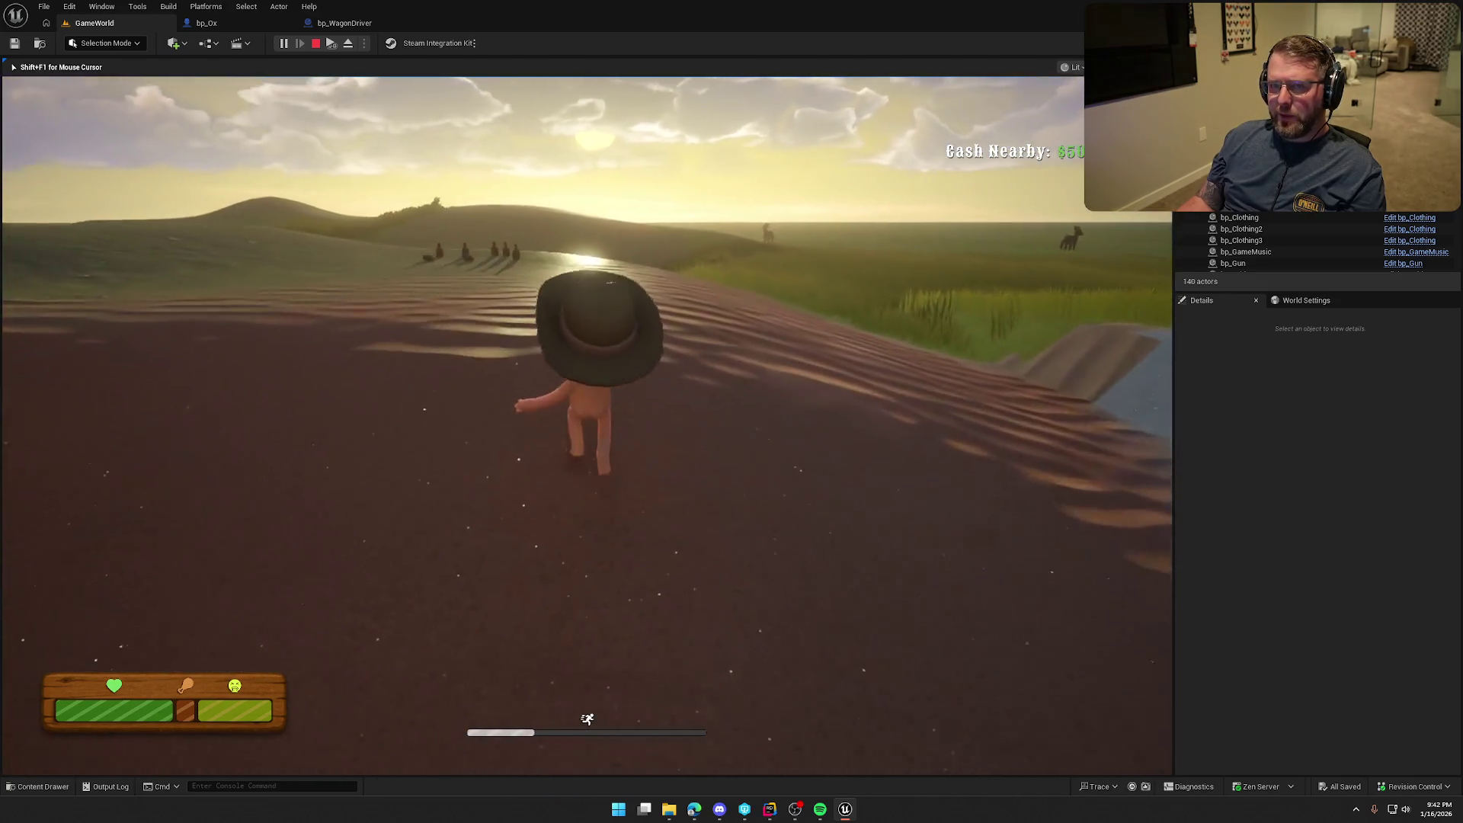
key("shift+w")
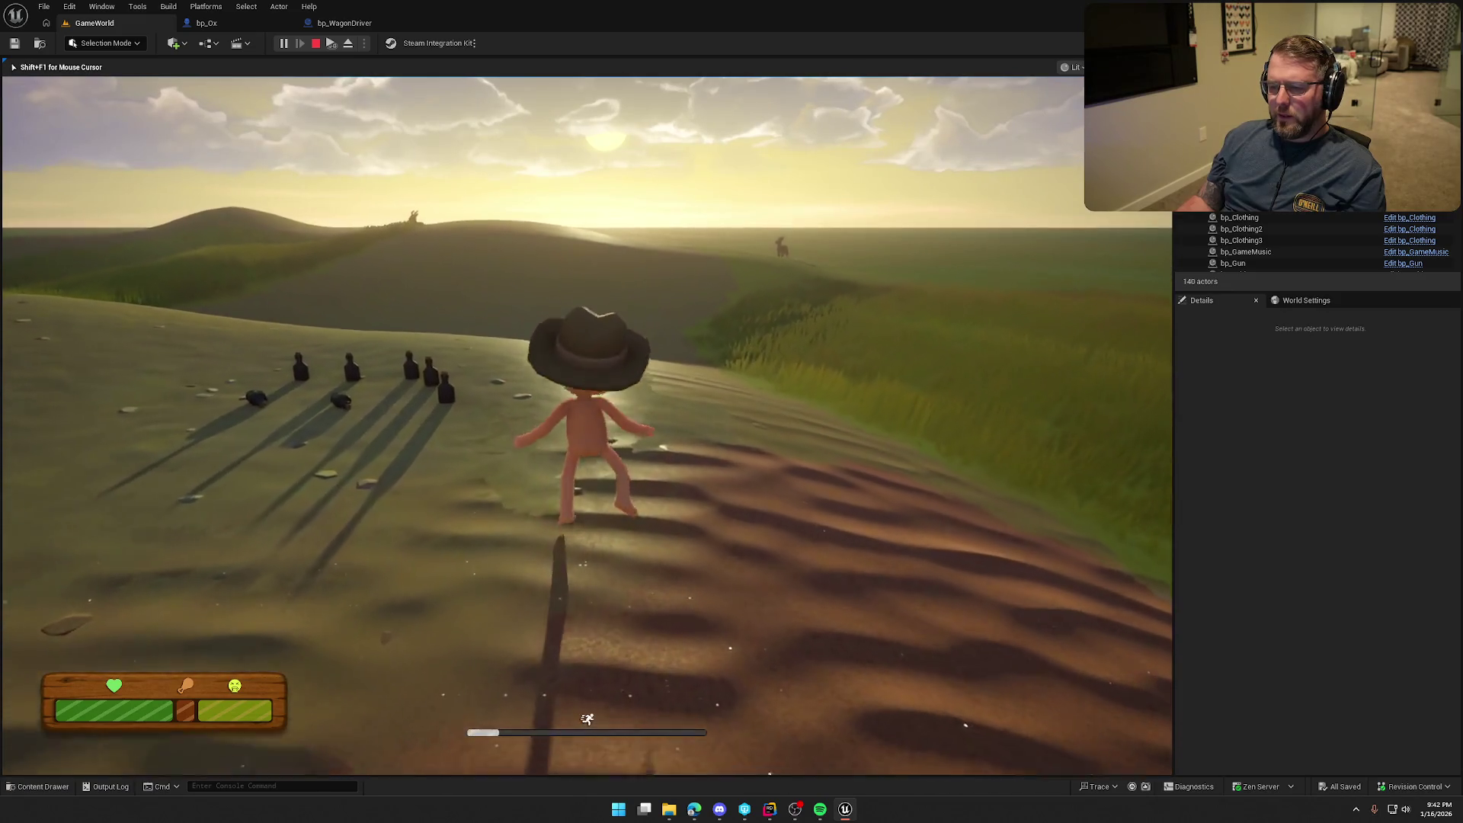
key("w")
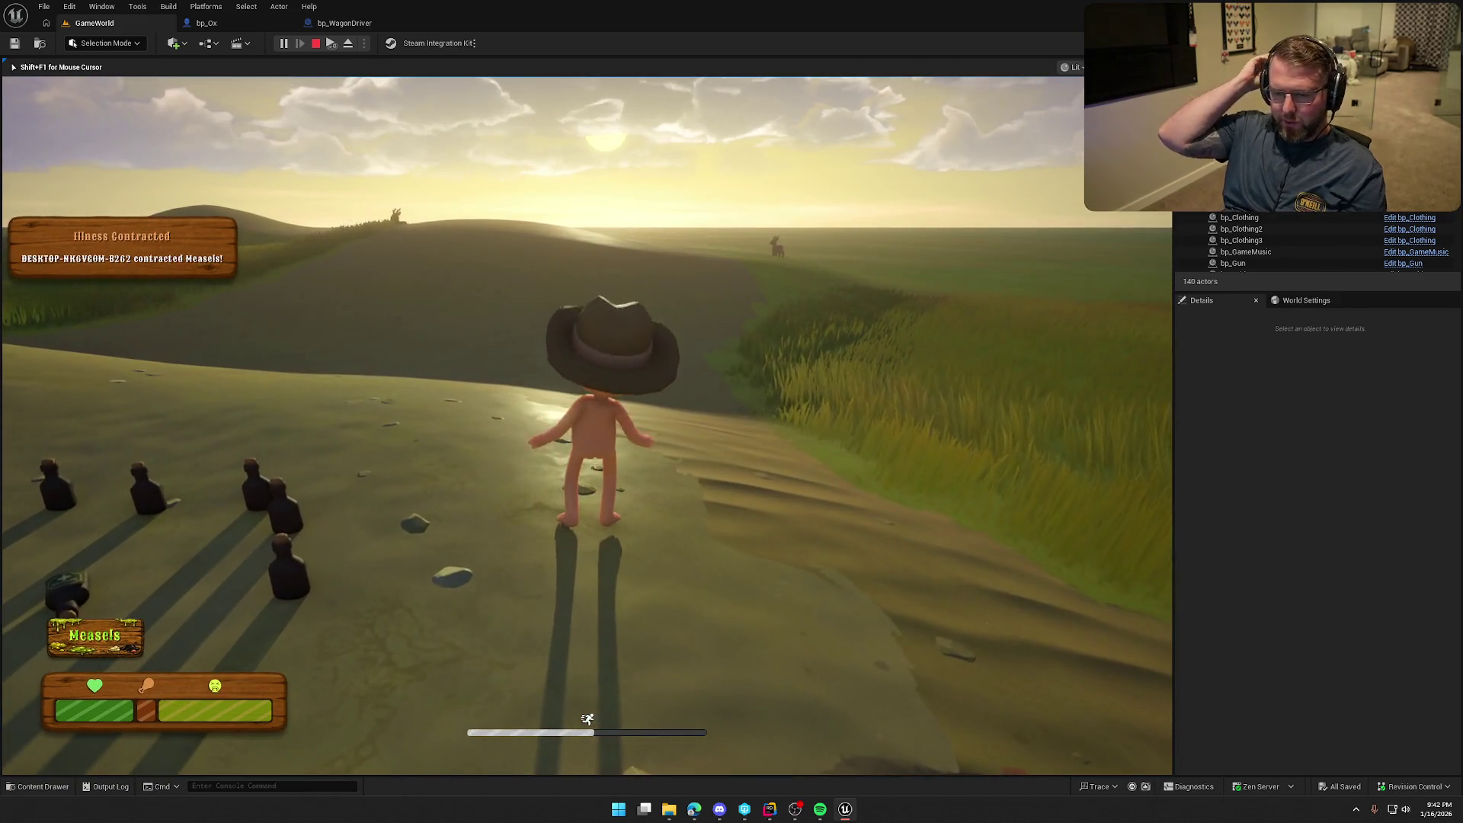
Pick up and use a medicine bottle, then sprint back toward the wagon
key("w")
key("e")
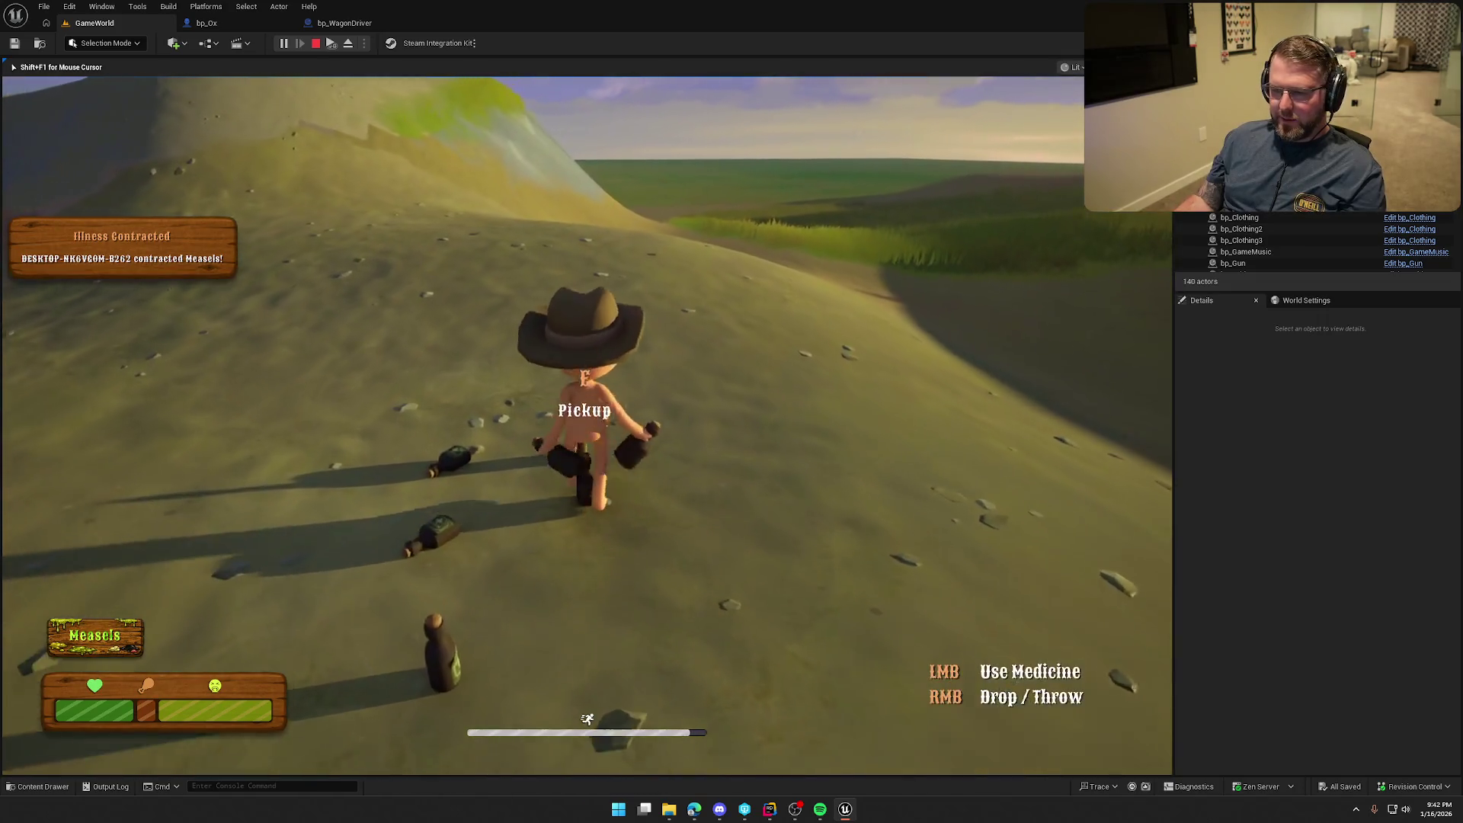
key("w")
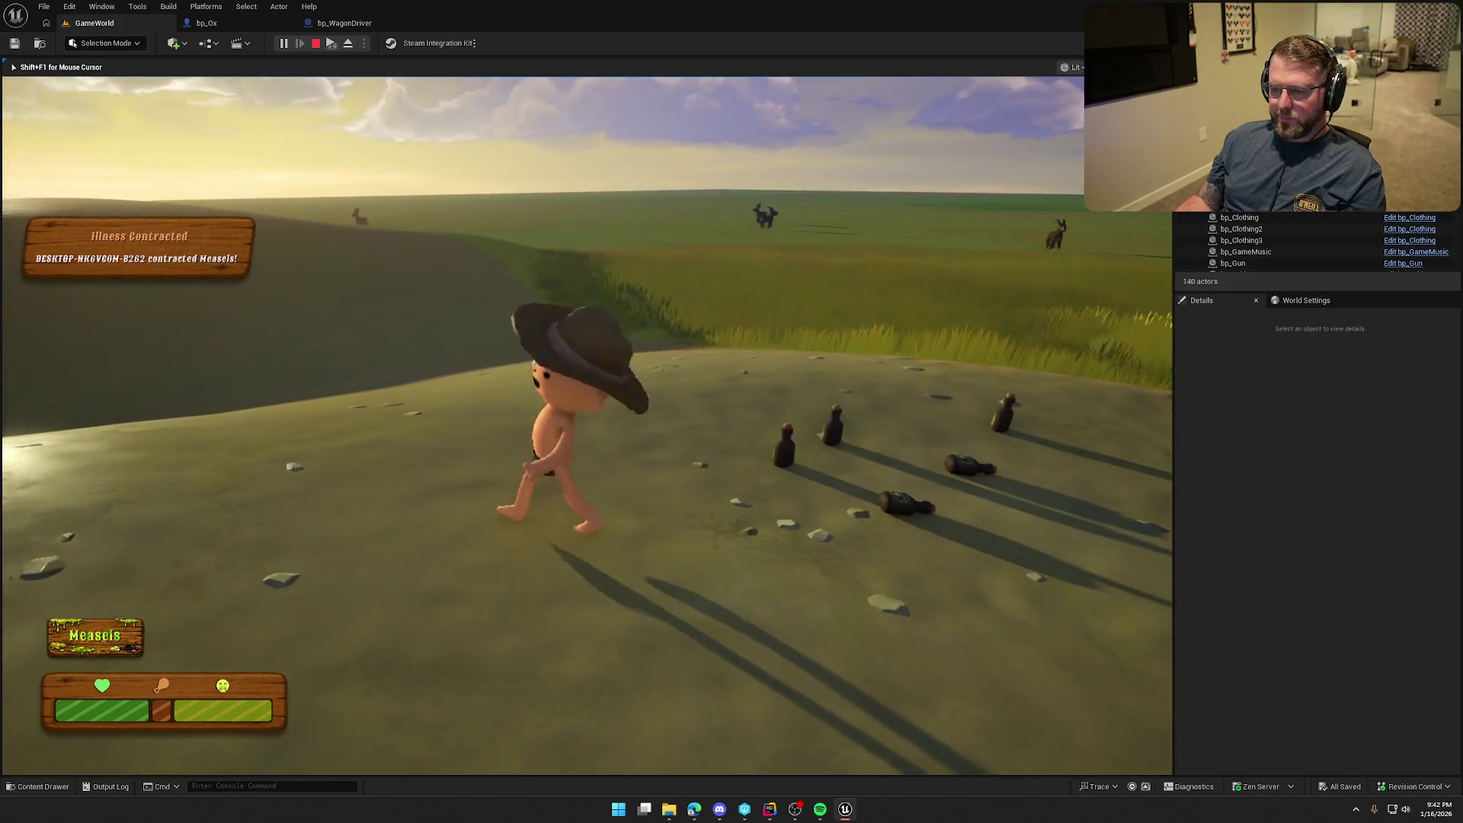
key("e")
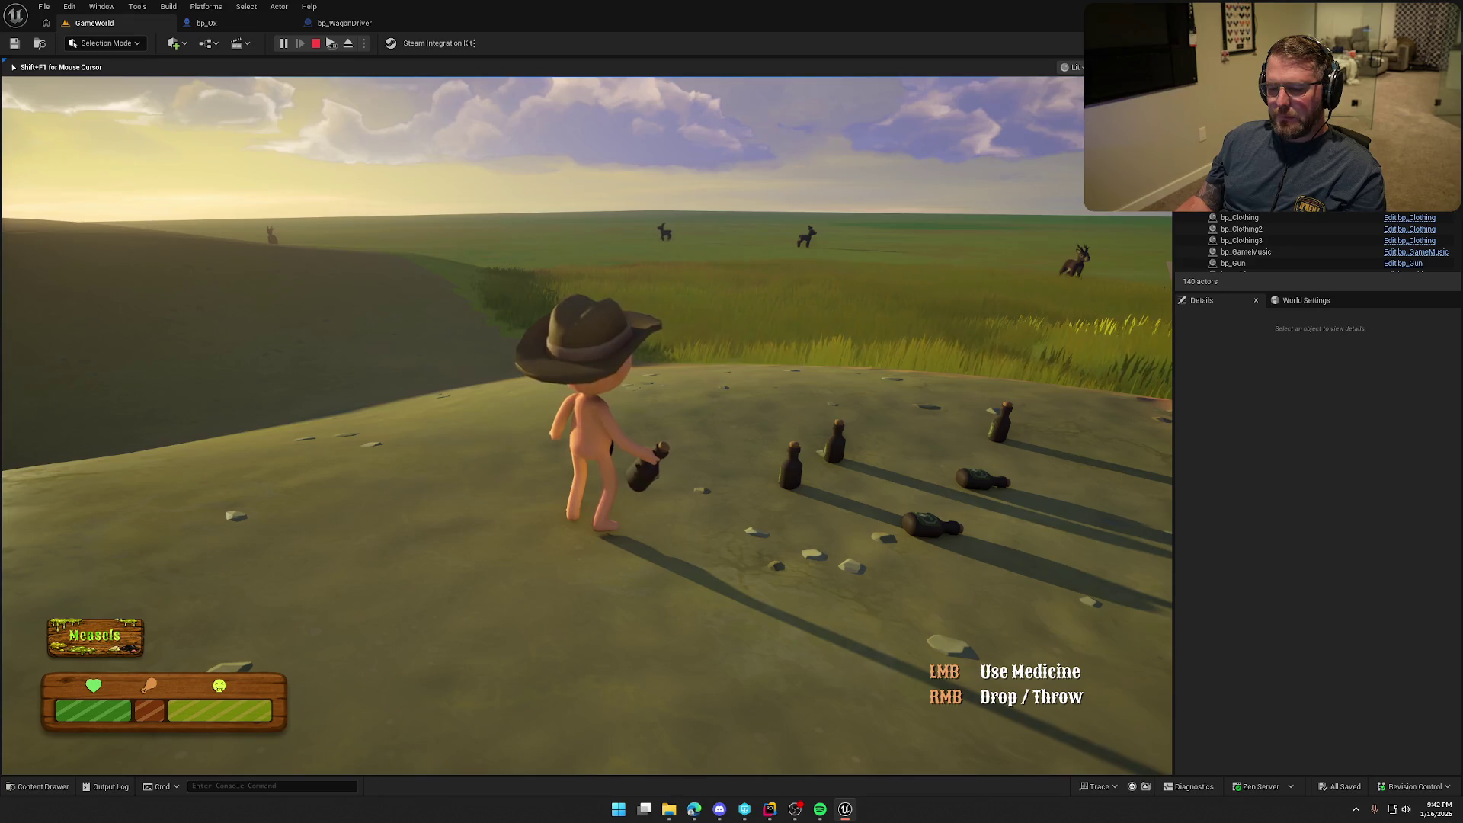
left_click(587, 426)
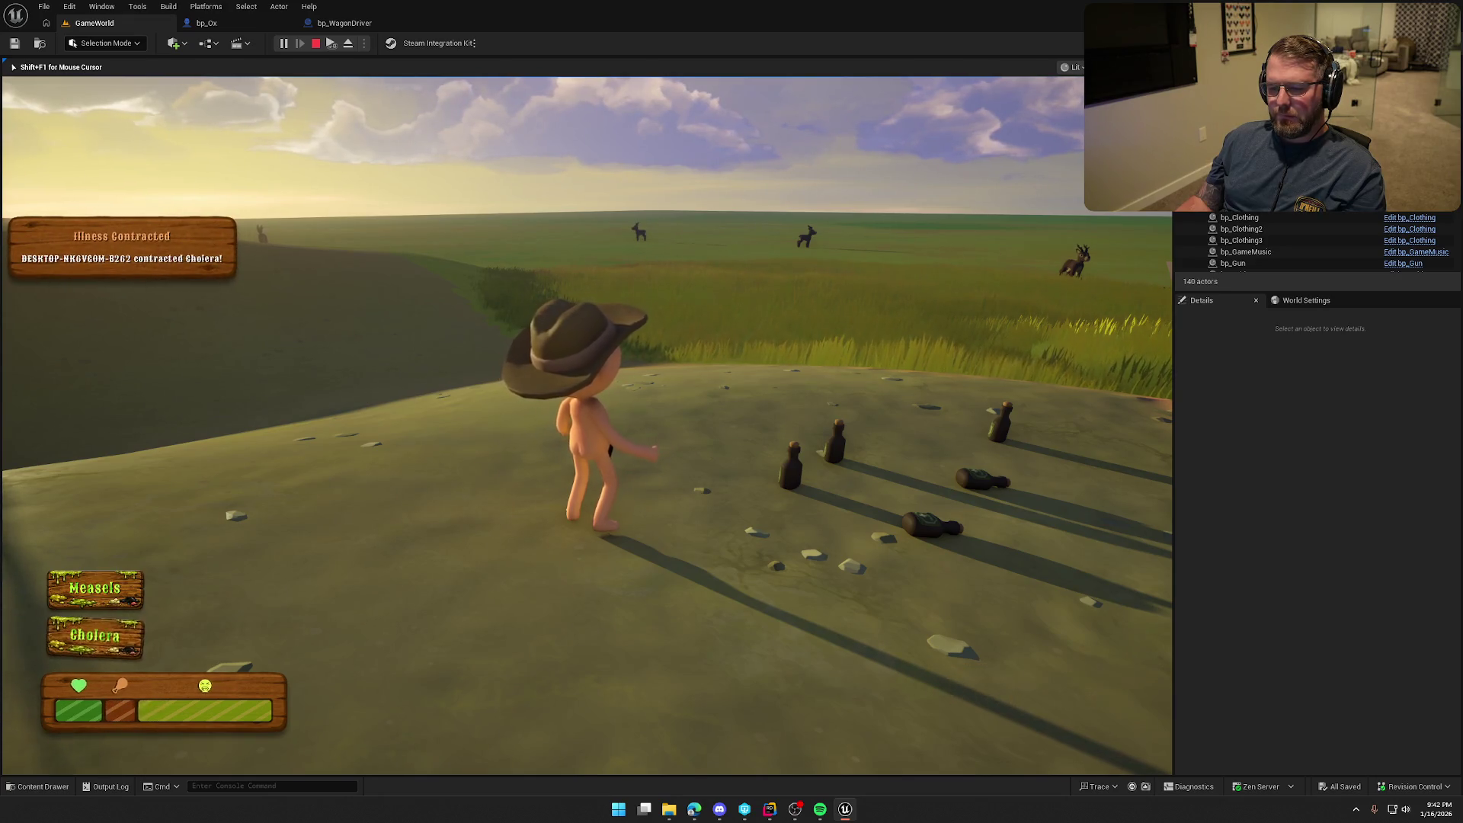
key("w")
key("shift")
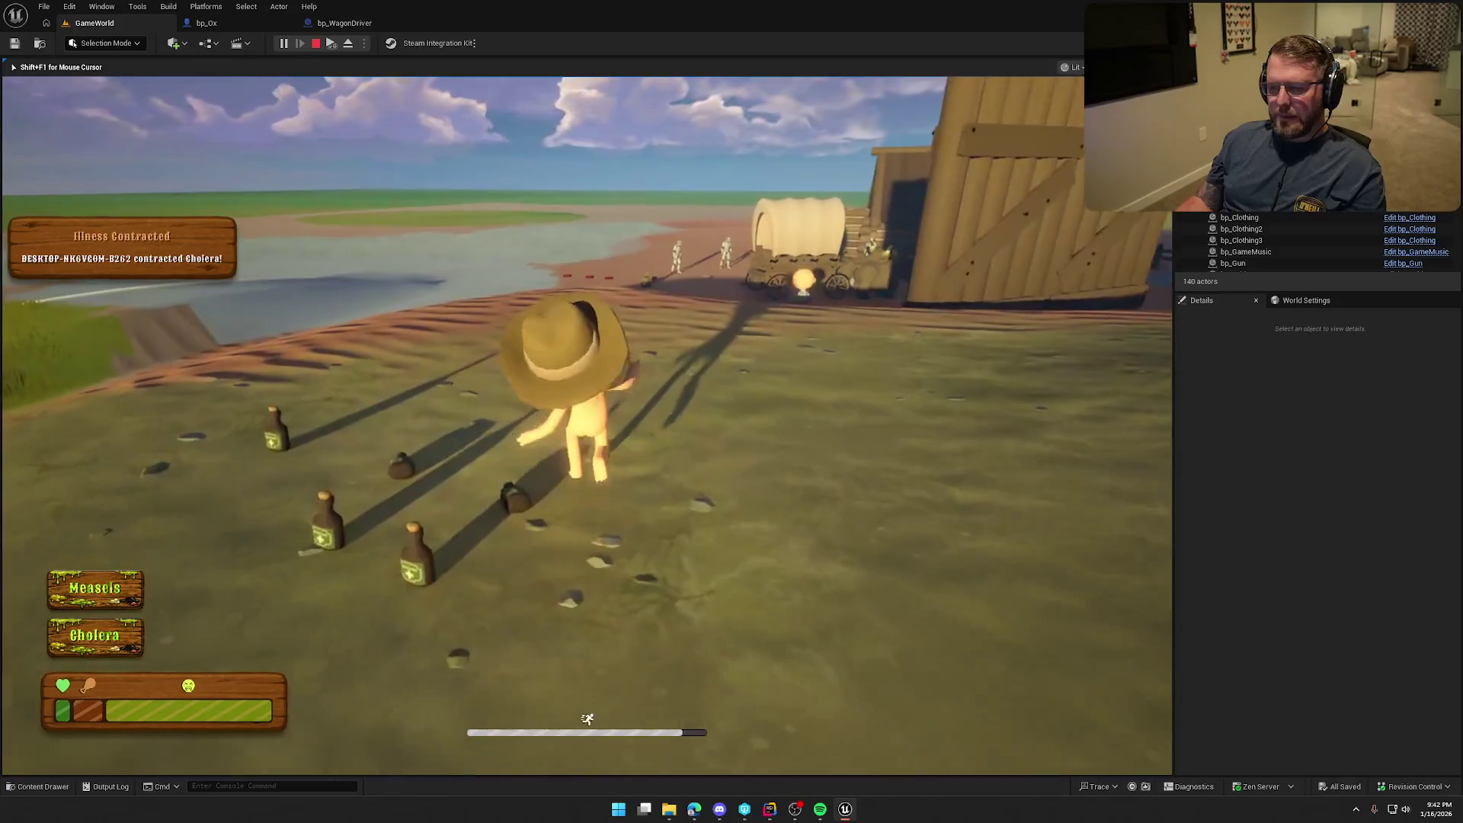